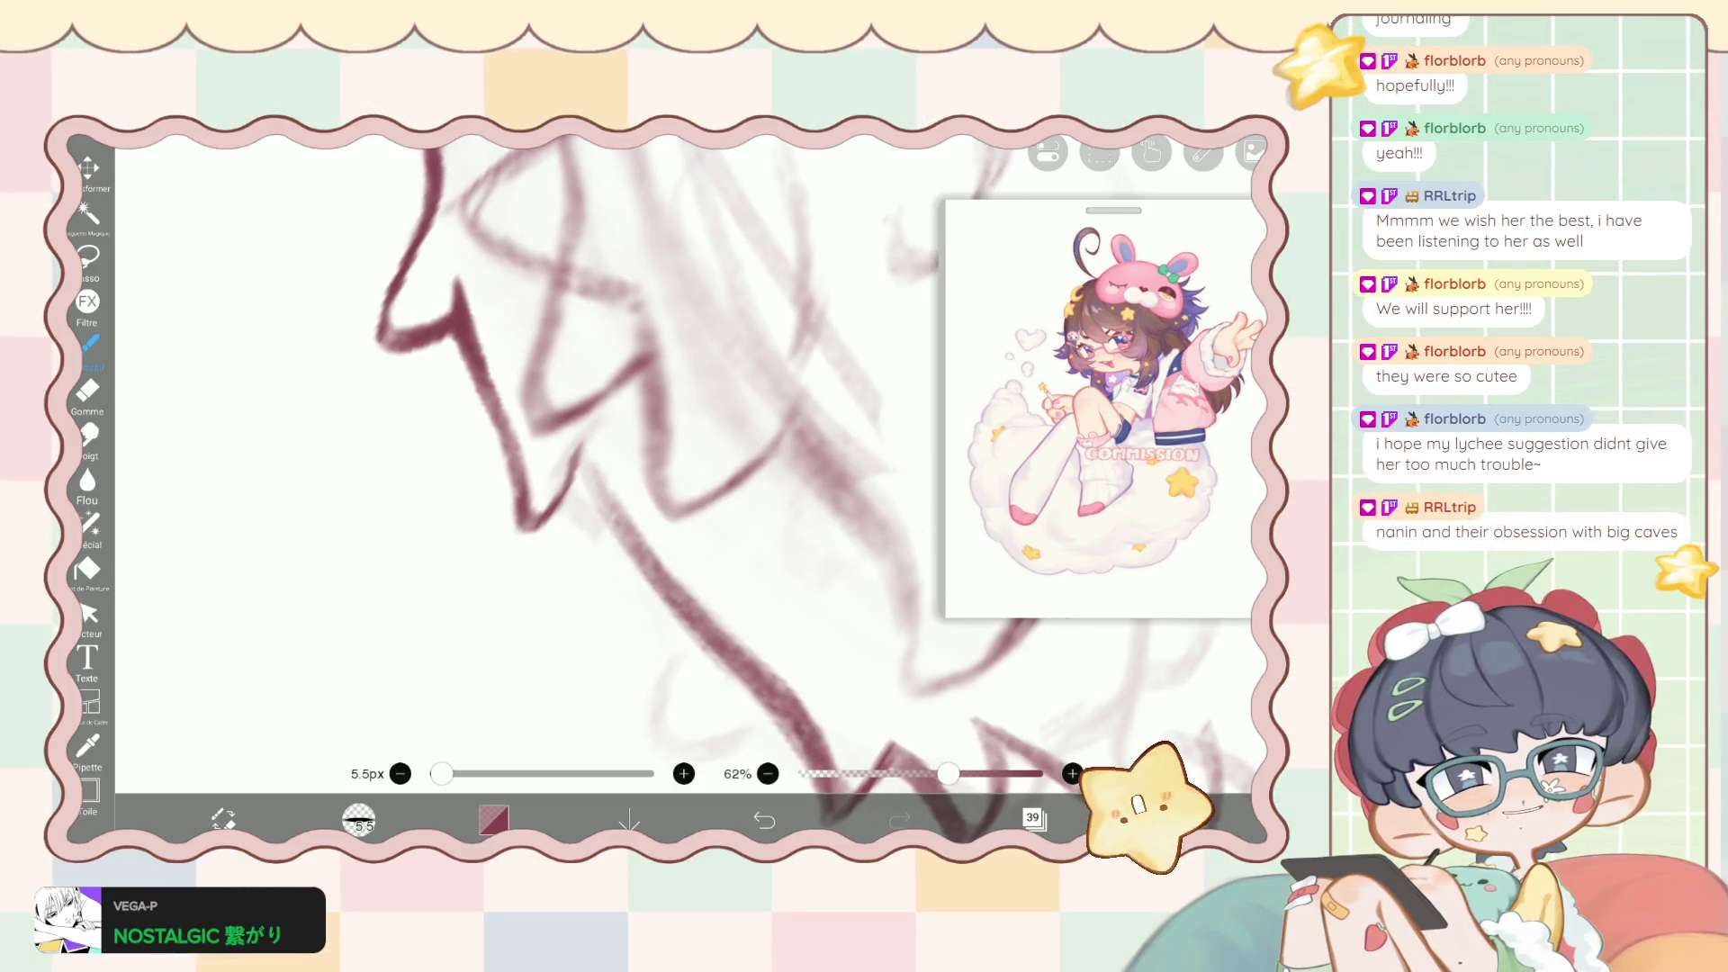
# Zoom in and darken one of the hair lines with a fresh brush stroke.
pyautogui.scroll(2, 576, 450)
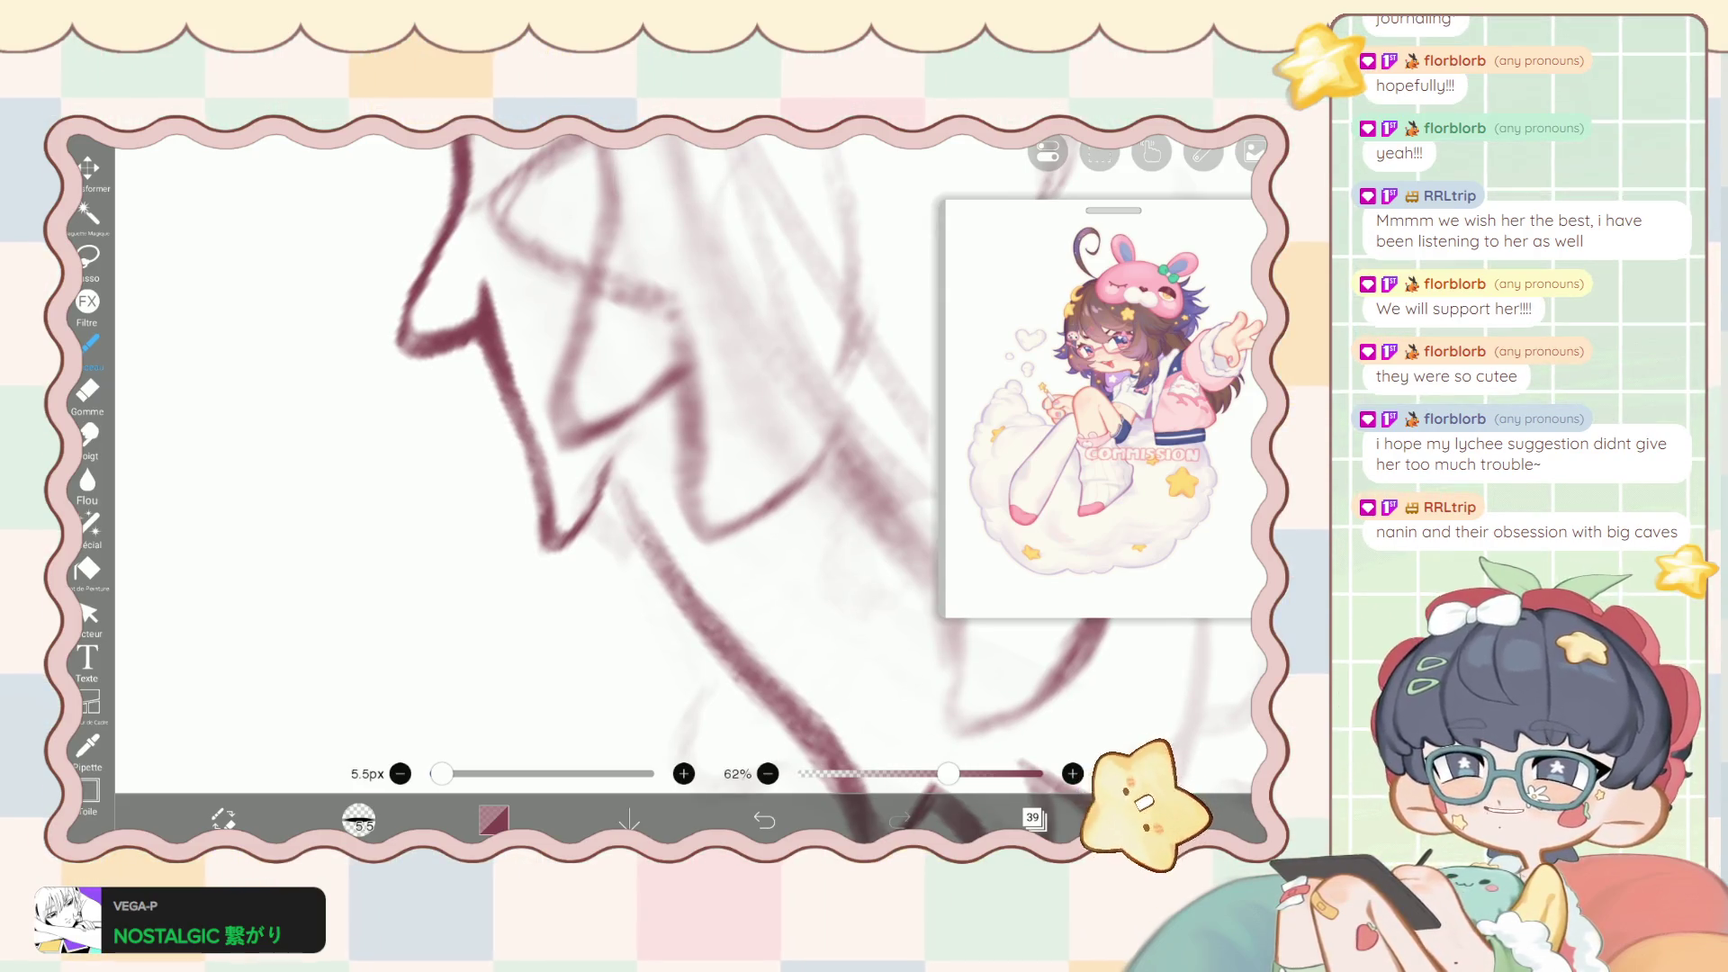
pyautogui.scroll(2, 630, 450)
pyautogui.scroll(1, 630, 450)
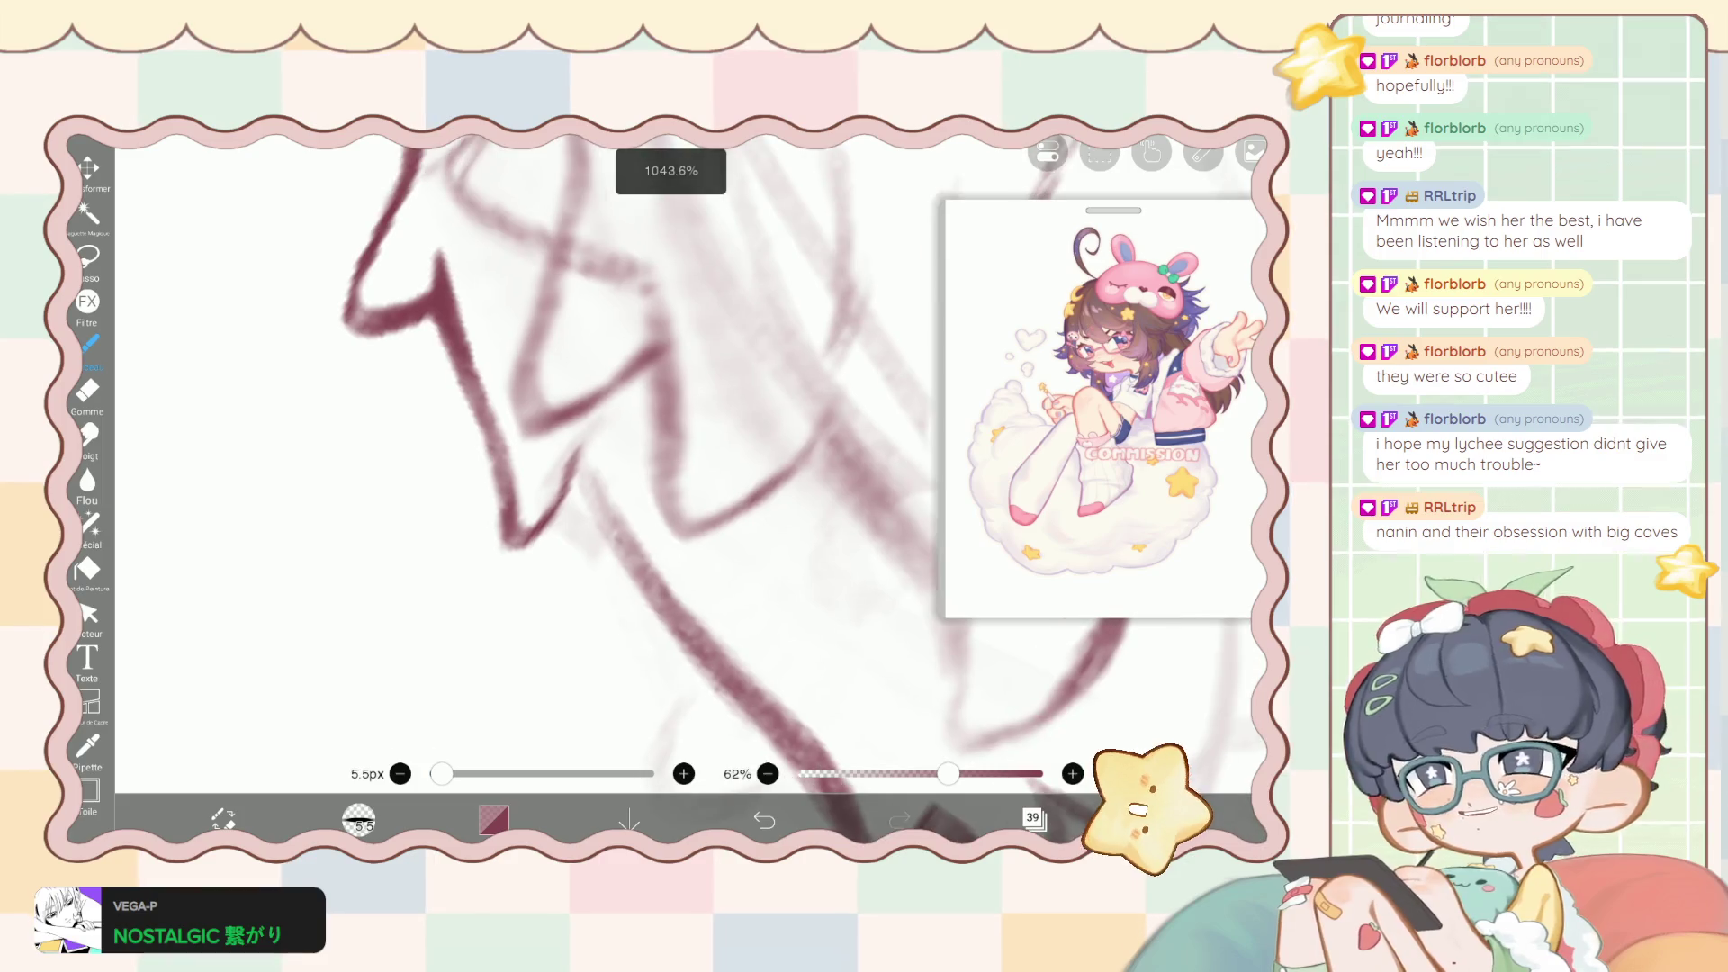
pyautogui.scroll(2, 630, 450)
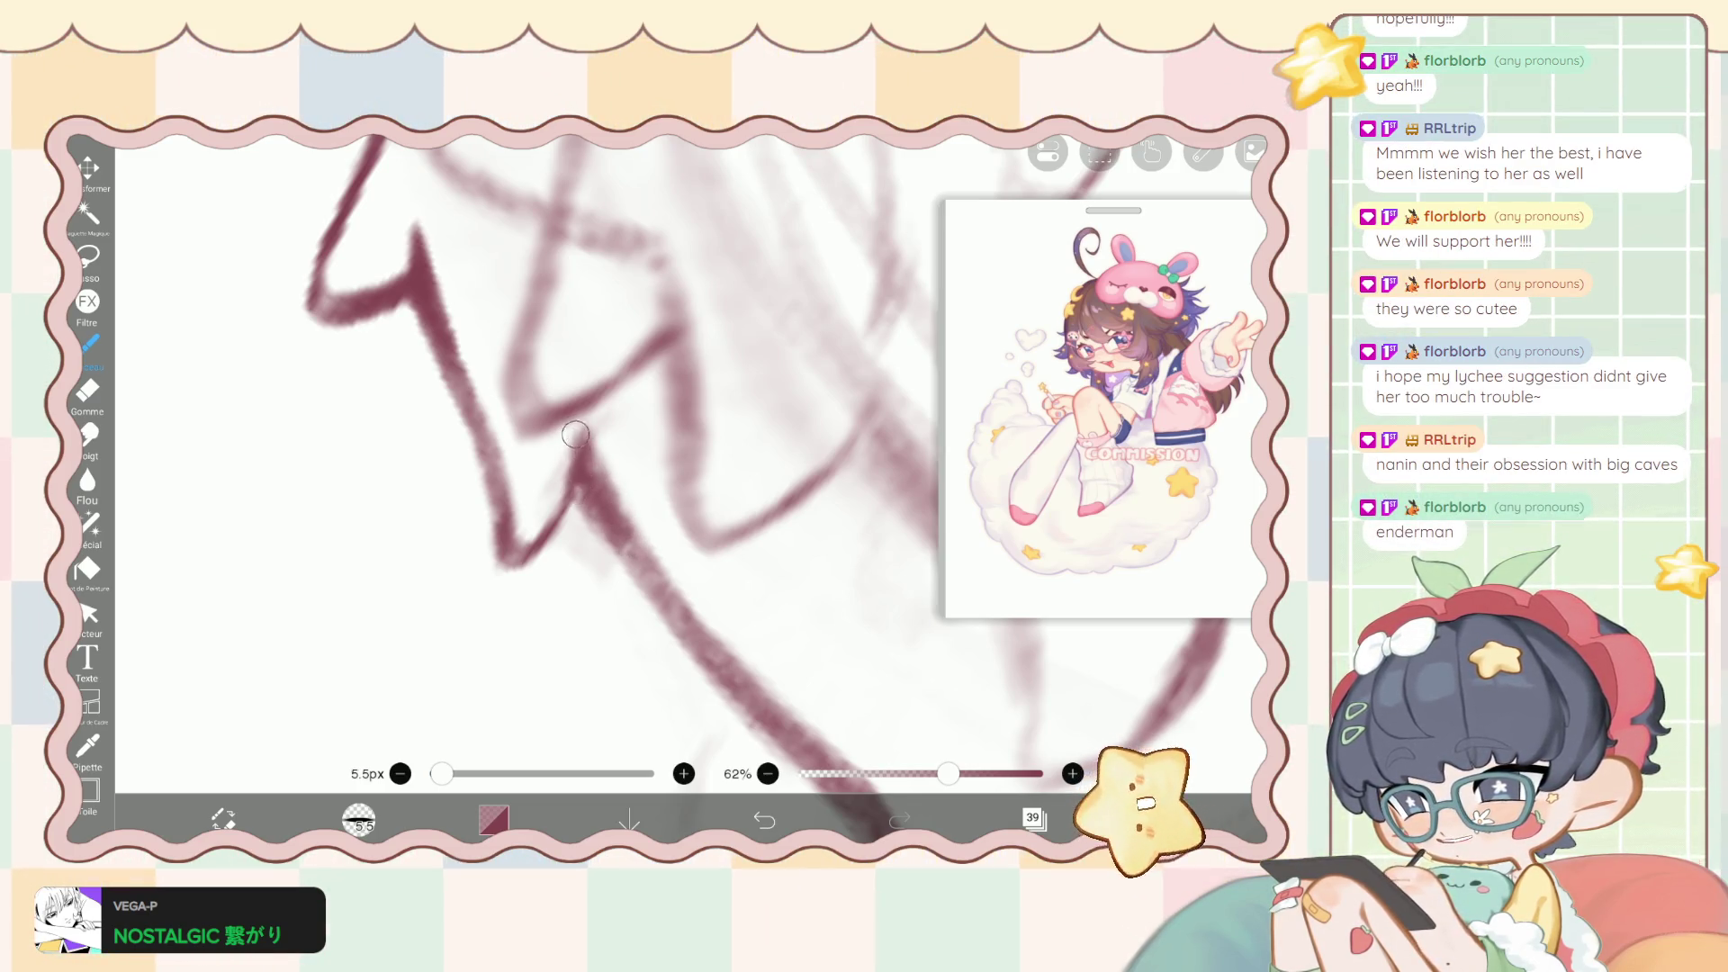
pyautogui.moveTo(575, 435); pyautogui.dragTo(698, 630)
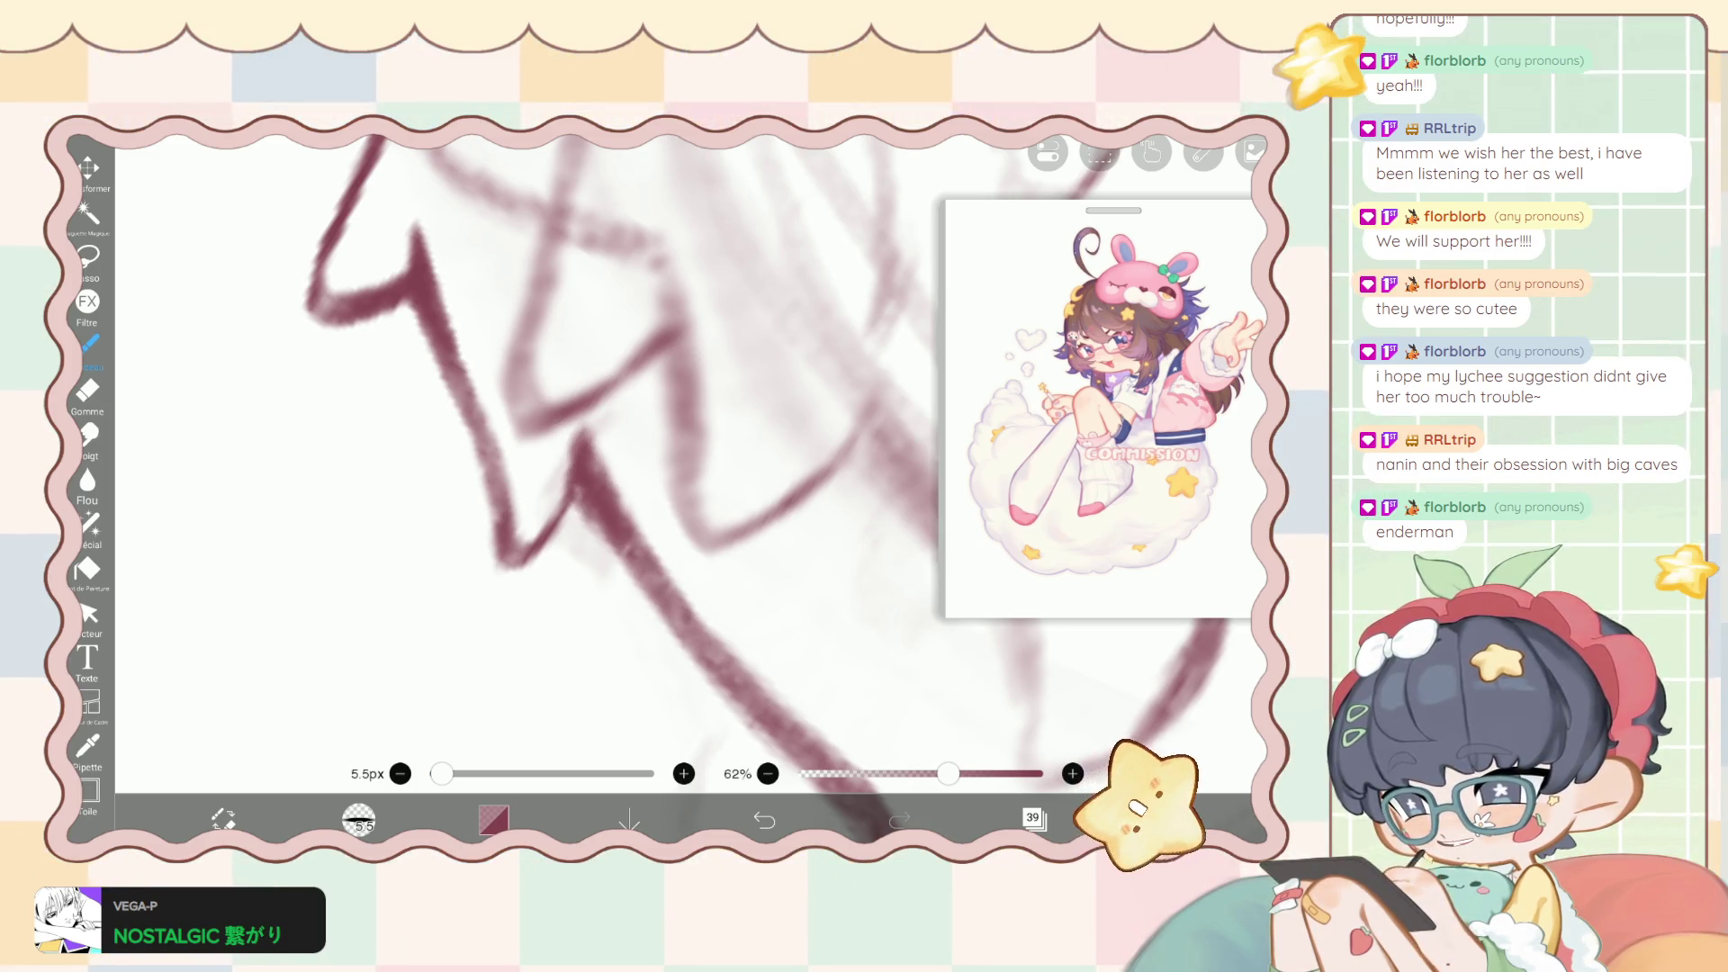
pyautogui.scroll(-10, 684, 486)
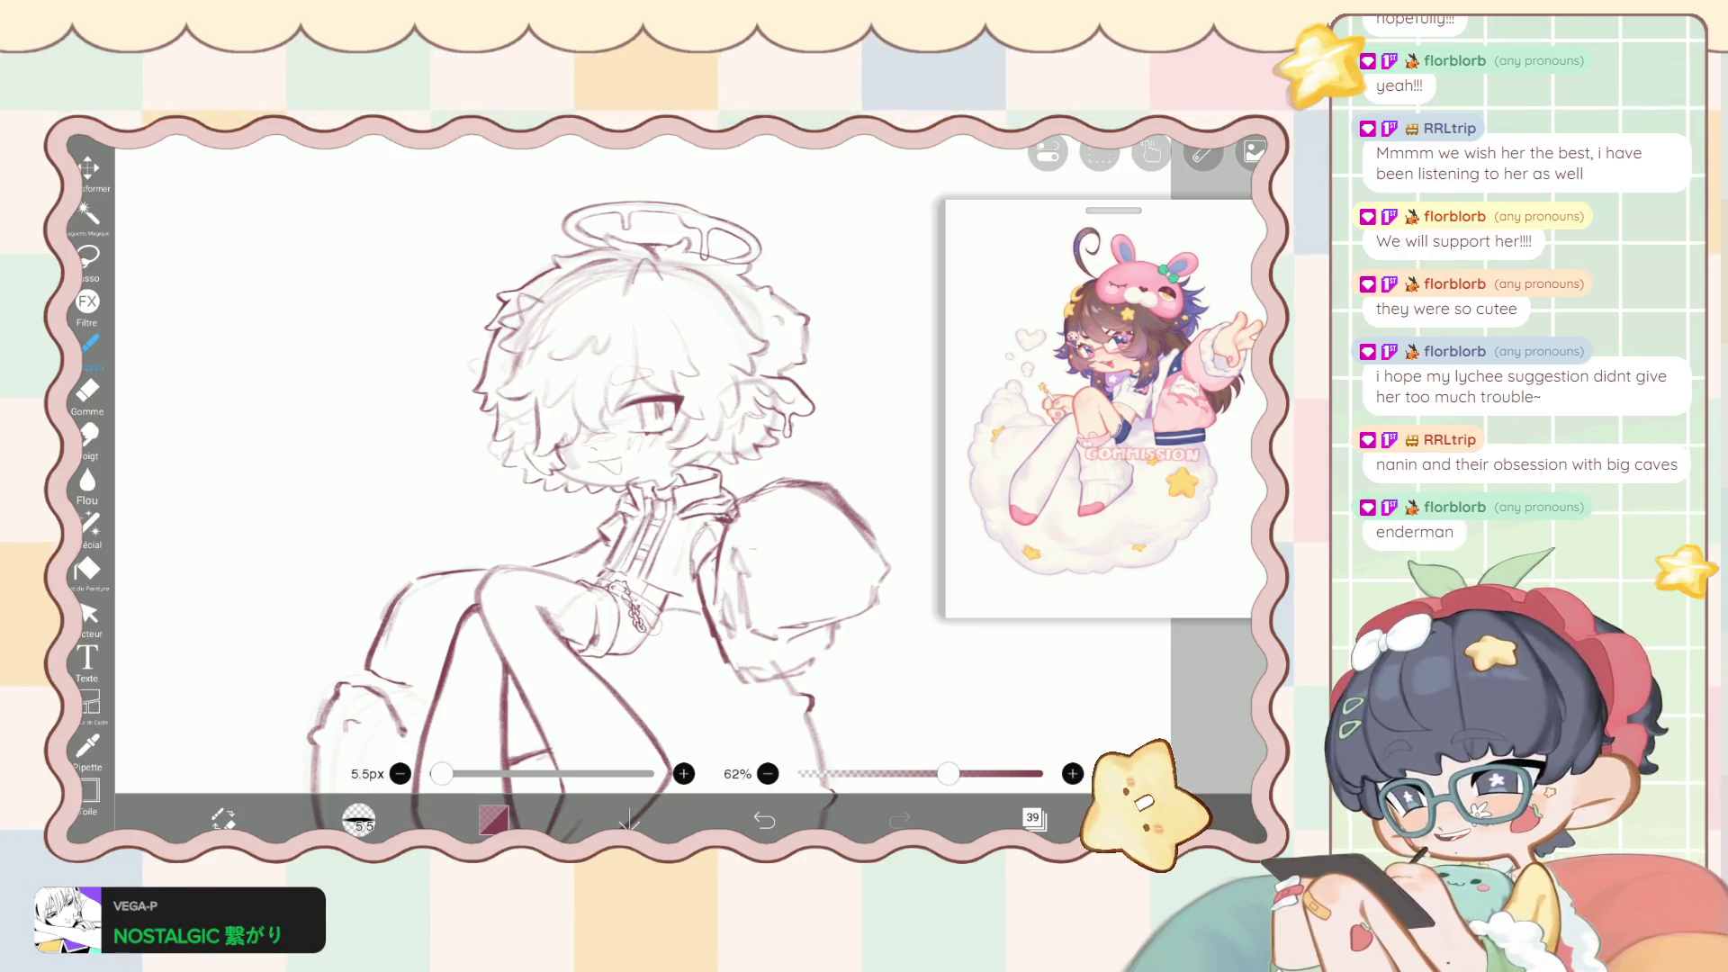
# Zoom back in and switch to the liquify pen at 78.0px.
pyautogui.scroll(1, 585, 495)
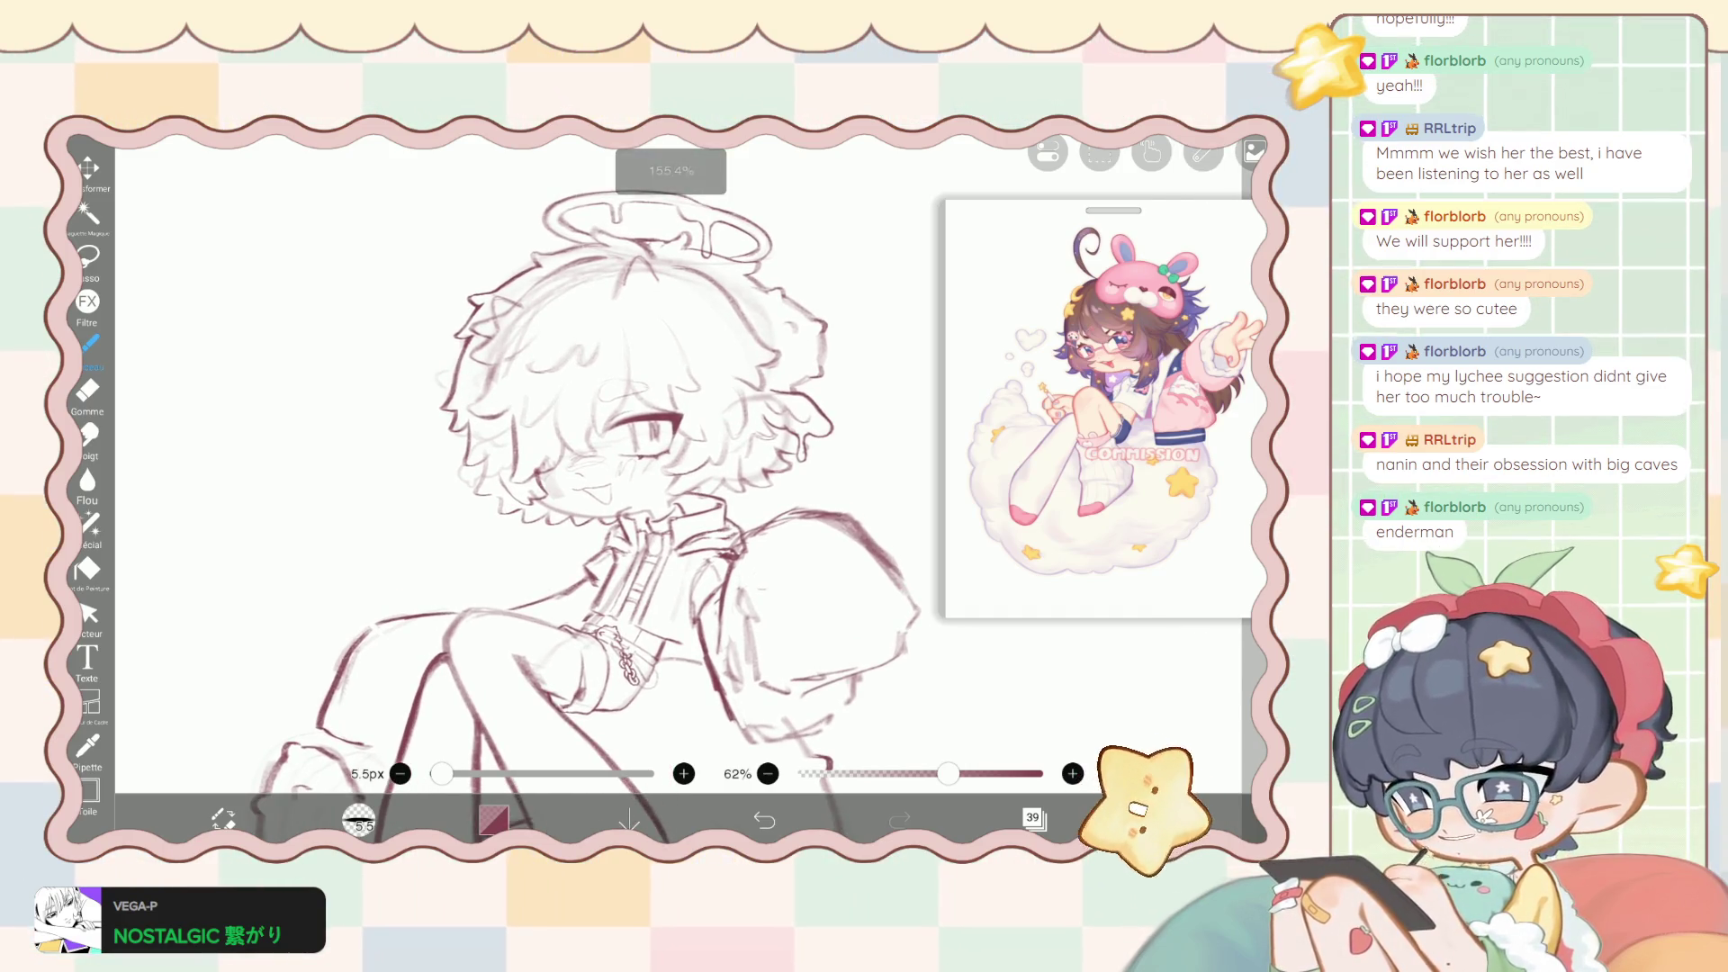
pyautogui.scroll(1, 630, 495)
pyautogui.scroll(1, 630, 495)
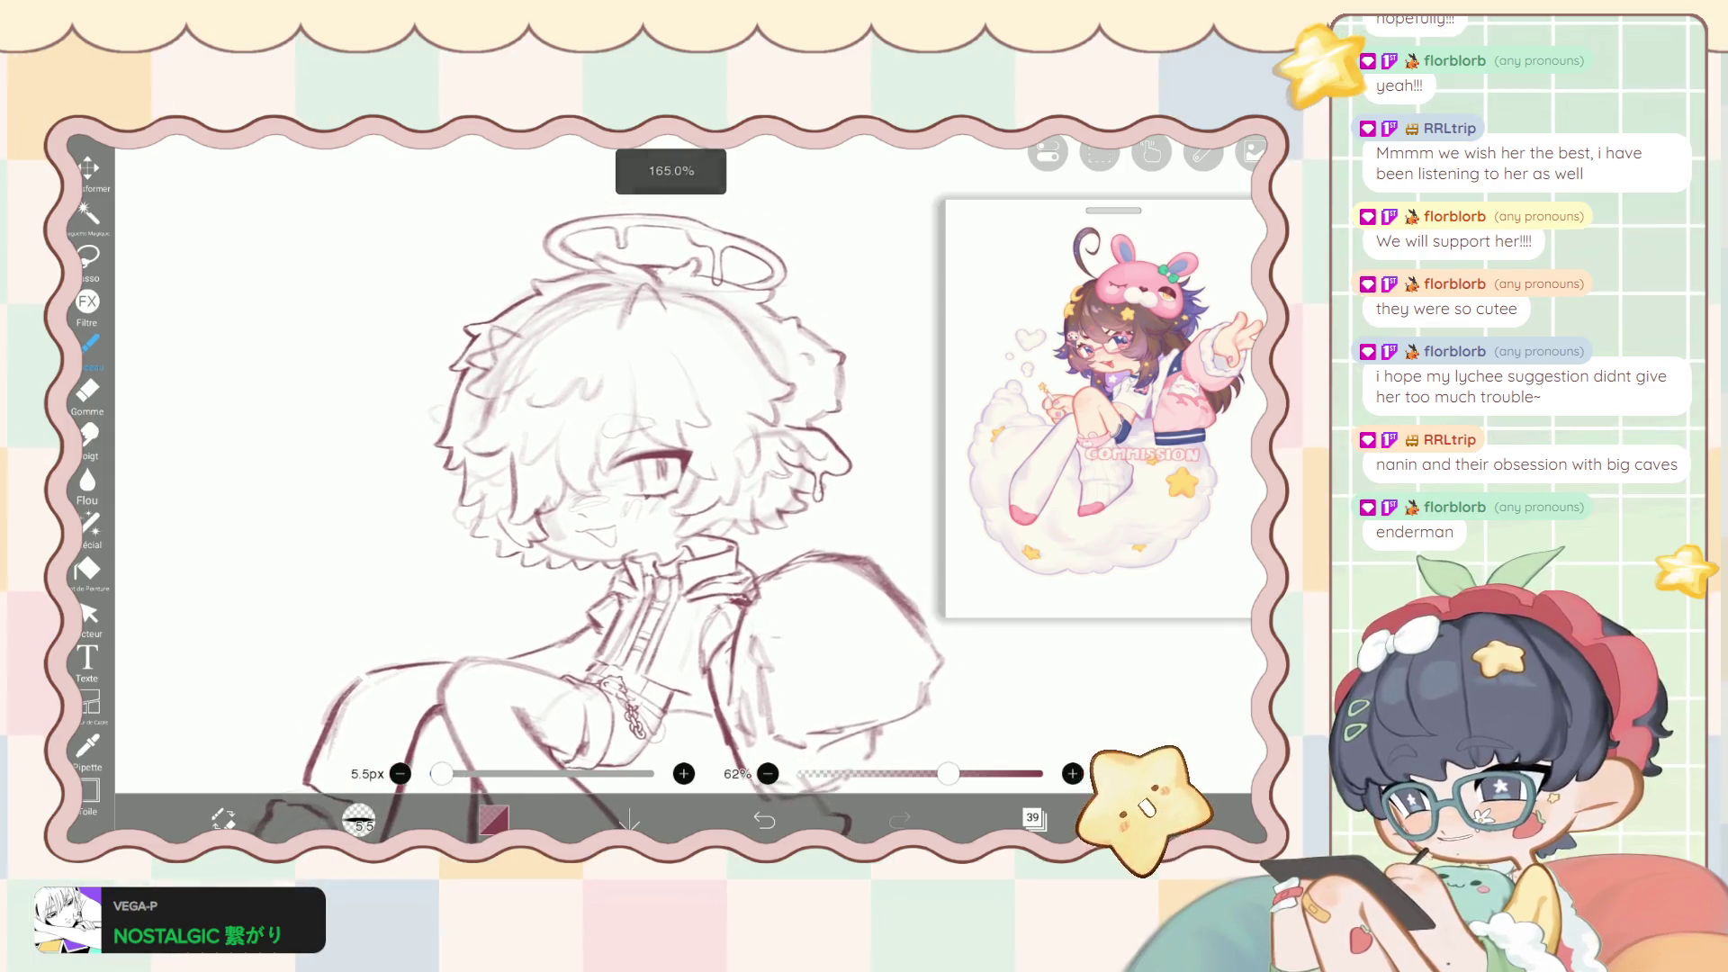
pyautogui.scroll(1, 631, 496)
pyautogui.scroll(1, 630, 495)
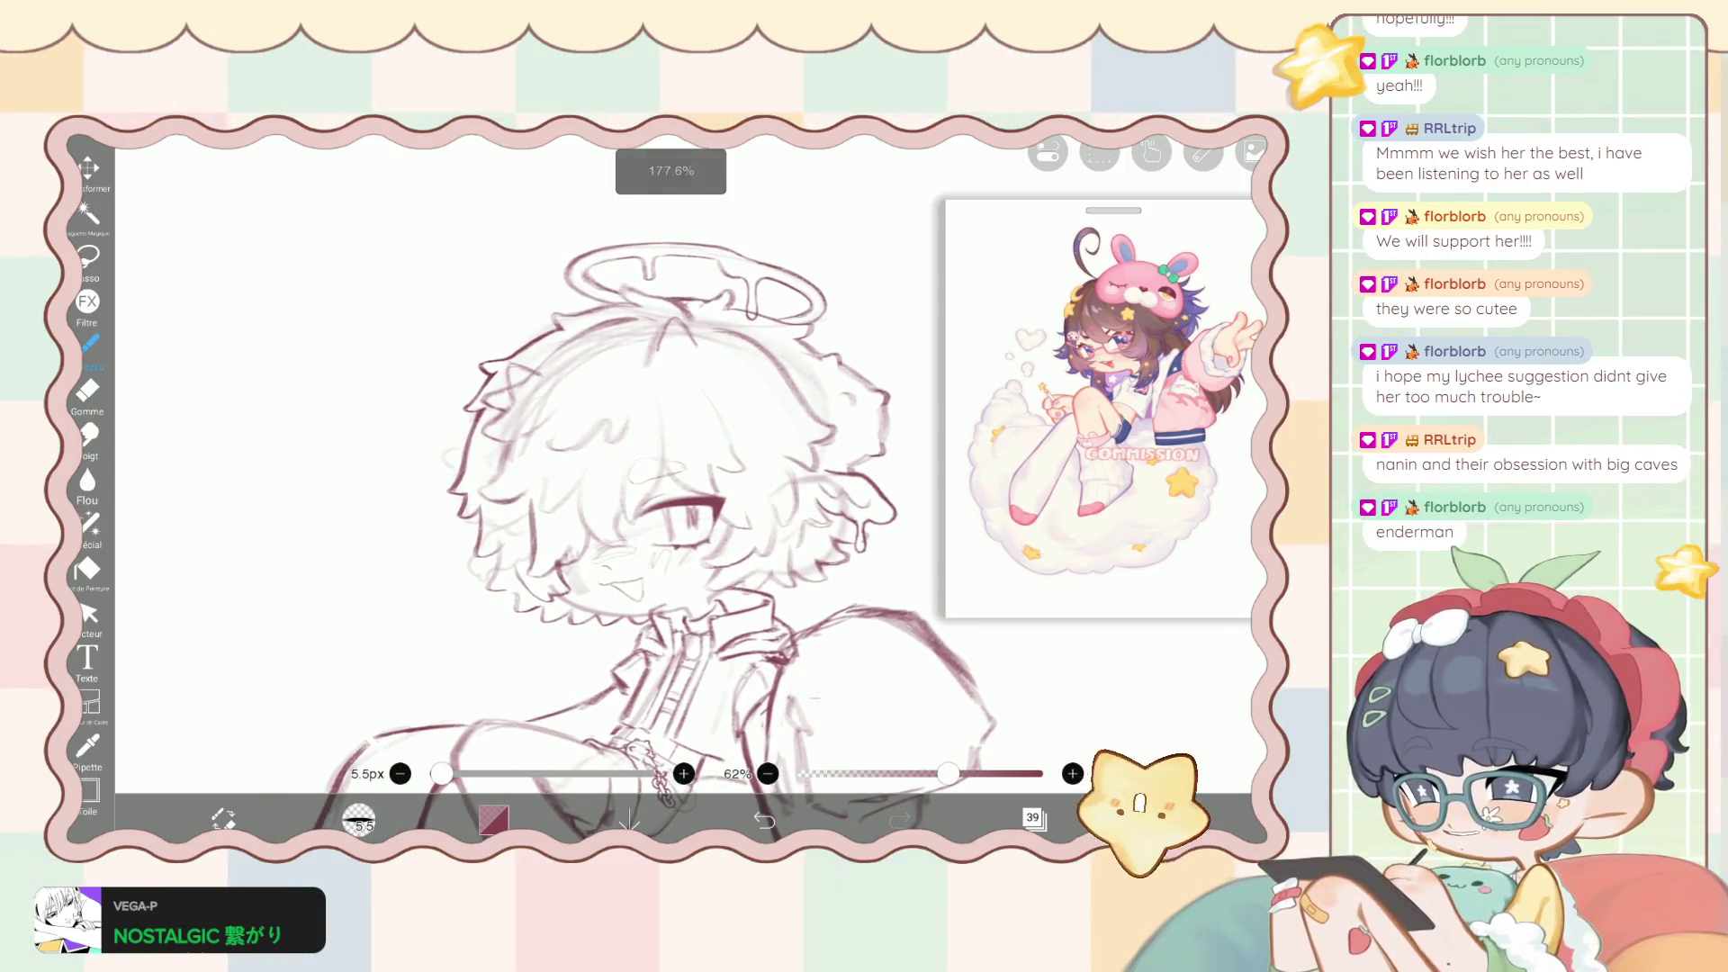
pyautogui.click(90, 522)
pyautogui.scroll(1, 630, 495)
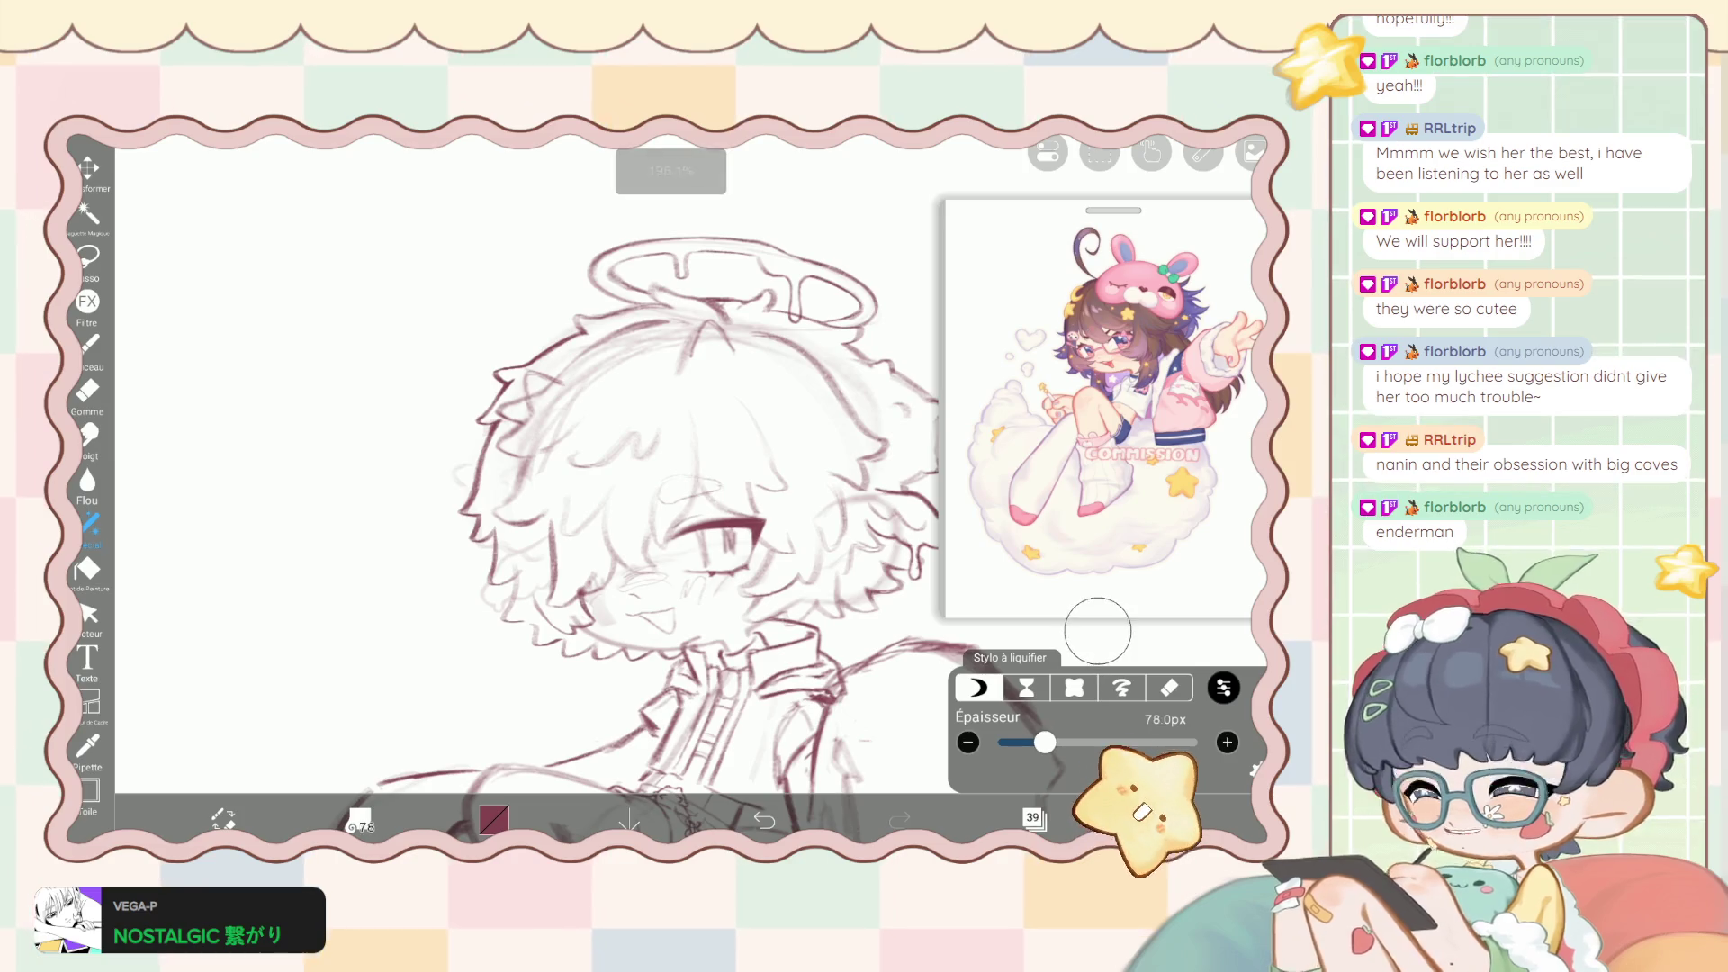
# Enlarge the liquify pen to 74px, then 88px, and push the halo and hair outline into shape.
pyautogui.moveTo(1039, 741); pyautogui.dragTo(1043, 742)
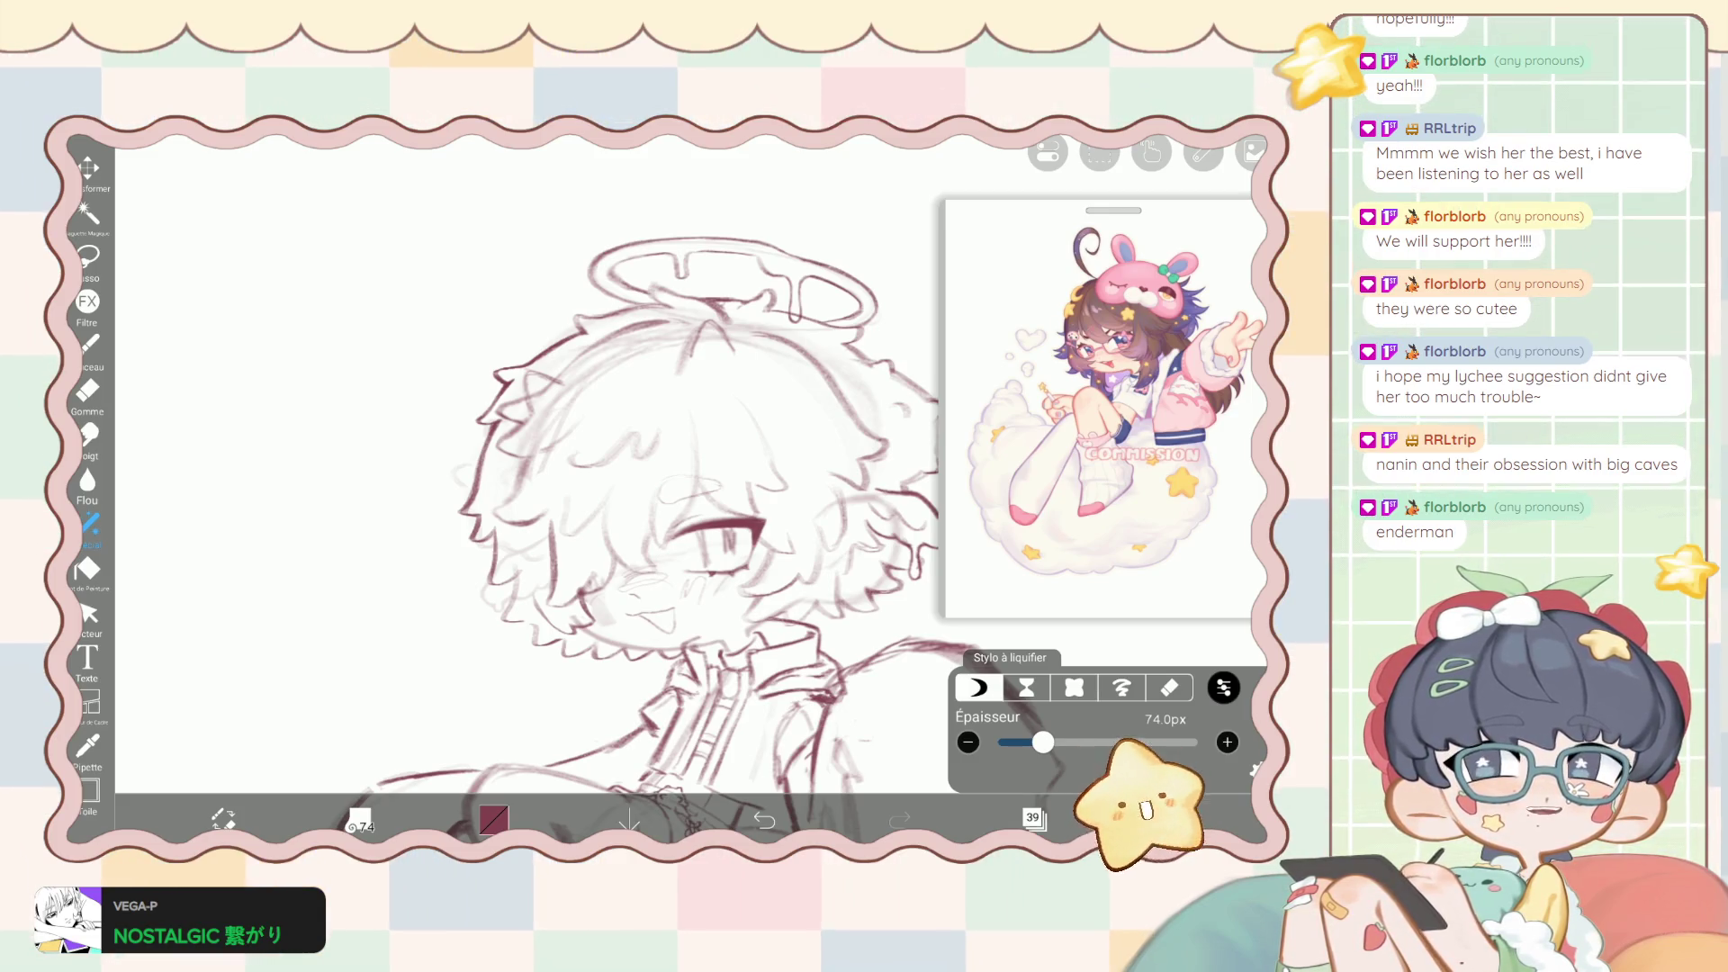
pyautogui.scroll(2, 509, 354)
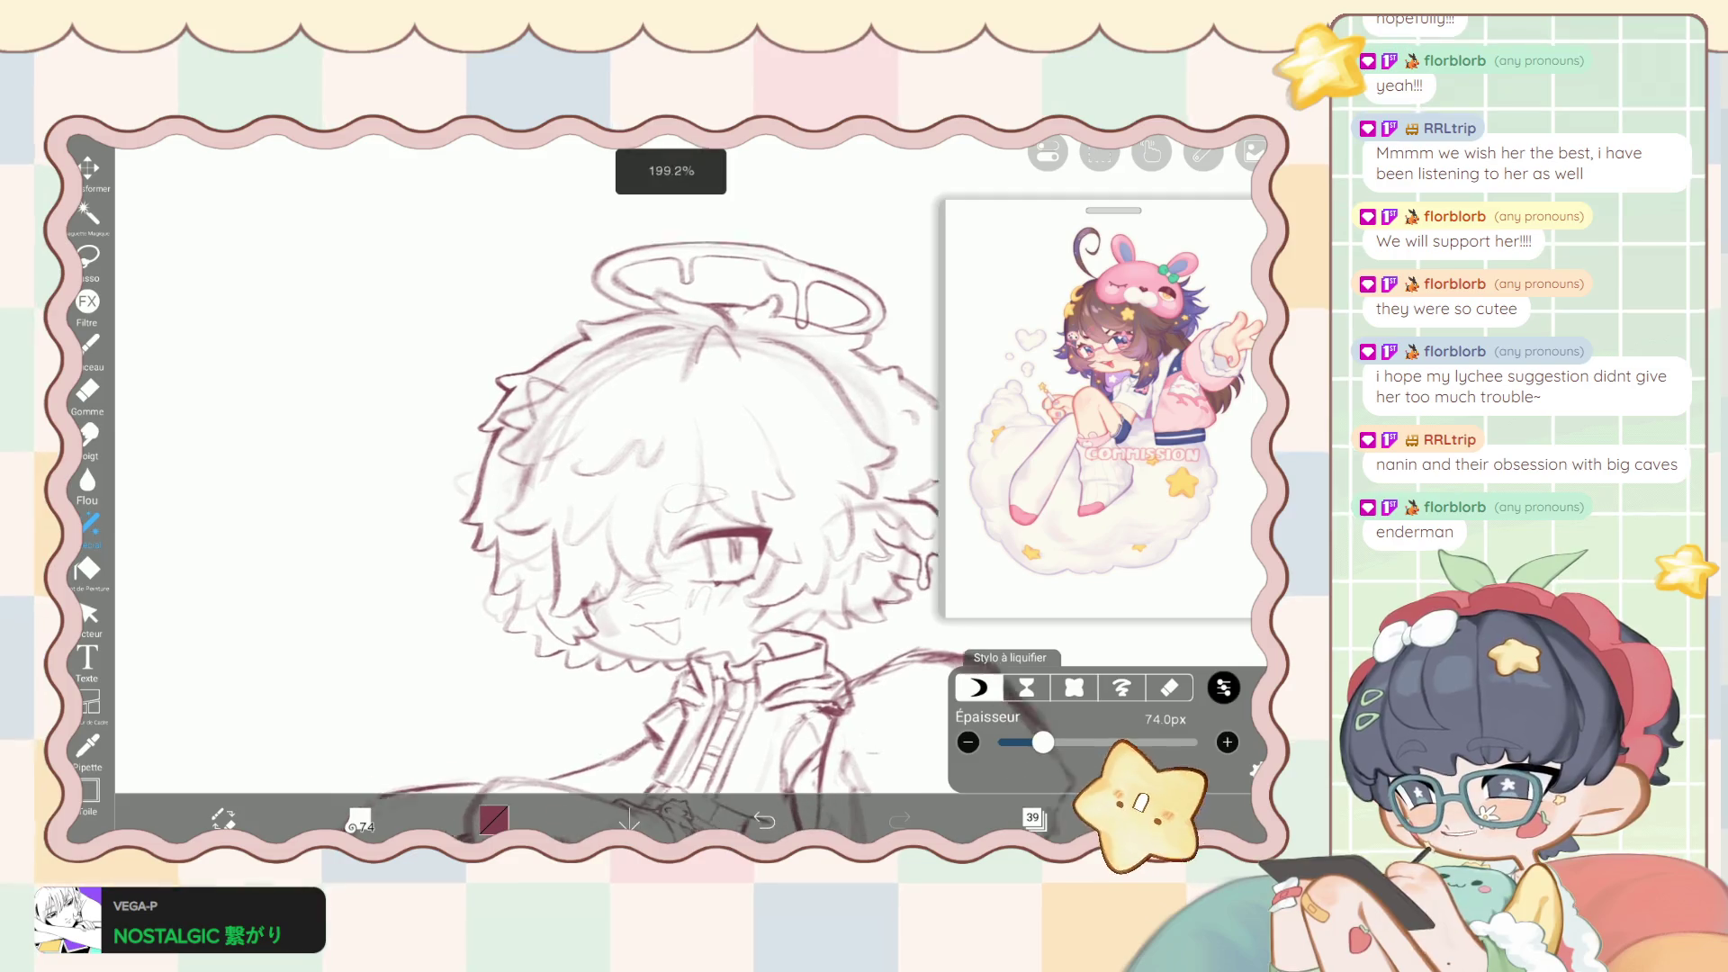
pyautogui.moveTo(598, 324); pyautogui.dragTo(576, 283)
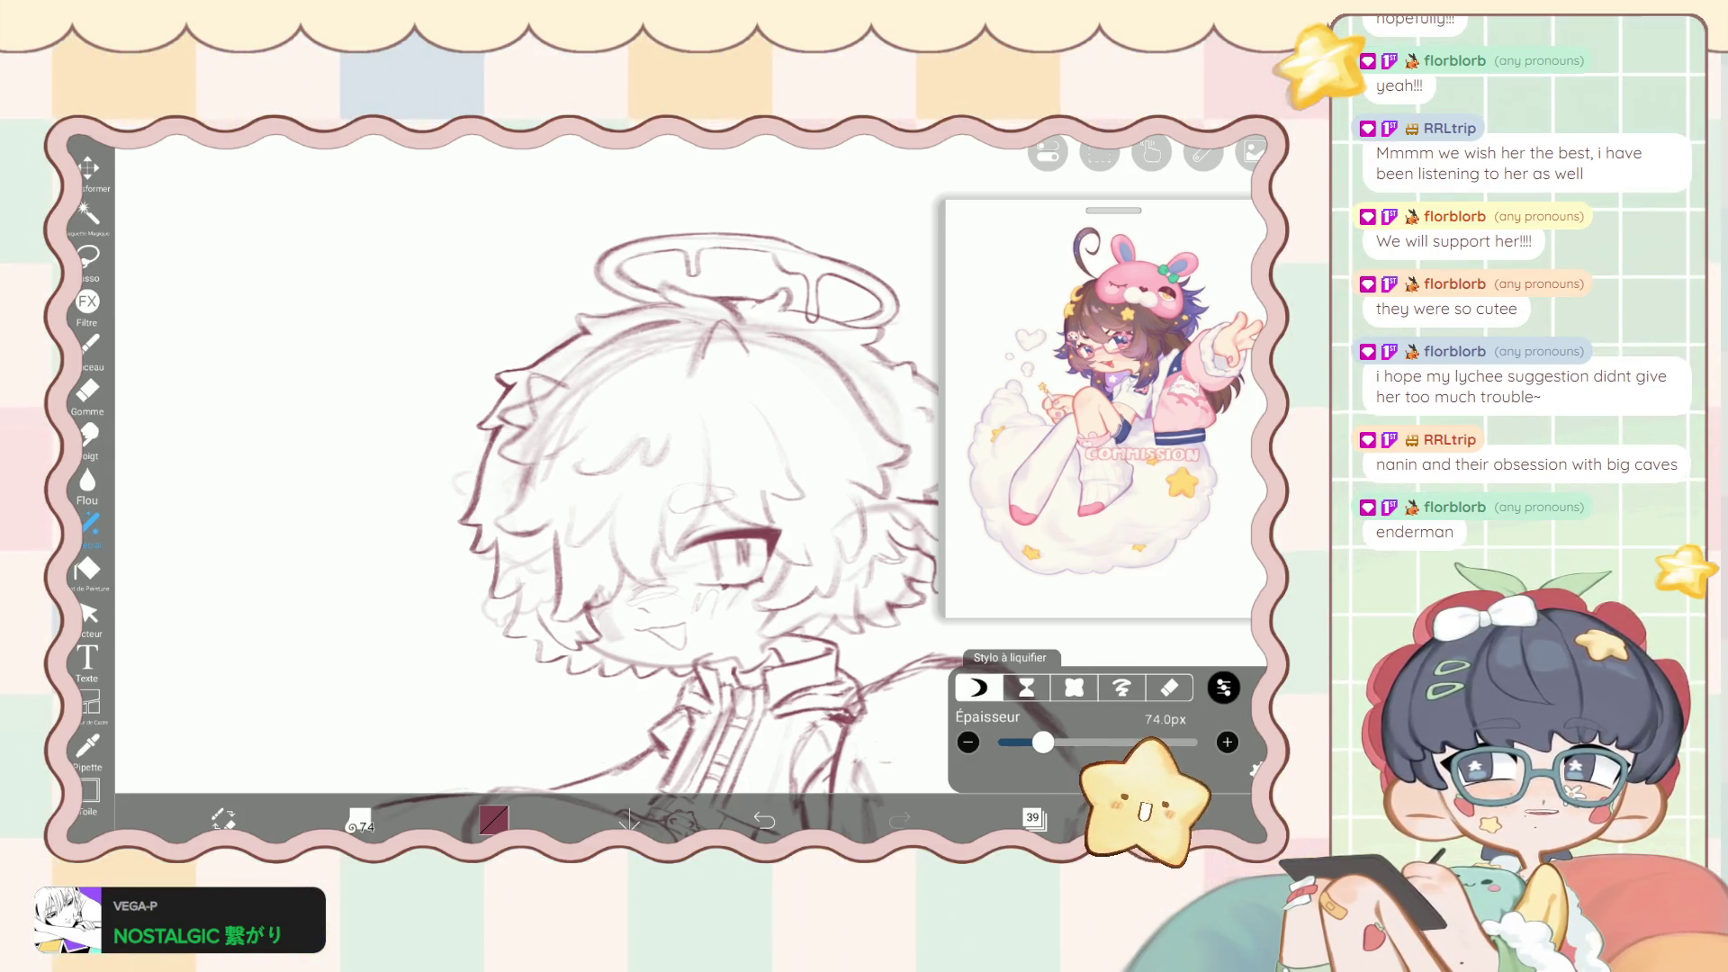
pyautogui.moveTo(1042, 743); pyautogui.dragTo(1048, 742)
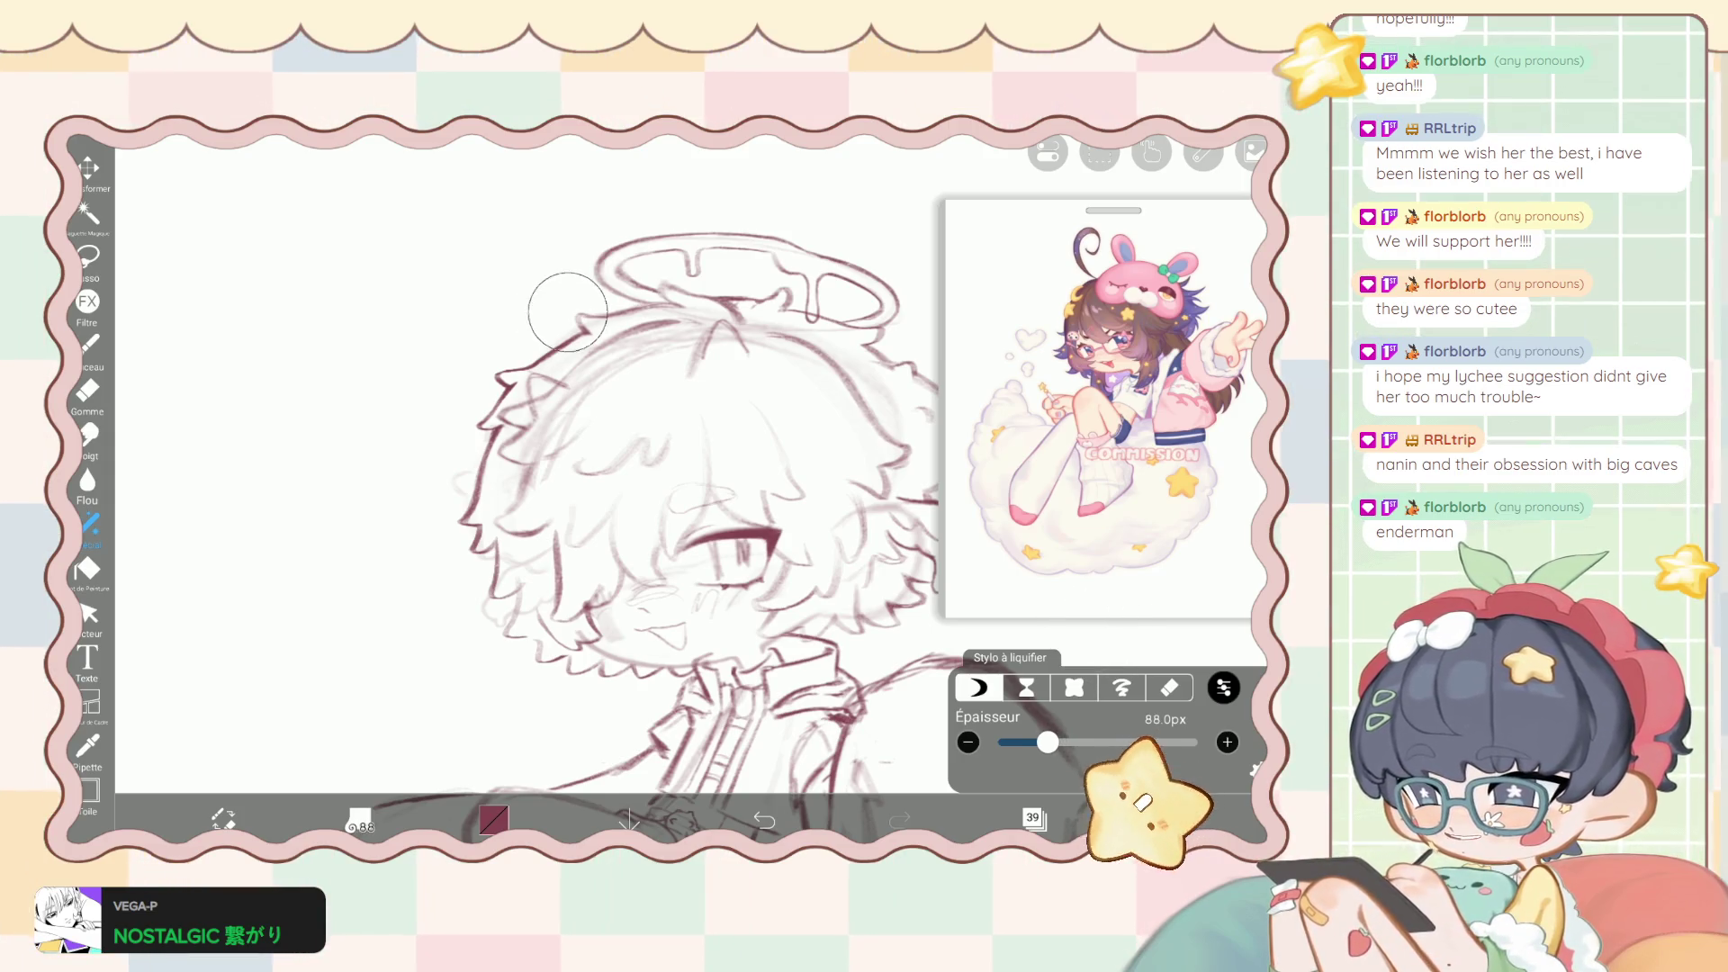
pyautogui.moveTo(567, 311); pyautogui.dragTo(590, 328)
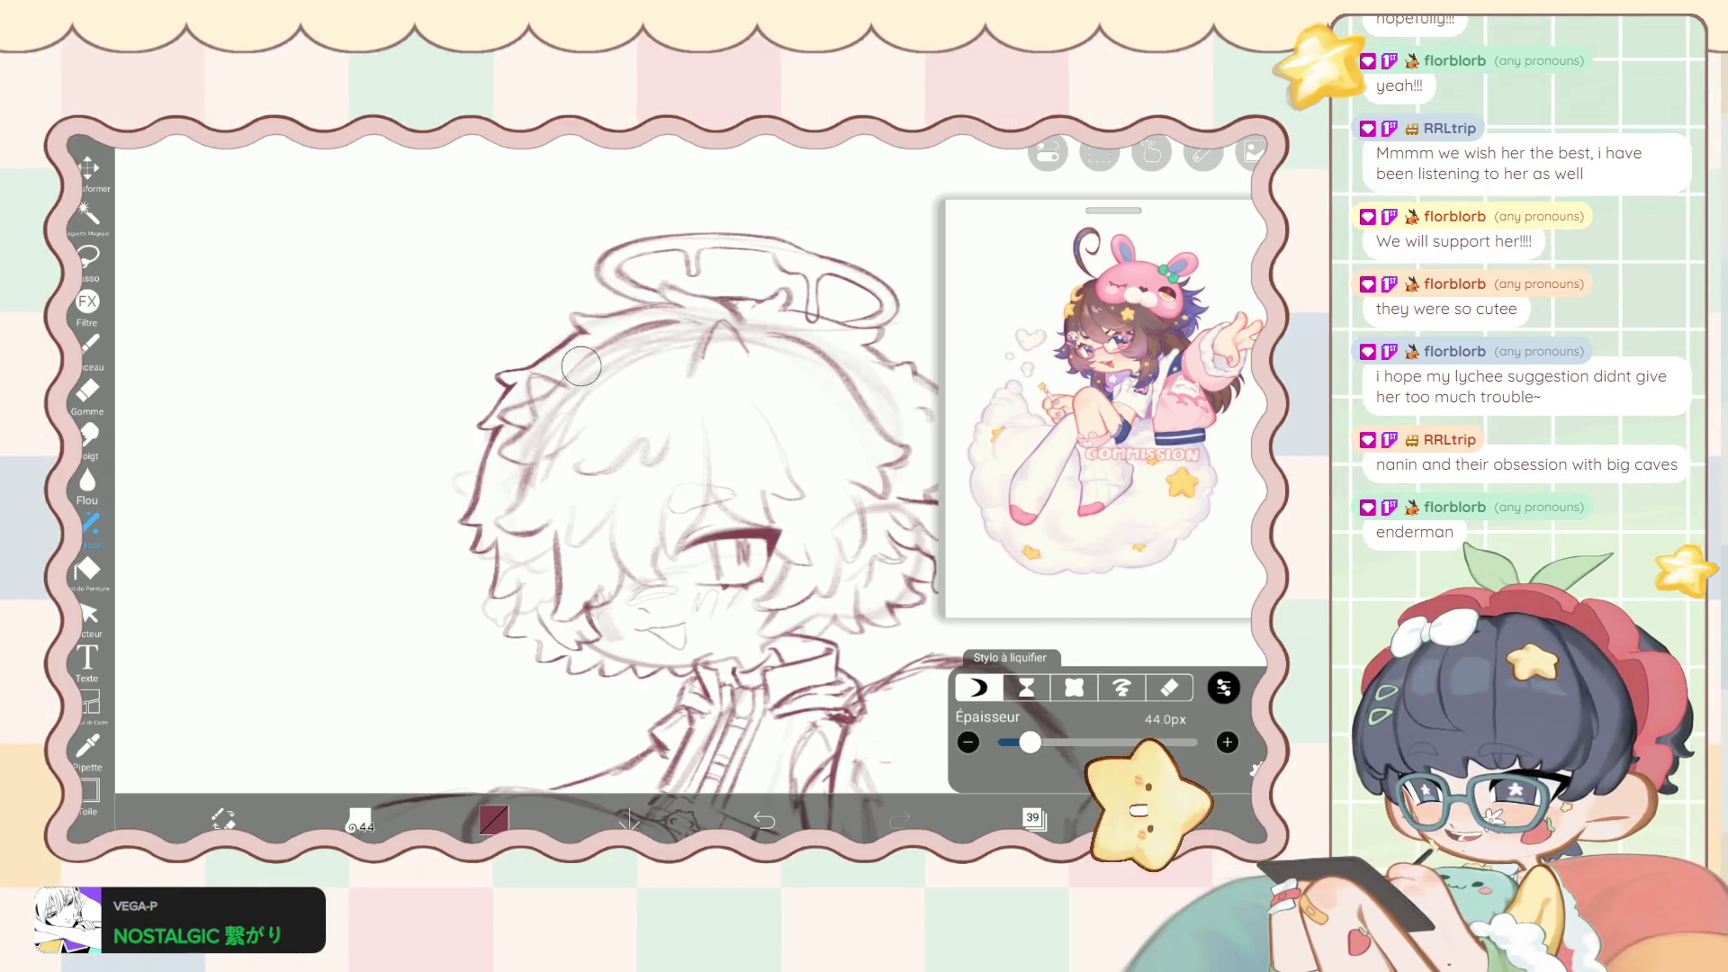
# Reposition the view on the hair and resize the liquify pen, ending at 111px.
pyautogui.moveTo(1029, 743); pyautogui.dragTo(1037, 743)
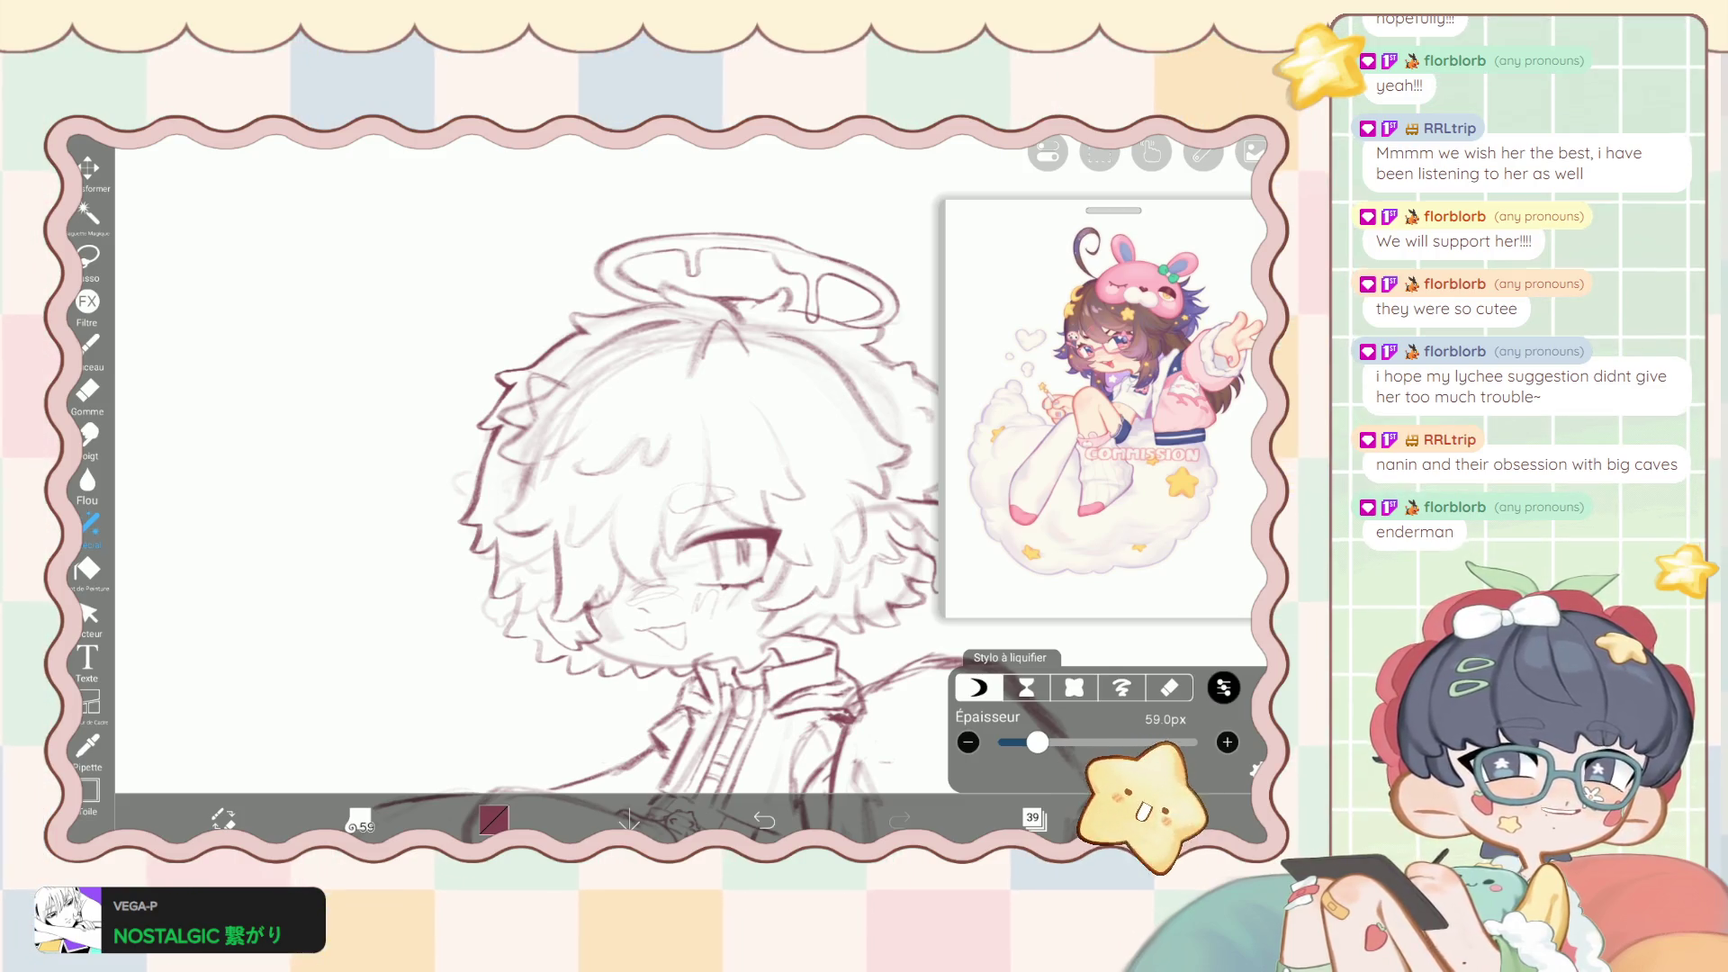
pyautogui.moveTo(684, 486); pyautogui.dragTo(742, 482)
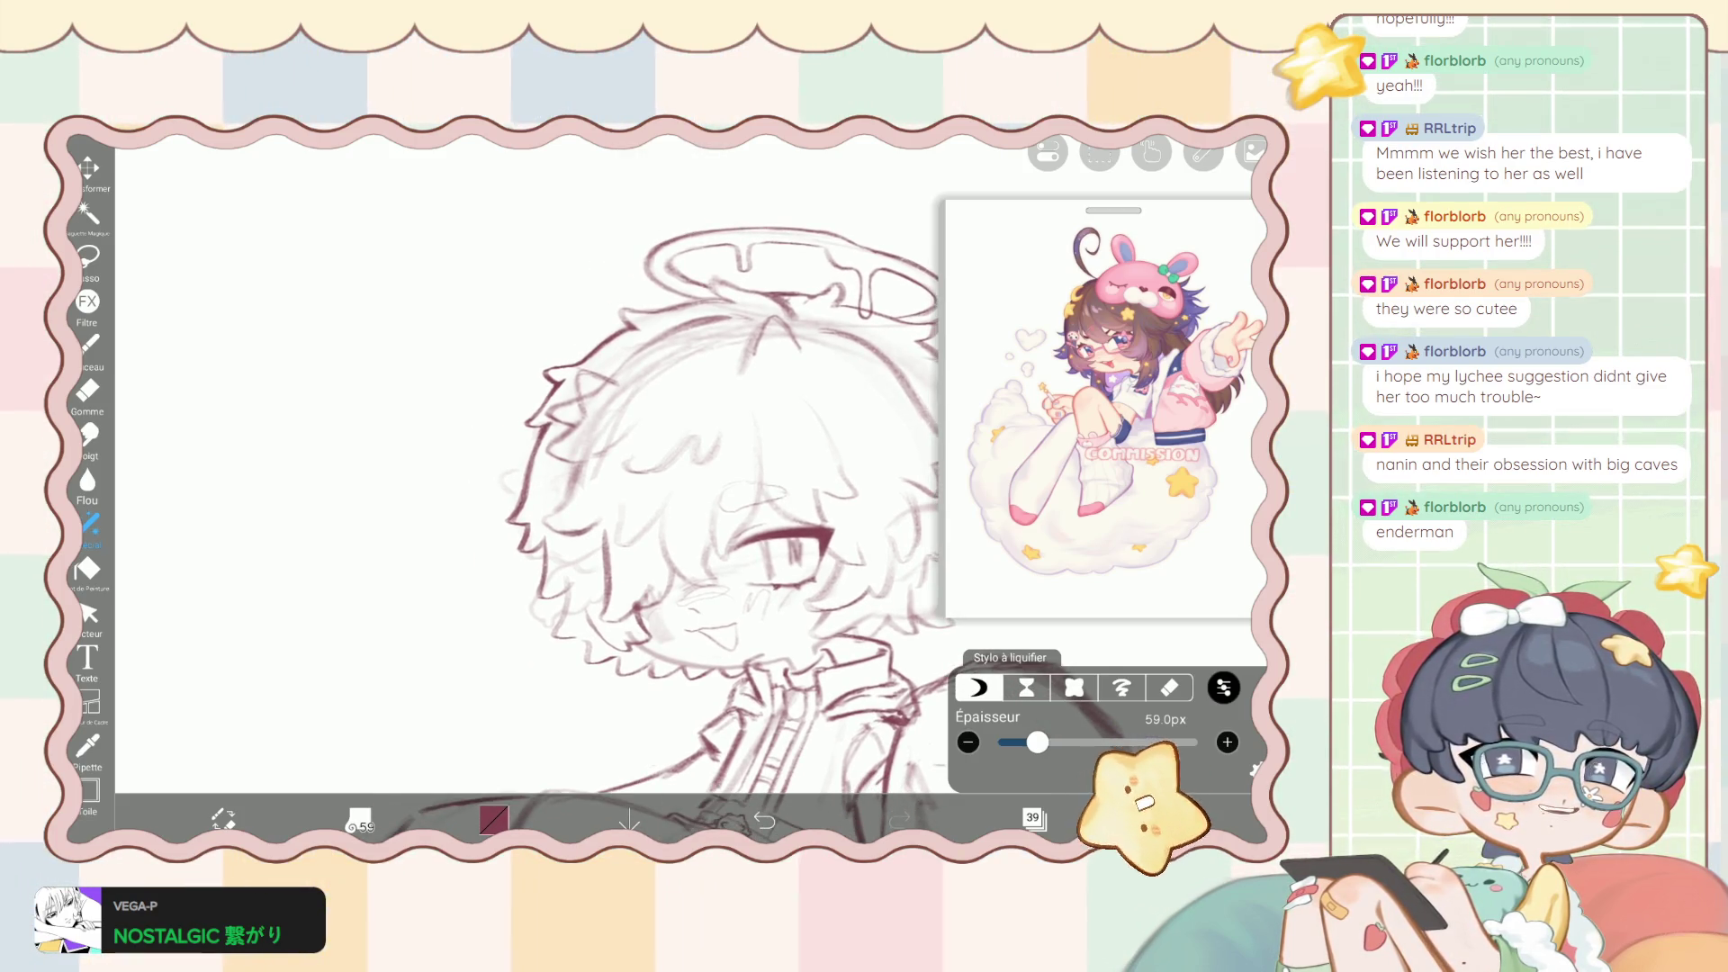
pyautogui.moveTo(783, 540); pyautogui.dragTo(675, 518)
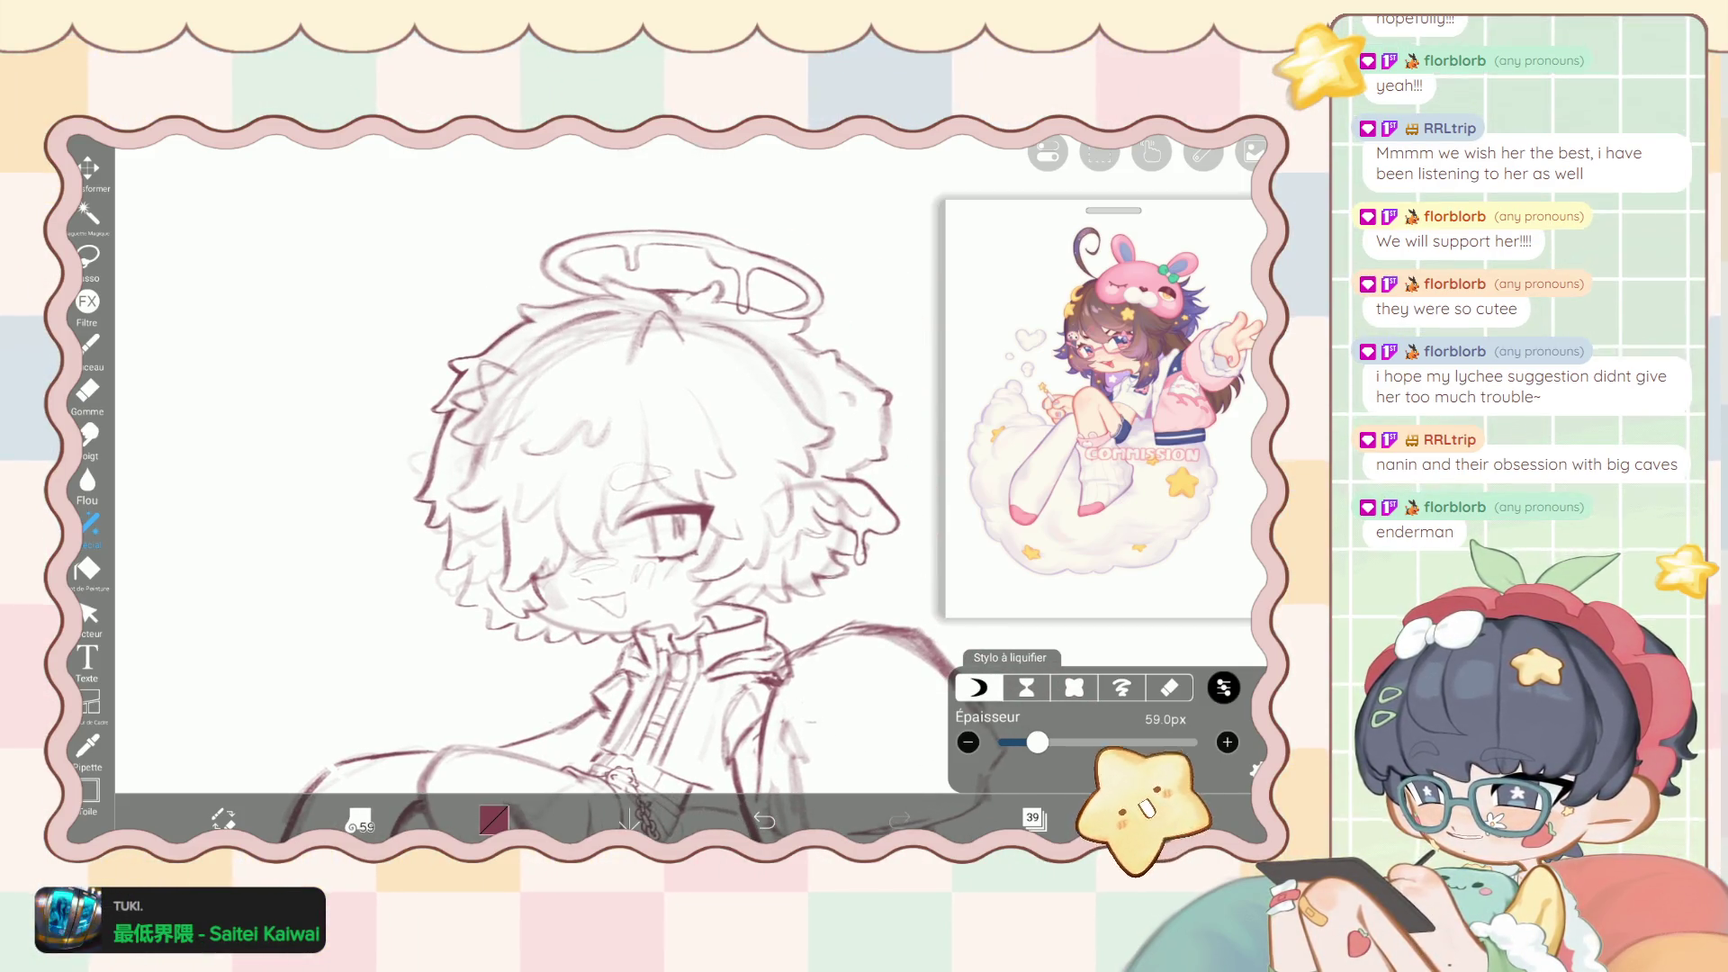
pyautogui.moveTo(1038, 742); pyautogui.dragTo(1030, 742)
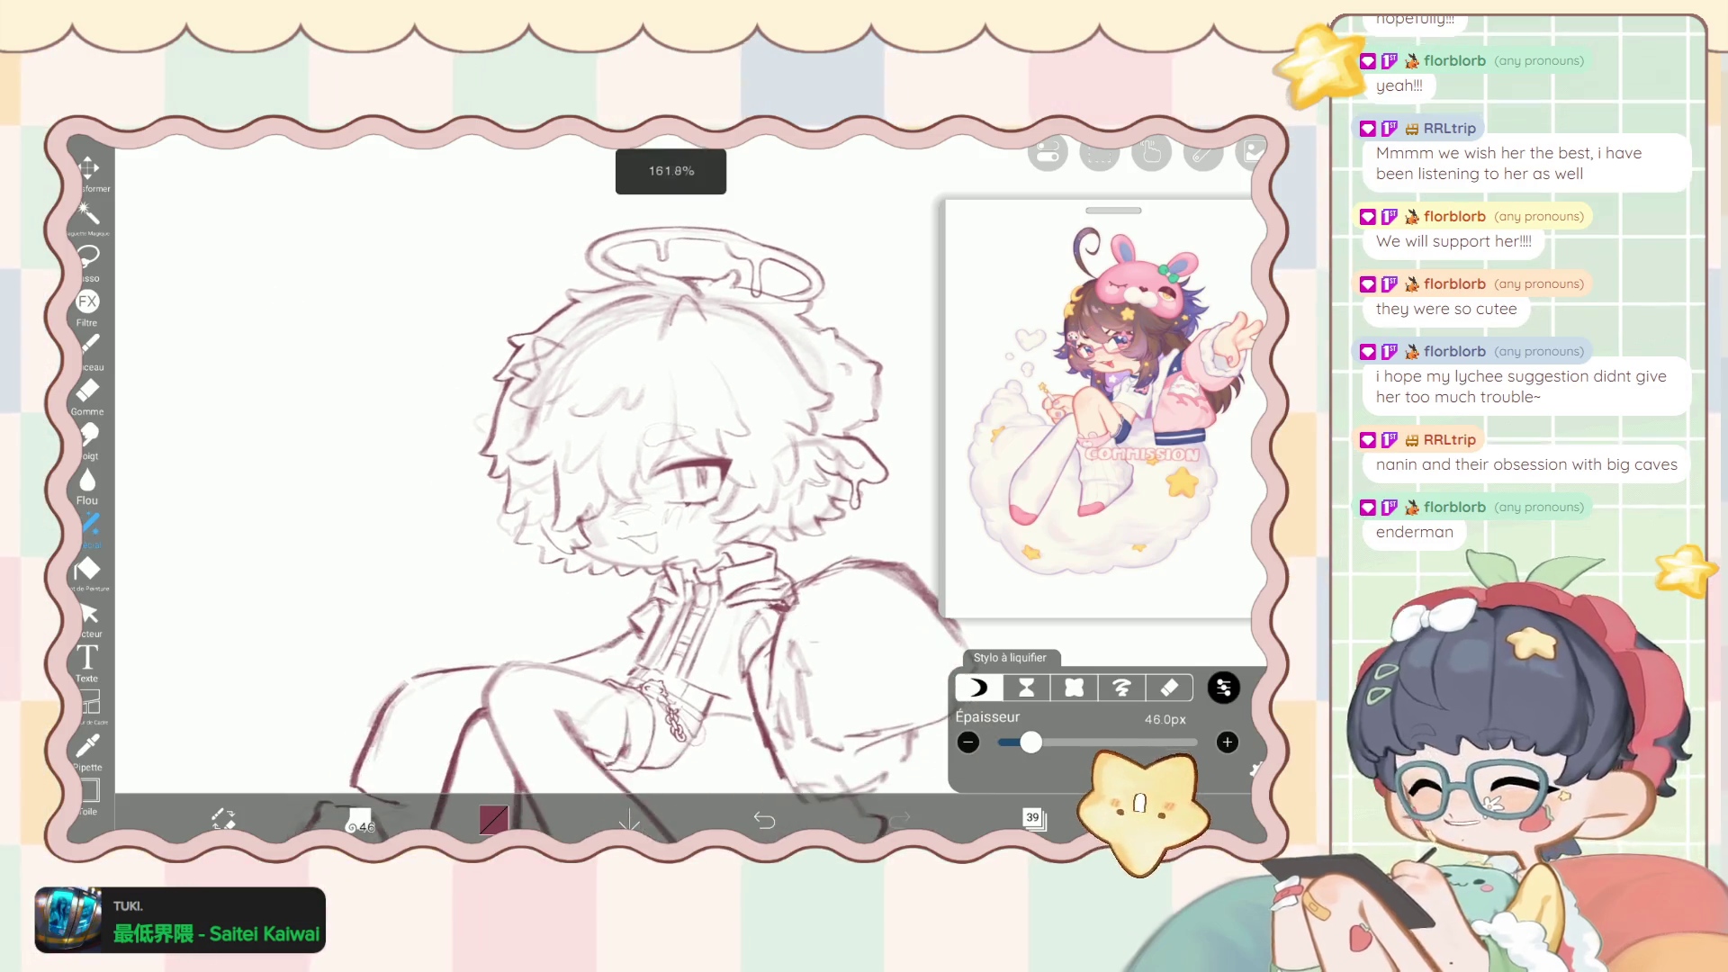
pyautogui.scroll(2, 908, 719)
pyautogui.moveTo(1031, 742); pyautogui.dragTo(1037, 742)
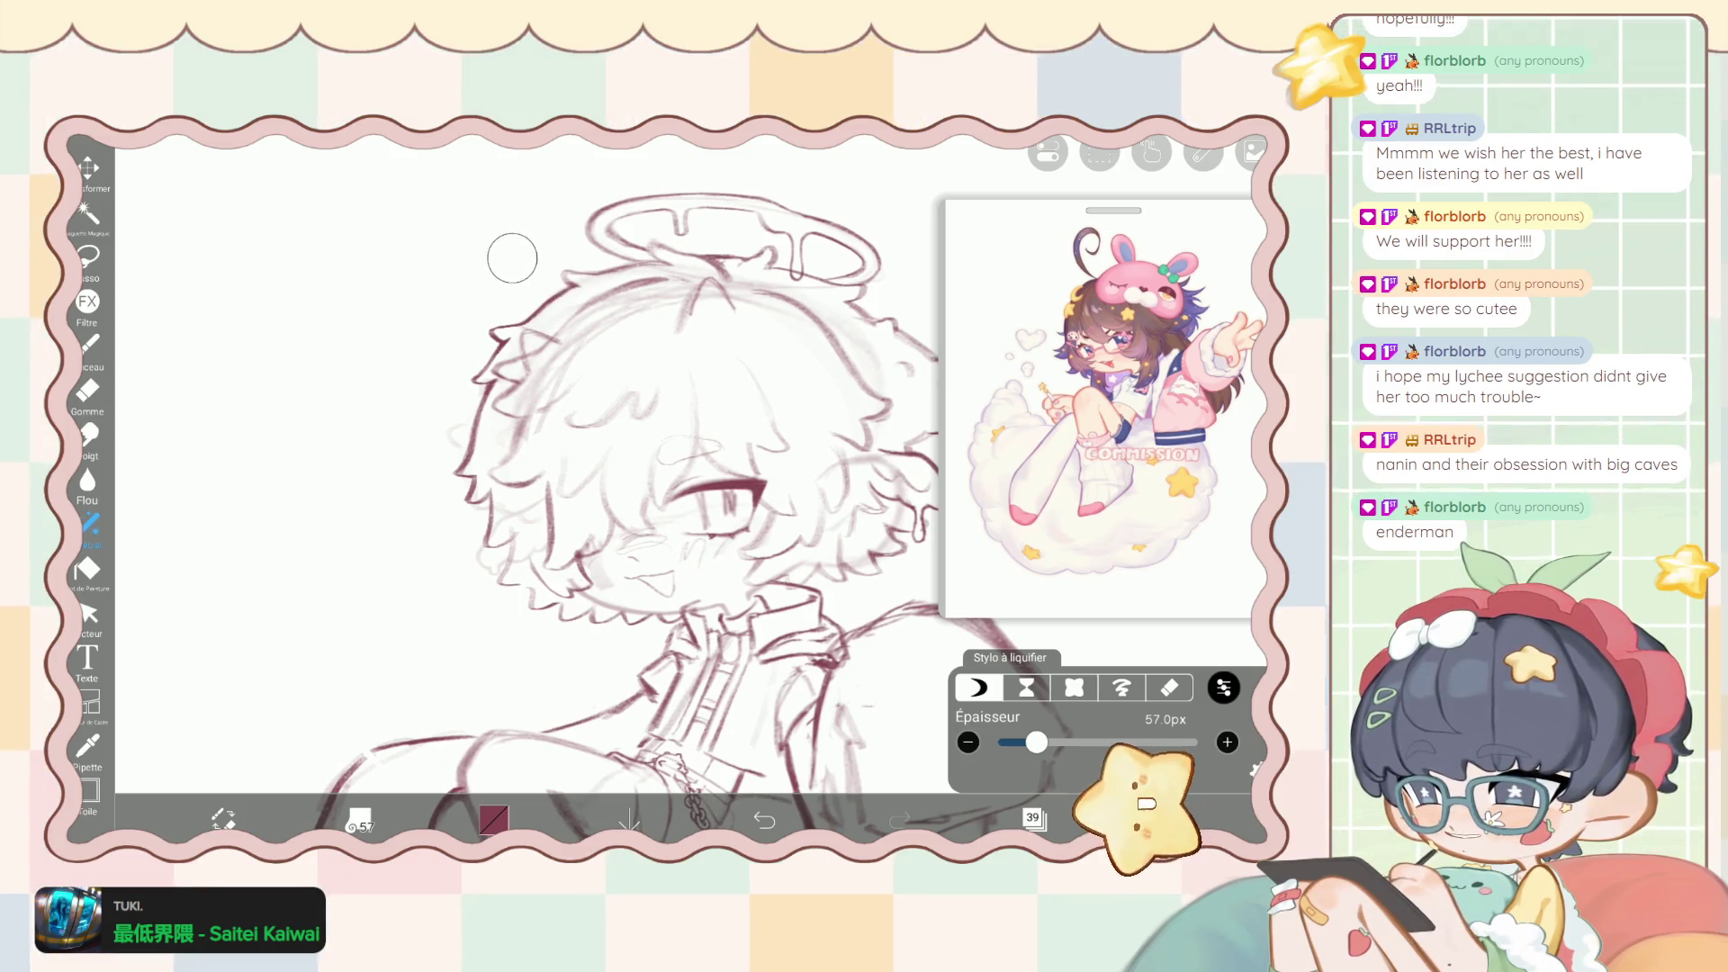
pyautogui.moveTo(1037, 742); pyautogui.dragTo(1055, 741)
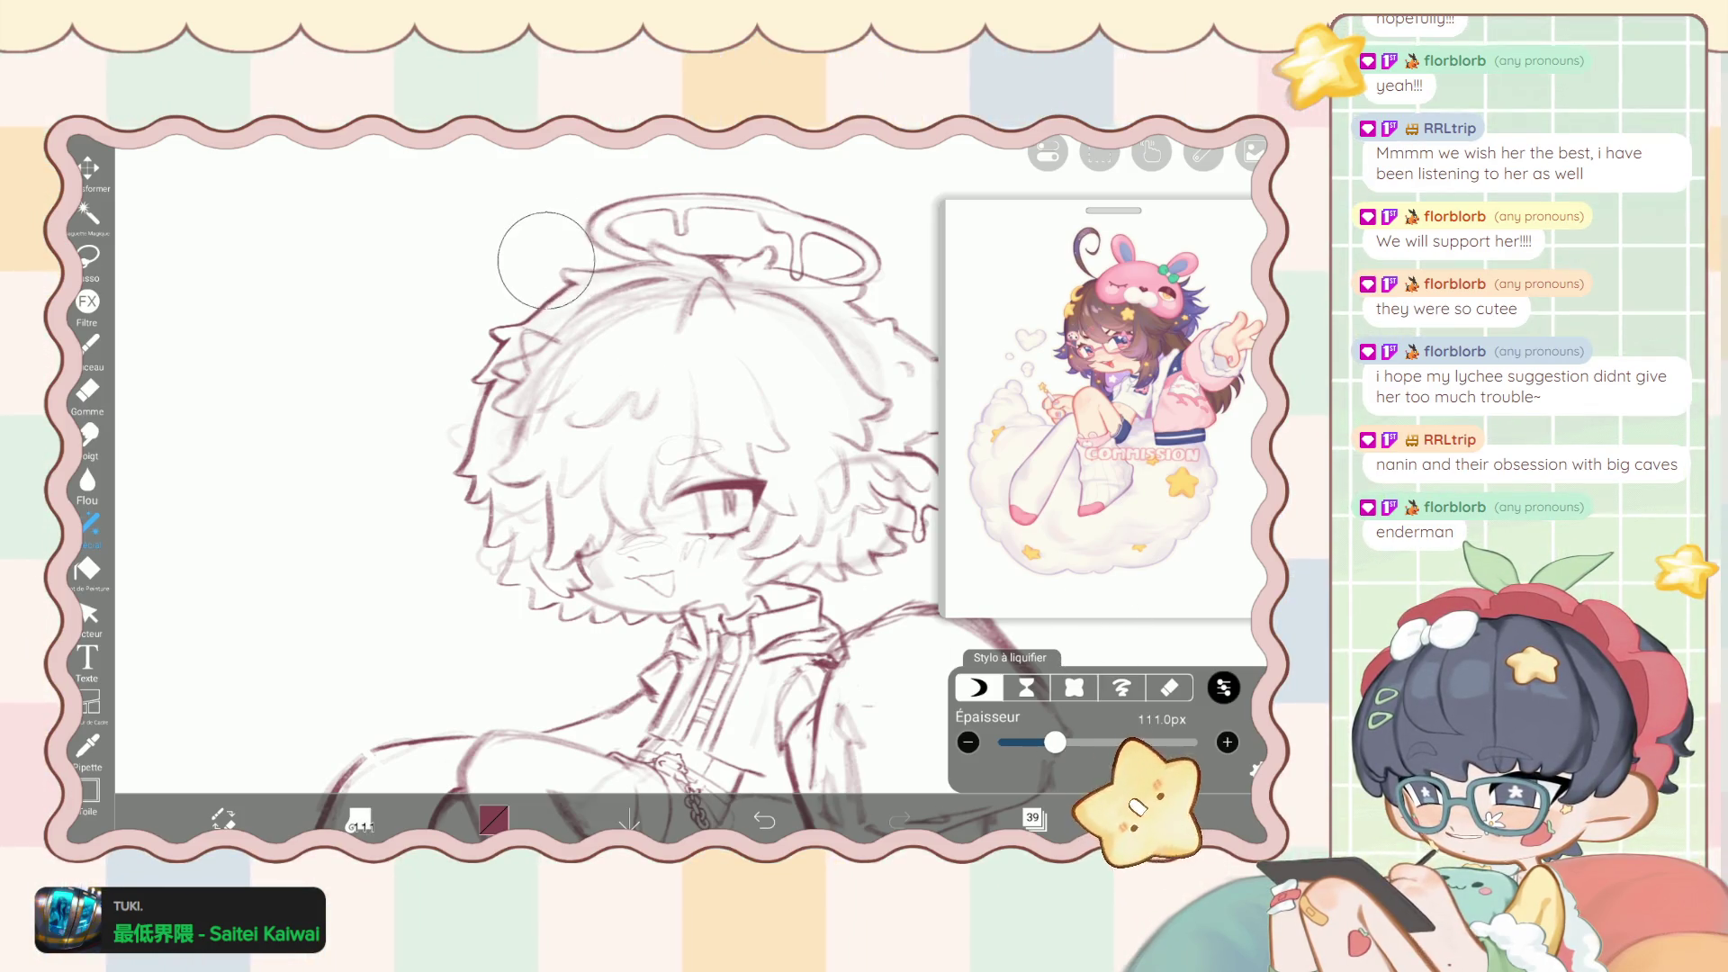
pyautogui.scroll(-5, 685, 486)
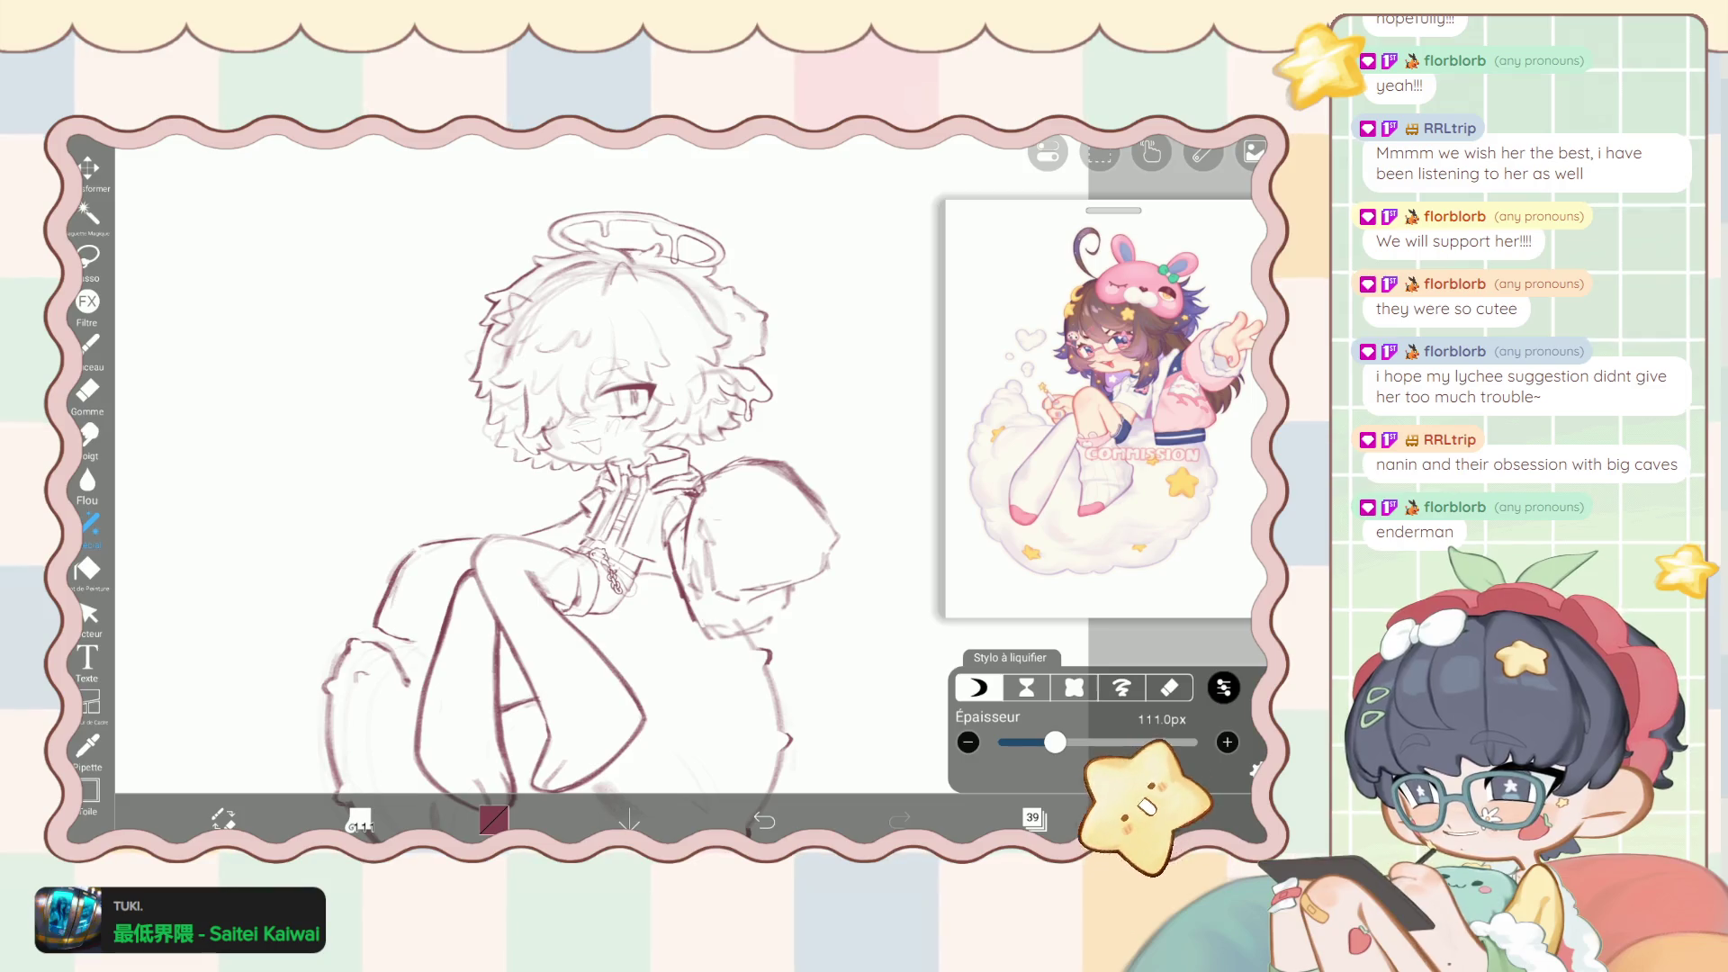
# Lasso-select a hair tuft on the left side of the head.
pyautogui.scroll(10, 684, 450)
pyautogui.press('b')
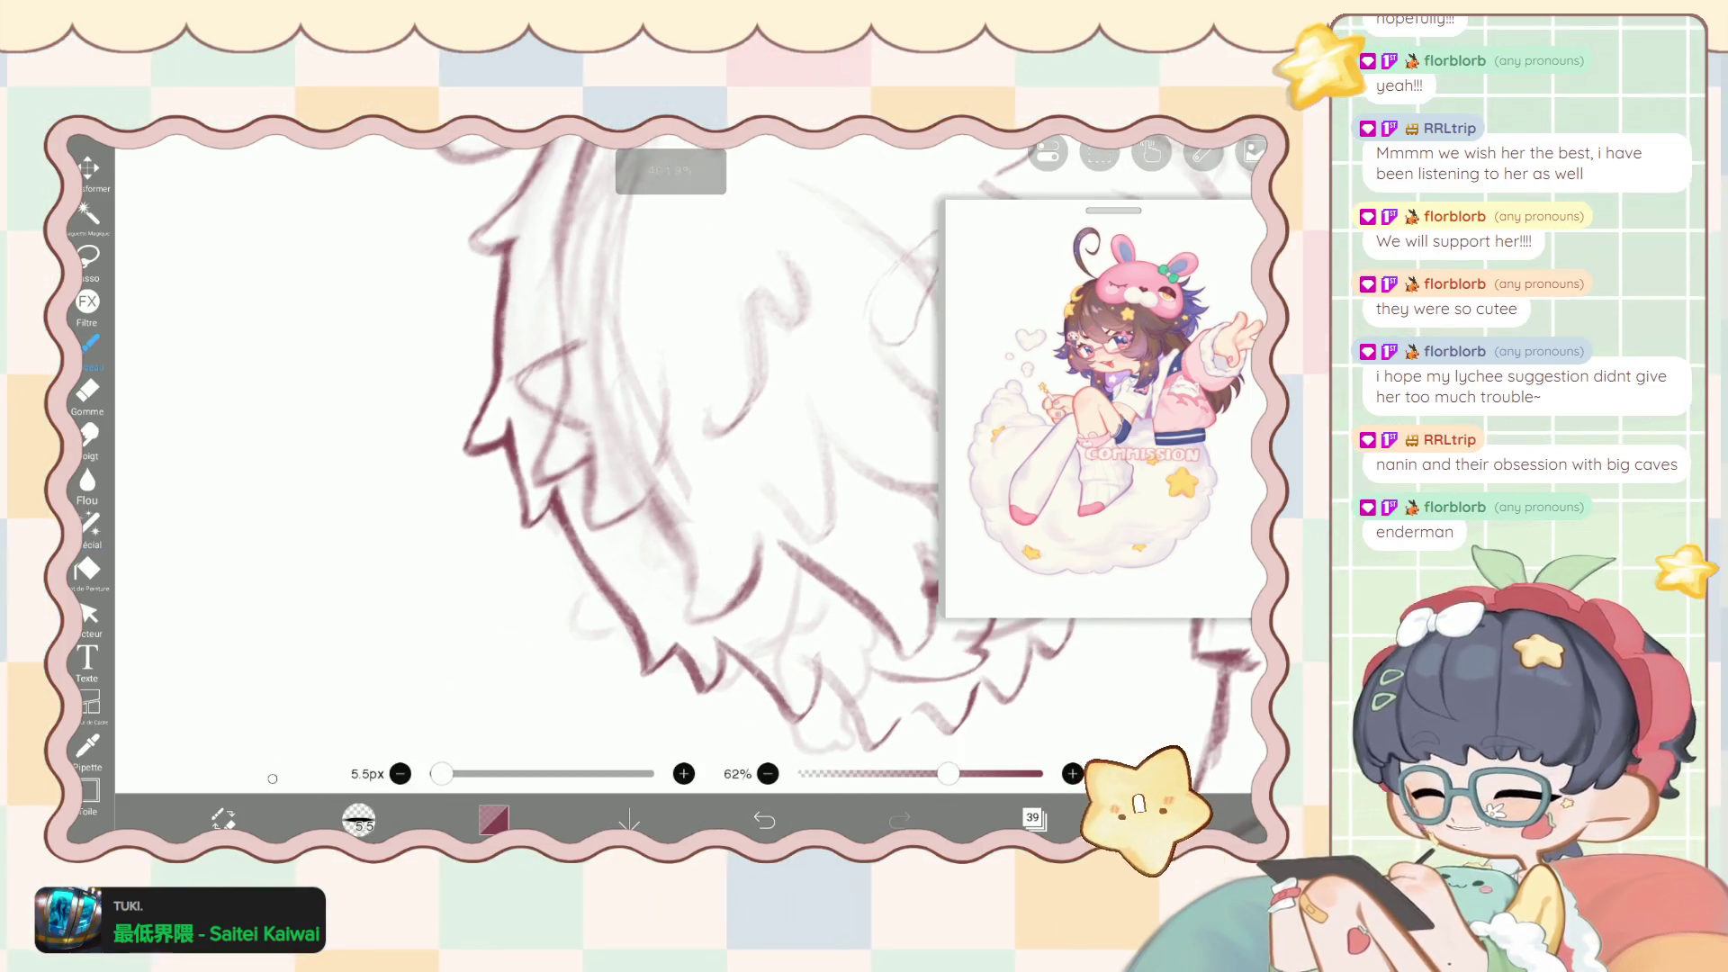
pyautogui.press('l')
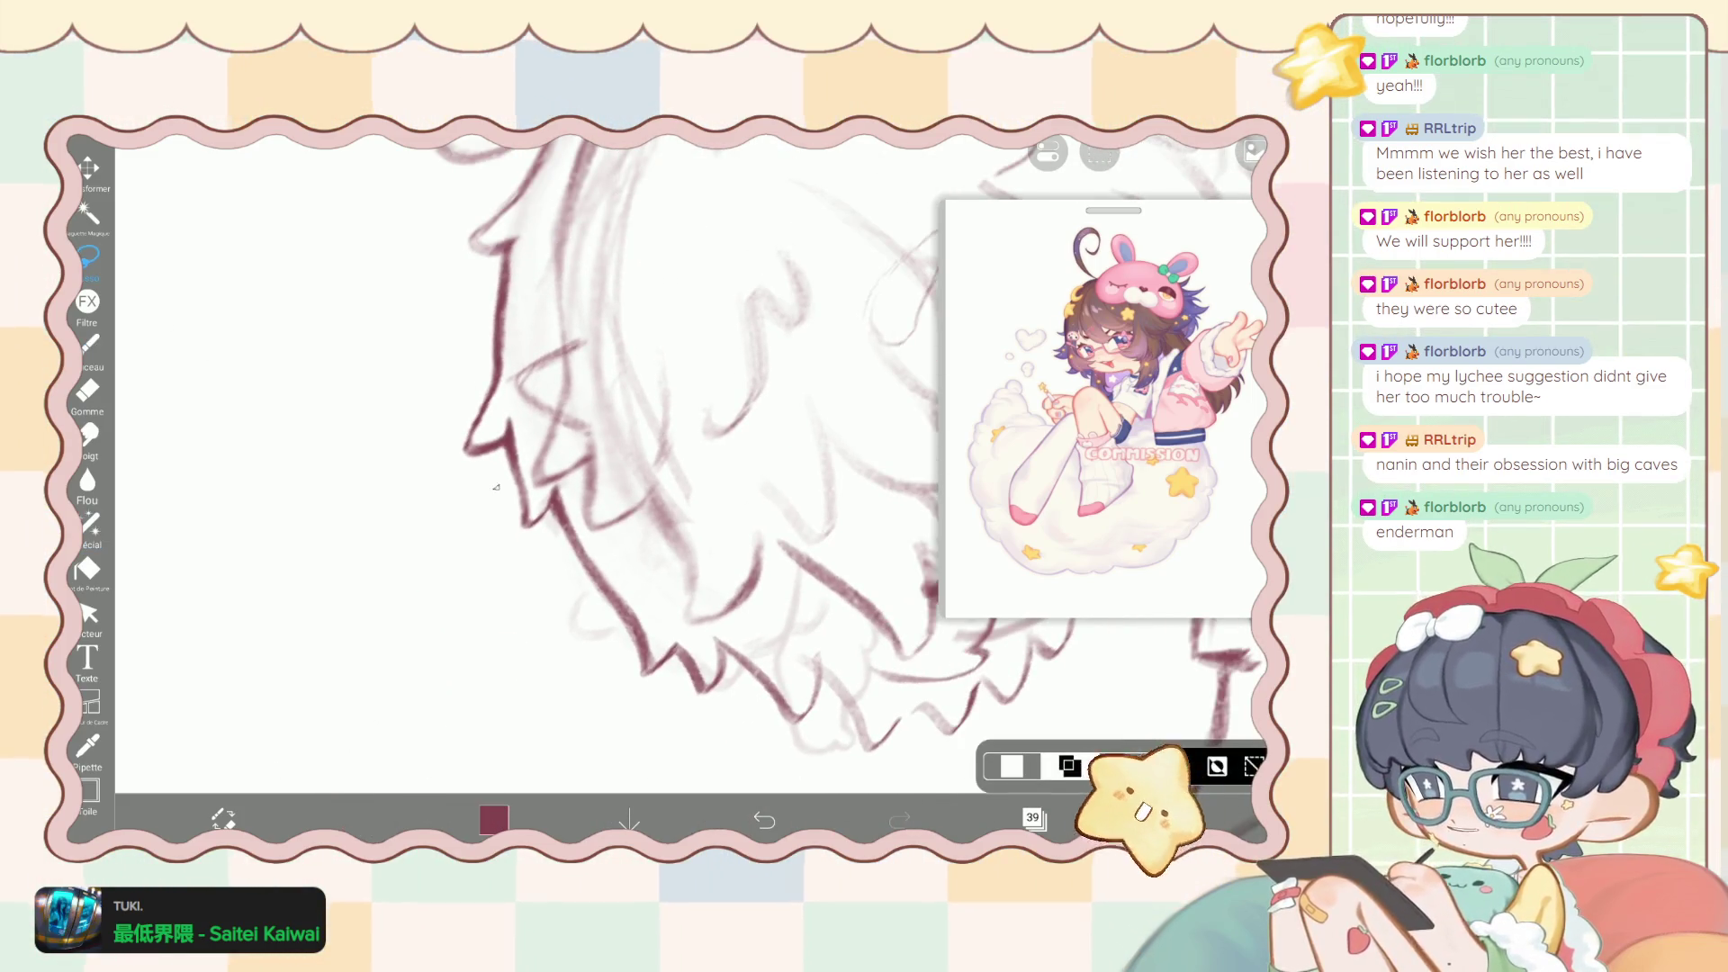
pyautogui.moveTo(499, 411)
pyautogui.mouseDown()
pyautogui.moveTo(497, 486)
pyautogui.moveTo(540, 594)
pyautogui.mouseUp()
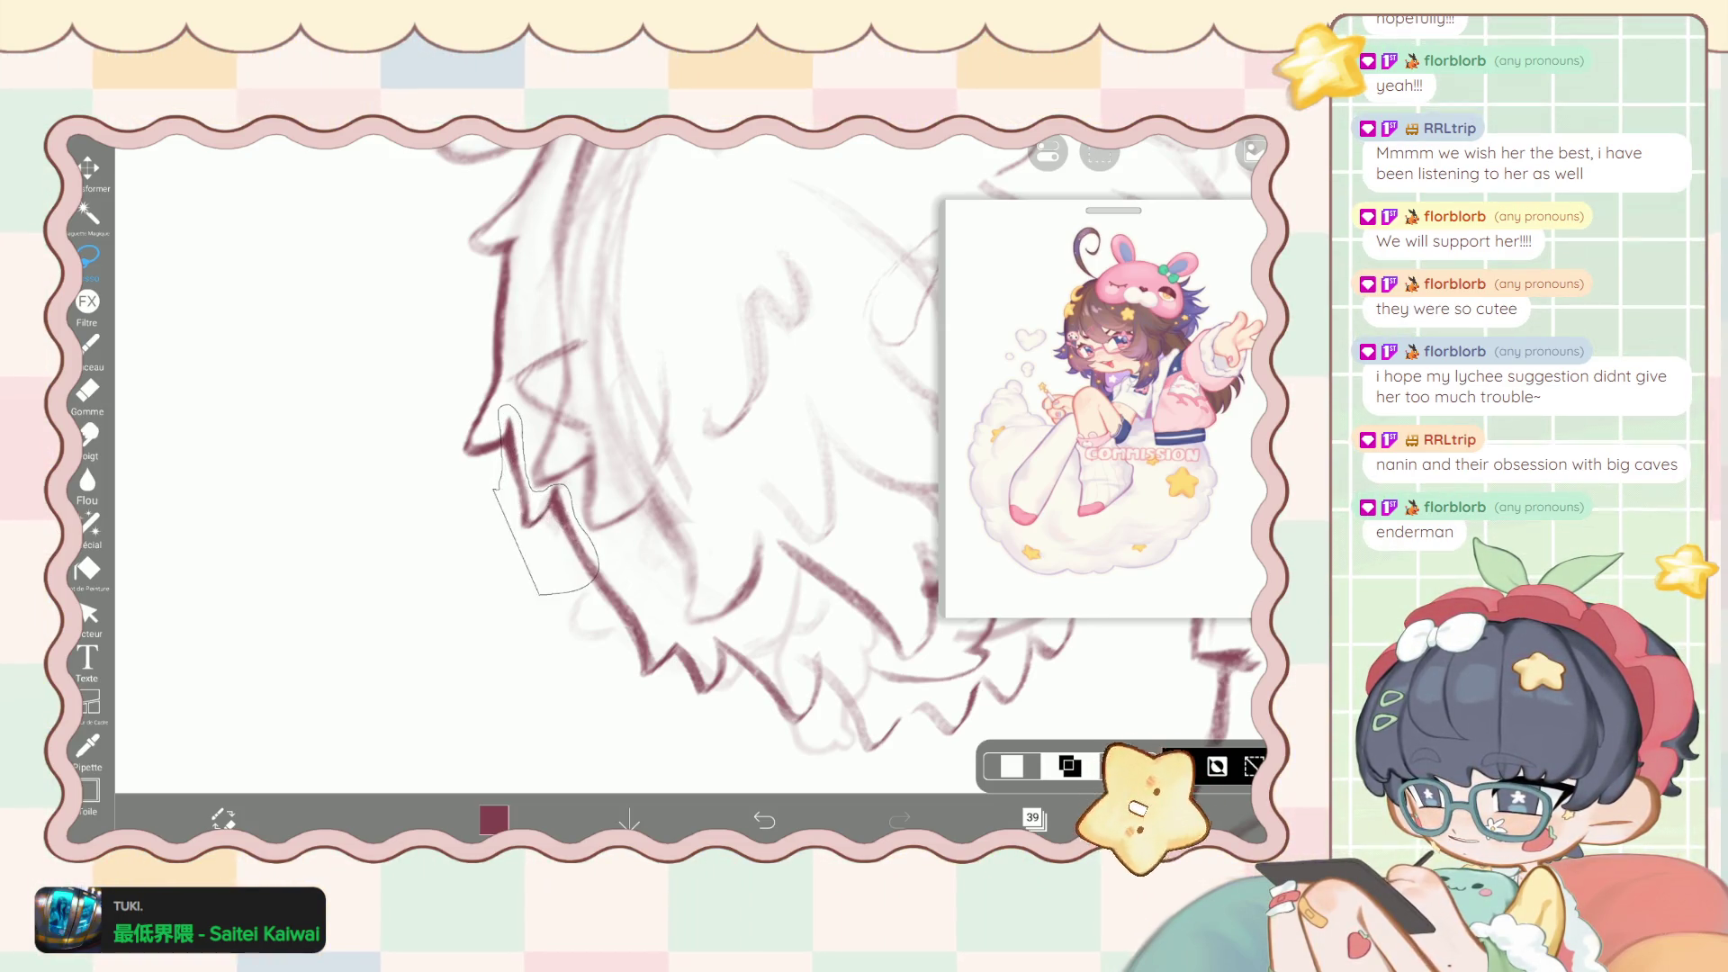
pyautogui.scroll(-5, 684, 477)
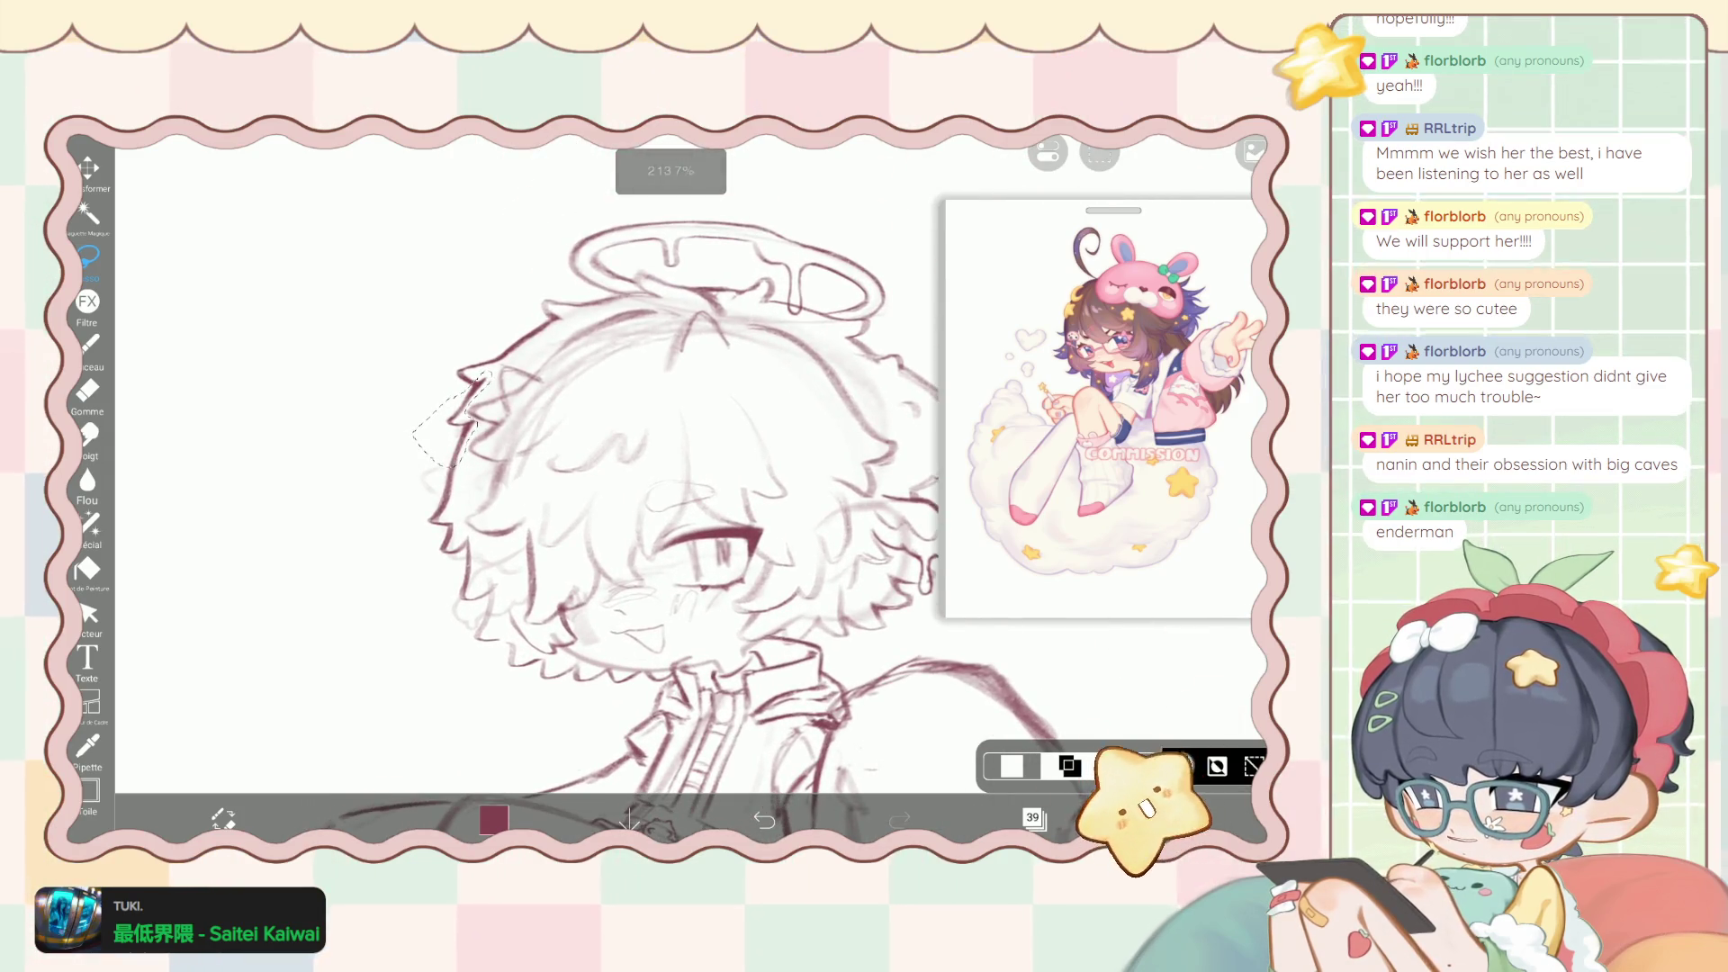
# Transform the selected tuft down and slightly left, then return to the 5.5px brush.
pyautogui.hotkey('ctrl', 't')
pyautogui.moveTo(450, 419); pyautogui.dragTo(437, 442)
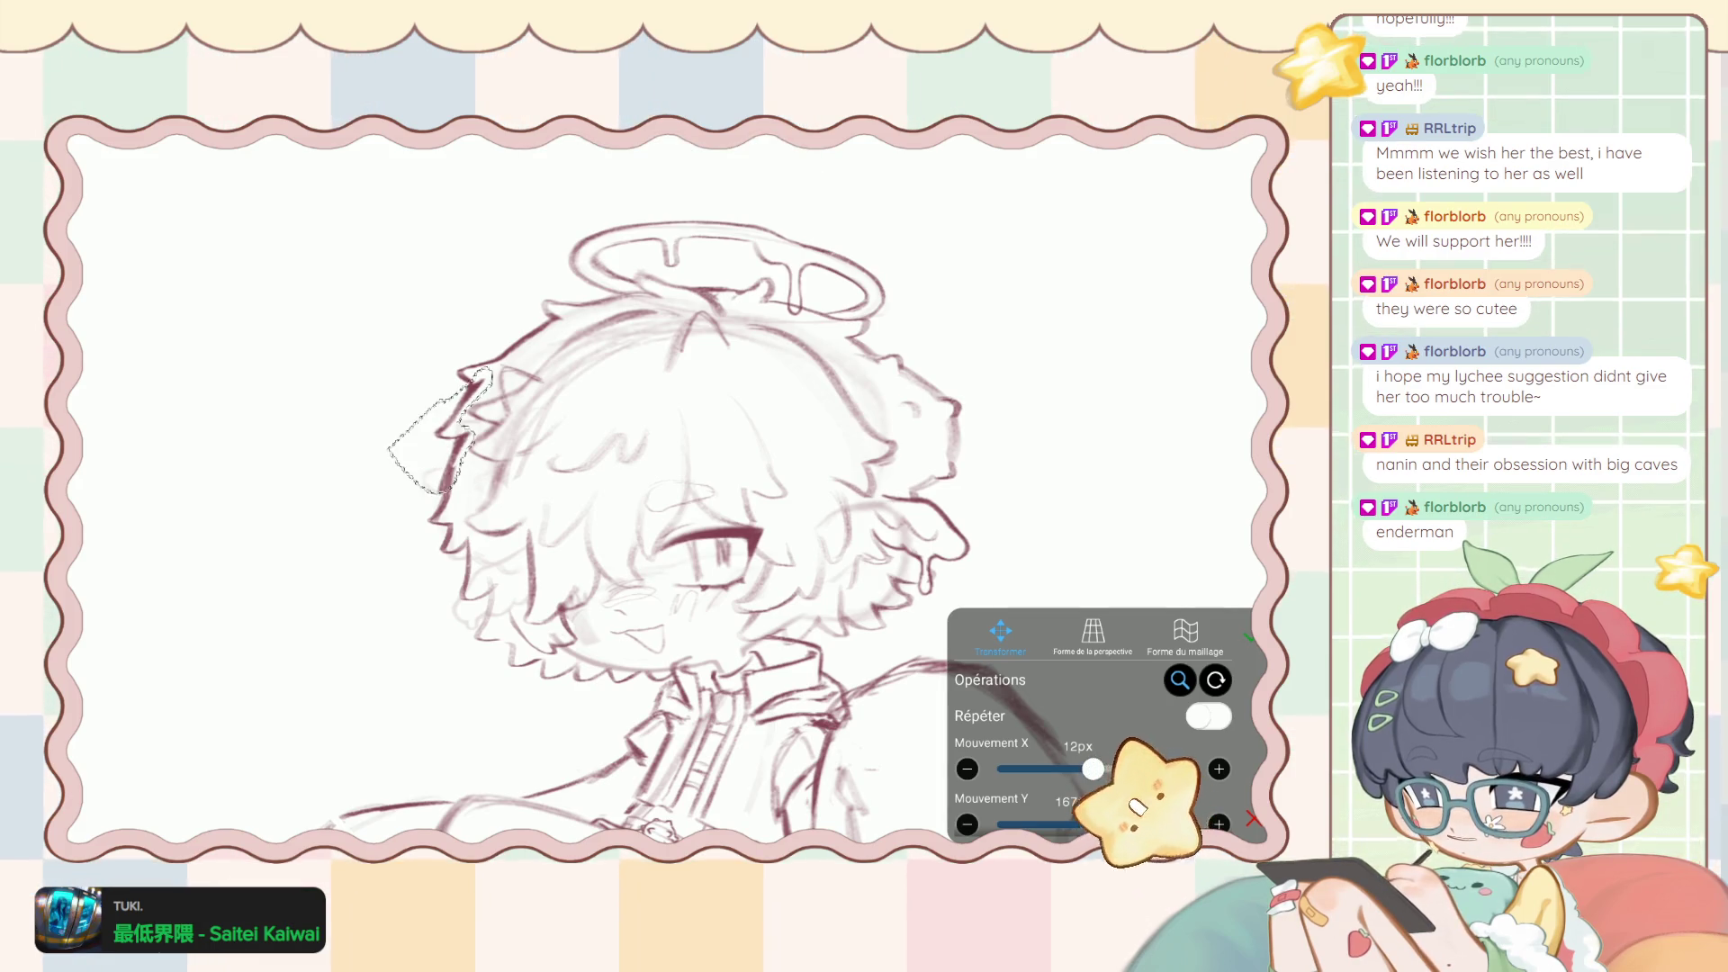
pyautogui.click(1249, 637)
pyautogui.click(1100, 154)
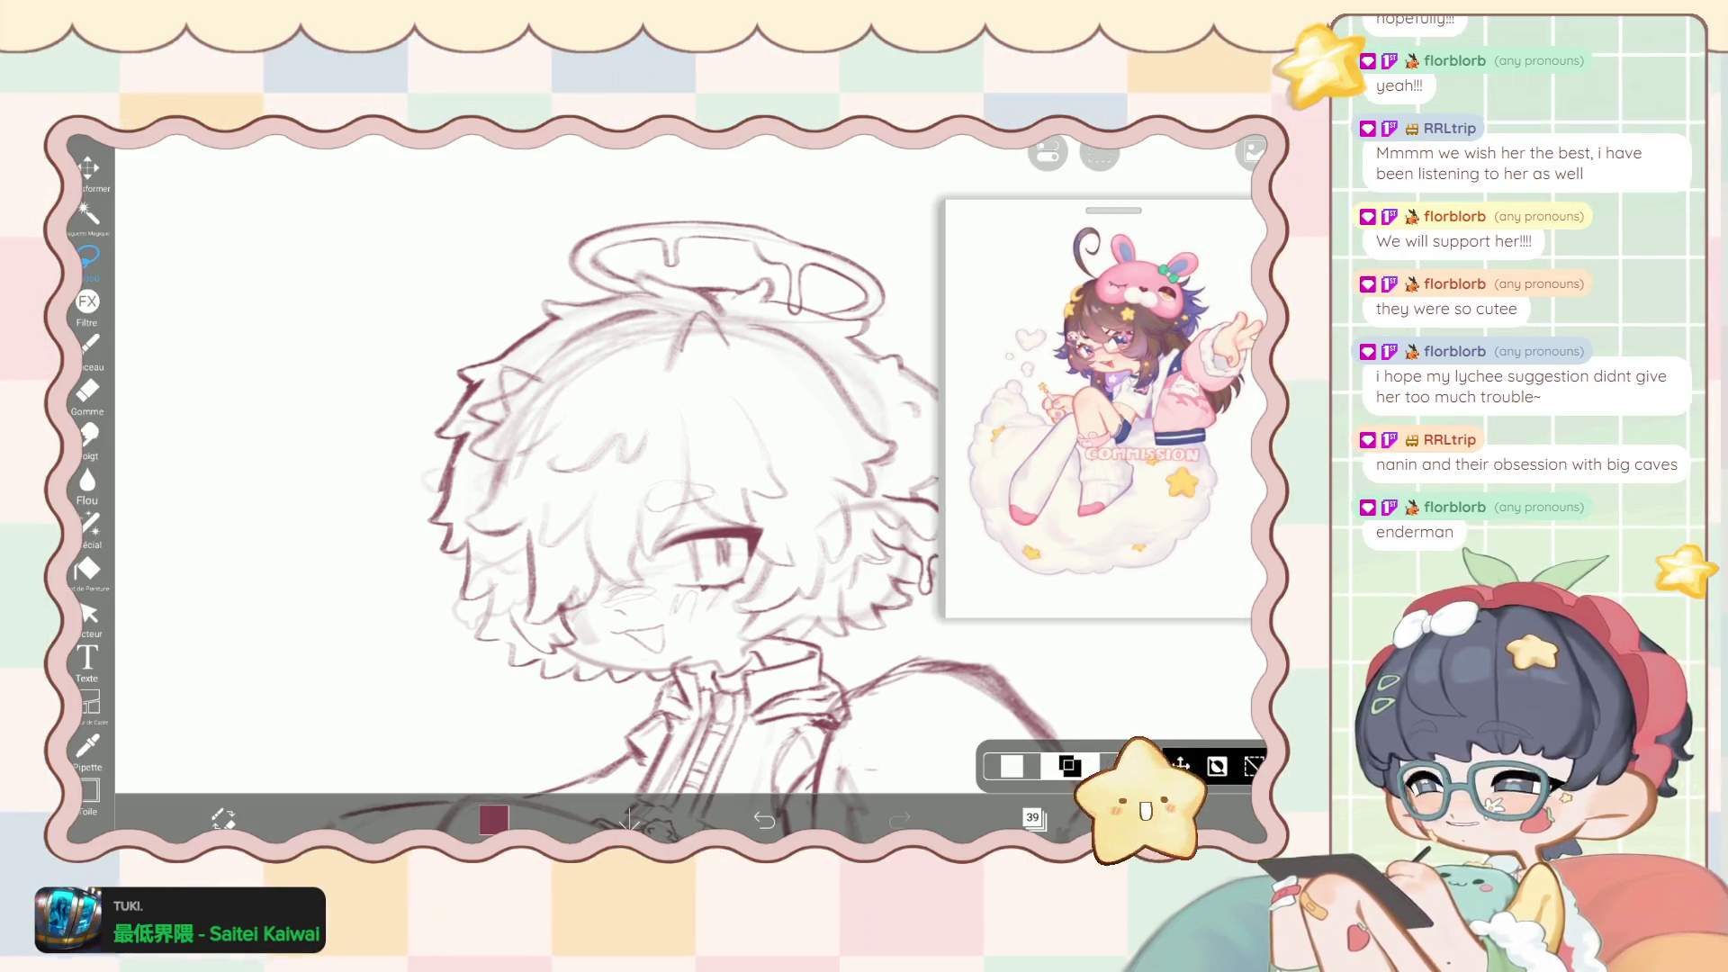
pyautogui.click(87, 345)
pyautogui.scroll(5, 670, 450)
pyautogui.scroll(3, 670, 450)
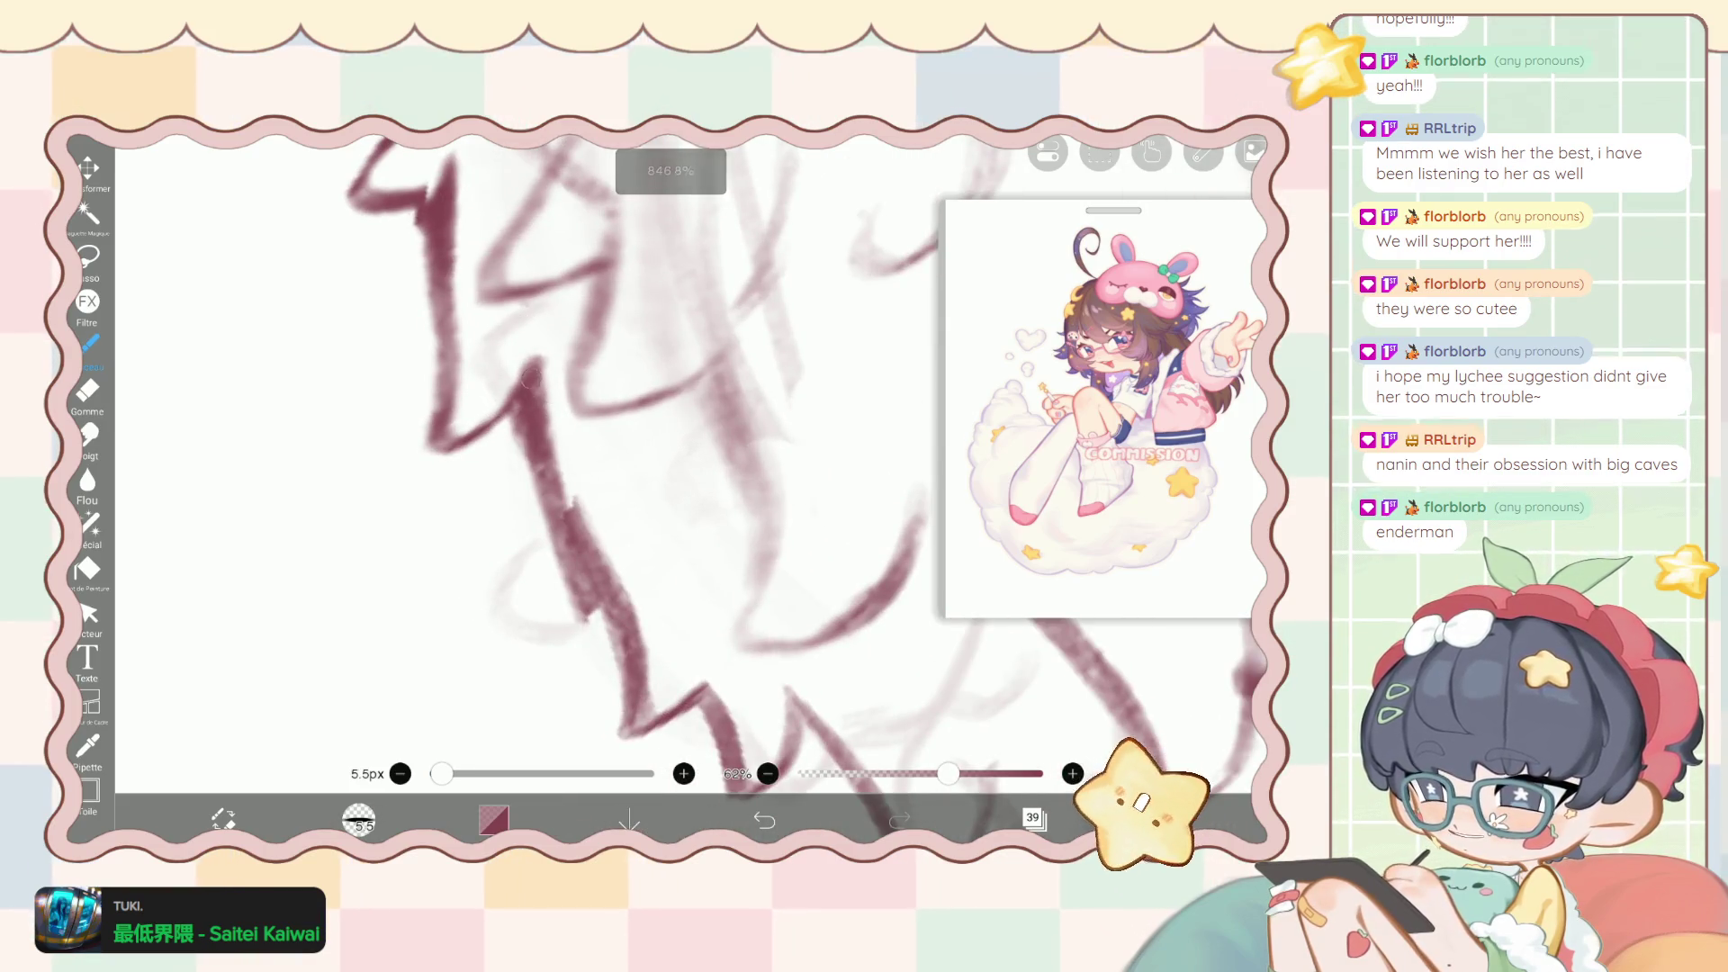
# Erase excess from the jagged hair-tip strokes with a 2.2px, 100% eraser.
pyautogui.moveTo(554, 432); pyautogui.dragTo(586, 515)
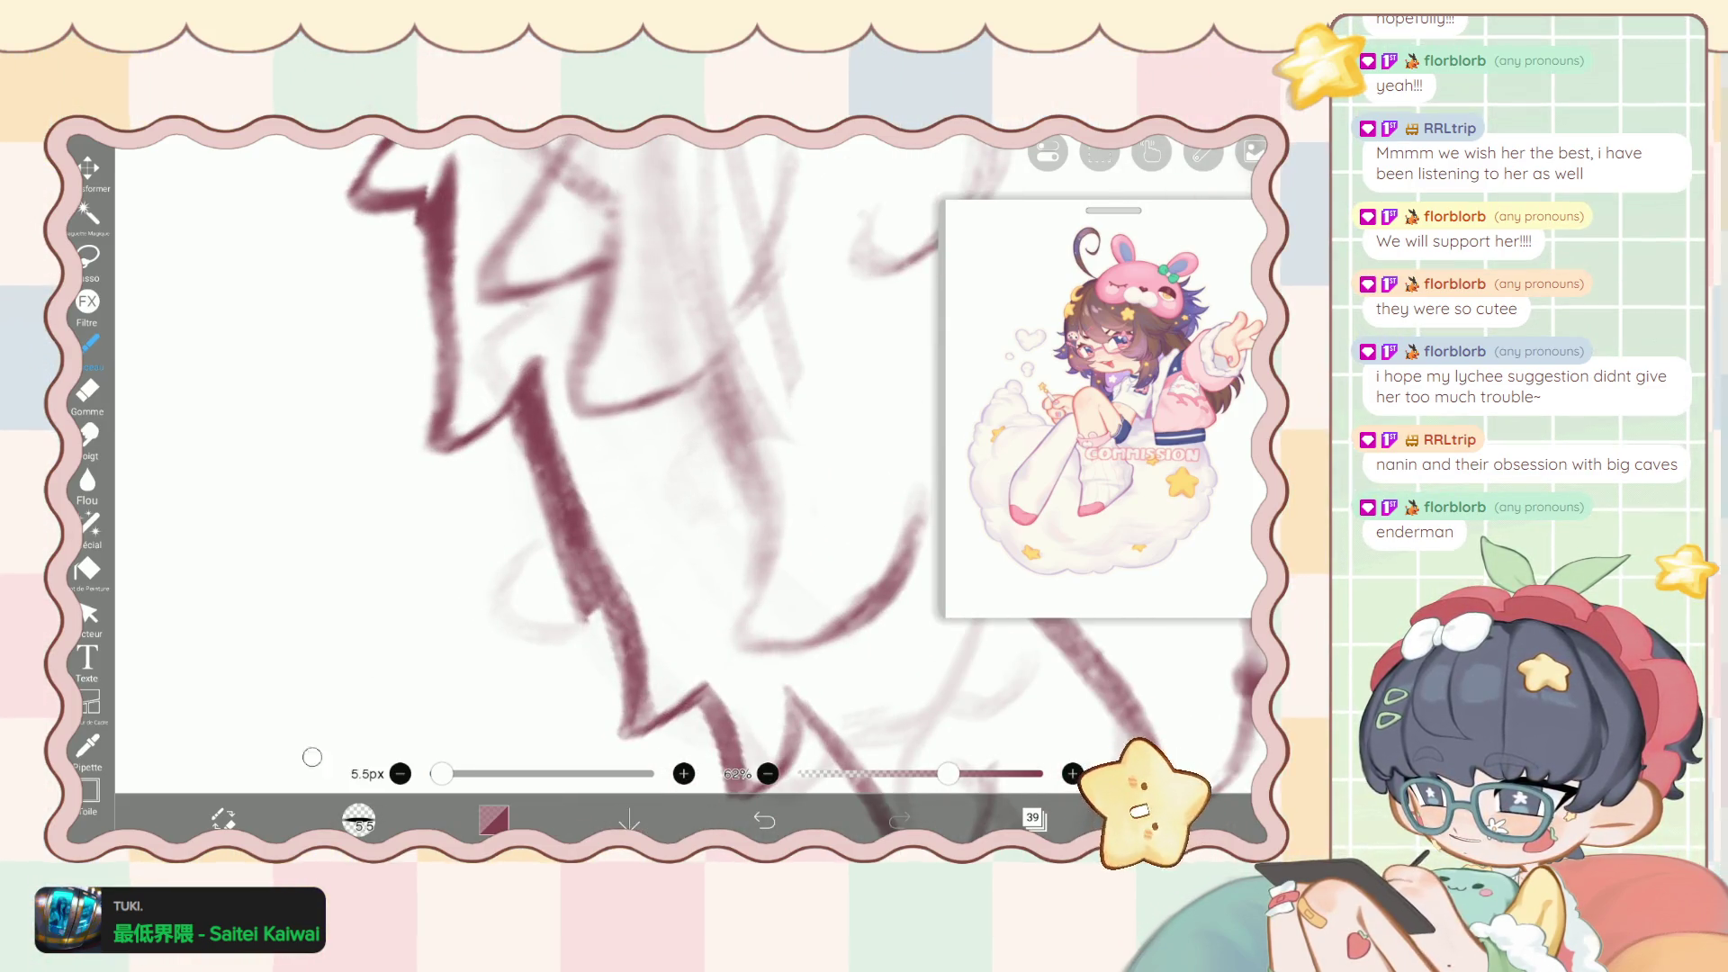
pyautogui.press('e')
pyautogui.moveTo(577, 414)
pyautogui.mouseDown()
pyautogui.moveTo(580, 540)
pyautogui.moveTo(621, 594)
pyautogui.mouseUp()
pyautogui.moveTo(513, 423); pyautogui.dragTo(558, 550)
pyautogui.moveTo(531, 468); pyautogui.dragTo(594, 612)
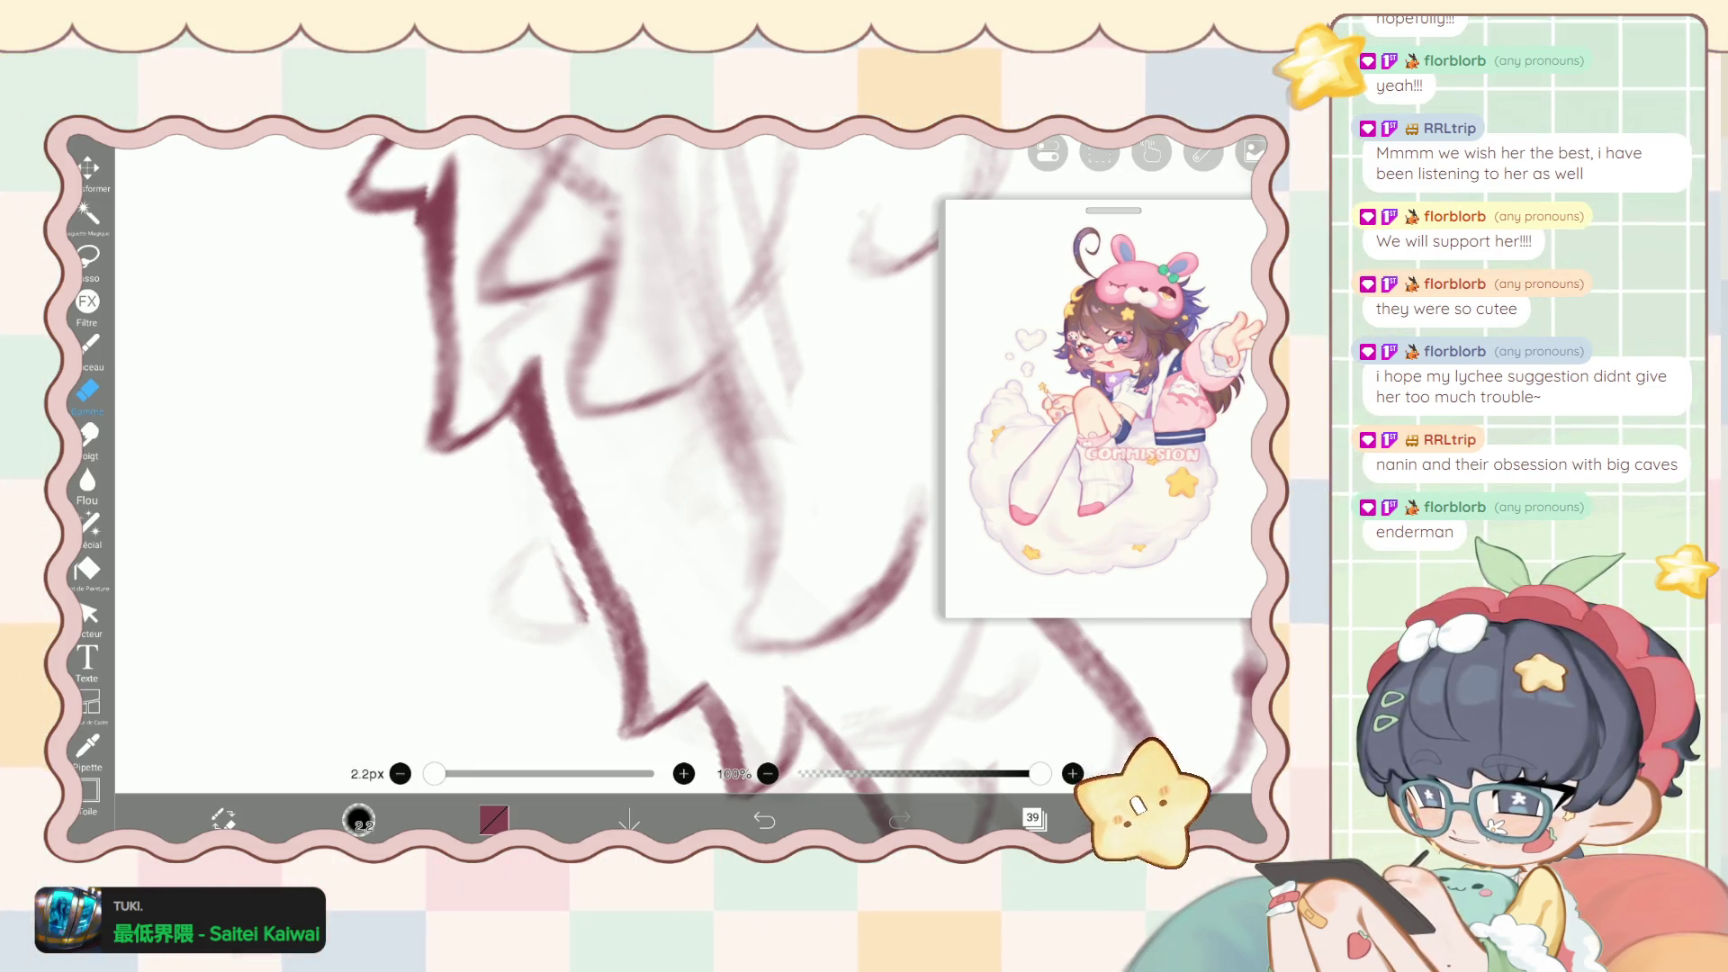
pyautogui.moveTo(511, 413); pyautogui.dragTo(646, 721)
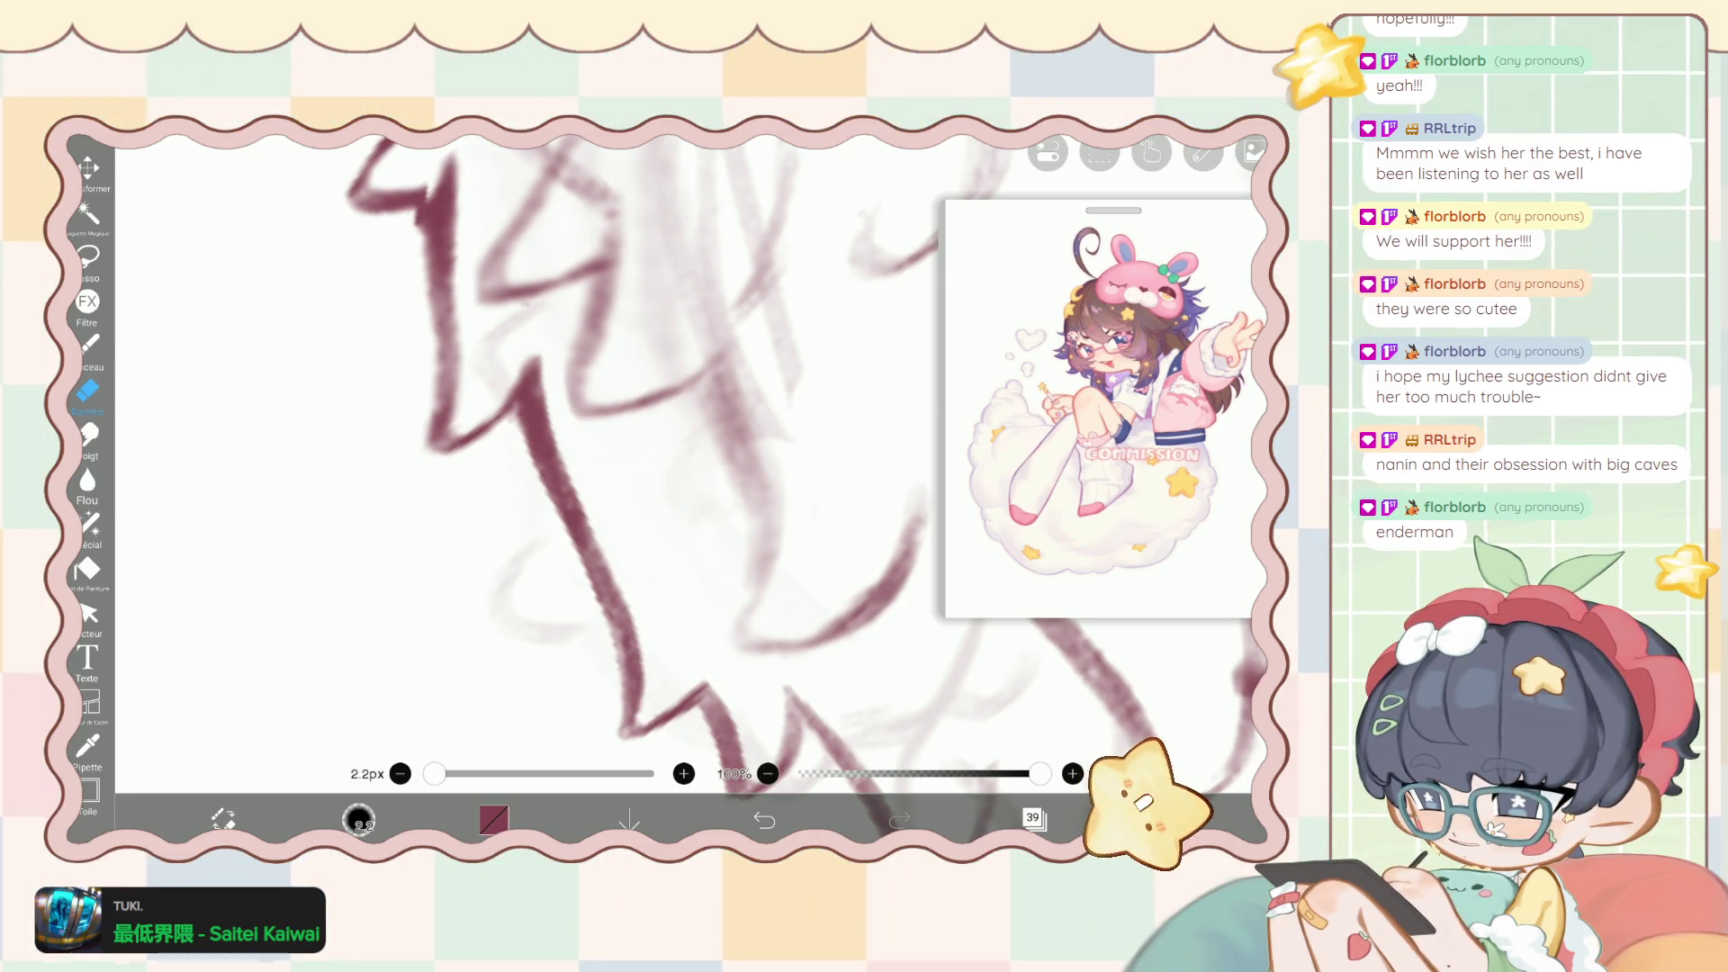
pyautogui.moveTo(632, 621); pyautogui.dragTo(643, 720)
# Switch back to the 5.5px brush at 62% opacity and zoom out.
pyautogui.moveTo(631, 540); pyautogui.dragTo(585, 504)
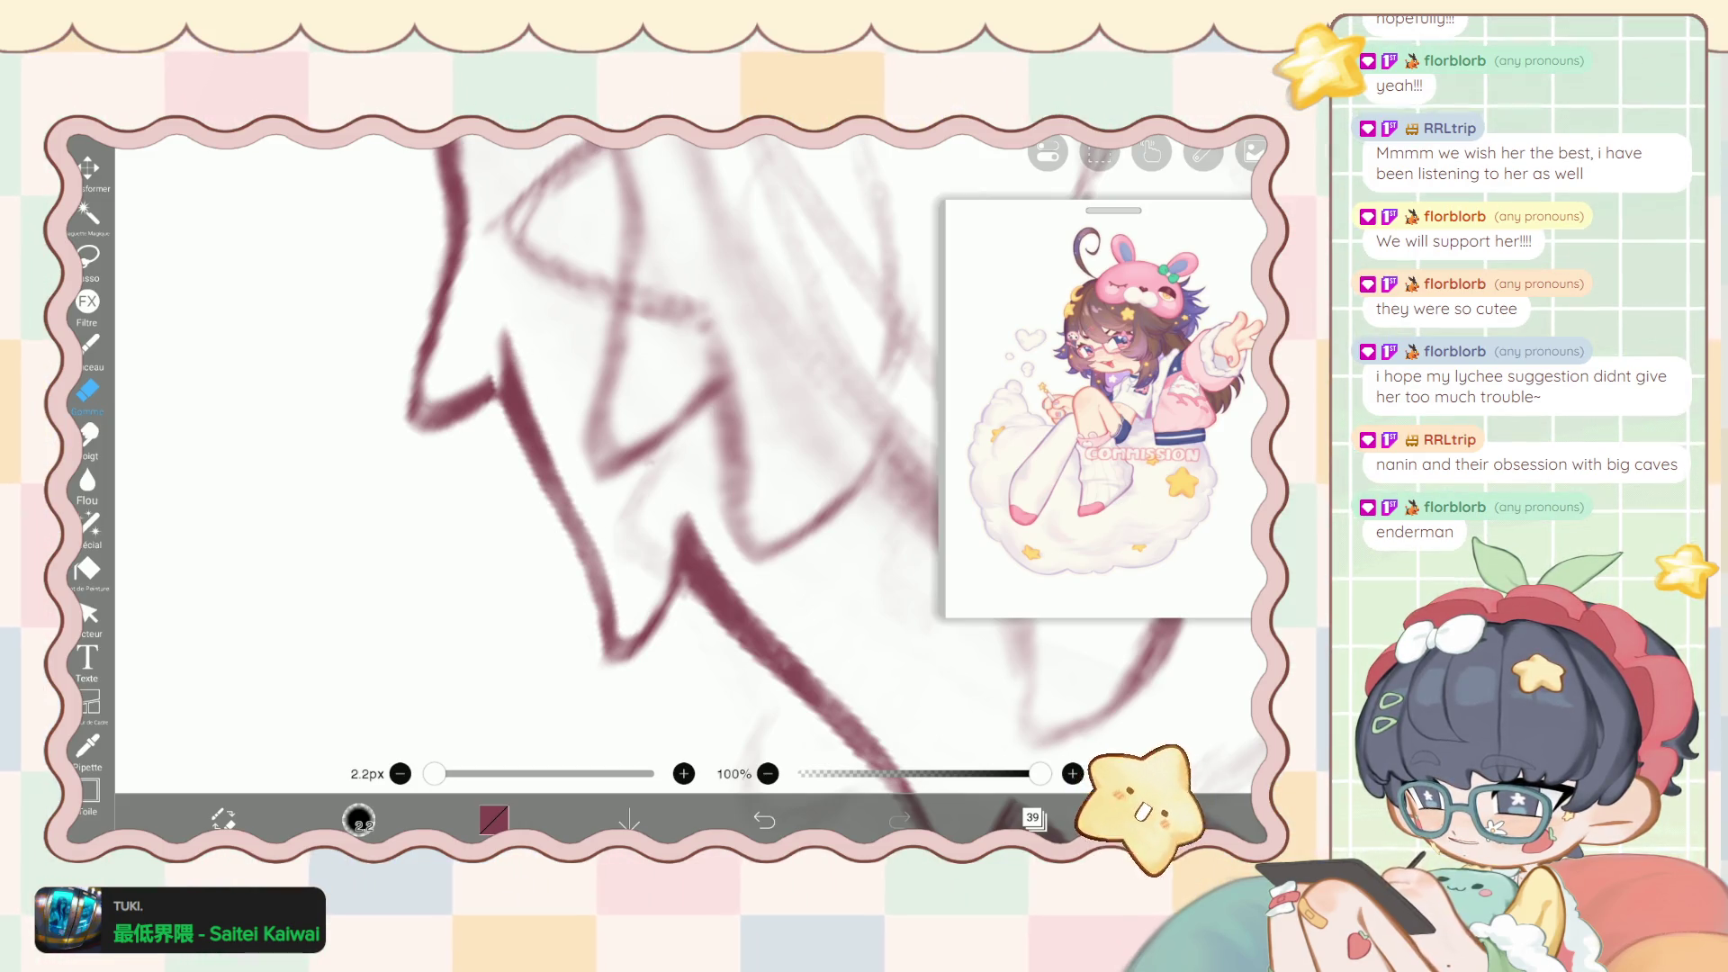
pyautogui.scroll(5, 630, 450)
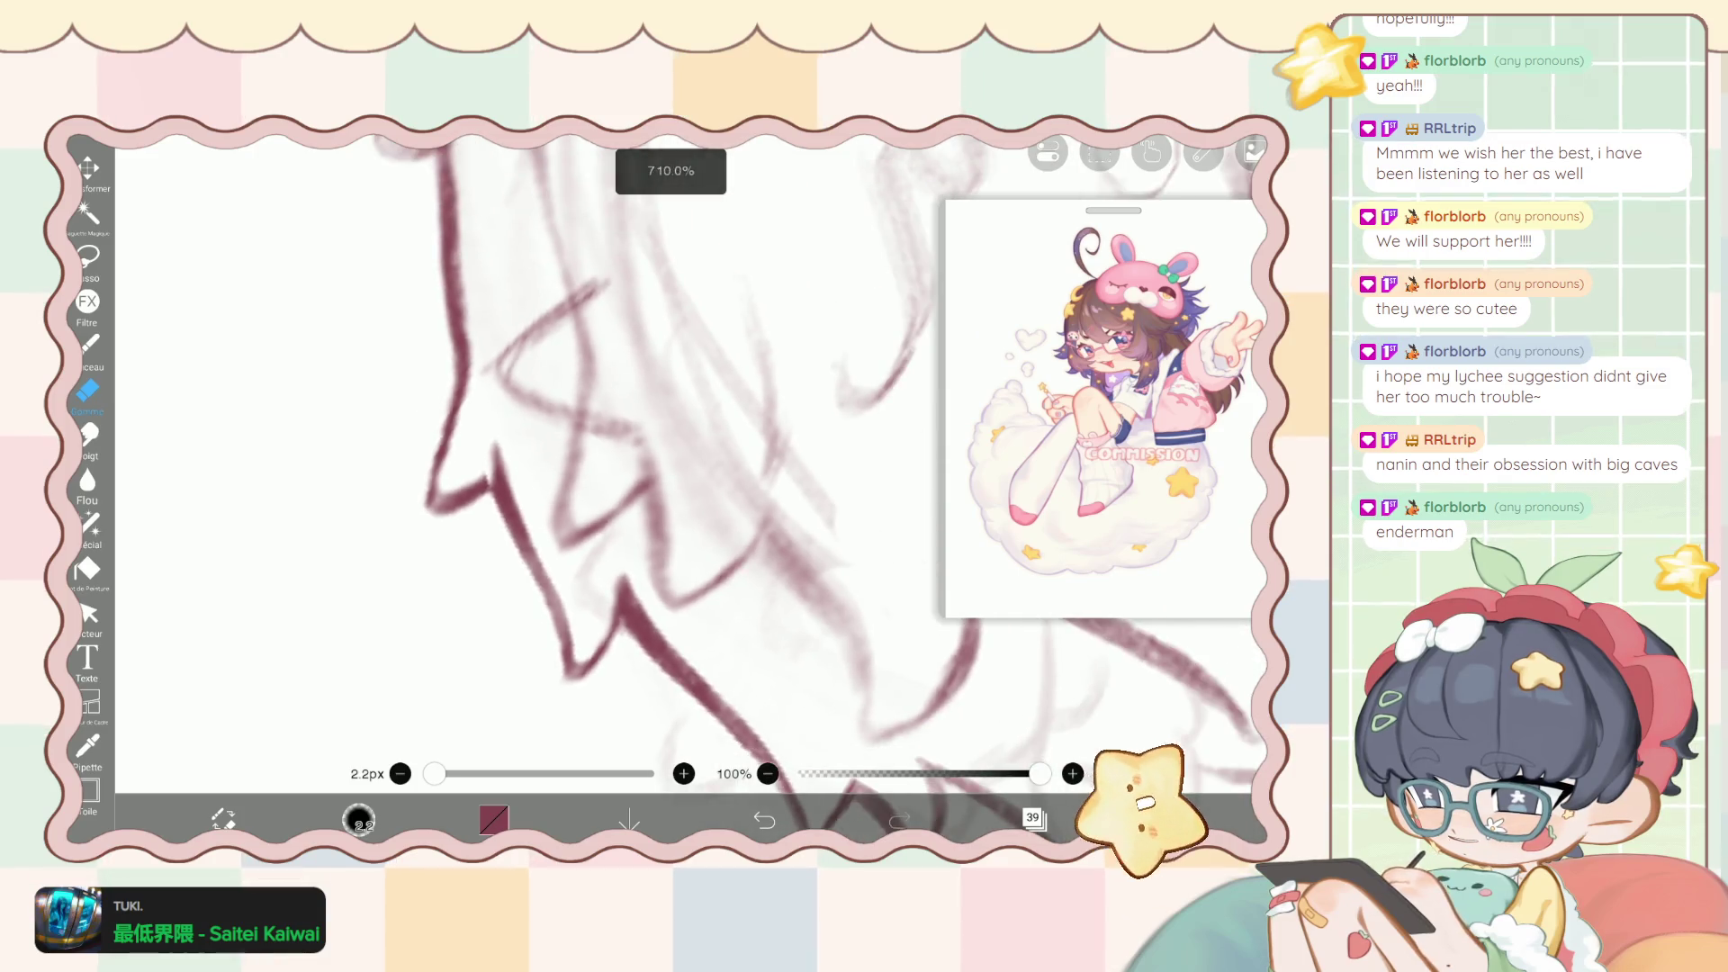
pyautogui.click(88, 343)
pyautogui.scroll(2, 630, 450)
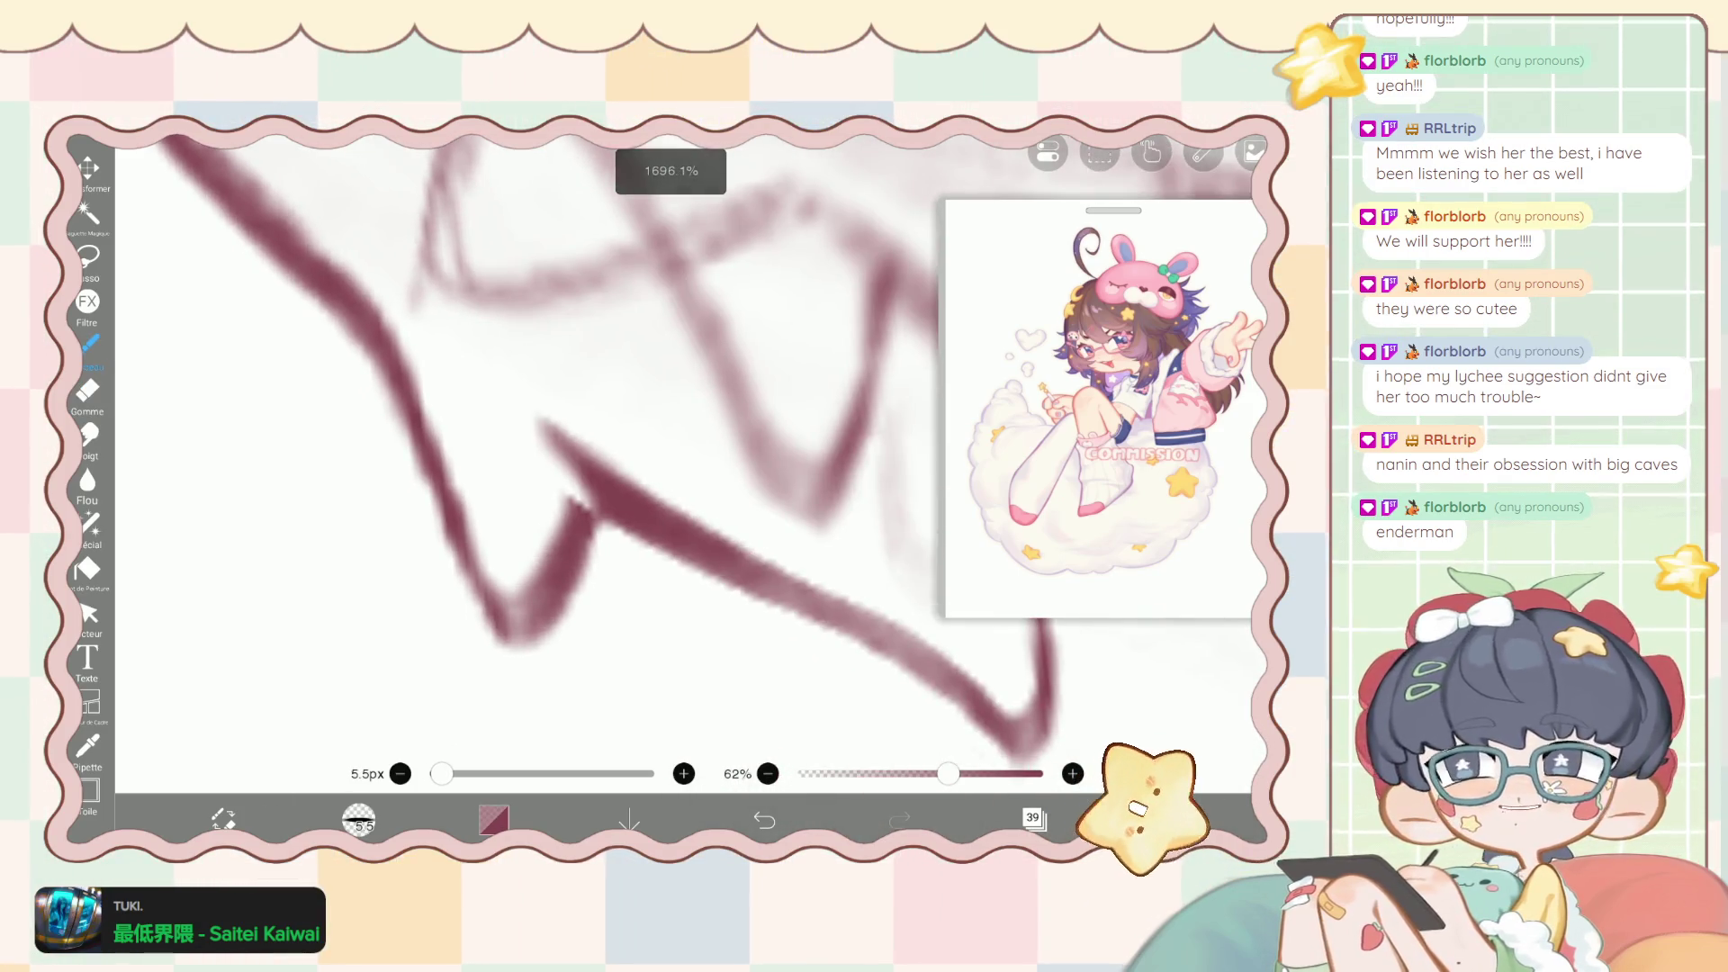
pyautogui.scroll(2, 631, 450)
pyautogui.scroll(2, 514, 465)
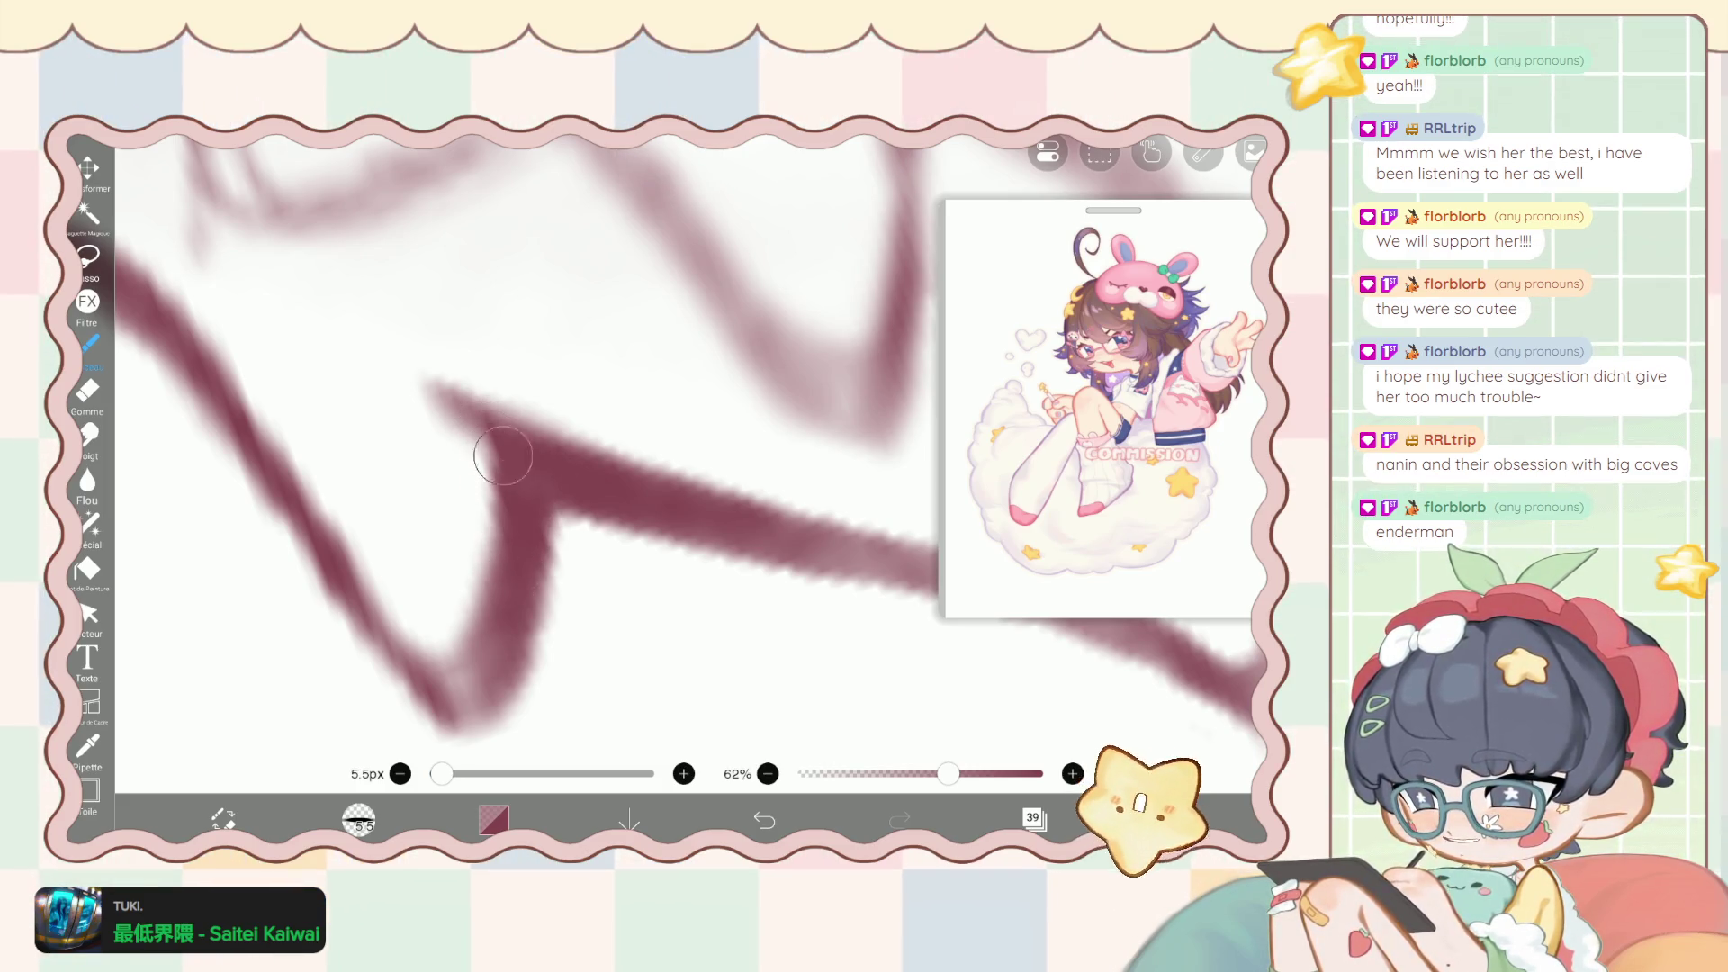
pyautogui.scroll(-2, 501, 490)
pyautogui.scroll(-5, 540, 468)
pyautogui.scroll(-3, 540, 468)
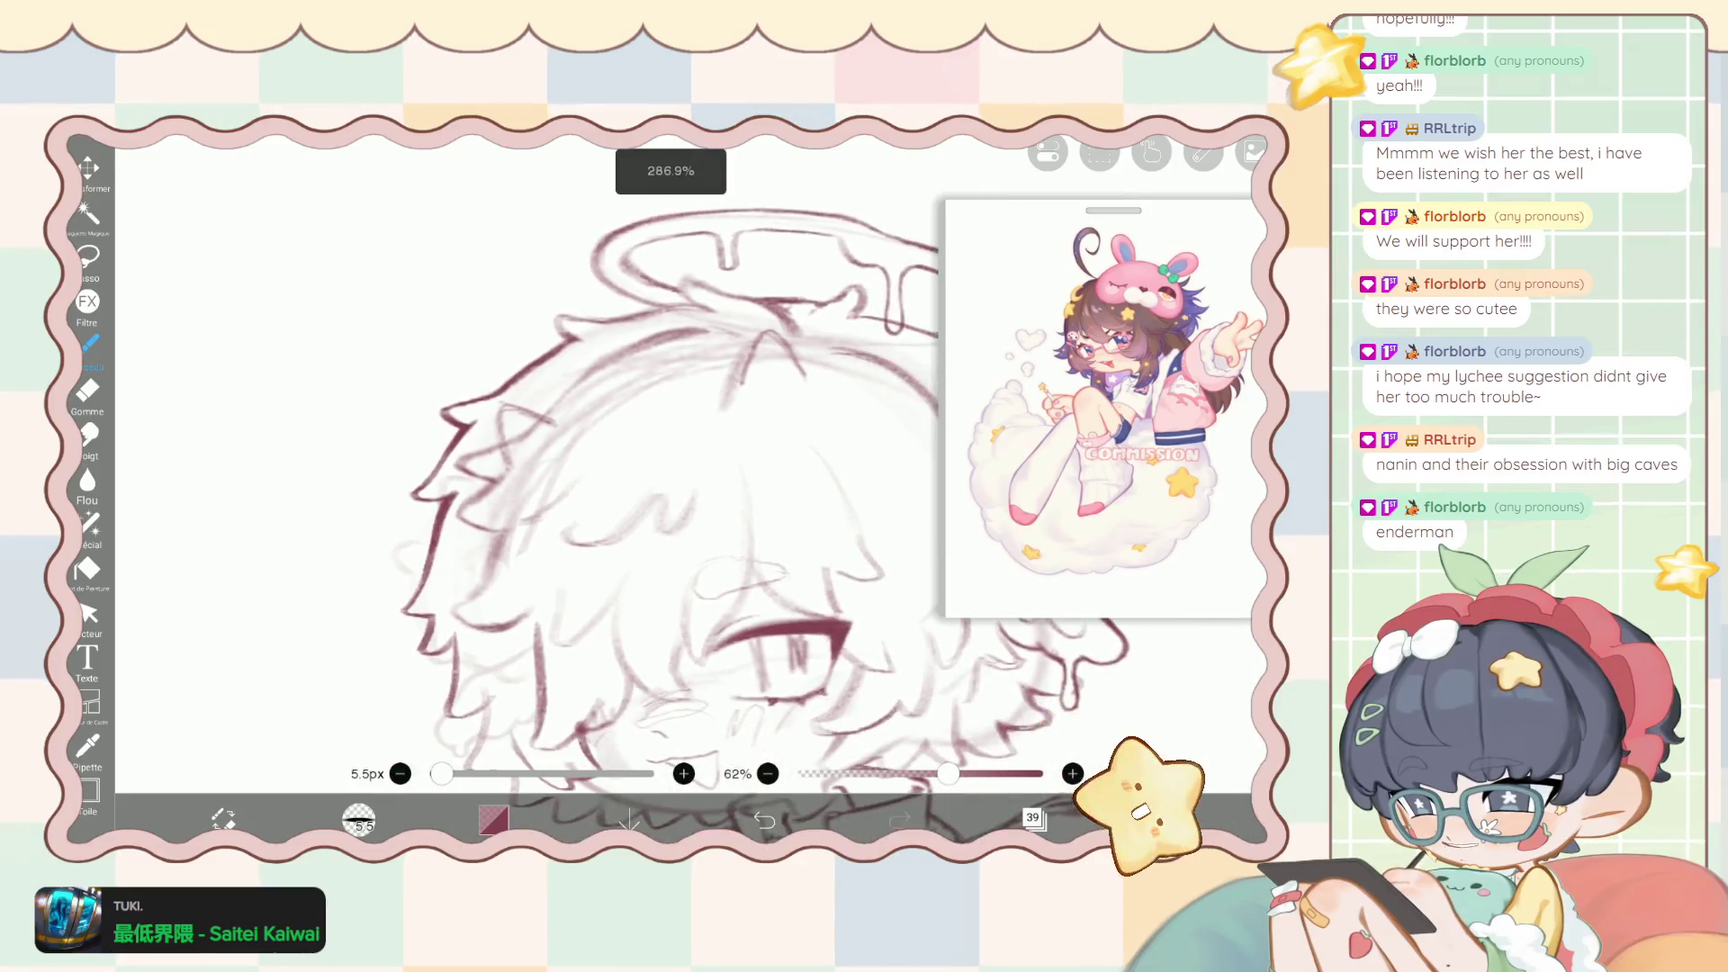
# Redraw the diagonal hair line as a darker stroke after undoing a short test line.
pyautogui.scroll(-2, 540, 468)
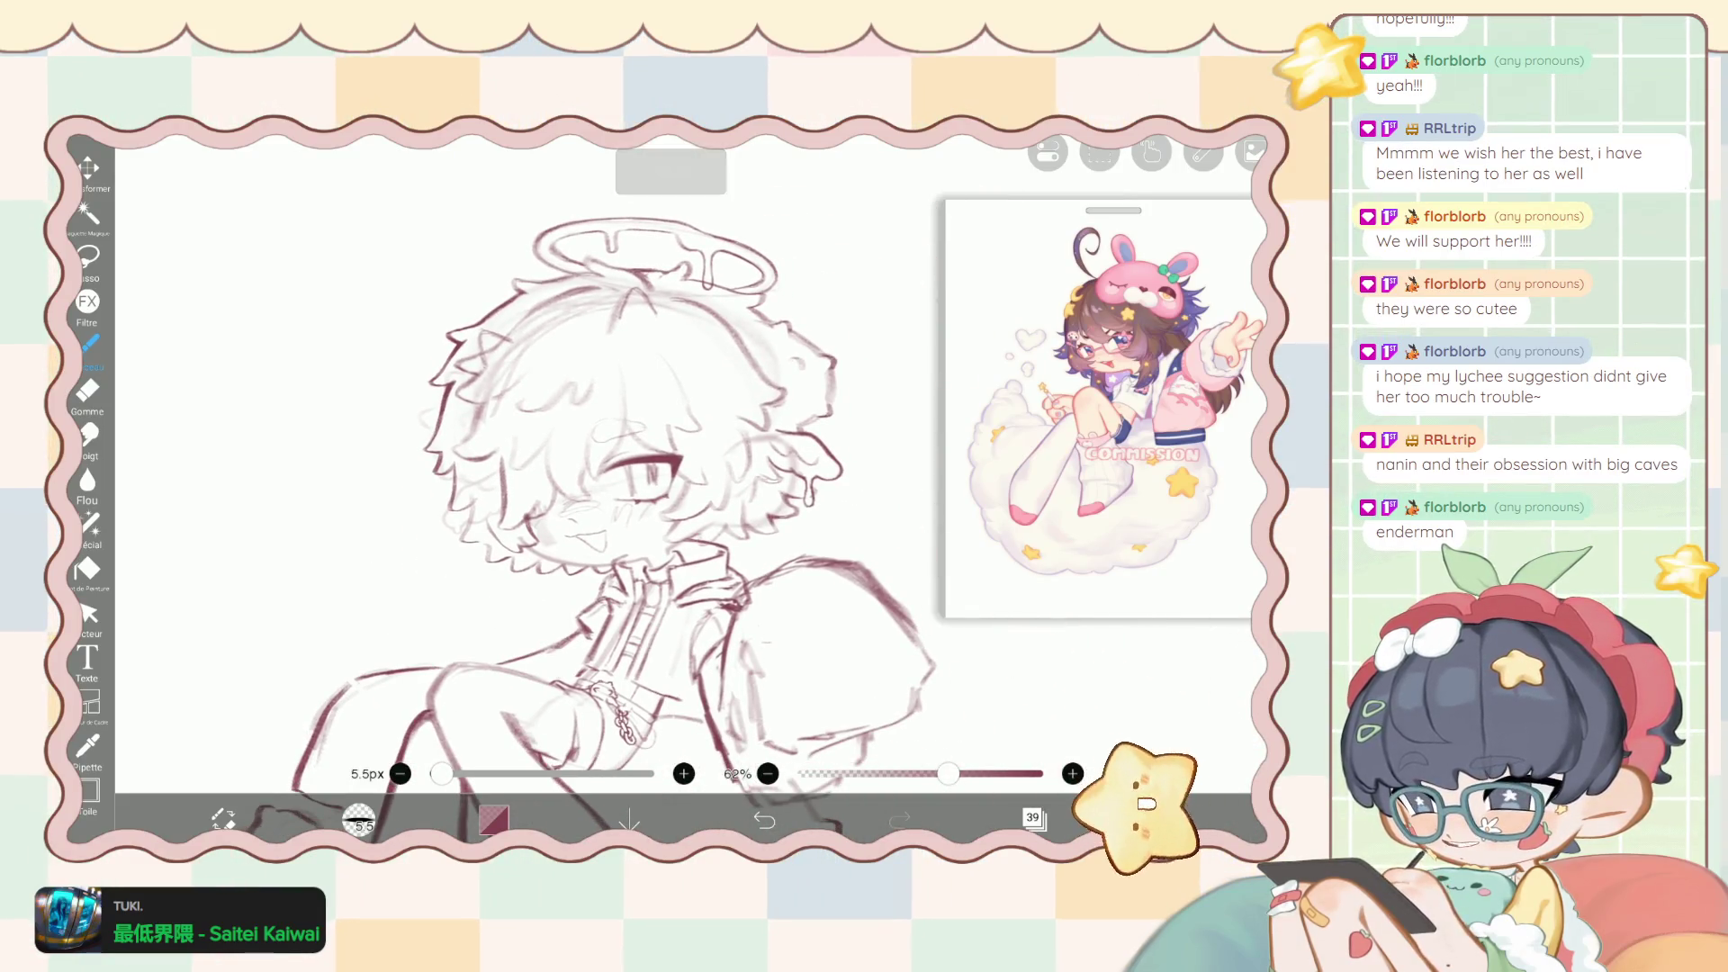
pyautogui.scroll(4, 540, 468)
pyautogui.scroll(3, 540, 468)
pyautogui.scroll(3, 540, 469)
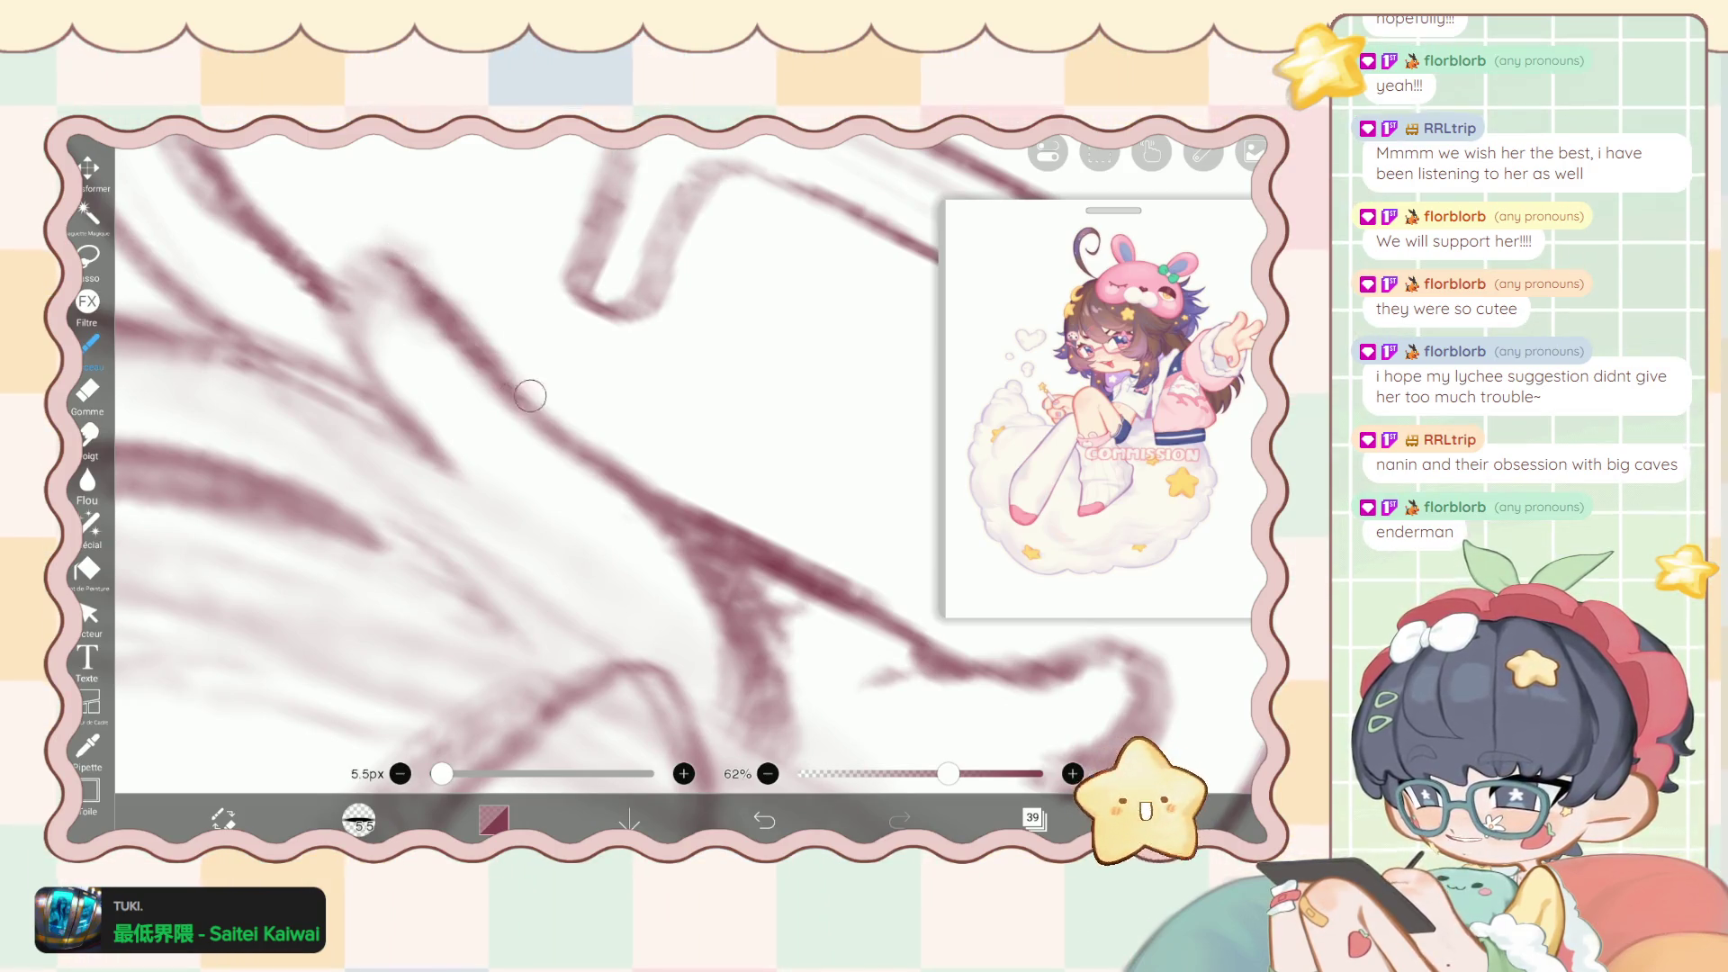
pyautogui.moveTo(509, 361); pyautogui.dragTo(567, 441)
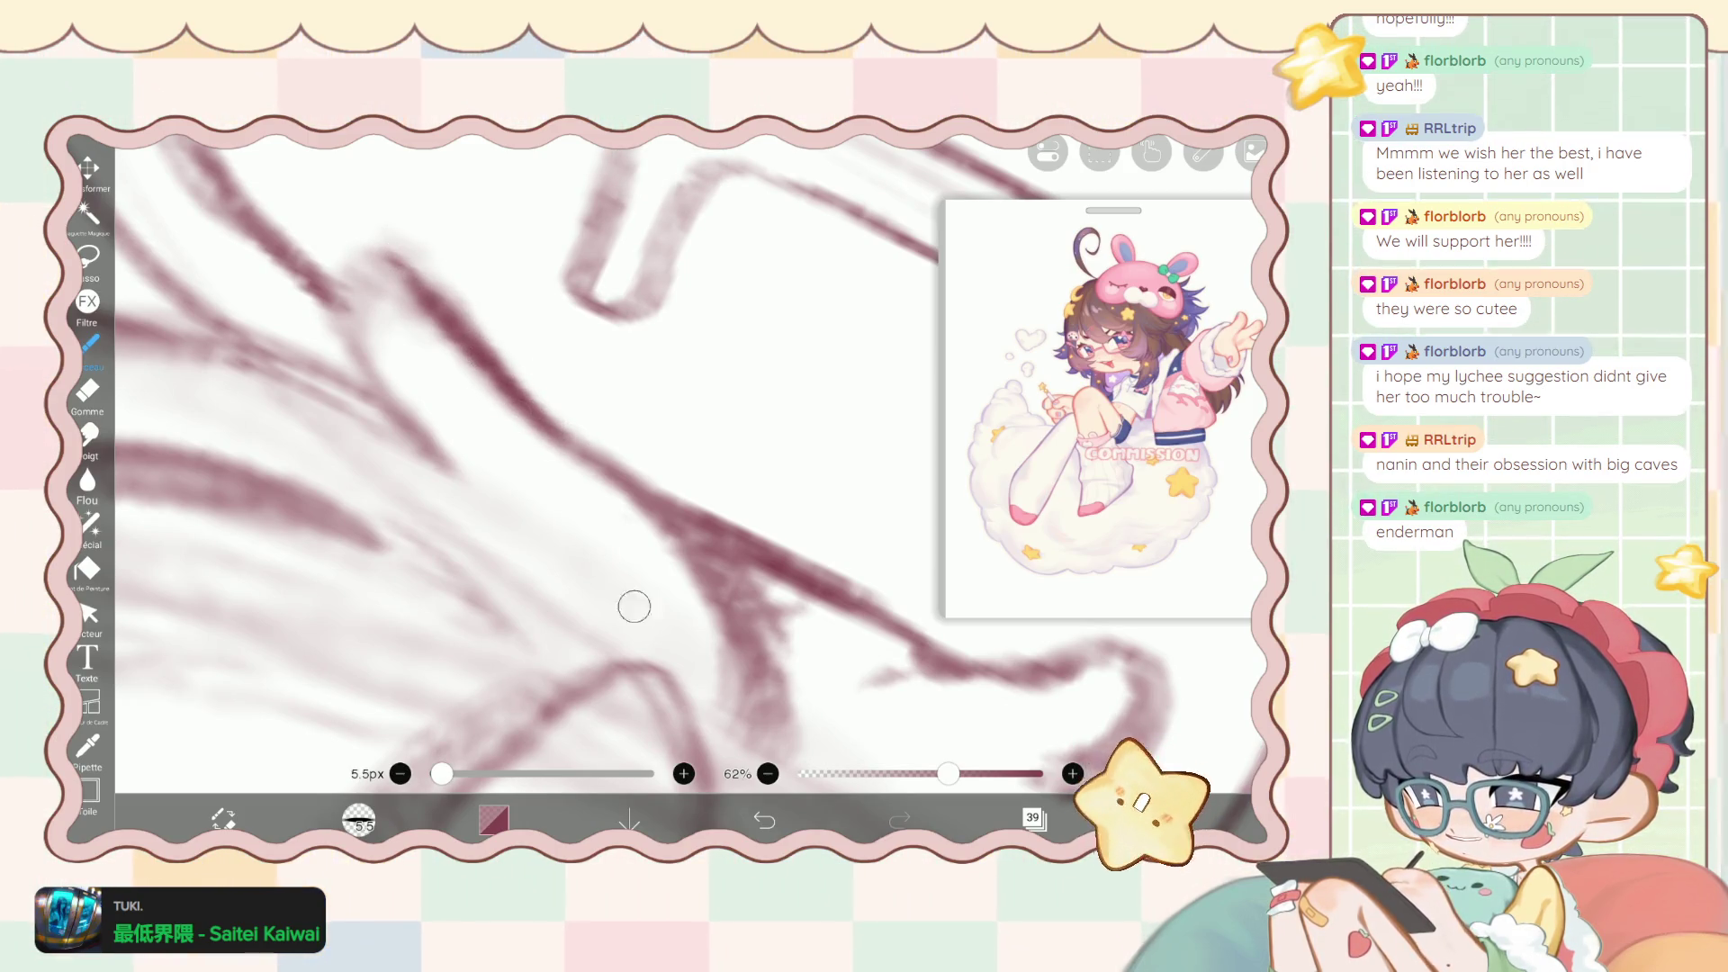
pyautogui.click(764, 815)
pyautogui.scroll(-2, 540, 405)
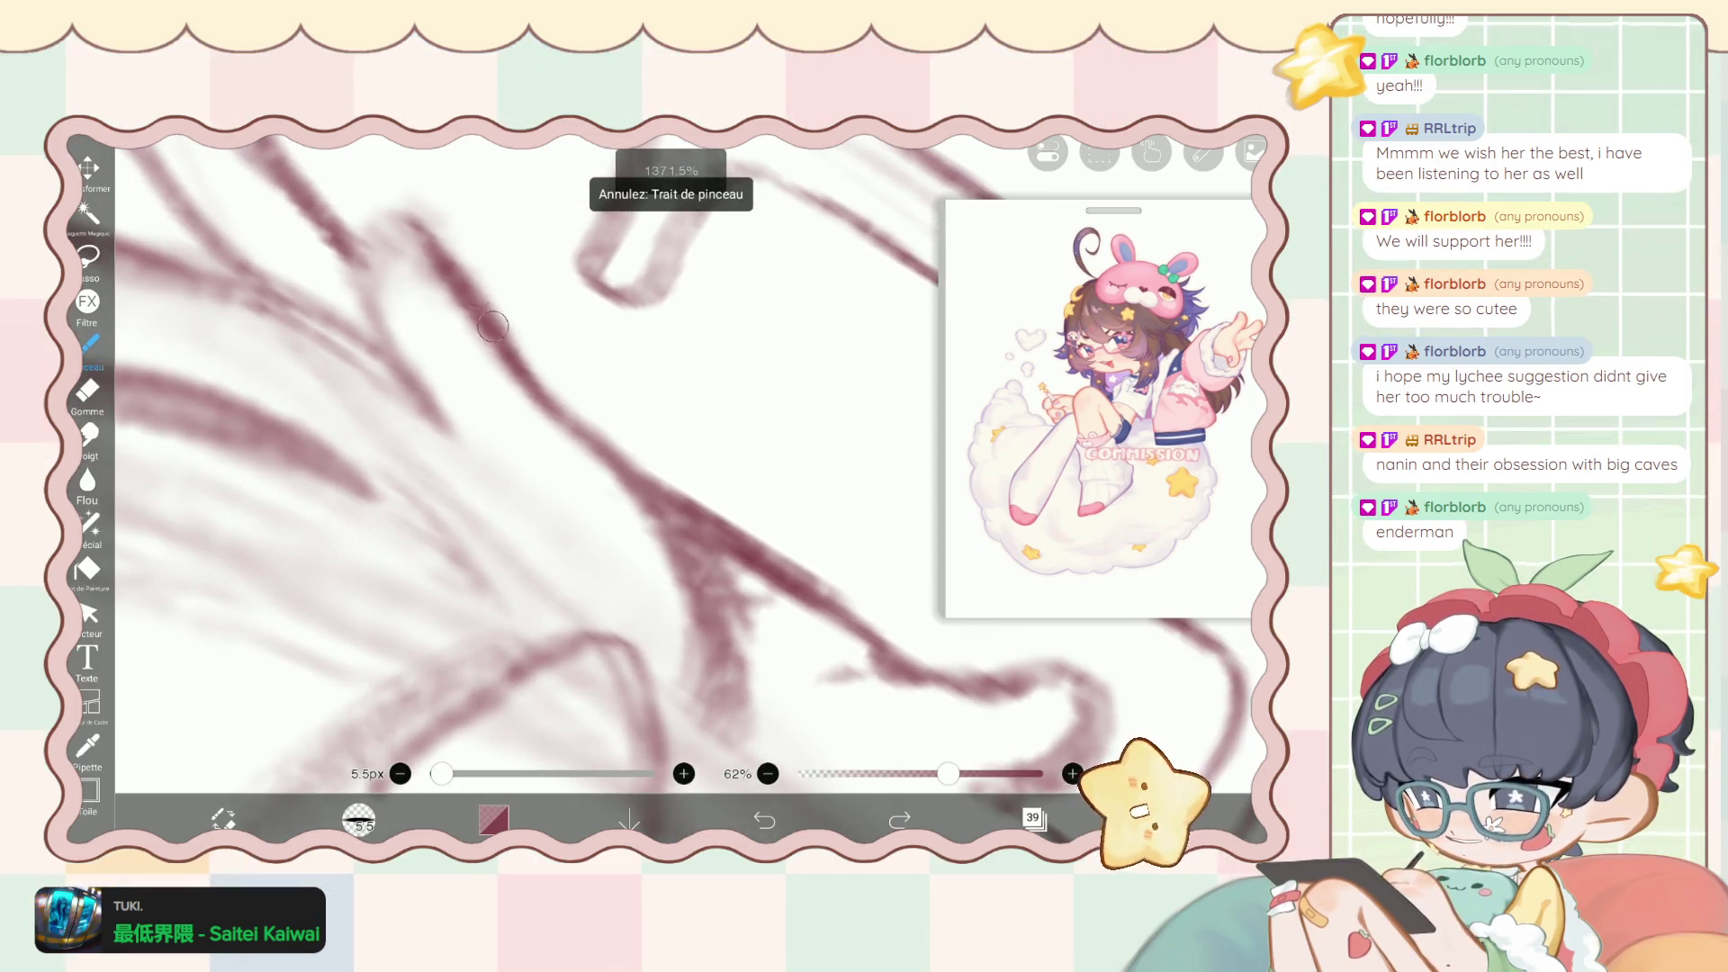
pyautogui.moveTo(509, 348); pyautogui.dragTo(711, 585)
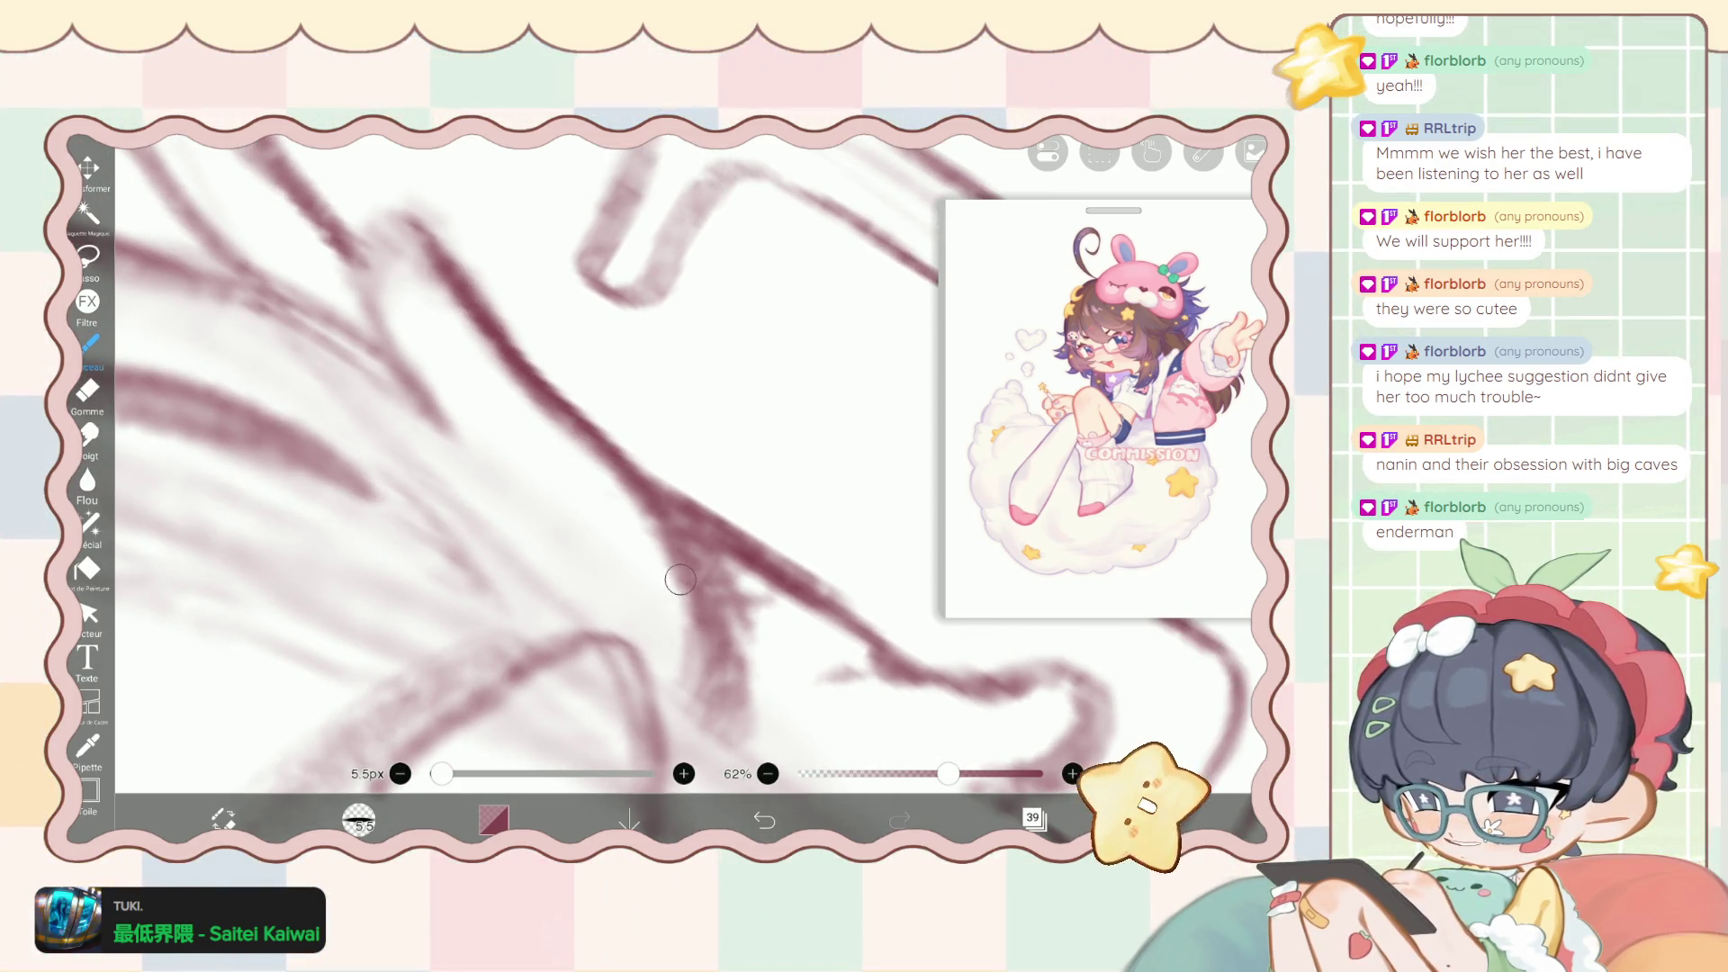
# Draw a darker curved line down the hair strand, then thin it with the eraser.
pyautogui.scroll(3, 540, 450)
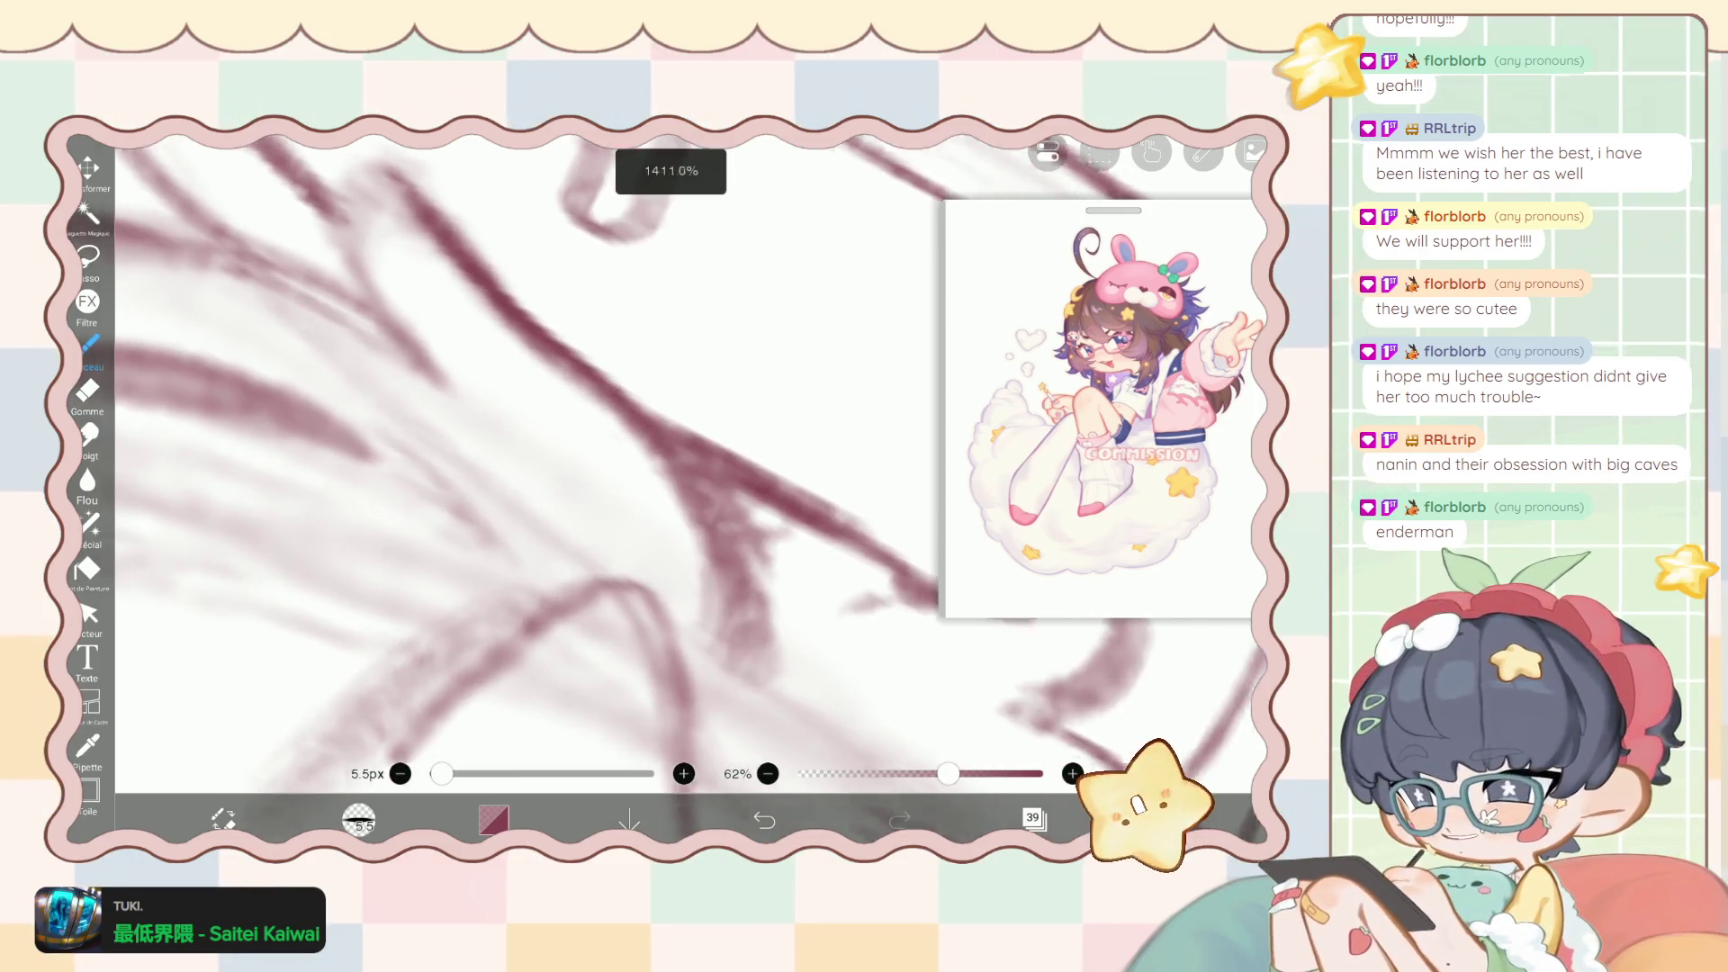
pyautogui.scroll(1, 576, 450)
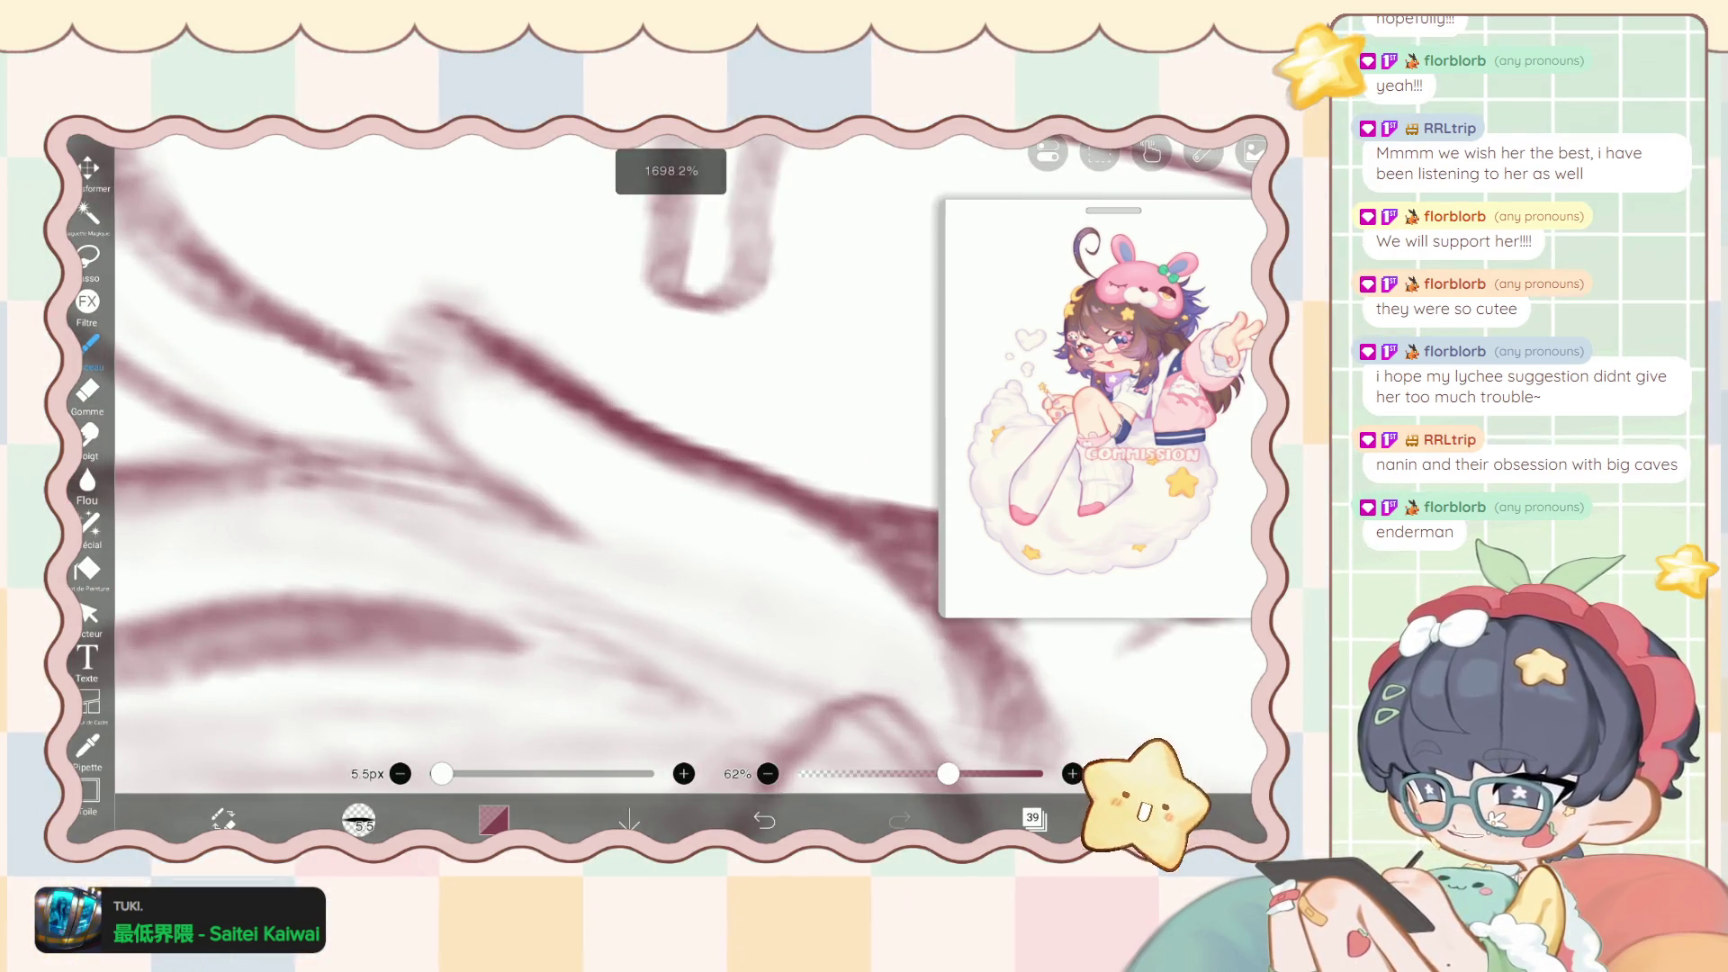
pyautogui.moveTo(418, 346); pyautogui.dragTo(462, 417)
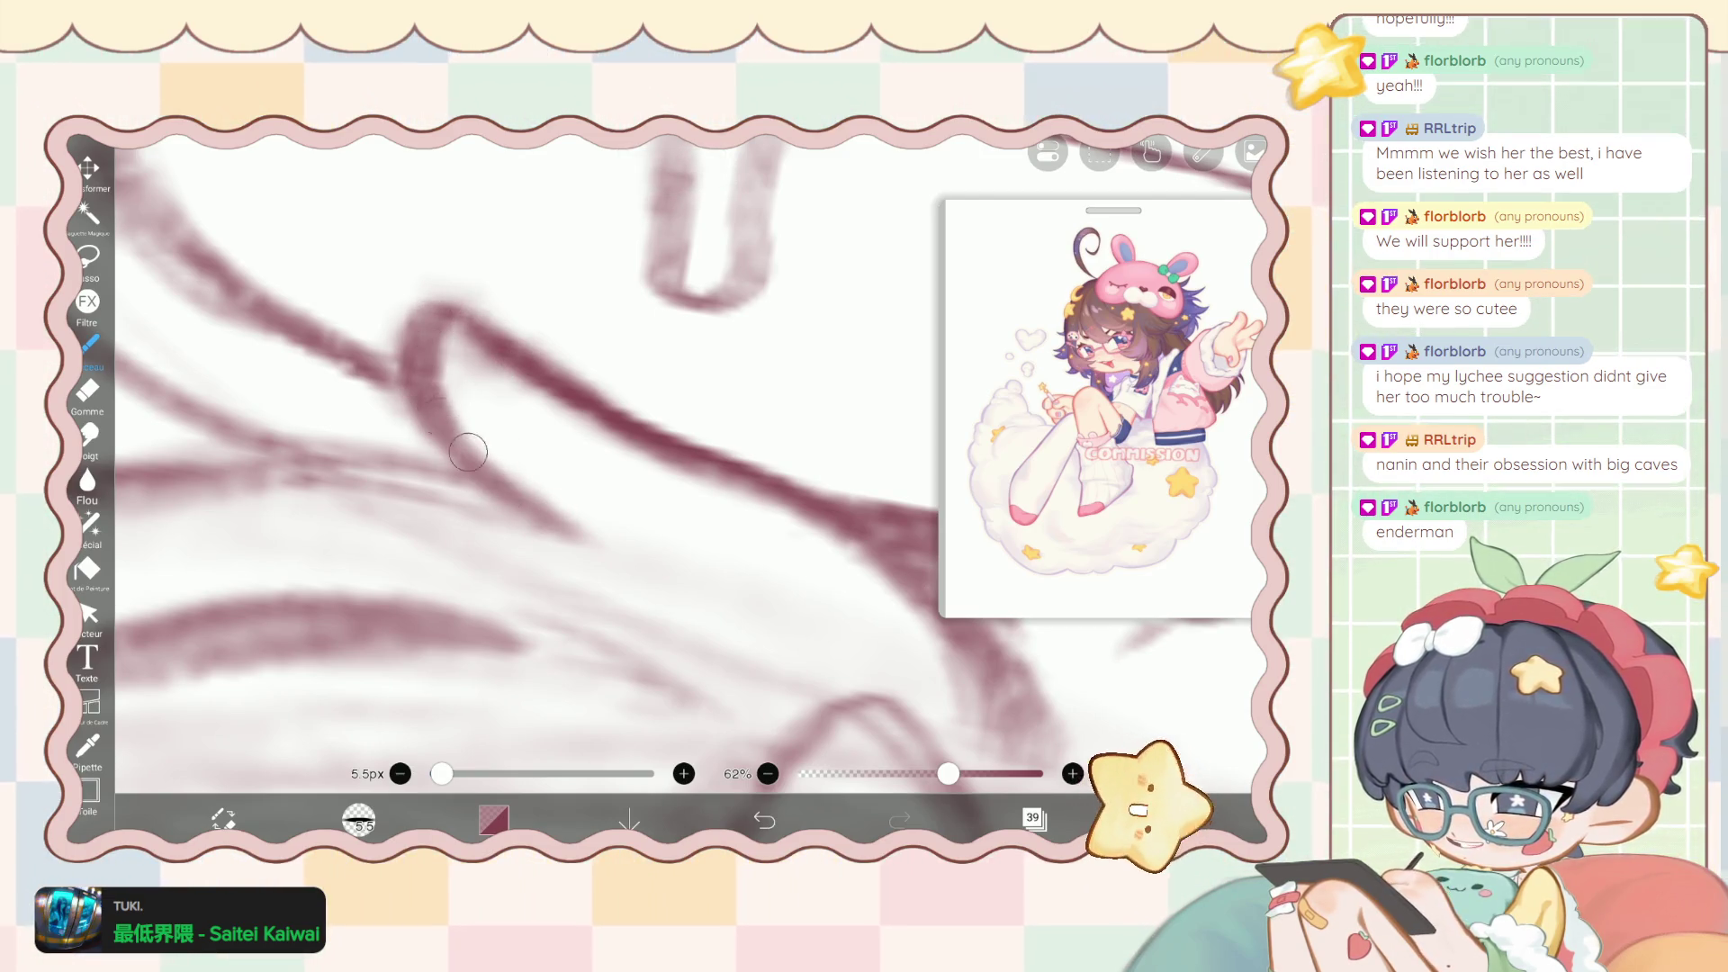
pyautogui.moveTo(419, 317); pyautogui.dragTo(469, 431)
pyautogui.press('e')
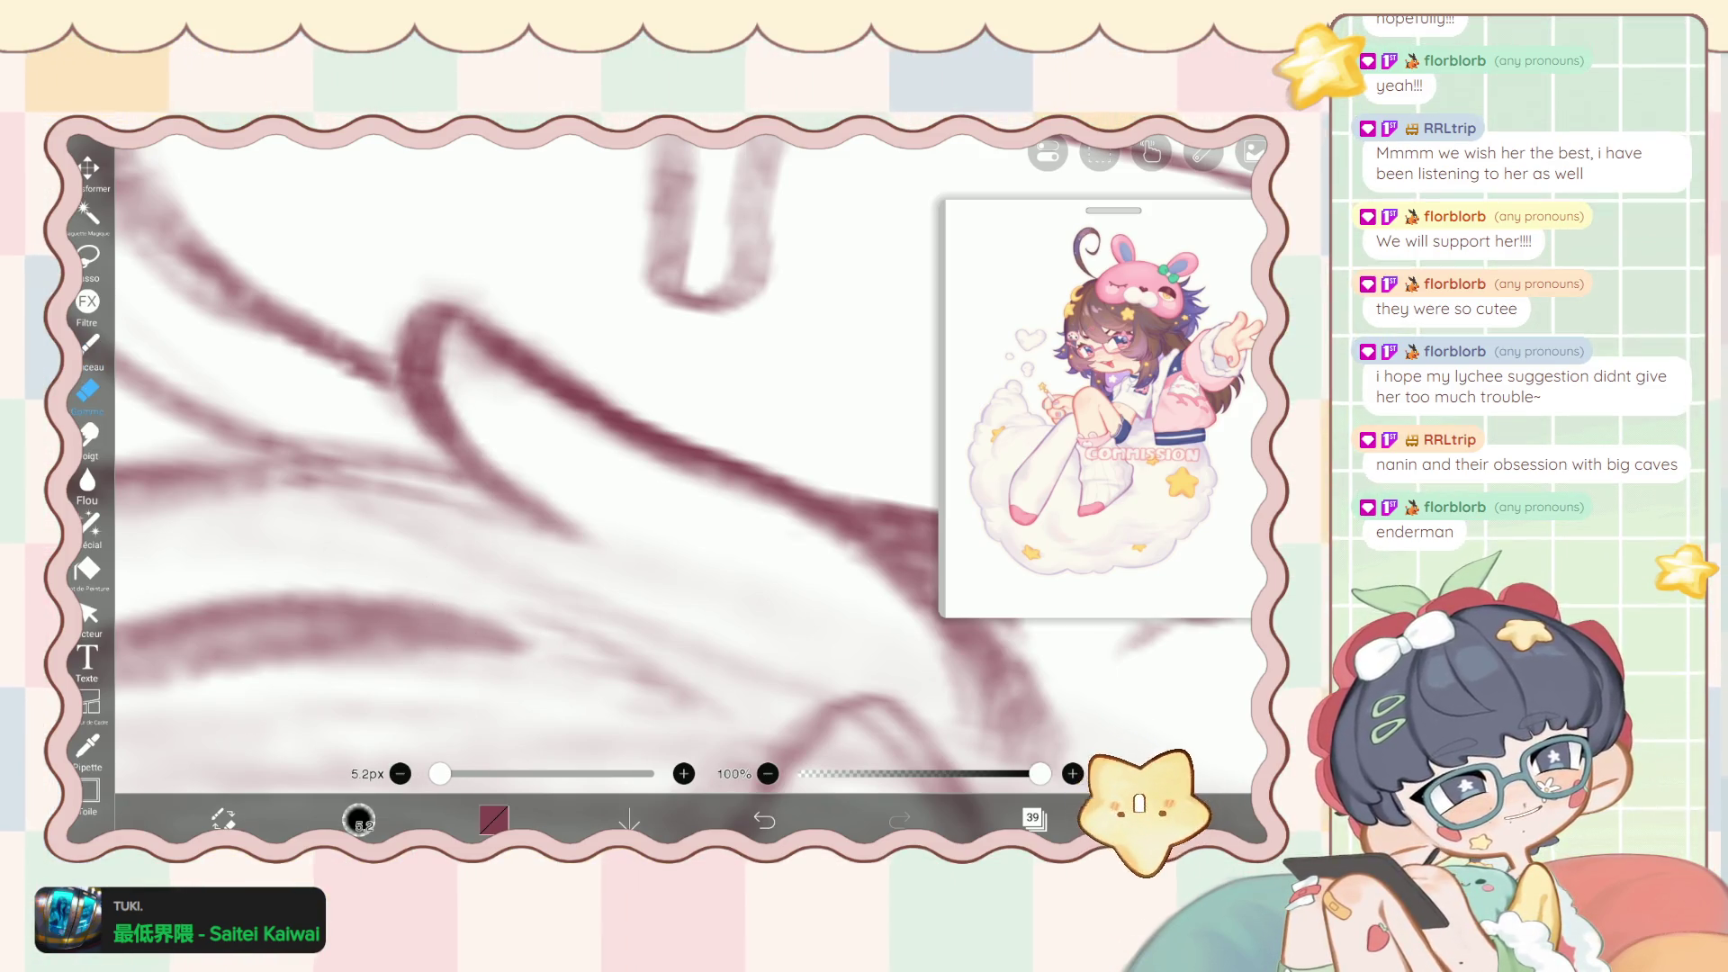
pyautogui.moveTo(441, 331); pyautogui.dragTo(527, 394)
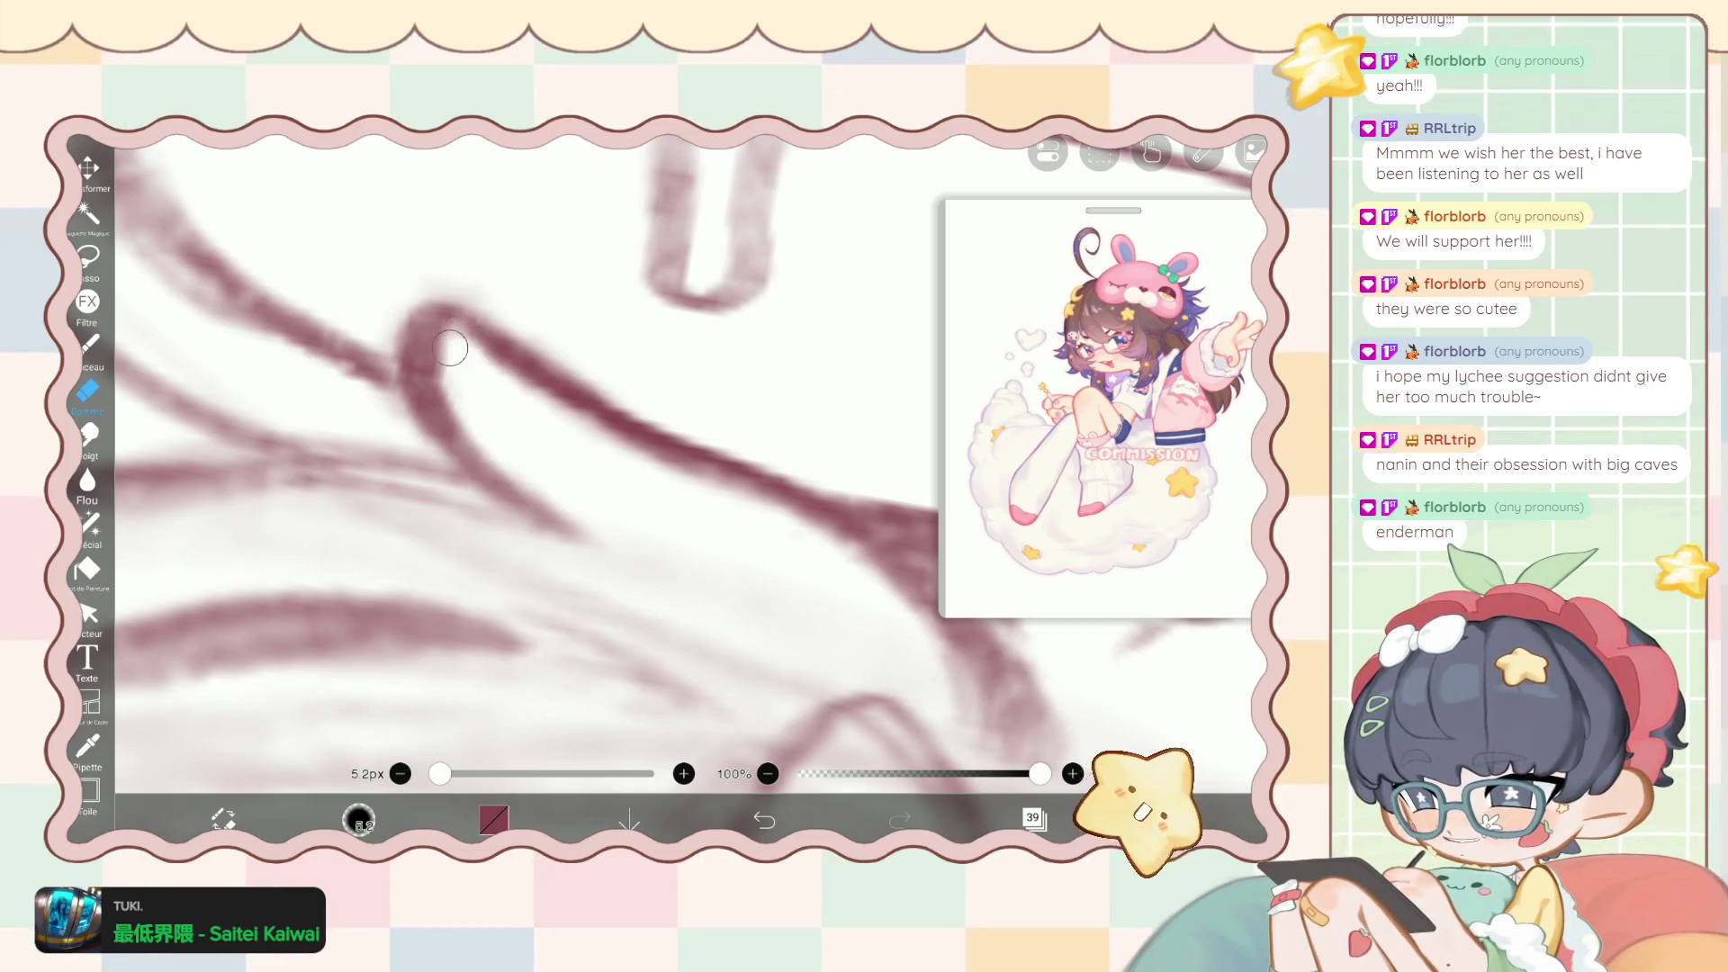
pyautogui.moveTo(451, 349); pyautogui.dragTo(534, 468)
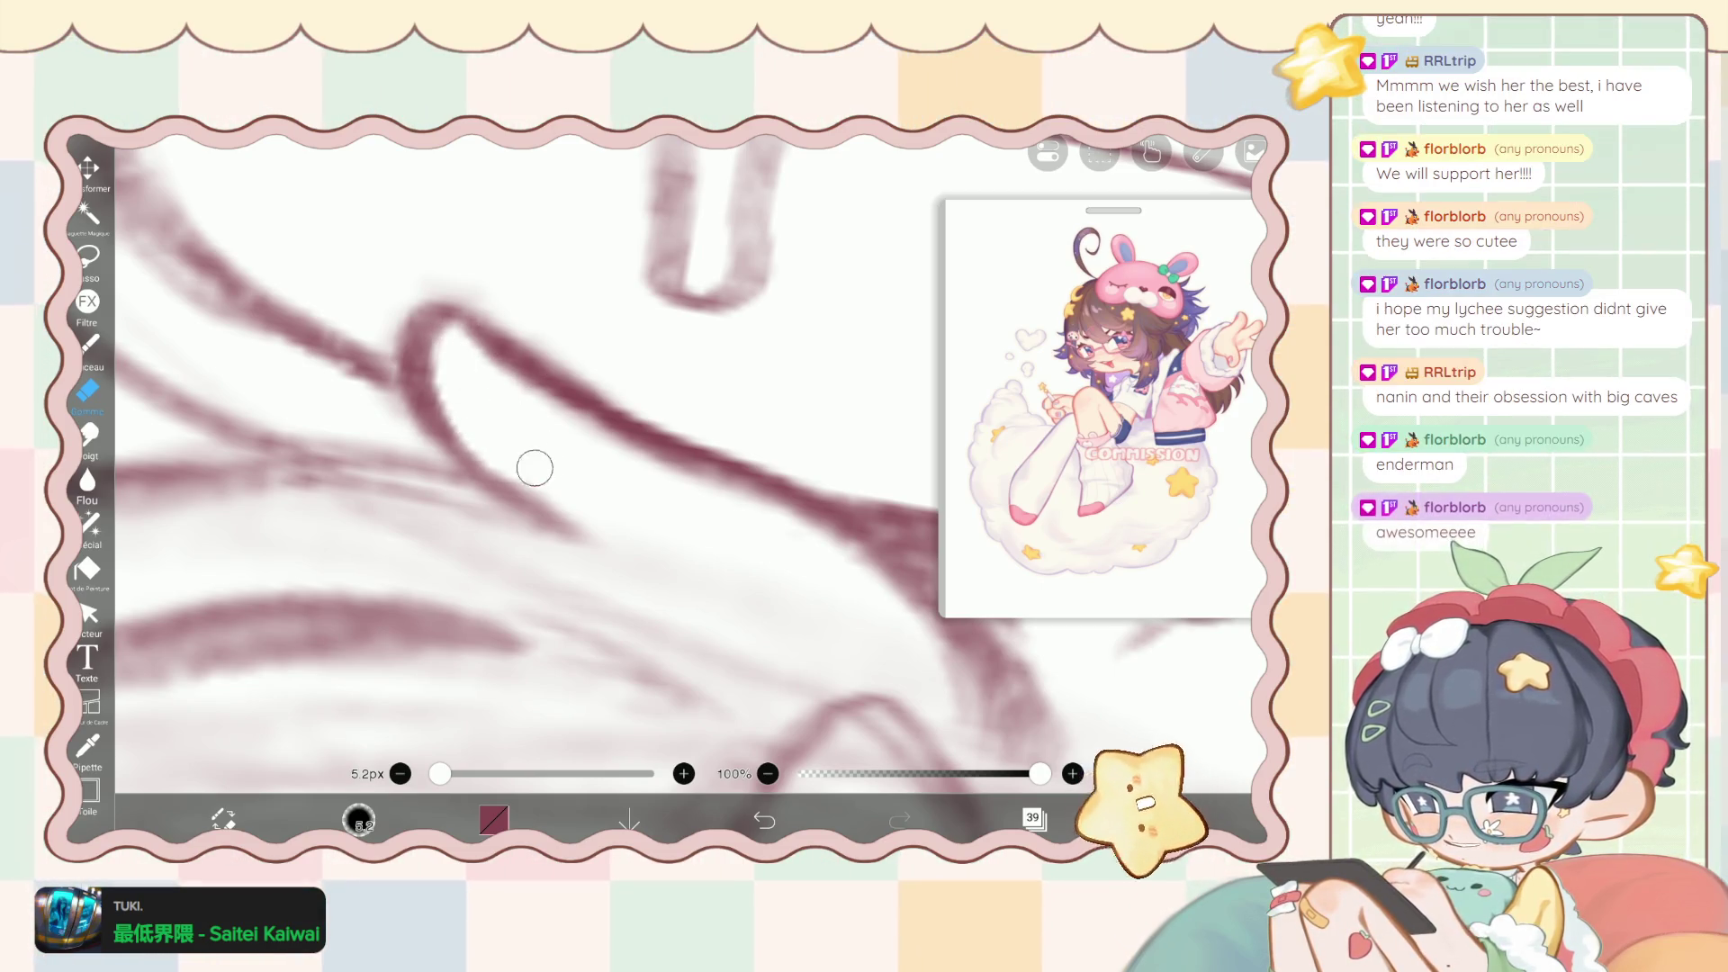
# Back on the brush, redraw the notch line along the hair edge as a thicker dark stroke.
pyautogui.scroll(-5, 618, 532)
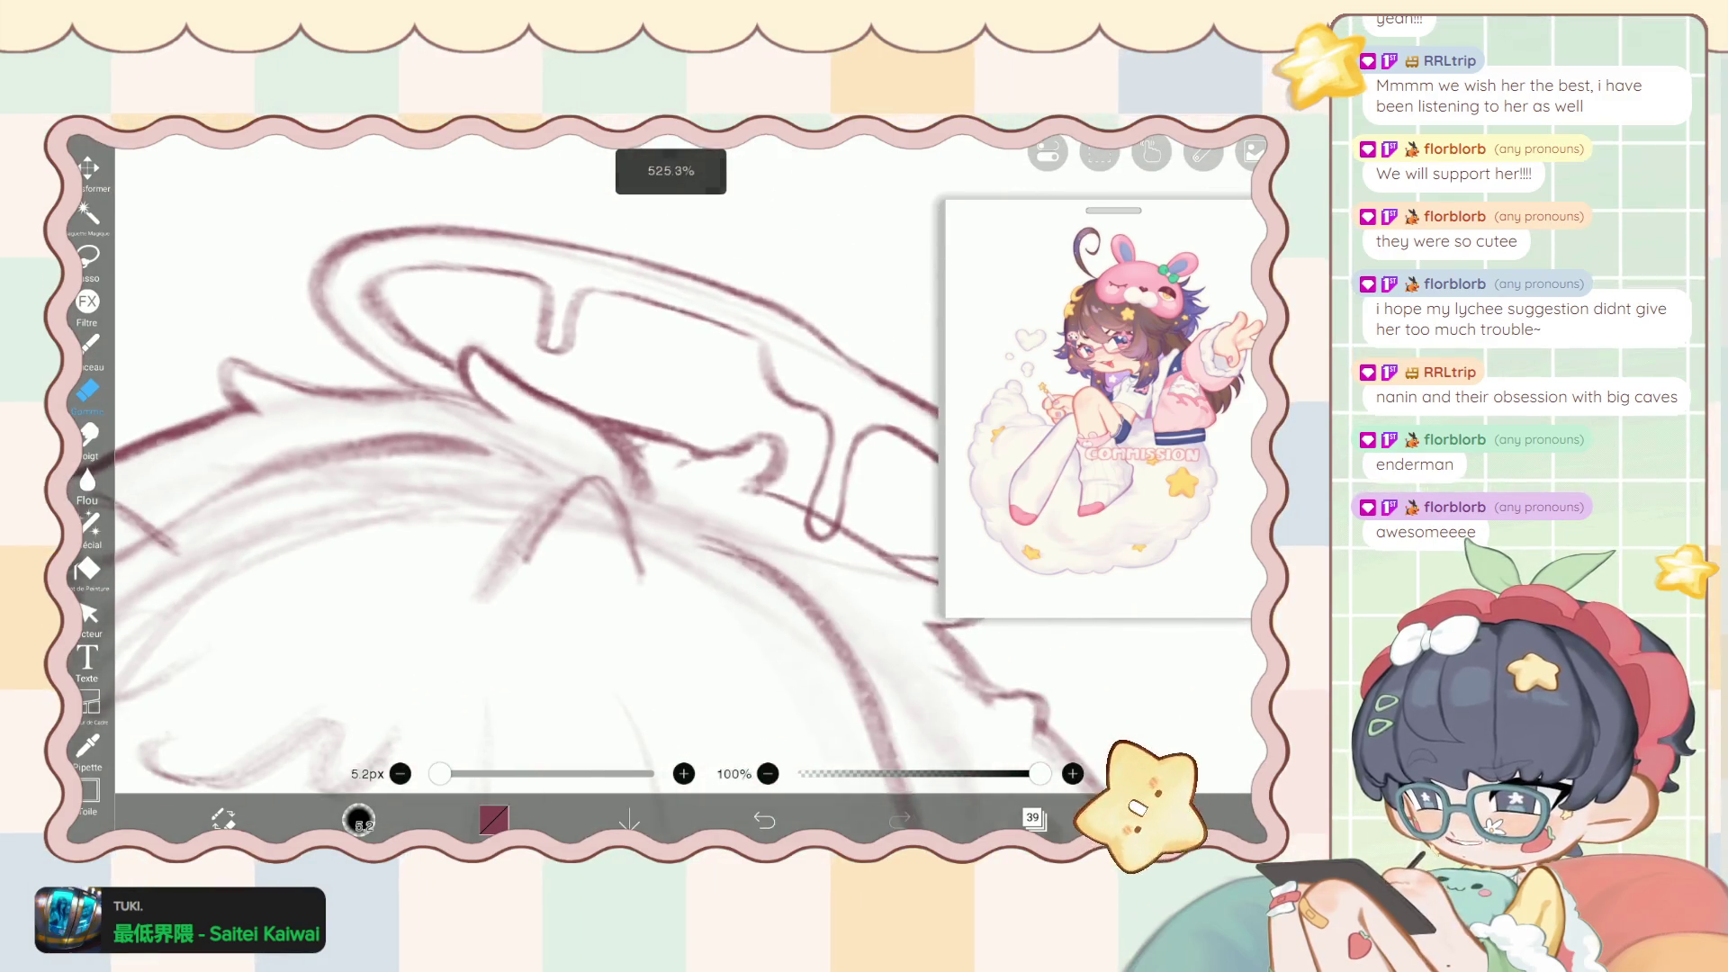
pyautogui.scroll(-3, 540, 504)
pyautogui.scroll(-2, 540, 504)
pyautogui.scroll(-1, 540, 504)
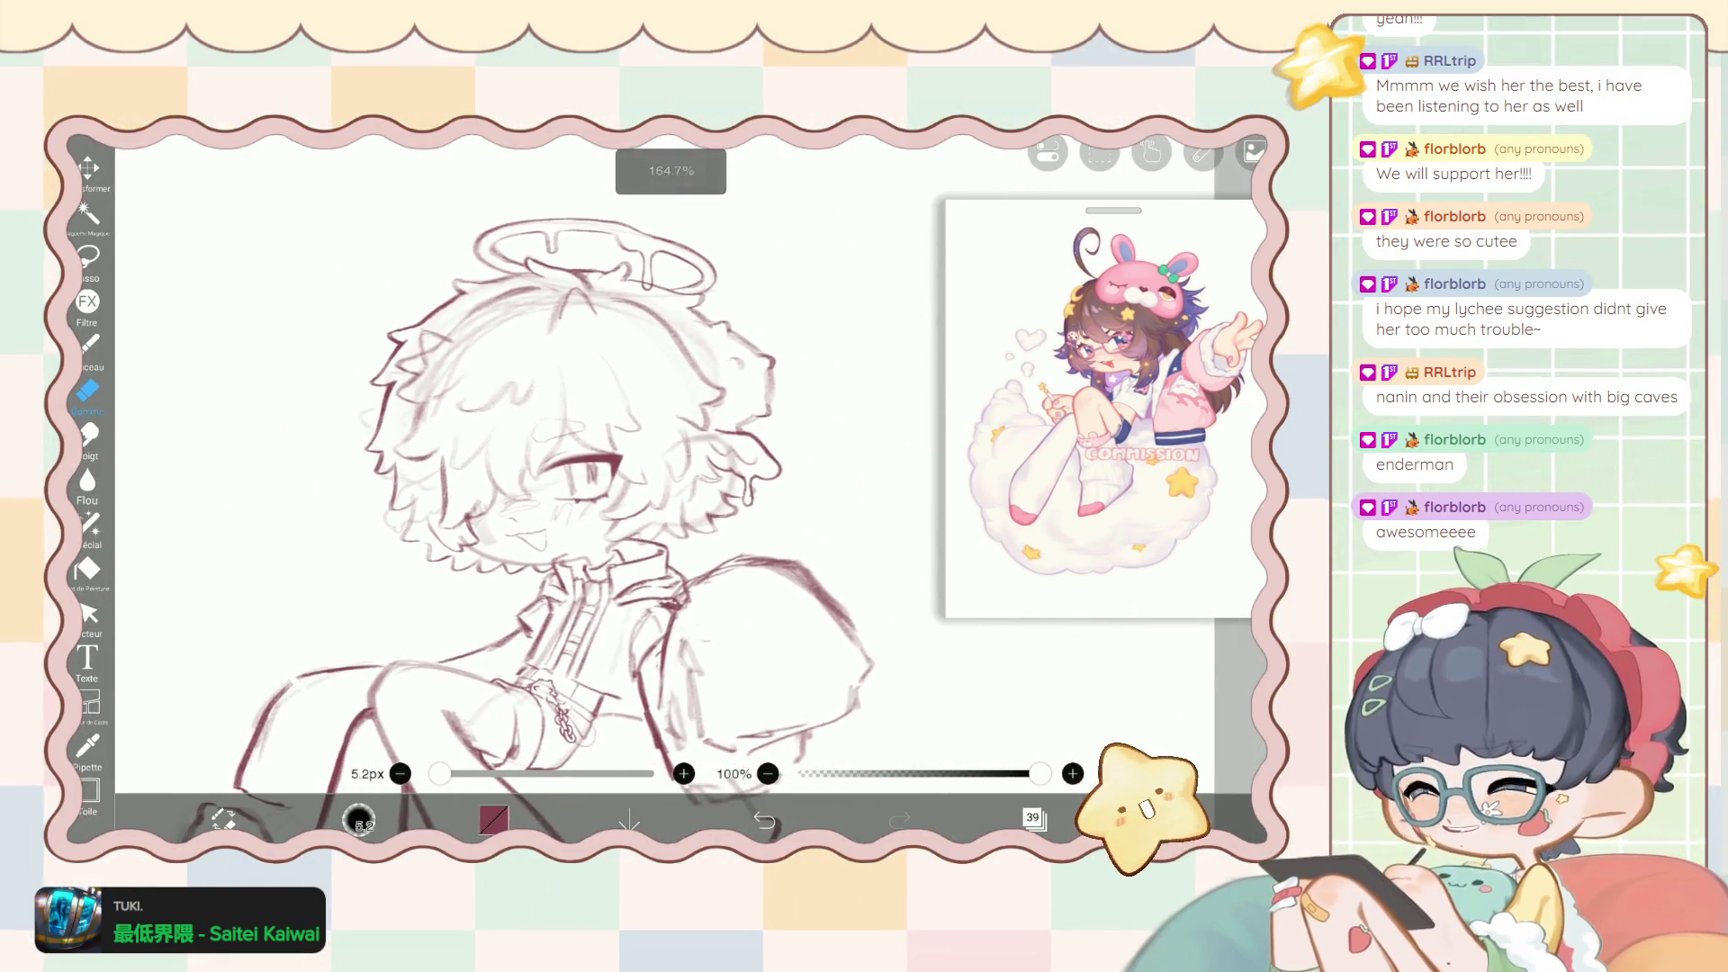
pyautogui.click(90, 343)
pyautogui.scroll(-1, 540, 504)
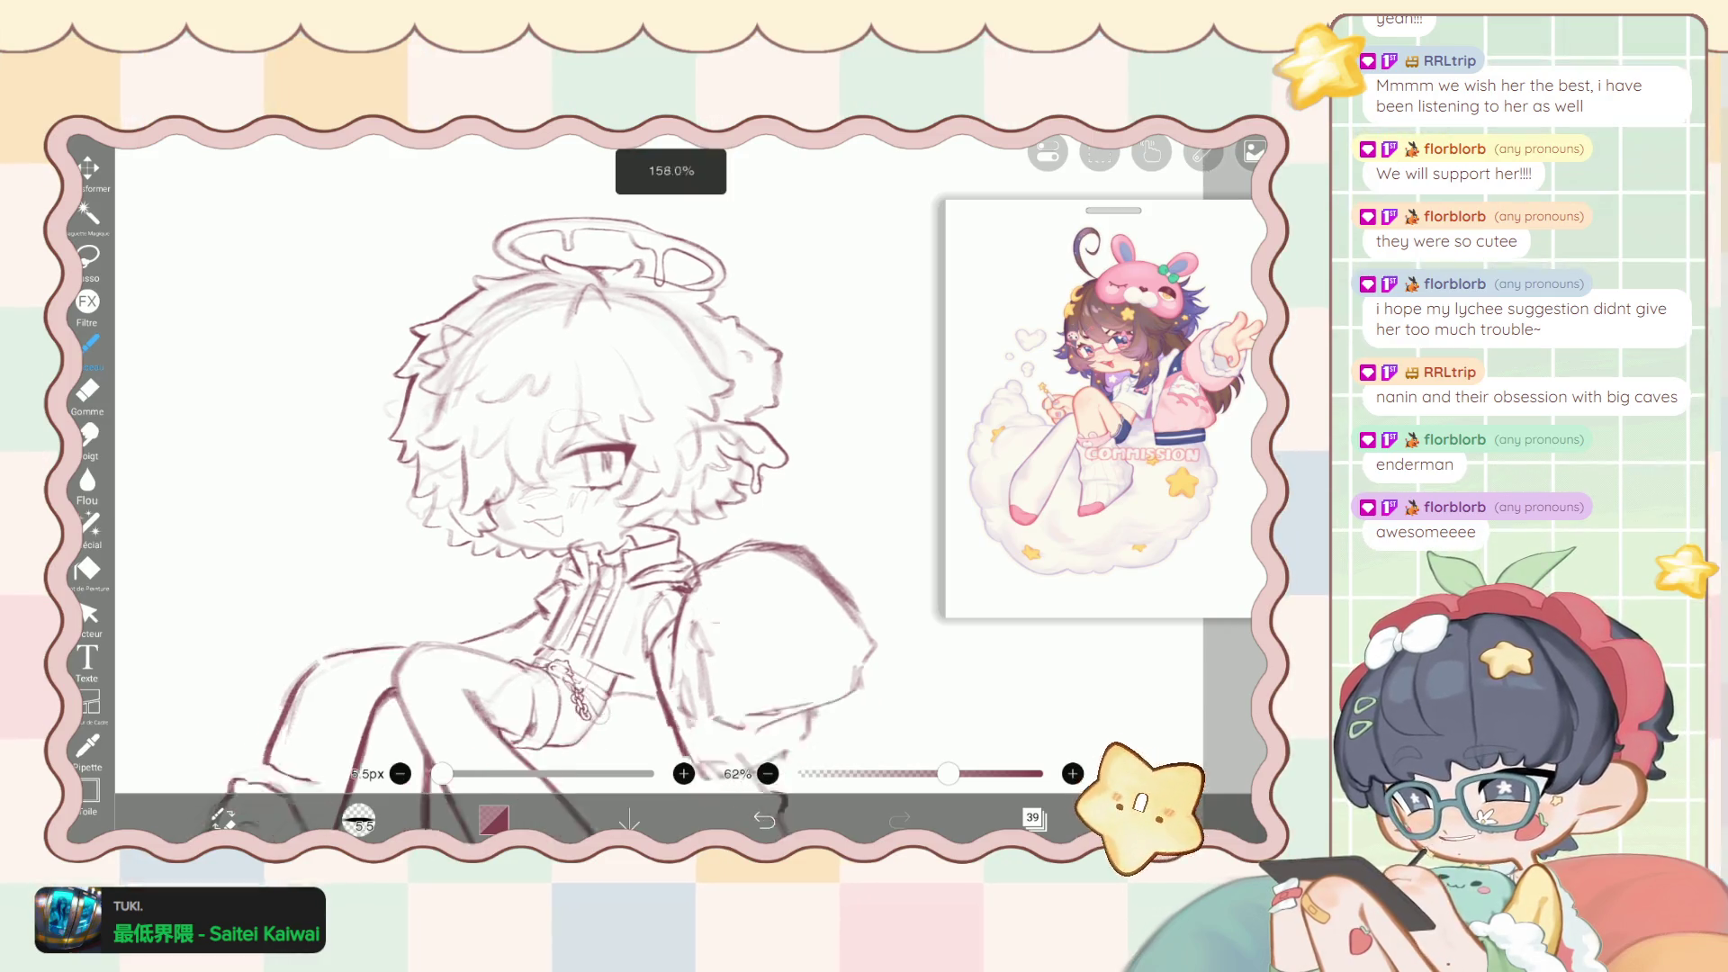
pyautogui.scroll(-1, 540, 504)
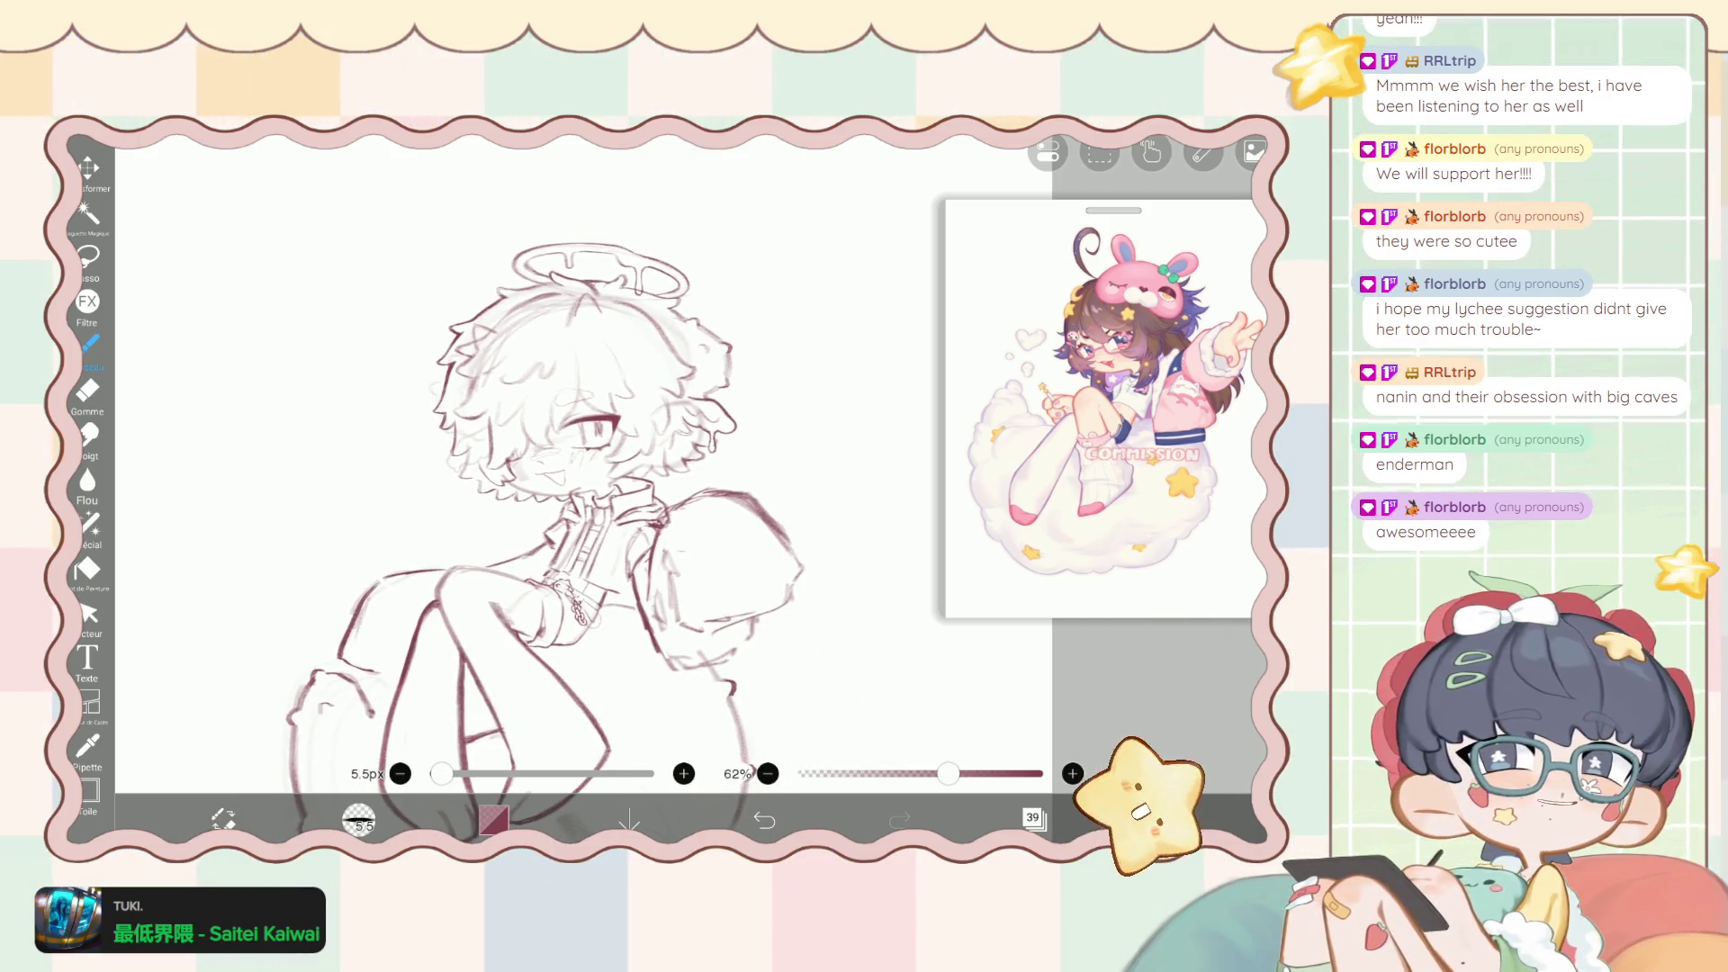
pyautogui.scroll(3, 540, 504)
pyautogui.scroll(3, 540, 504)
pyautogui.scroll(3, 540, 504)
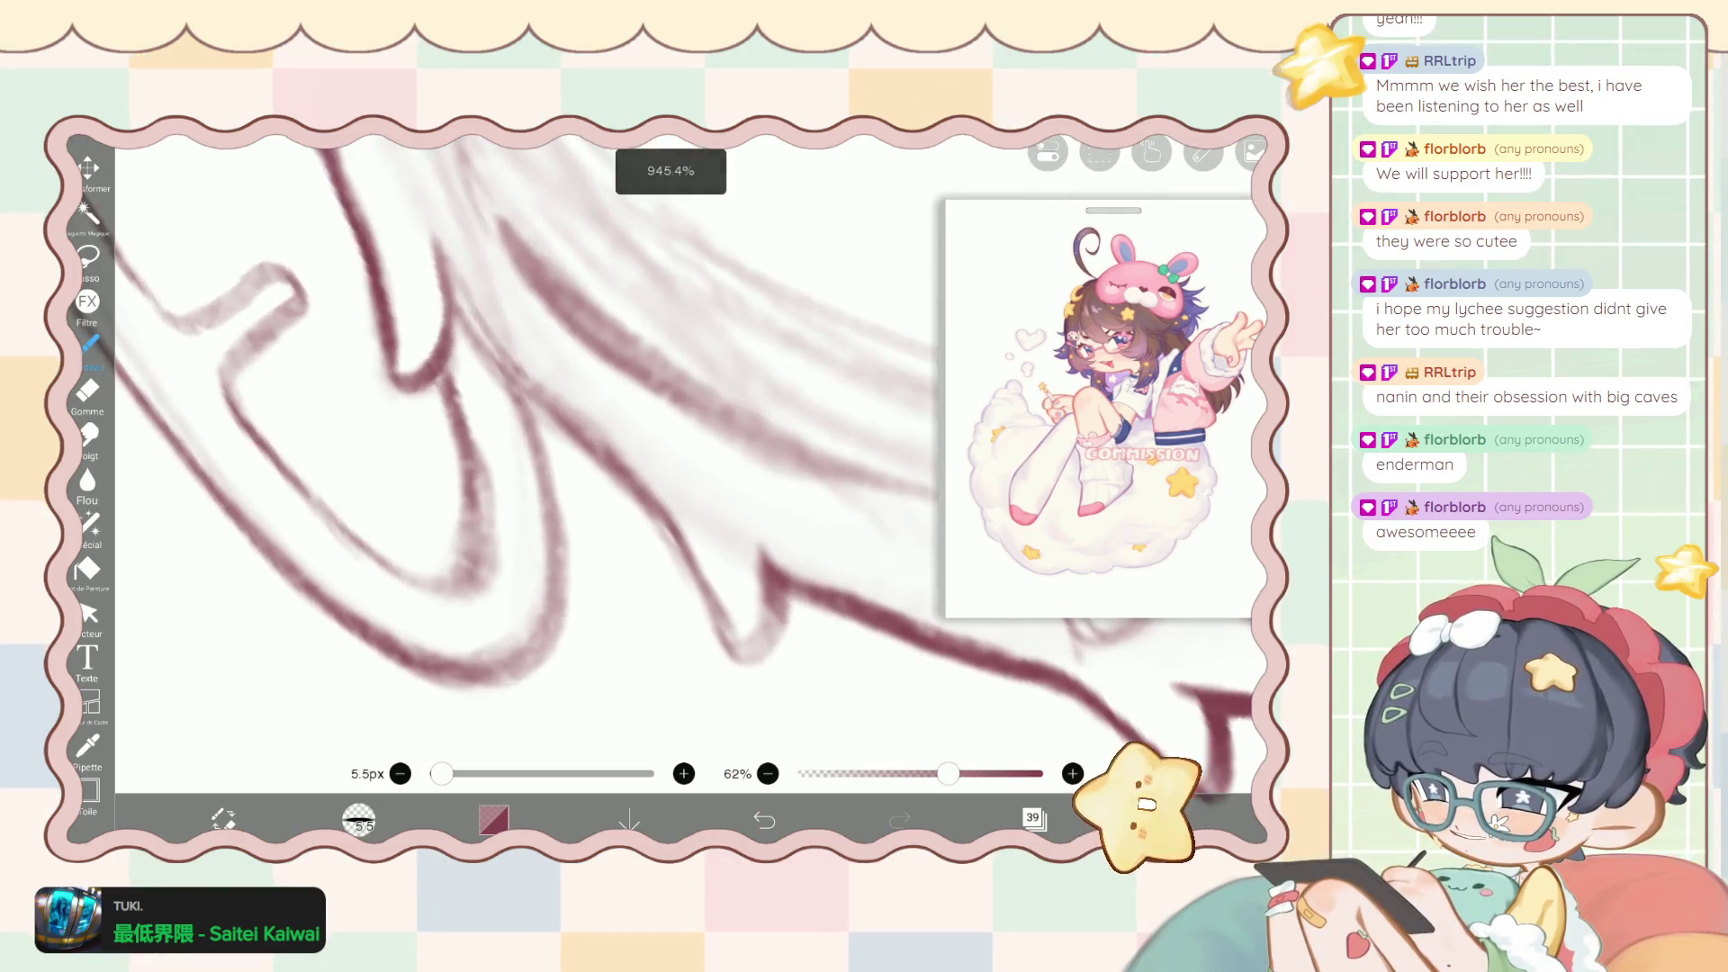
pyautogui.moveTo(446, 288); pyautogui.dragTo(642, 507)
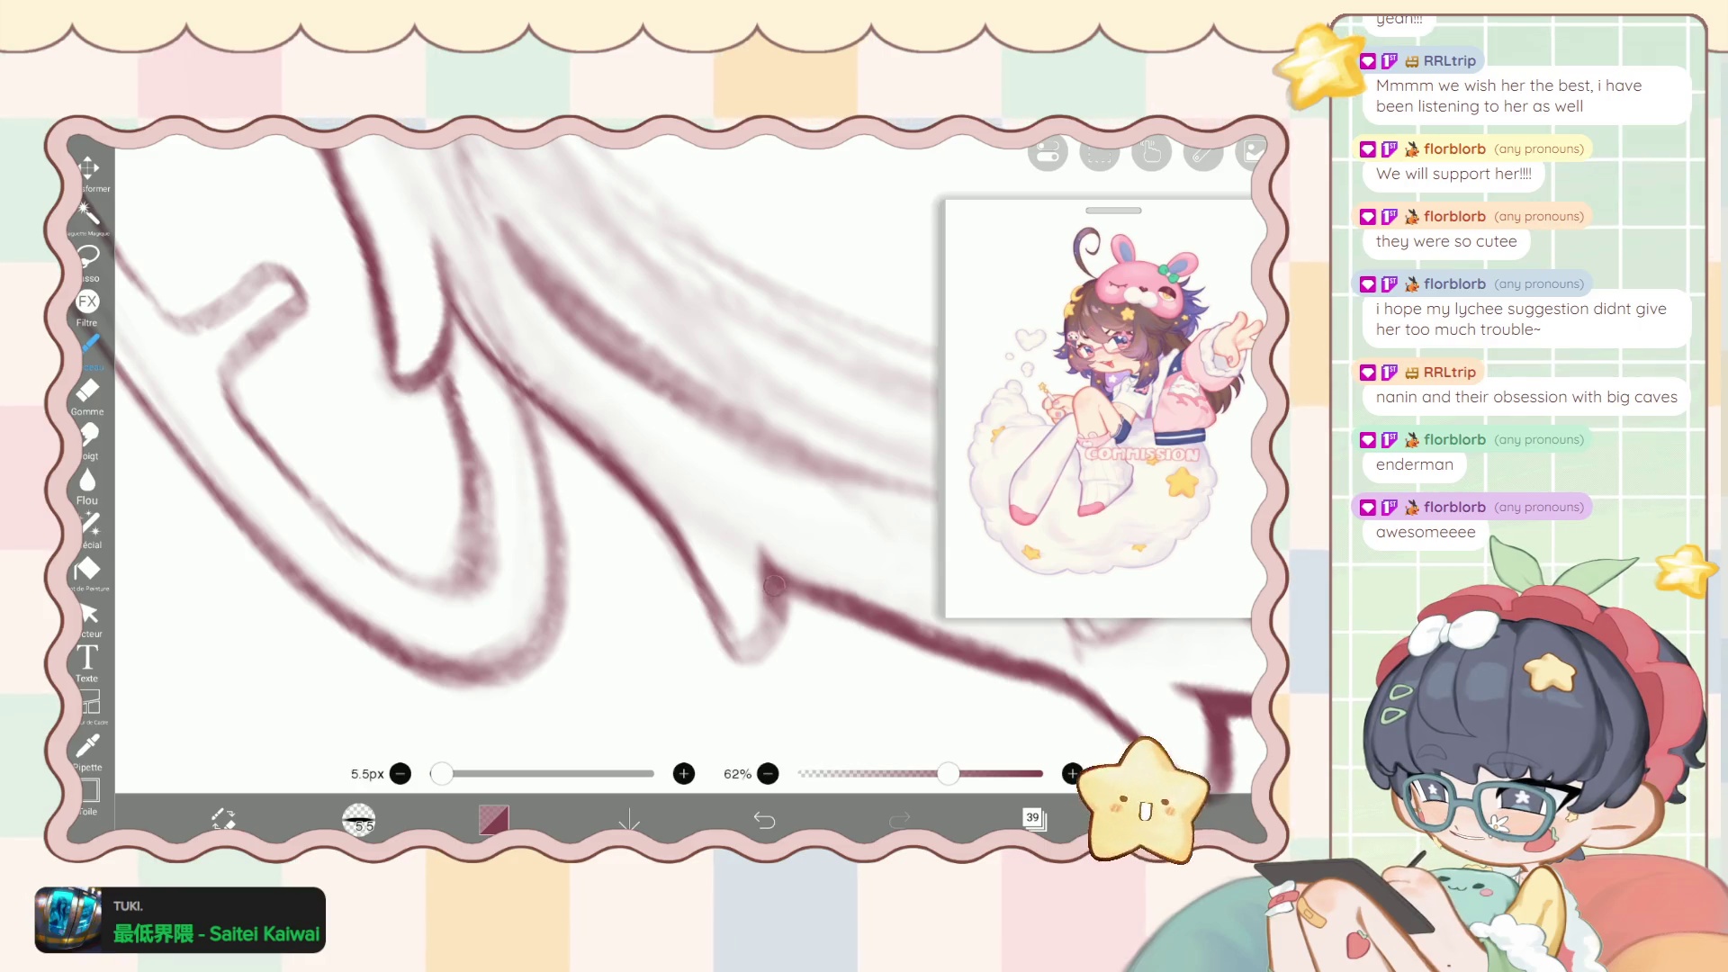
pyautogui.hotkey('ctrl', 'z')
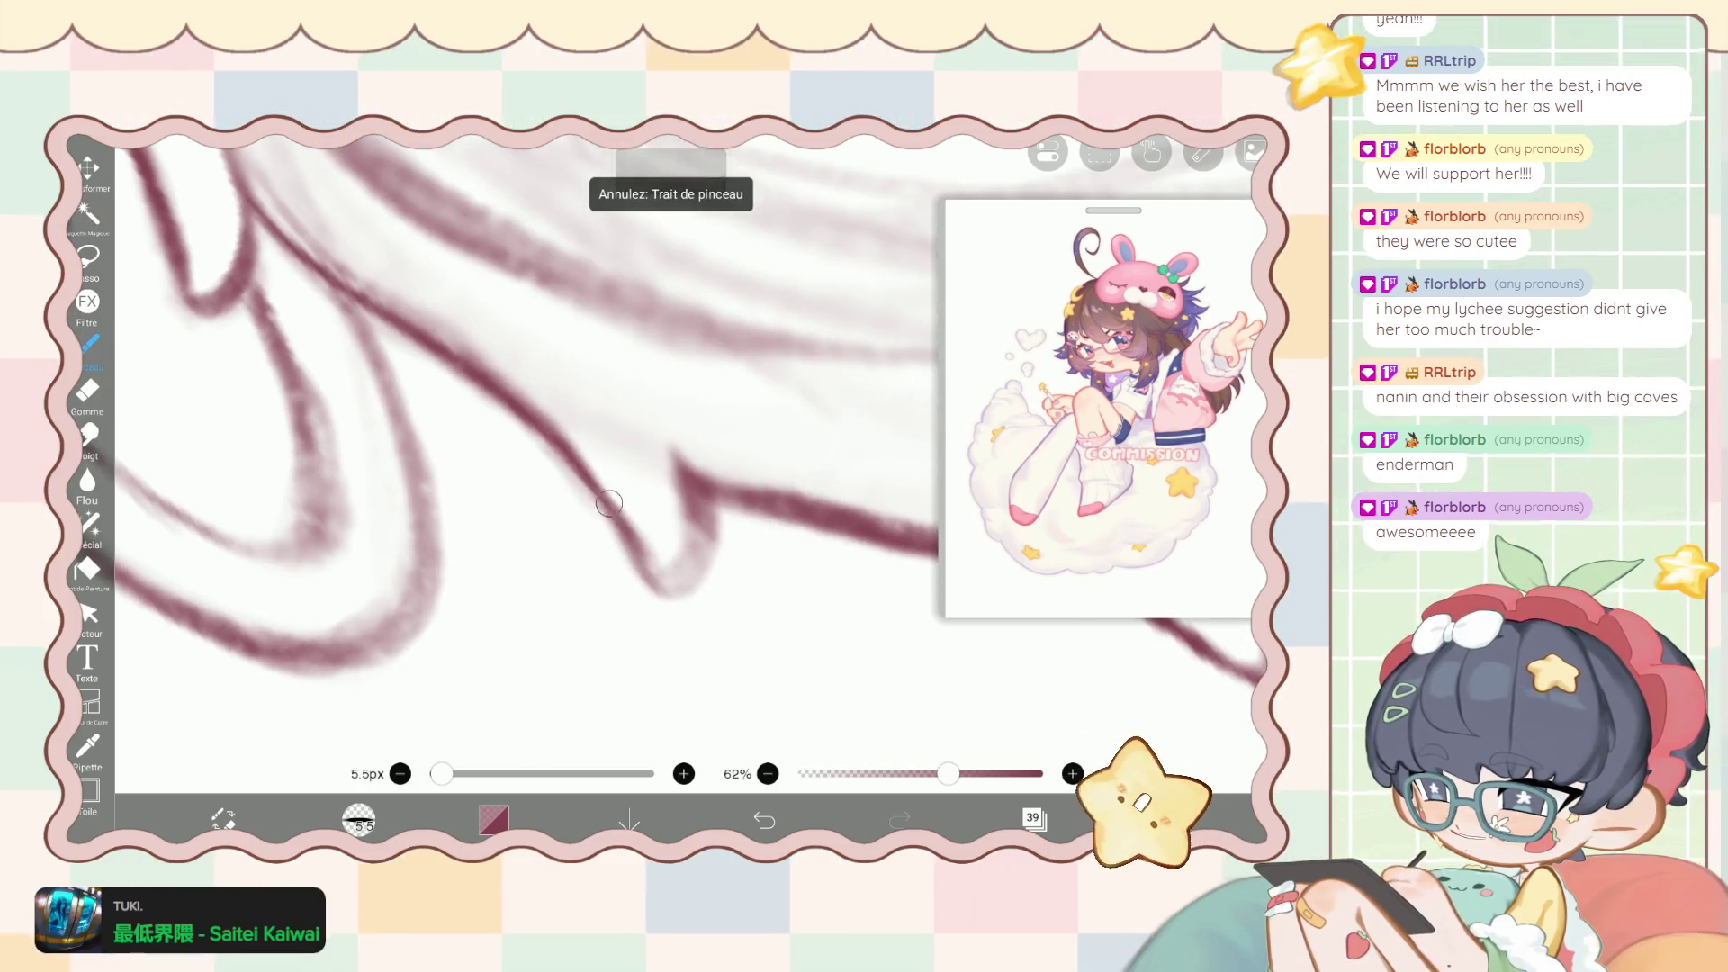
pyautogui.moveTo(707, 530)
pyautogui.mouseDown()
pyautogui.moveTo(621, 526)
pyautogui.moveTo(704, 498)
pyautogui.mouseUp()
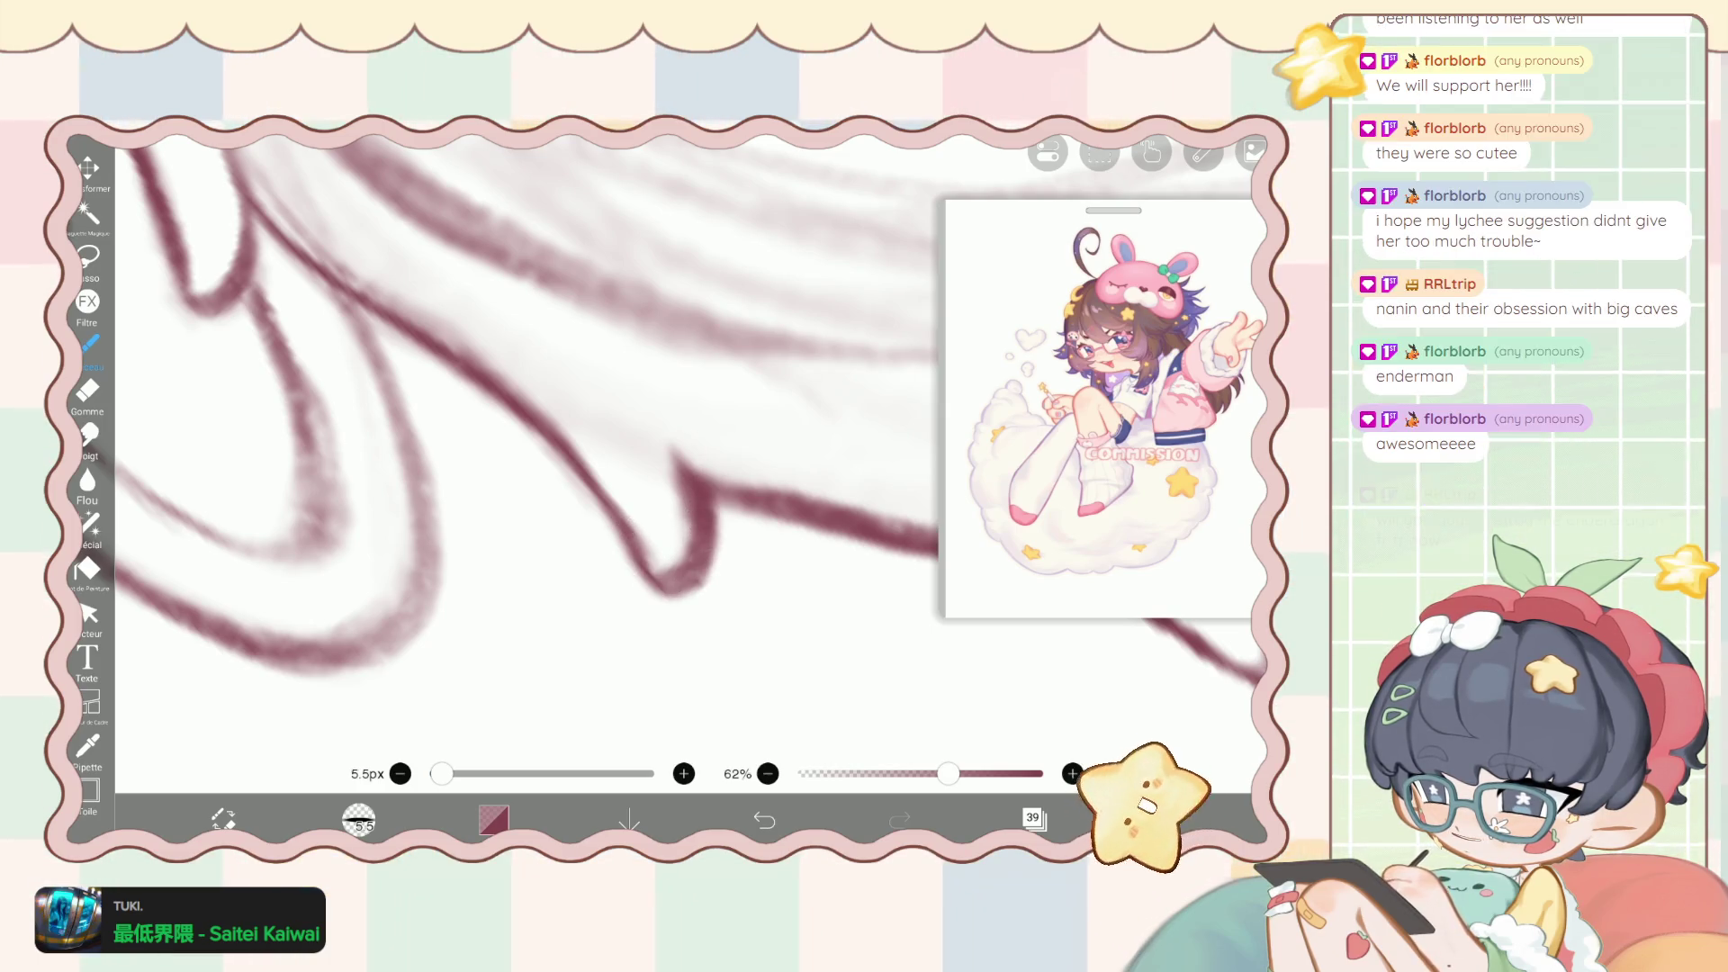
# Switch to the eraser and shrink it slightly to 4.6px.
pyautogui.scroll(-2, 630, 432)
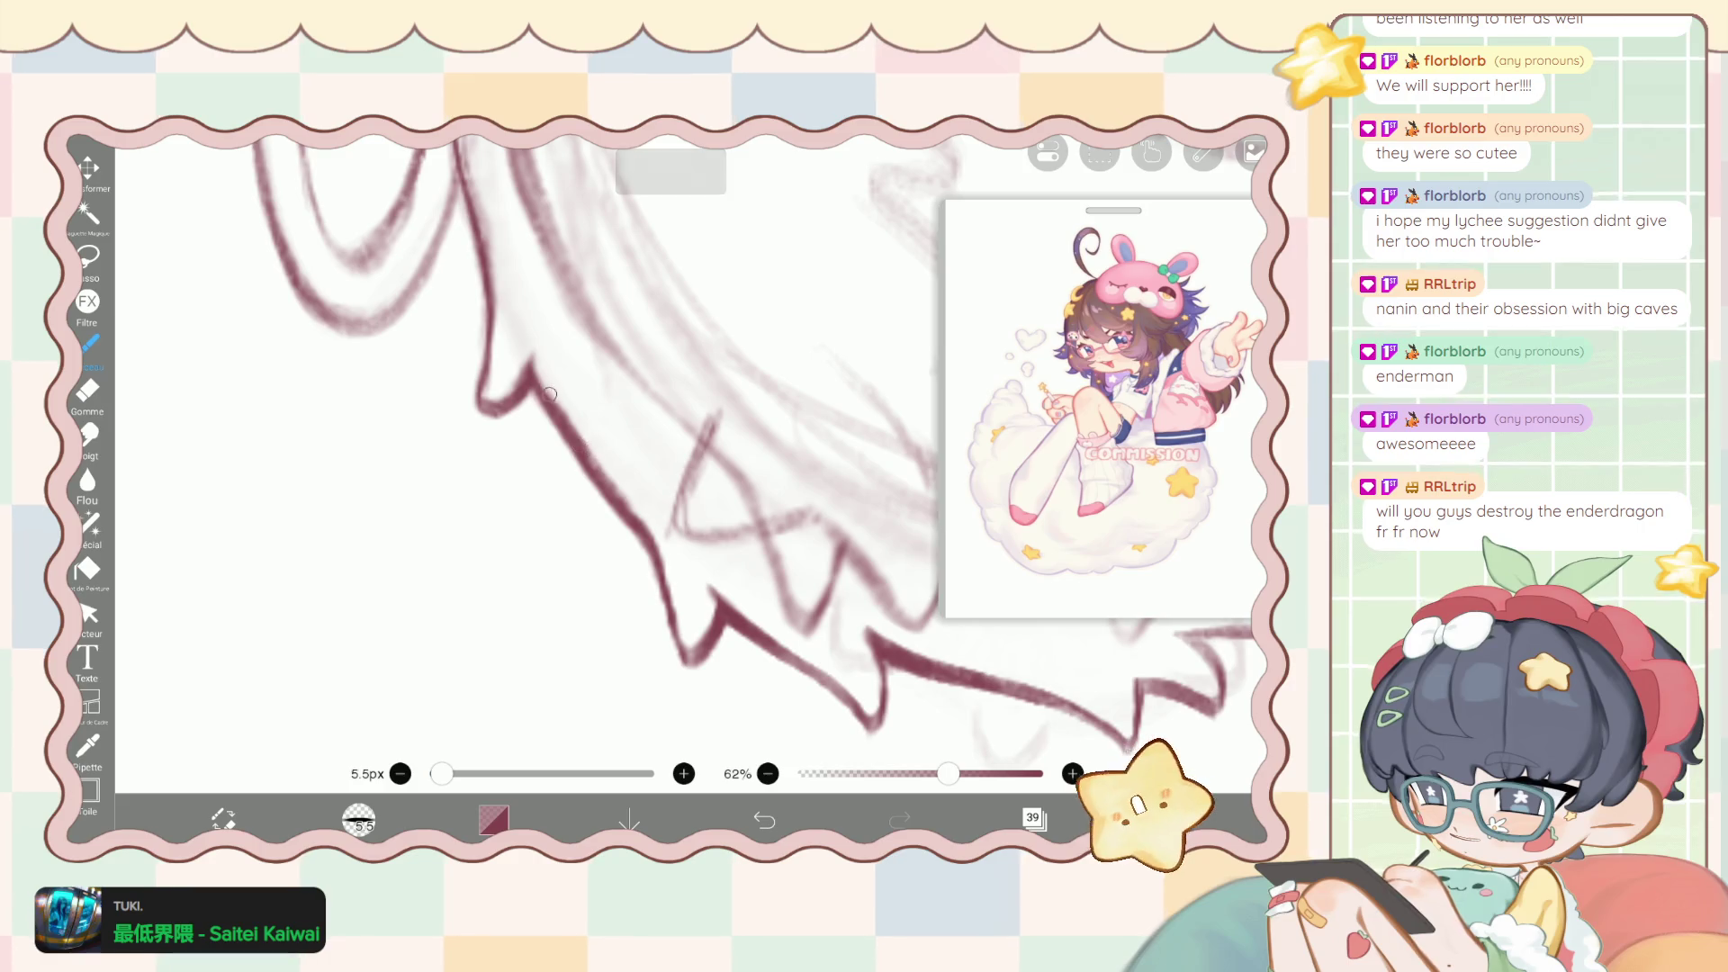
pyautogui.scroll(-2, 630, 450)
pyautogui.scroll(-2, 630, 450)
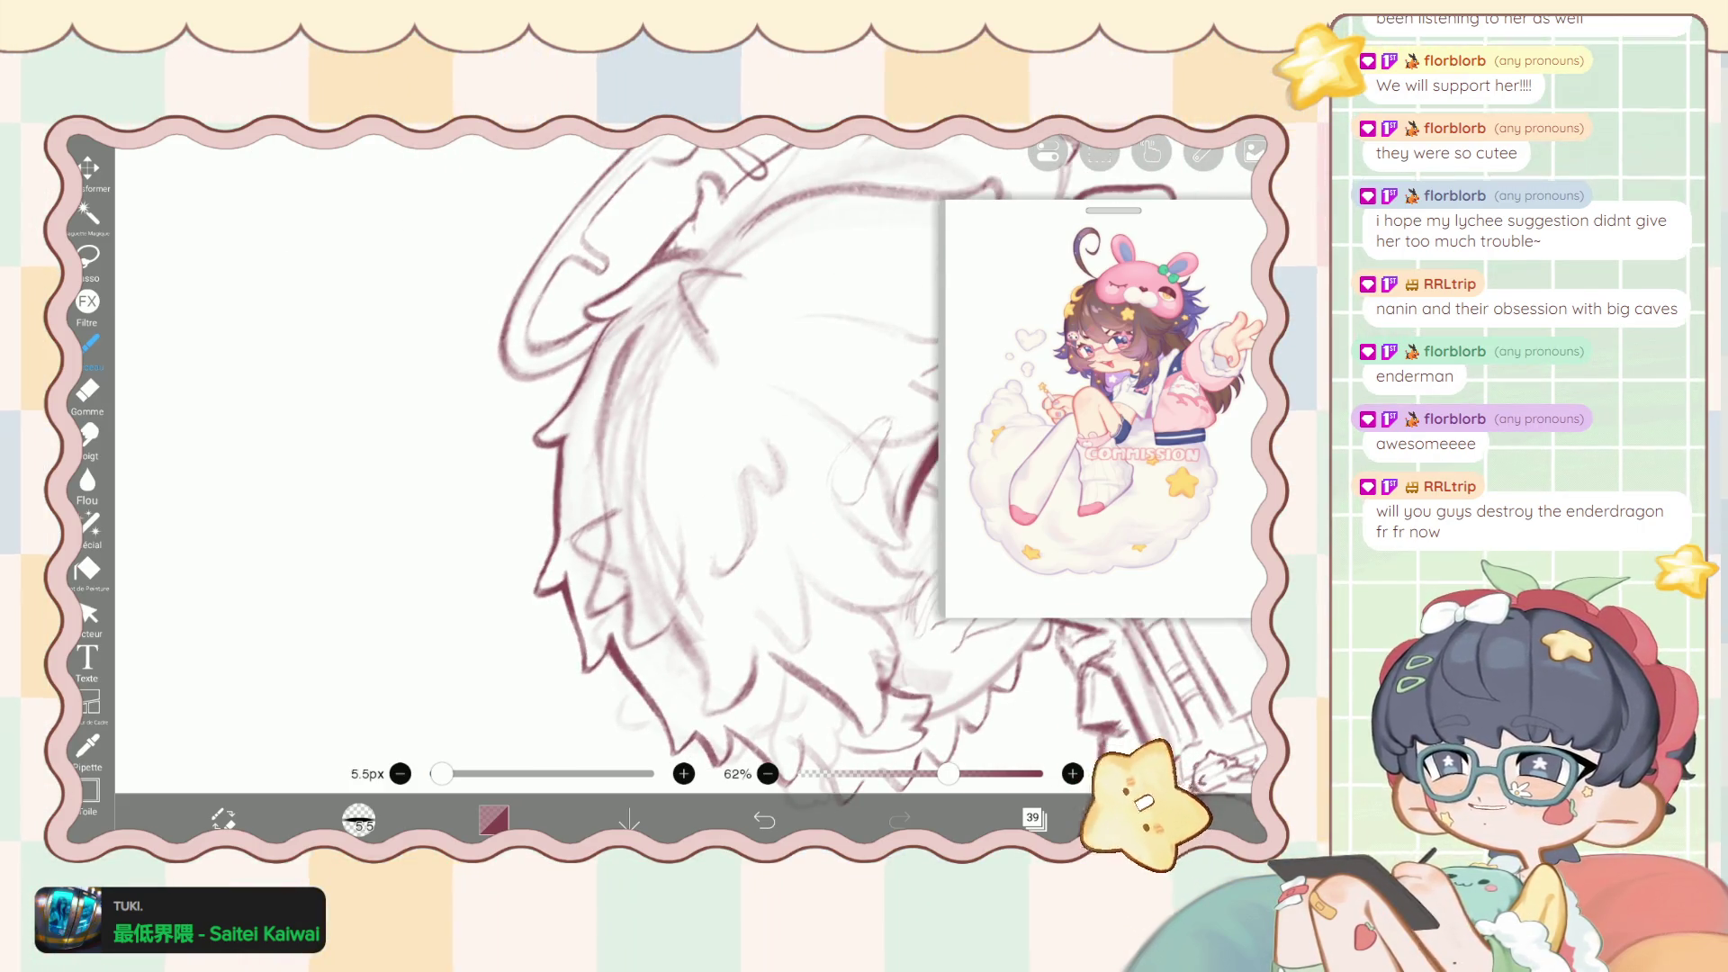
pyautogui.scroll(2, 675, 450)
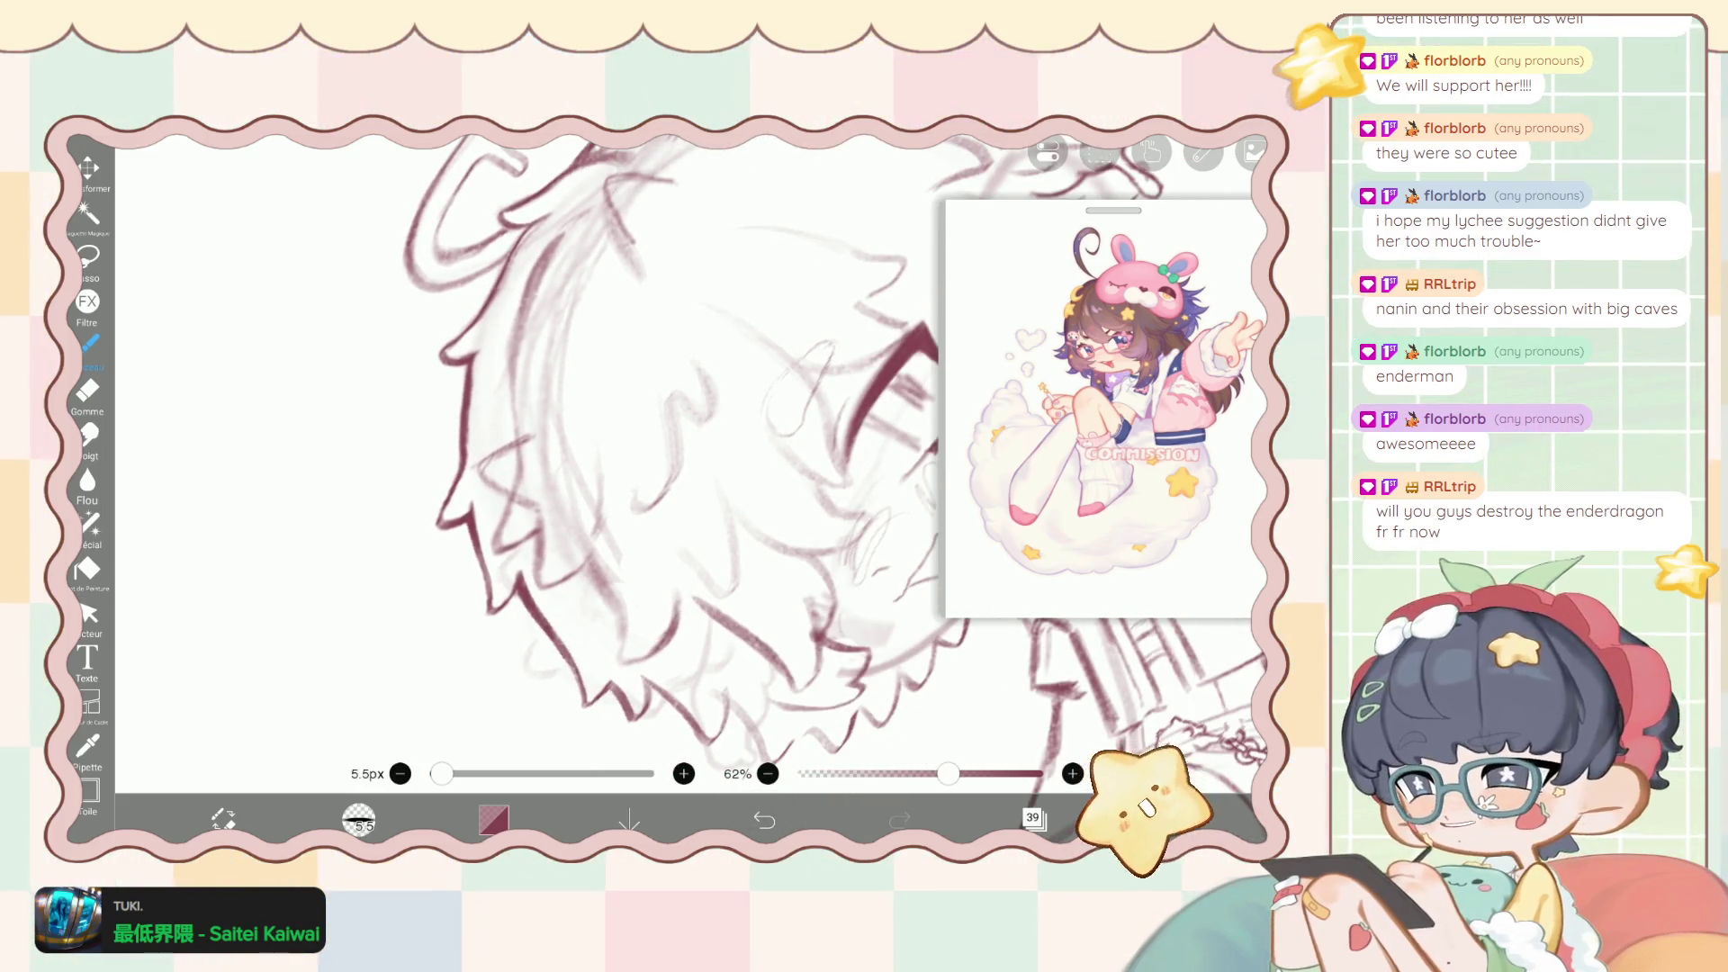
pyautogui.scroll(-5, 630, 450)
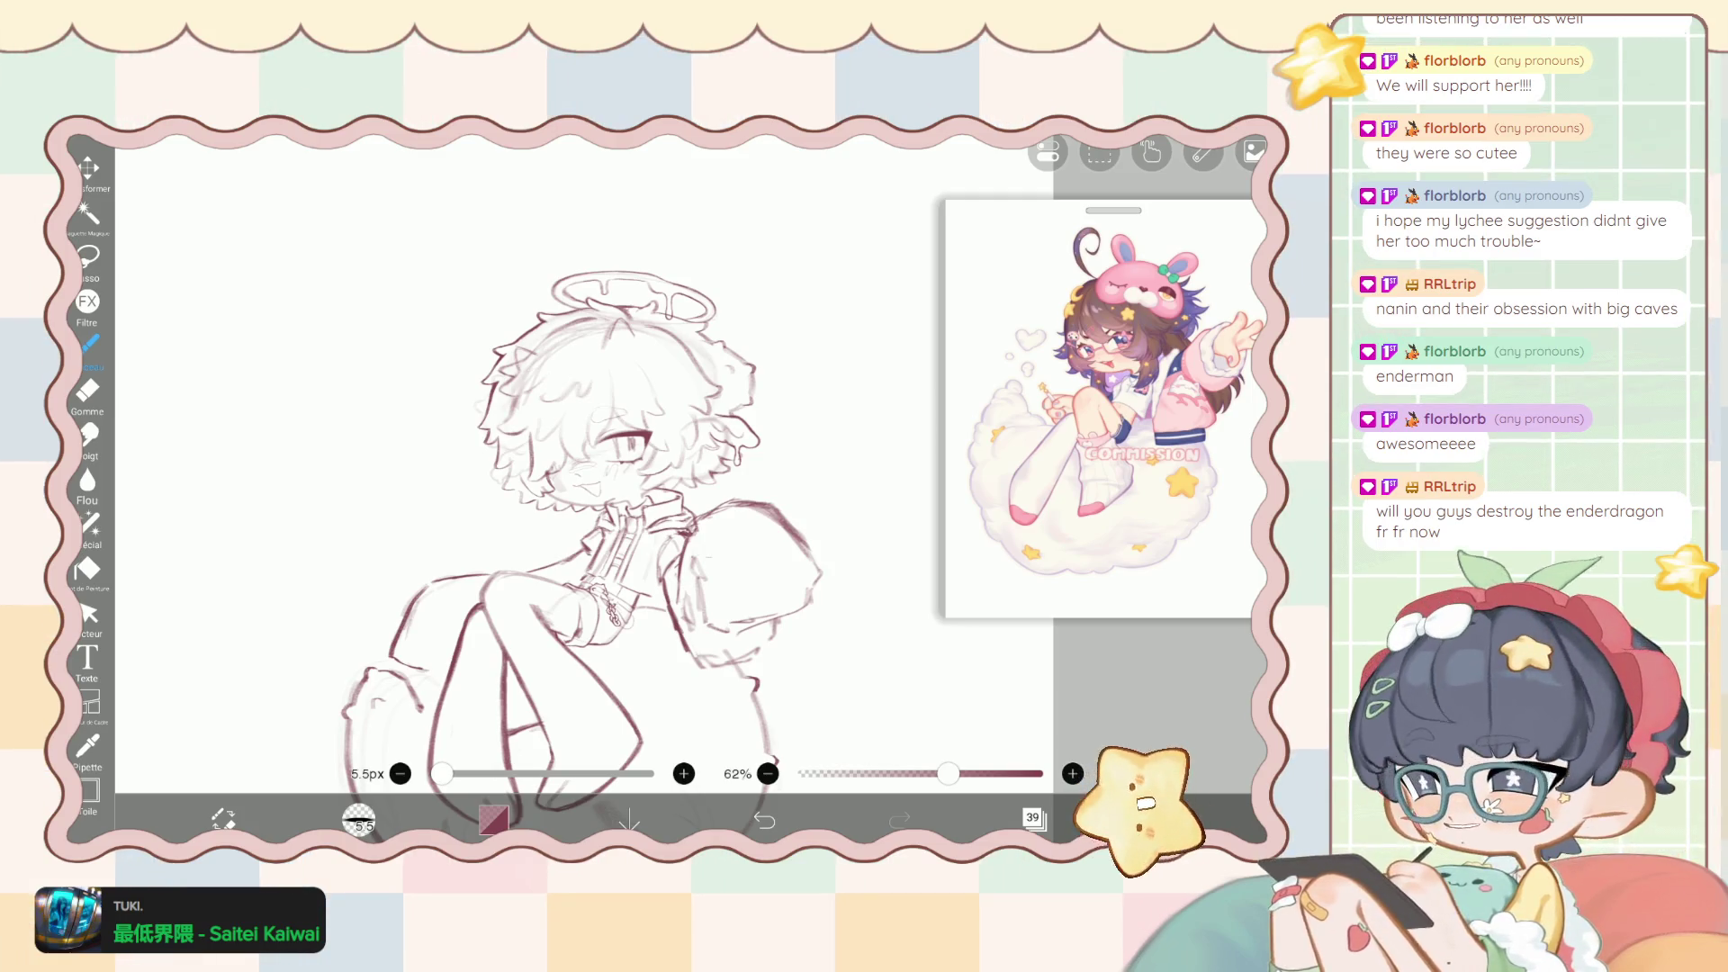
pyautogui.scroll(5, 630, 451)
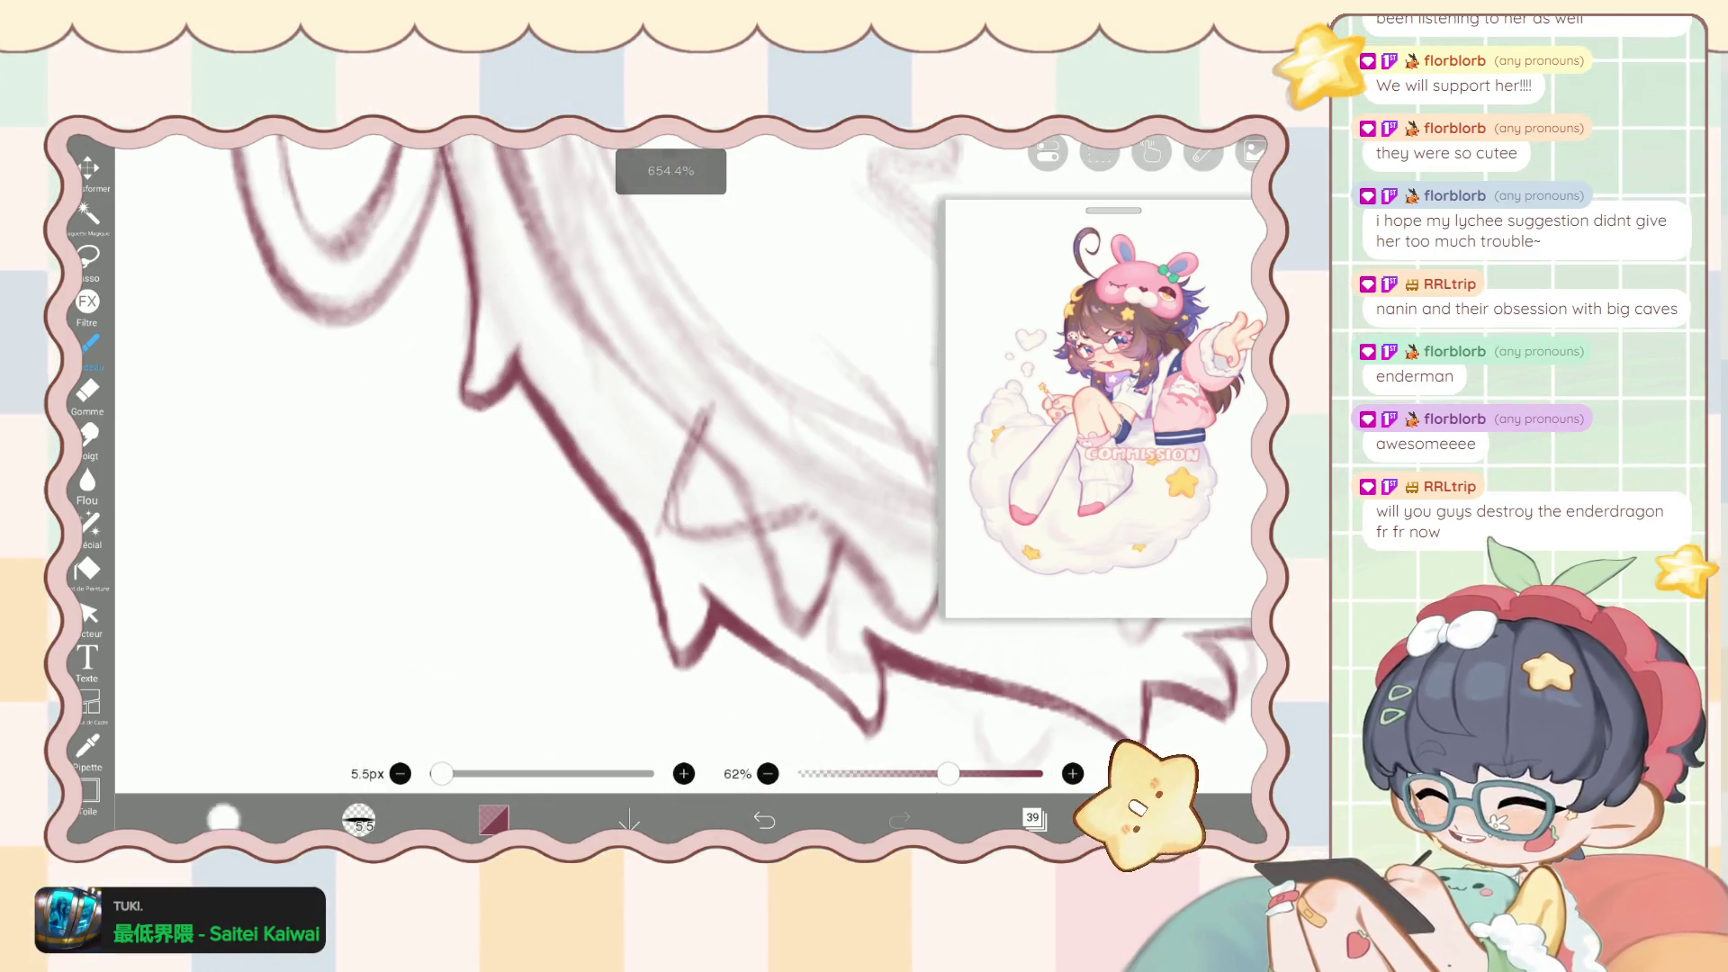
pyautogui.press('e')
pyautogui.moveTo(447, 774); pyautogui.dragTo(443, 774)
pyautogui.scroll(1, 630, 450)
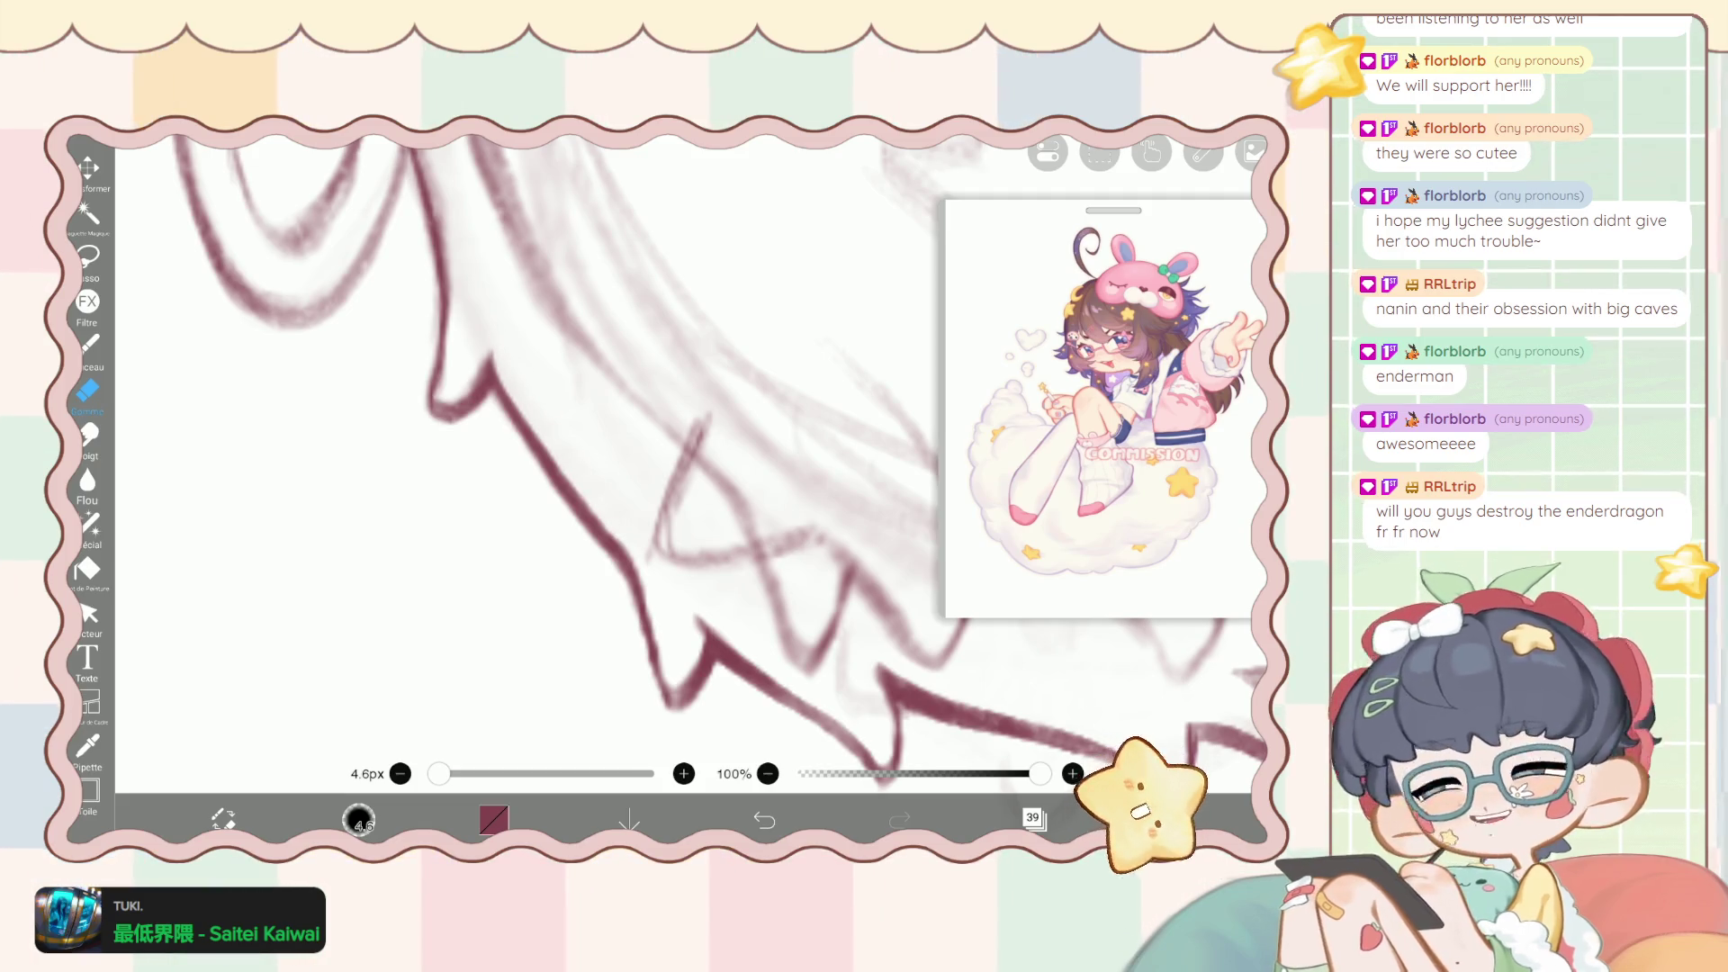
# Erase the overshoot at the zigzag stroke's bottom point, then return to the brush and show the layers.
pyautogui.scroll(2, 630, 450)
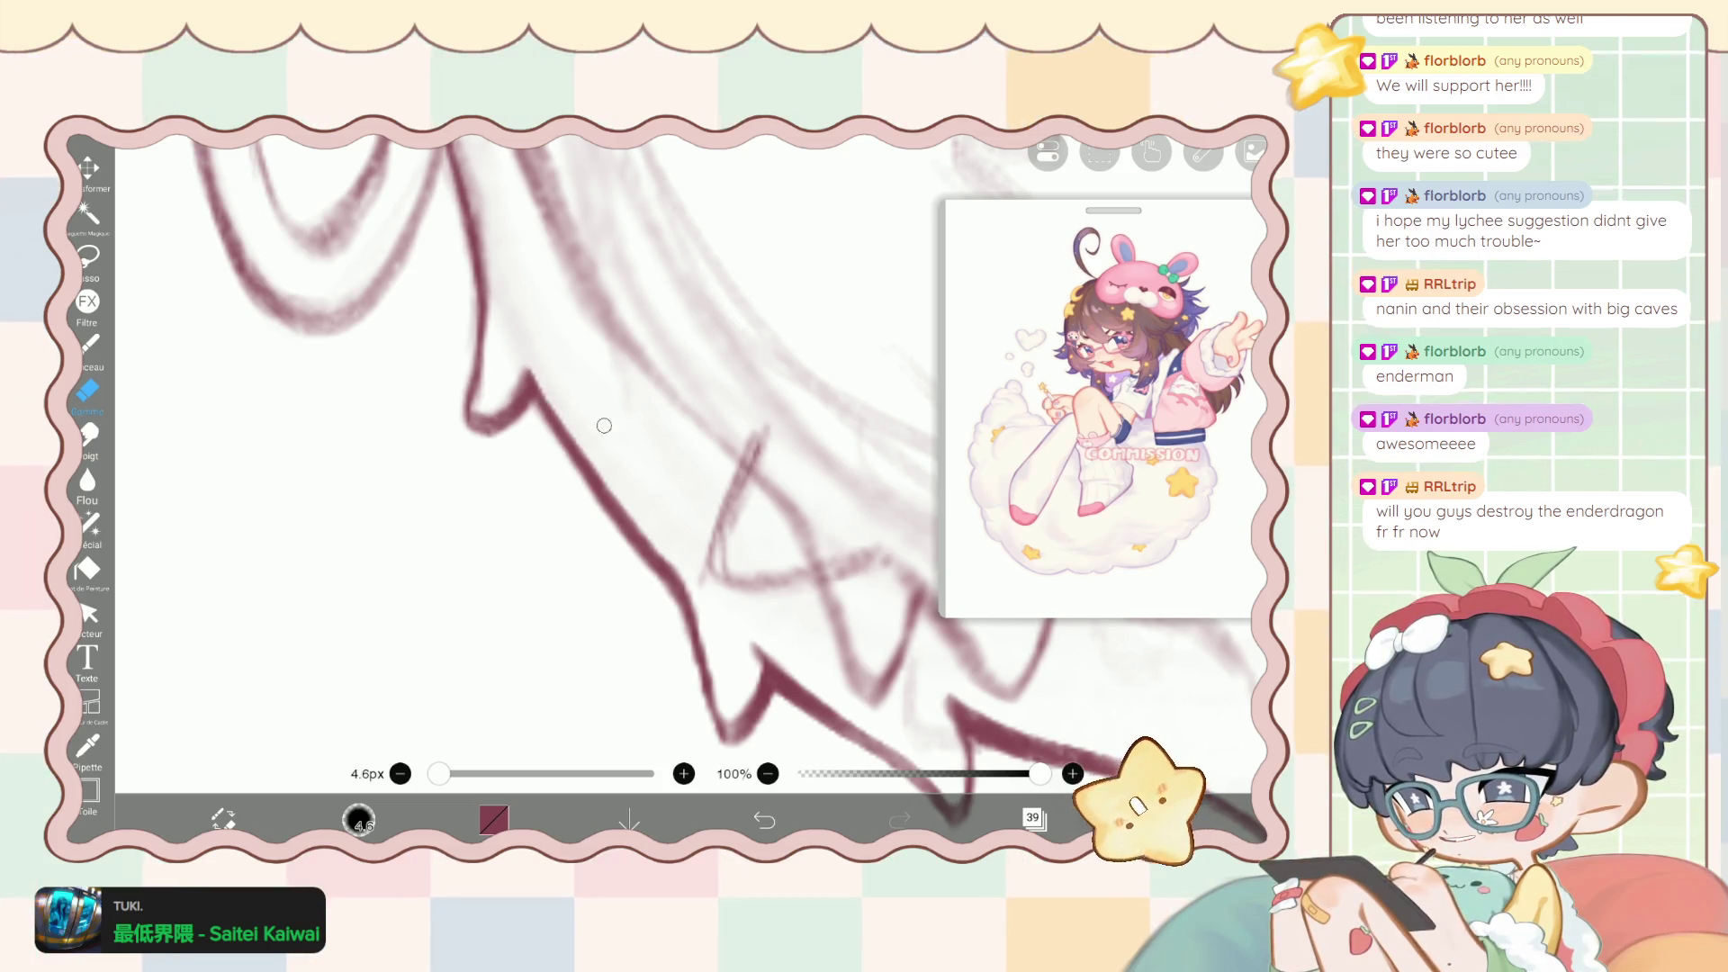
pyautogui.scroll(-5, 630, 451)
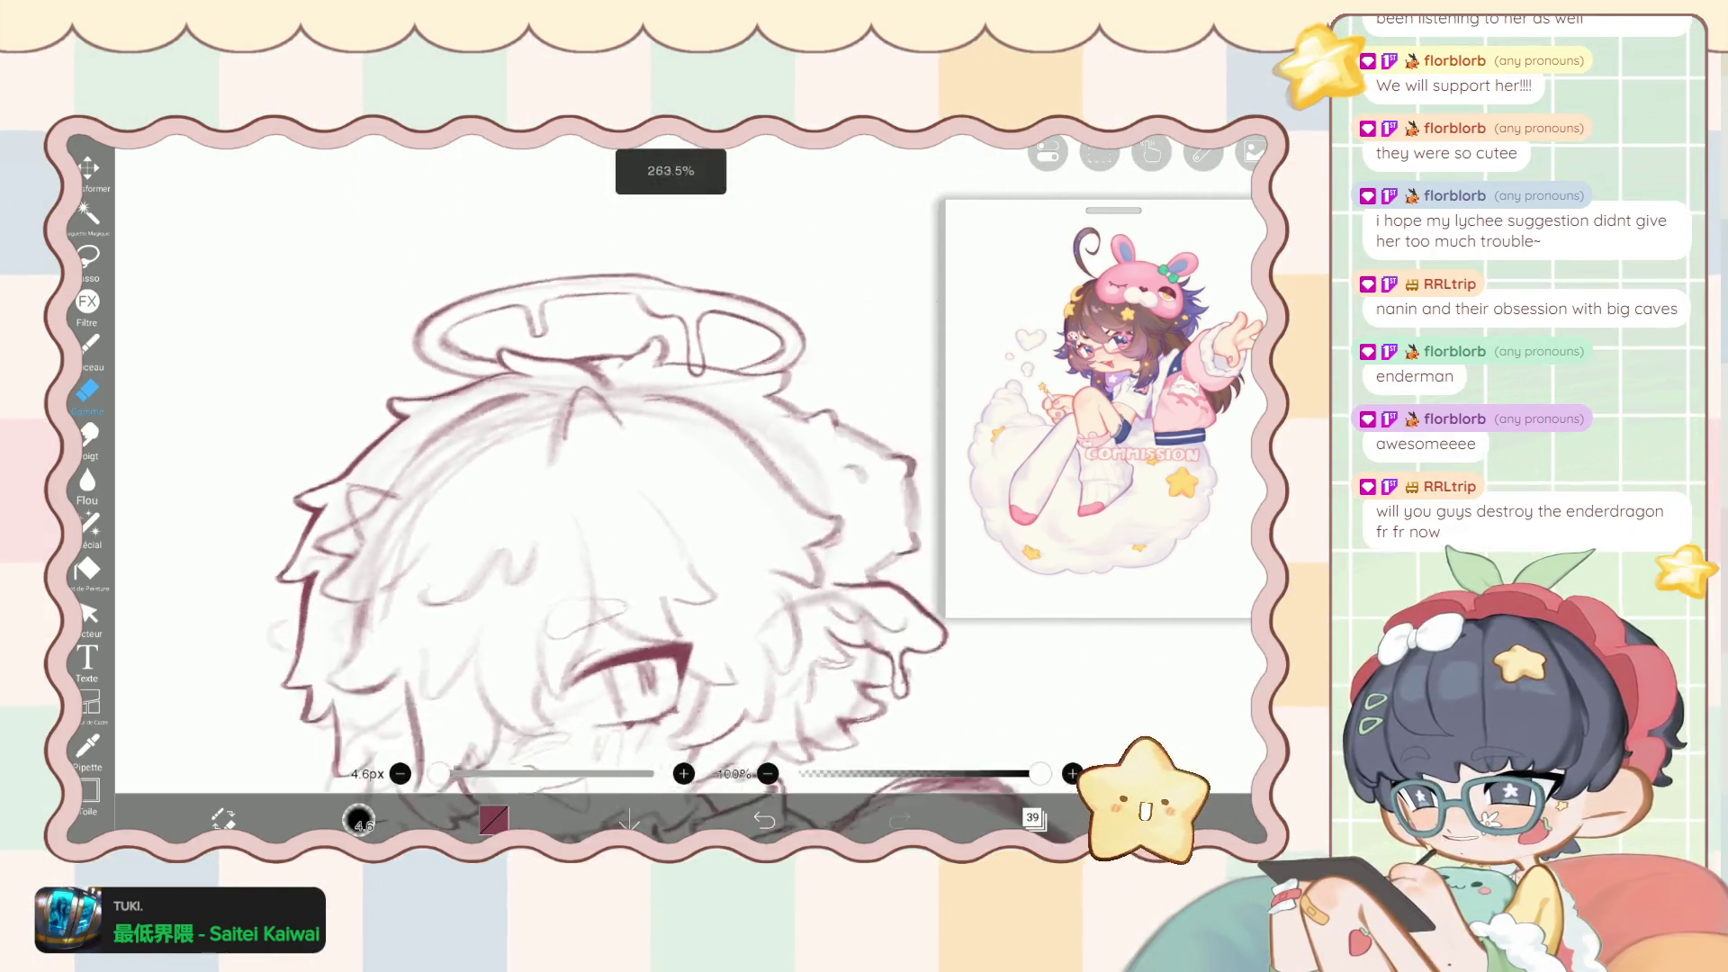
pyautogui.scroll(5, 630, 450)
pyautogui.moveTo(537, 629); pyautogui.dragTo(645, 557)
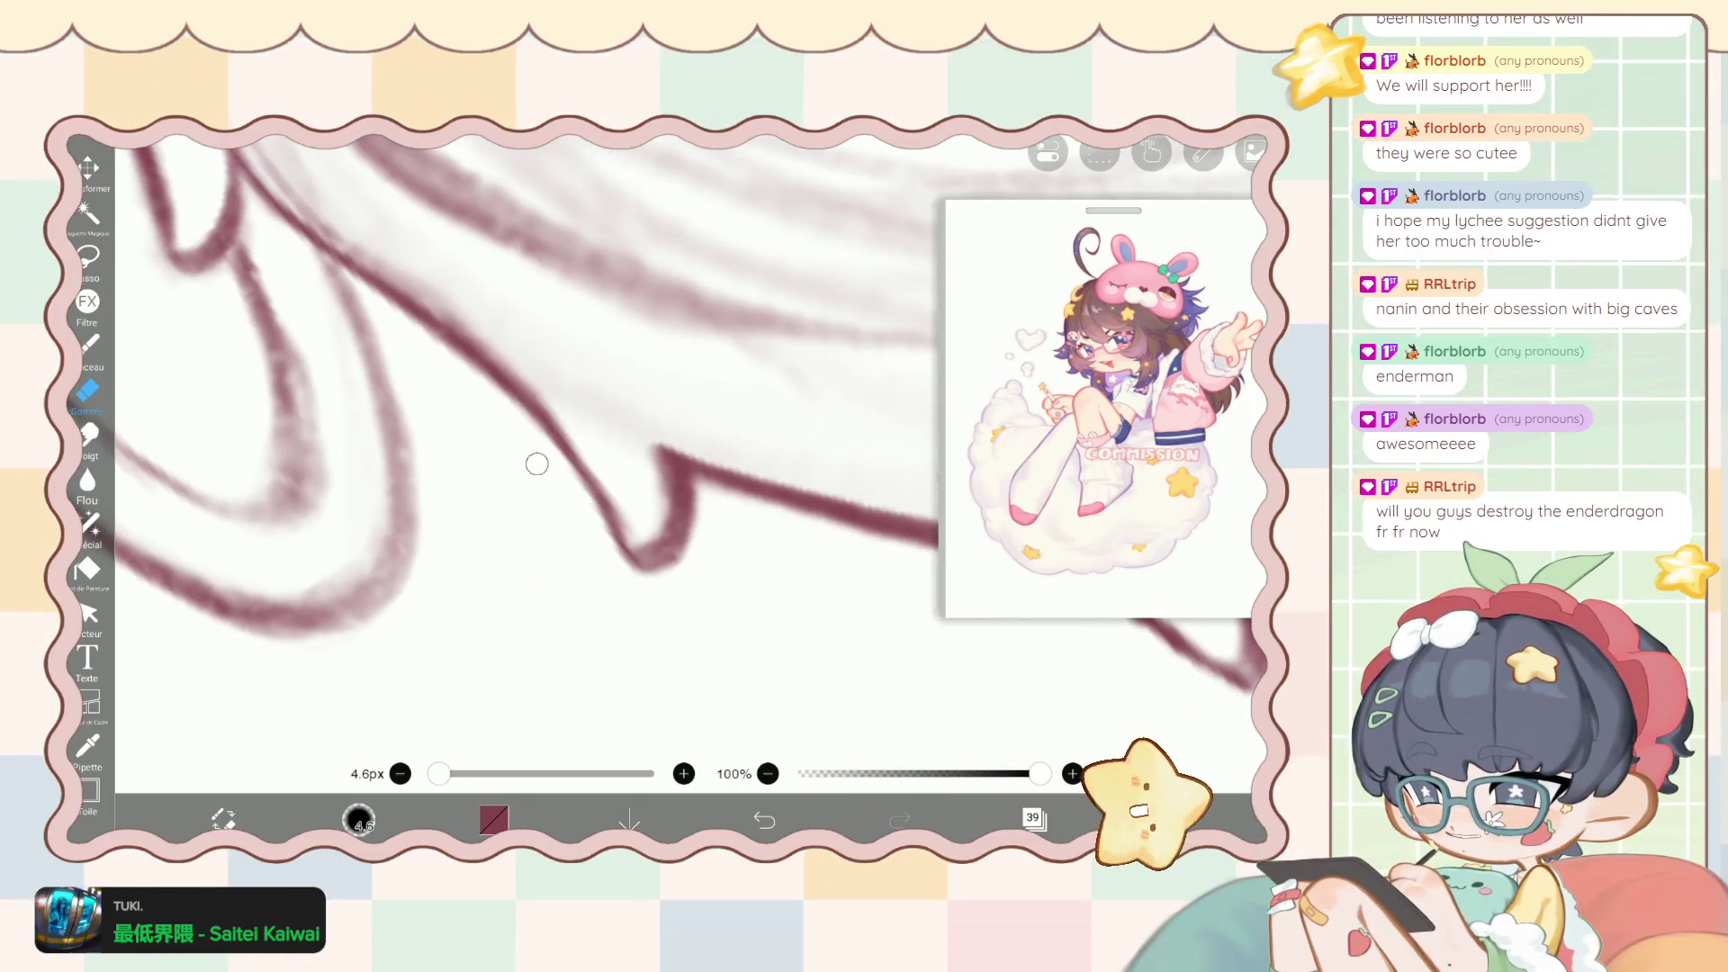
pyautogui.moveTo(692, 519); pyautogui.dragTo(647, 555)
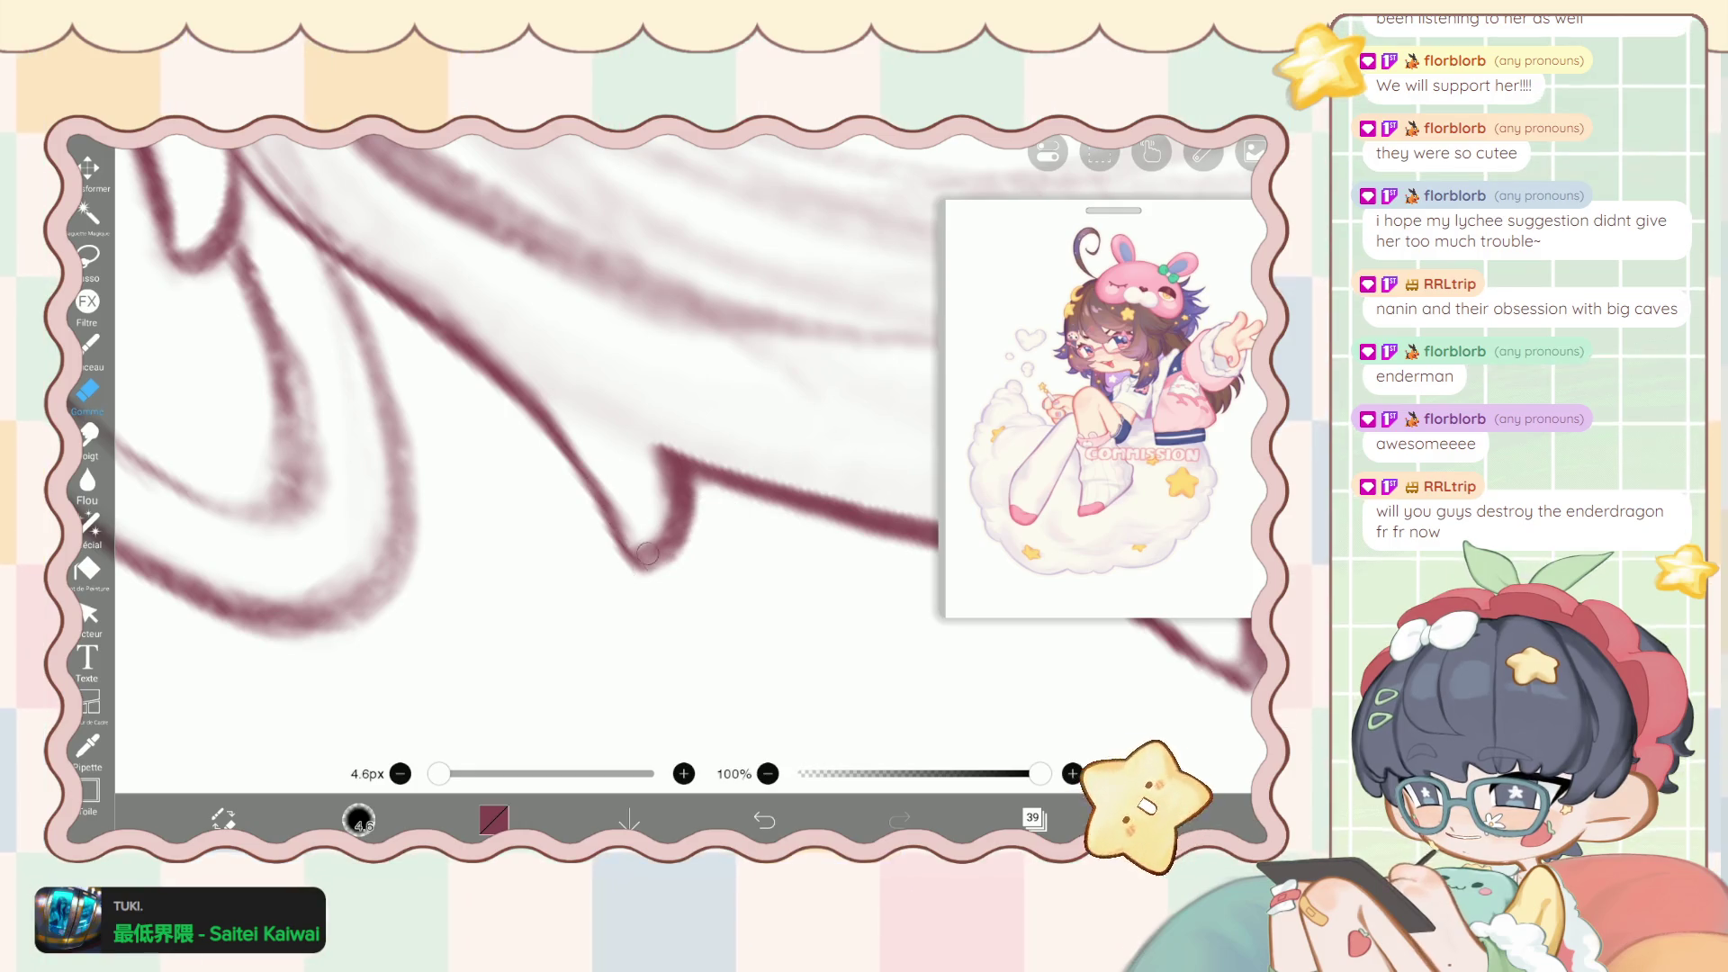
pyautogui.scroll(-3, 522, 459)
pyautogui.scroll(-3, 522, 459)
pyautogui.scroll(-2, 522, 459)
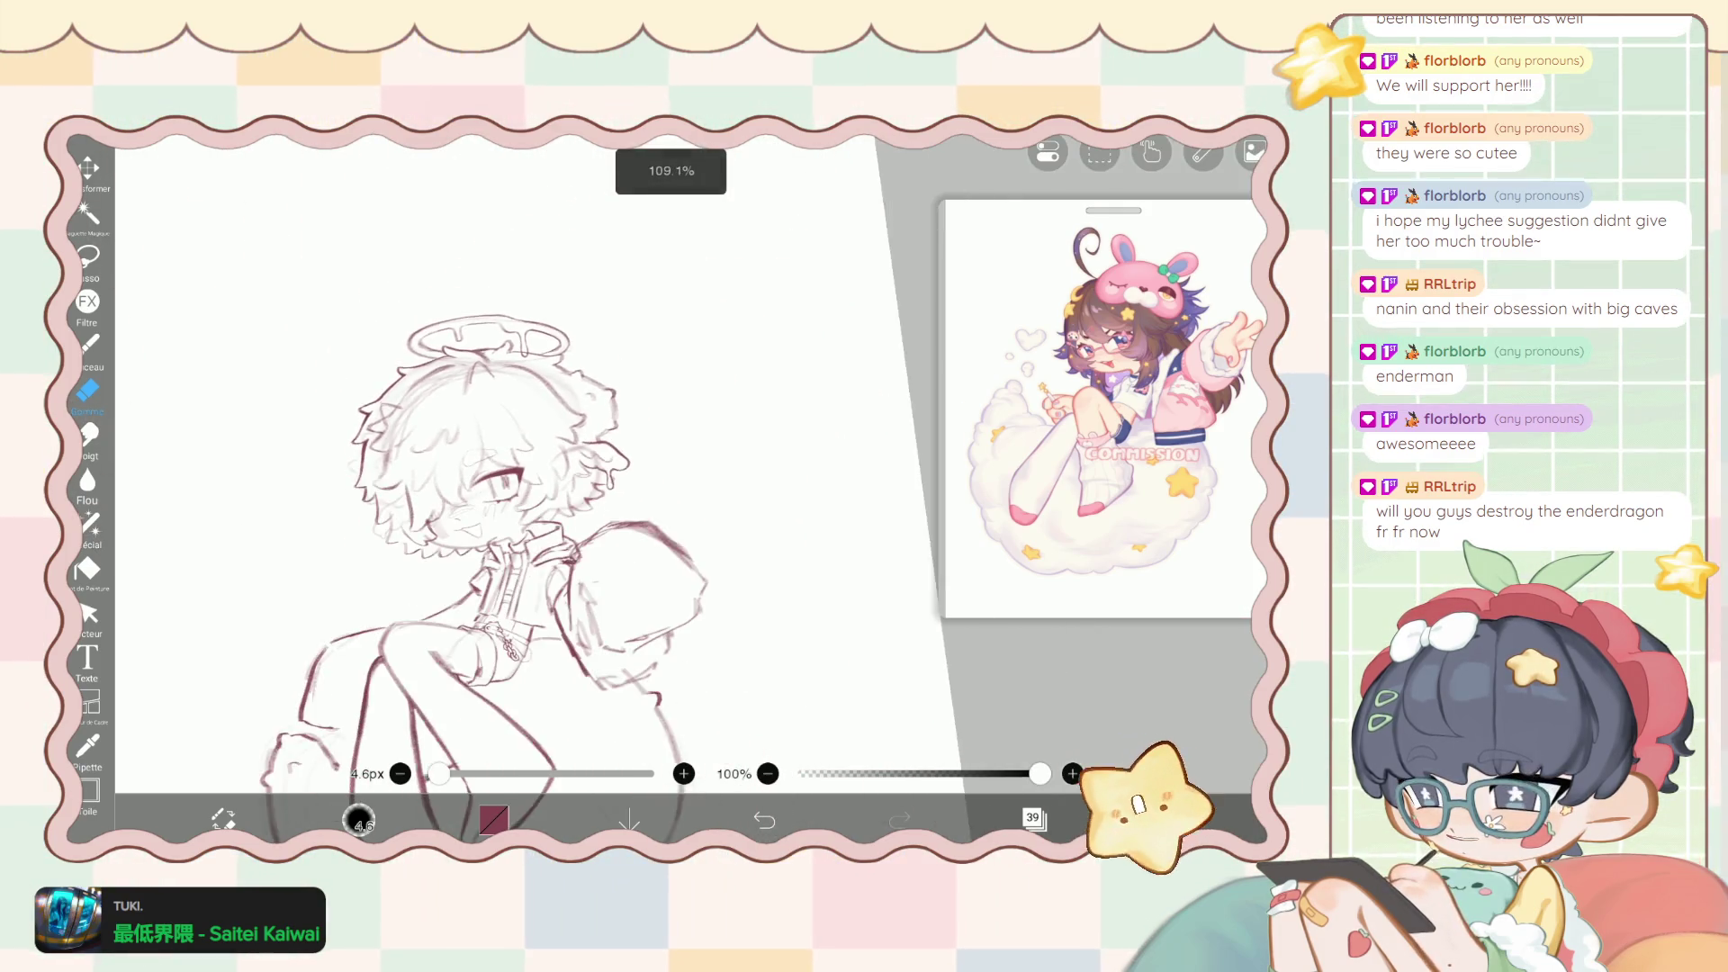
pyautogui.scroll(-1, 522, 459)
pyautogui.press('b')
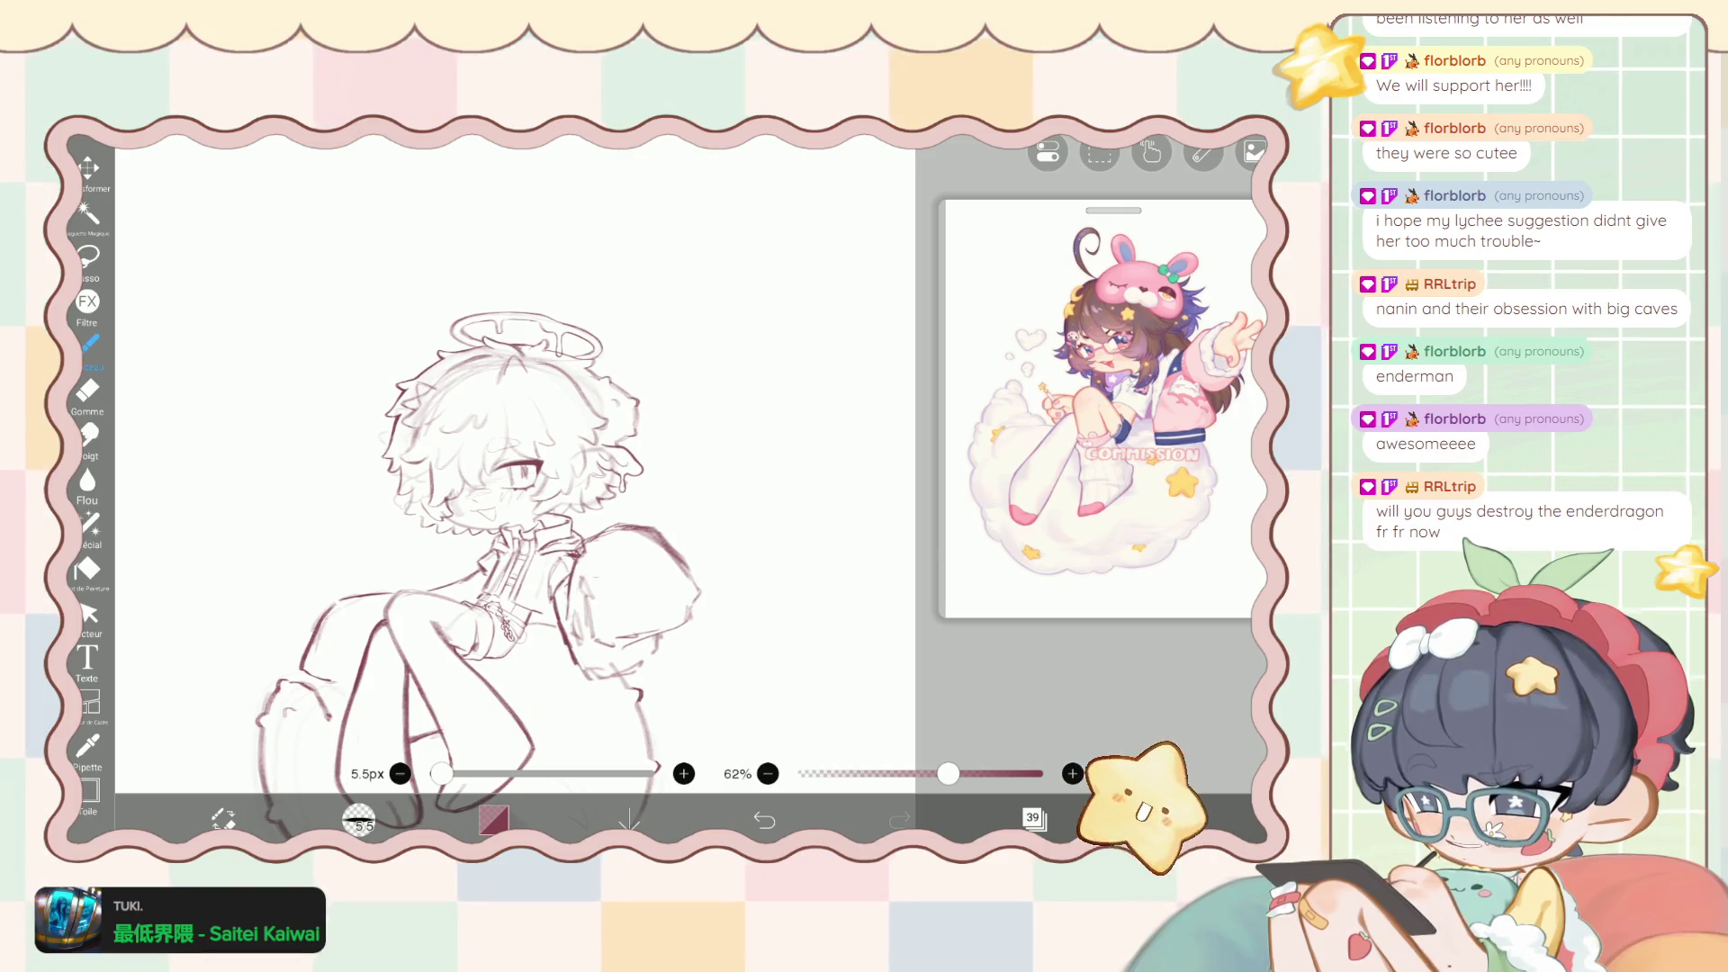
pyautogui.click(1036, 819)
# Set the Dossier sketch folder's opacity to 73%.
pyautogui.scroll(2, 1094, 432)
pyautogui.scroll(-2, 1093, 432)
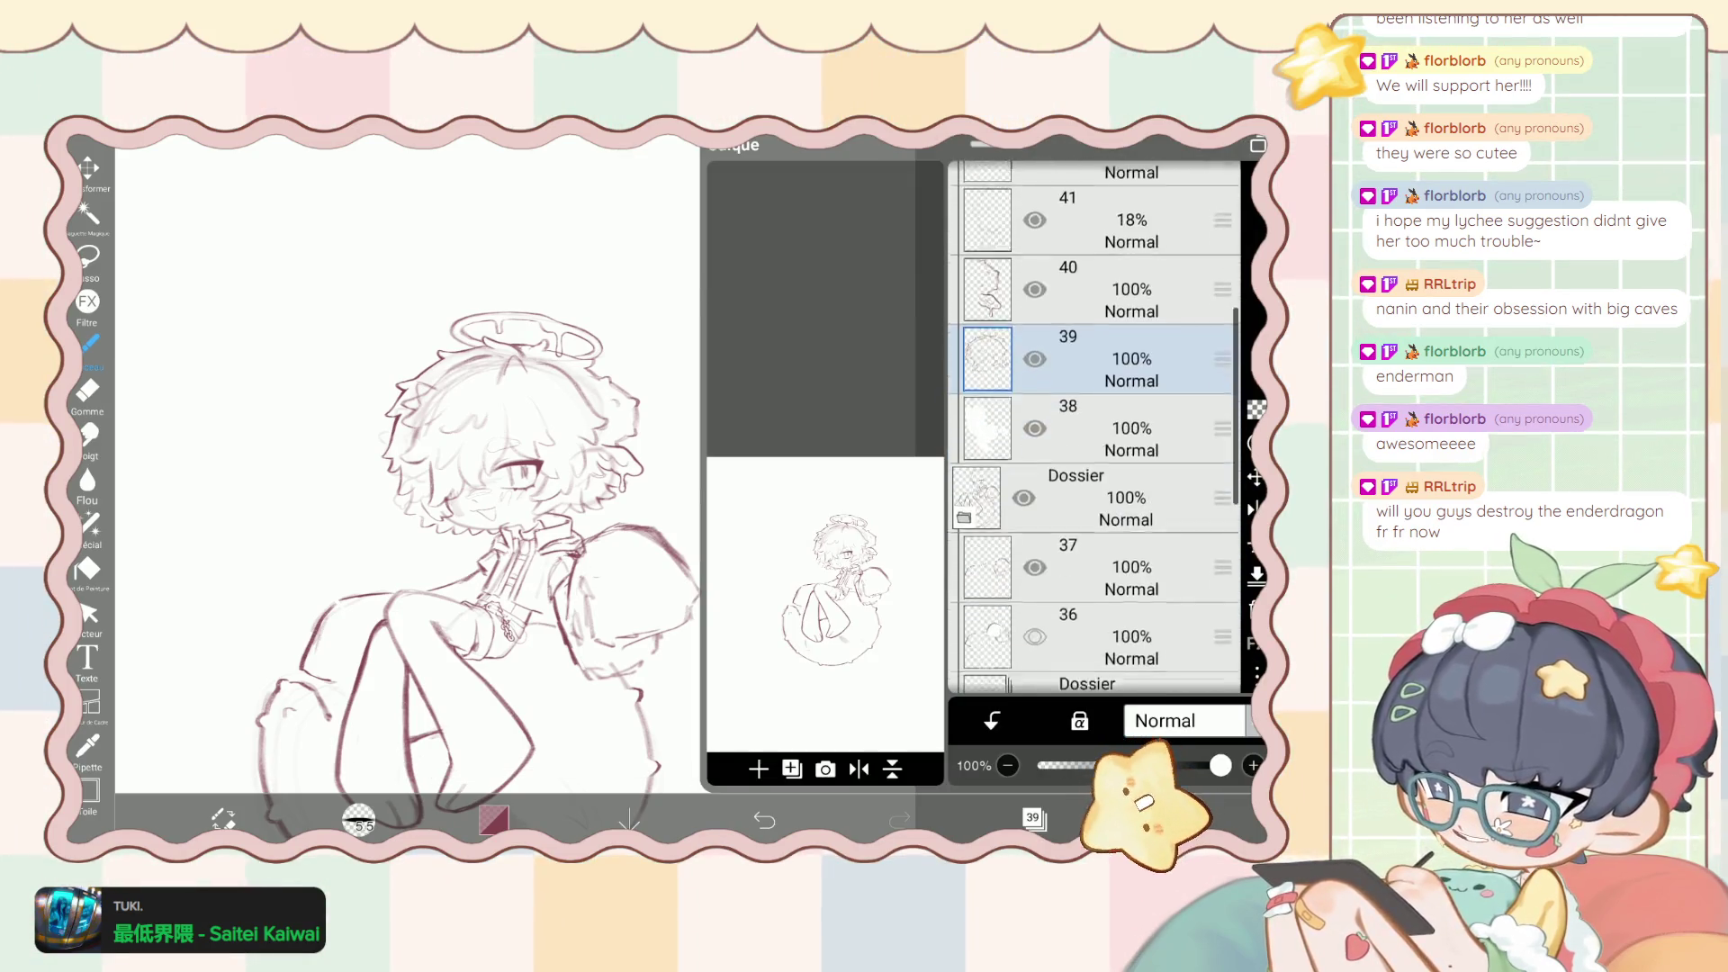
pyautogui.scroll(2, 1094, 432)
pyautogui.scroll(2, 1094, 427)
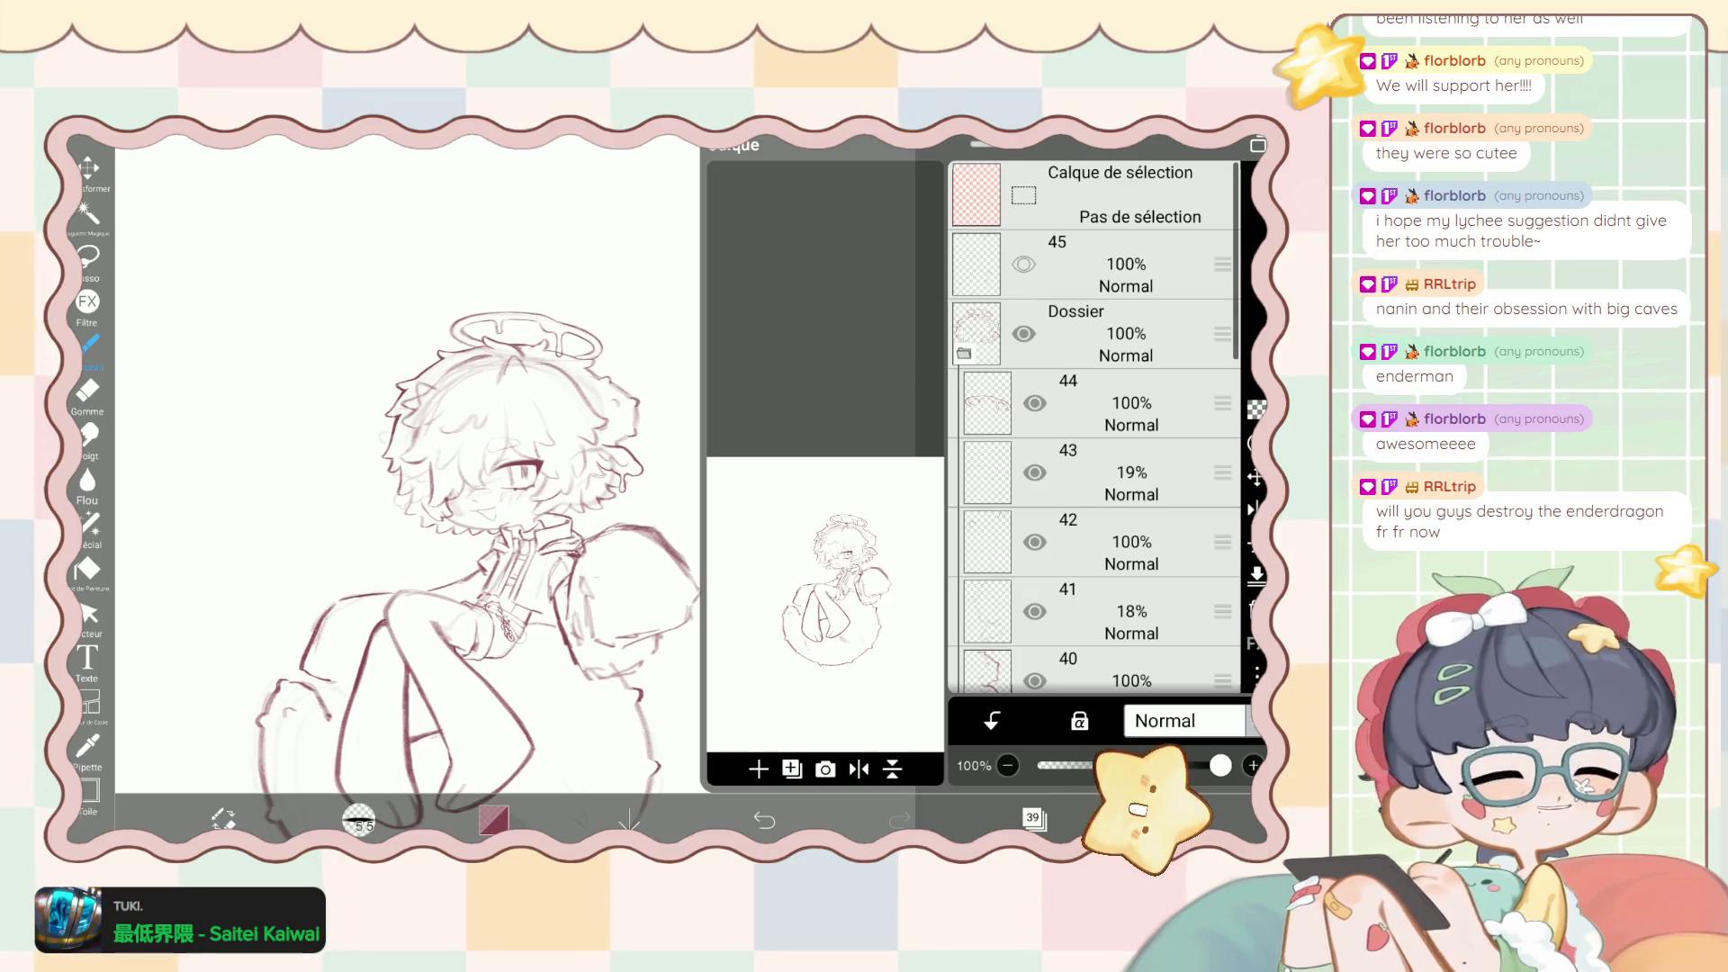
pyautogui.scroll(-3, 1093, 428)
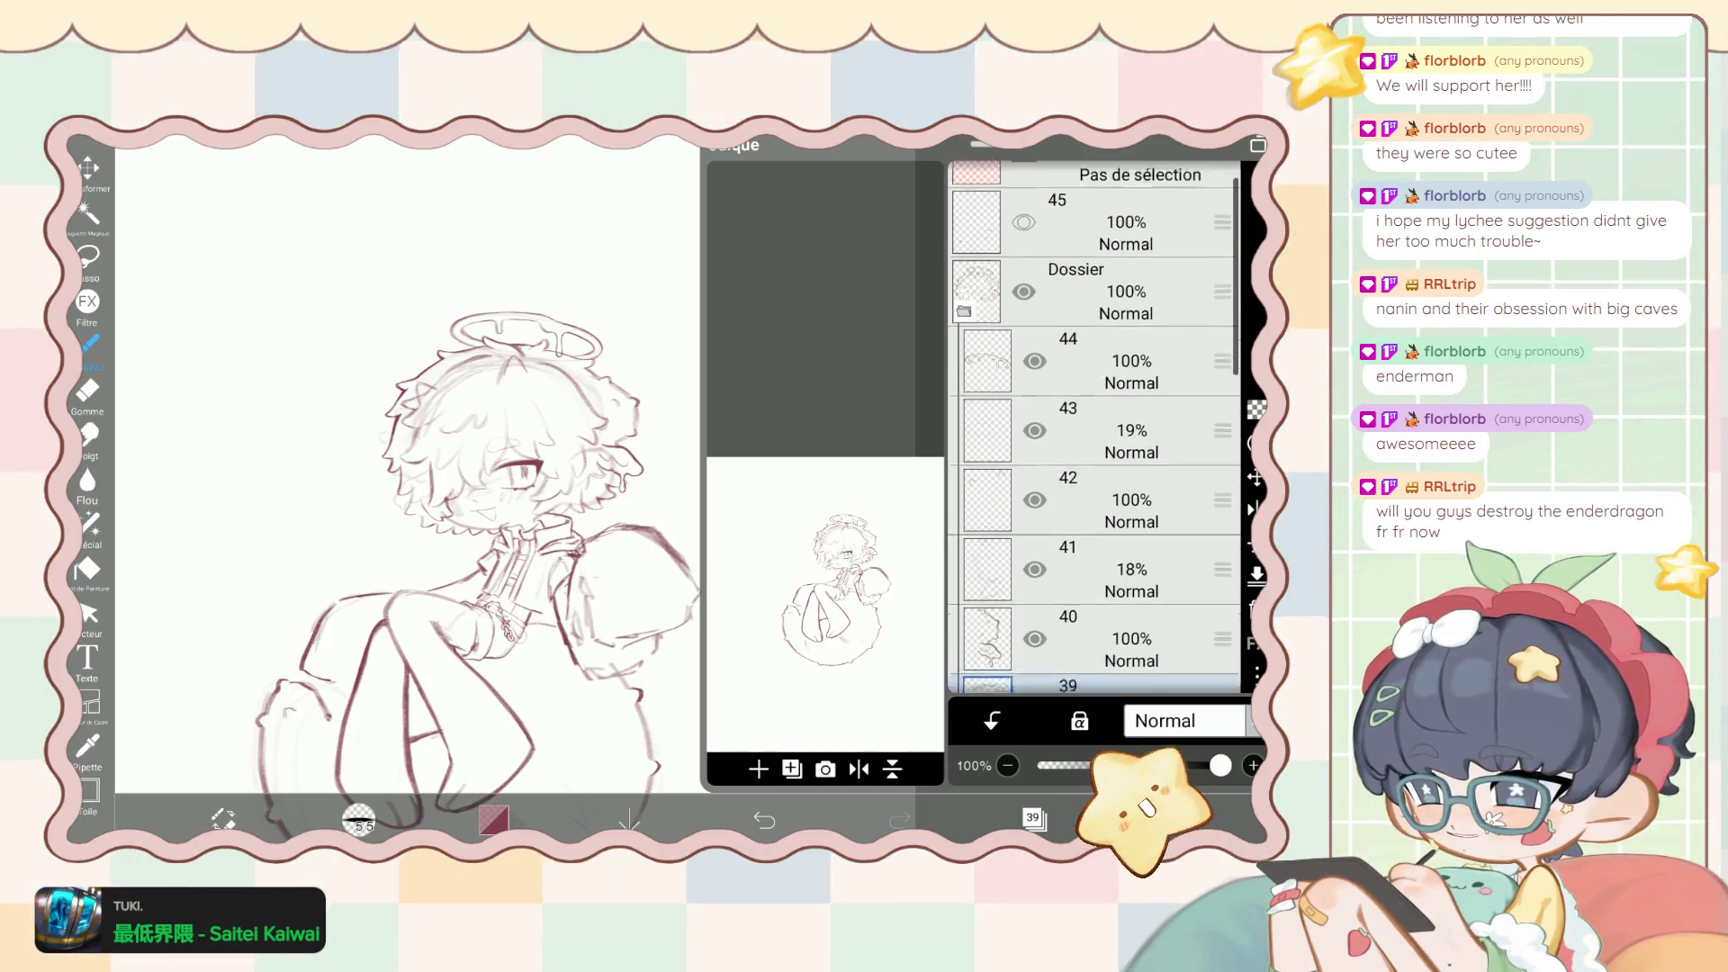
pyautogui.scroll(1, 1094, 427)
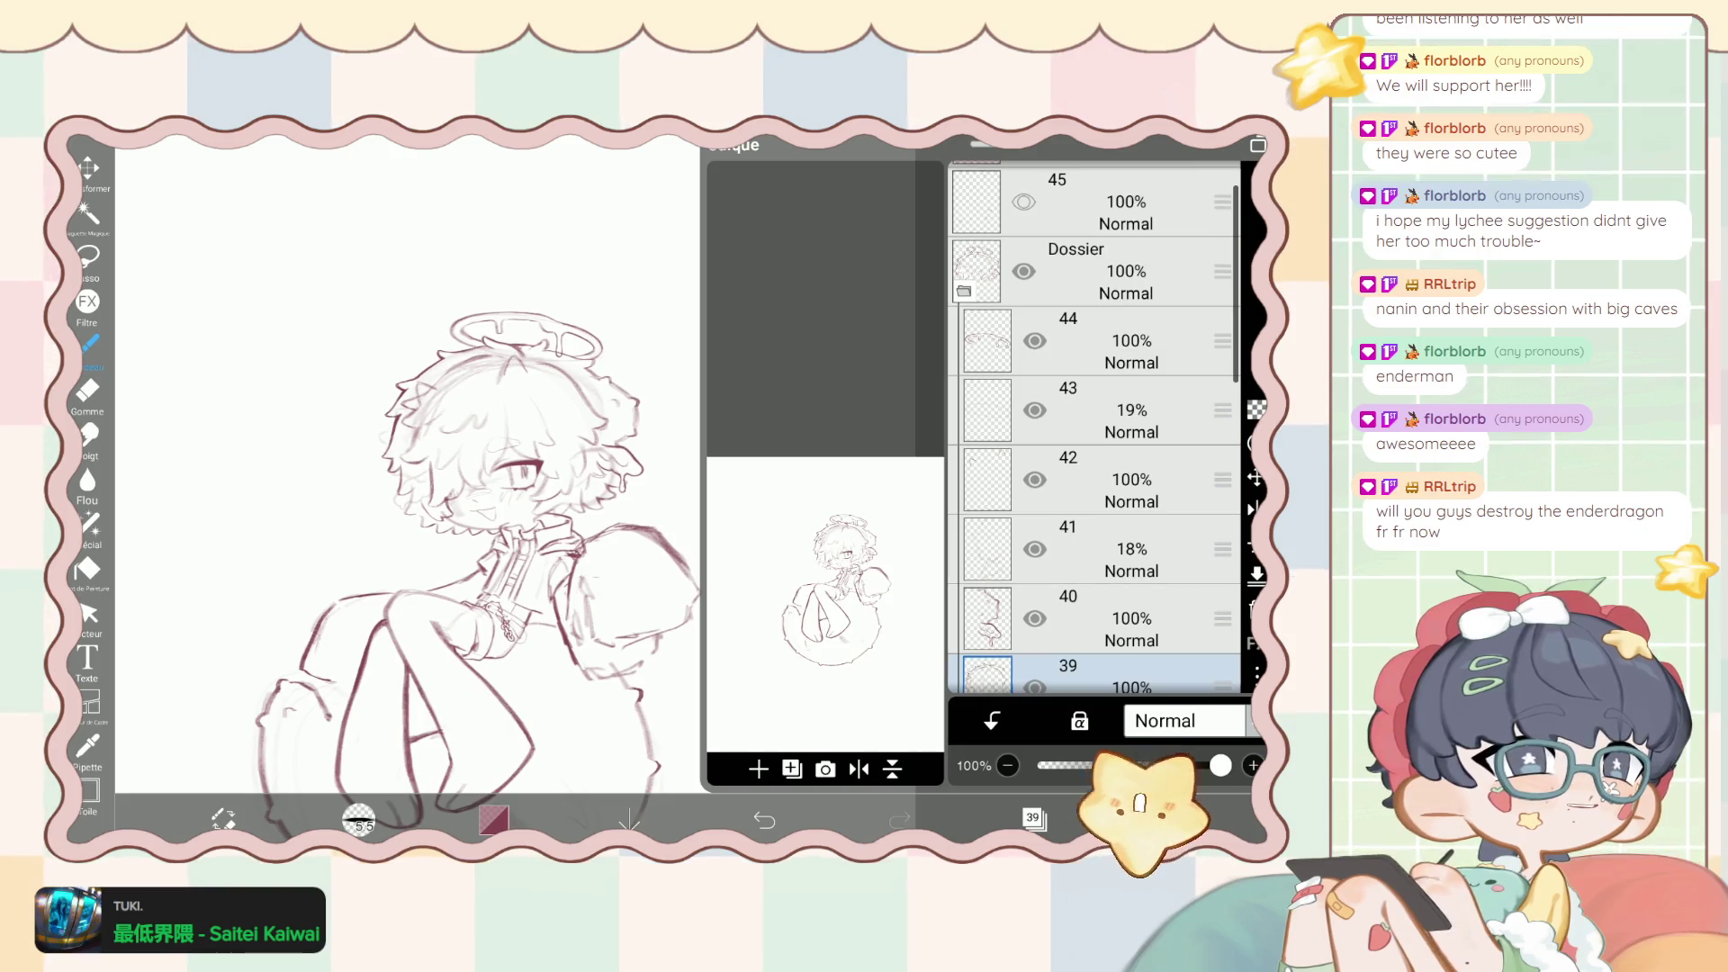
pyautogui.scroll(1, 1094, 427)
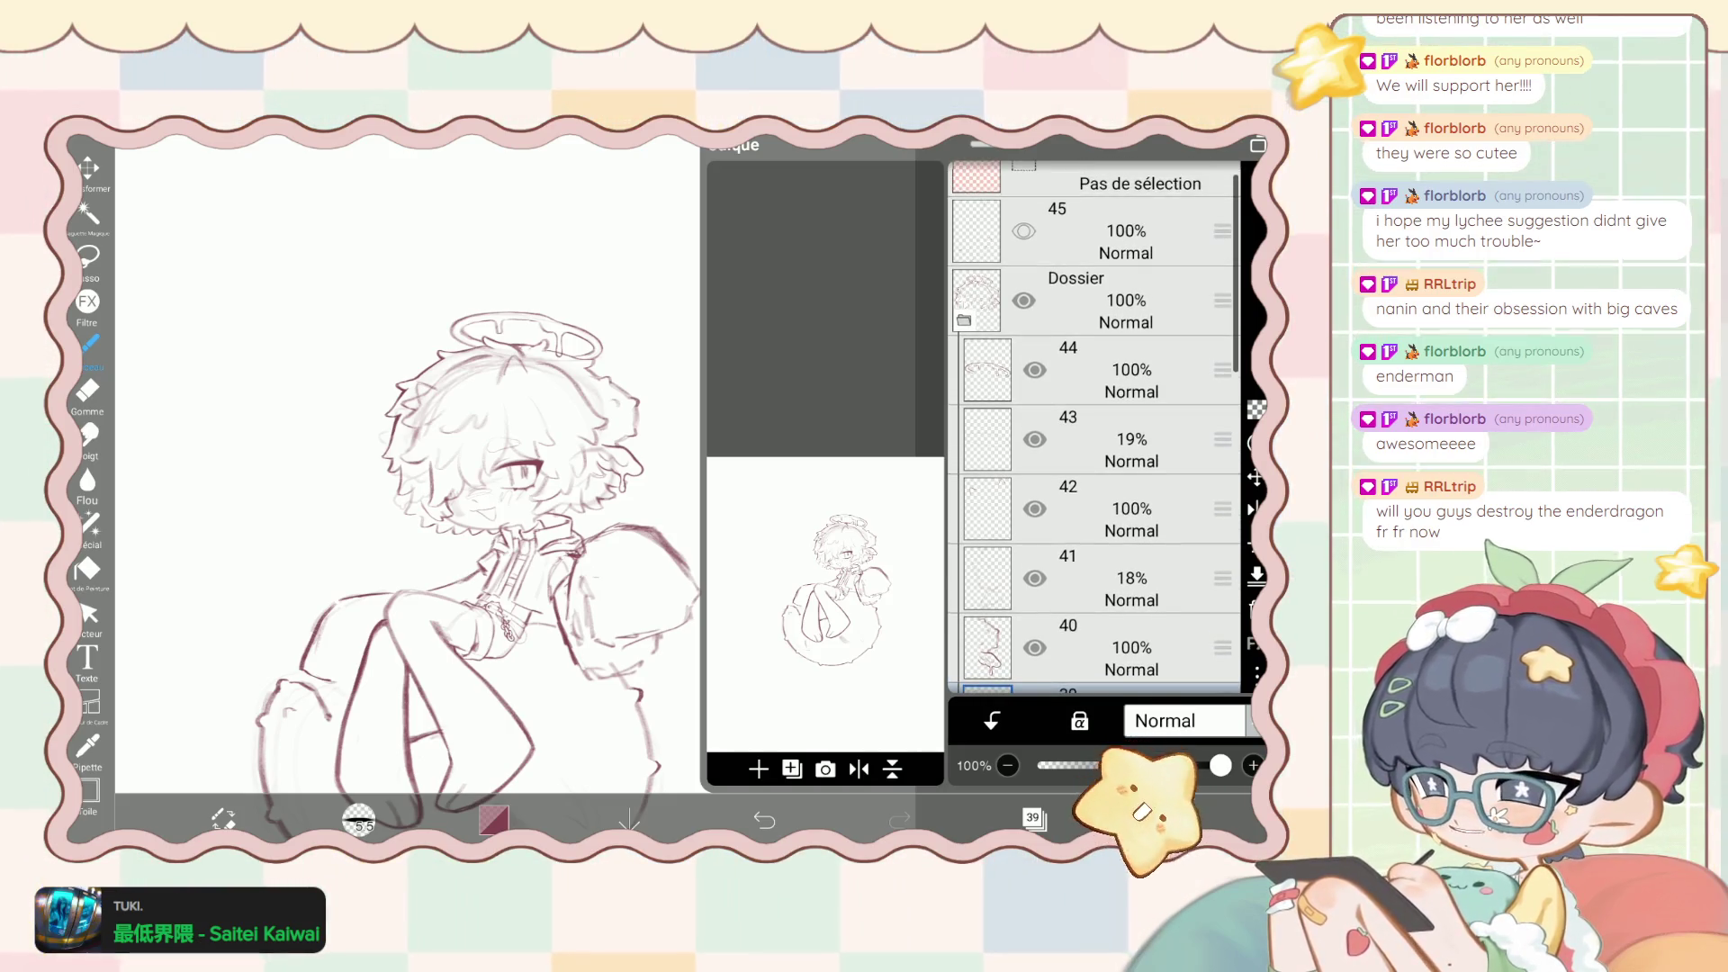
pyautogui.click(1125, 369)
pyautogui.click(1125, 299)
pyautogui.moveTo(1221, 765)
pyautogui.mouseDown()
pyautogui.moveTo(1083, 765)
pyautogui.moveTo(1171, 765)
pyautogui.mouseUp()
pyautogui.click(1125, 369)
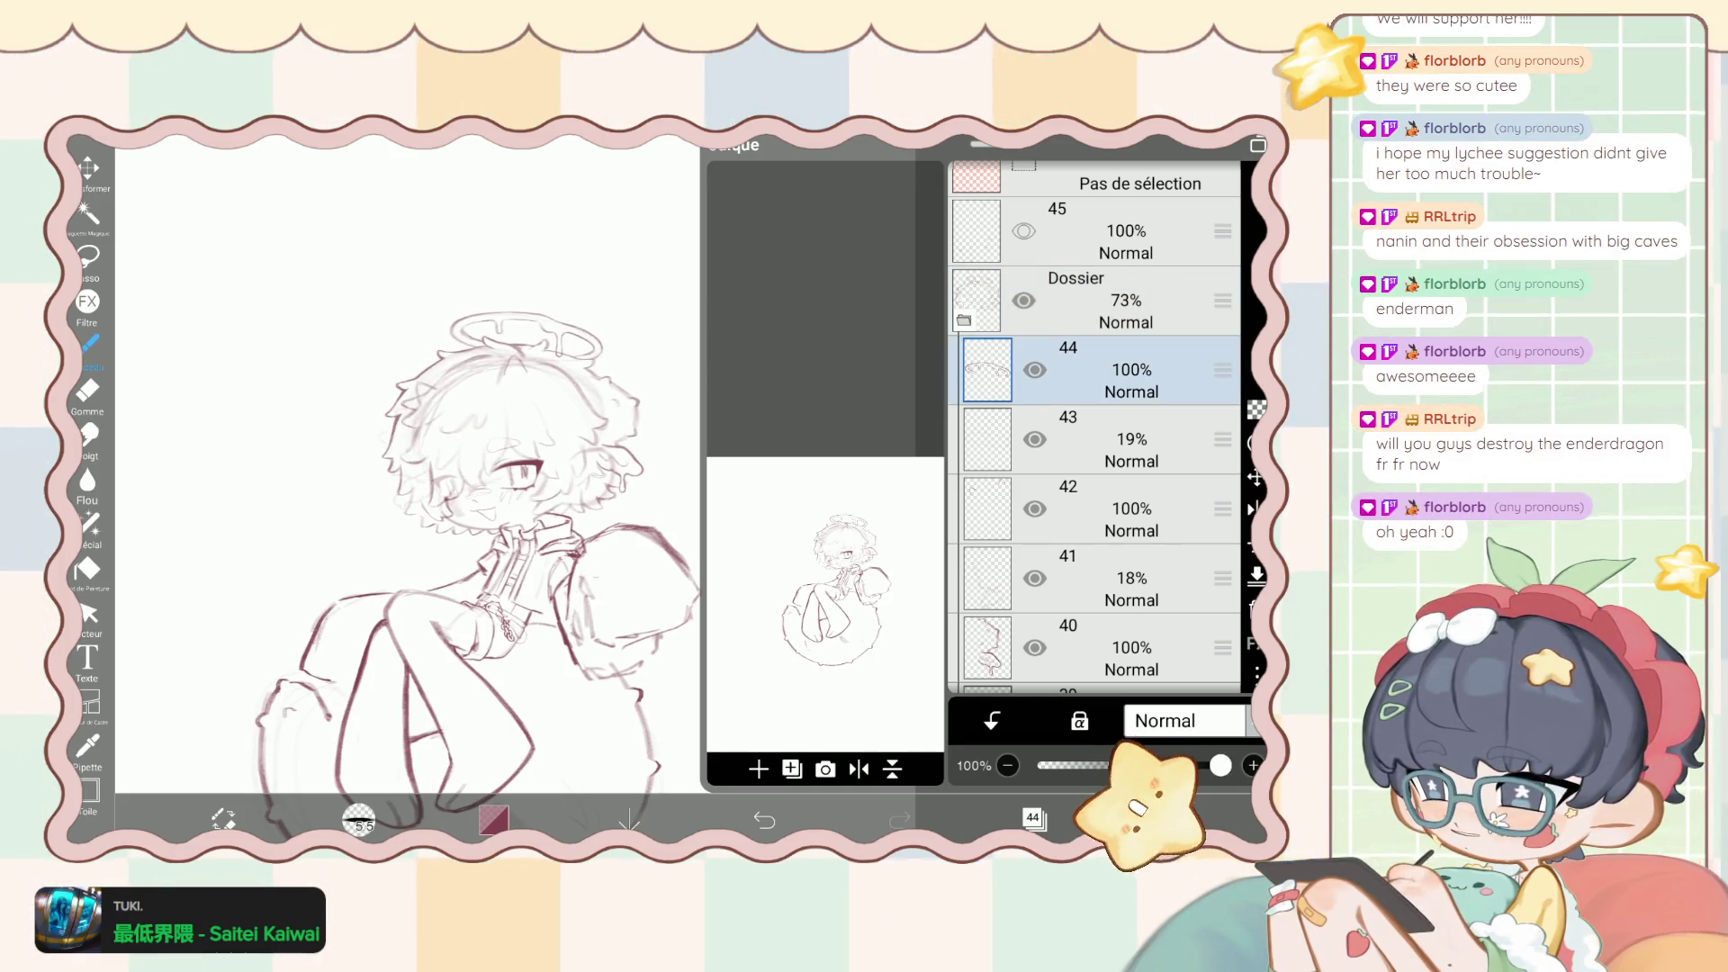
# Add a new layer above layer 44 and close the layers list.
pyautogui.click(759, 769)
pyautogui.click(1034, 819)
pyautogui.scroll(3, 495, 504)
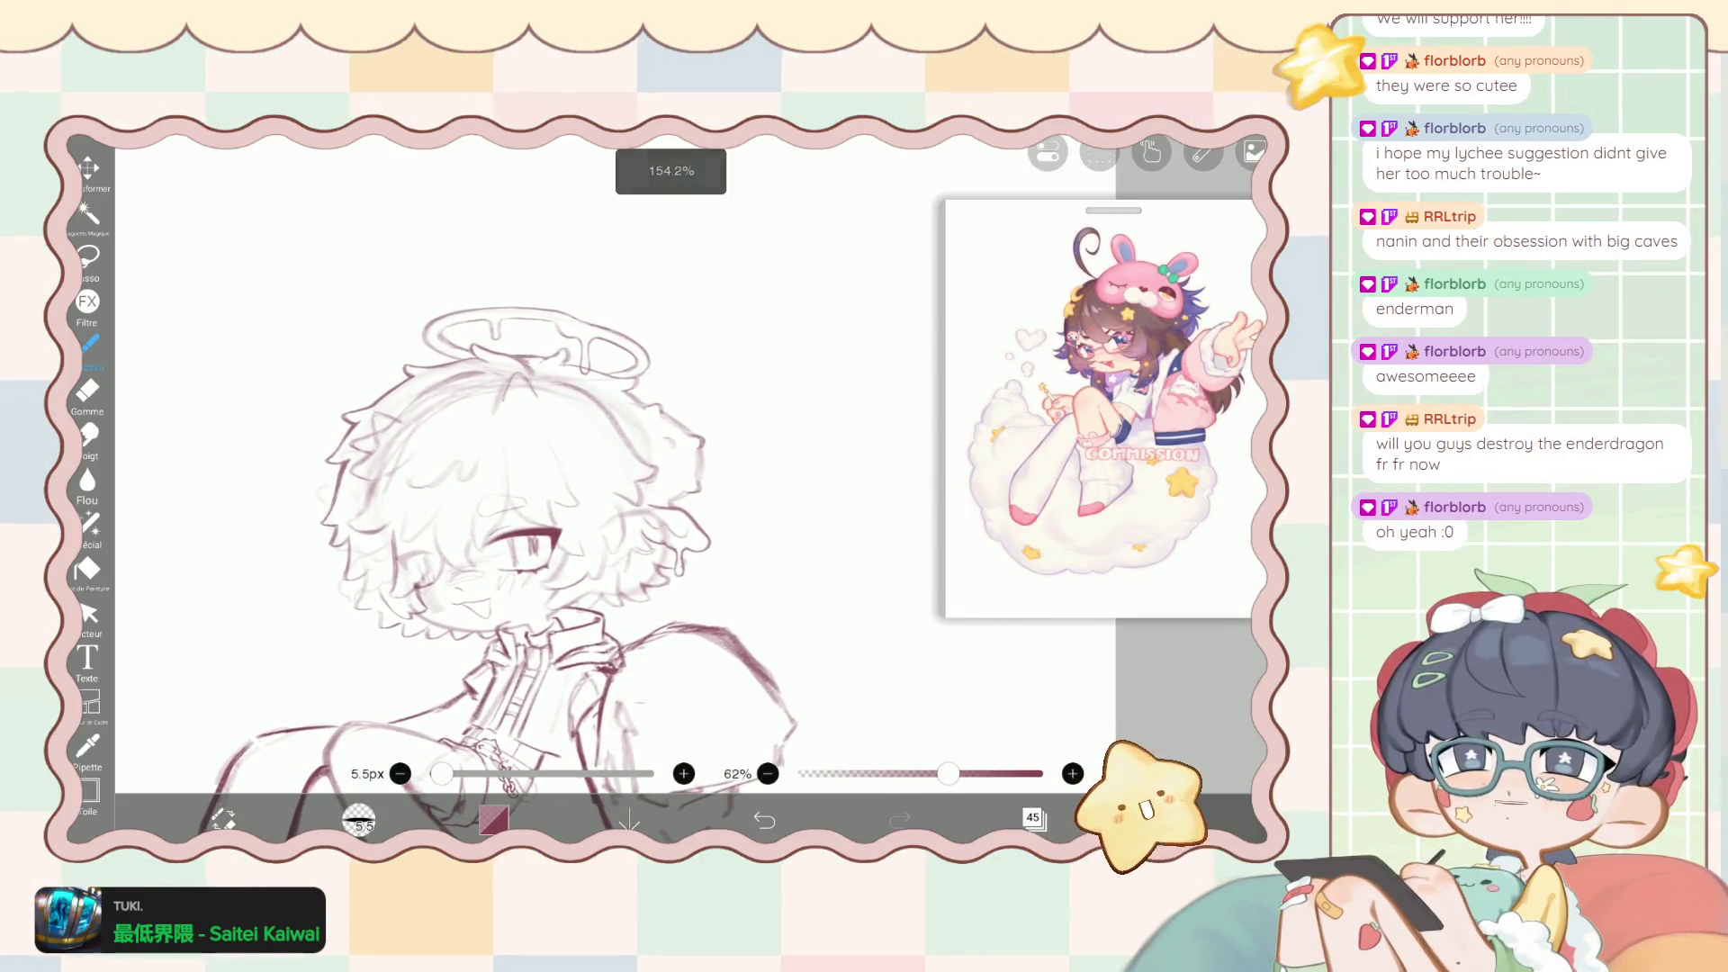
# Warp the hair strokes around the head with the 479px liquify pen, then shift the line 13px with Transform.
pyautogui.scroll(-1, 540, 540)
pyautogui.scroll(-1, 541, 540)
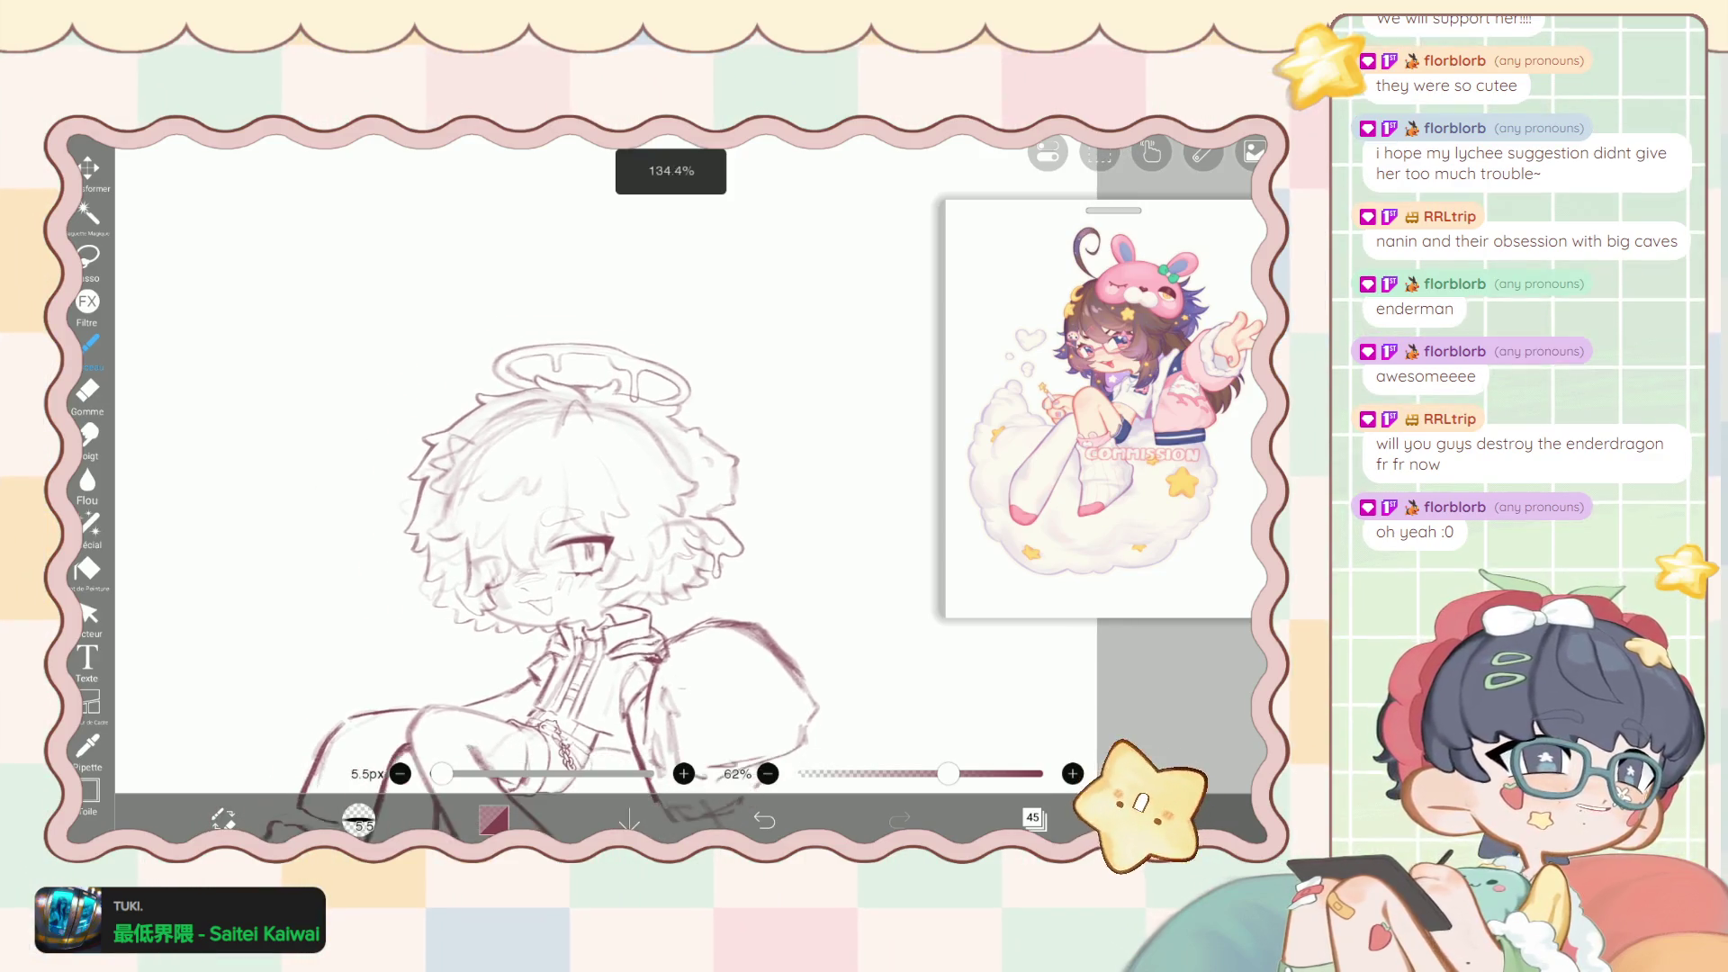
pyautogui.scroll(1, 624, 442)
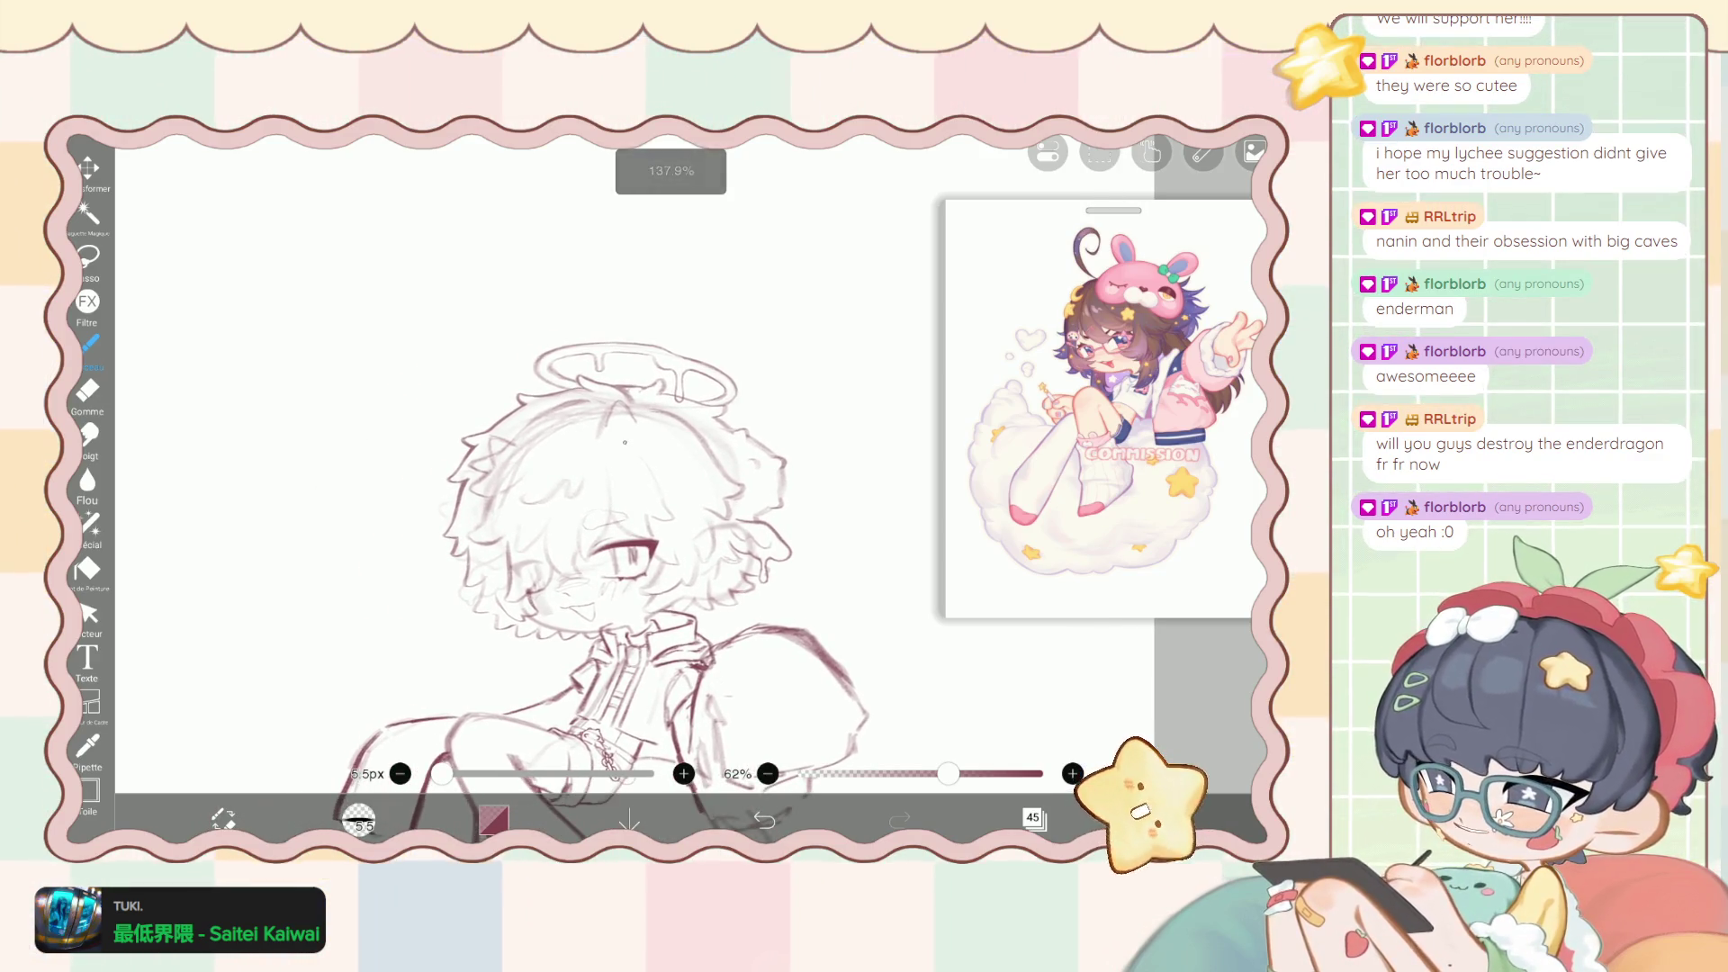
pyautogui.scroll(1, 625, 442)
pyautogui.scroll(2, 585, 360)
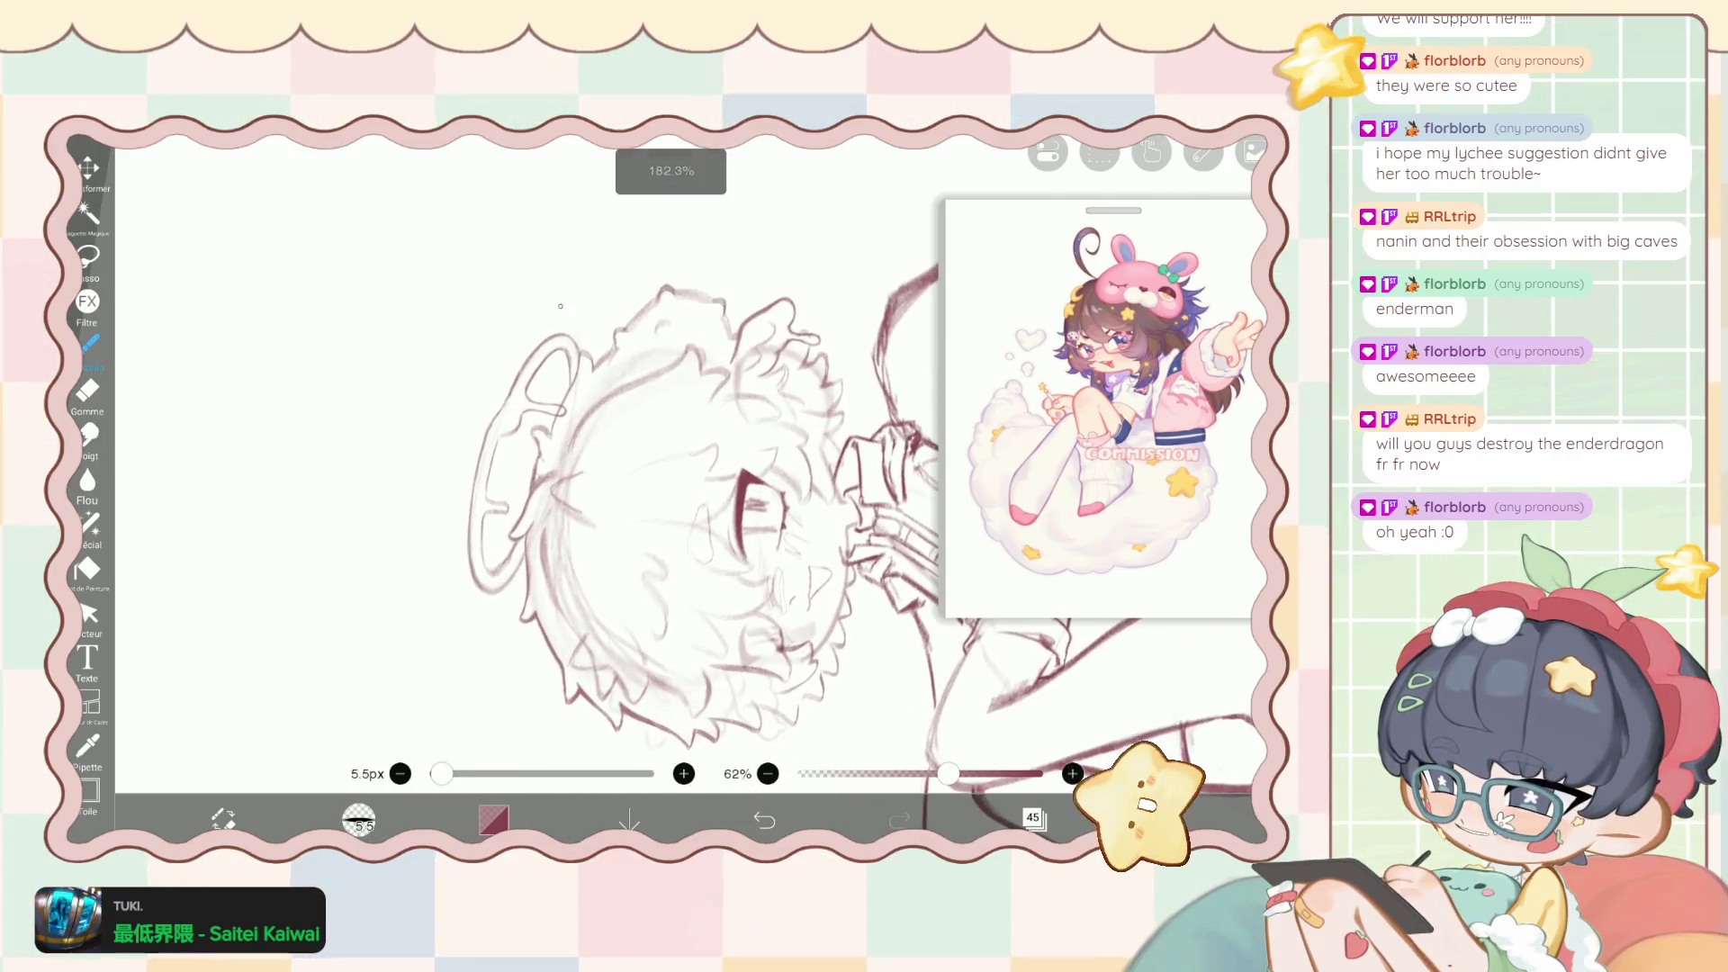
pyautogui.scroll(-3, 560, 307)
pyautogui.scroll(-2, 560, 306)
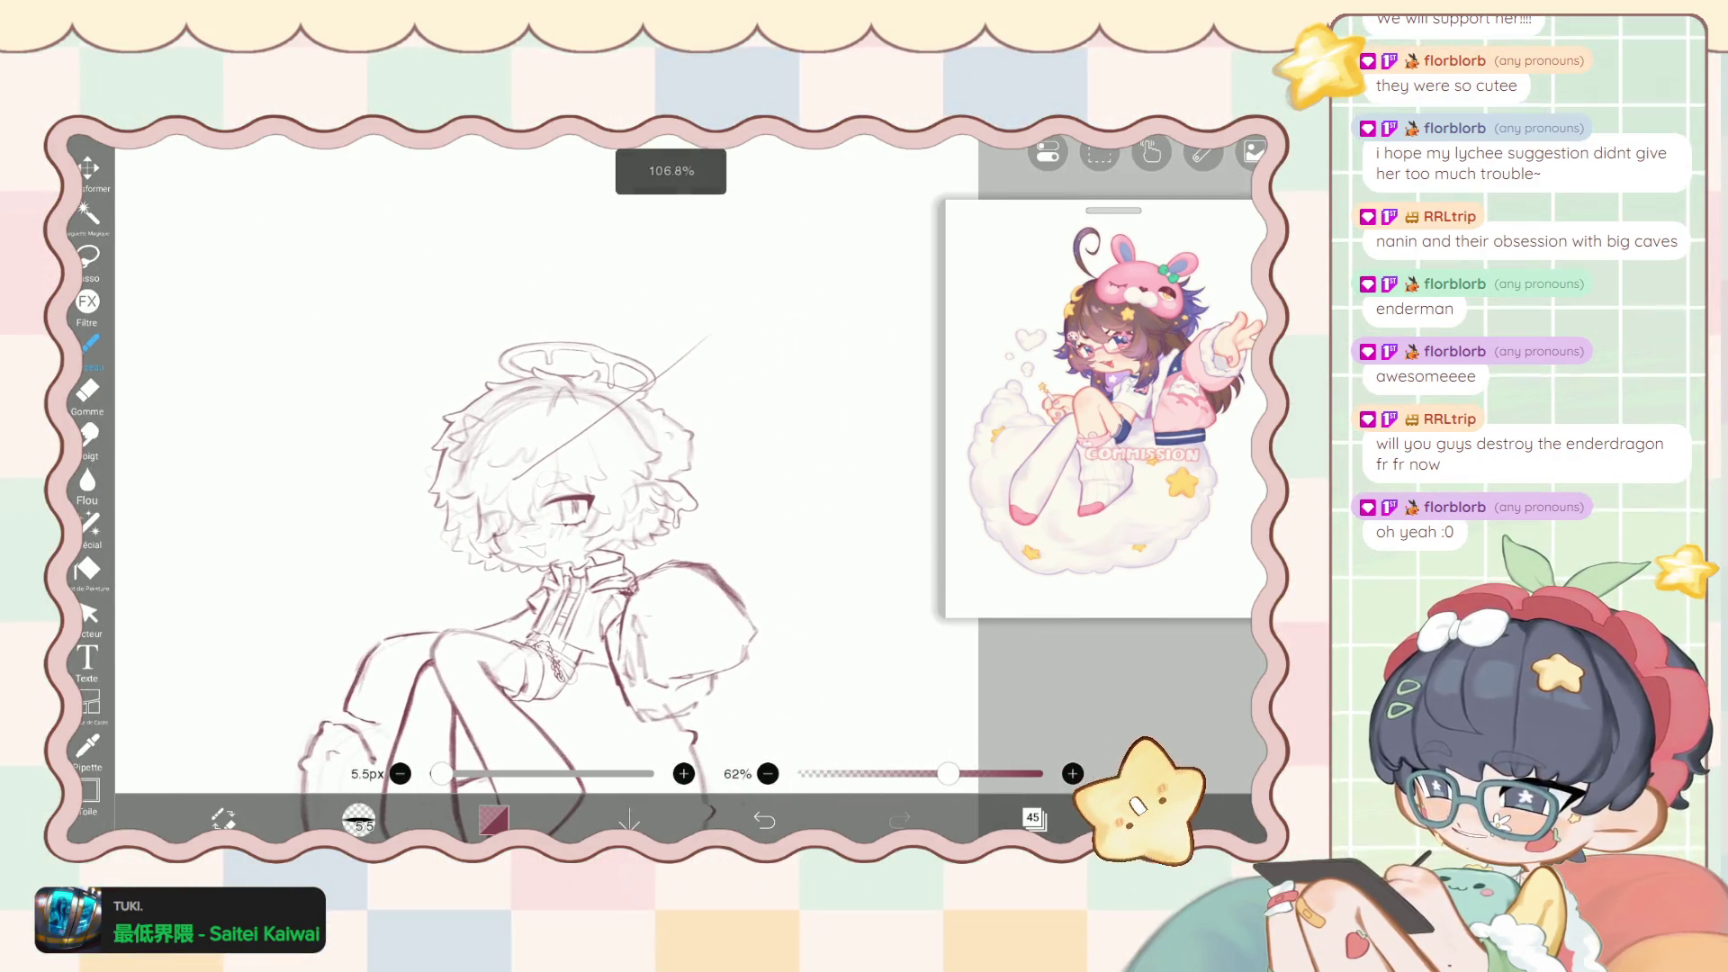
pyautogui.click(88, 524)
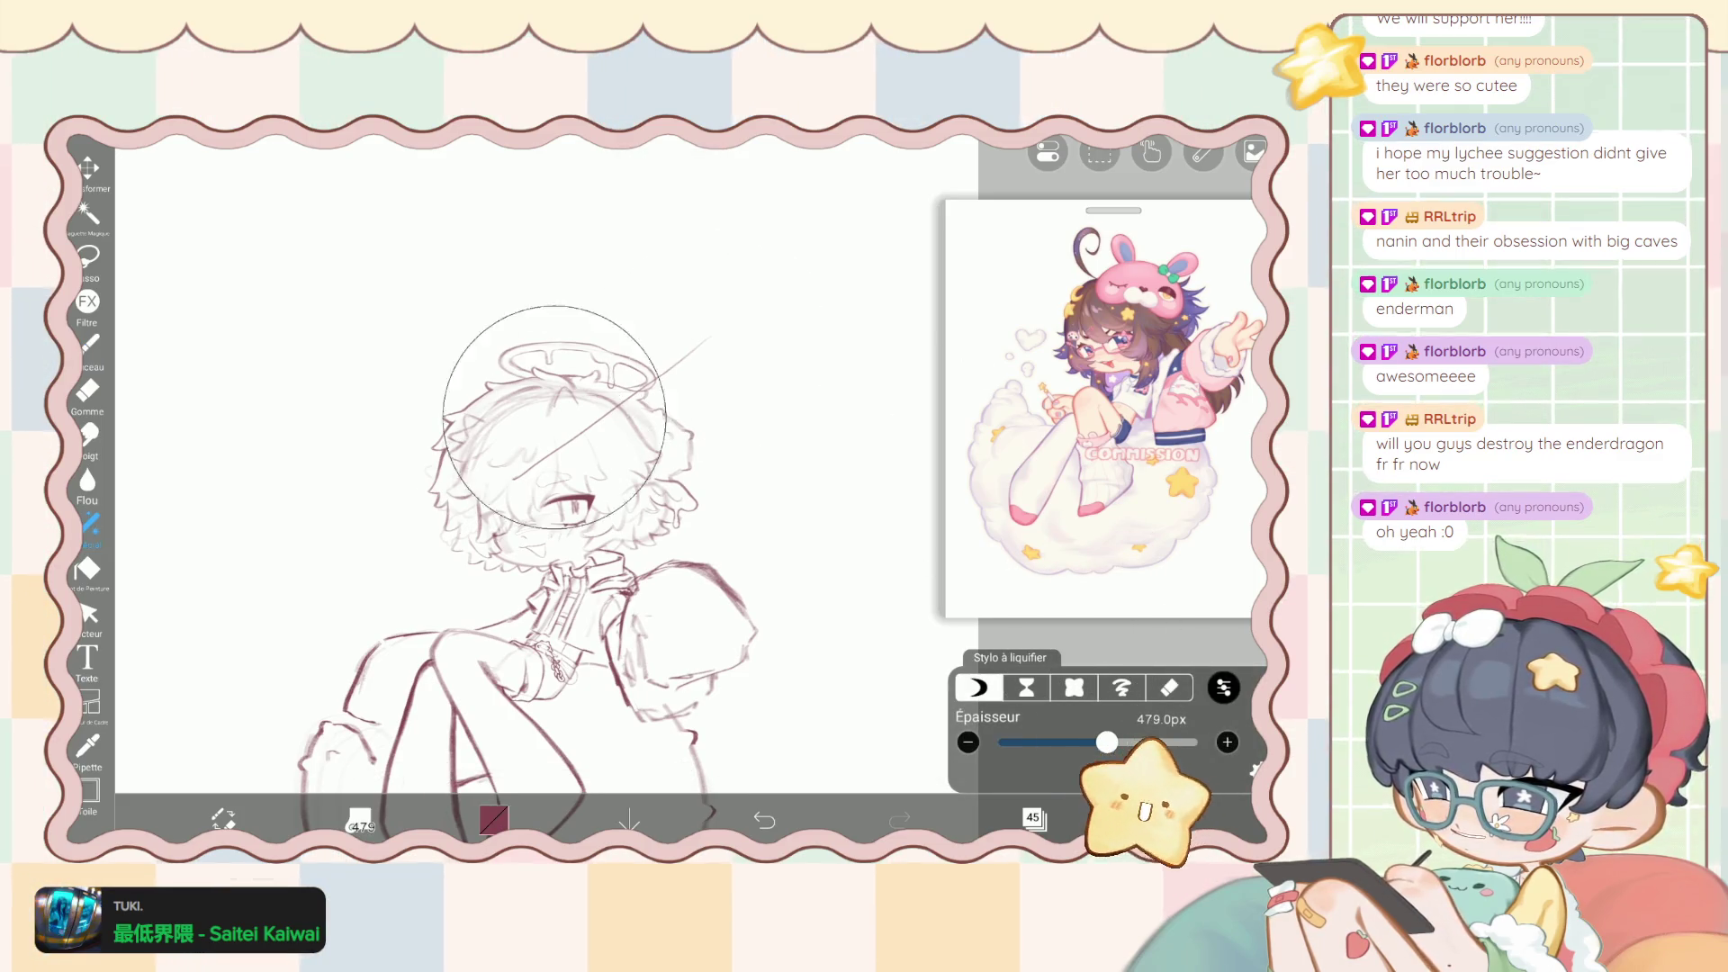
pyautogui.moveTo(555, 417)
pyautogui.mouseDown()
pyautogui.moveTo(594, 411)
pyautogui.moveTo(513, 387)
pyautogui.mouseUp()
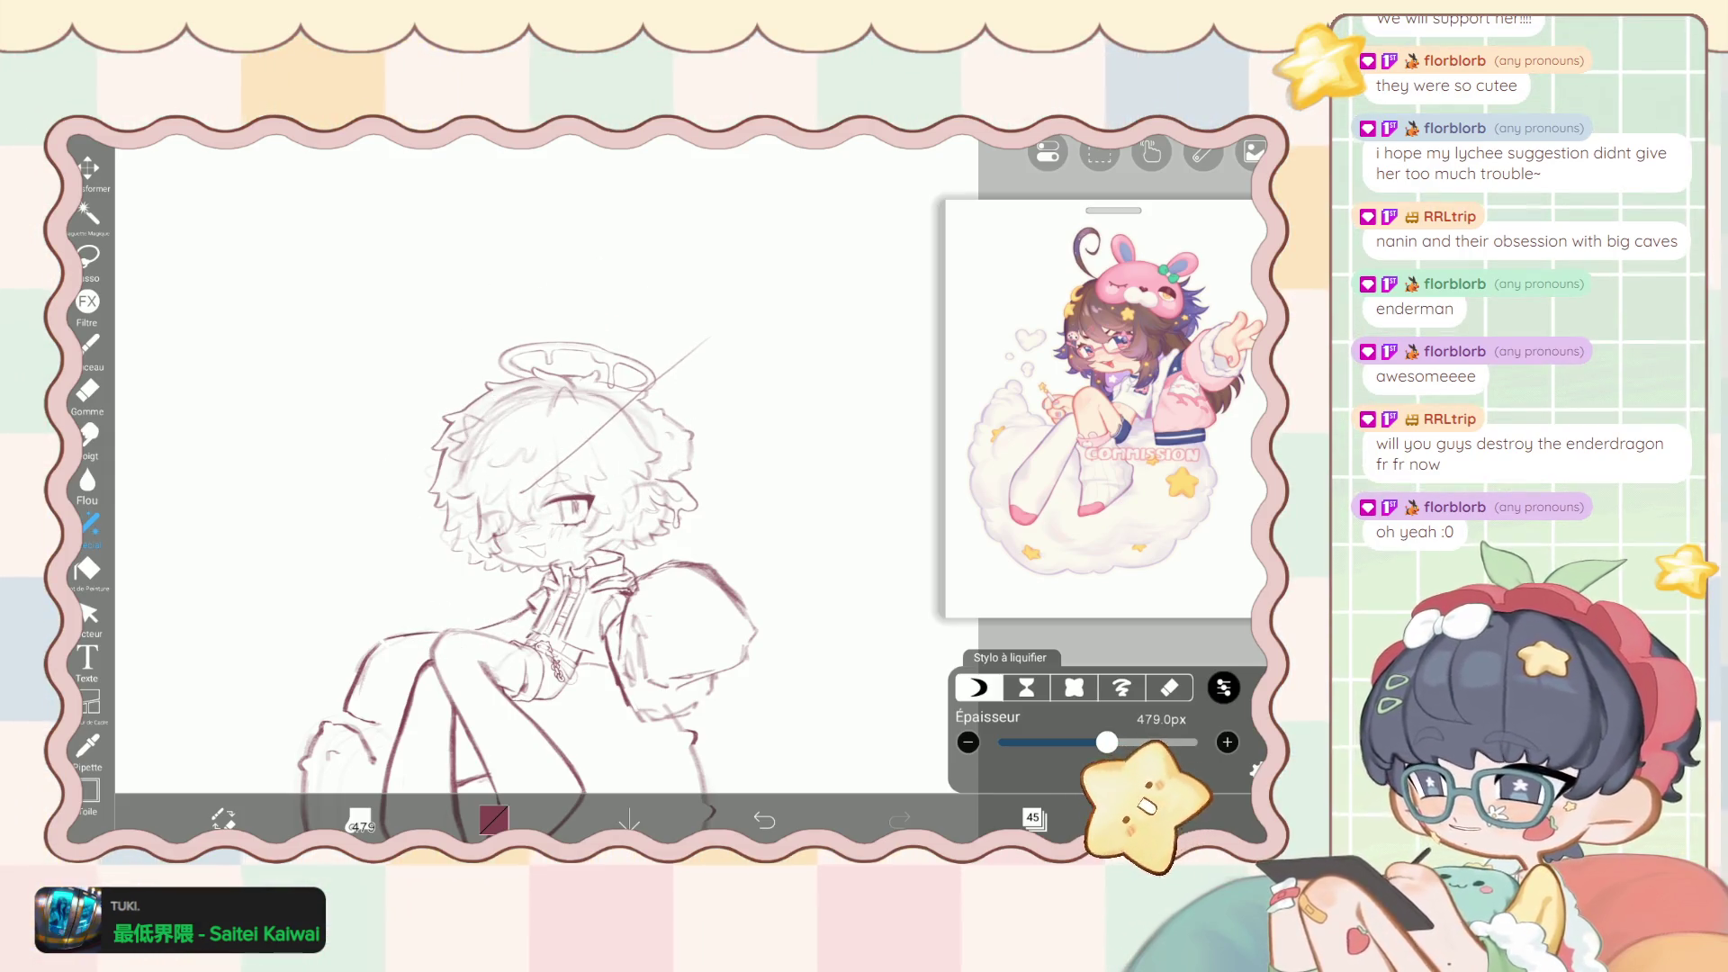
pyautogui.moveTo(720, 365); pyautogui.dragTo(734, 355)
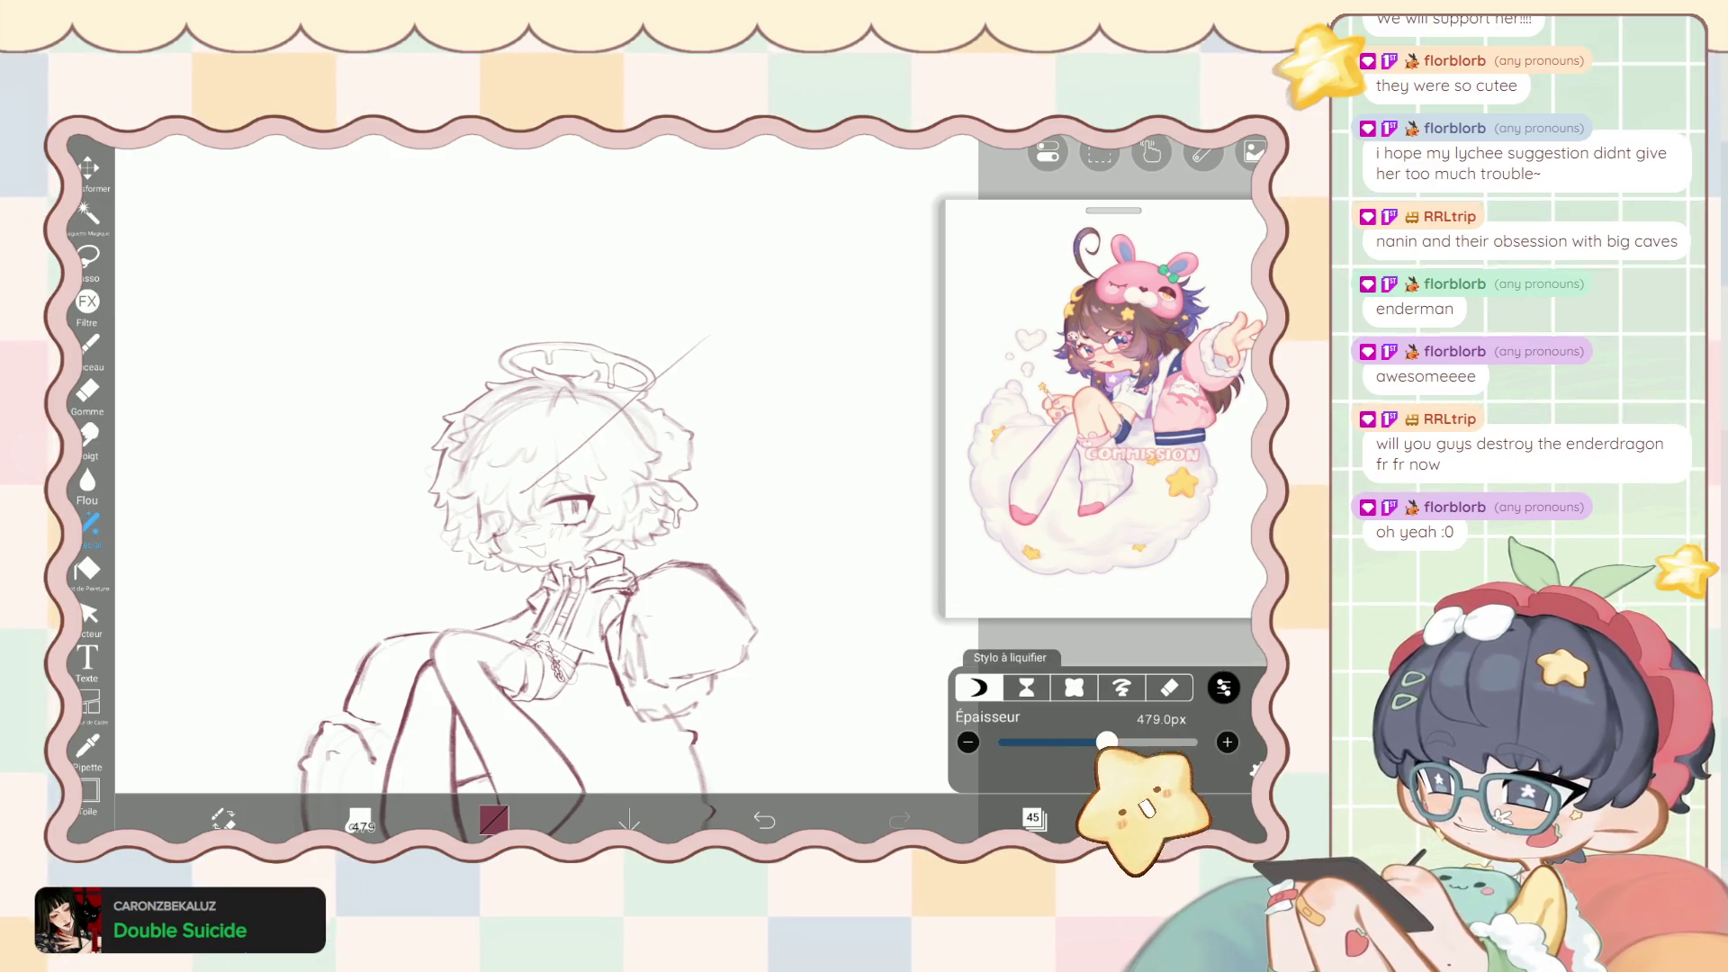
pyautogui.click(90, 171)
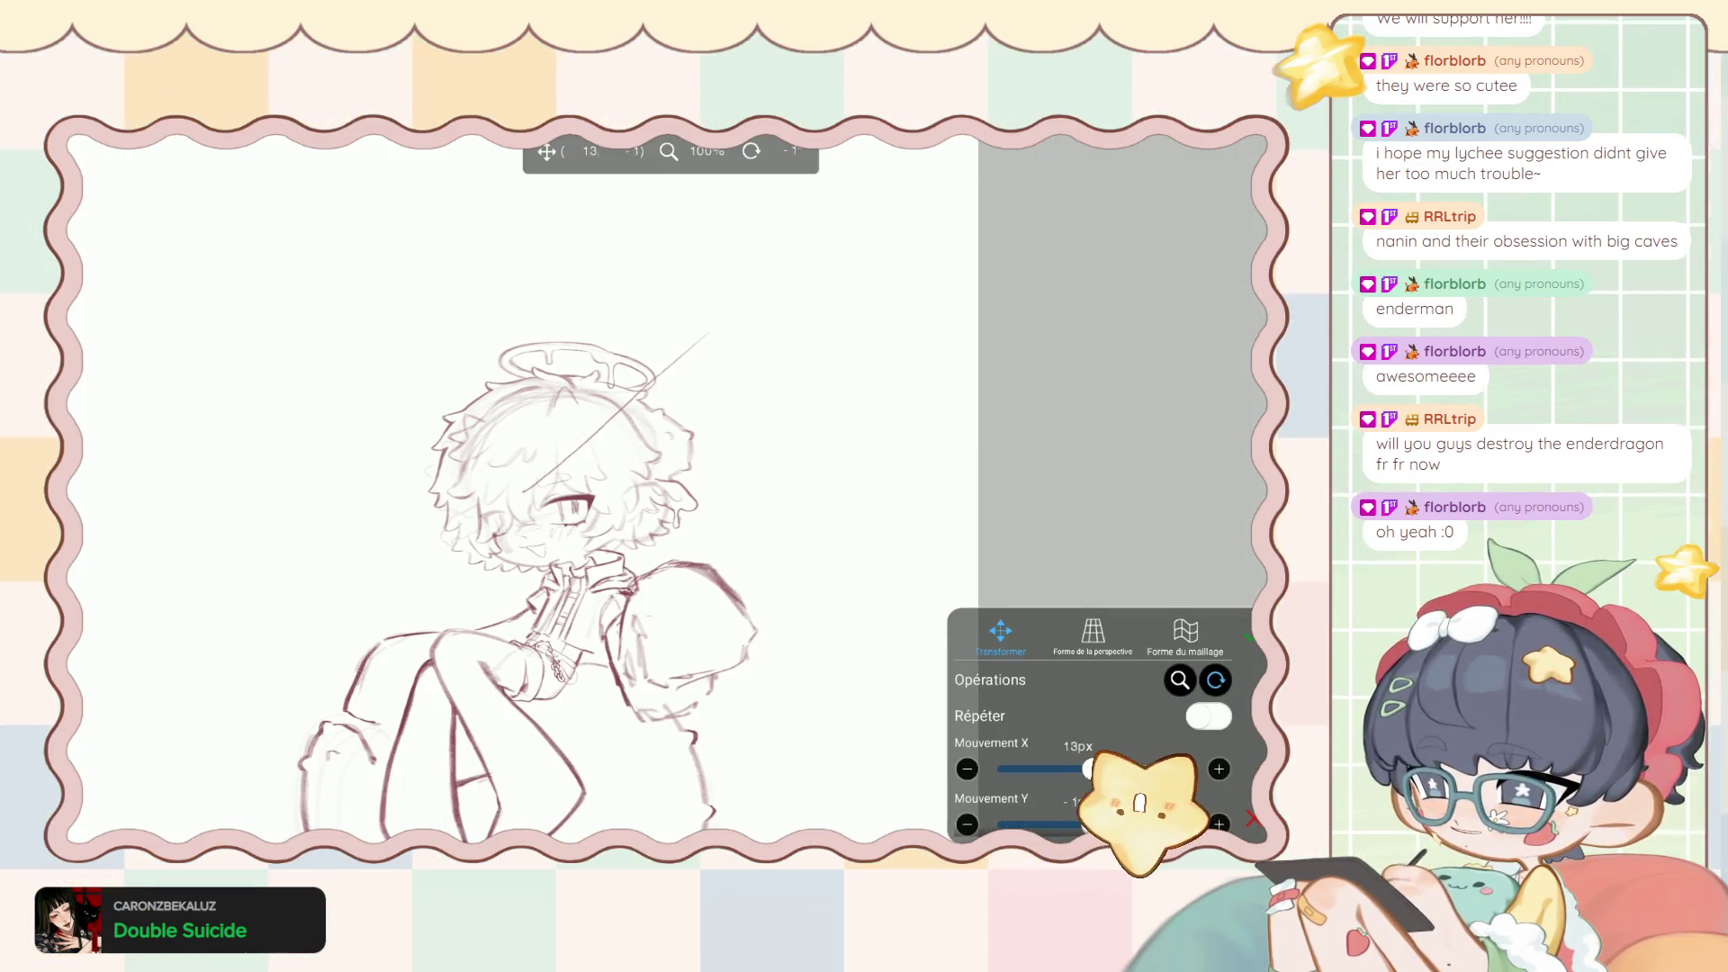
# Rotate and reposition the line so it passes through the halo, and confirm the transform.
pyautogui.moveTo(630, 396); pyautogui.dragTo(612, 369)
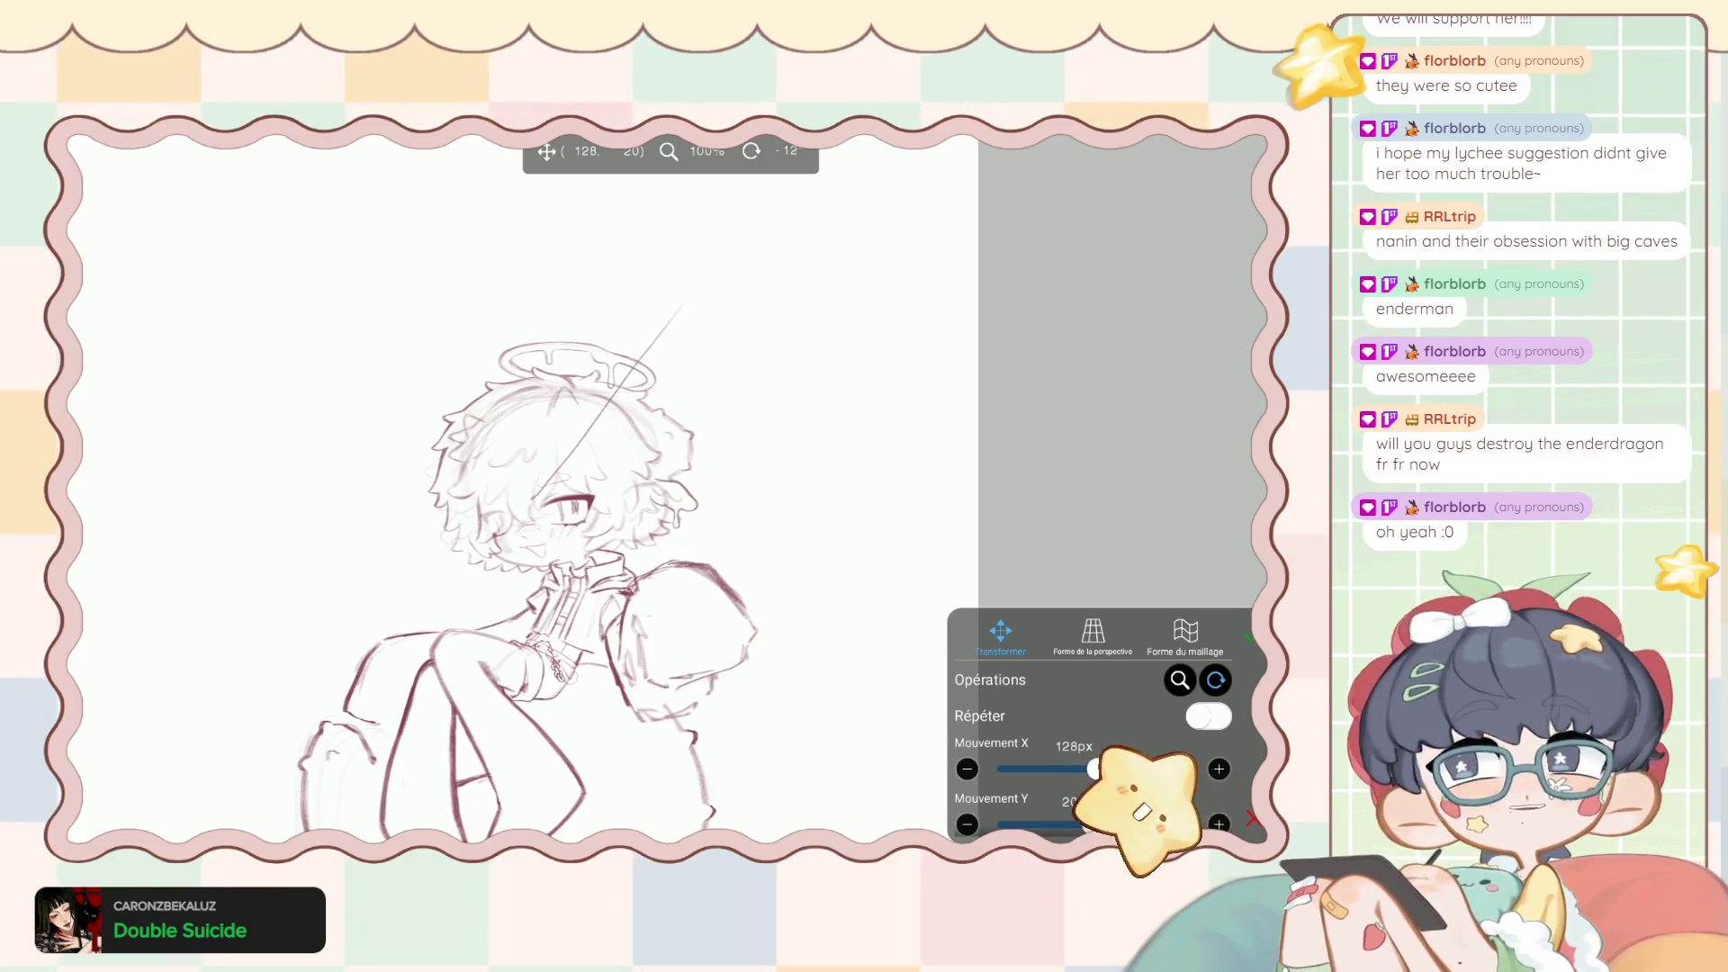
pyautogui.moveTo(608, 405)
pyautogui.mouseDown()
pyautogui.moveTo(630, 406)
pyautogui.moveTo(601, 412)
pyautogui.mouseUp()
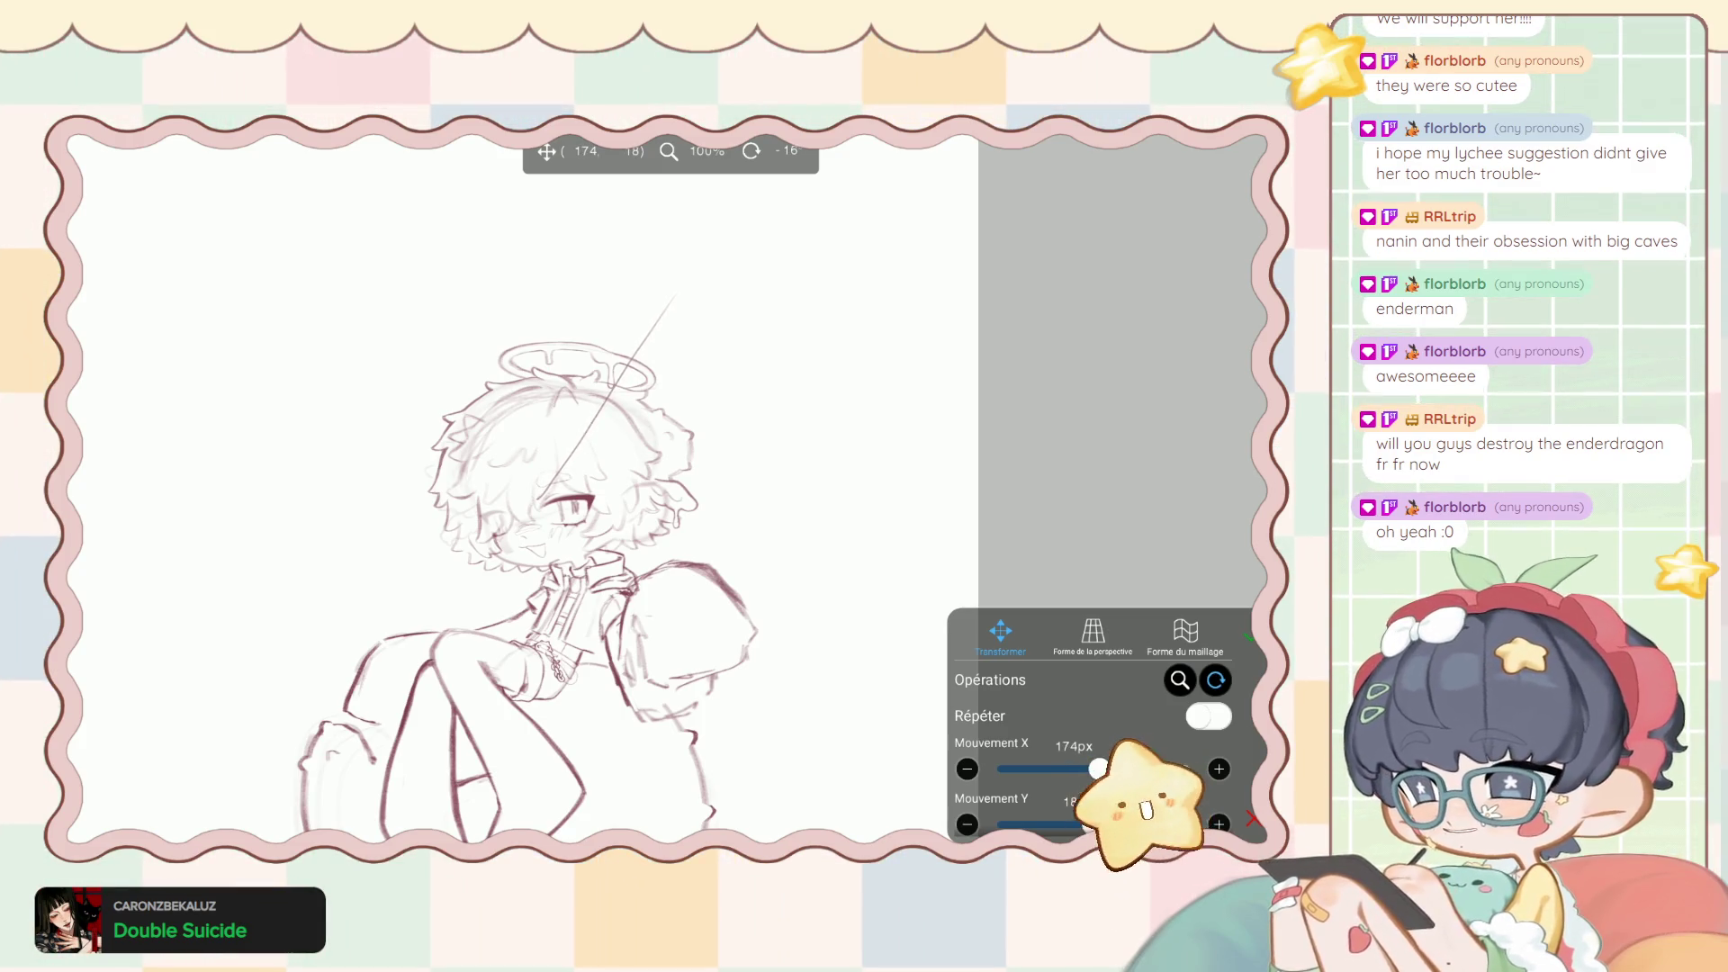
pyautogui.moveTo(602, 412); pyautogui.dragTo(601, 412)
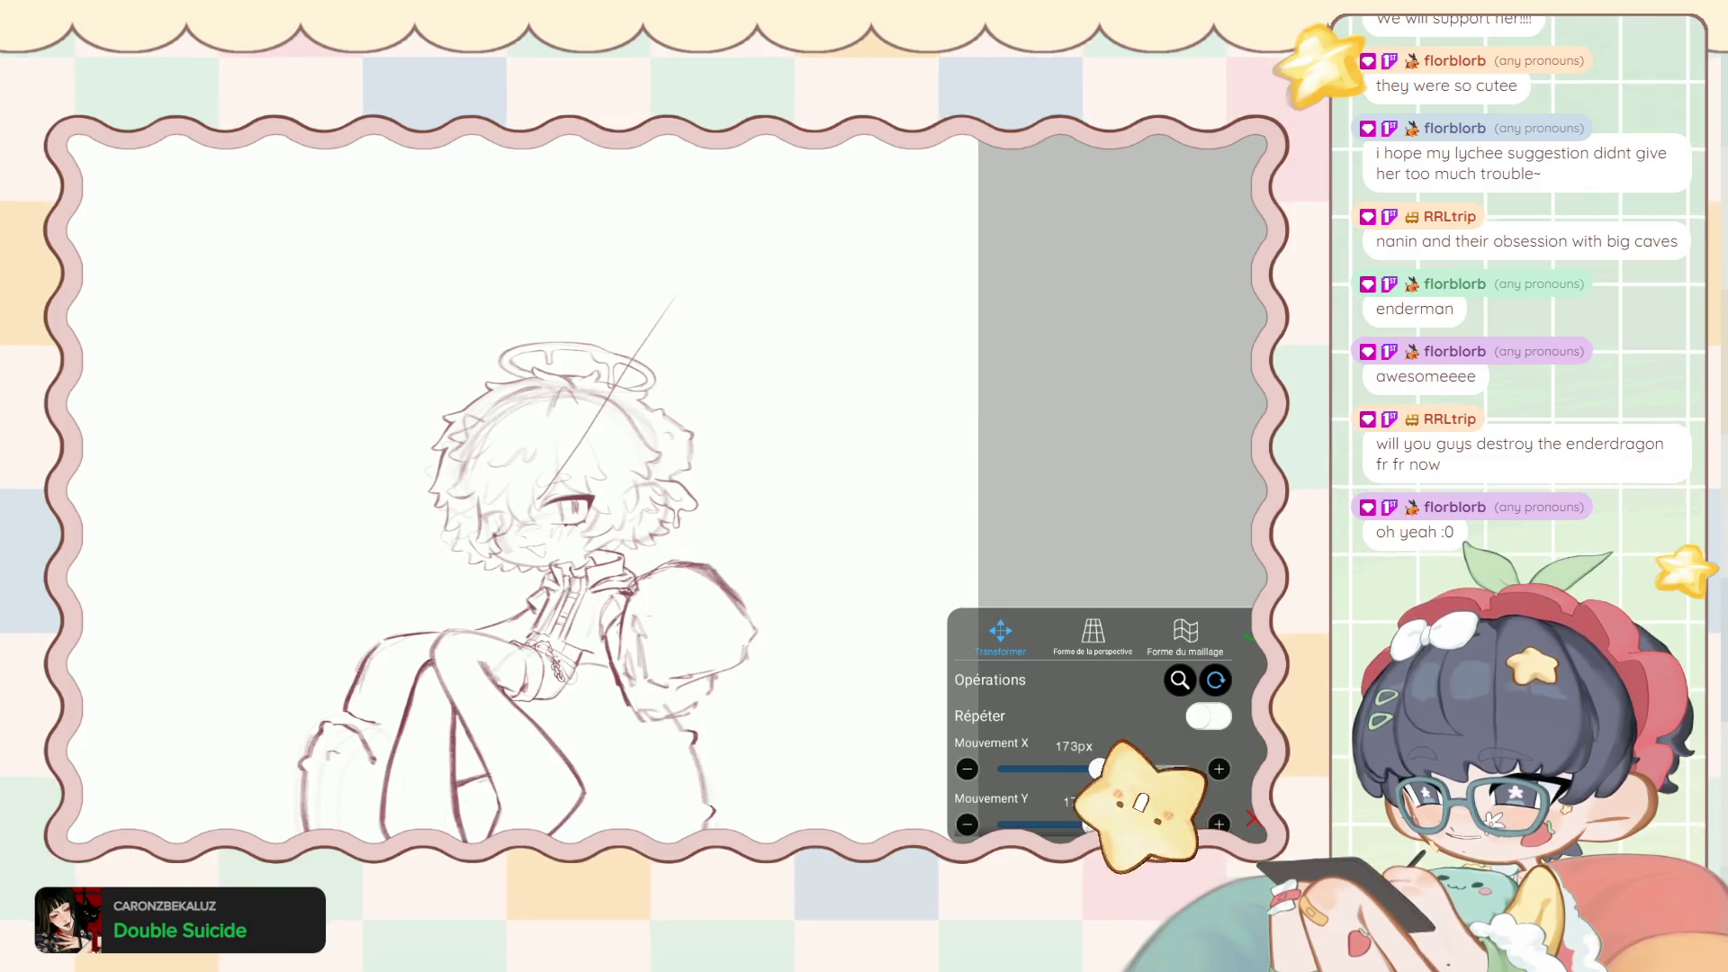
pyautogui.press('Return')
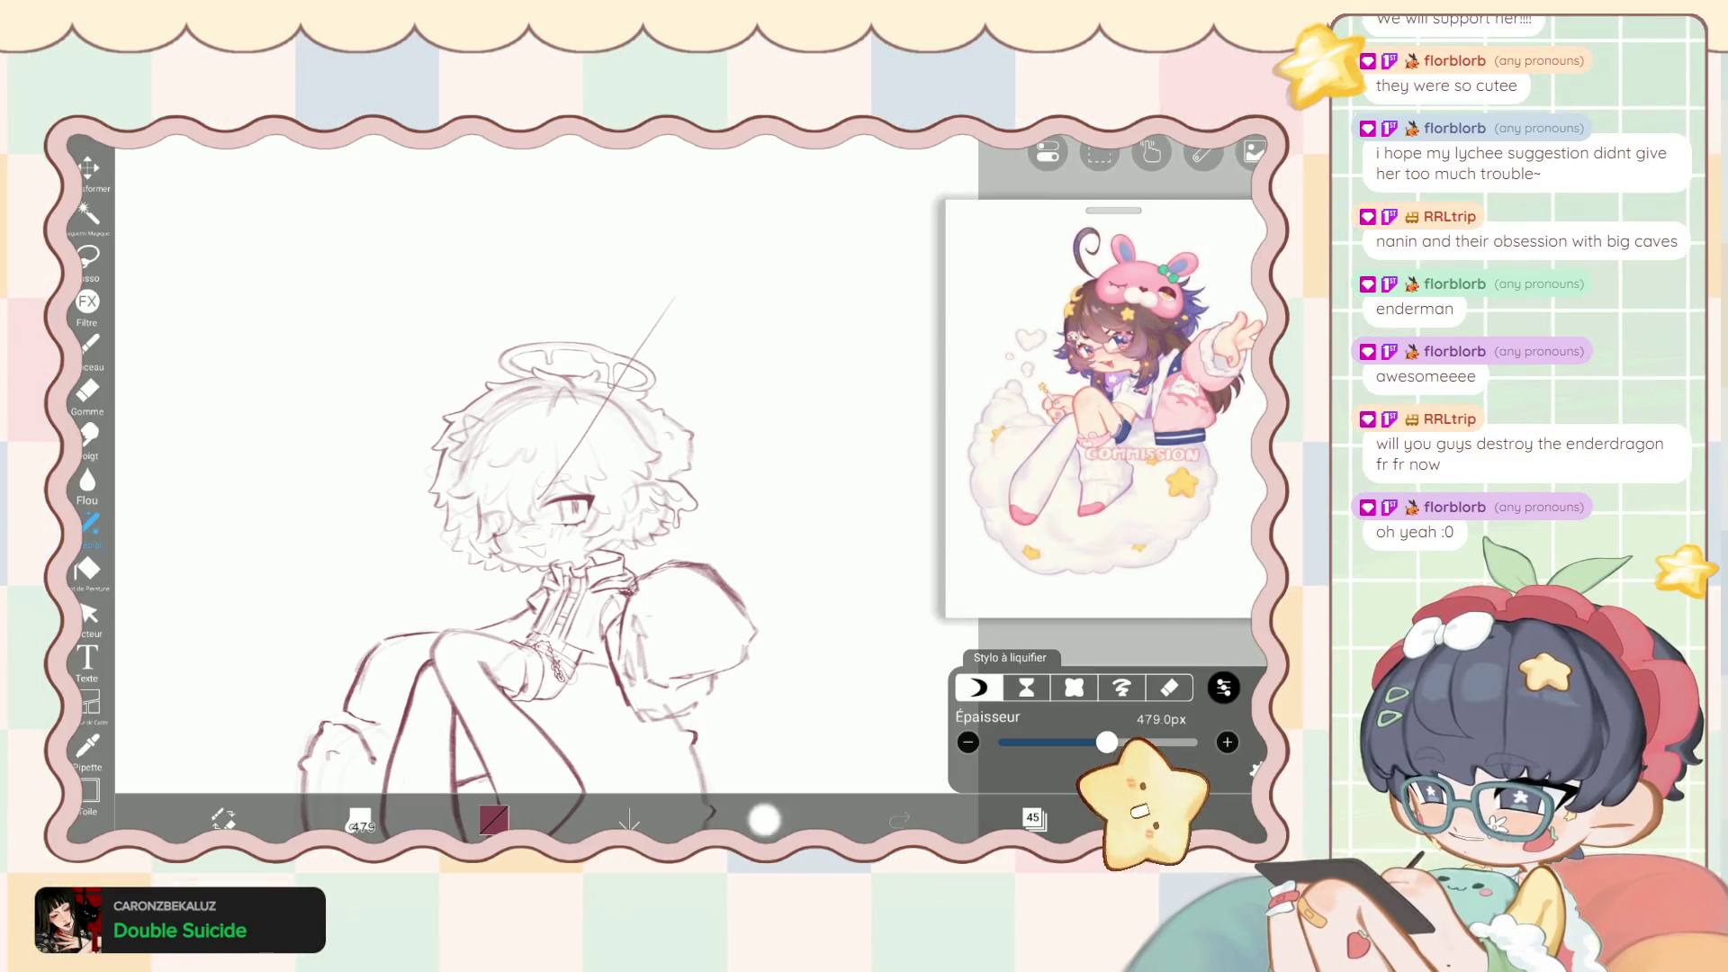
pyautogui.hotkey('ctrl', 'z')
pyautogui.hotkey('ctrl', 'y')
# Make layer 46 active, switch from liquify to the brush, and undo the last stroke.
pyautogui.click(1035, 817)
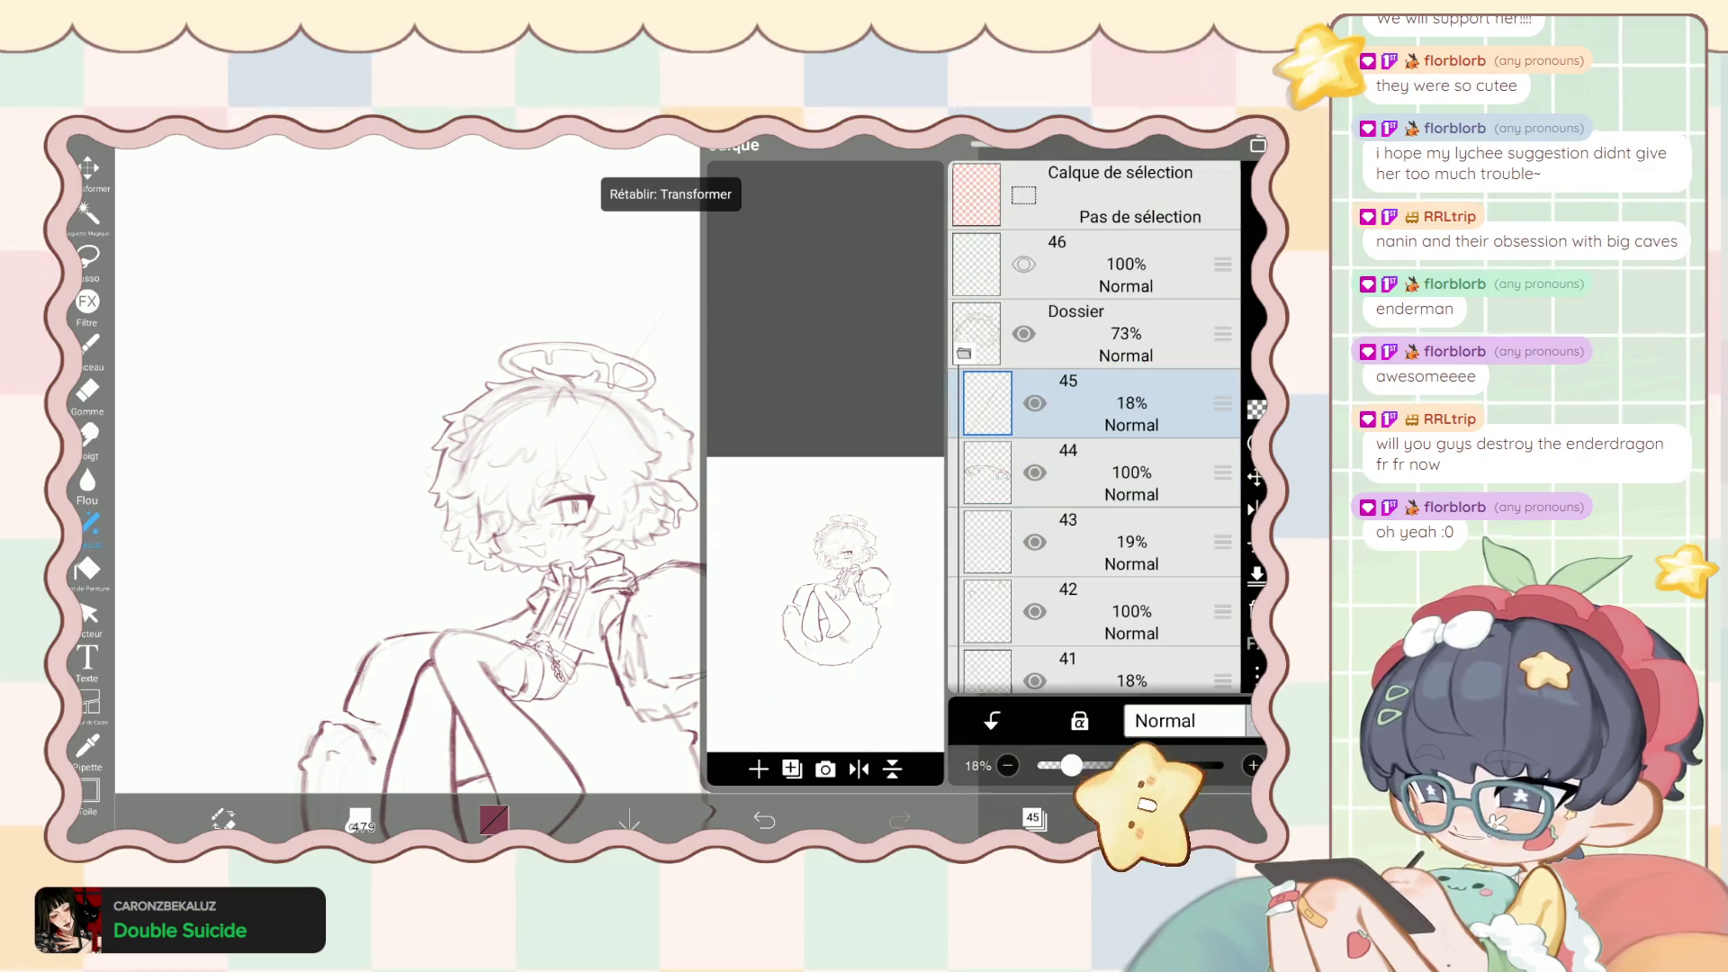
pyautogui.click(1126, 263)
pyautogui.click(1034, 817)
pyautogui.scroll(3, 540, 495)
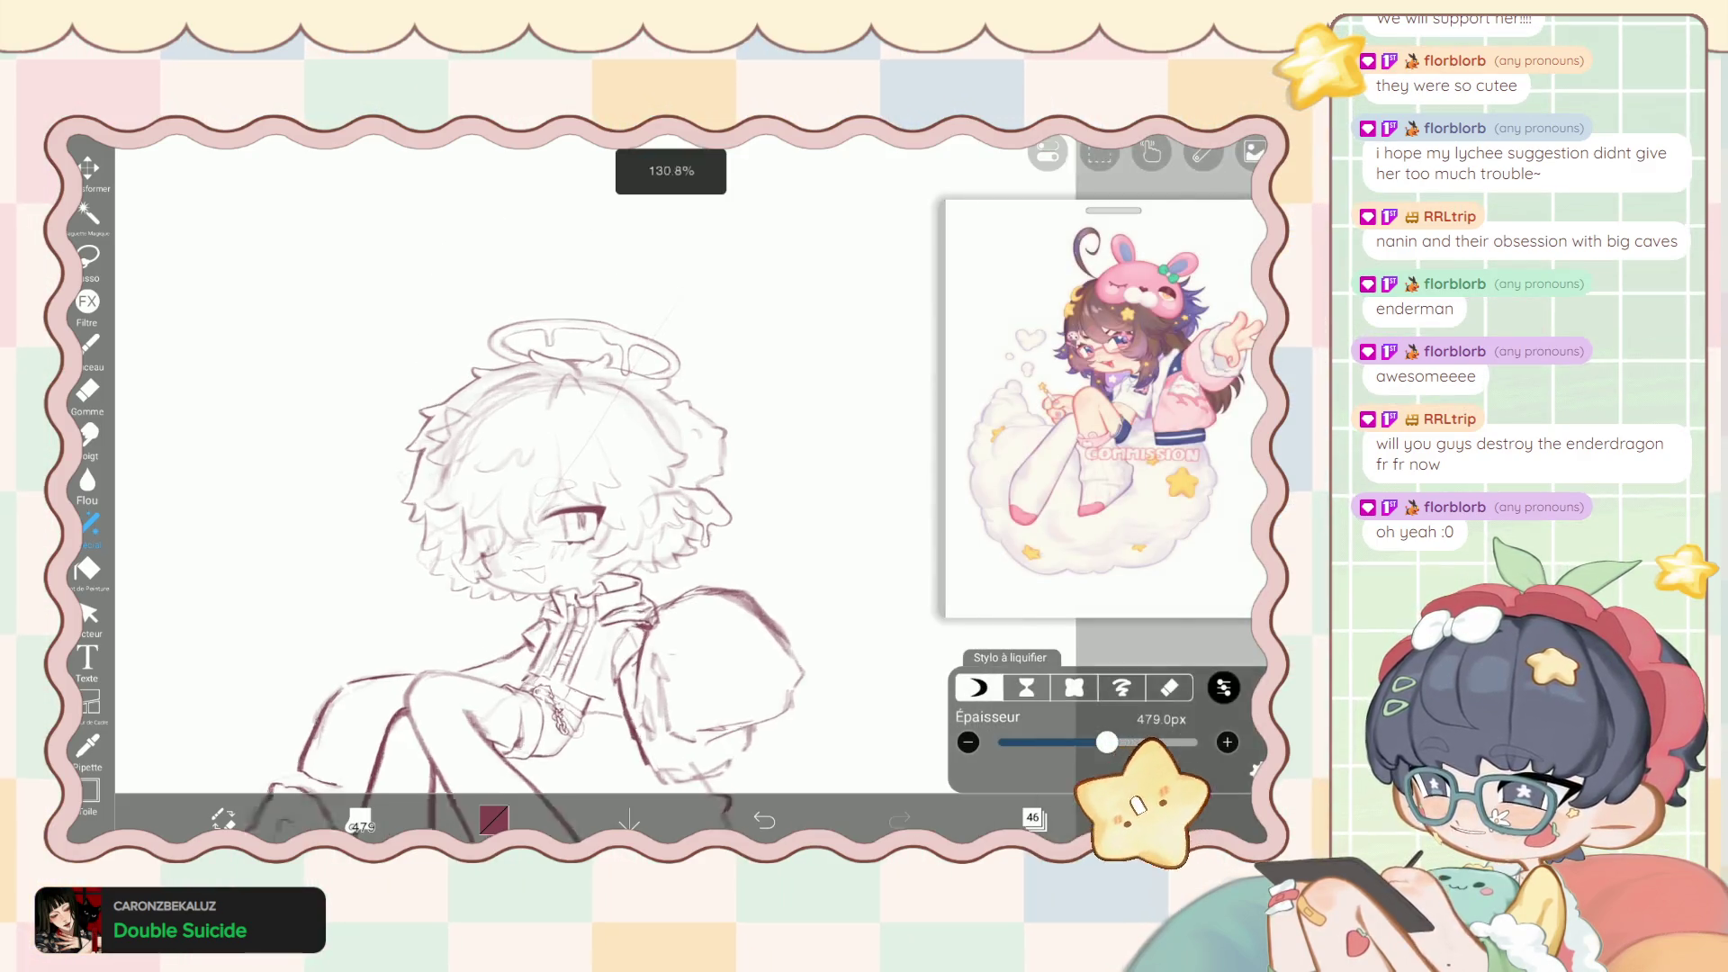
pyautogui.press('b')
pyautogui.scroll(5, 737, 424)
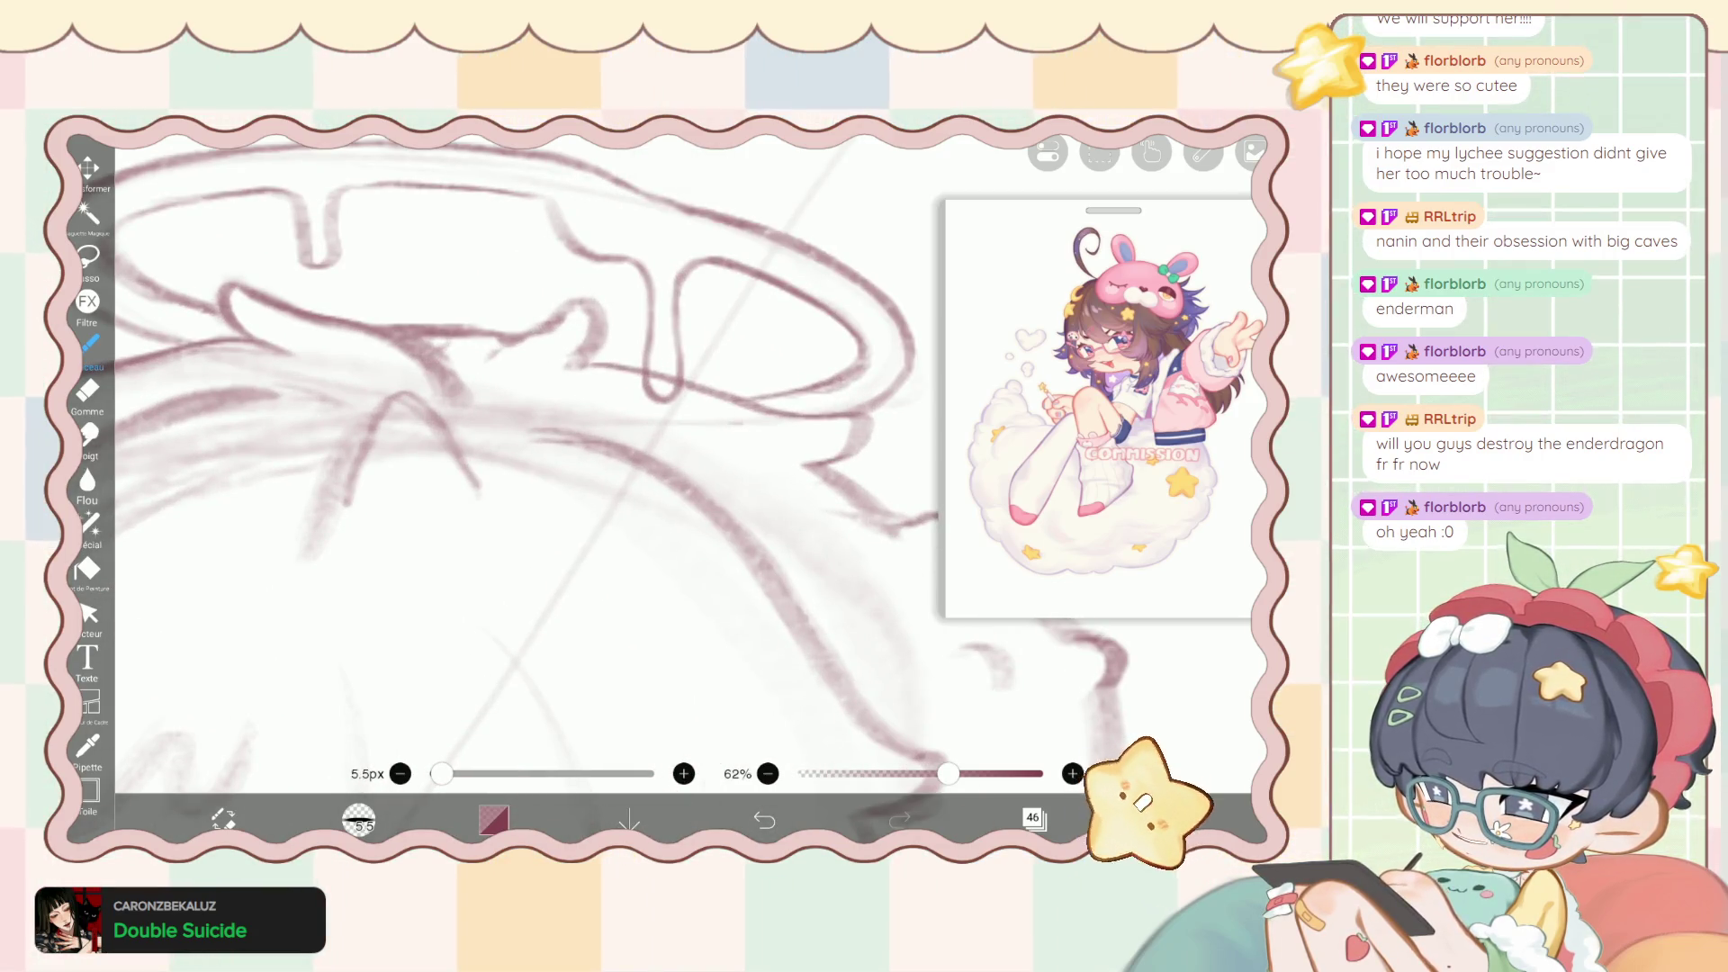
pyautogui.hotkey('ctrl', 'z')
# Check the app settings, then move the active layer down to layer 43.
pyautogui.click(1171, 819)
pyautogui.click(1107, 764)
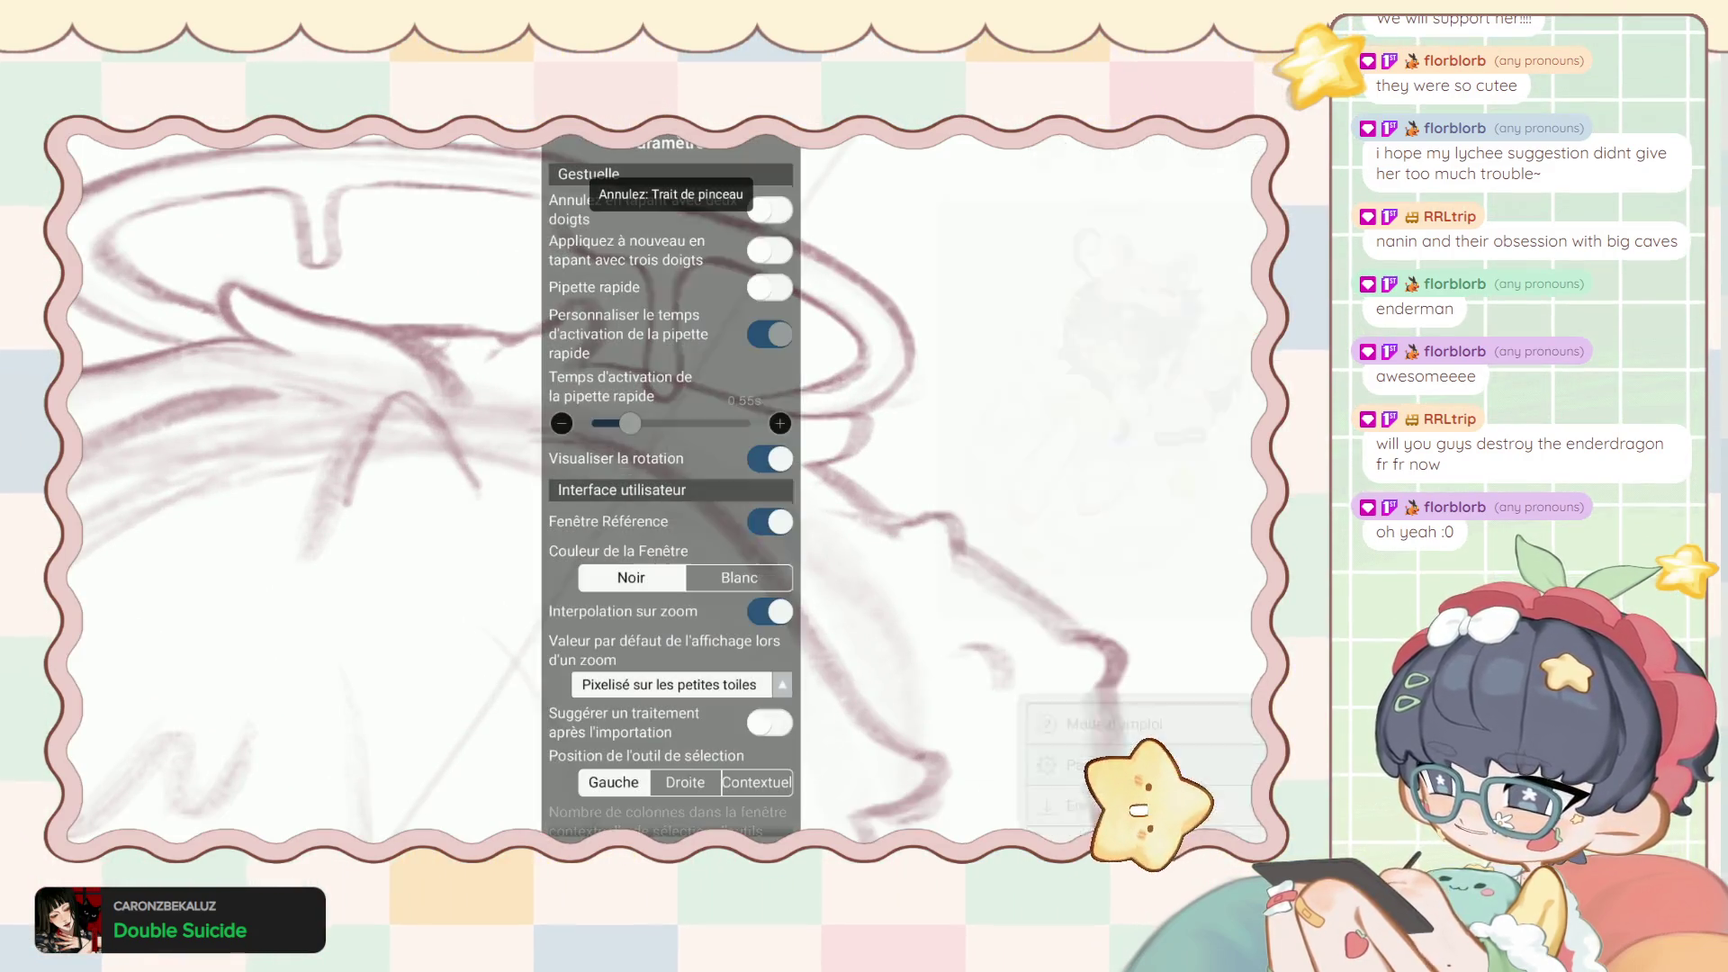
pyautogui.press('Escape')
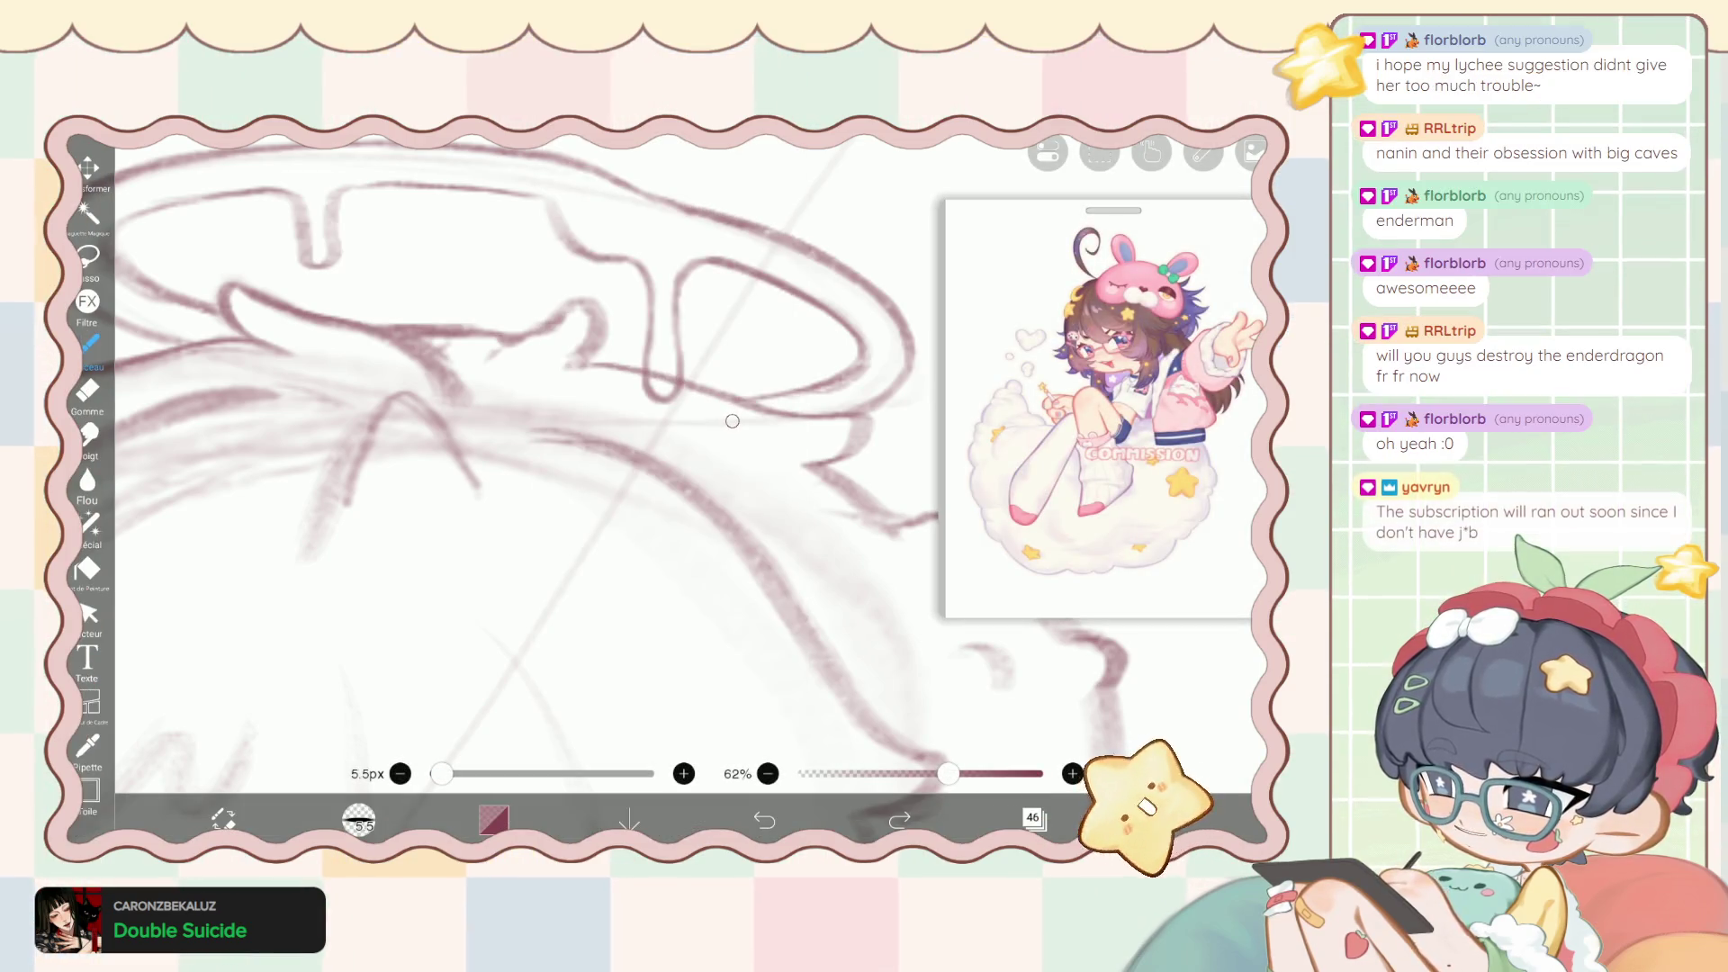
pyautogui.press('Down')
pyautogui.press('Down')
pyautogui.press('Down')
pyautogui.click(1035, 818)
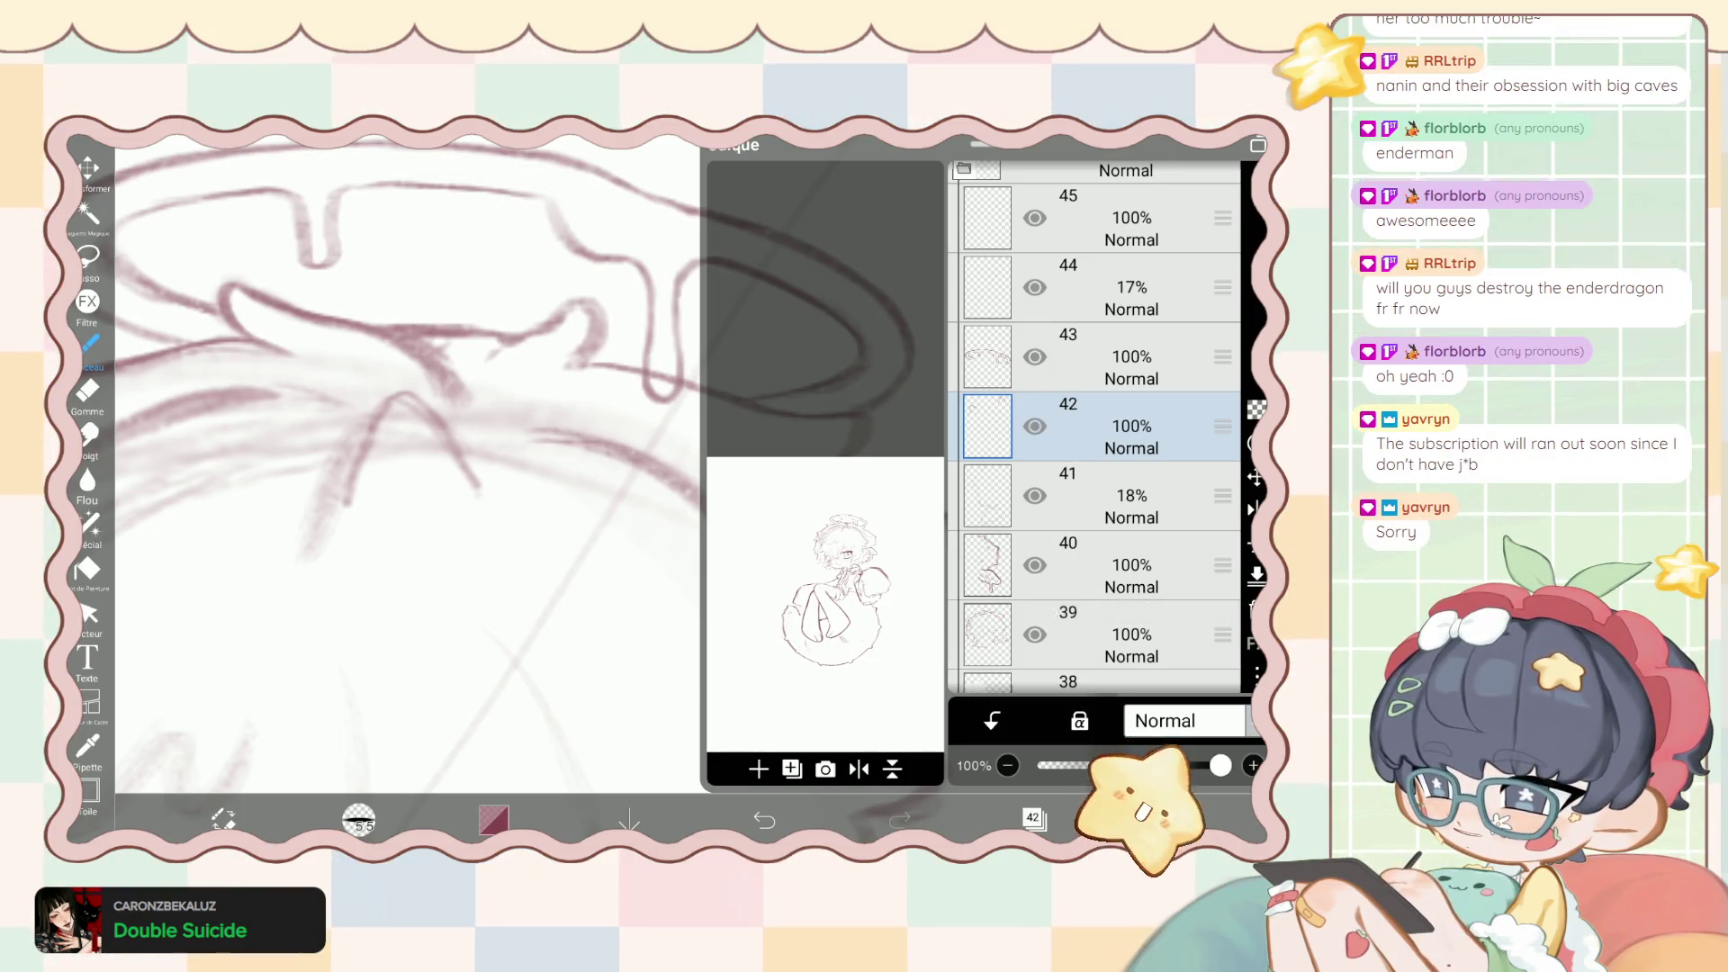
# Save the current lineart as an image with Enregistrer la photo.
pyautogui.click(1170, 819)
pyautogui.click(1117, 666)
pyautogui.press('Escape')
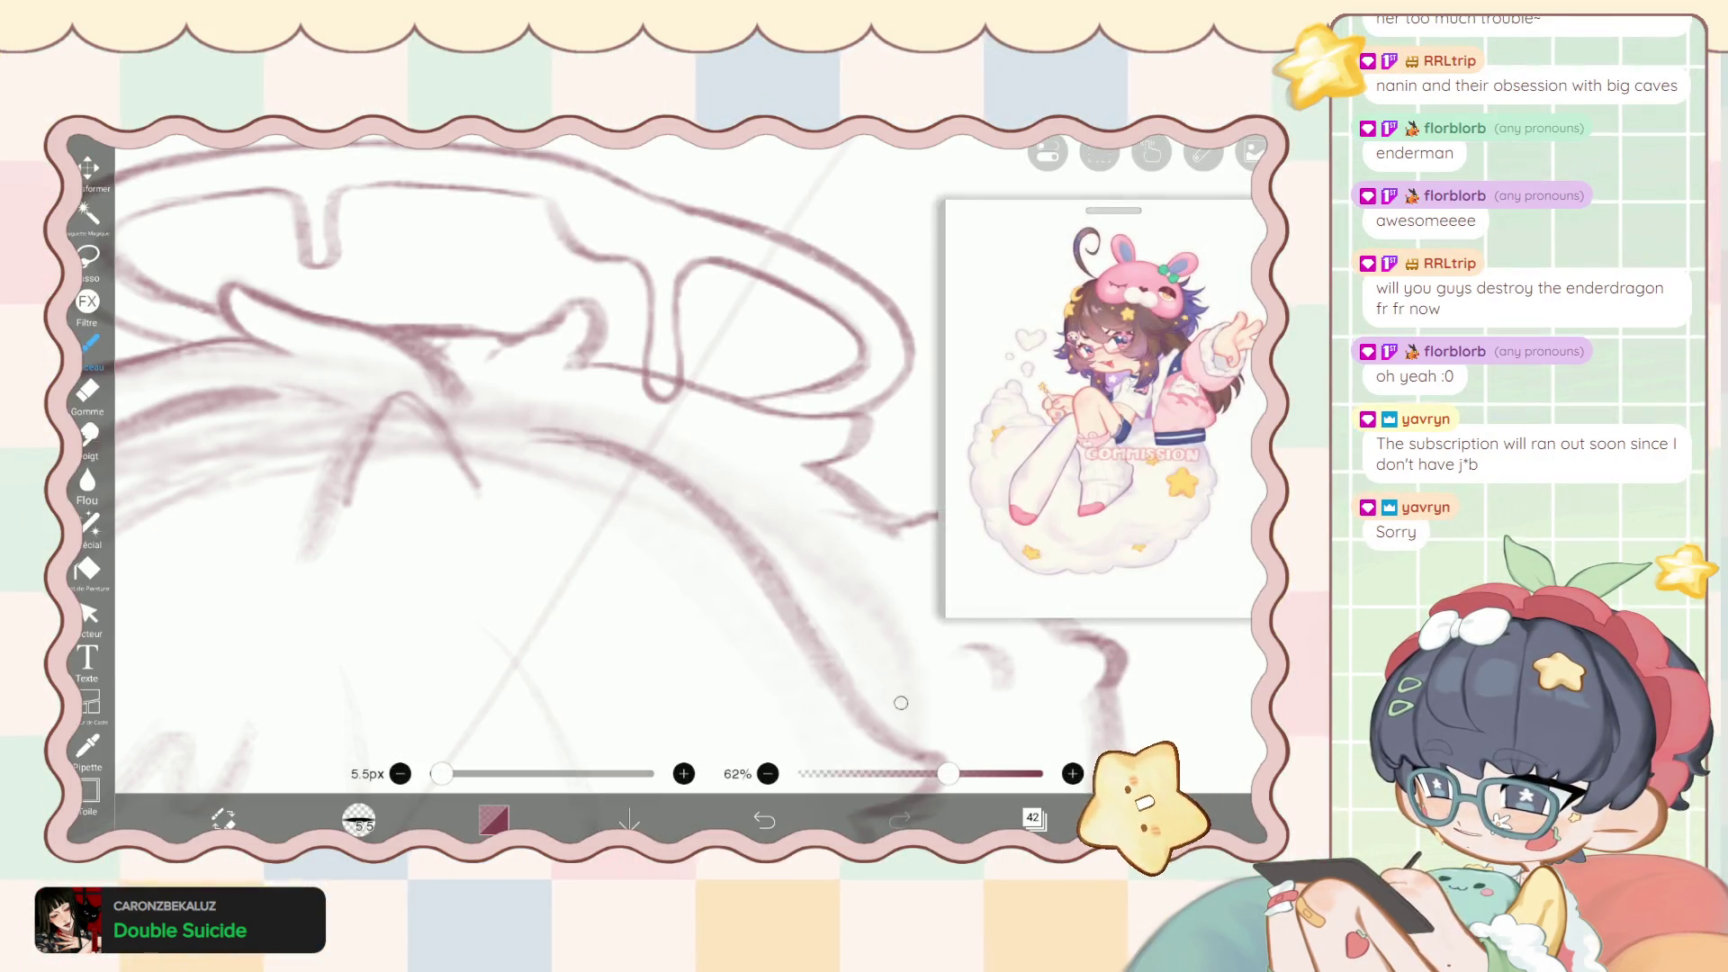
pyautogui.click(1171, 819)
pyautogui.click(1117, 823)
pyautogui.click(671, 568)
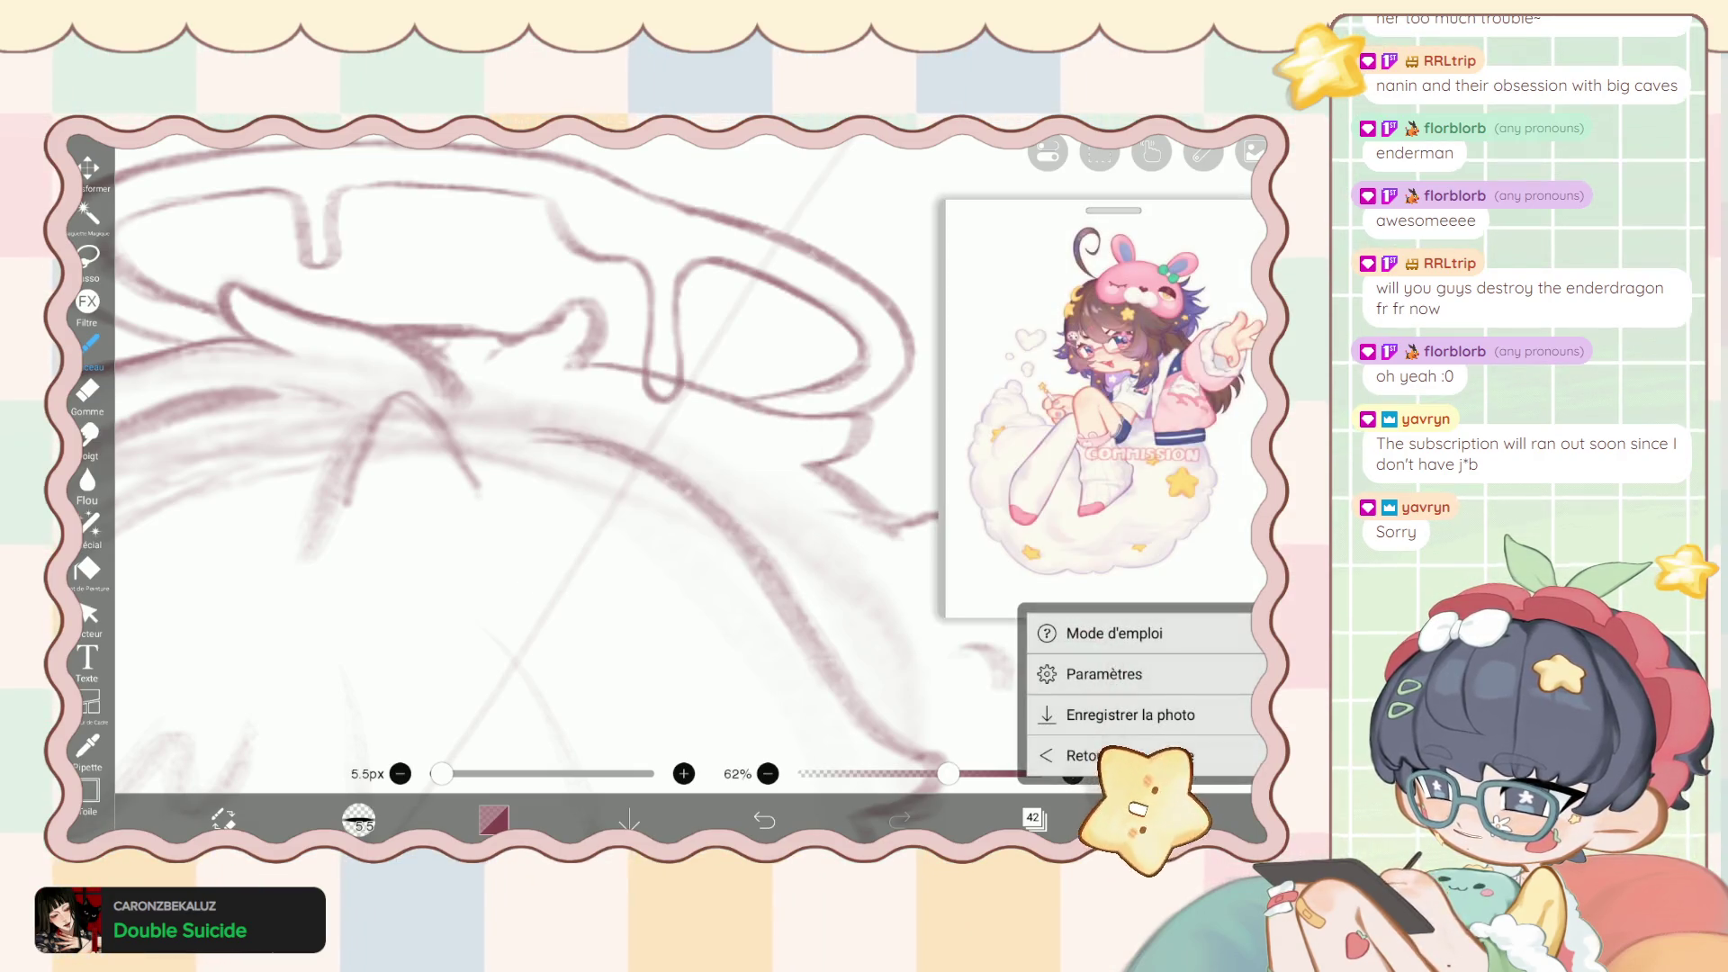
pyautogui.click(1117, 671)
pyautogui.press('Escape')
# Make layer 45 active and zoom out until the whole head is visible.
pyautogui.click(1033, 817)
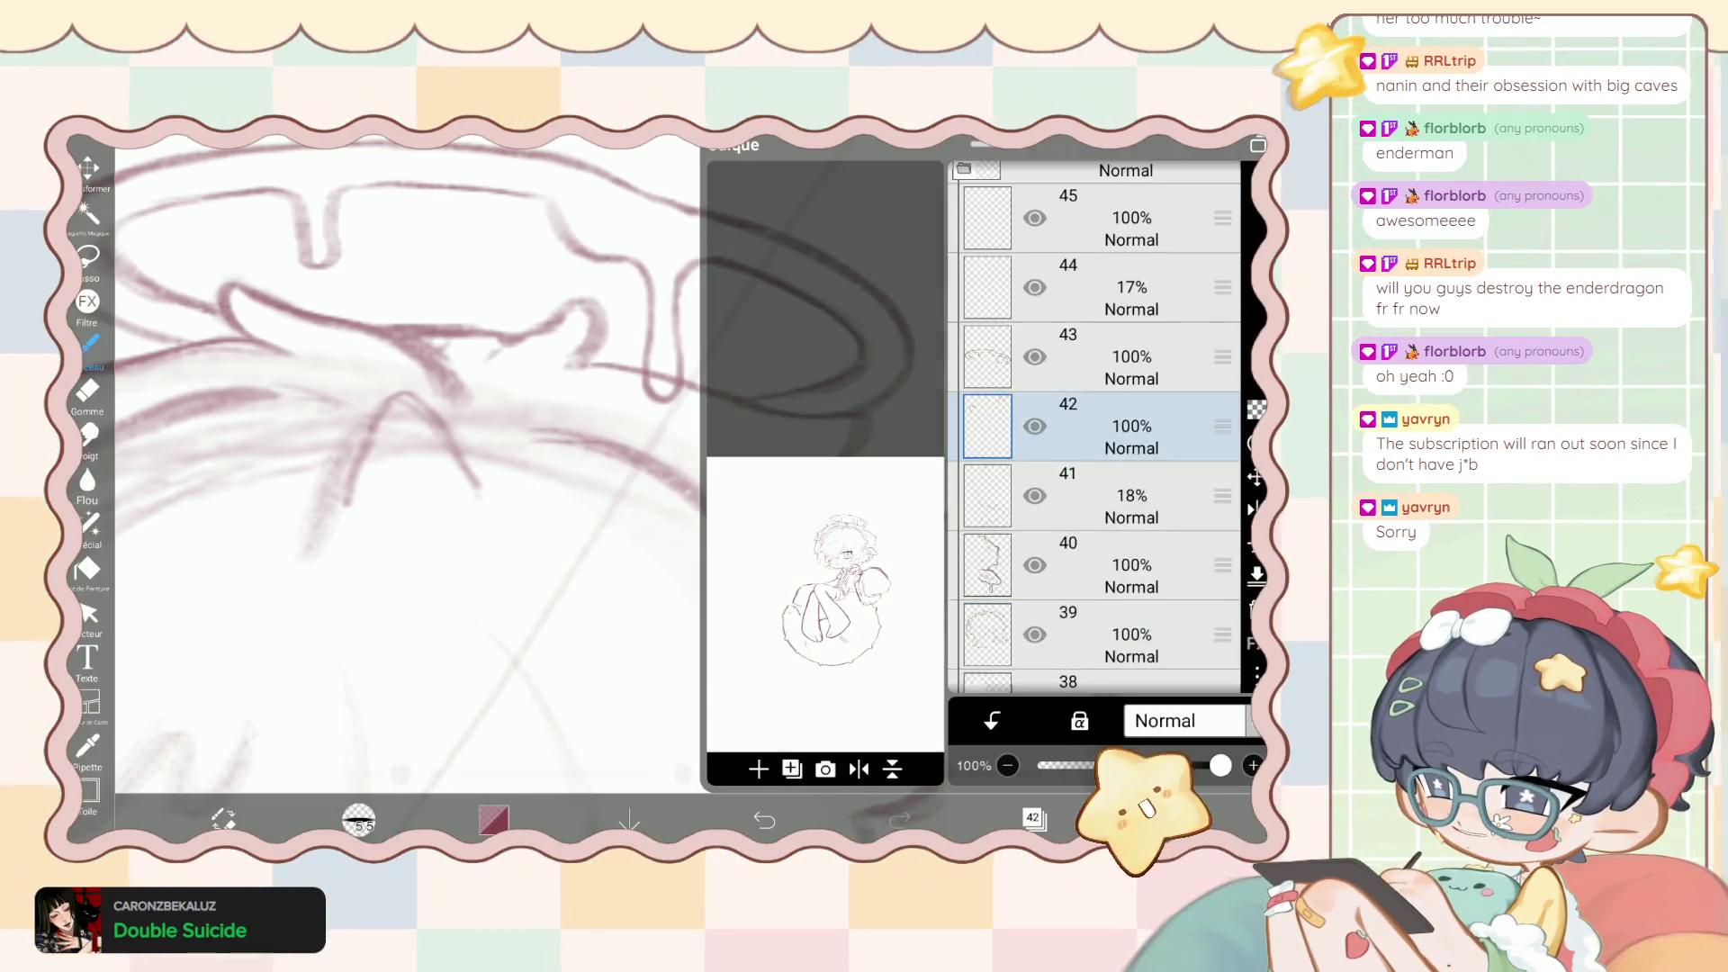
pyautogui.scroll(3, 1098, 405)
pyautogui.click(1116, 393)
pyautogui.click(1033, 818)
pyautogui.scroll(-3, 540, 450)
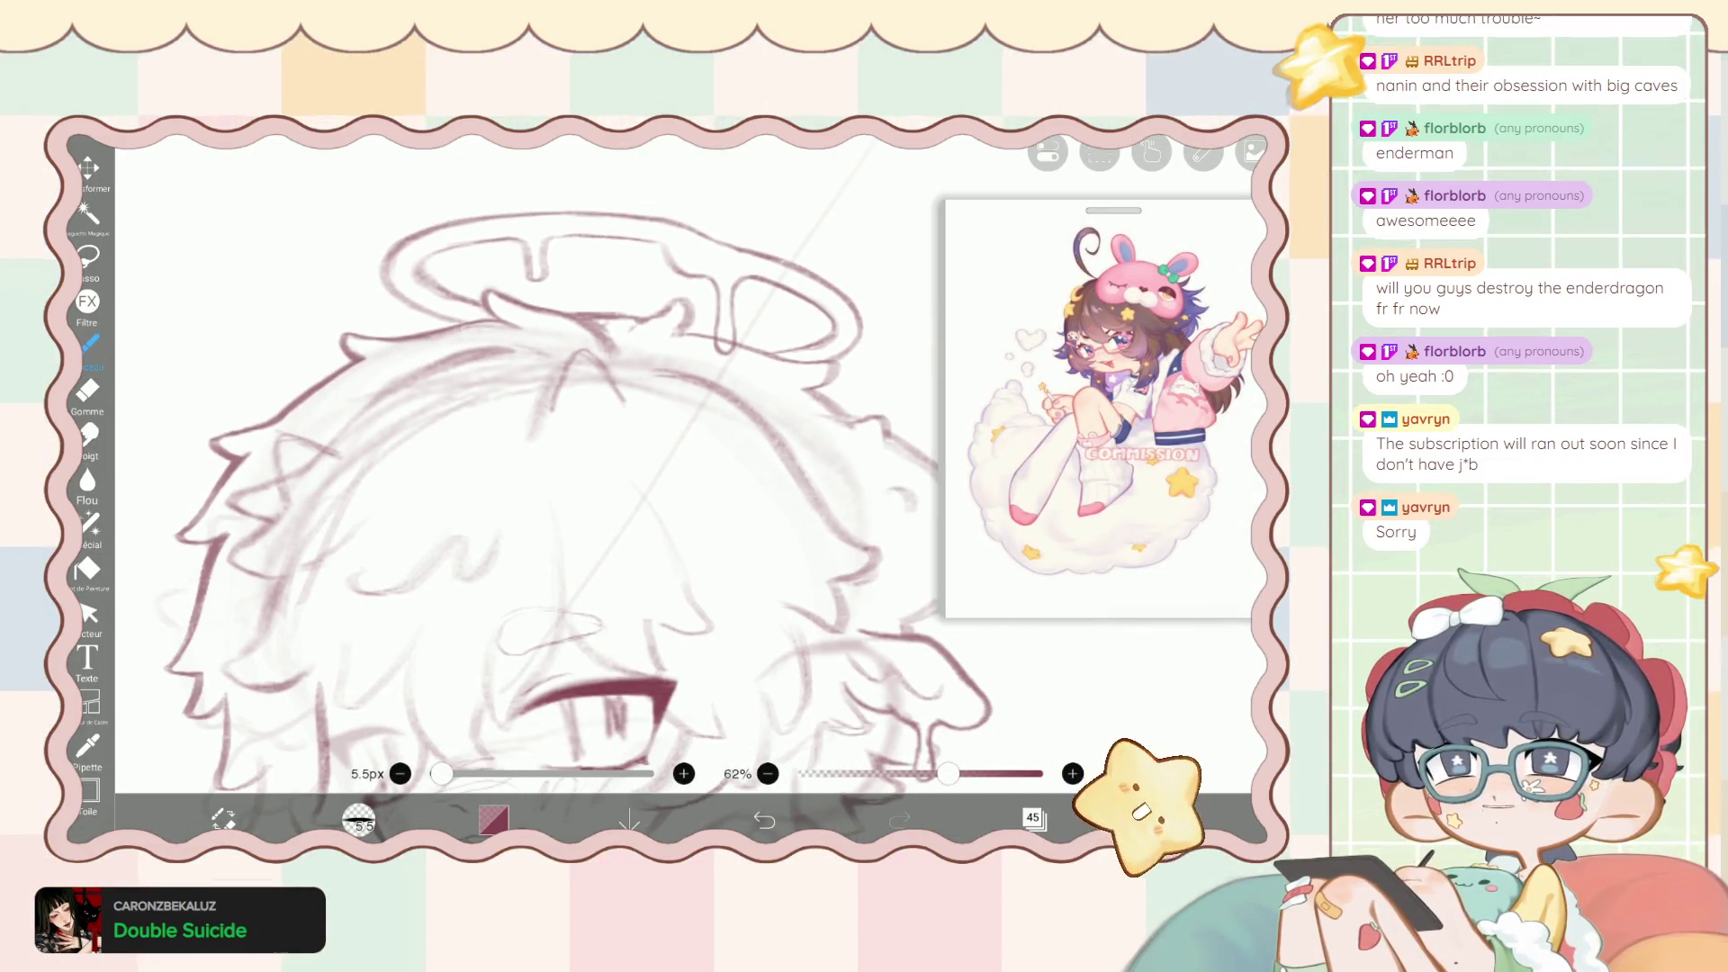
pyautogui.scroll(-1, 551, 513)
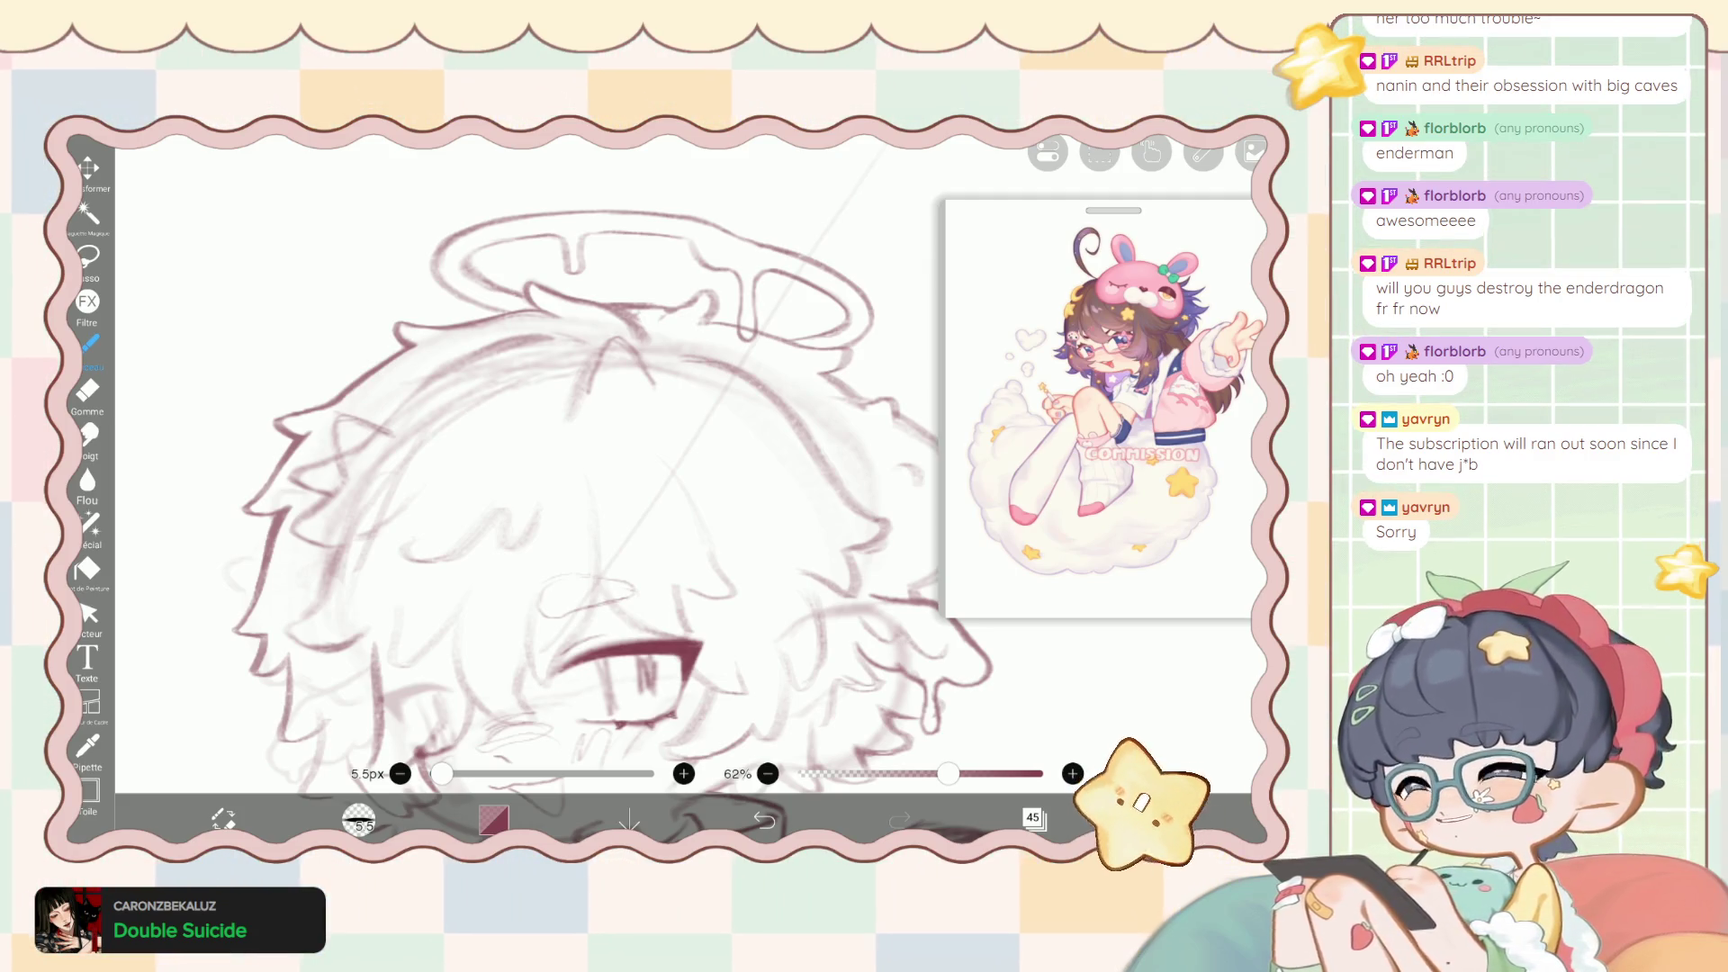
pyautogui.scroll(-3, 621, 504)
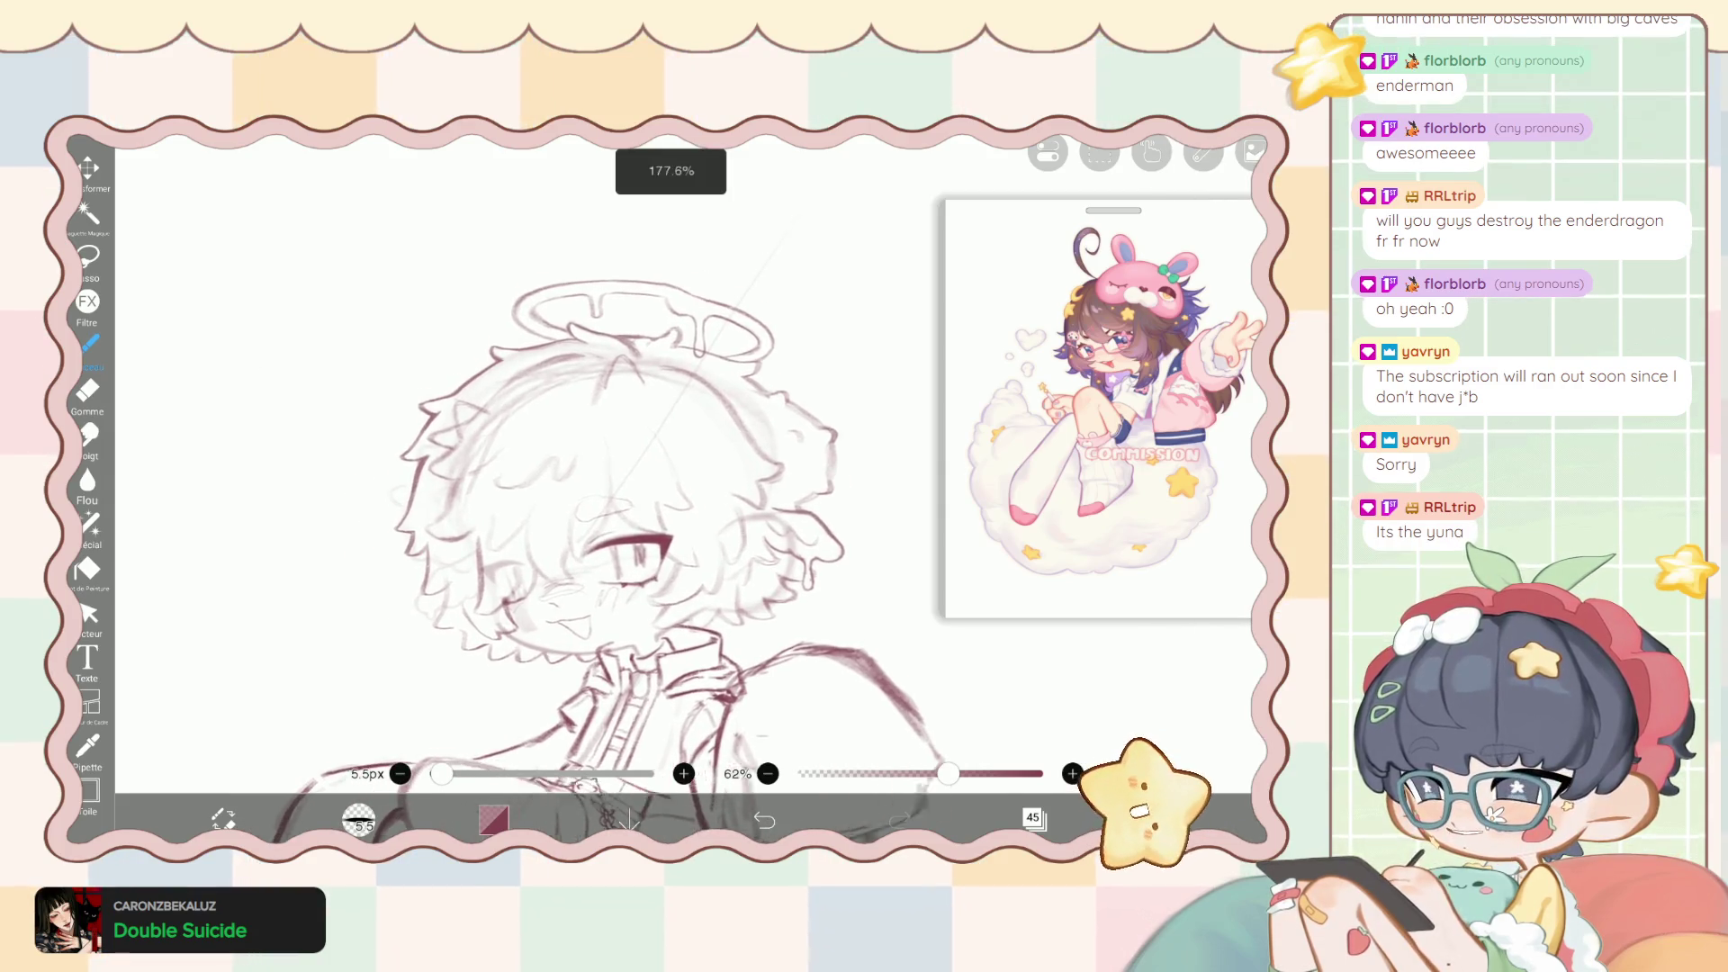
pyautogui.scroll(-2, 622, 504)
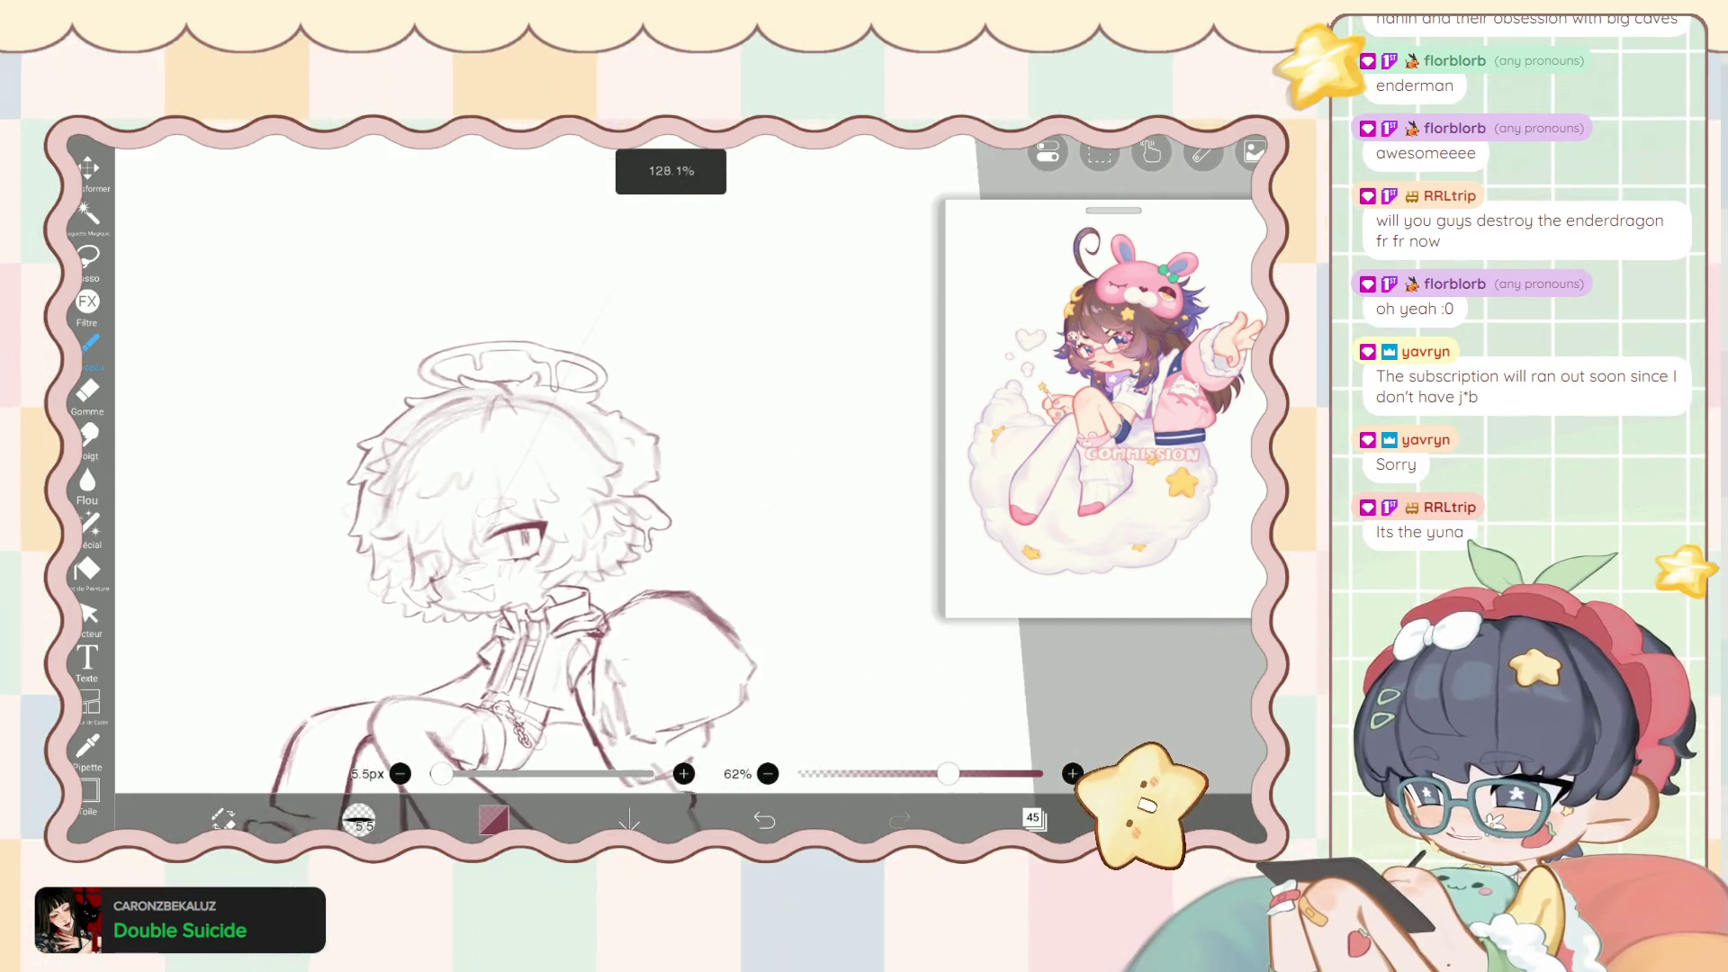
pyautogui.scroll(-1, 621, 504)
pyautogui.scroll(-1, 621, 504)
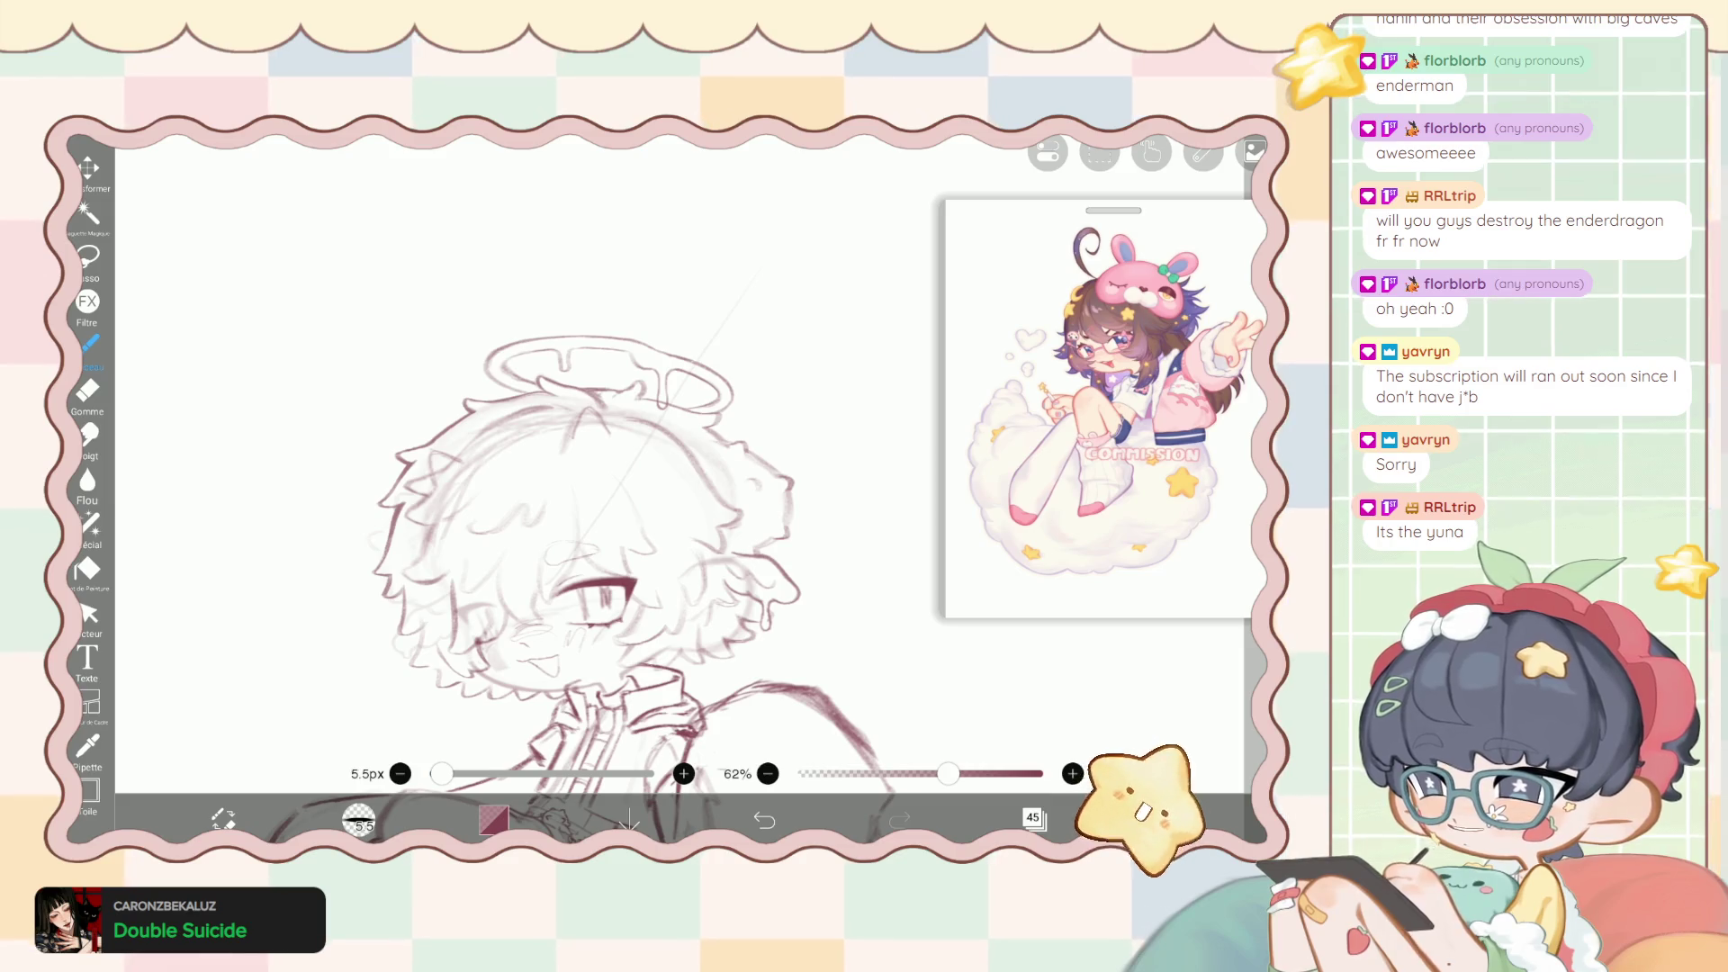
# Select layer 44 and set the liquify pen thickness to 467px.
pyautogui.click(1033, 818)
pyautogui.click(1060, 475)
pyautogui.click(1034, 818)
pyautogui.click(88, 524)
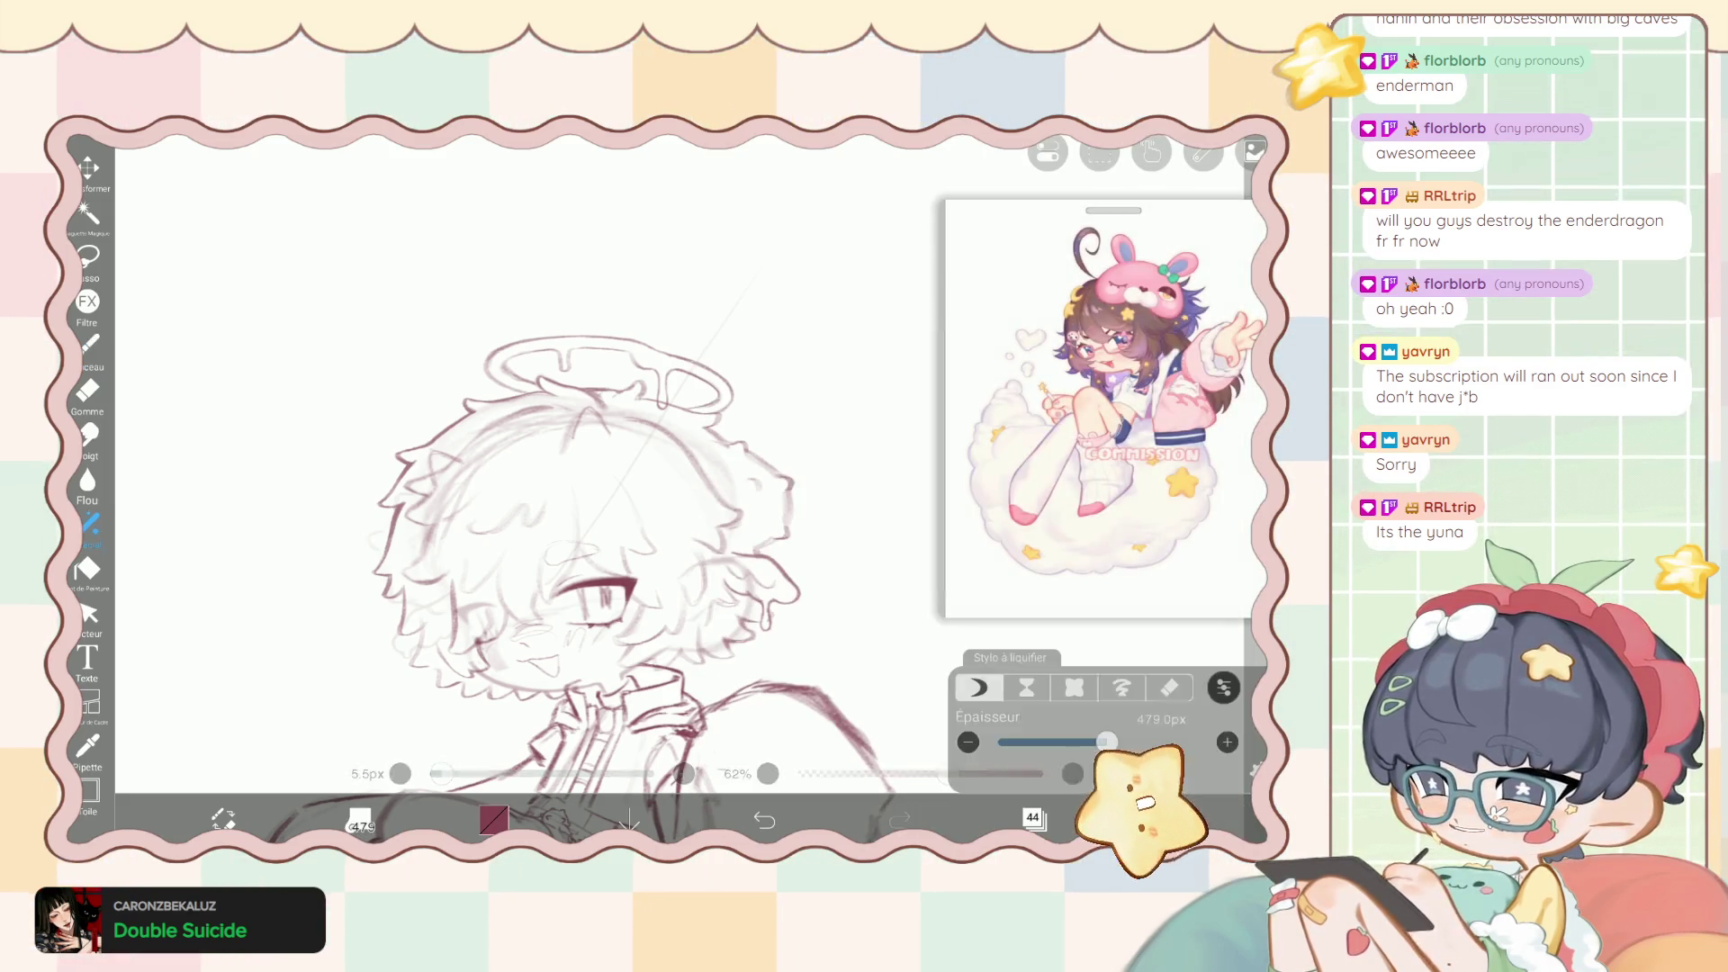
pyautogui.moveTo(1106, 742); pyautogui.dragTo(1104, 741)
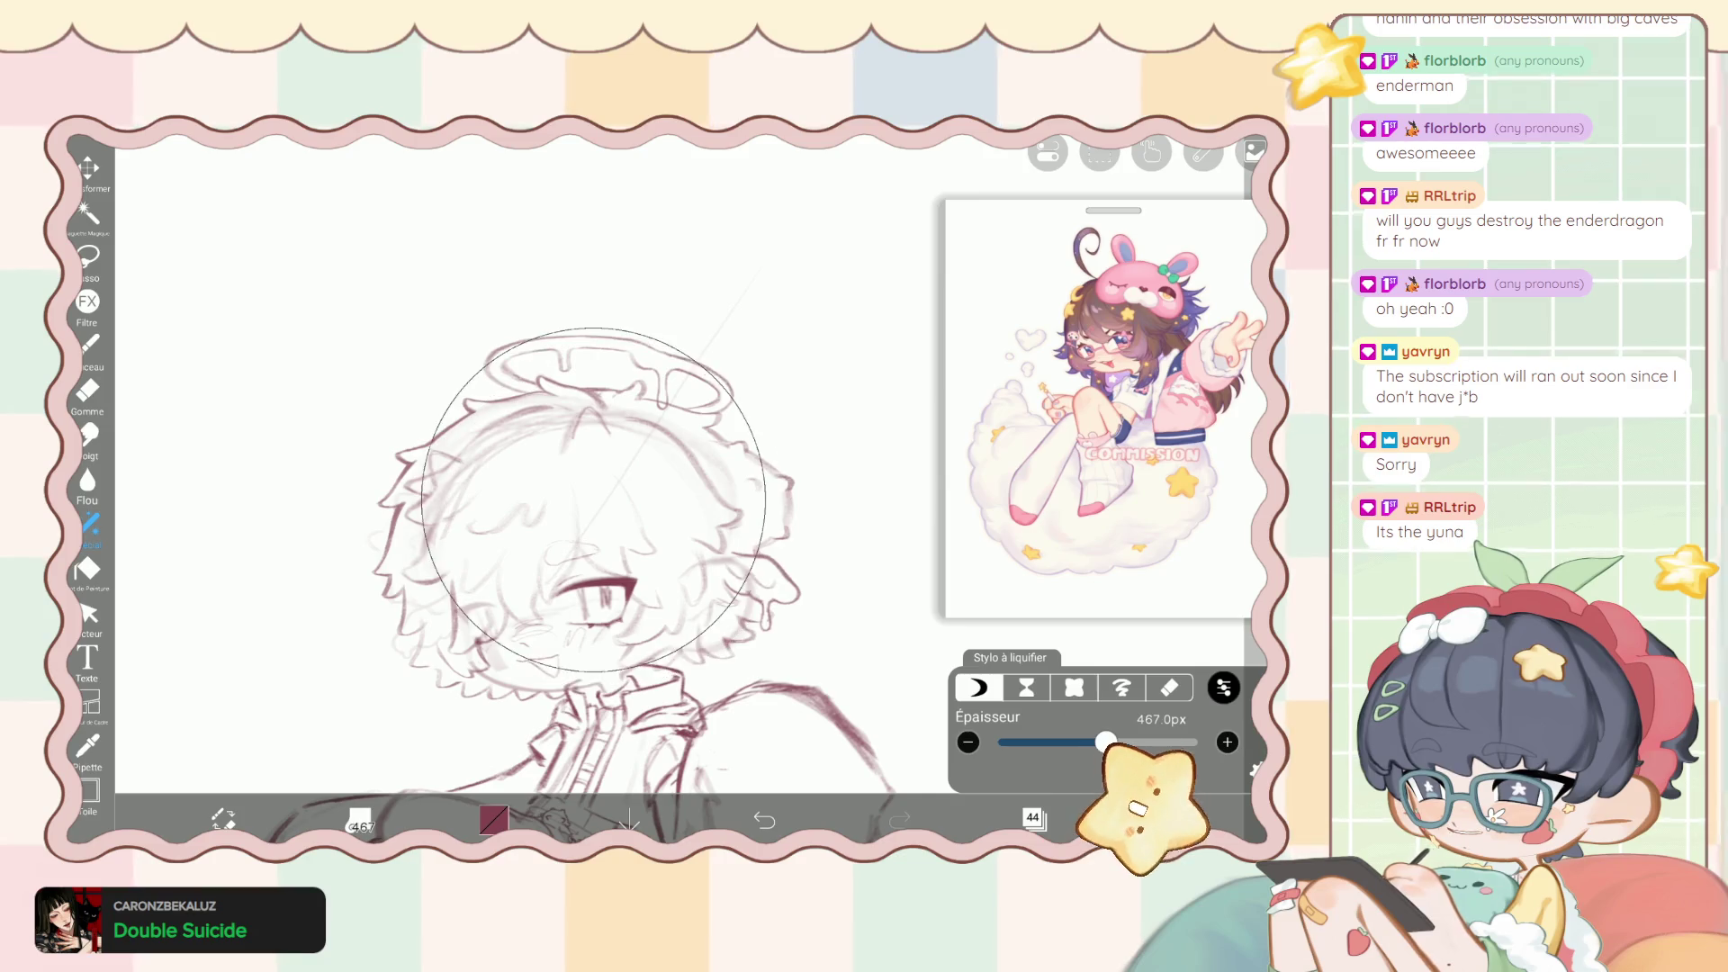
# Make layer 45 active and return to the drawing brush.
pyautogui.click(1034, 818)
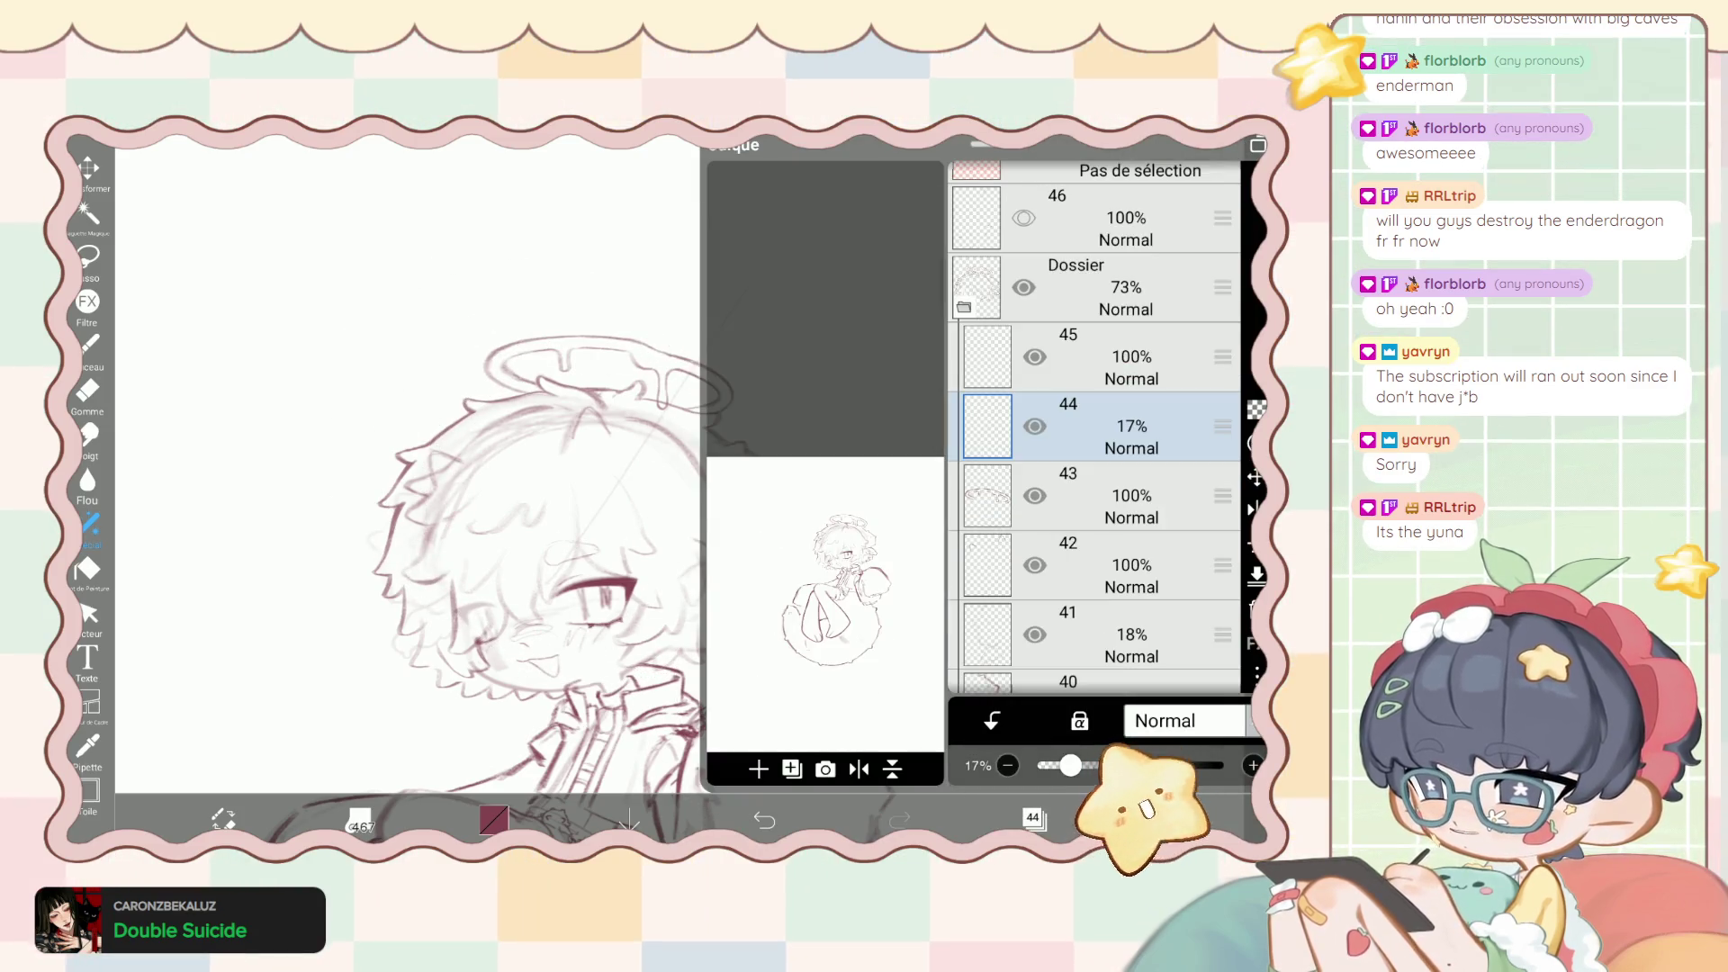
pyautogui.click(1069, 357)
pyautogui.click(1034, 818)
pyautogui.click(88, 344)
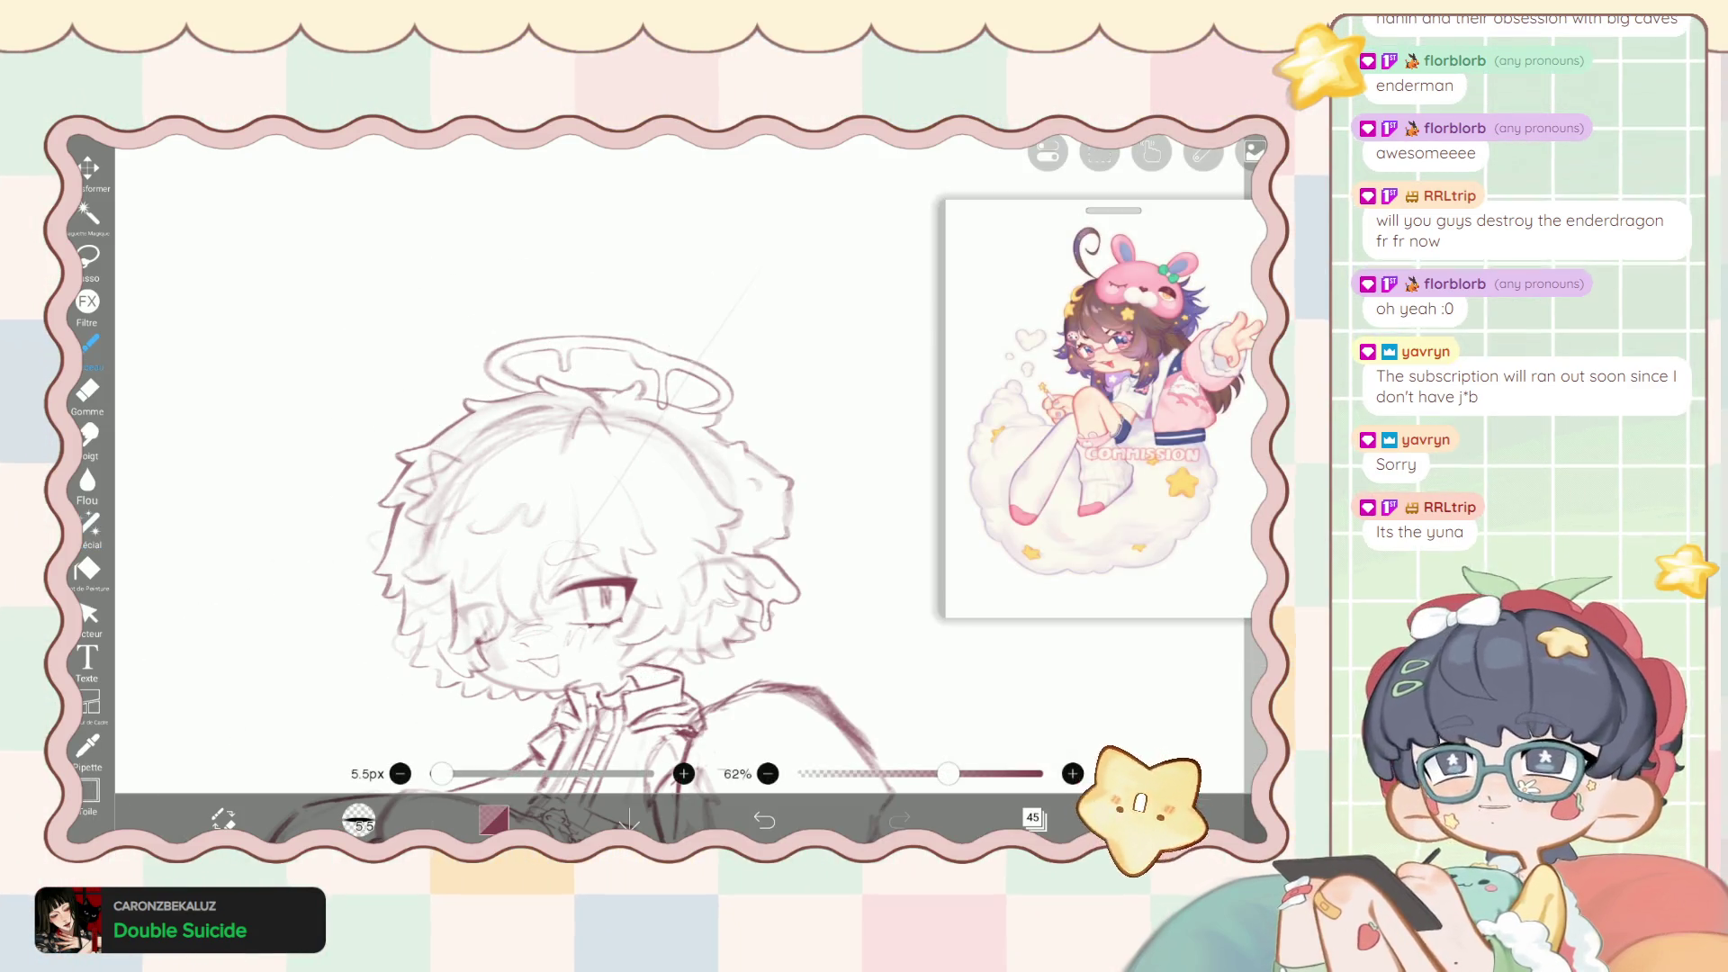
pyautogui.scroll(-2, 592, 578)
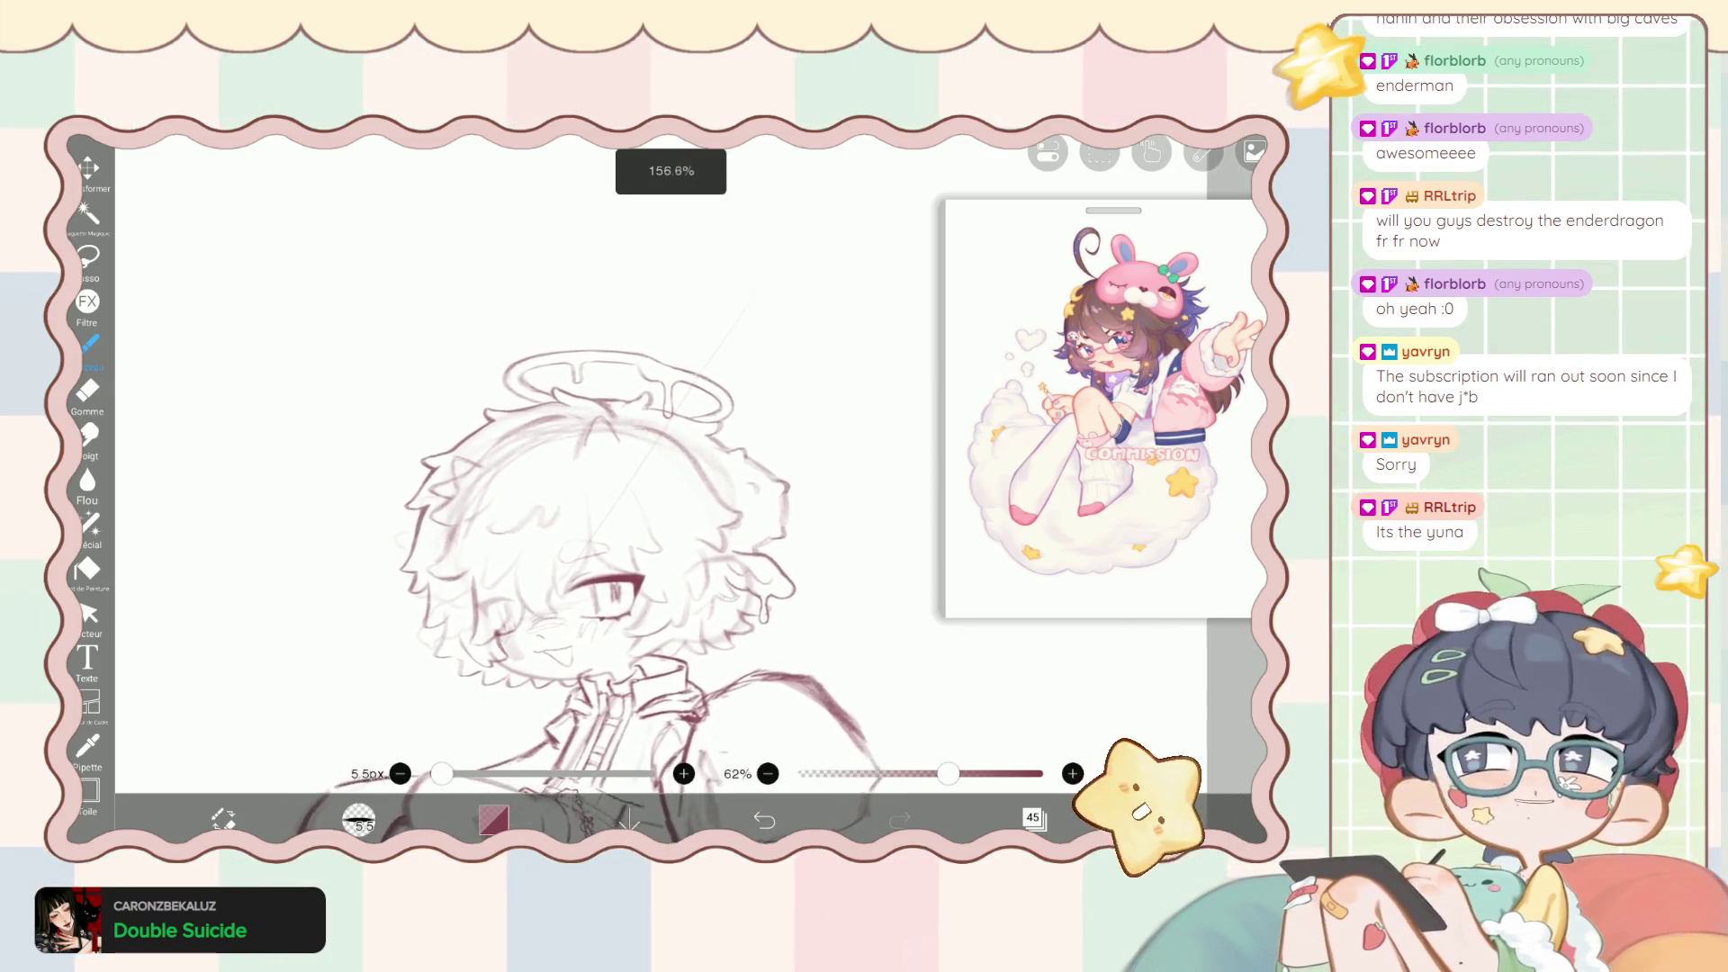
pyautogui.scroll(2, 591, 577)
pyautogui.scroll(1, 592, 578)
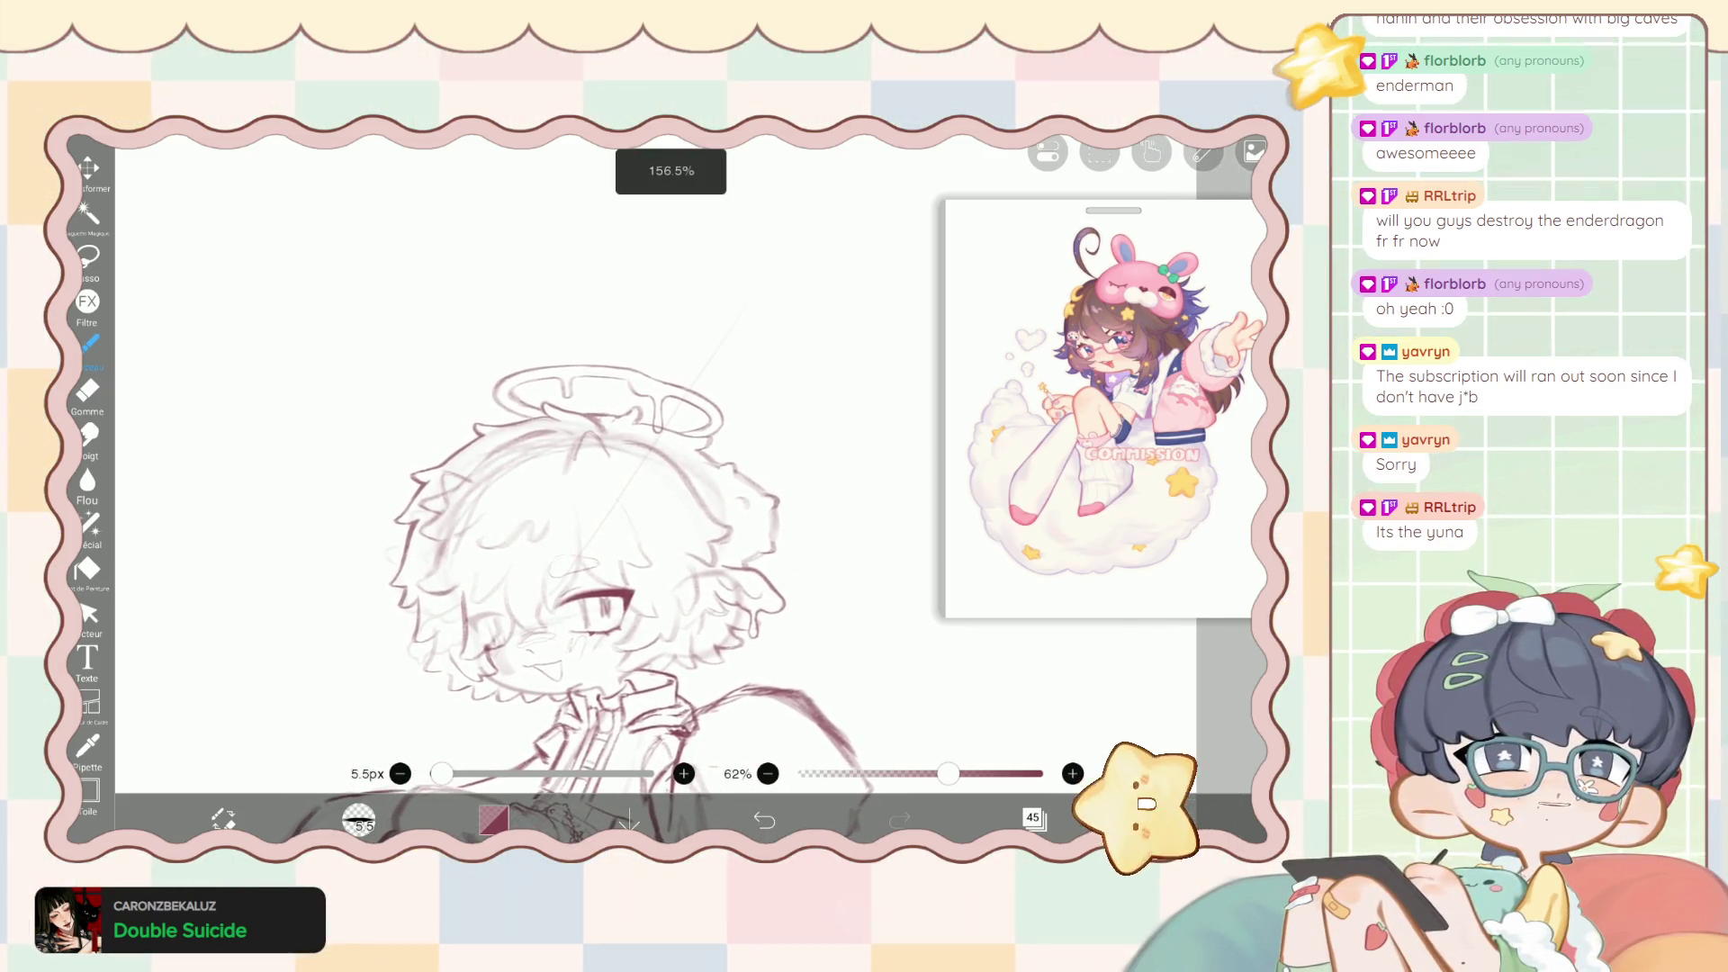
pyautogui.scroll(1, 592, 578)
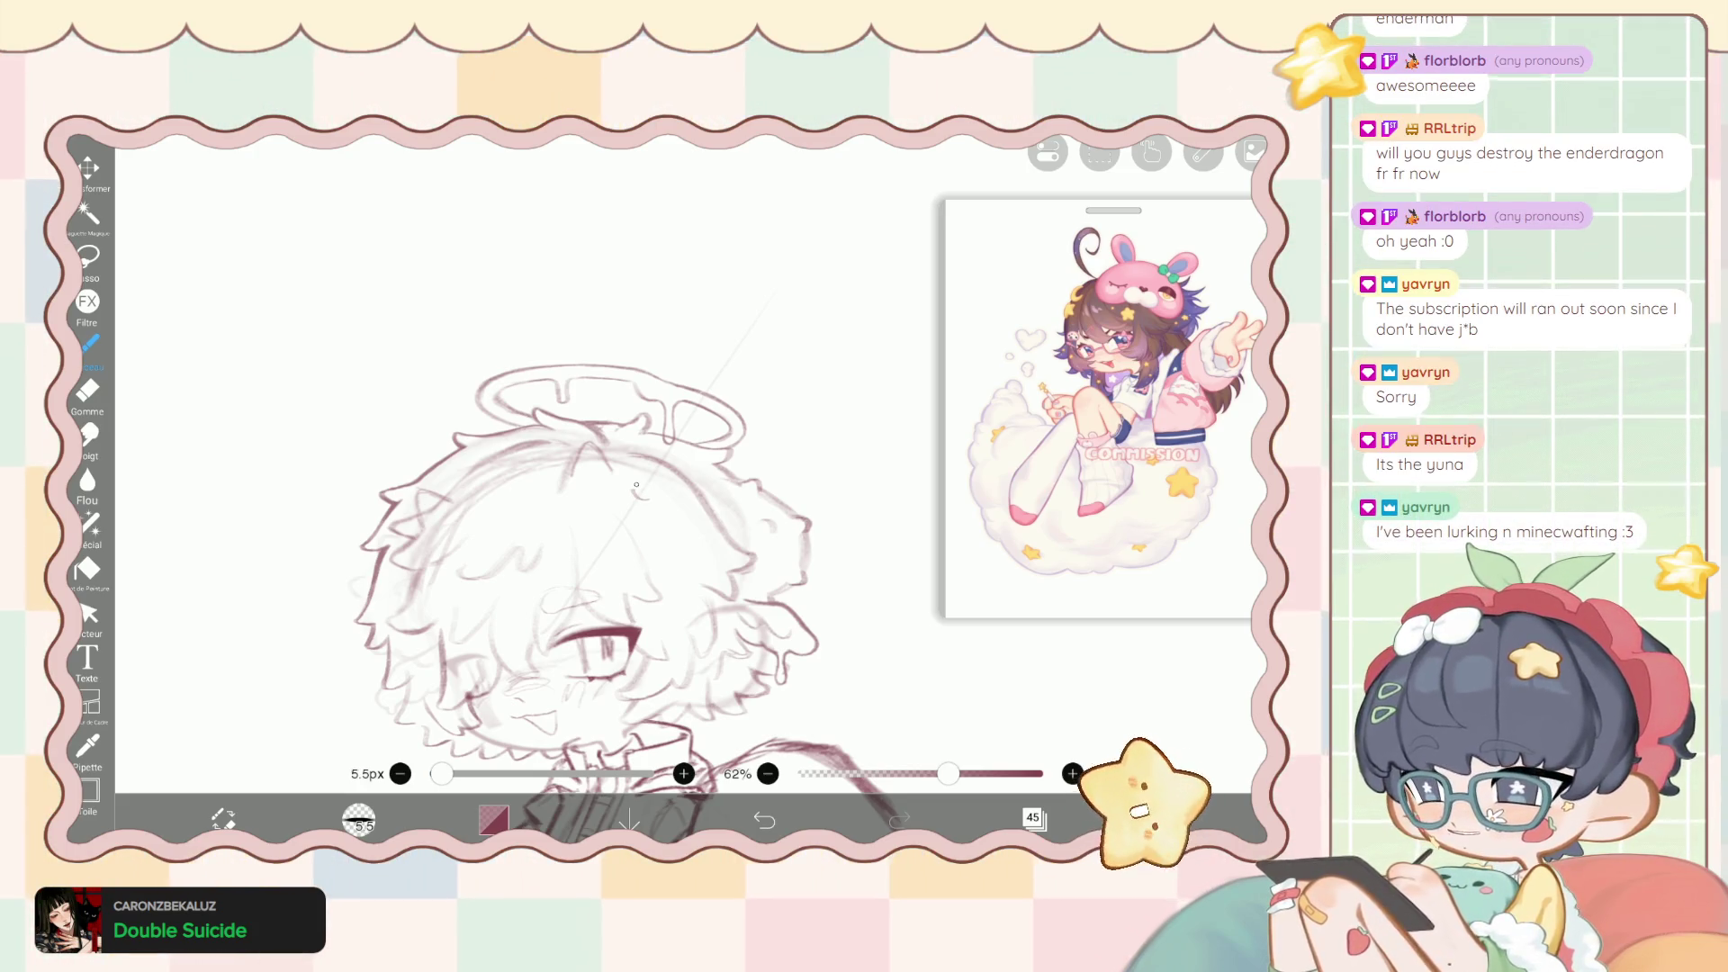
# Move the long stroke on layer 45 to its new position with Transform.
pyautogui.click(1033, 817)
pyautogui.click(87, 167)
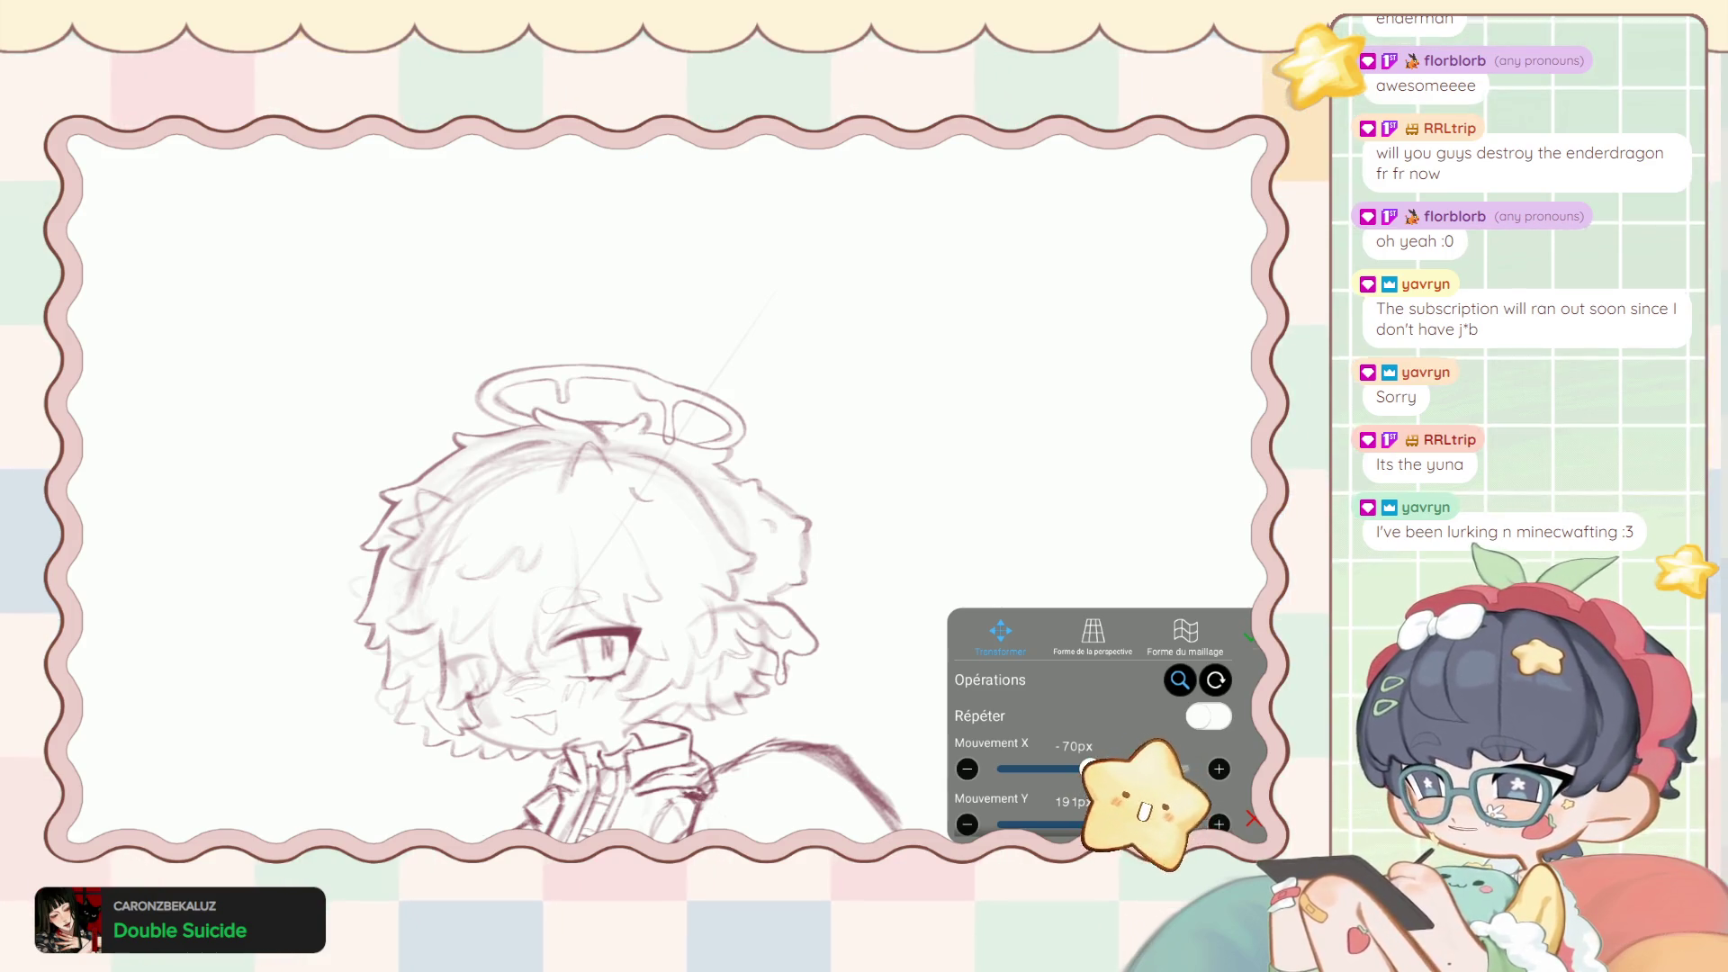
pyautogui.click(1253, 820)
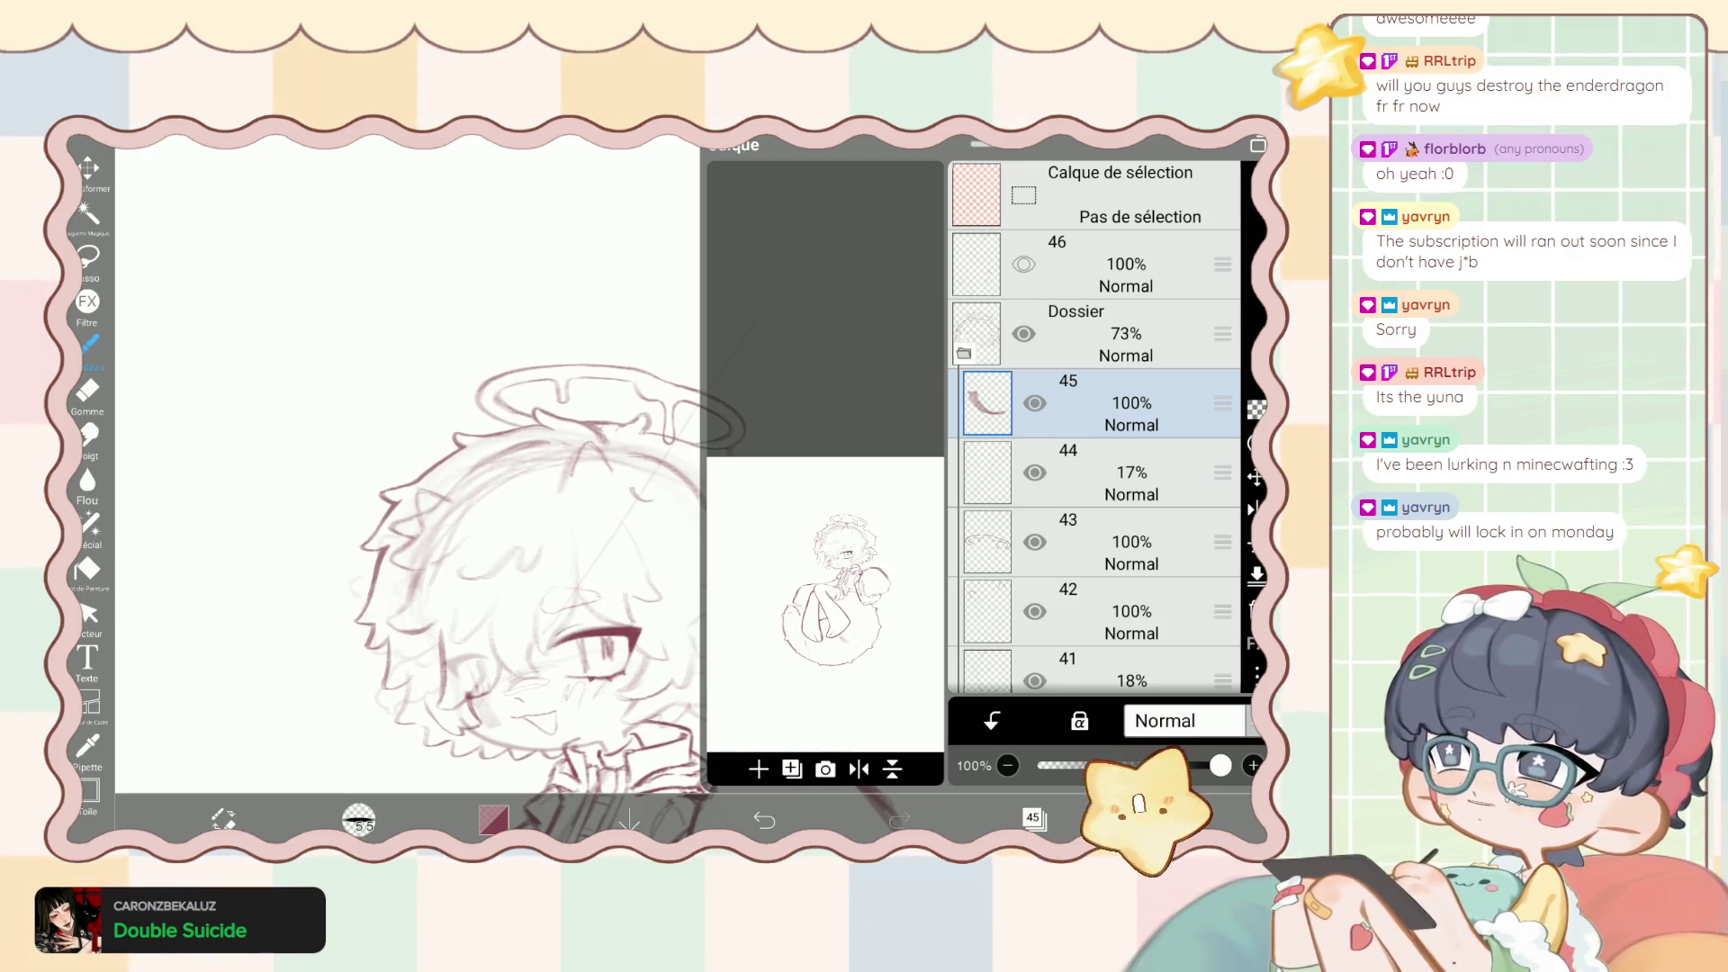
pyautogui.click(1034, 817)
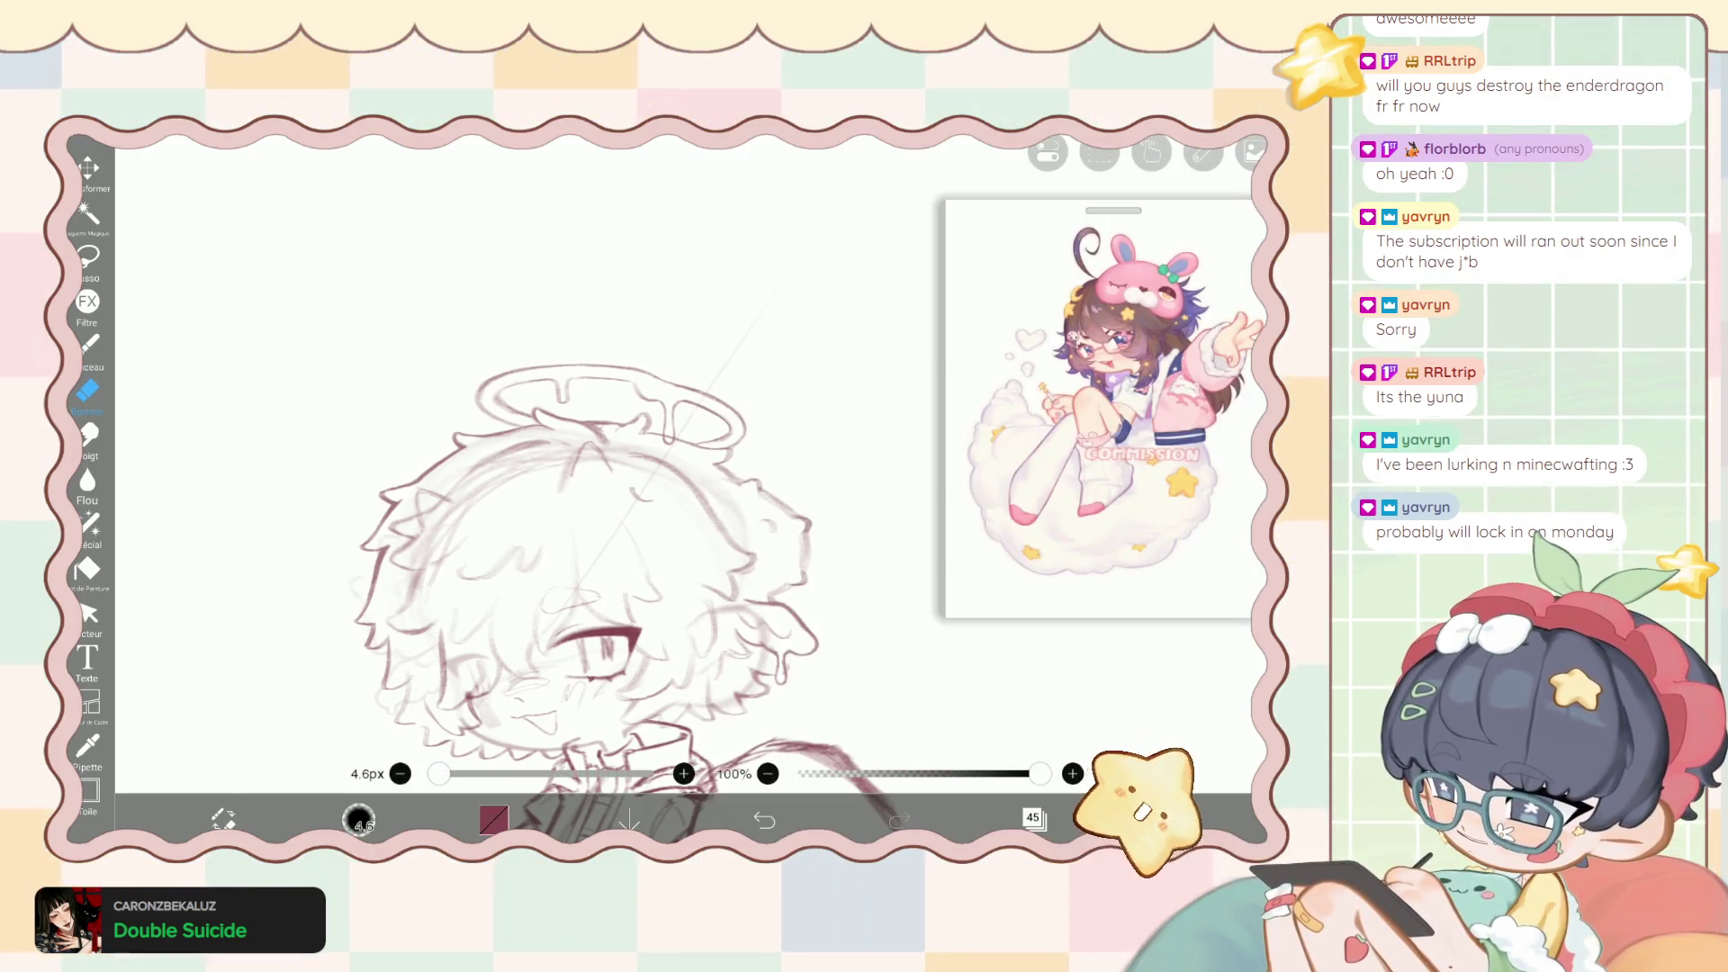
# Erase the stroke's excess bits with Gomme, then return to Pinceau.
pyautogui.click(87, 390)
pyautogui.scroll(5, 540, 450)
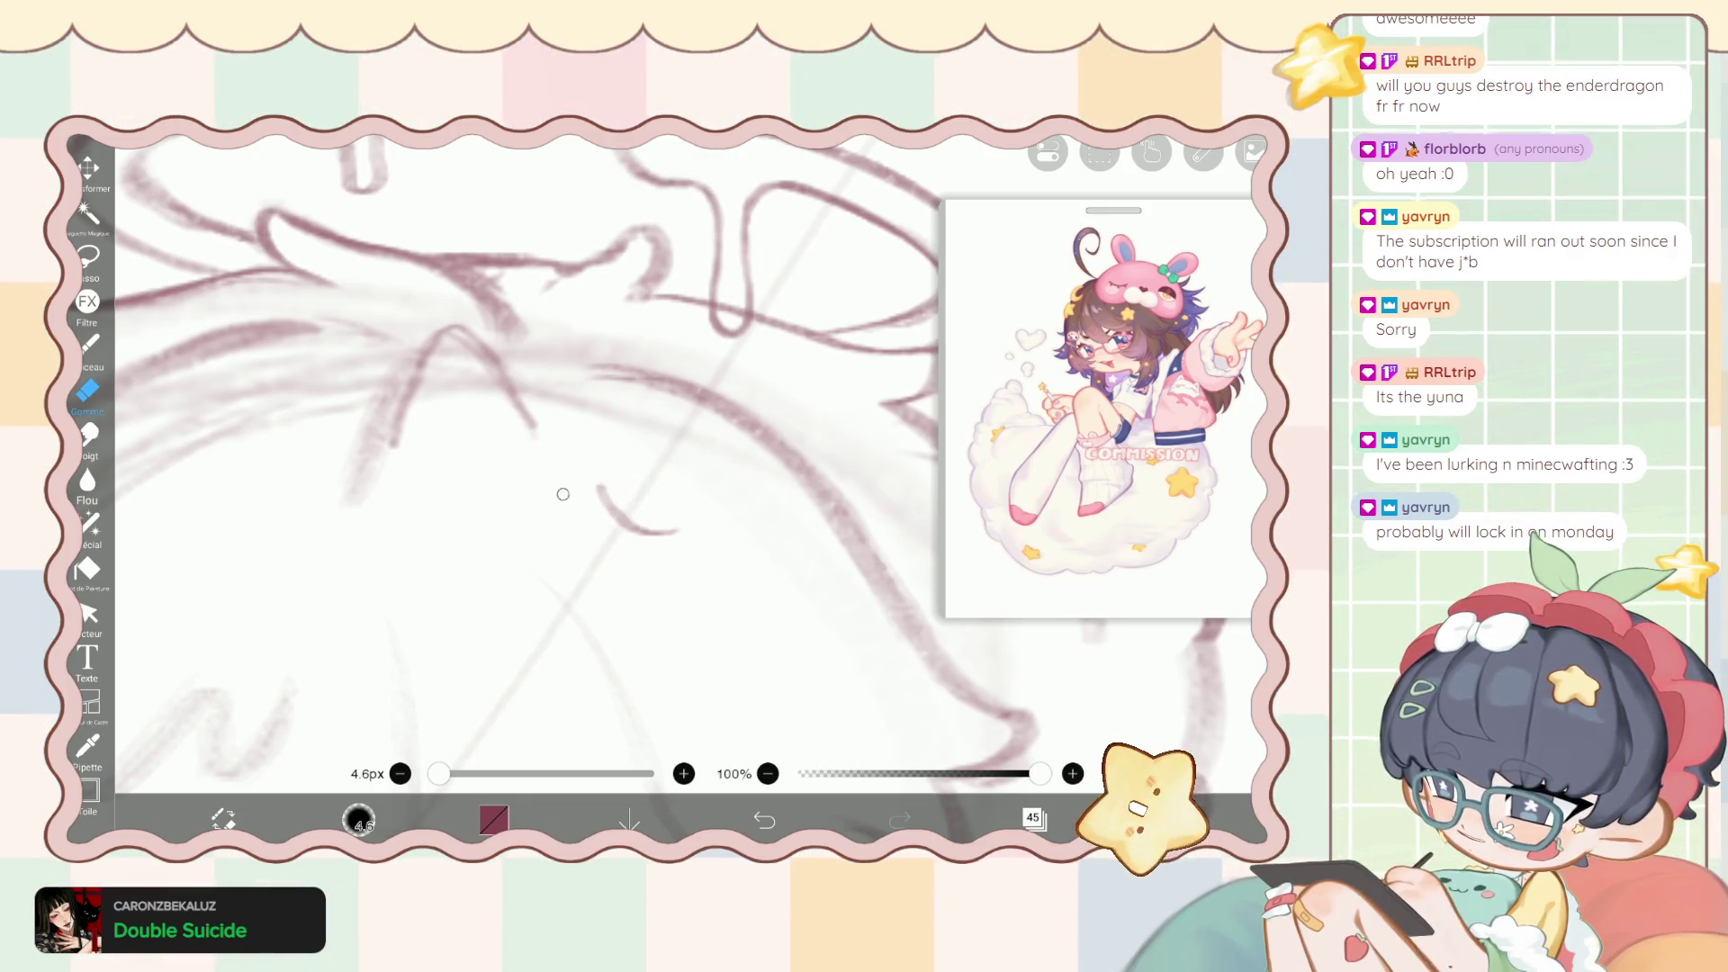
pyautogui.scroll(-5, 541, 450)
pyautogui.scroll(-1, 568, 540)
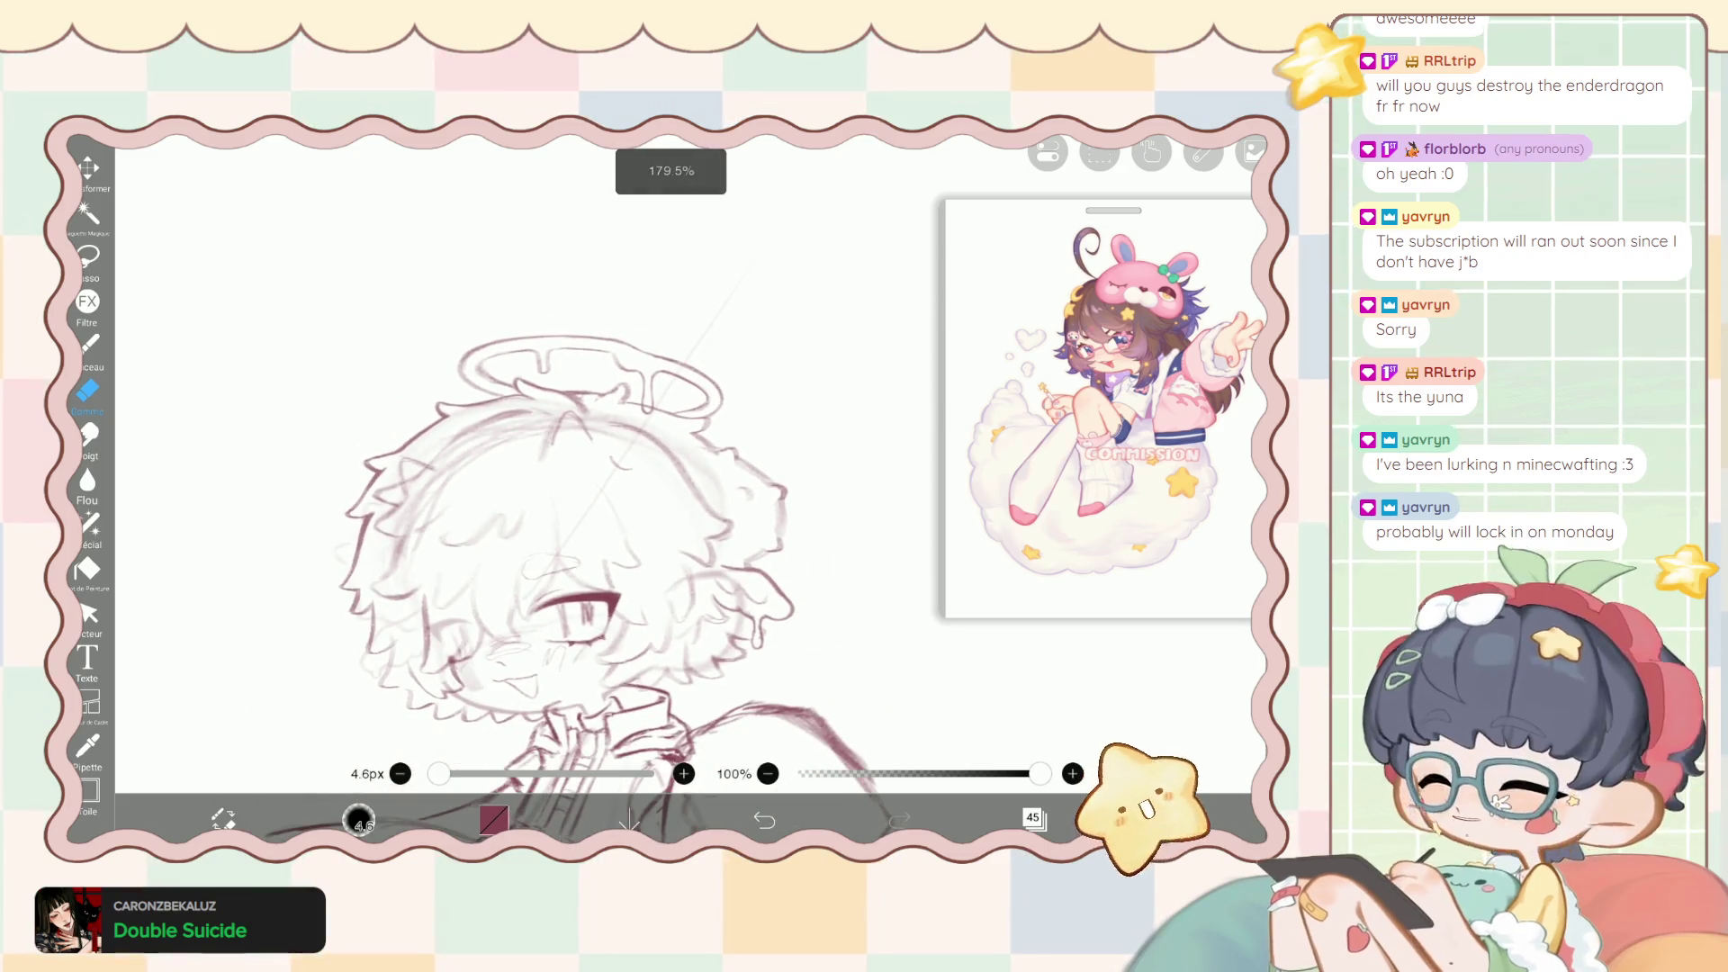
pyautogui.press('b')
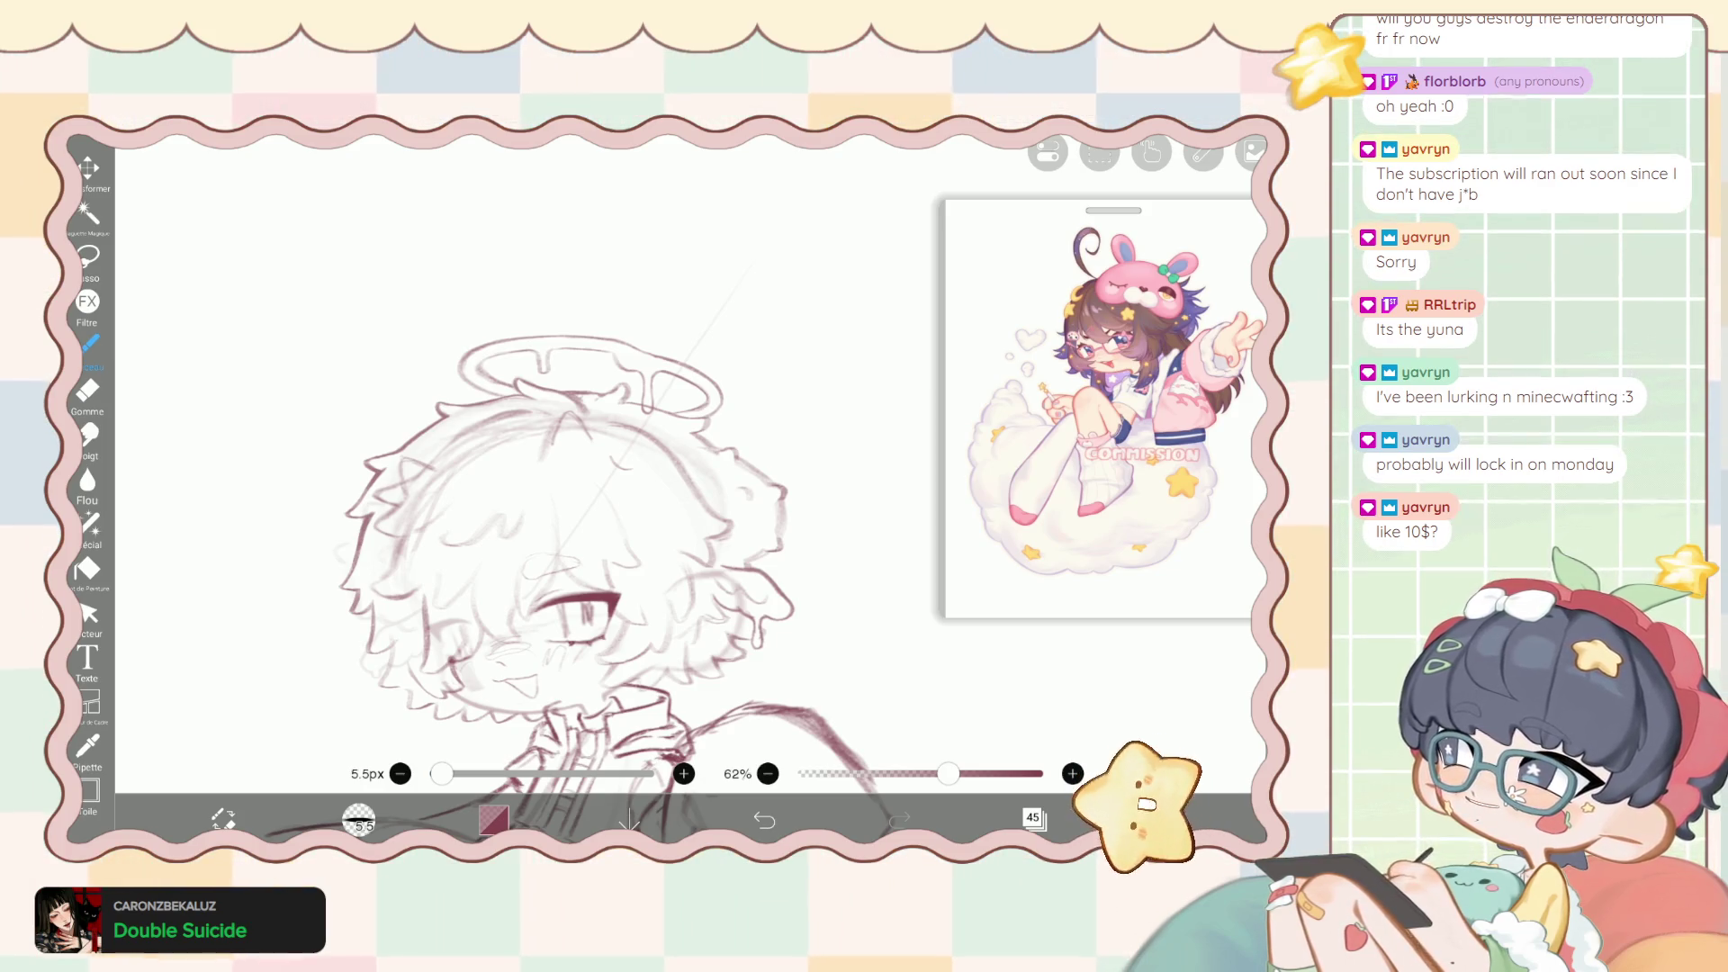
pyautogui.click(1035, 818)
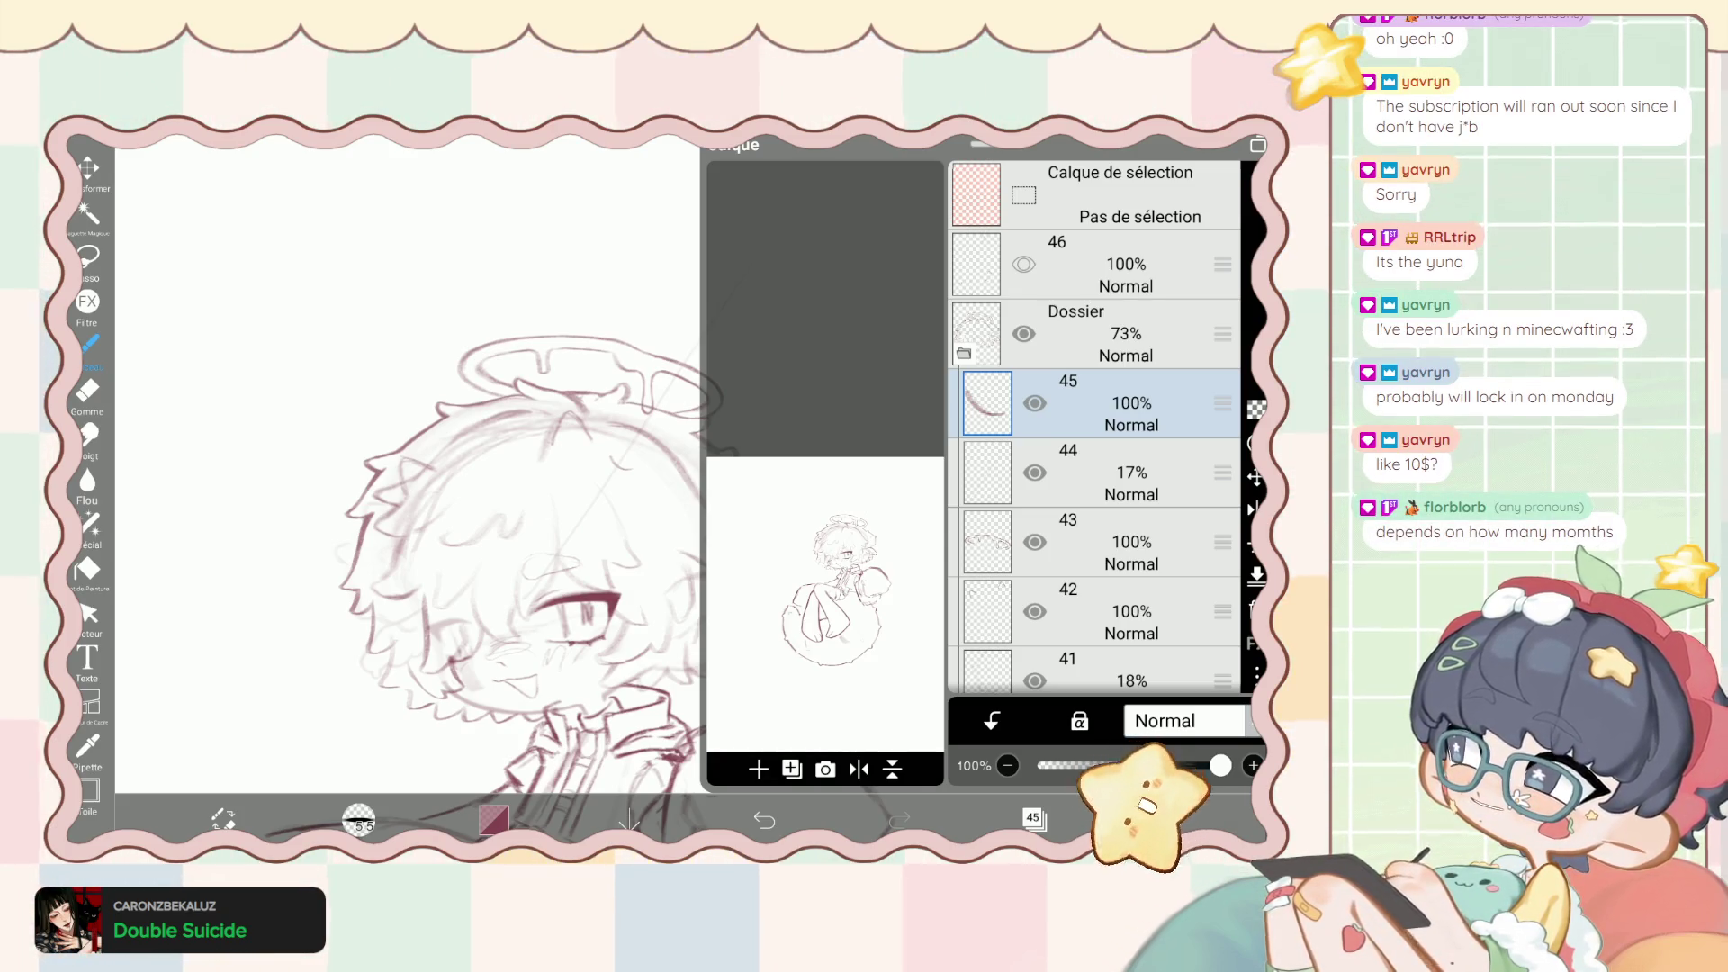
# Nudge layer 45's linework 2px left (-2px X) with Transform.
pyautogui.scroll(5, 405, 496)
pyautogui.scroll(3, 630, 540)
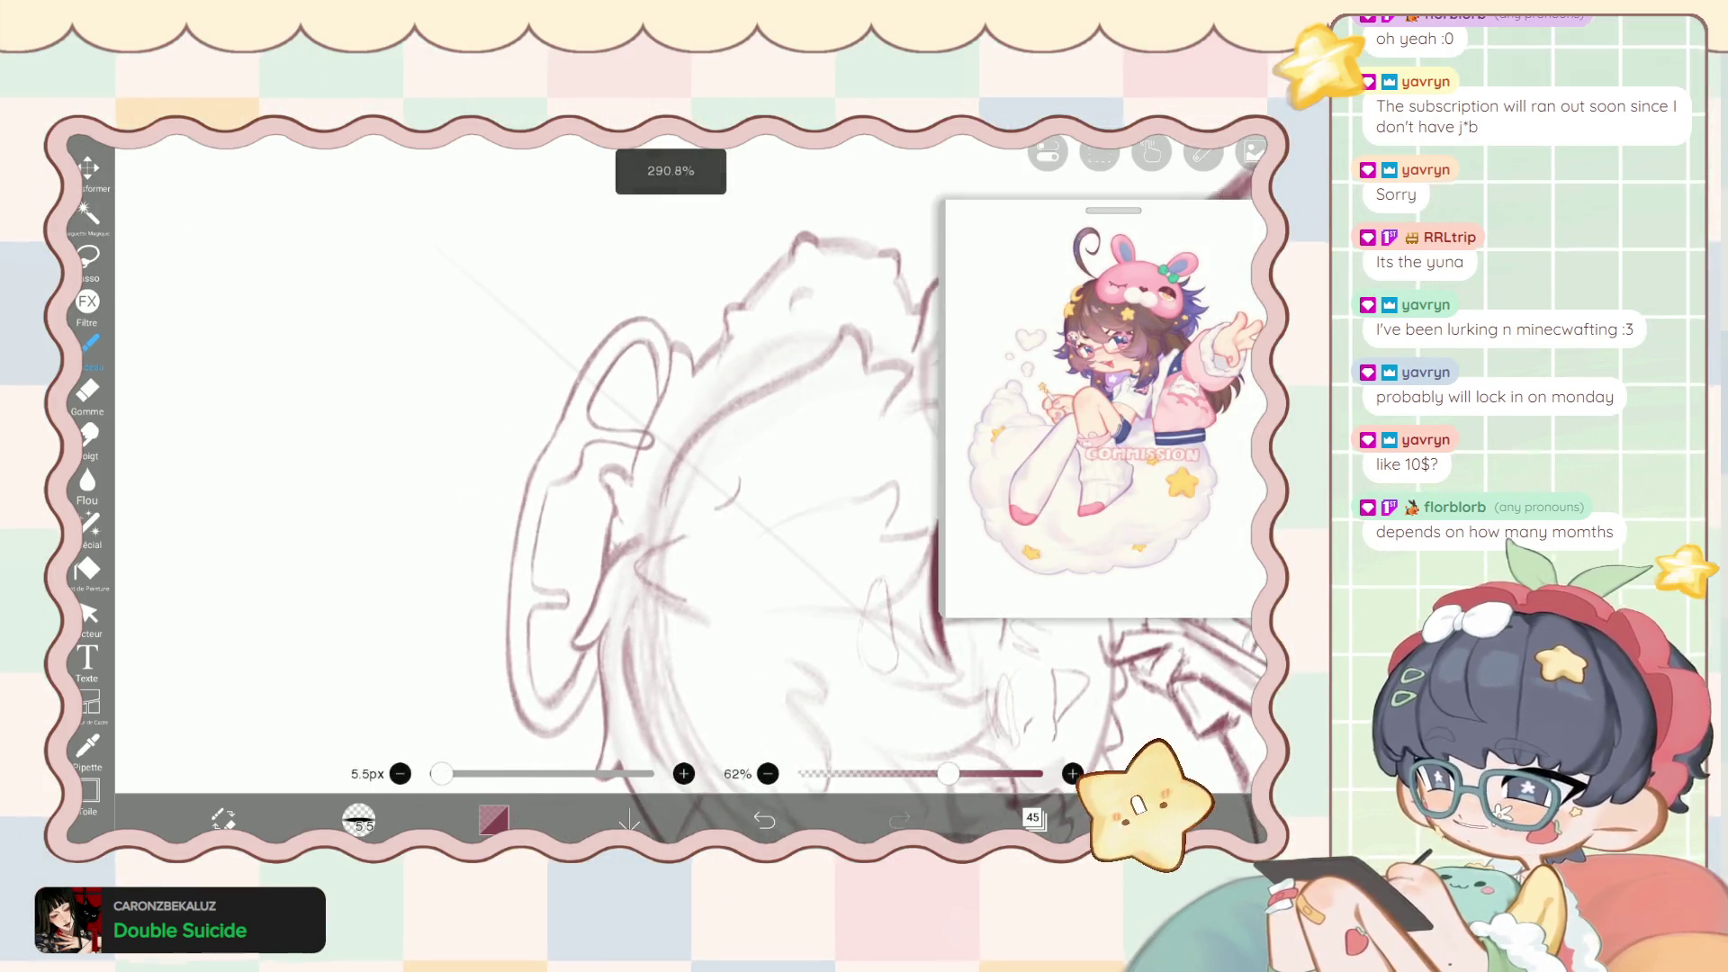
pyautogui.click(1033, 817)
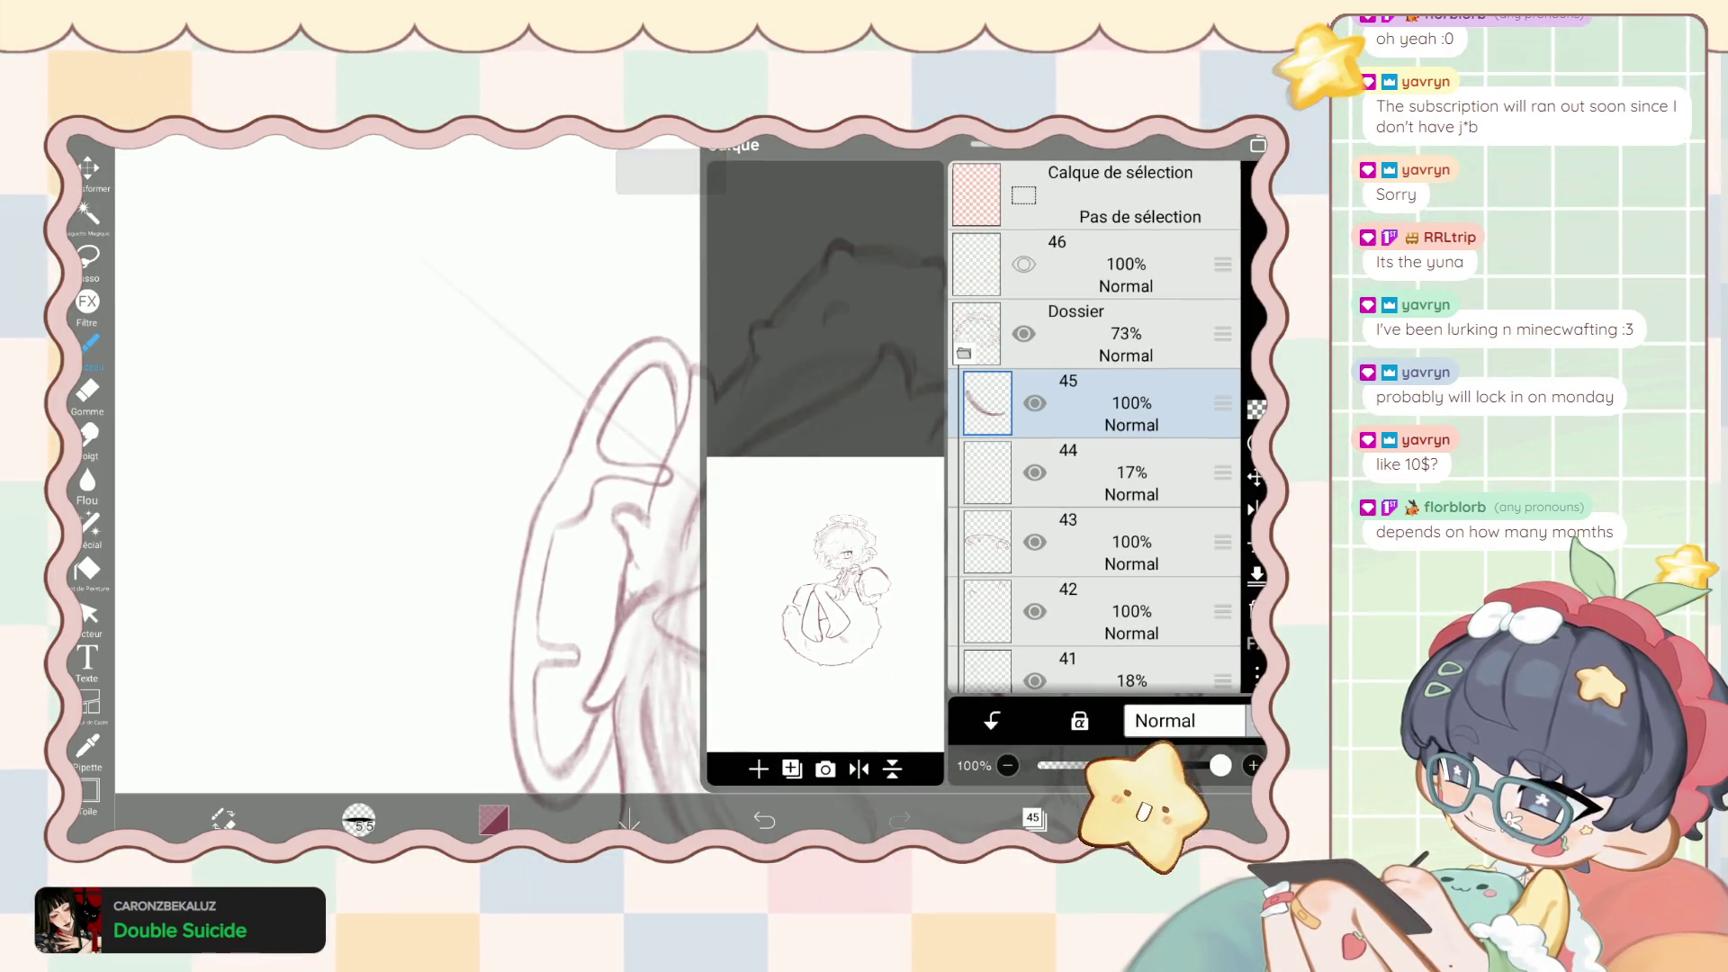
pyautogui.click(88, 169)
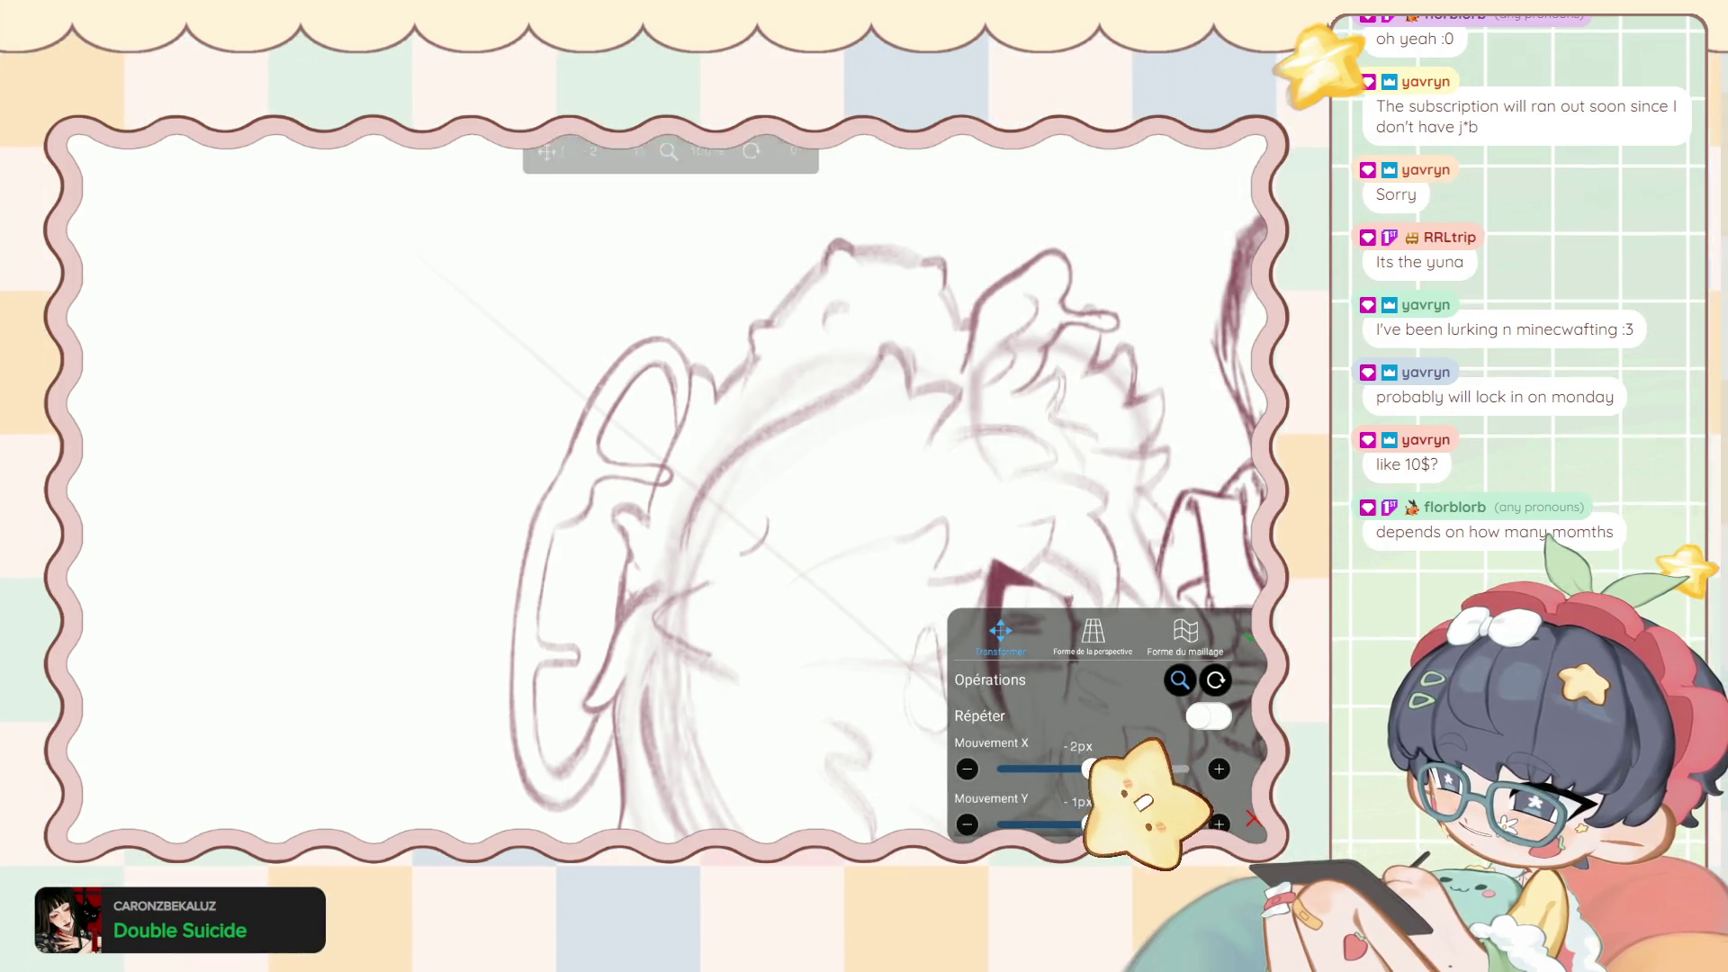
pyautogui.moveTo(1093, 769); pyautogui.dragTo(1091, 768)
pyautogui.click(1254, 818)
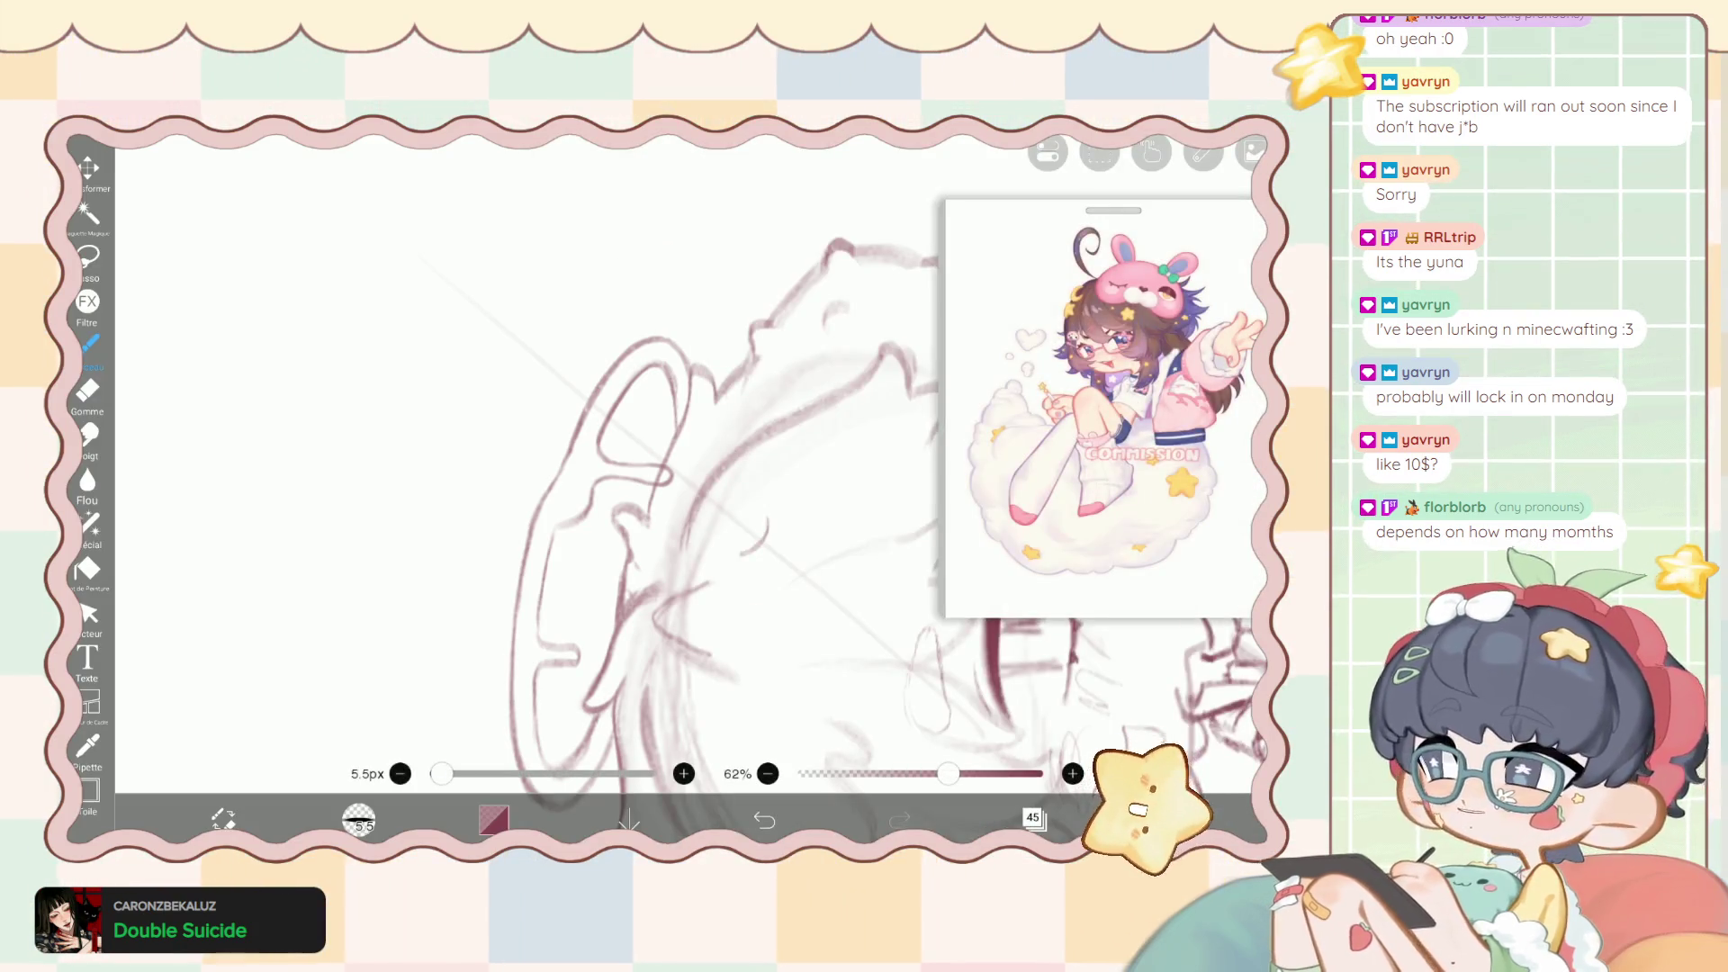
# Draw diagonal pen strokes through the halo, undoing the last one.
pyautogui.scroll(1, 671, 450)
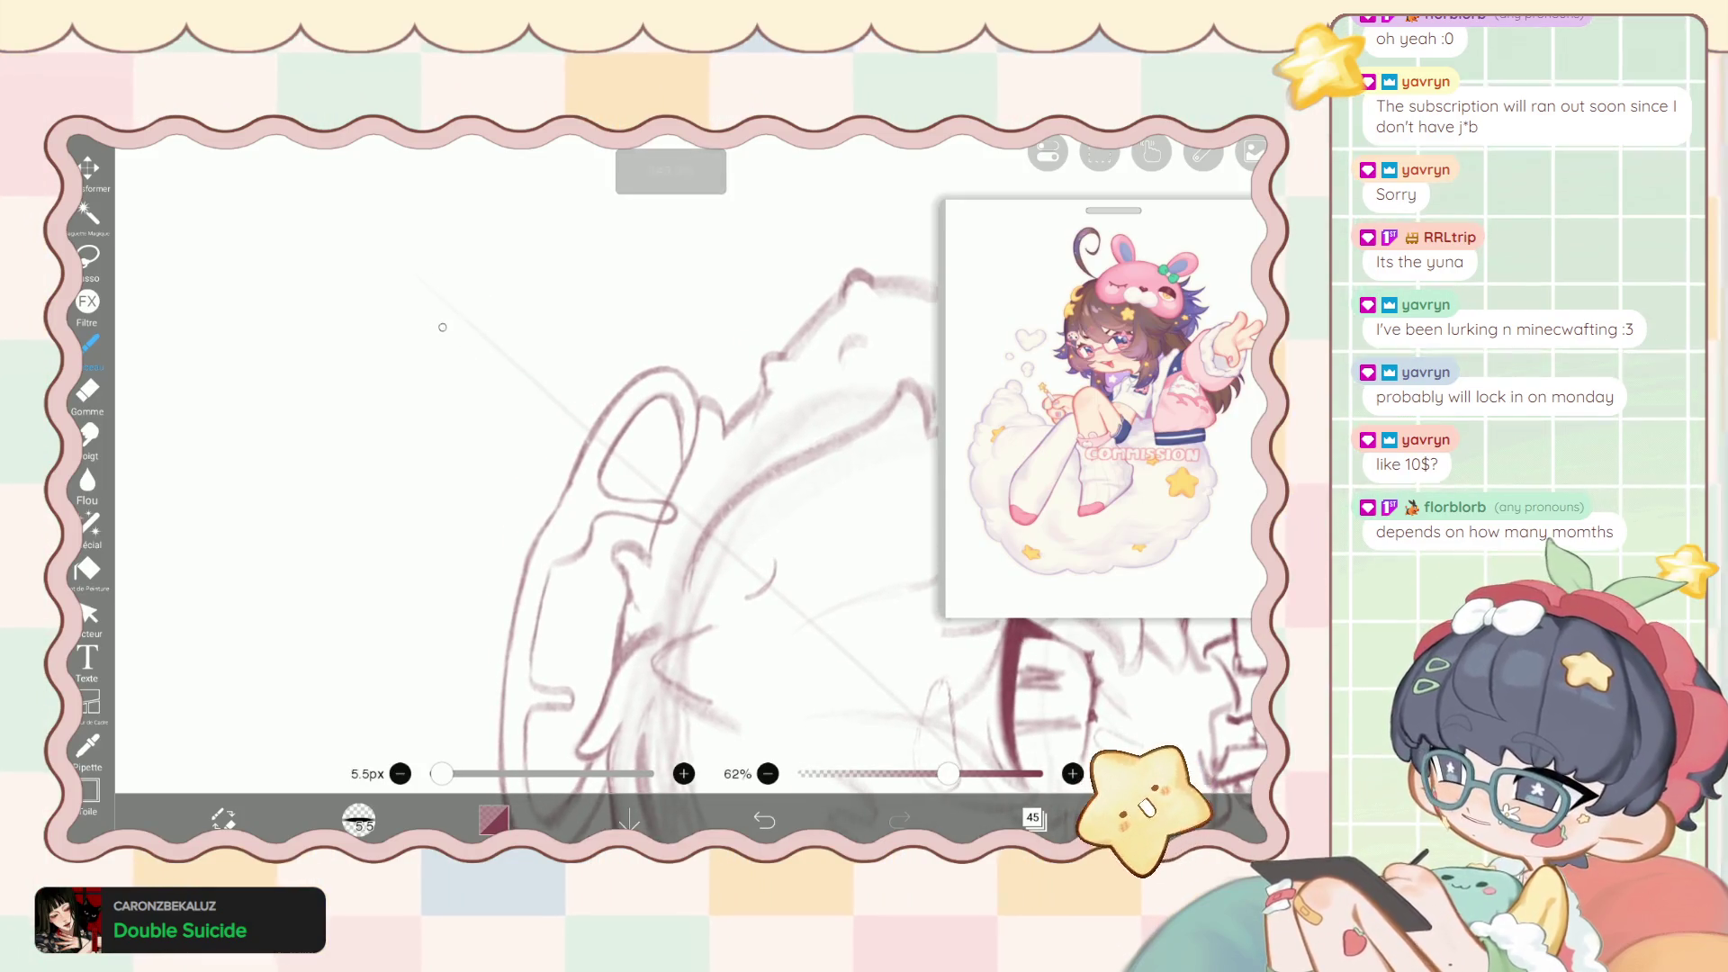
pyautogui.moveTo(417, 309); pyautogui.dragTo(746, 587)
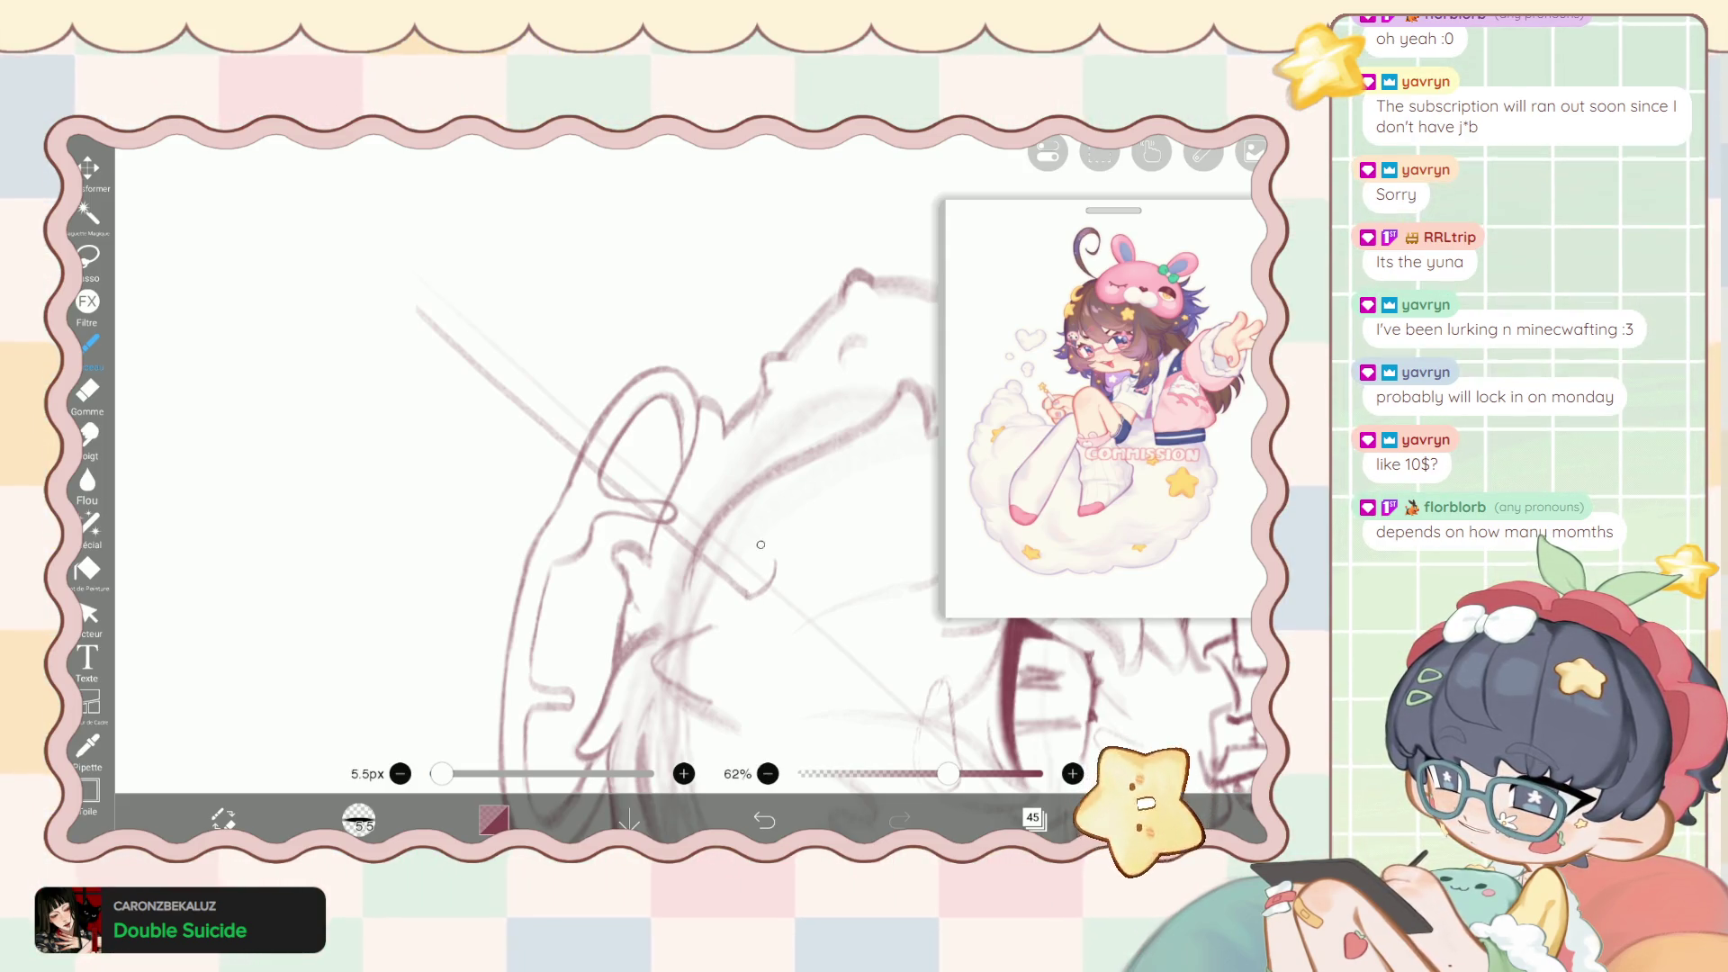
pyautogui.moveTo(728, 511); pyautogui.dragTo(477, 297)
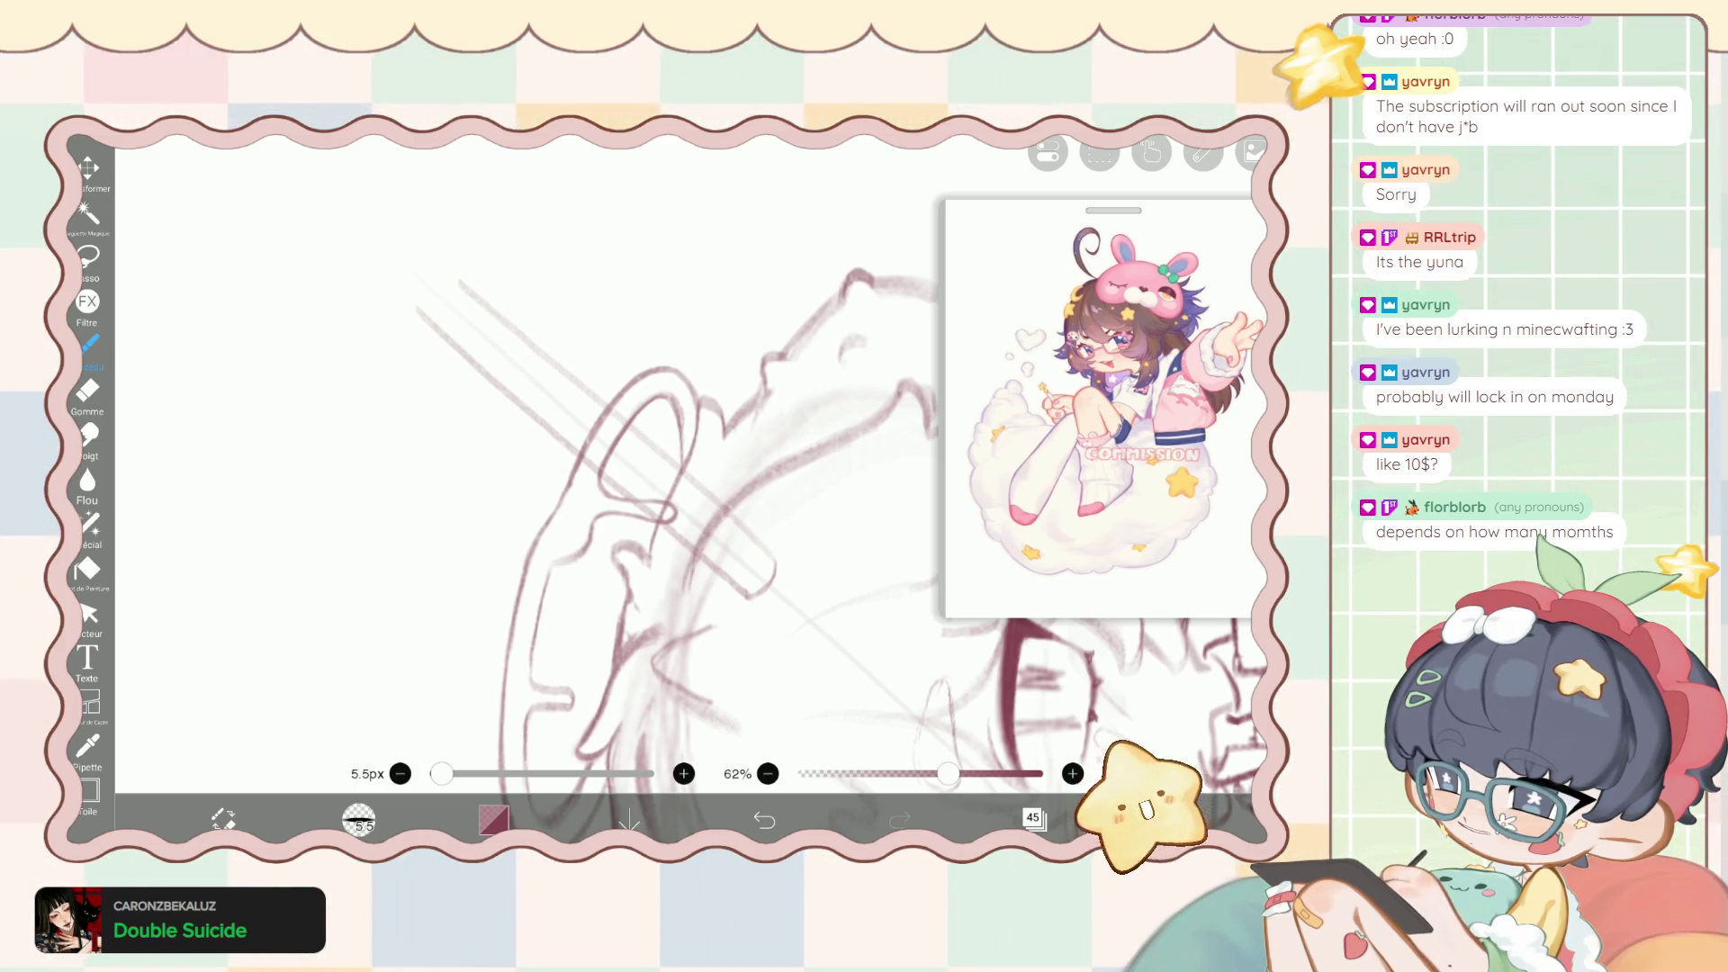
pyautogui.scroll(-5, 576, 504)
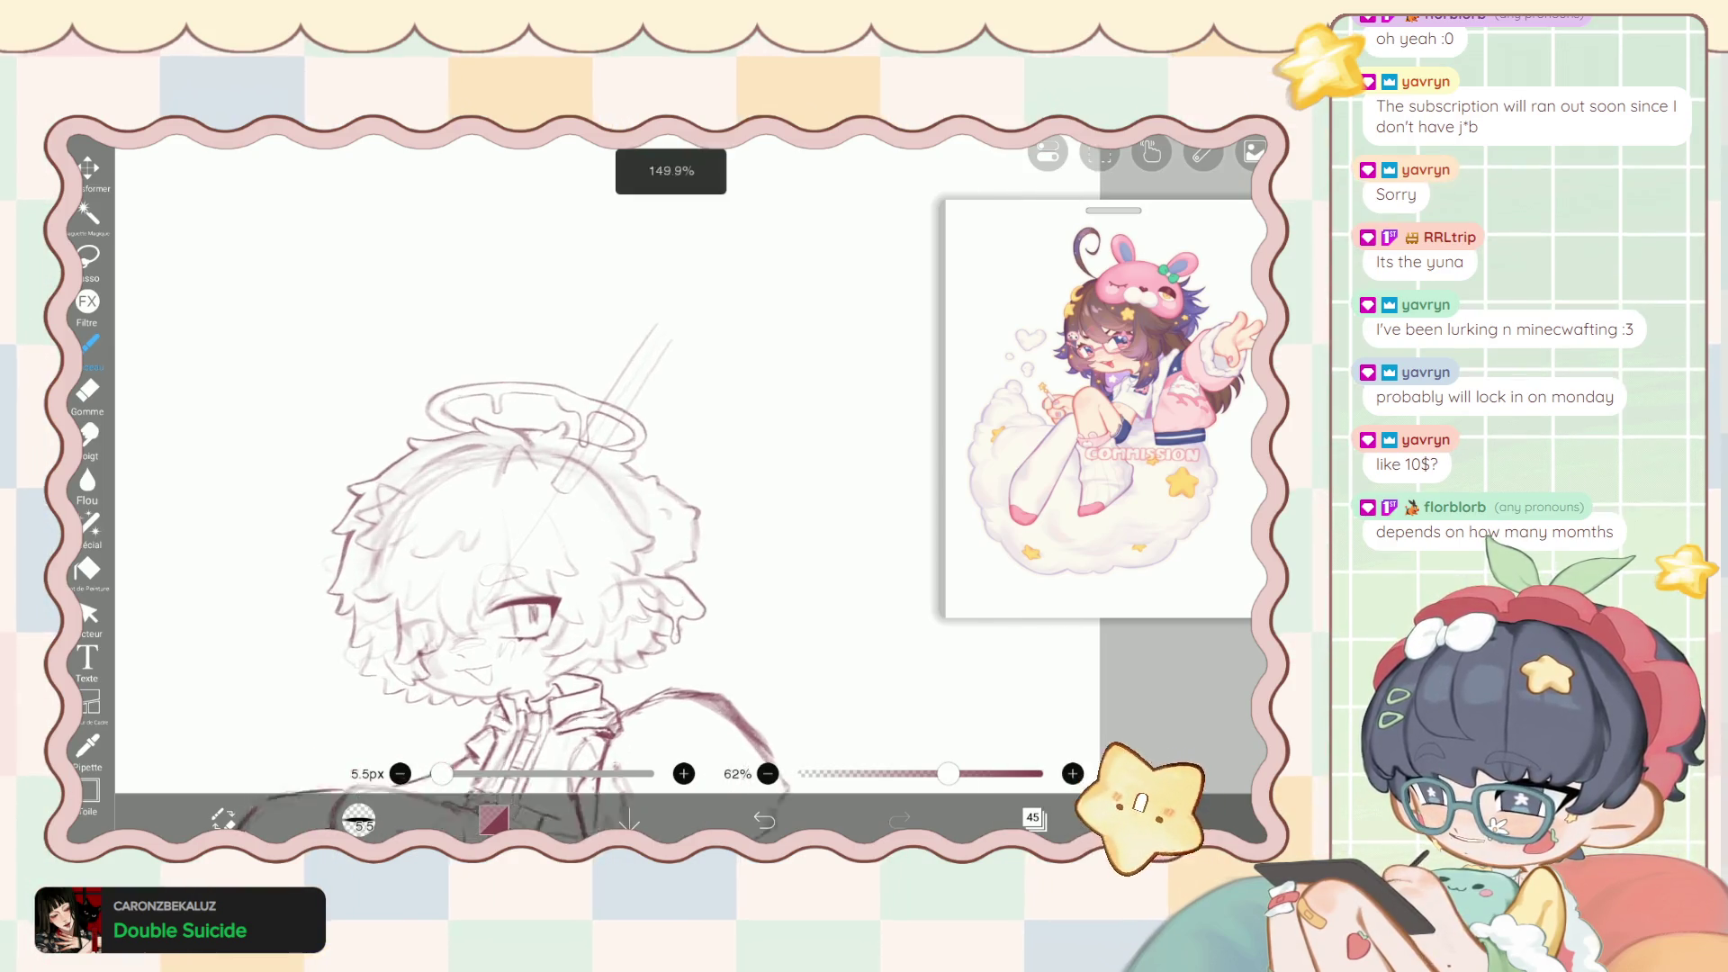
pyautogui.scroll(3, 540, 504)
pyautogui.hotkey('ctrl', 'z')
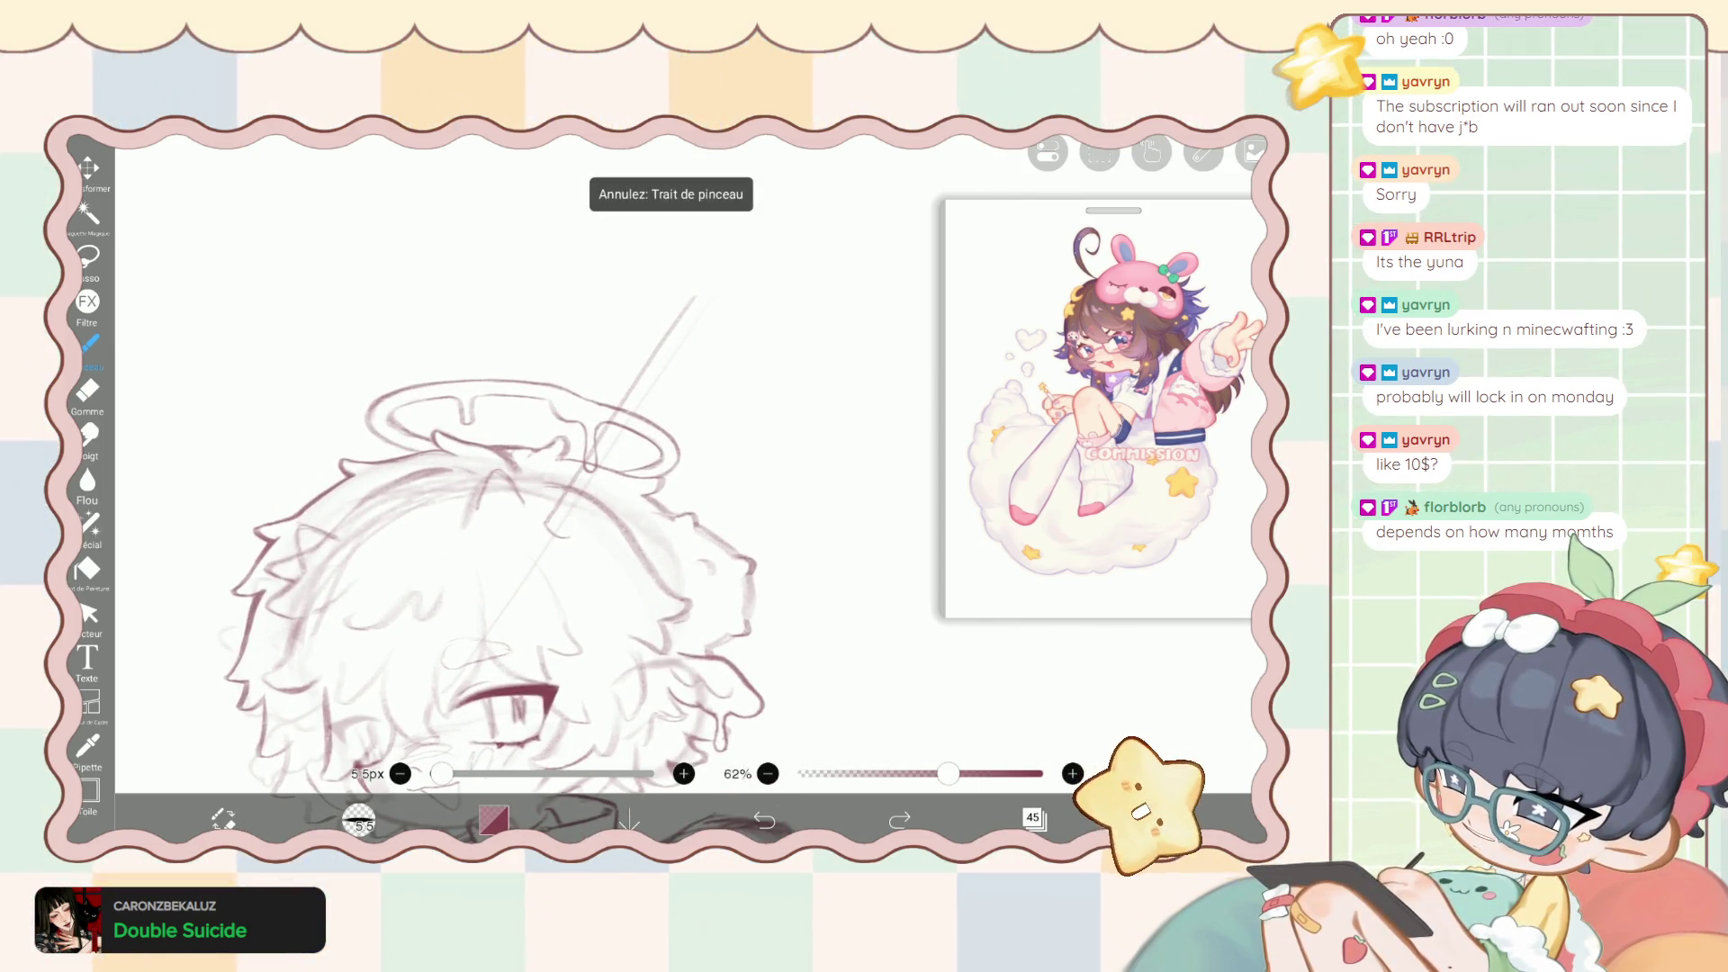
# Add a new empty layer and redraw the diagonal pen line on it.
pyautogui.click(1034, 818)
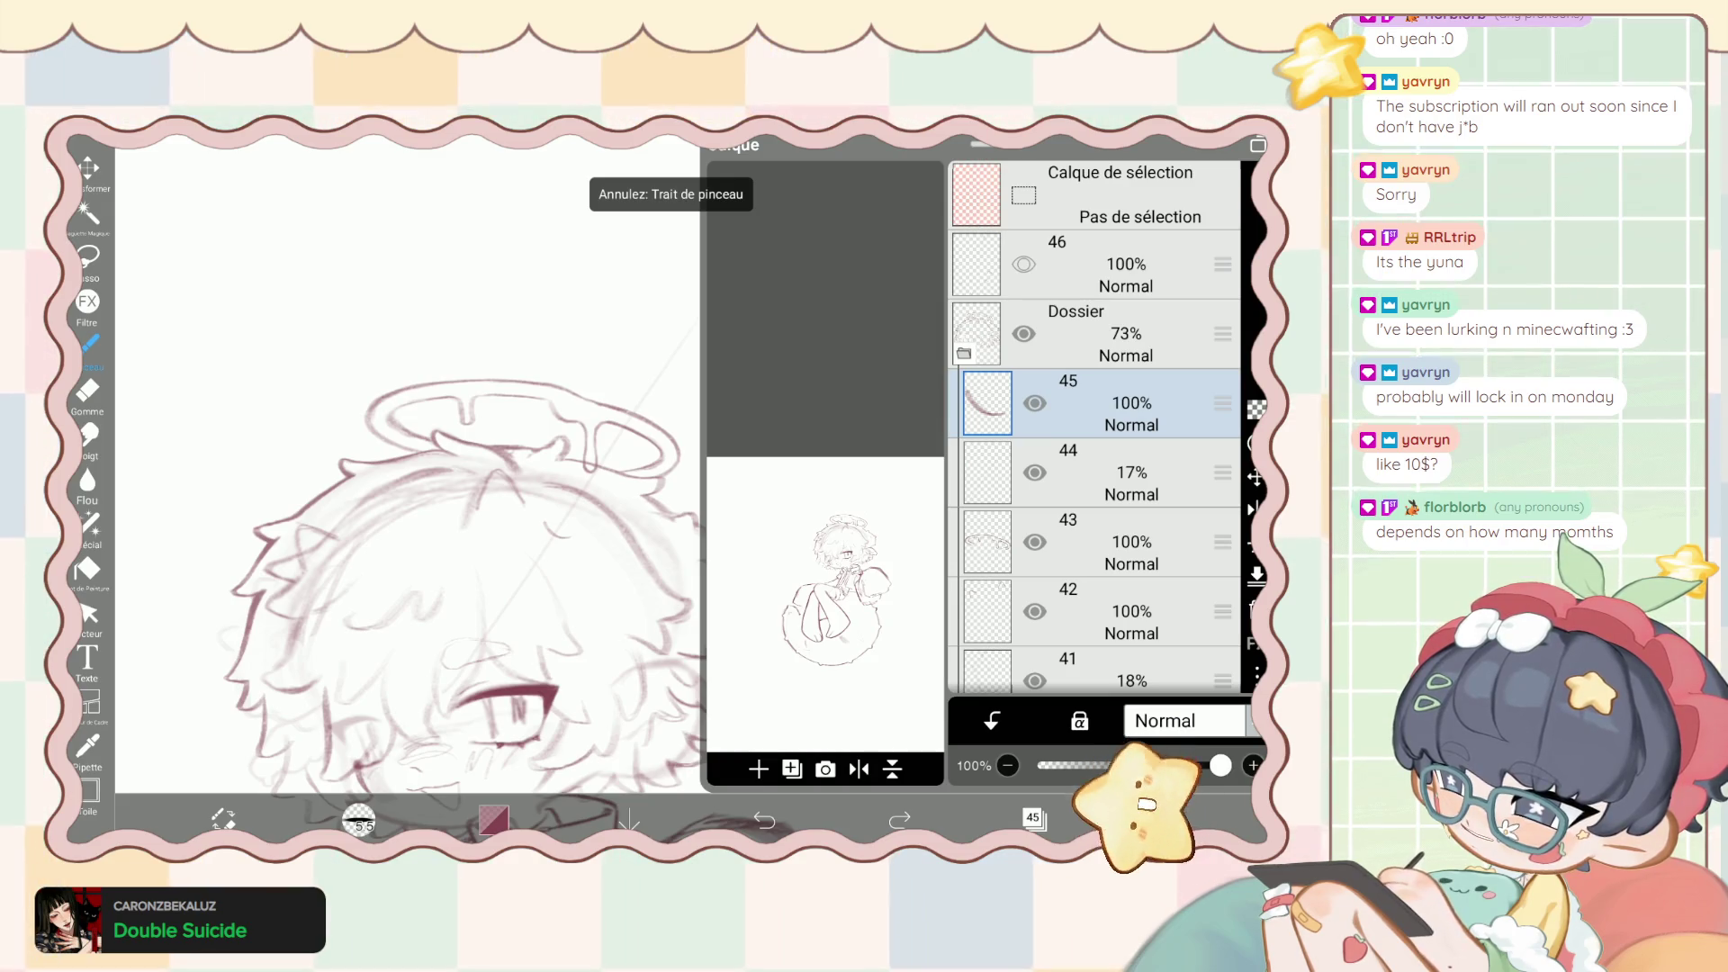
pyautogui.click(759, 769)
pyautogui.scroll(3, 630, 504)
pyautogui.scroll(2, 630, 504)
pyautogui.scroll(1, 711, 531)
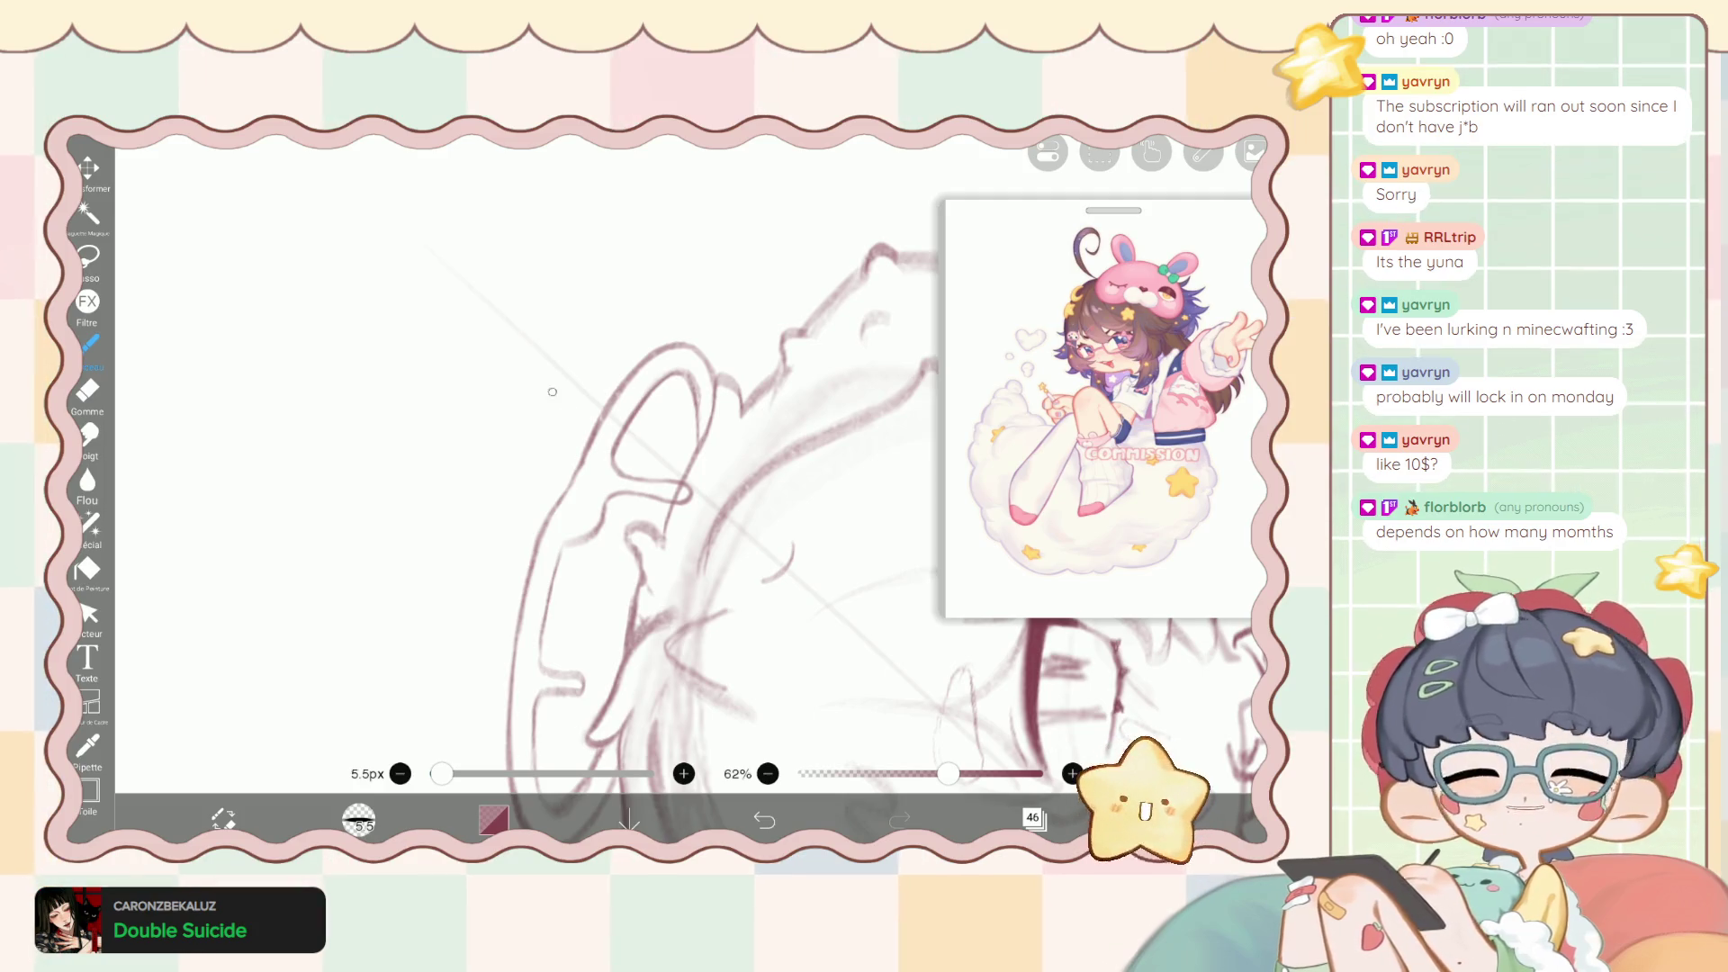
pyautogui.moveTo(538, 374); pyautogui.dragTo(761, 567)
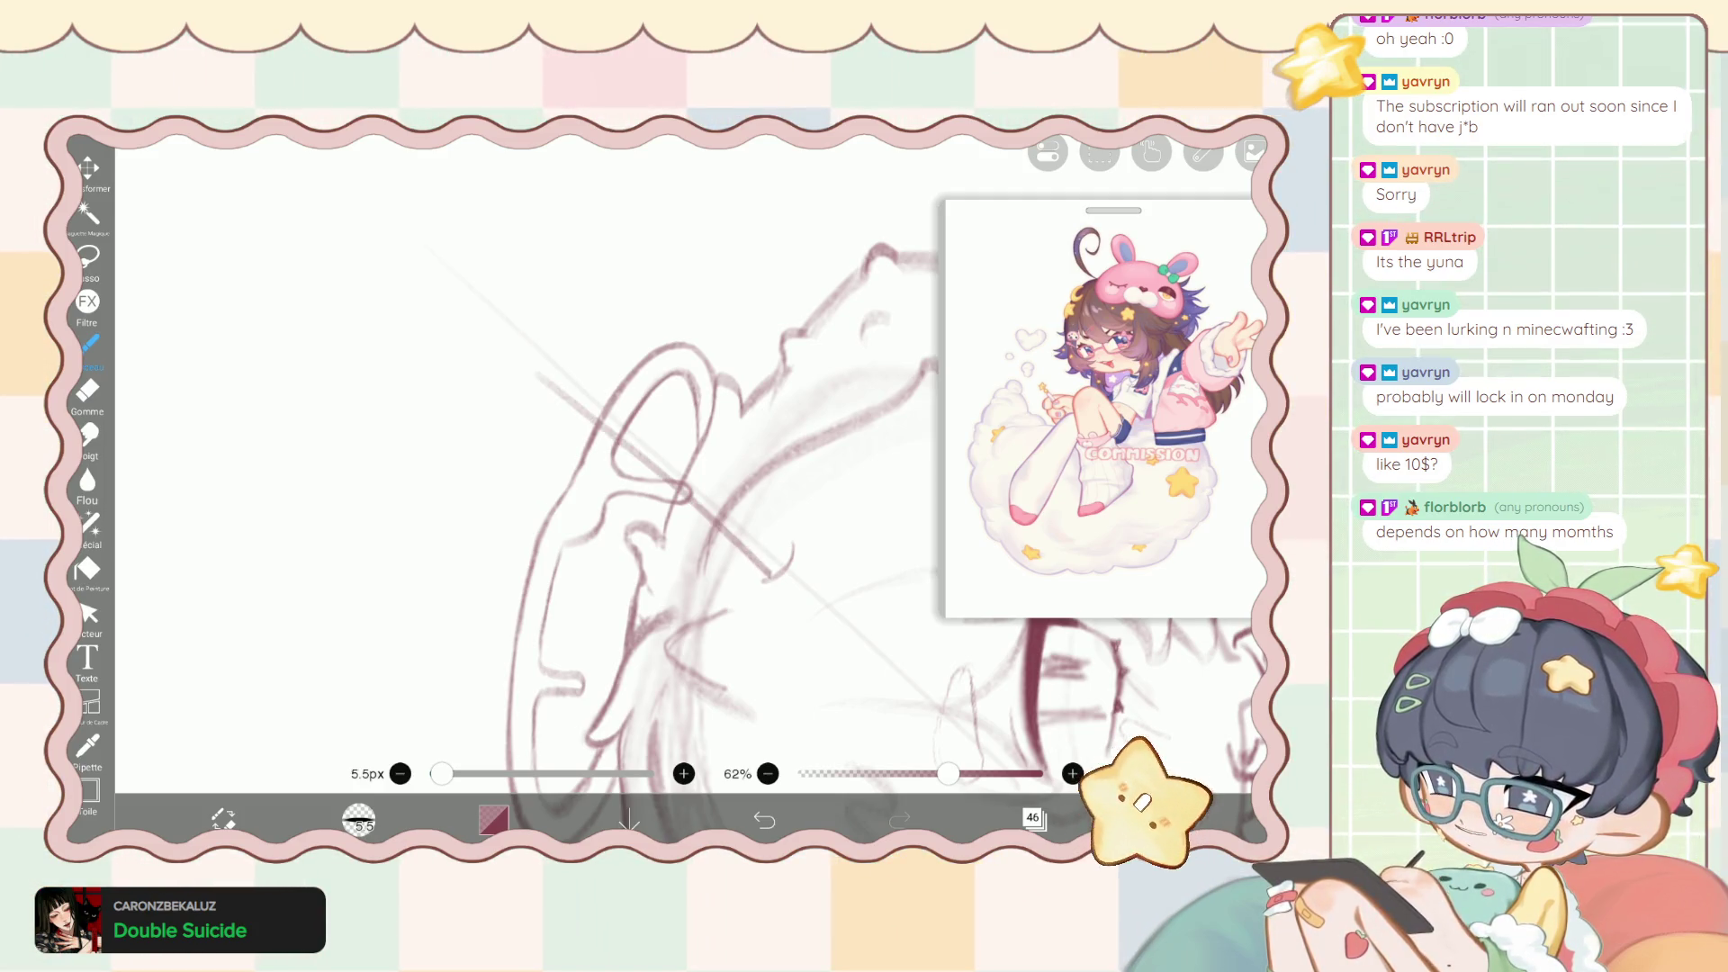
pyautogui.scroll(-3, 576, 540)
pyautogui.click(90, 523)
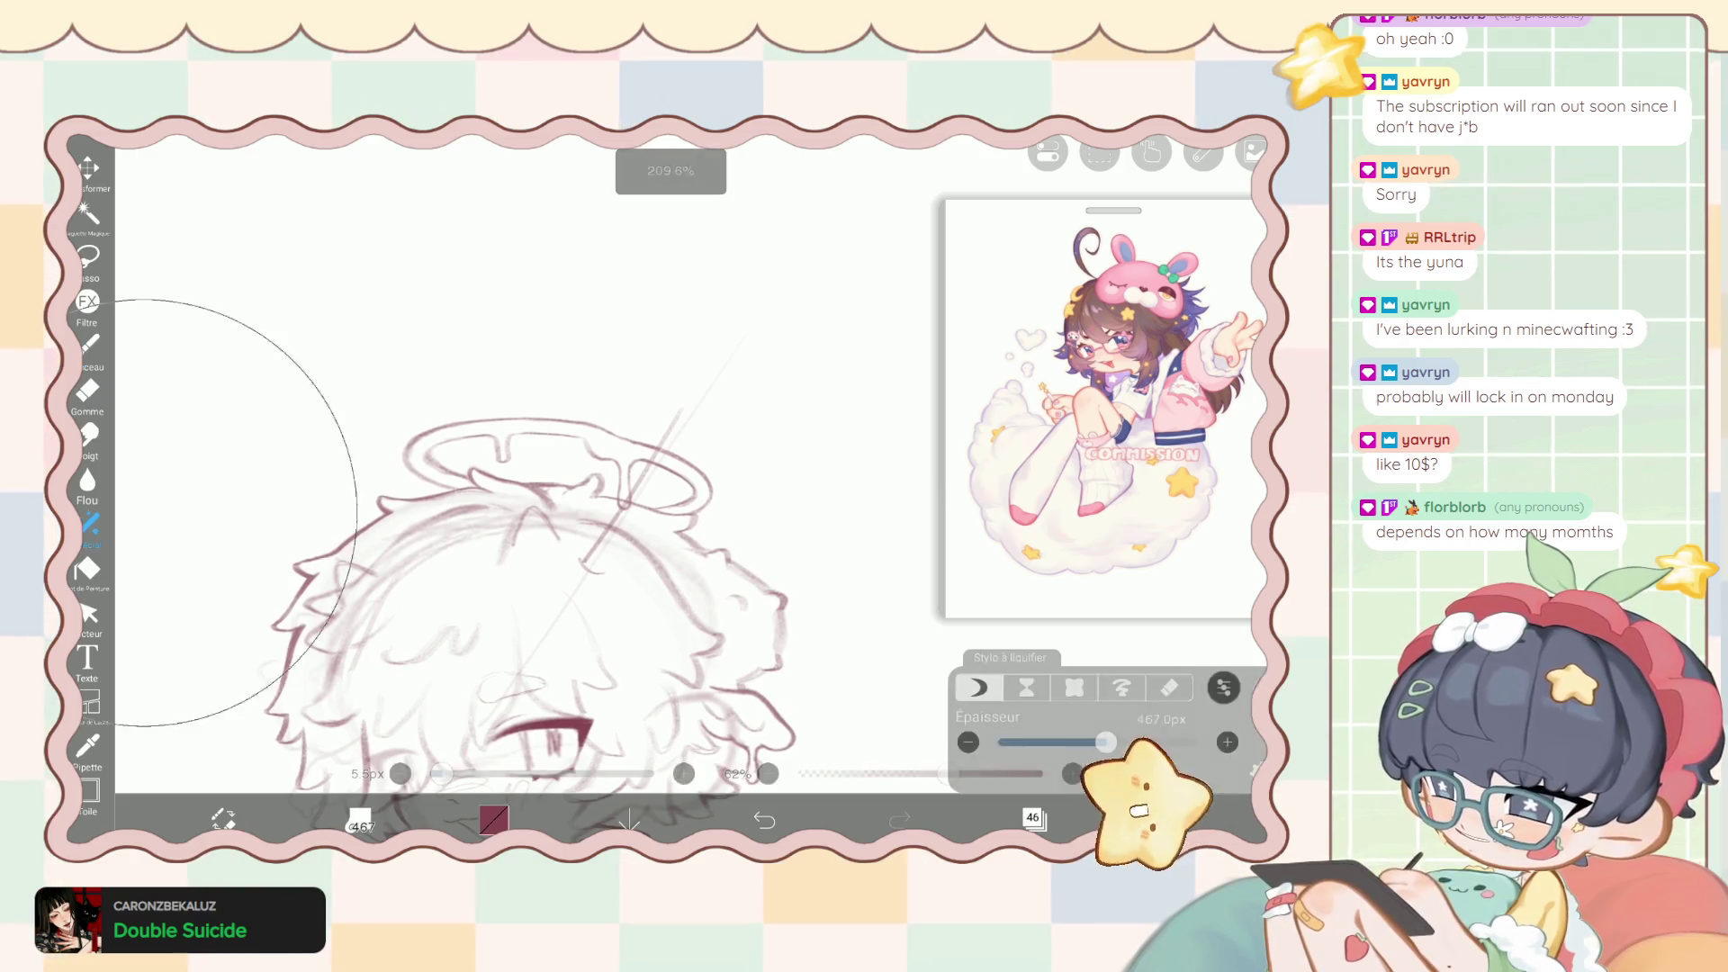
# Shrink the liquify pen to 278px and apply a perspective transform.
pyautogui.moveTo(1106, 743); pyautogui.dragTo(1087, 743)
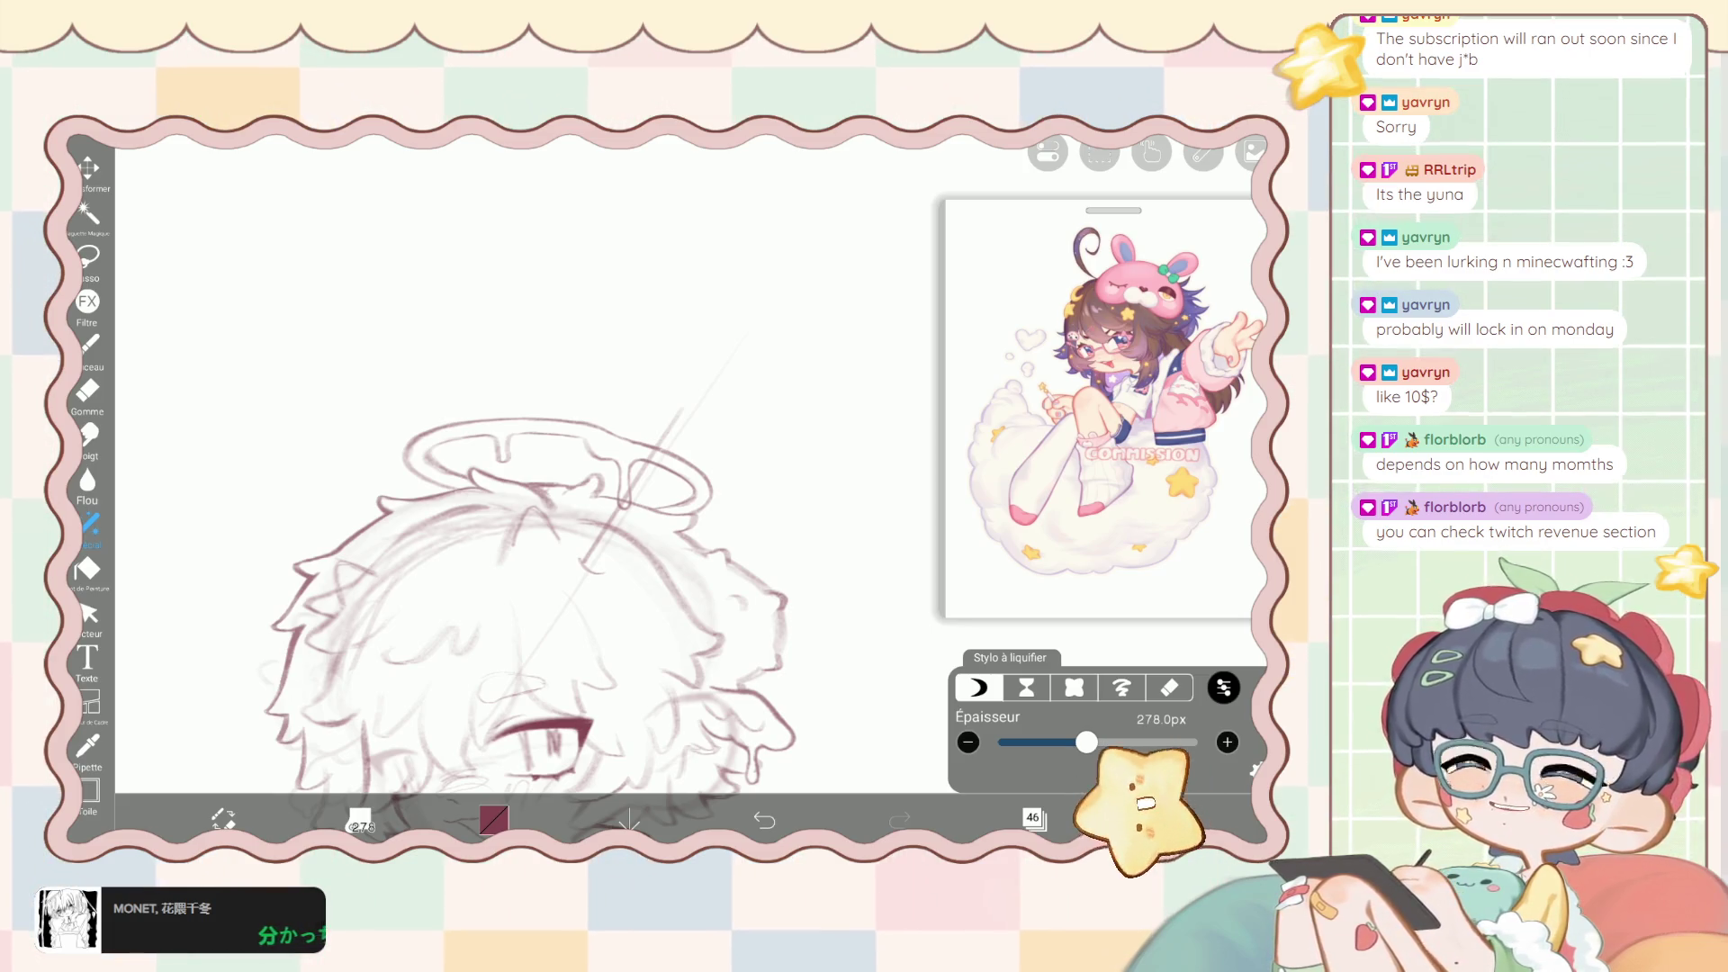
pyautogui.click(1034, 820)
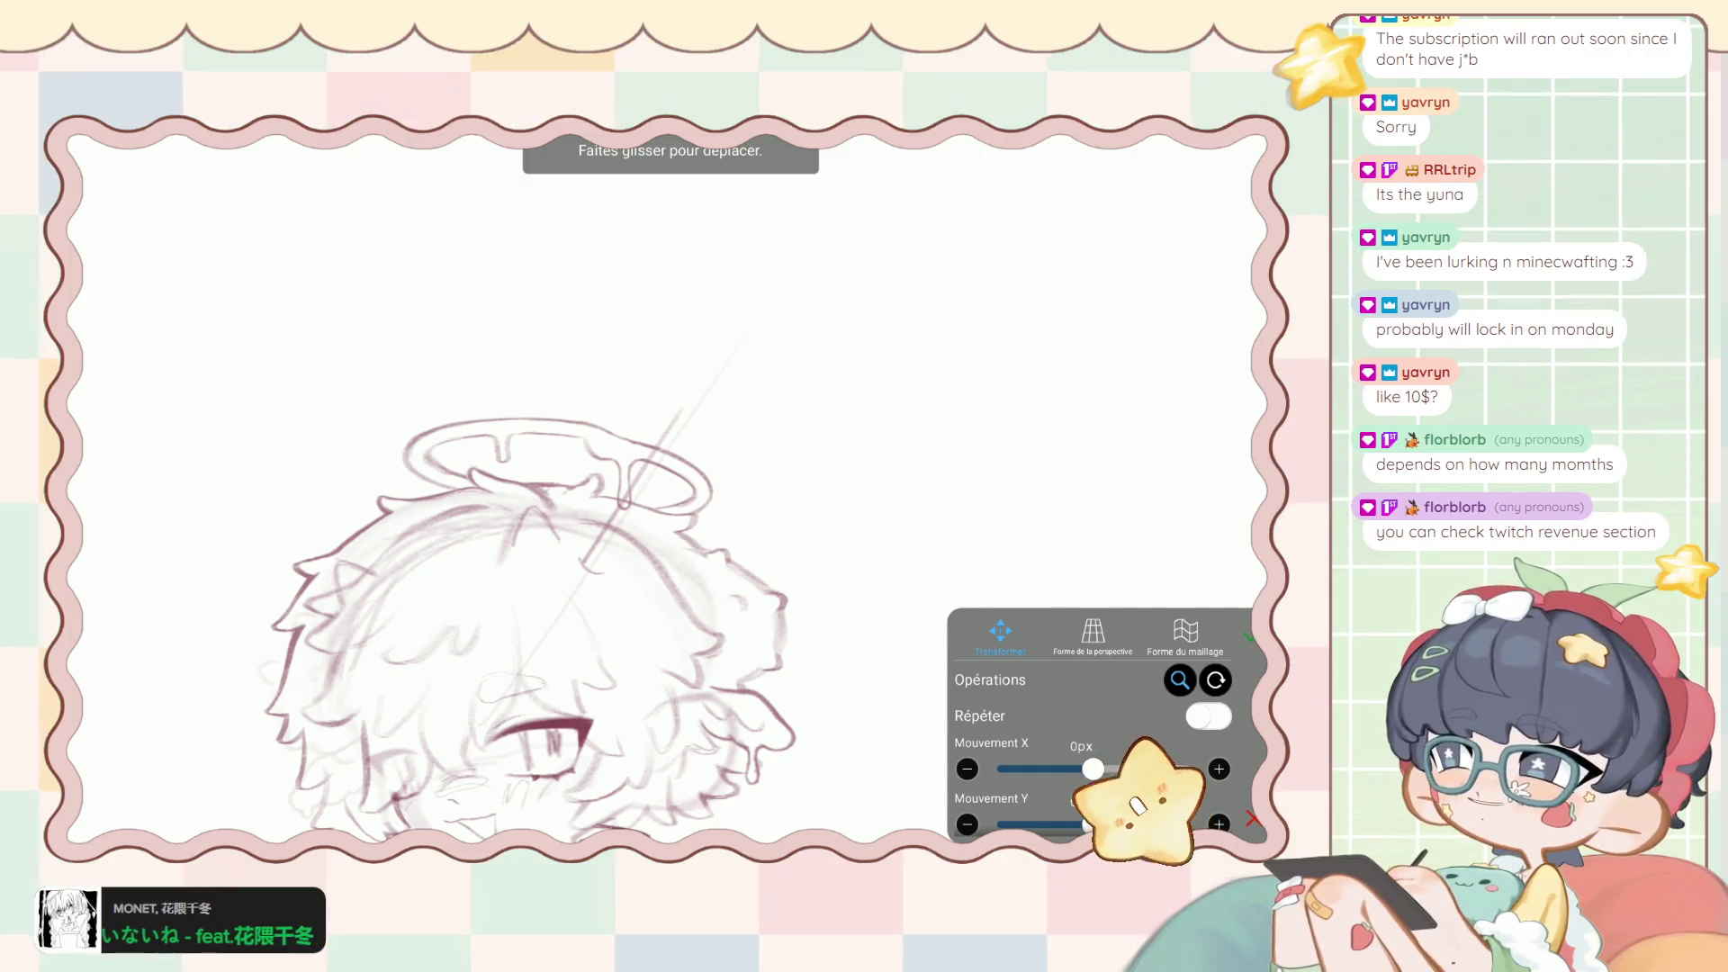
pyautogui.click(1093, 634)
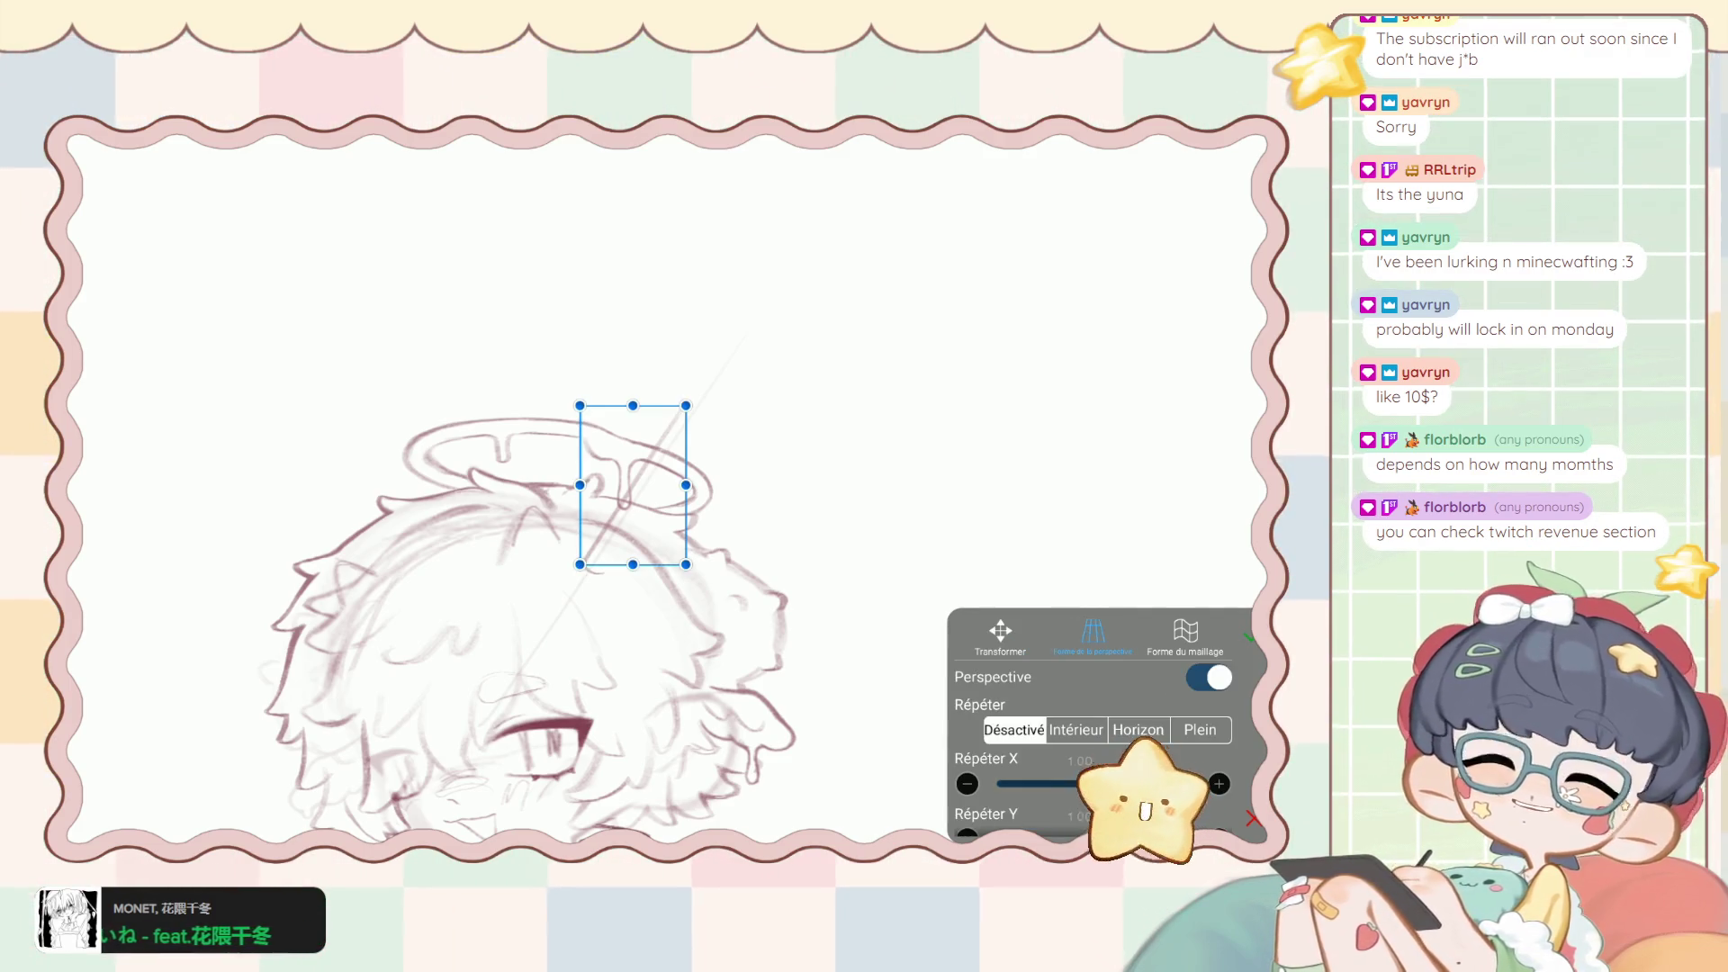
pyautogui.click(1250, 637)
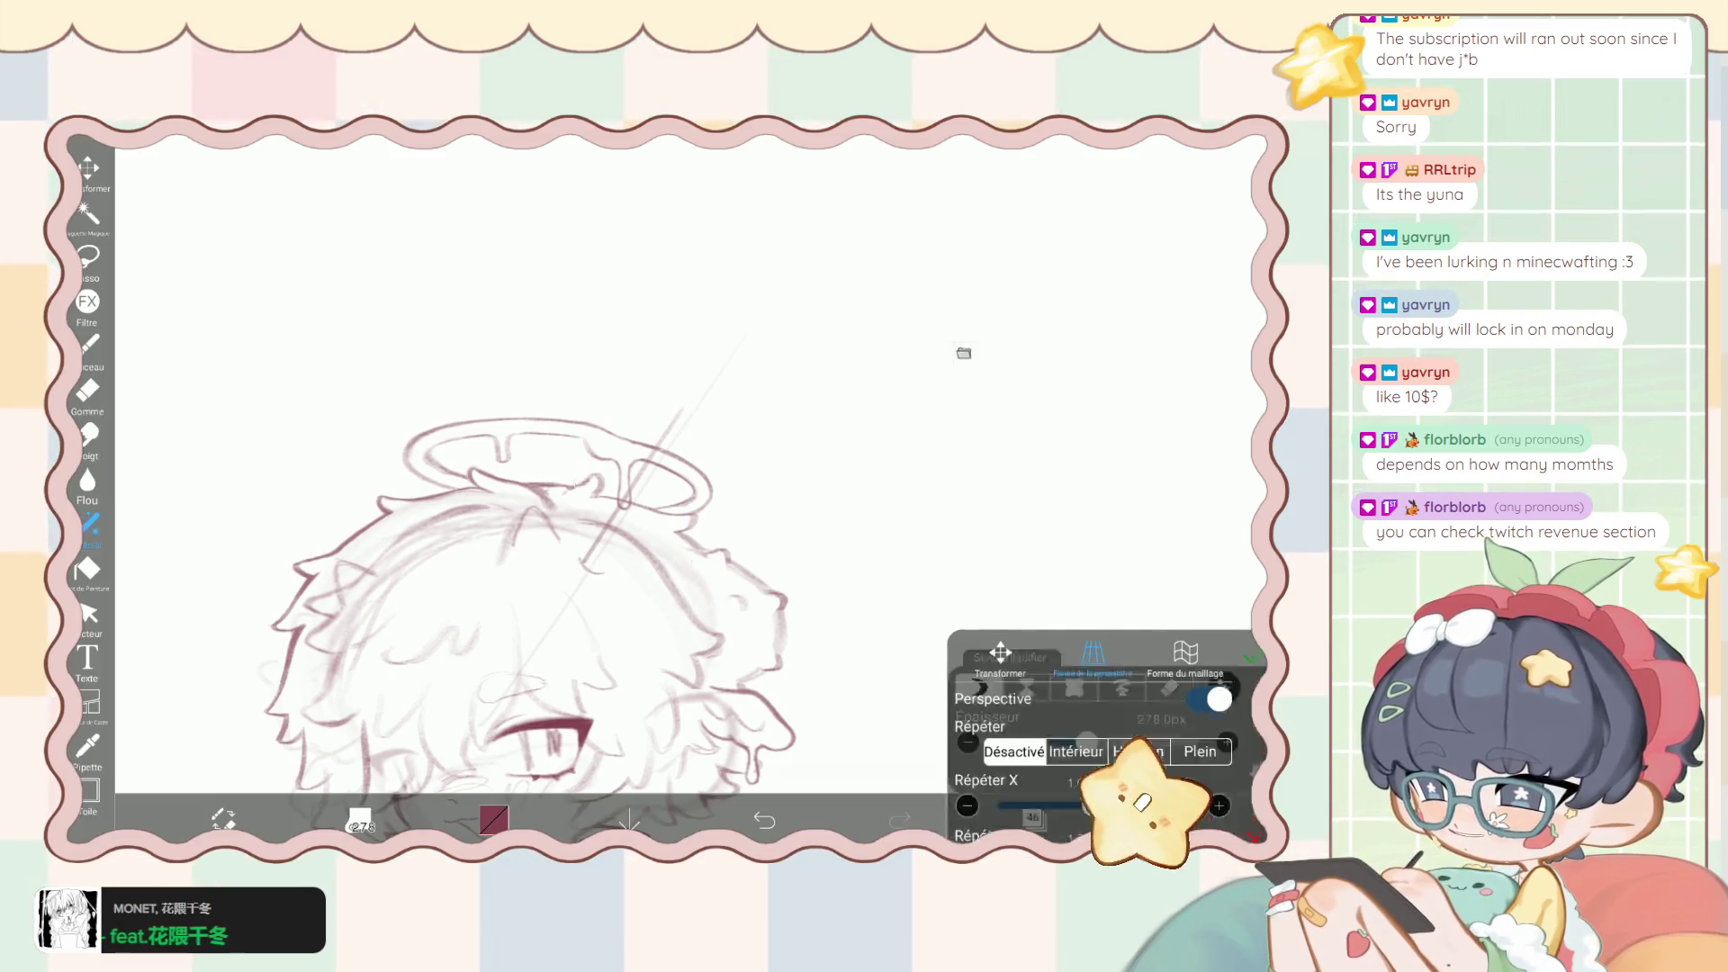
# Duplicate the pen-line layer and offset the copy about 14px, 11px as the pen's edge.
pyautogui.click(1033, 817)
pyautogui.click(793, 768)
pyautogui.click(783, 694)
pyautogui.click(1255, 477)
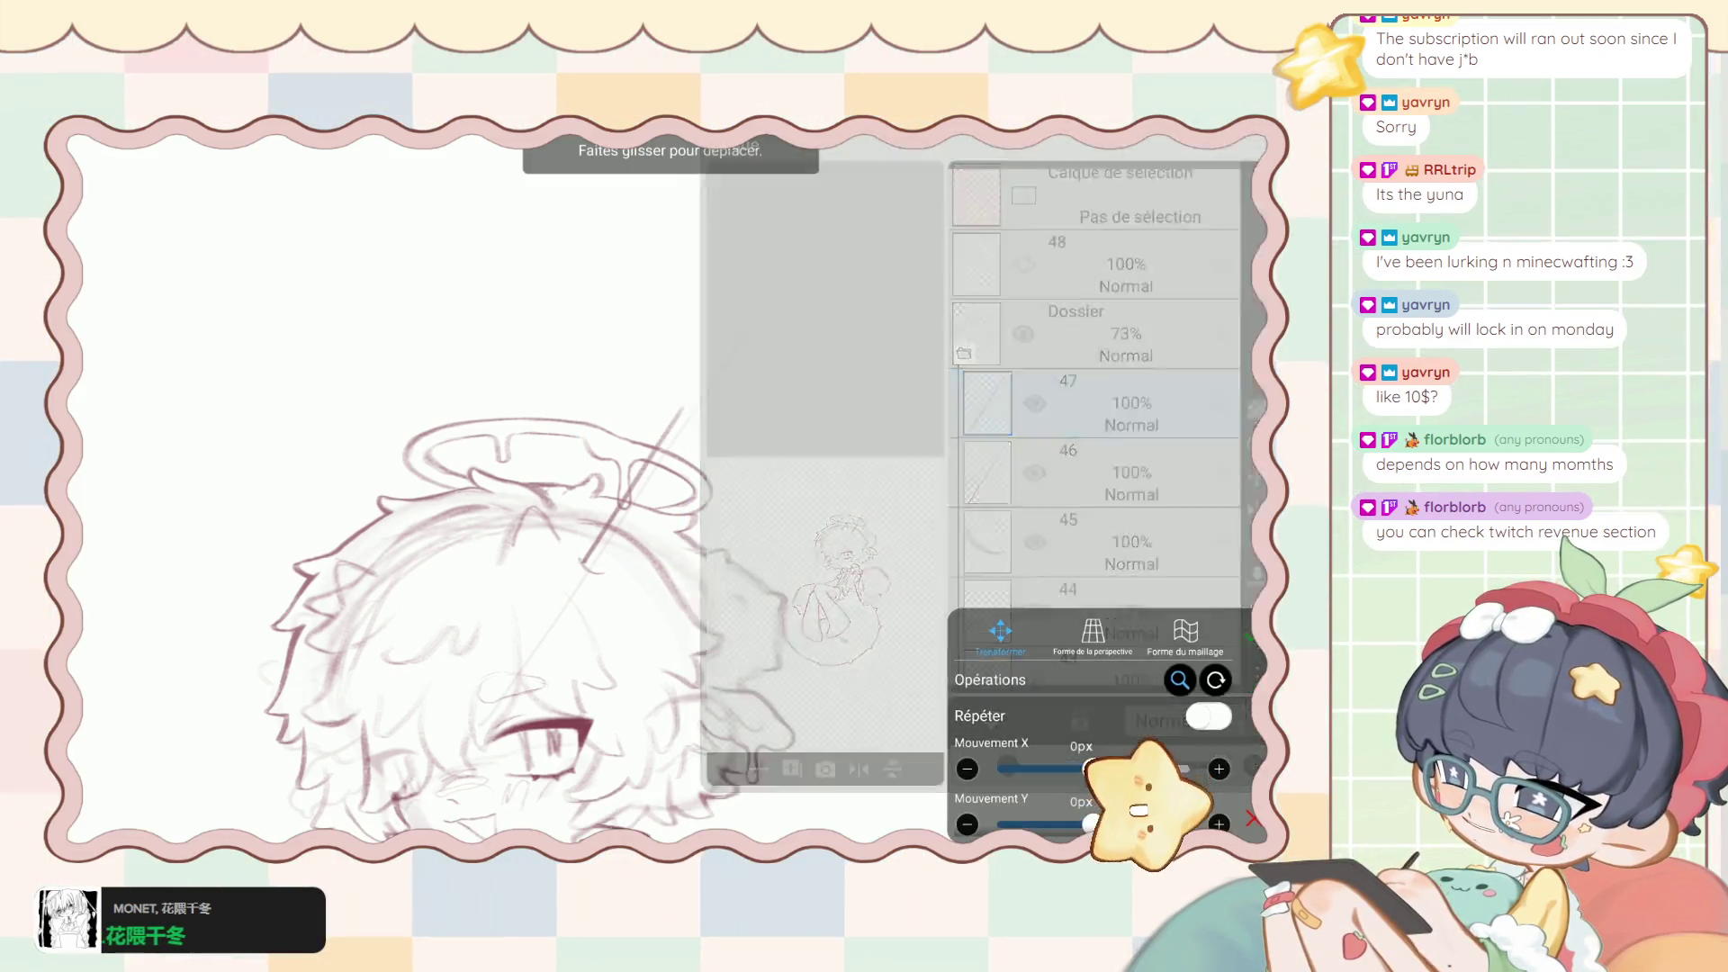
pyautogui.moveTo(630, 504); pyautogui.dragTo(643, 517)
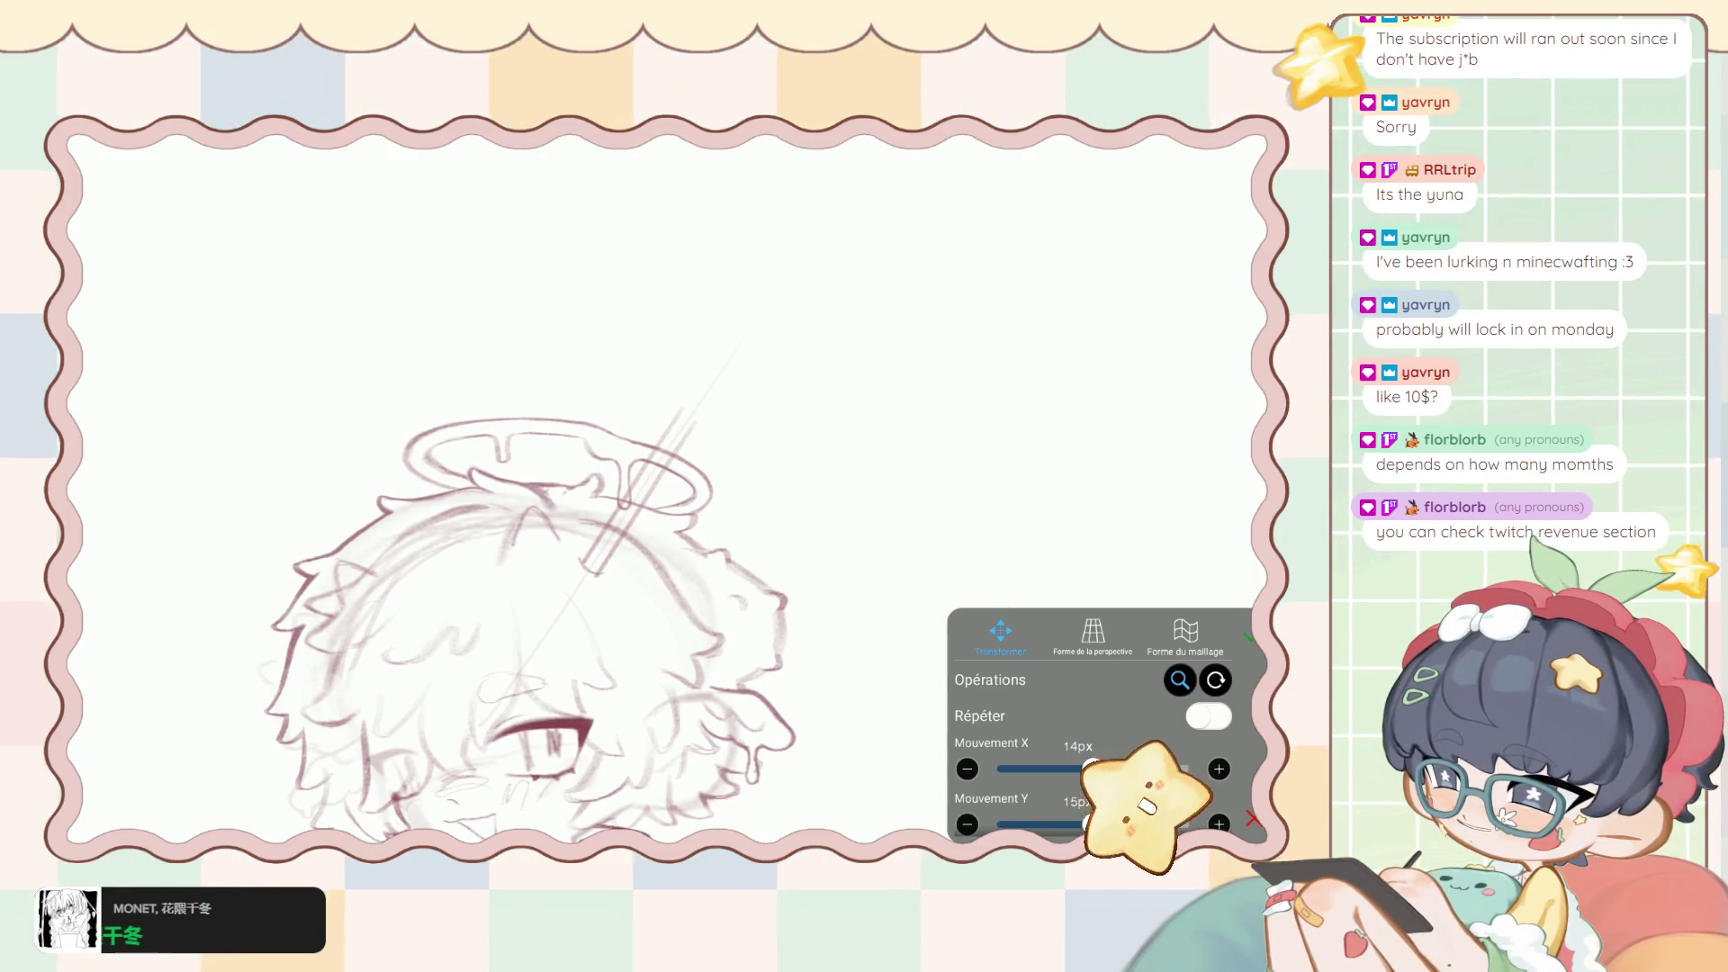
pyautogui.scroll(-1, 1098, 721)
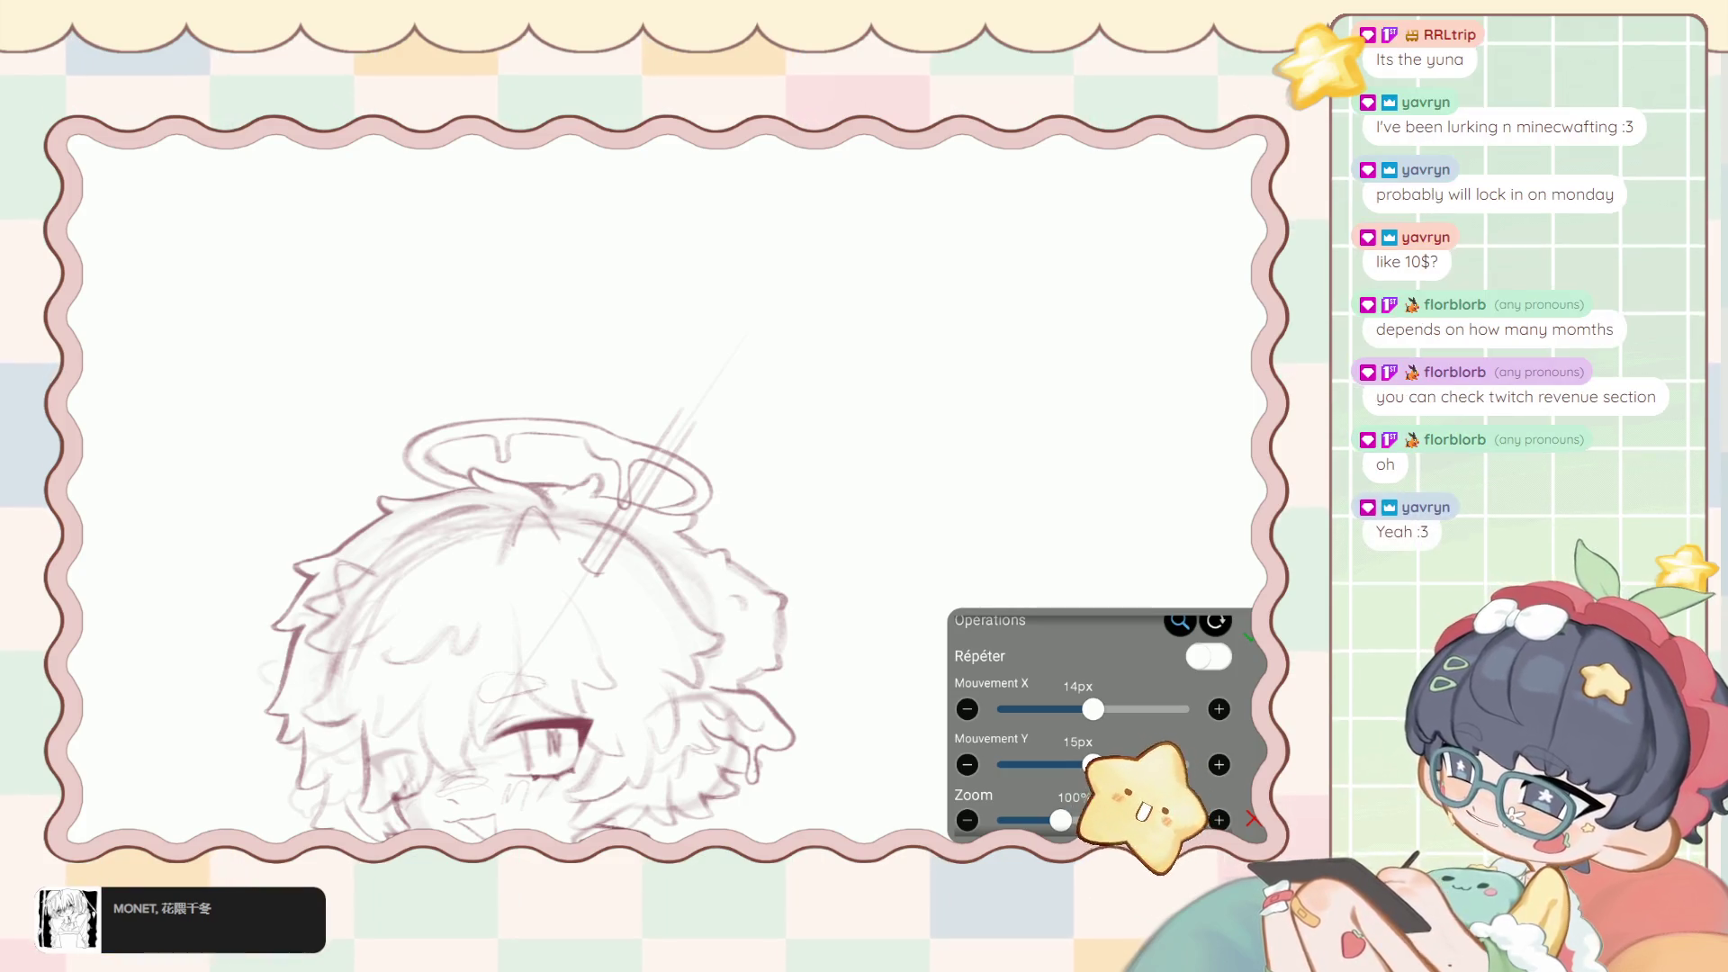
pyautogui.moveTo(639, 504); pyautogui.dragTo(614, 540)
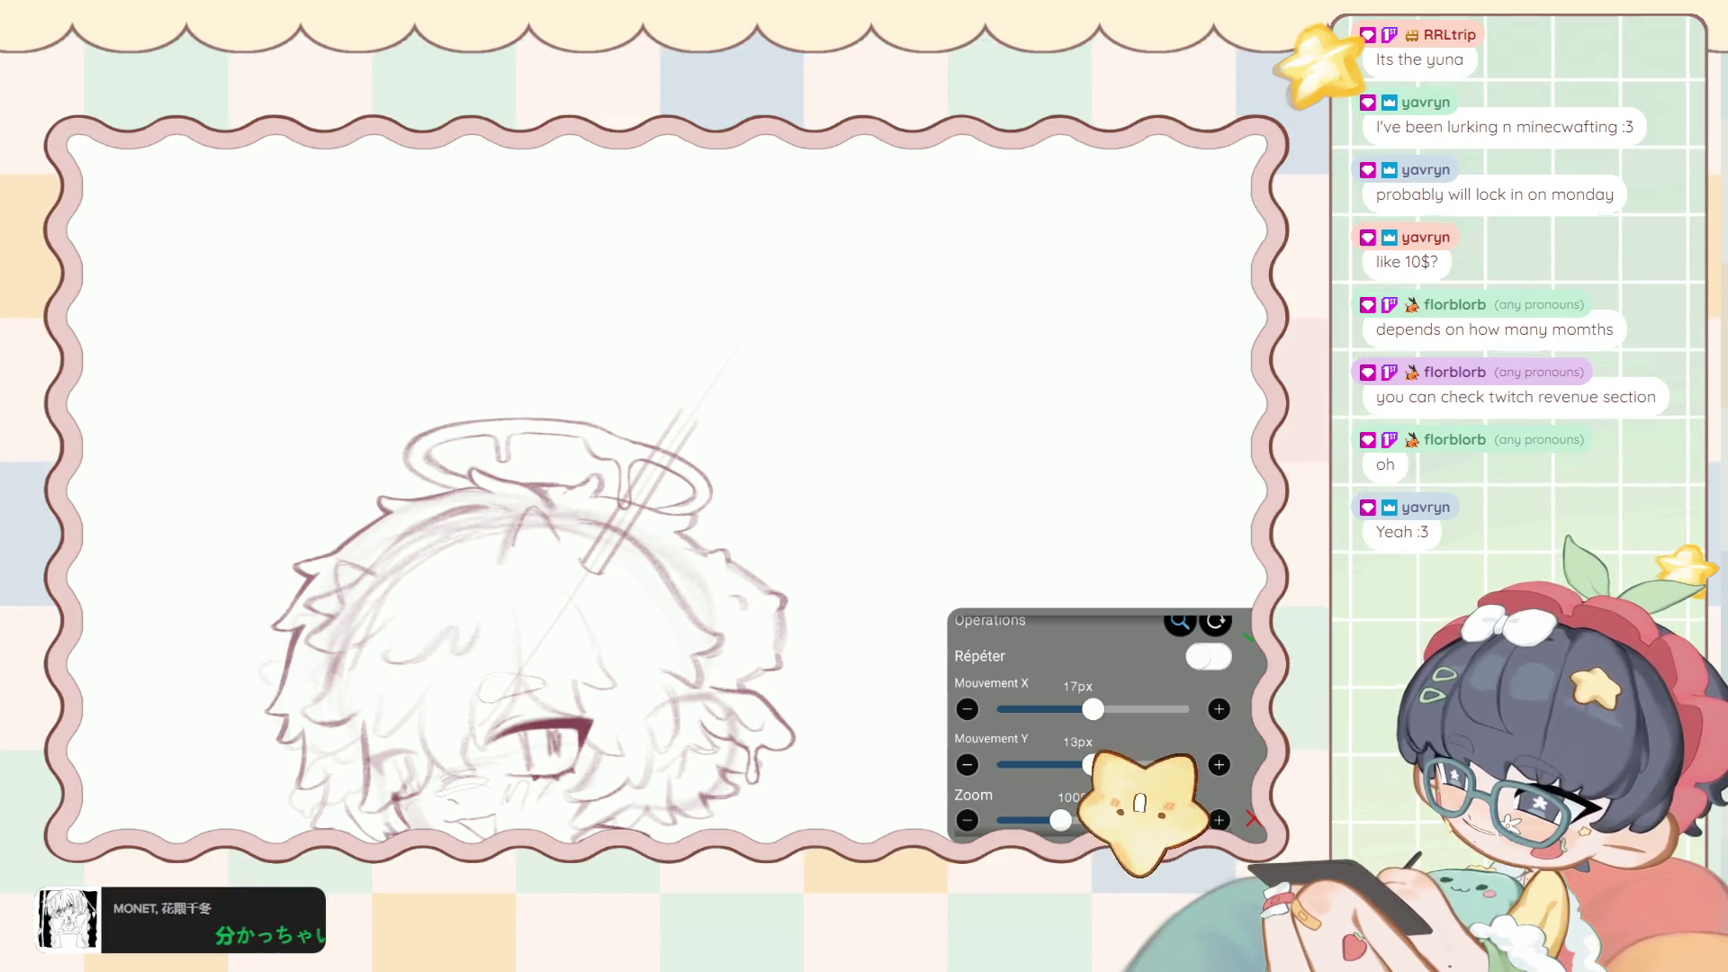
pyautogui.click(1249, 637)
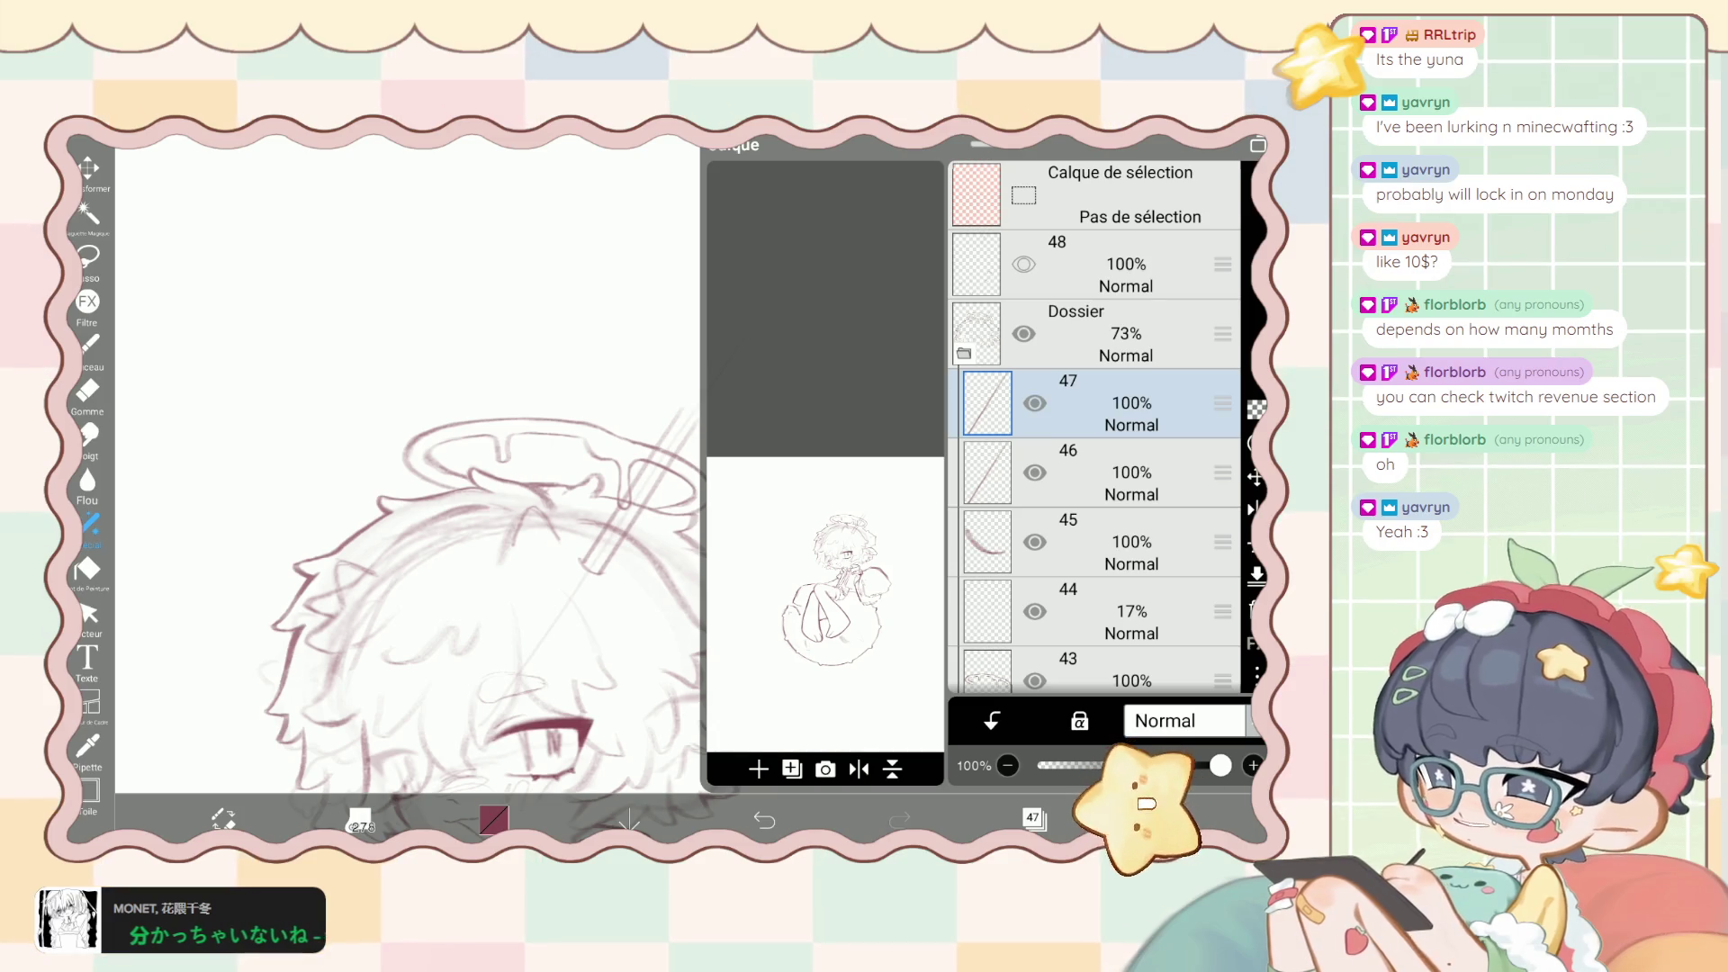
# Shift the copied line up 5px with a 1° tilt, then duplicate layer 46.
pyautogui.click(1256, 477)
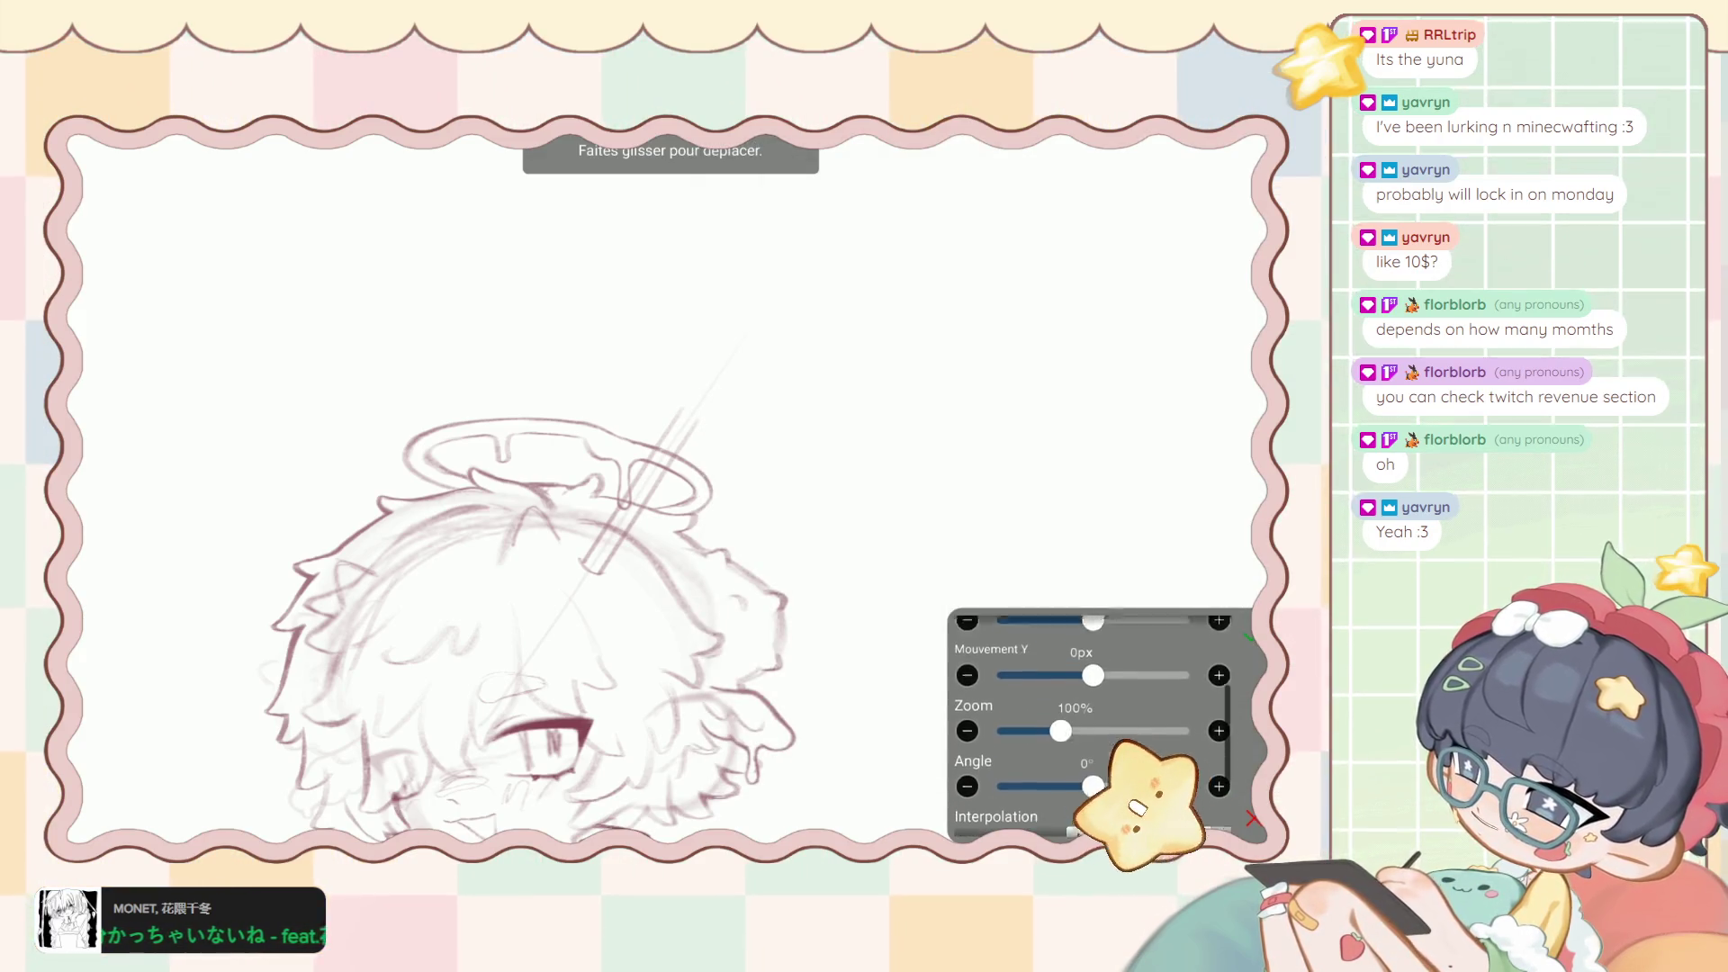
pyautogui.moveTo(540, 585); pyautogui.dragTo(541, 581)
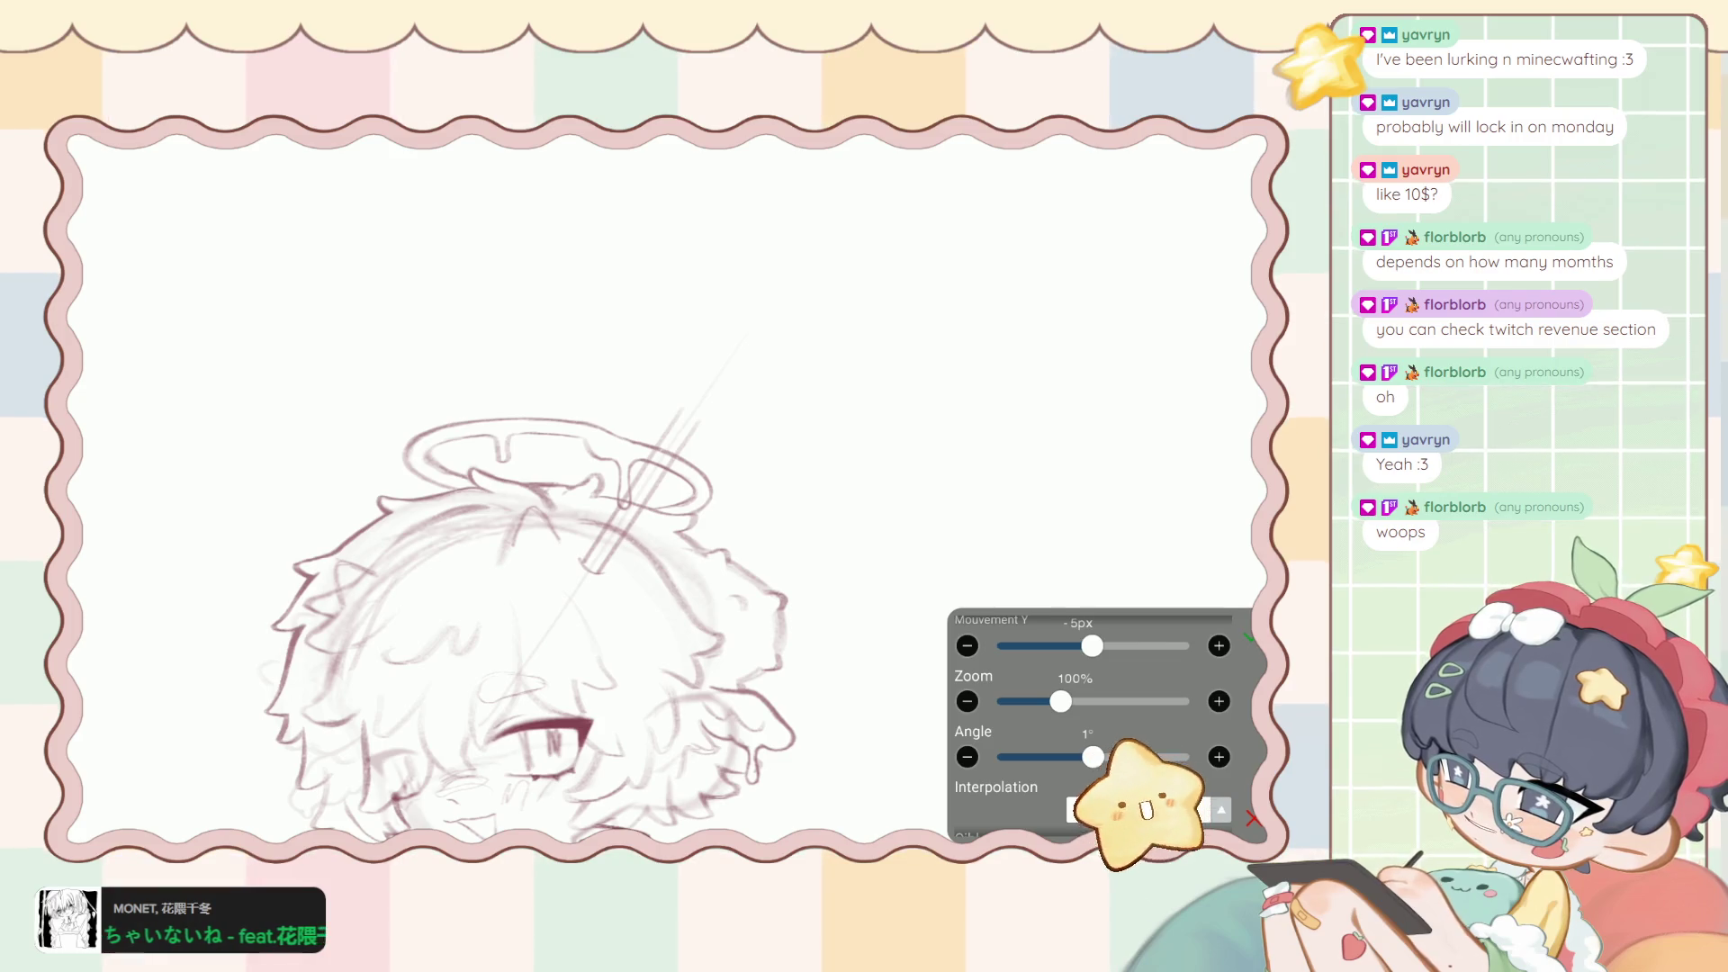
pyautogui.click(988, 405)
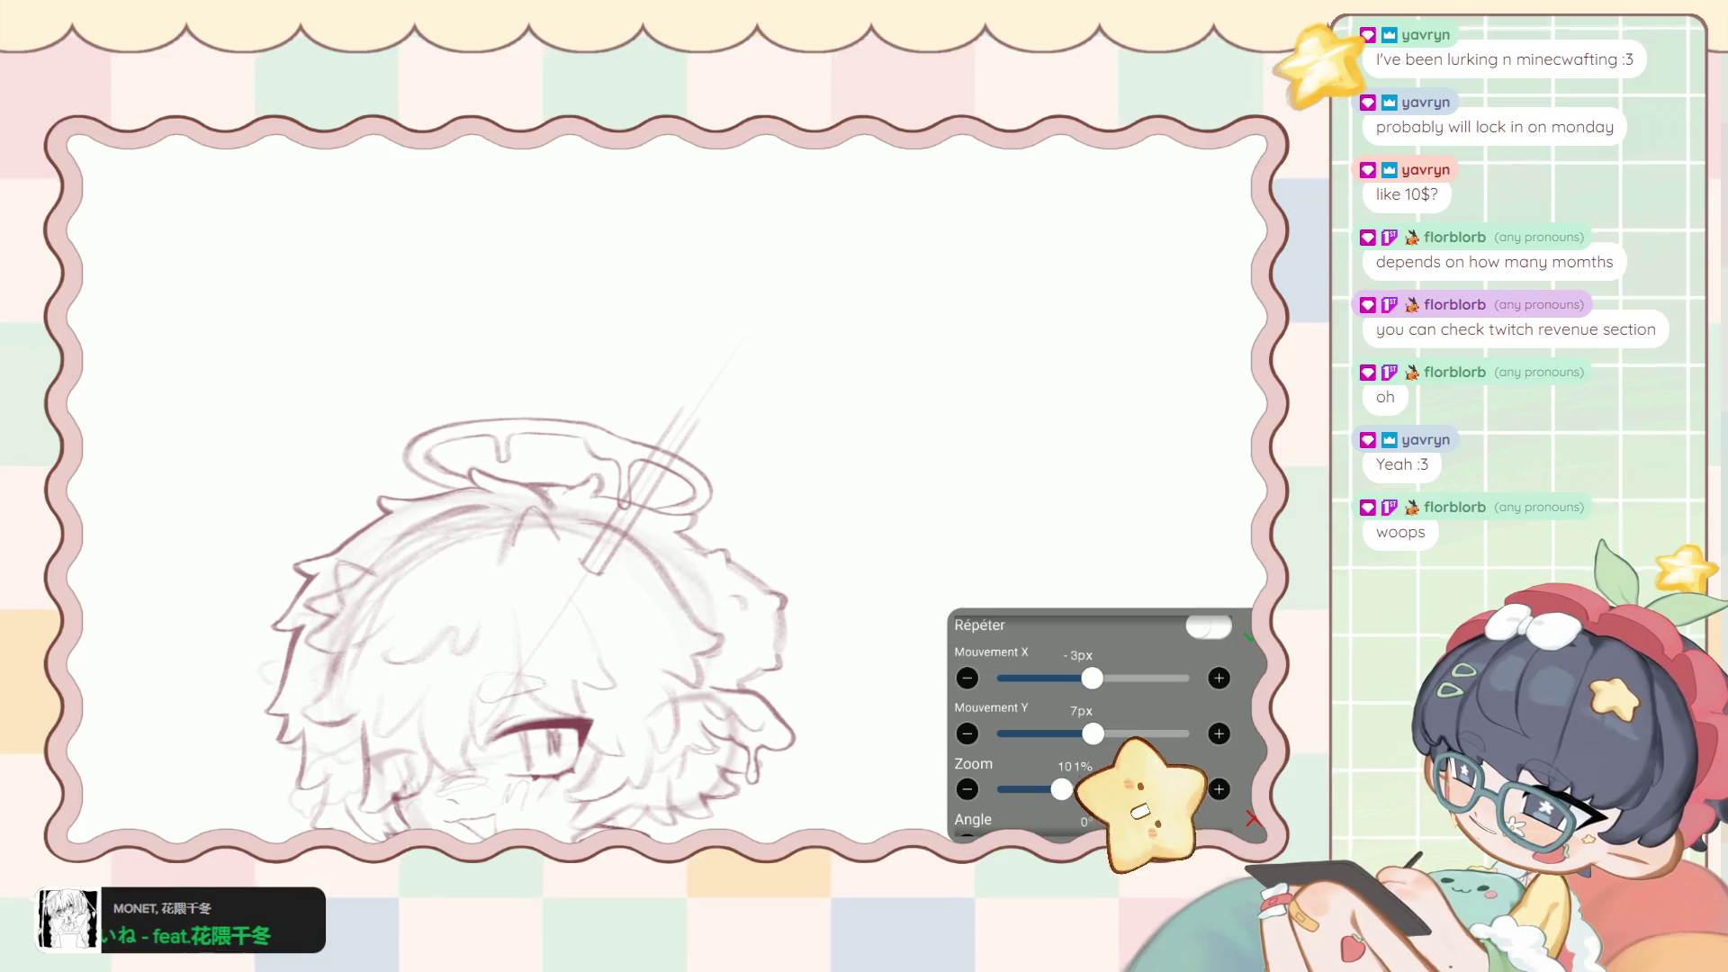
pyautogui.scroll(-2, 1107, 720)
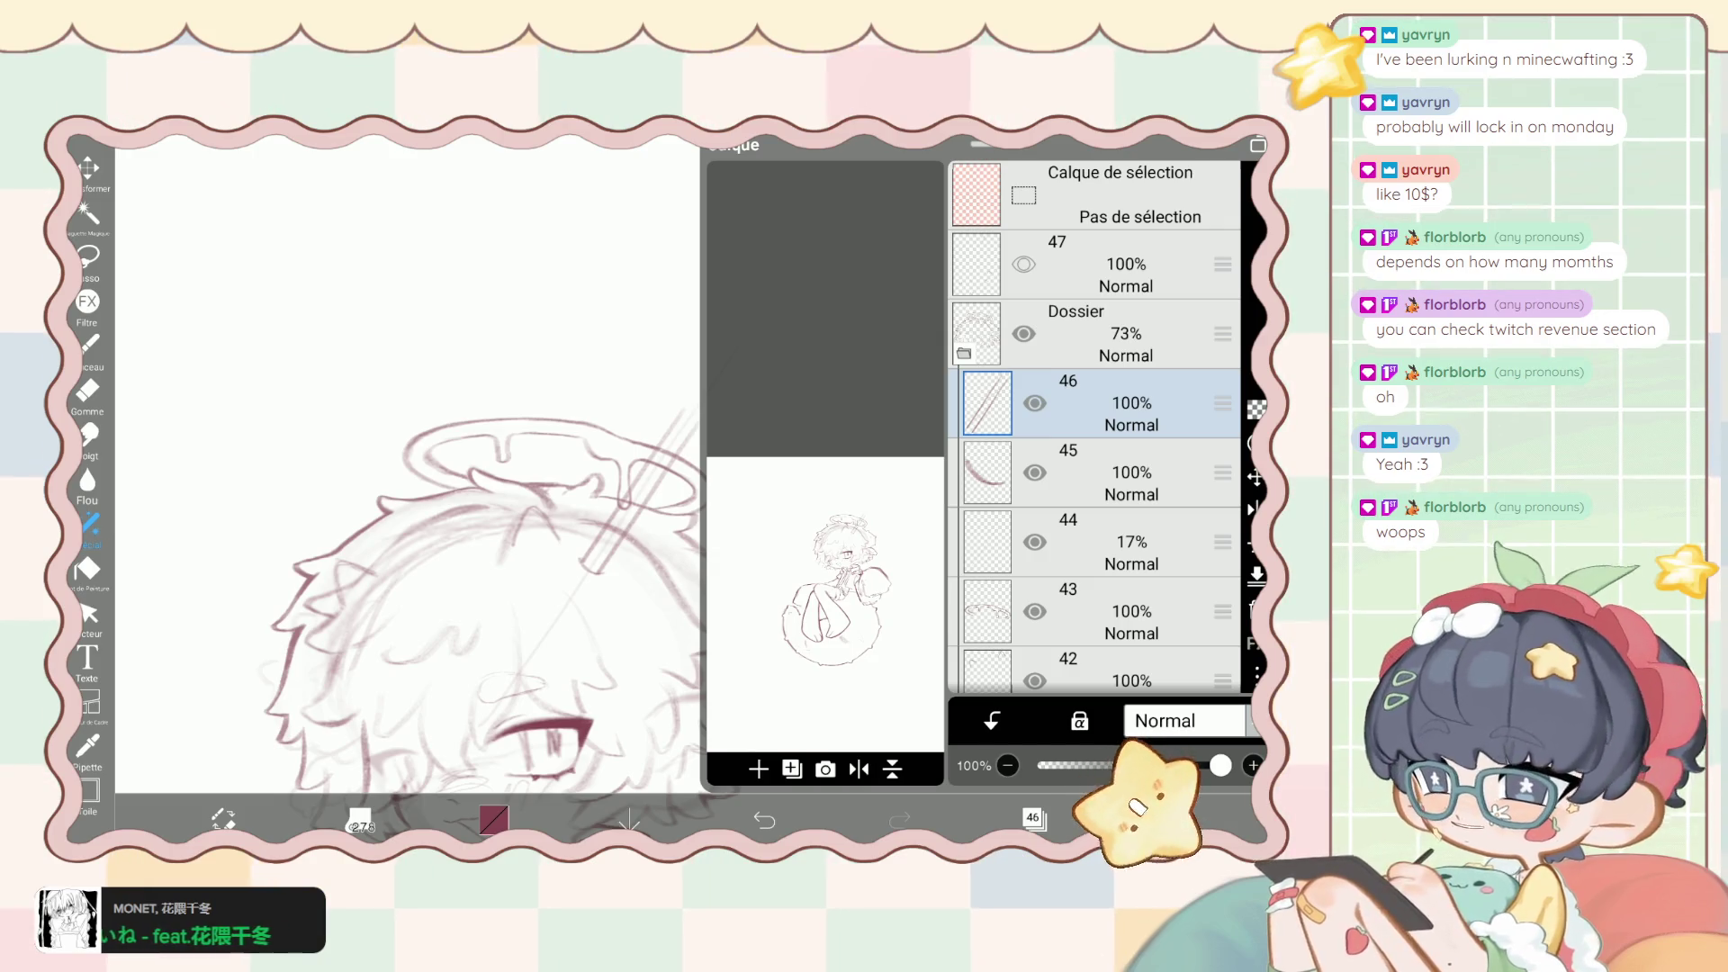
pyautogui.click(792, 768)
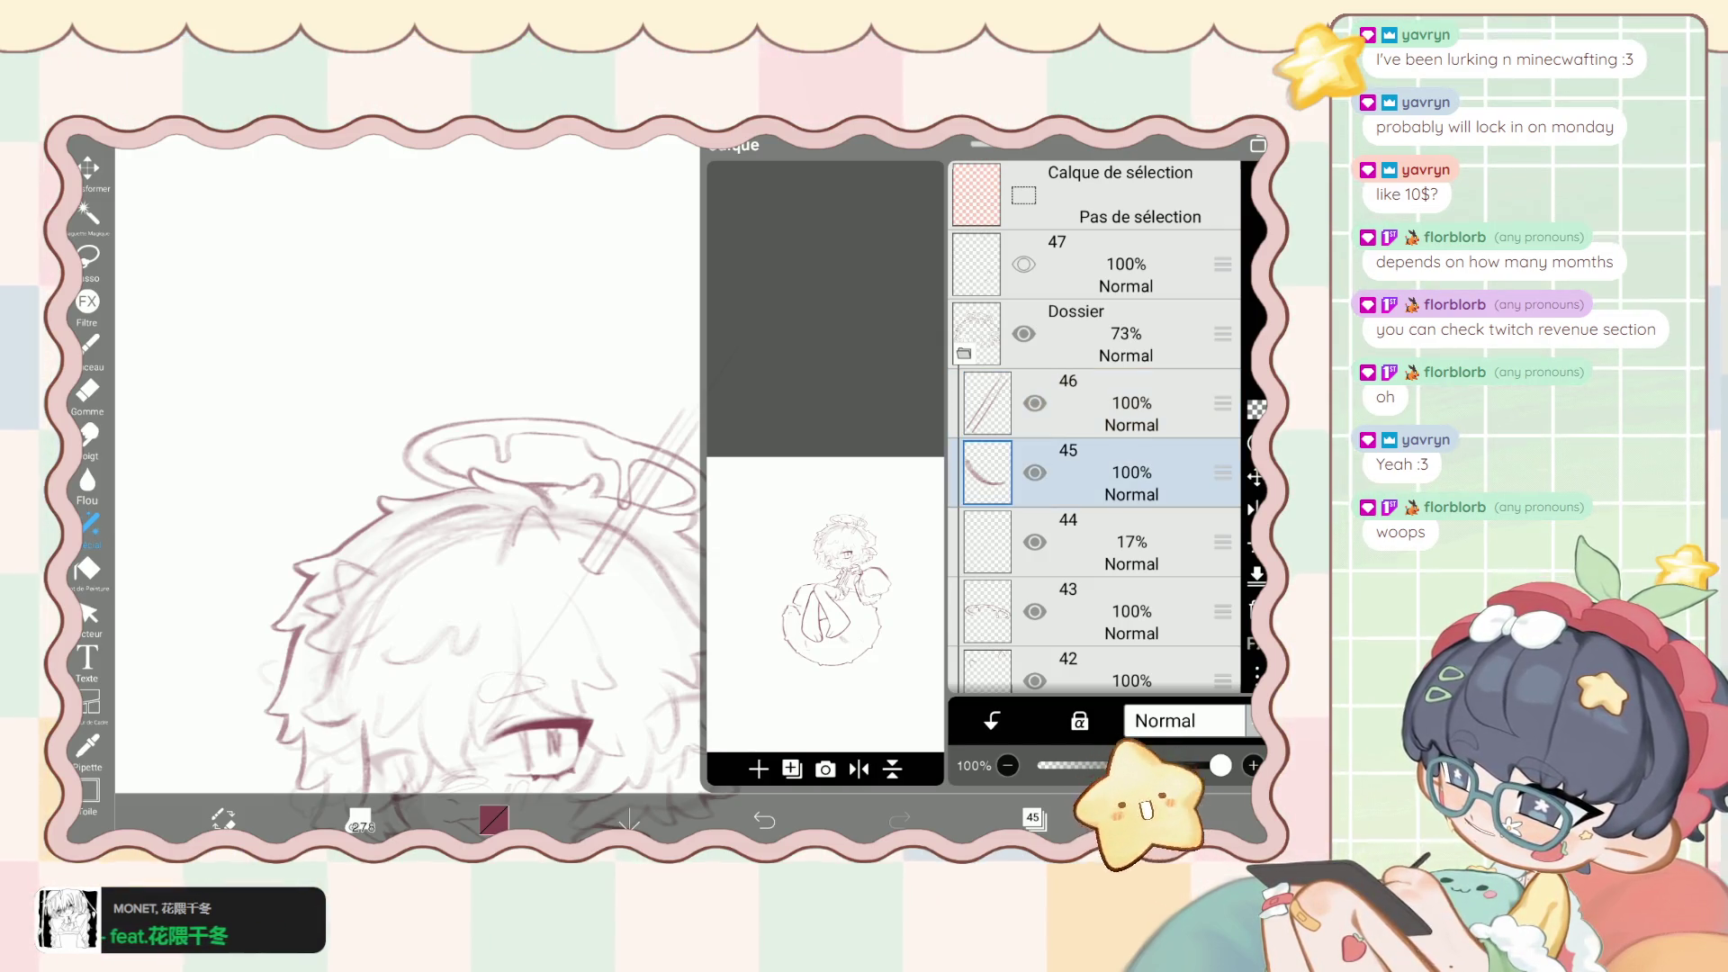
# Duplicate layer 46 and move the copy 93px across and about 140px up.
pyautogui.click(88, 171)
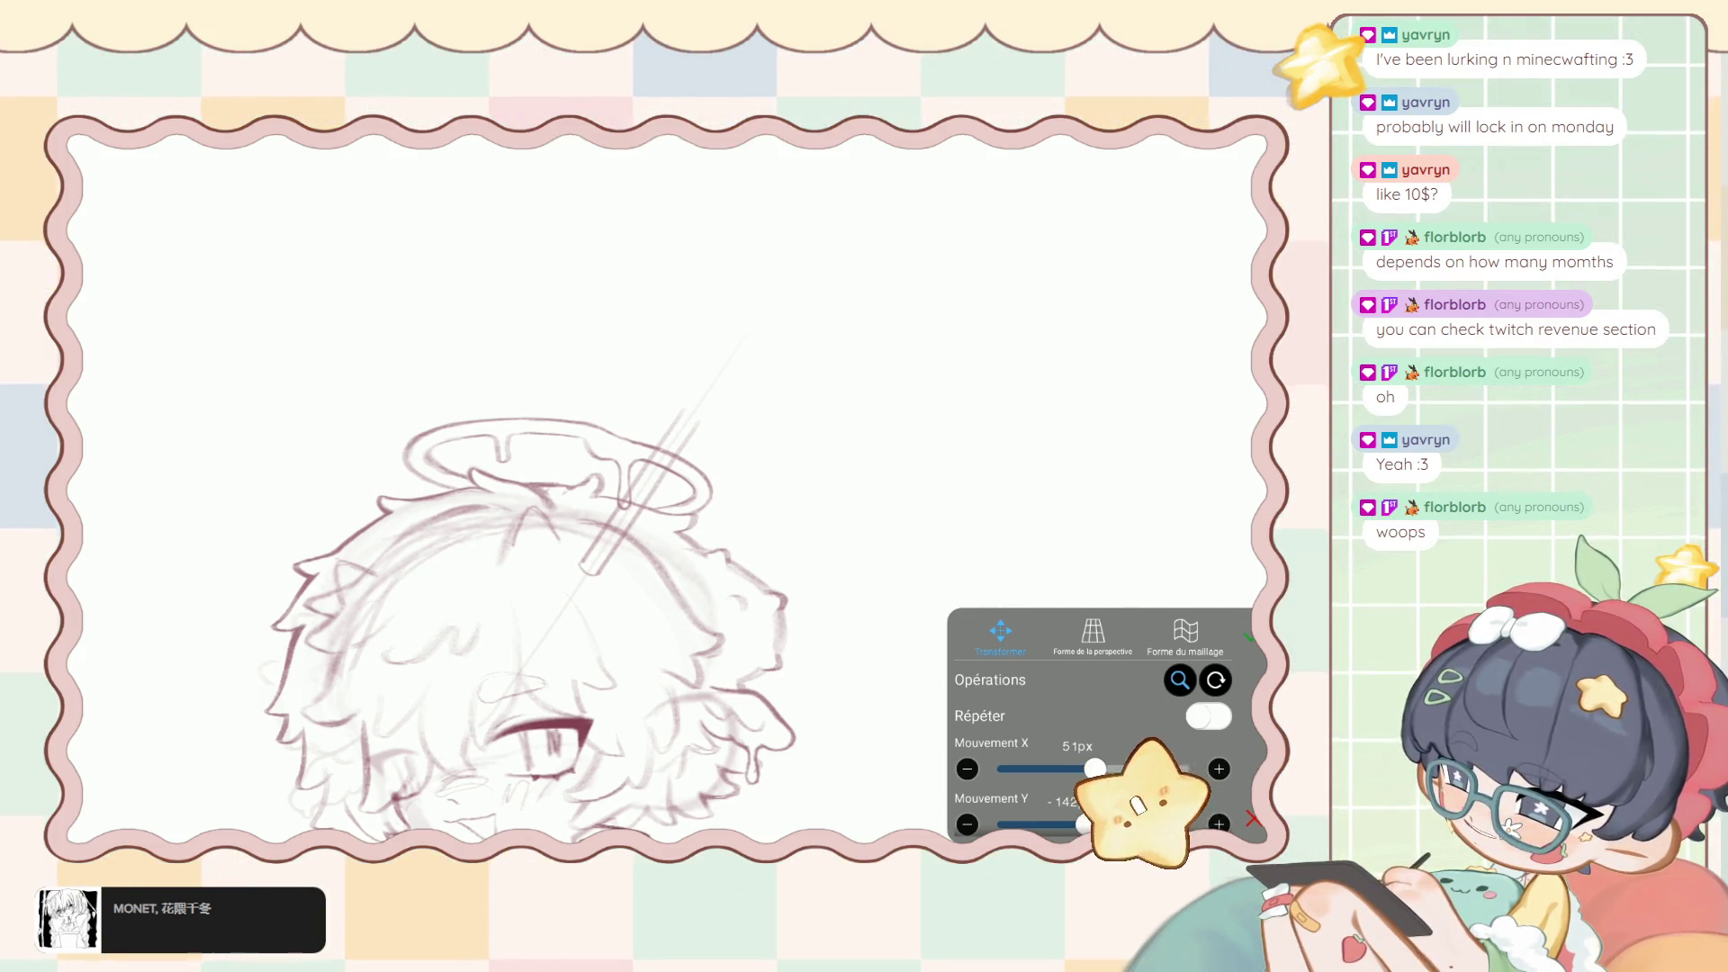
pyautogui.click(756, 768)
pyautogui.click(771, 672)
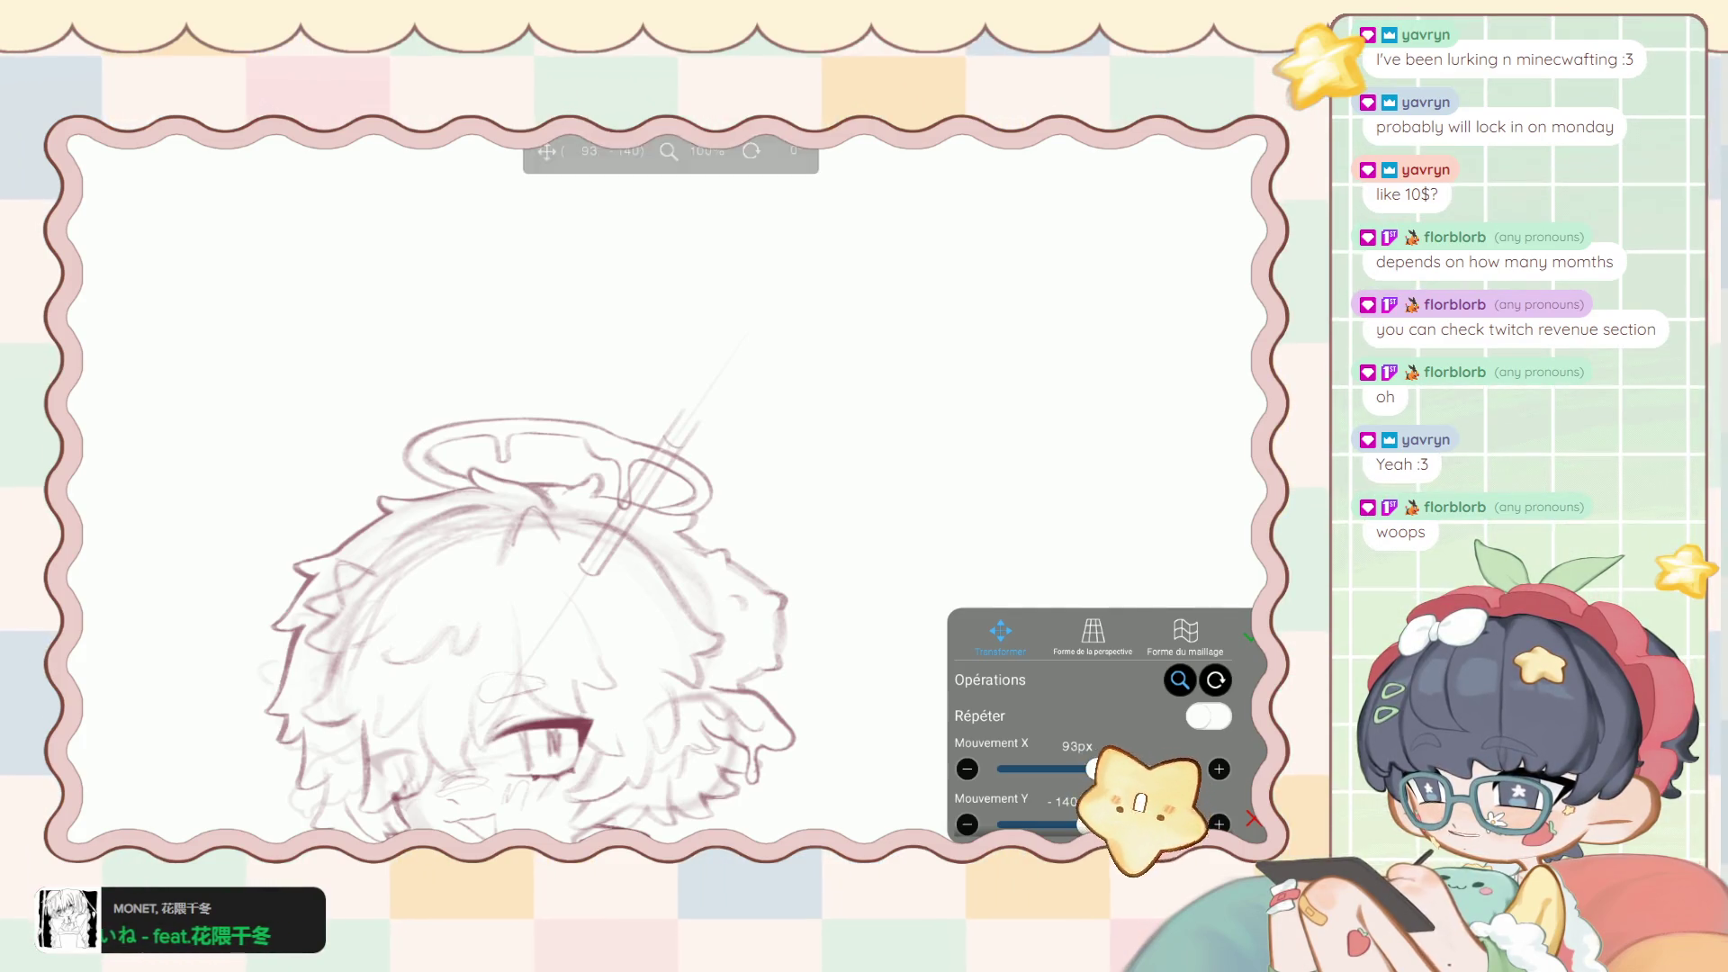
pyautogui.click(1249, 637)
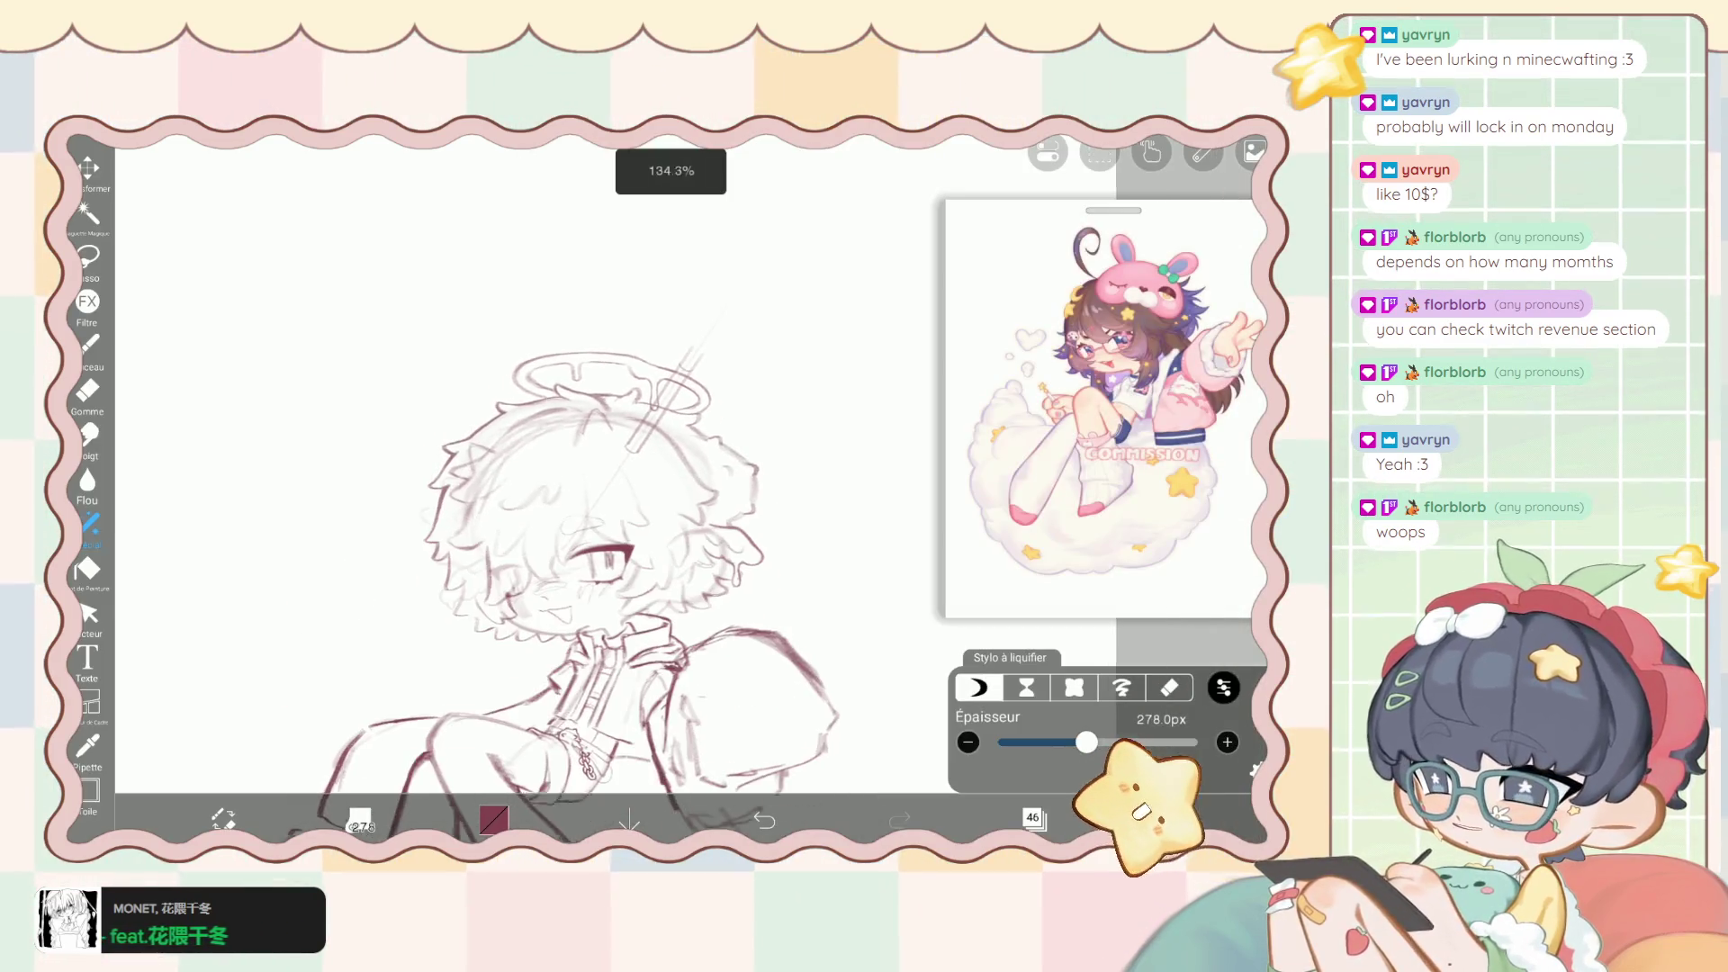
# Add a new folder at layer 47, move layer 46 into it, and select the folder.
pyautogui.scroll(-3, 551, 583)
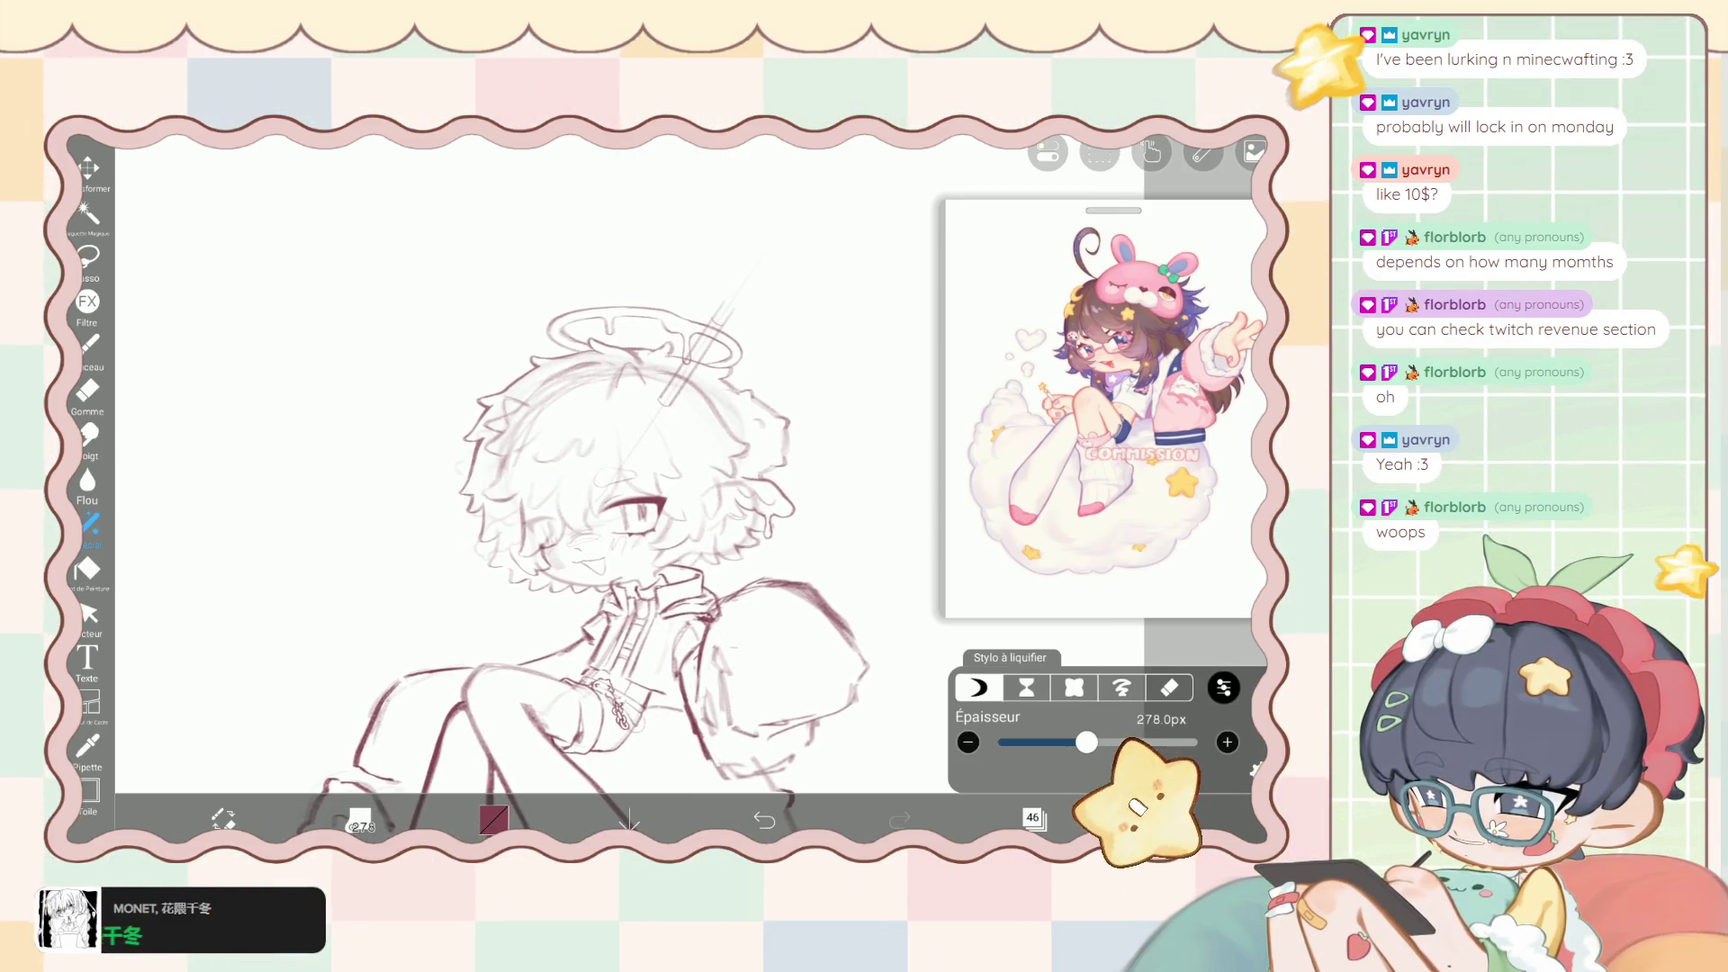
pyautogui.click(1033, 818)
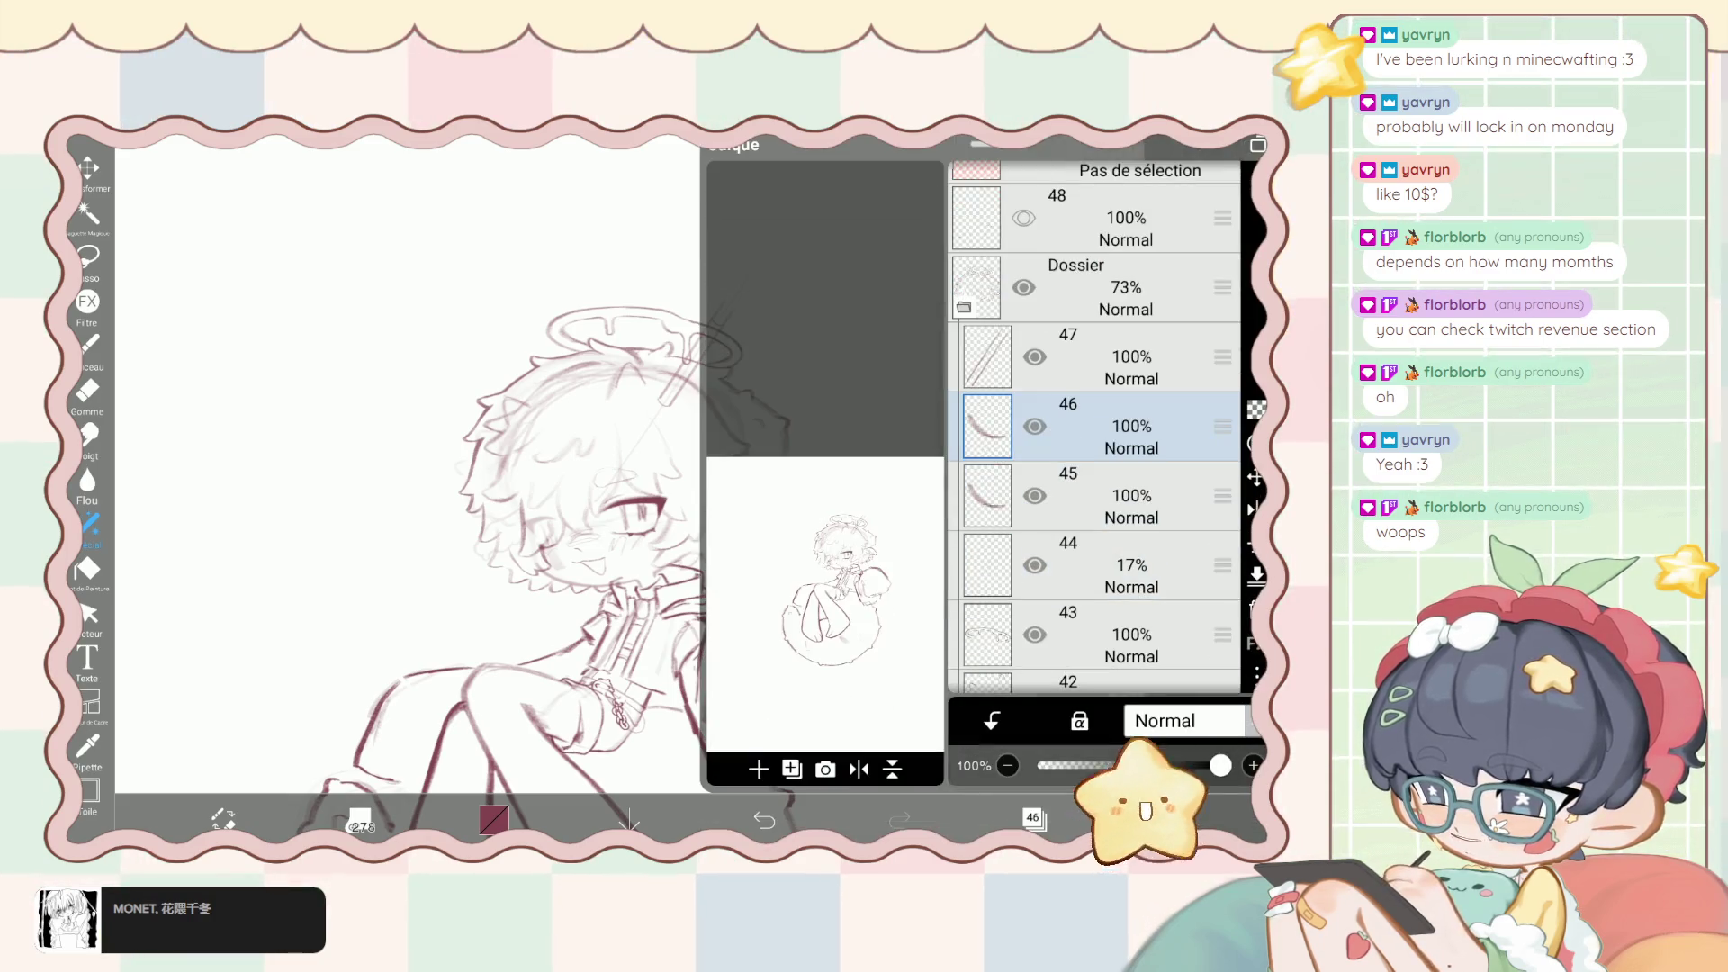
pyautogui.click(1033, 818)
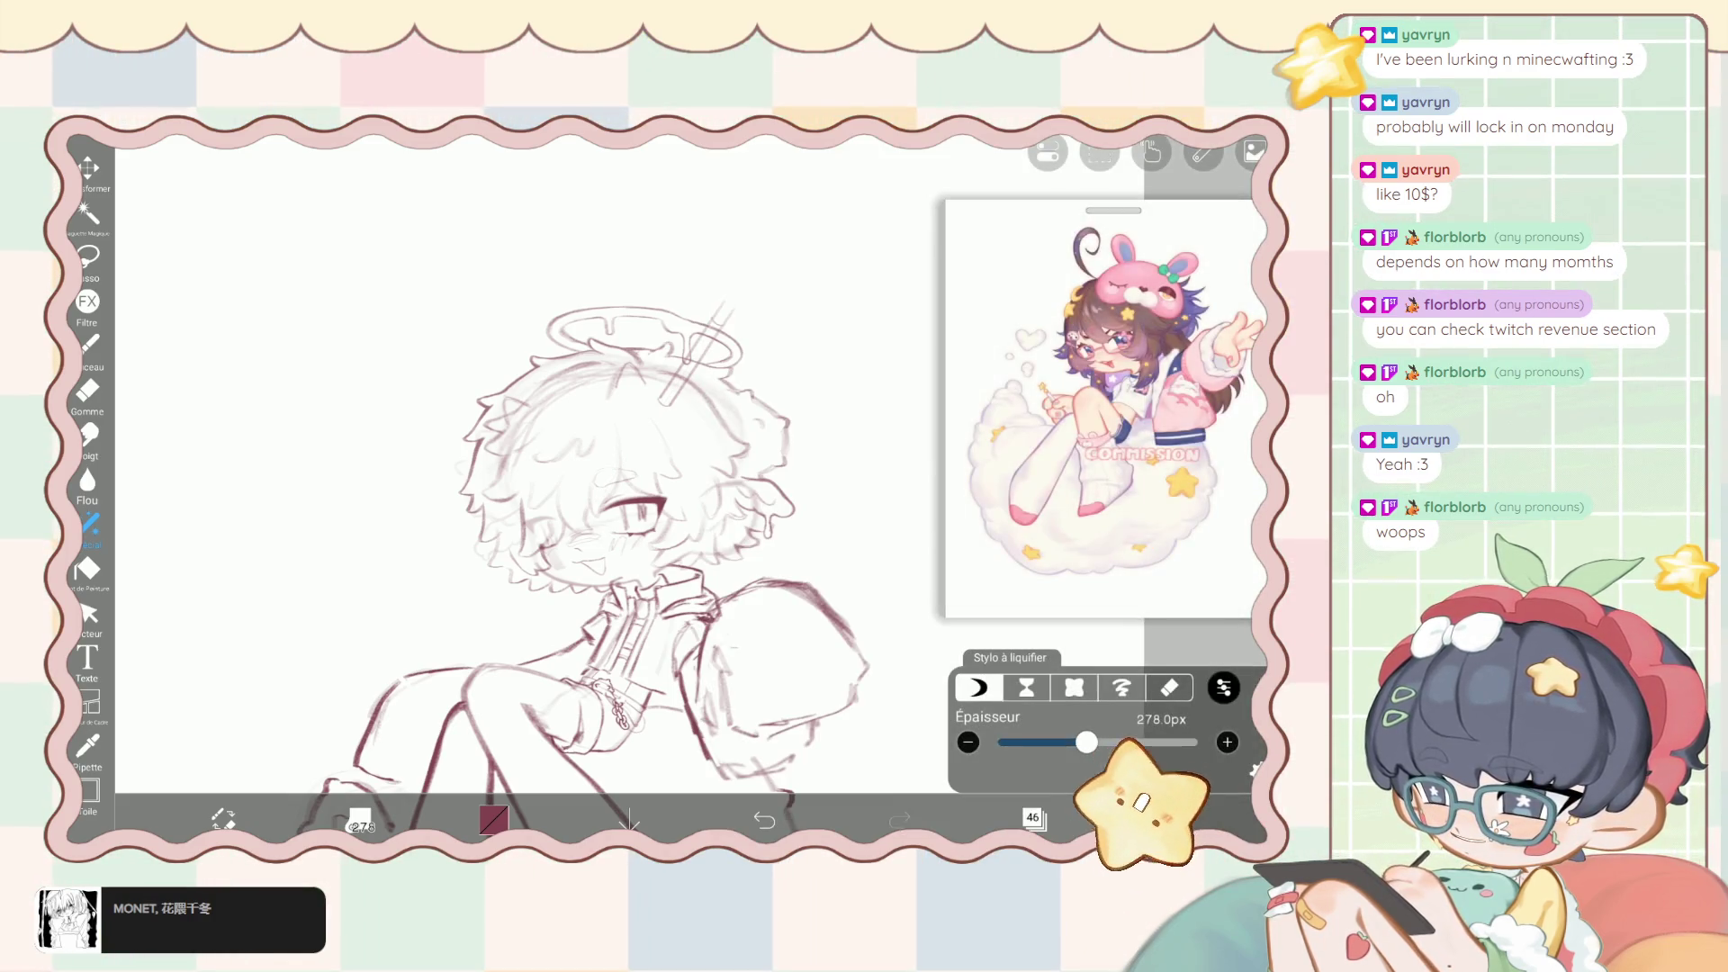
pyautogui.click(1034, 819)
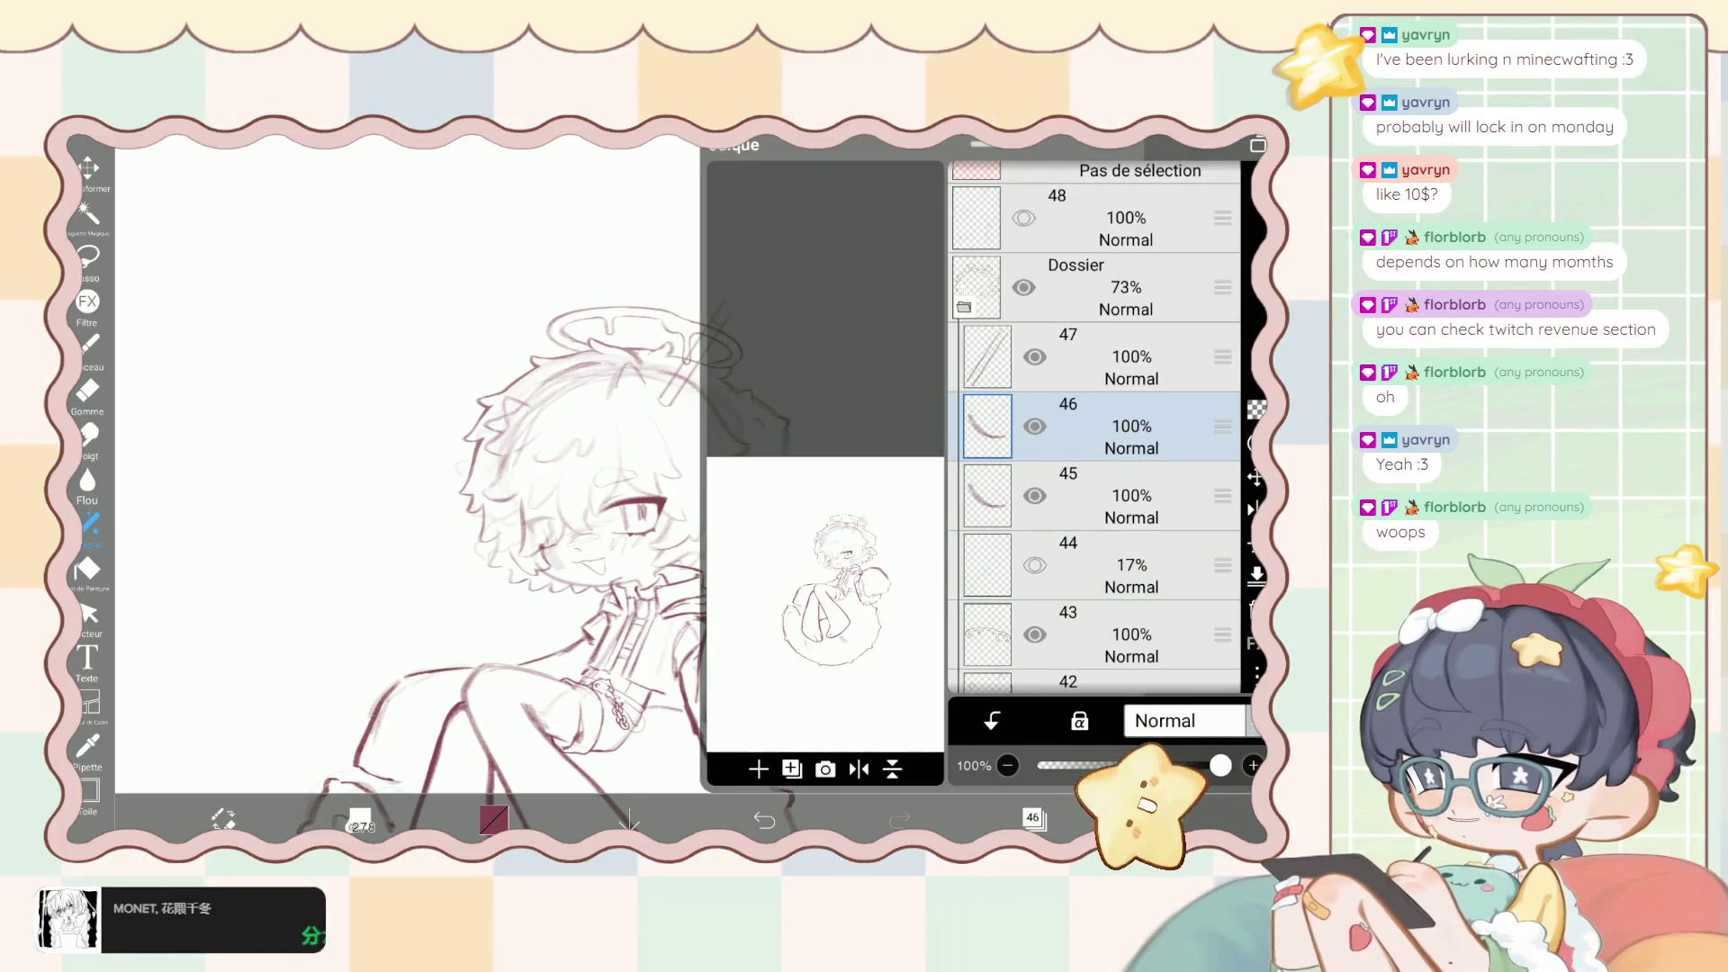
pyautogui.click(1126, 356)
pyautogui.click(759, 769)
pyautogui.click(752, 586)
pyautogui.click(1222, 537)
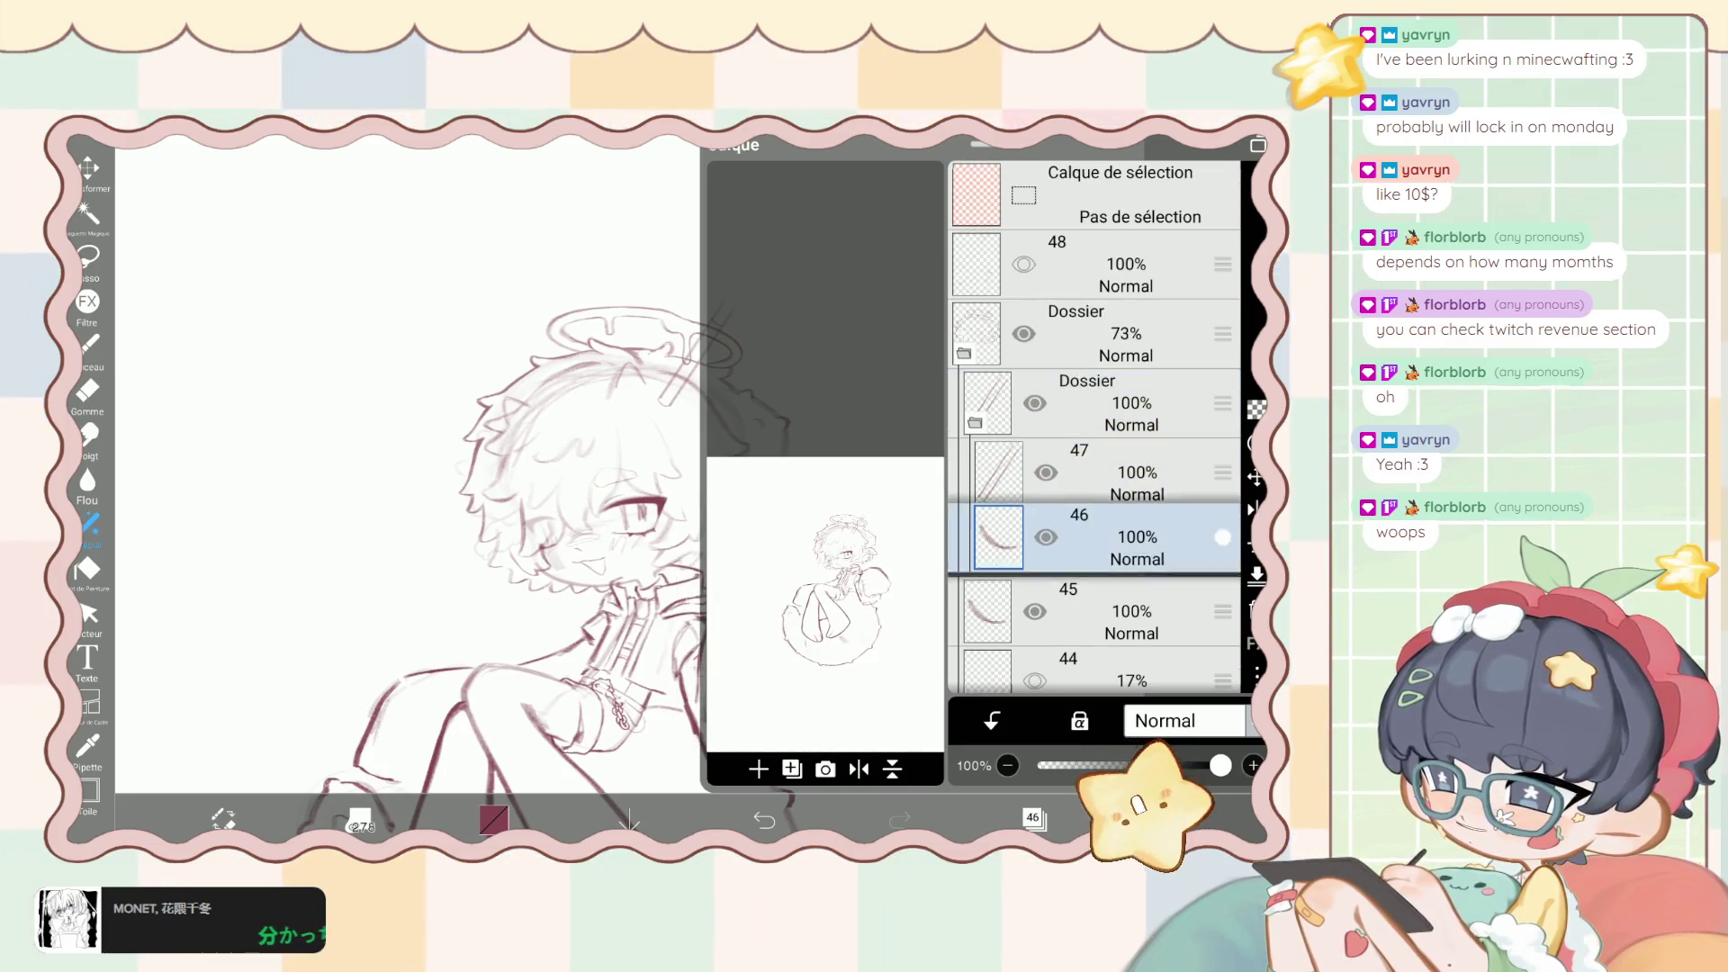
pyautogui.click(1125, 402)
# Shift the folder's pen lines up and right through the halo, confirm, then select layer 46.
pyautogui.click(88, 171)
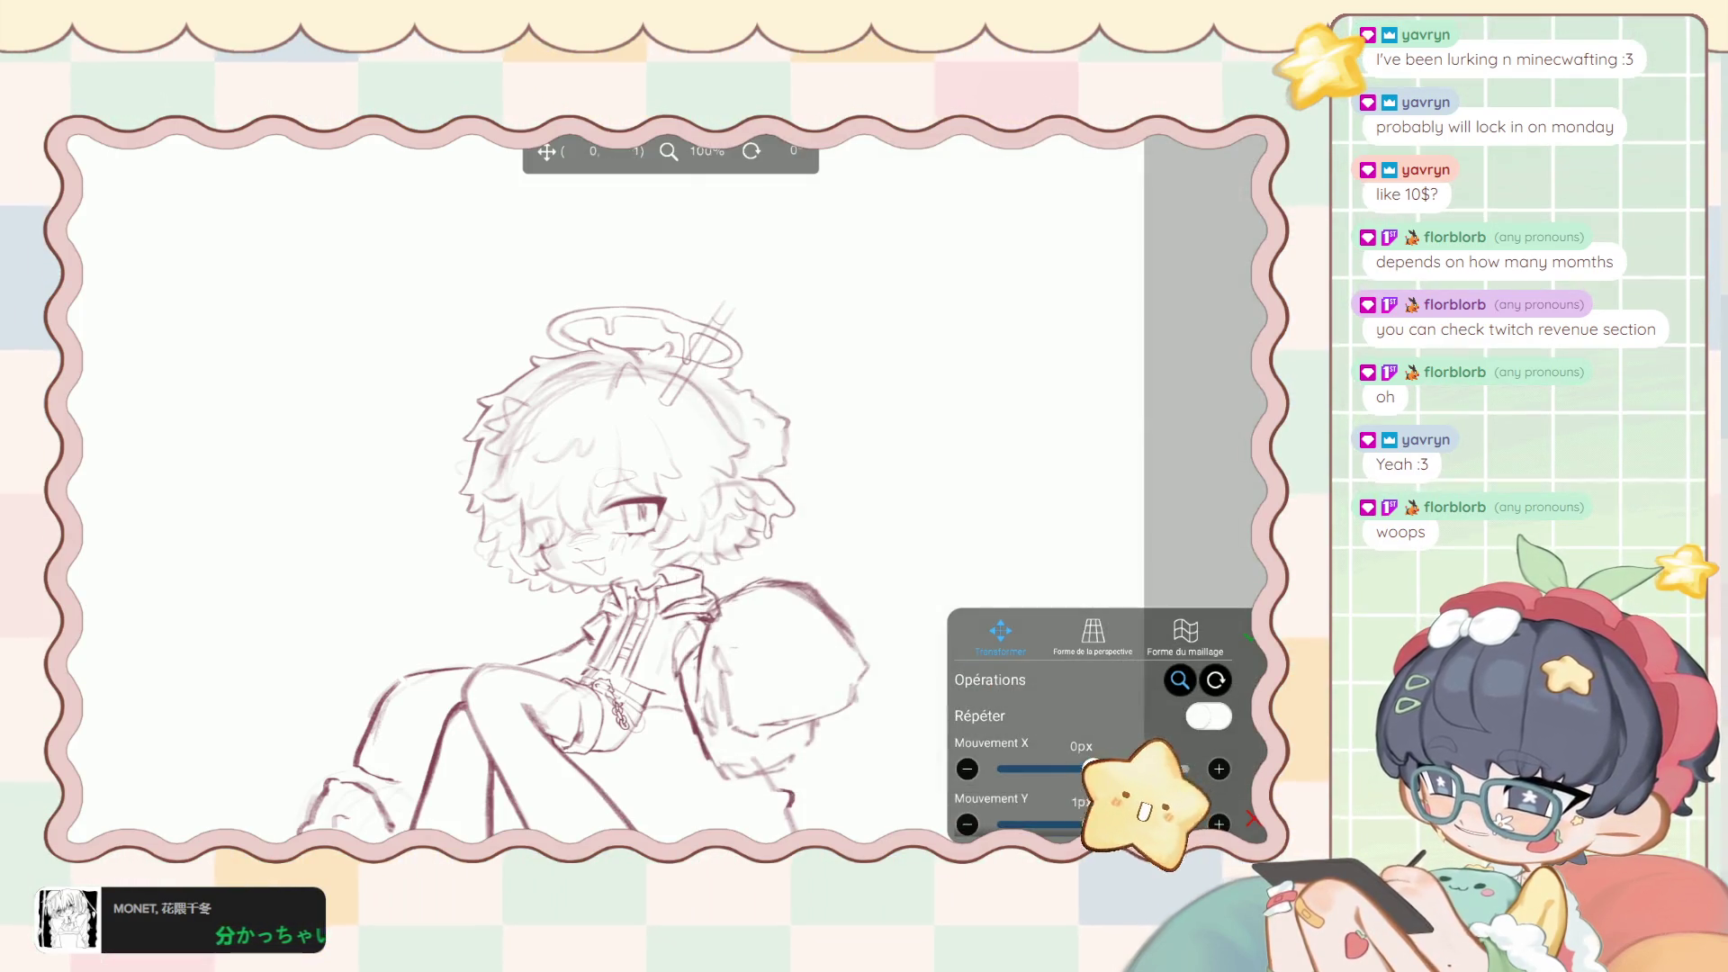
pyautogui.moveTo(697, 355); pyautogui.dragTo(696, 361)
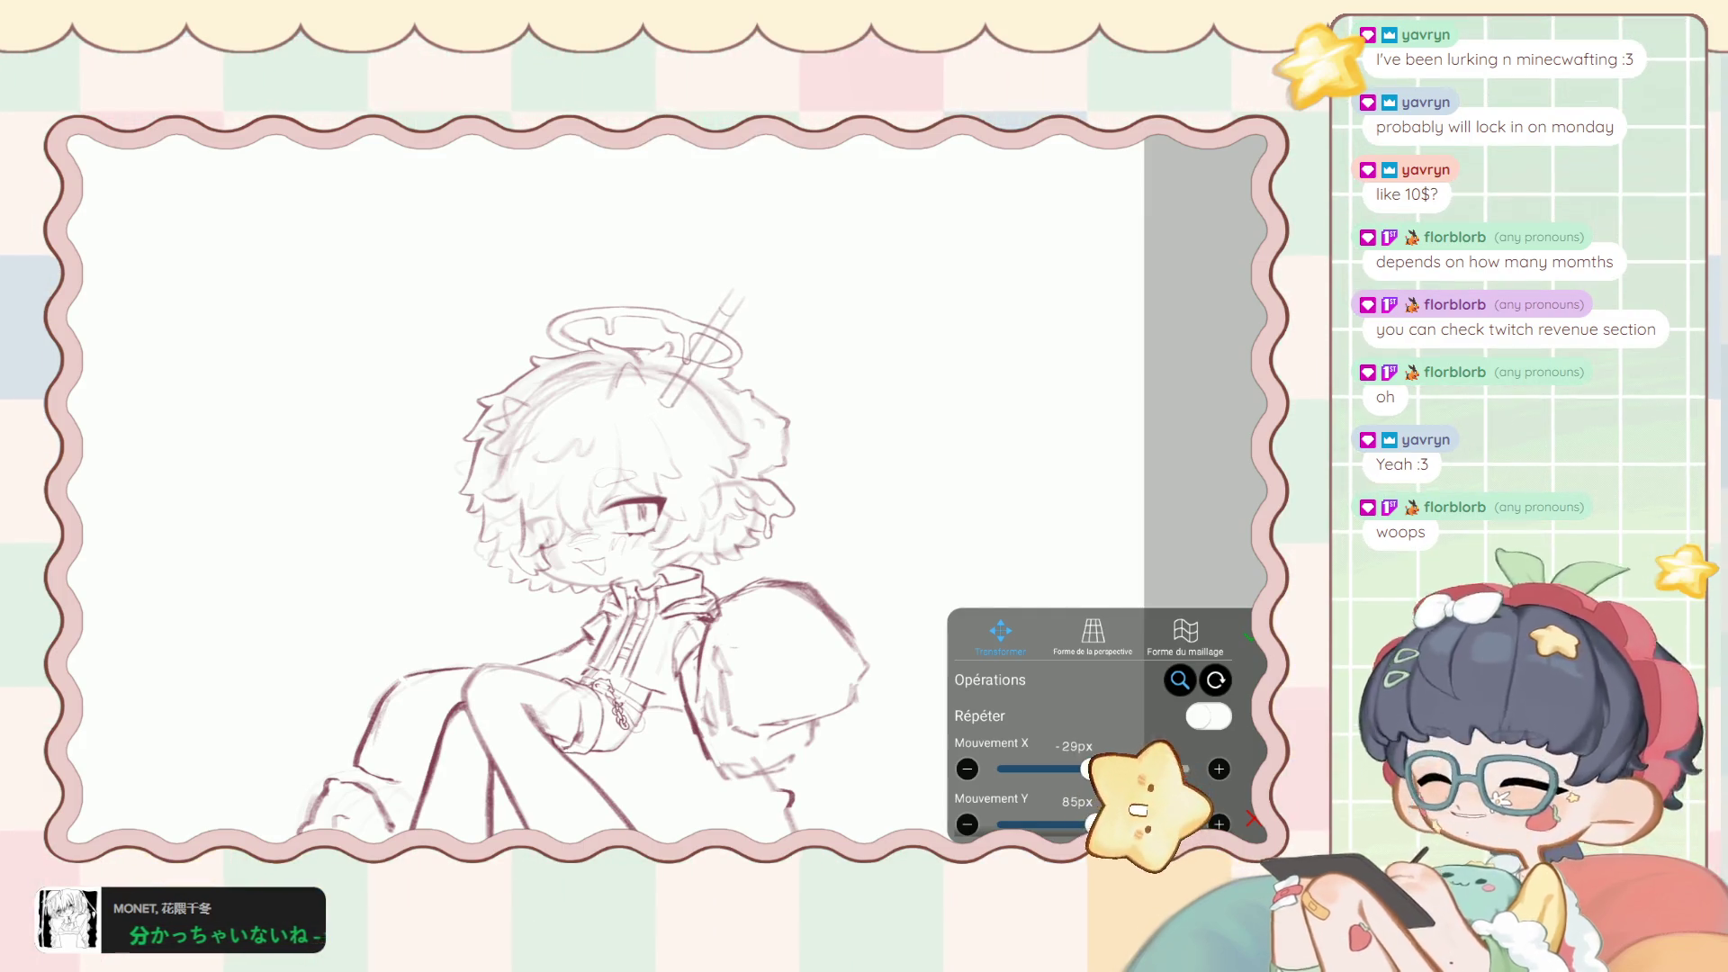
pyautogui.moveTo(702, 360); pyautogui.dragTo(713, 328)
pyautogui.moveTo(711, 342); pyautogui.dragTo(714, 342)
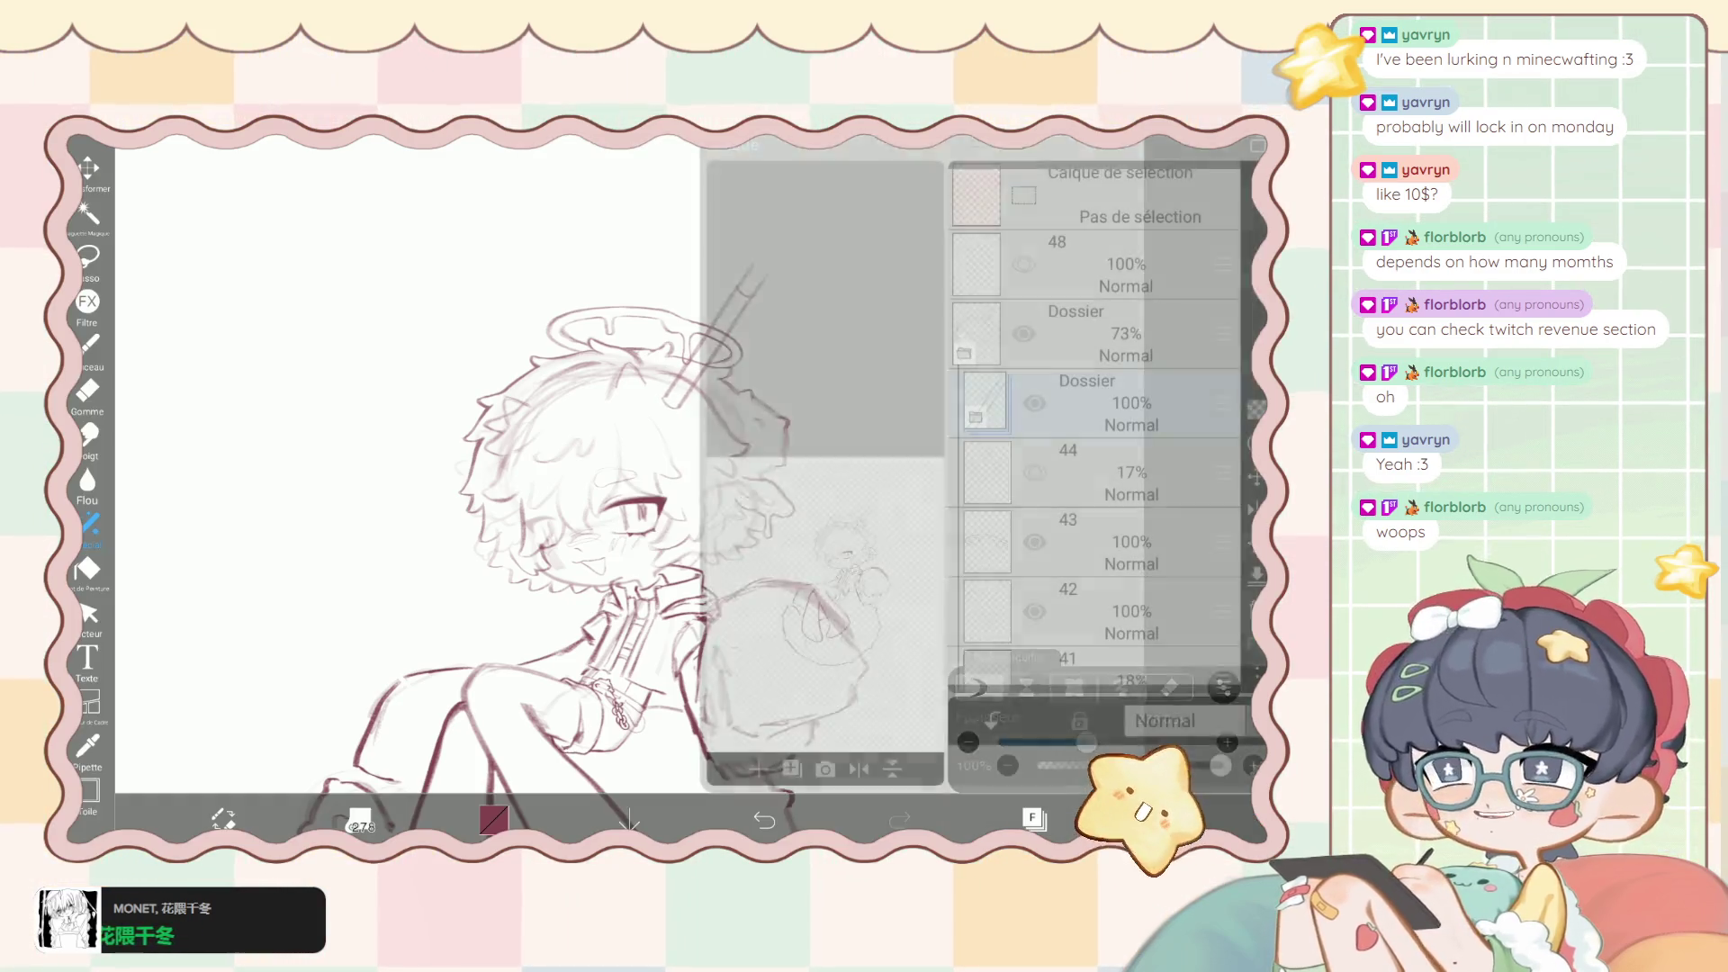
pyautogui.press('Return')
pyautogui.click(1107, 540)
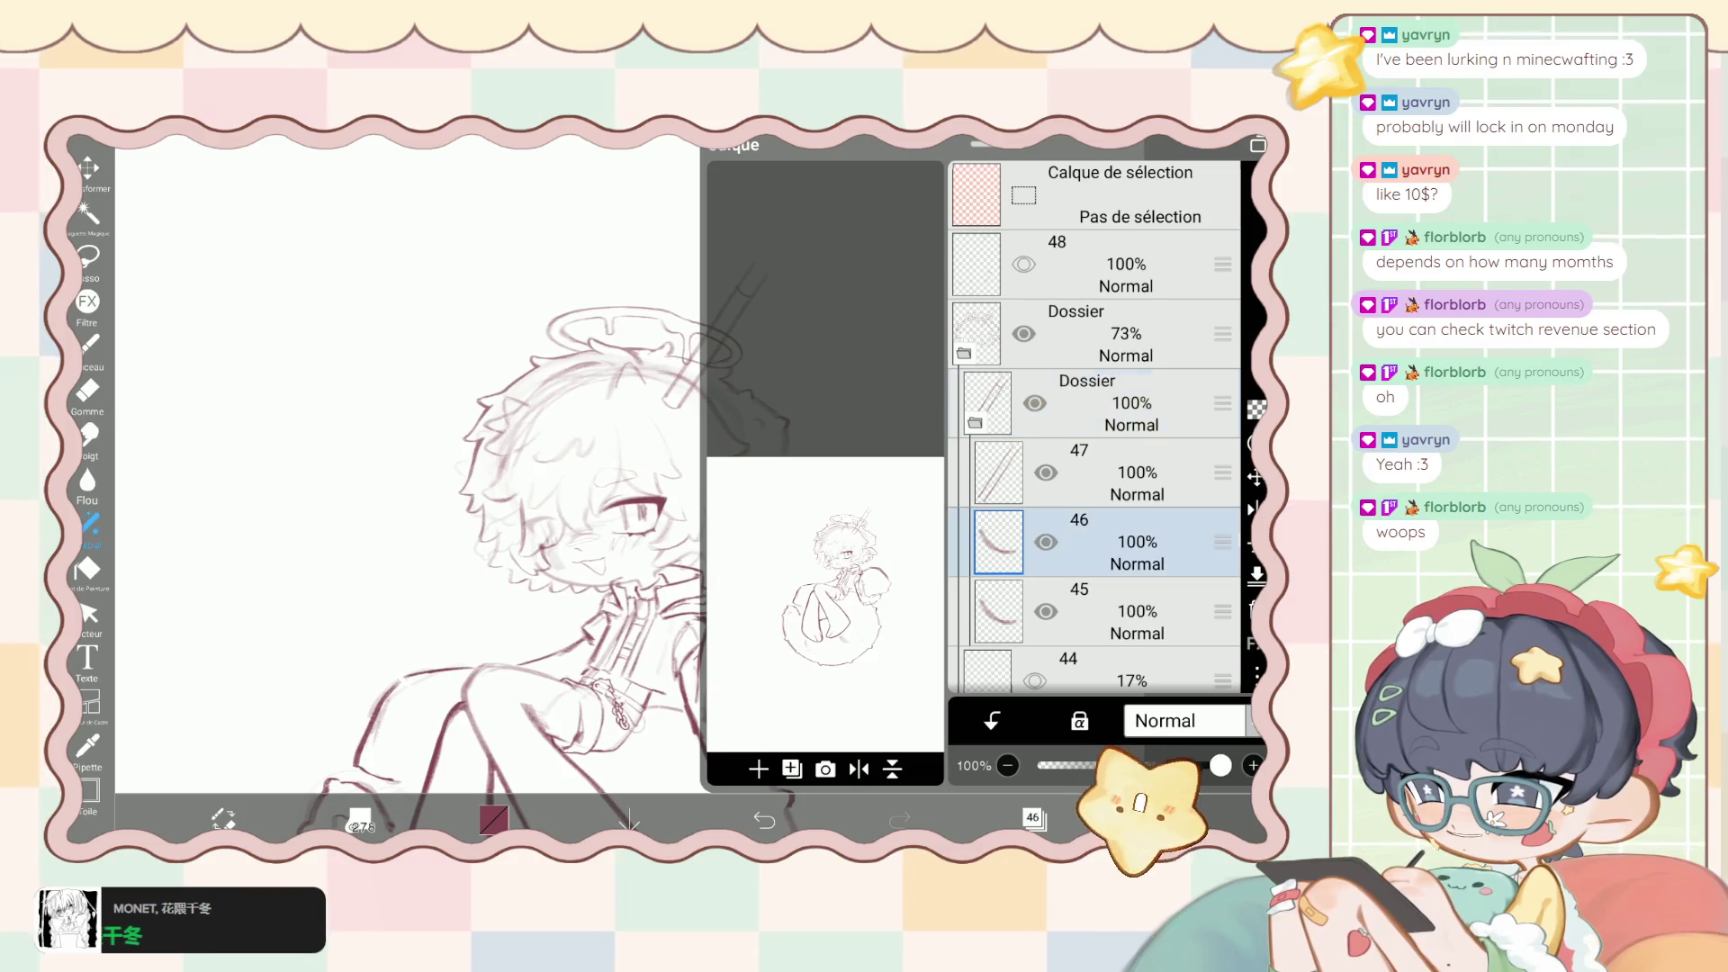
# Nudge layer 46's line slightly down-left with Transform and confirm.
pyautogui.click(89, 167)
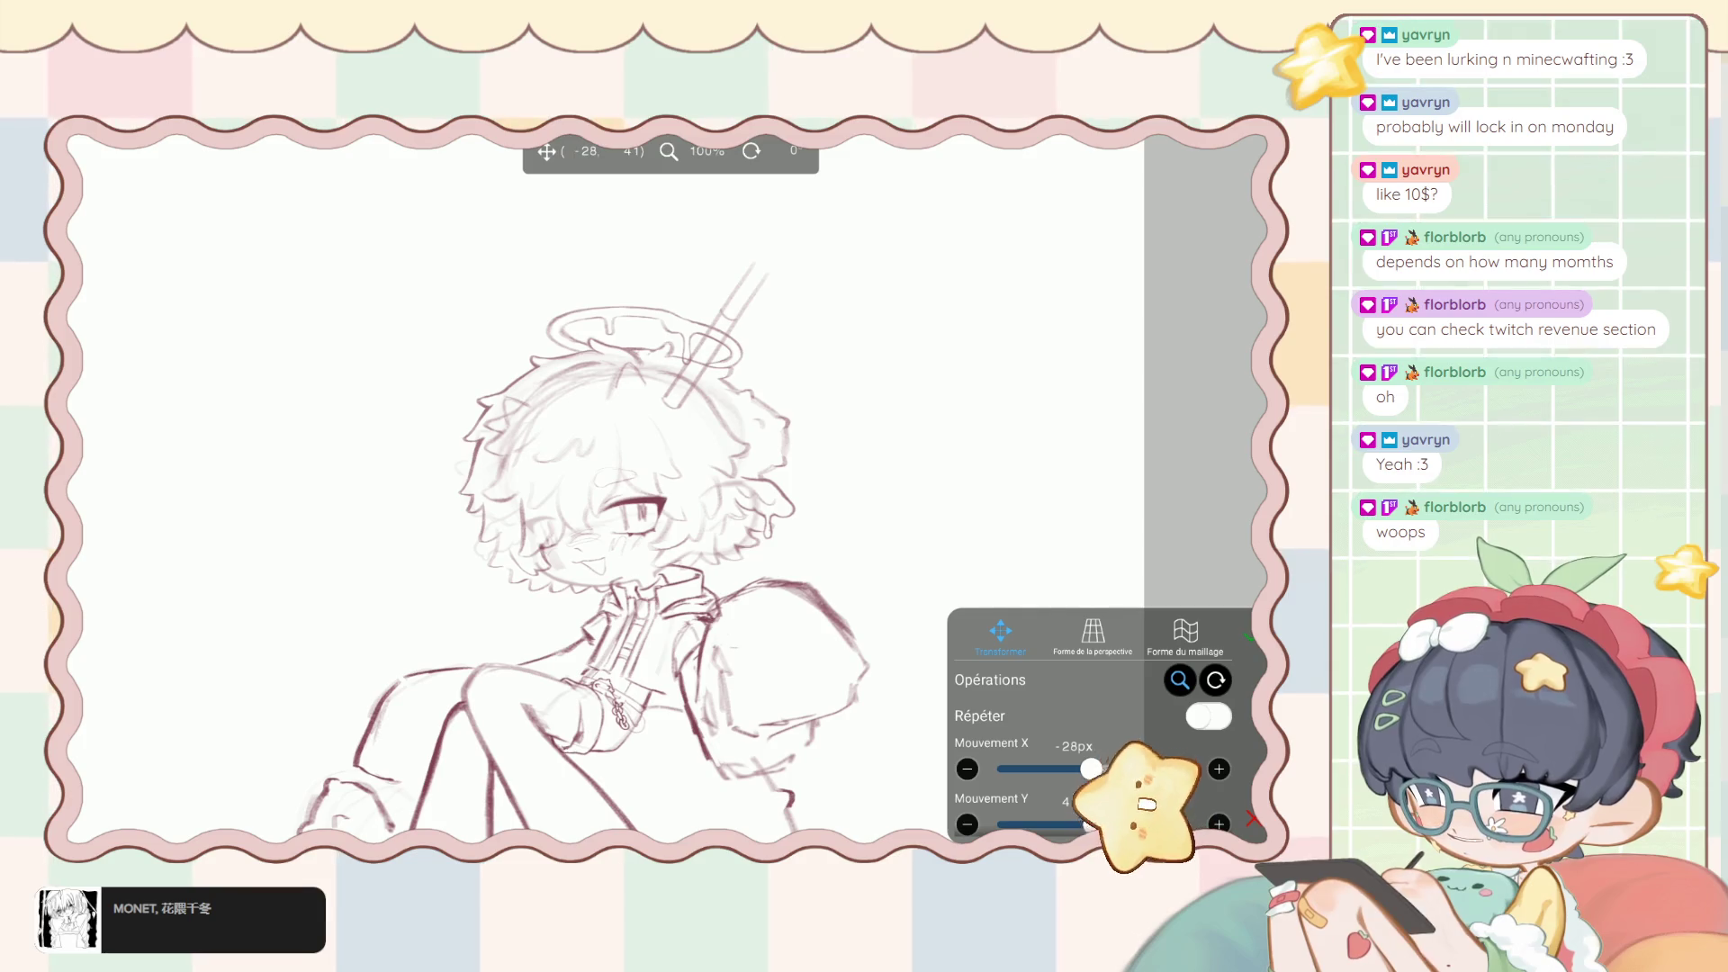
pyautogui.moveTo(630, 540); pyautogui.dragTo(625, 545)
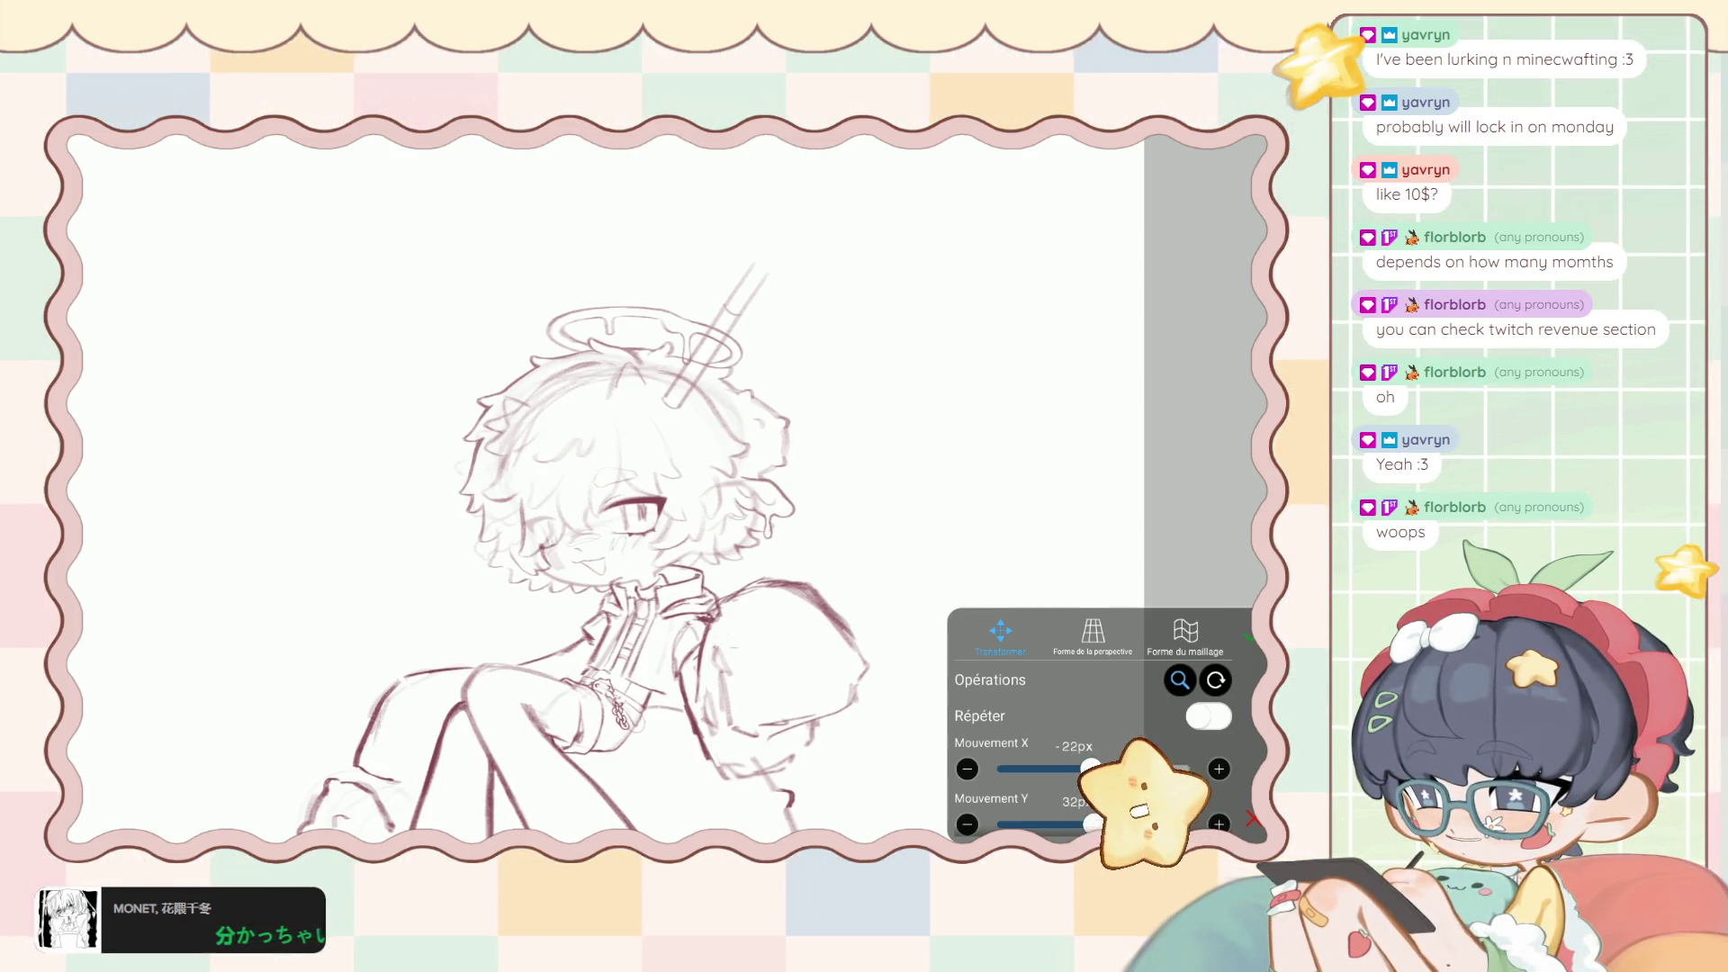
pyautogui.click(1139, 821)
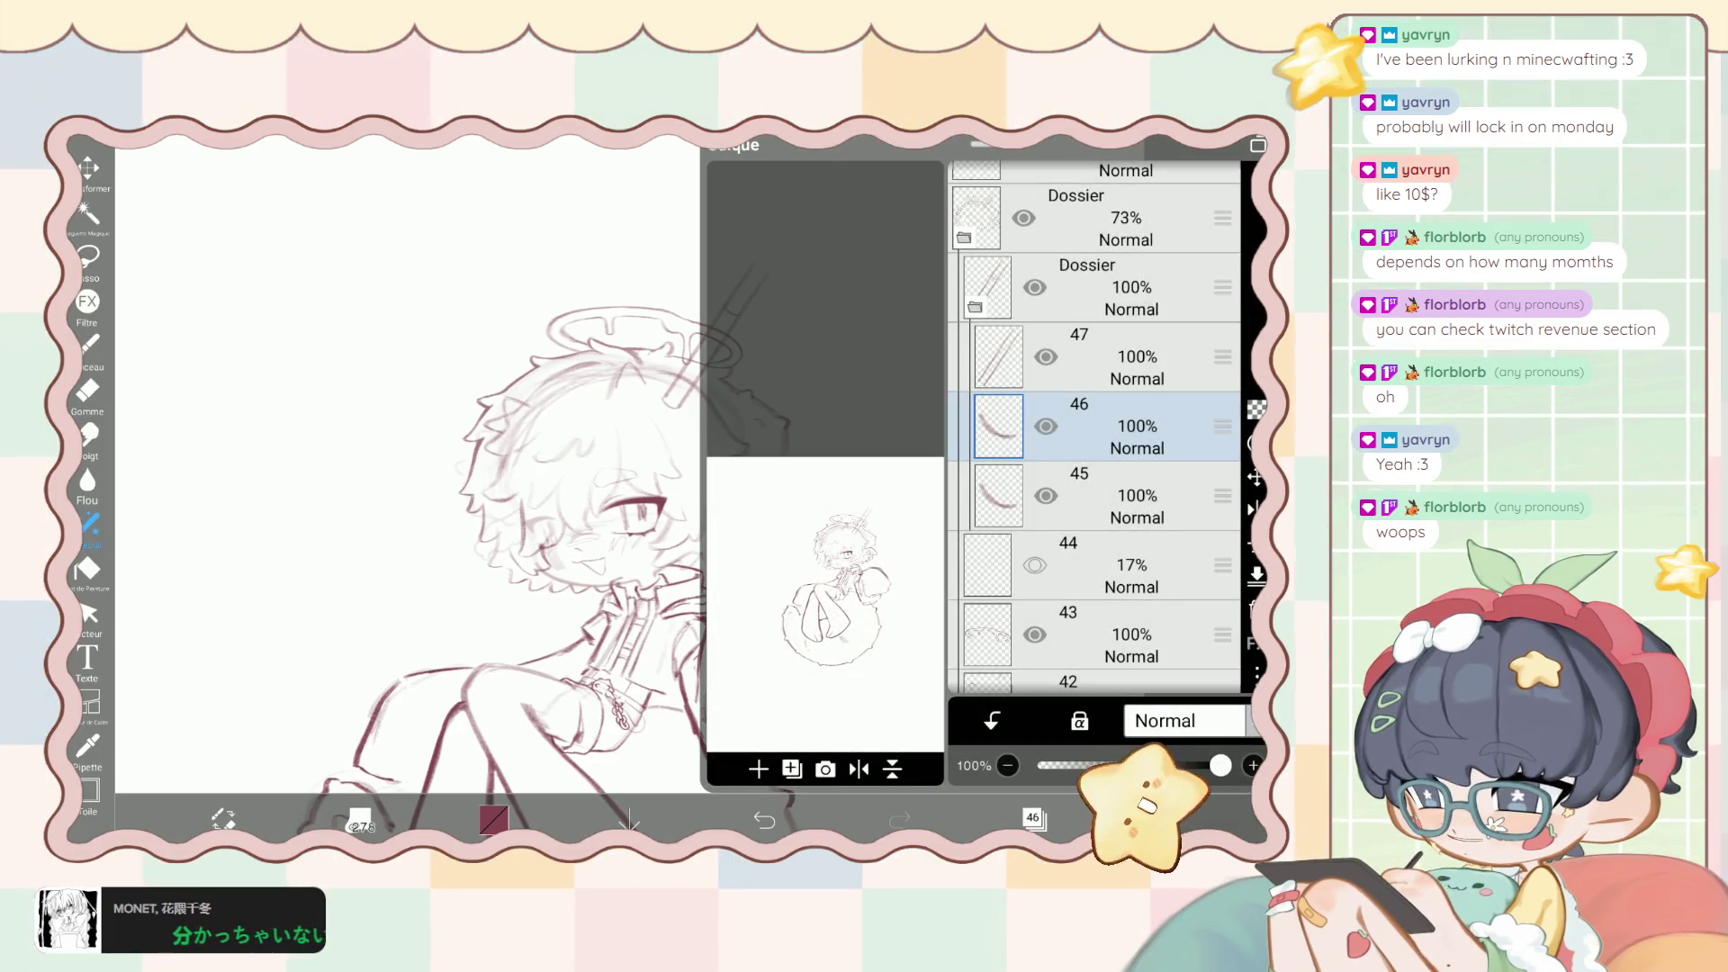
# Select layer 45 and lower the liquify pen thickness to 58px.
pyautogui.click(1080, 495)
pyautogui.click(1036, 819)
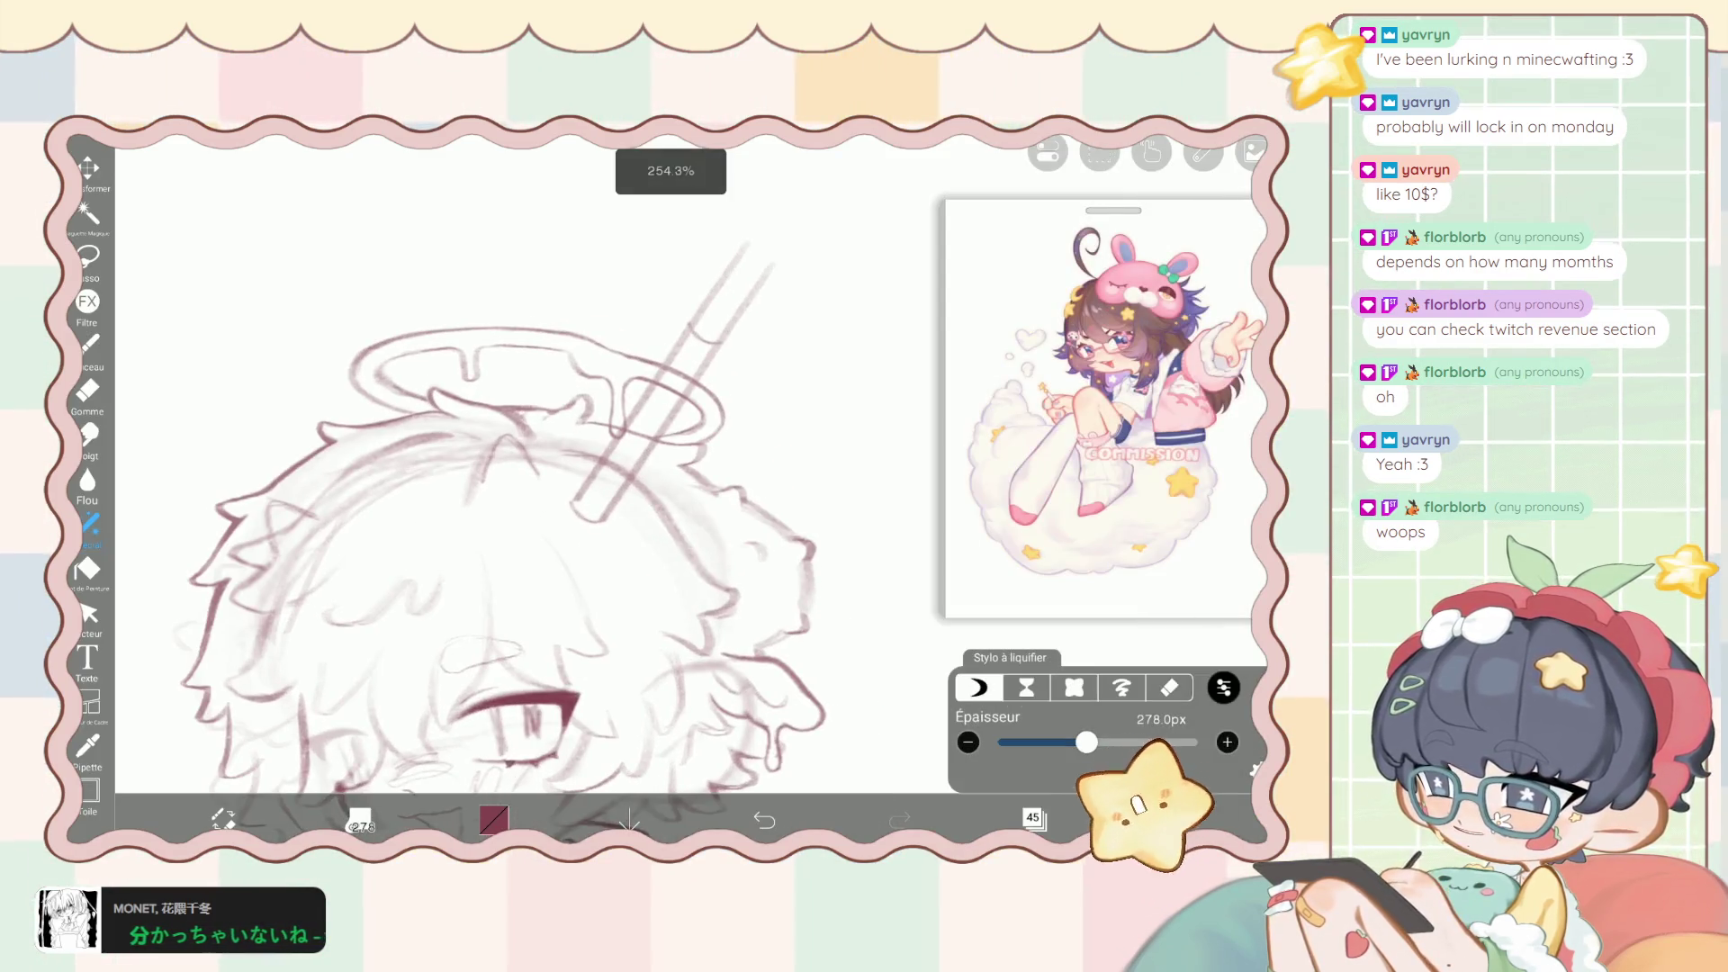
pyautogui.moveTo(1065, 742); pyautogui.dragTo(1036, 742)
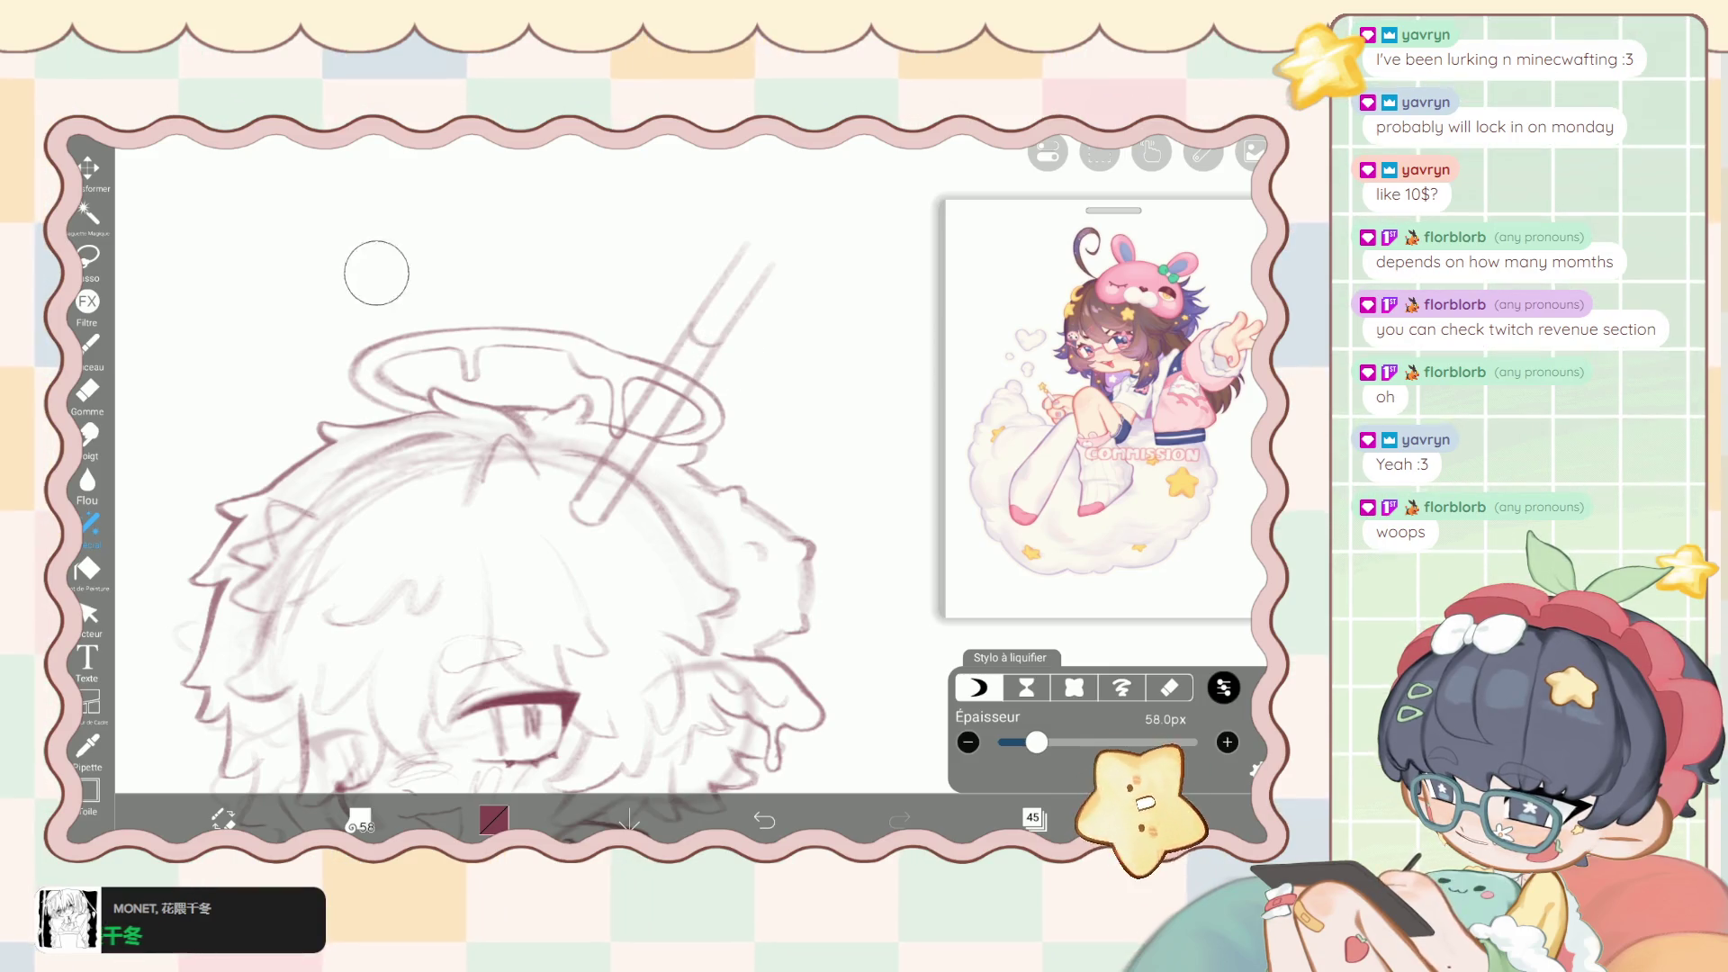
pyautogui.scroll(-5, 505, 541)
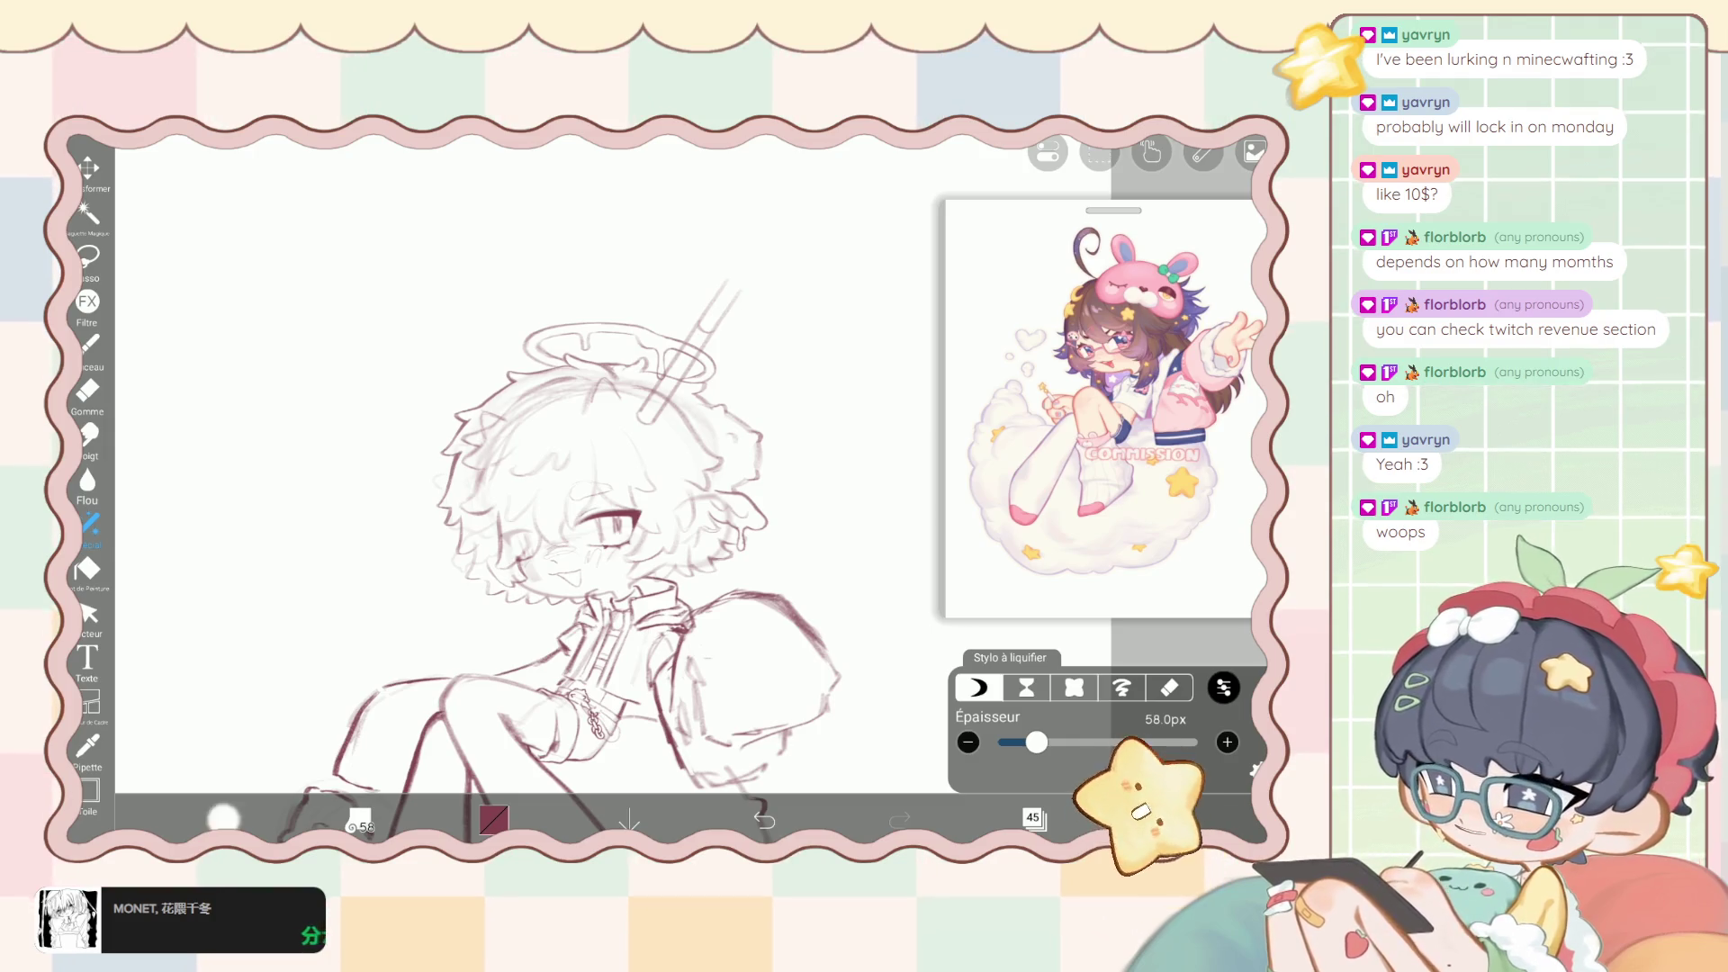
# Draw a small loop with the brush to close the pen's top end.
pyautogui.click(90, 345)
pyautogui.scroll(10, 705, 481)
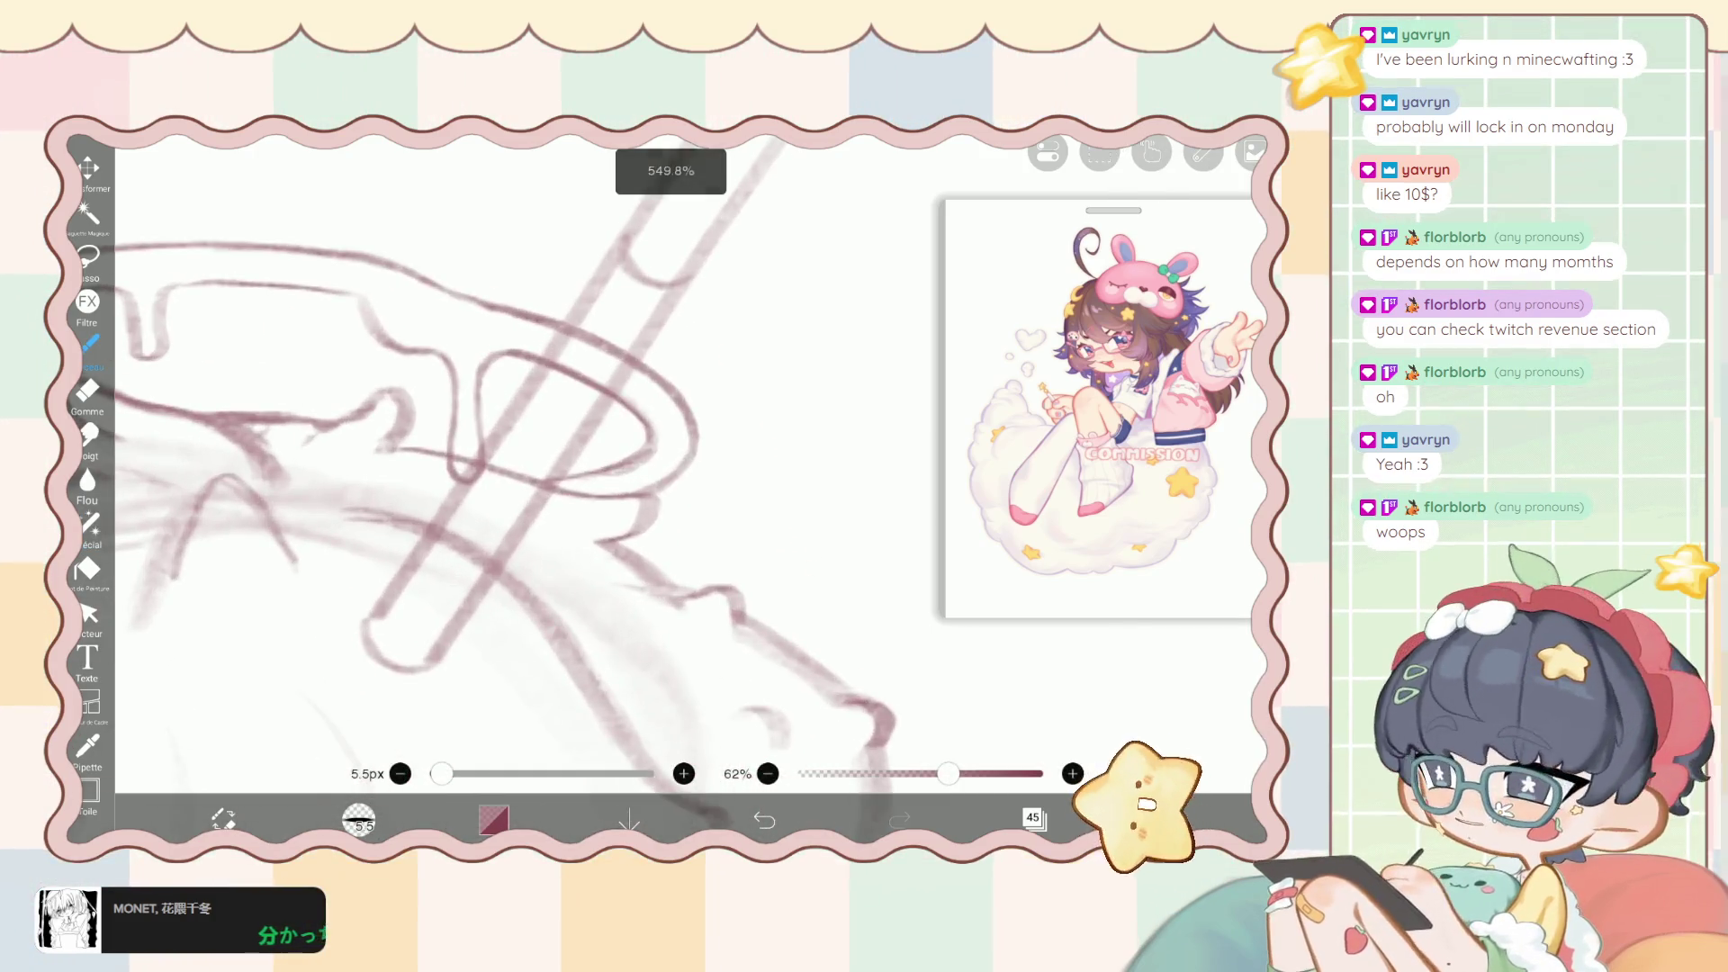
pyautogui.moveTo(641, 334); pyautogui.dragTo(688, 383)
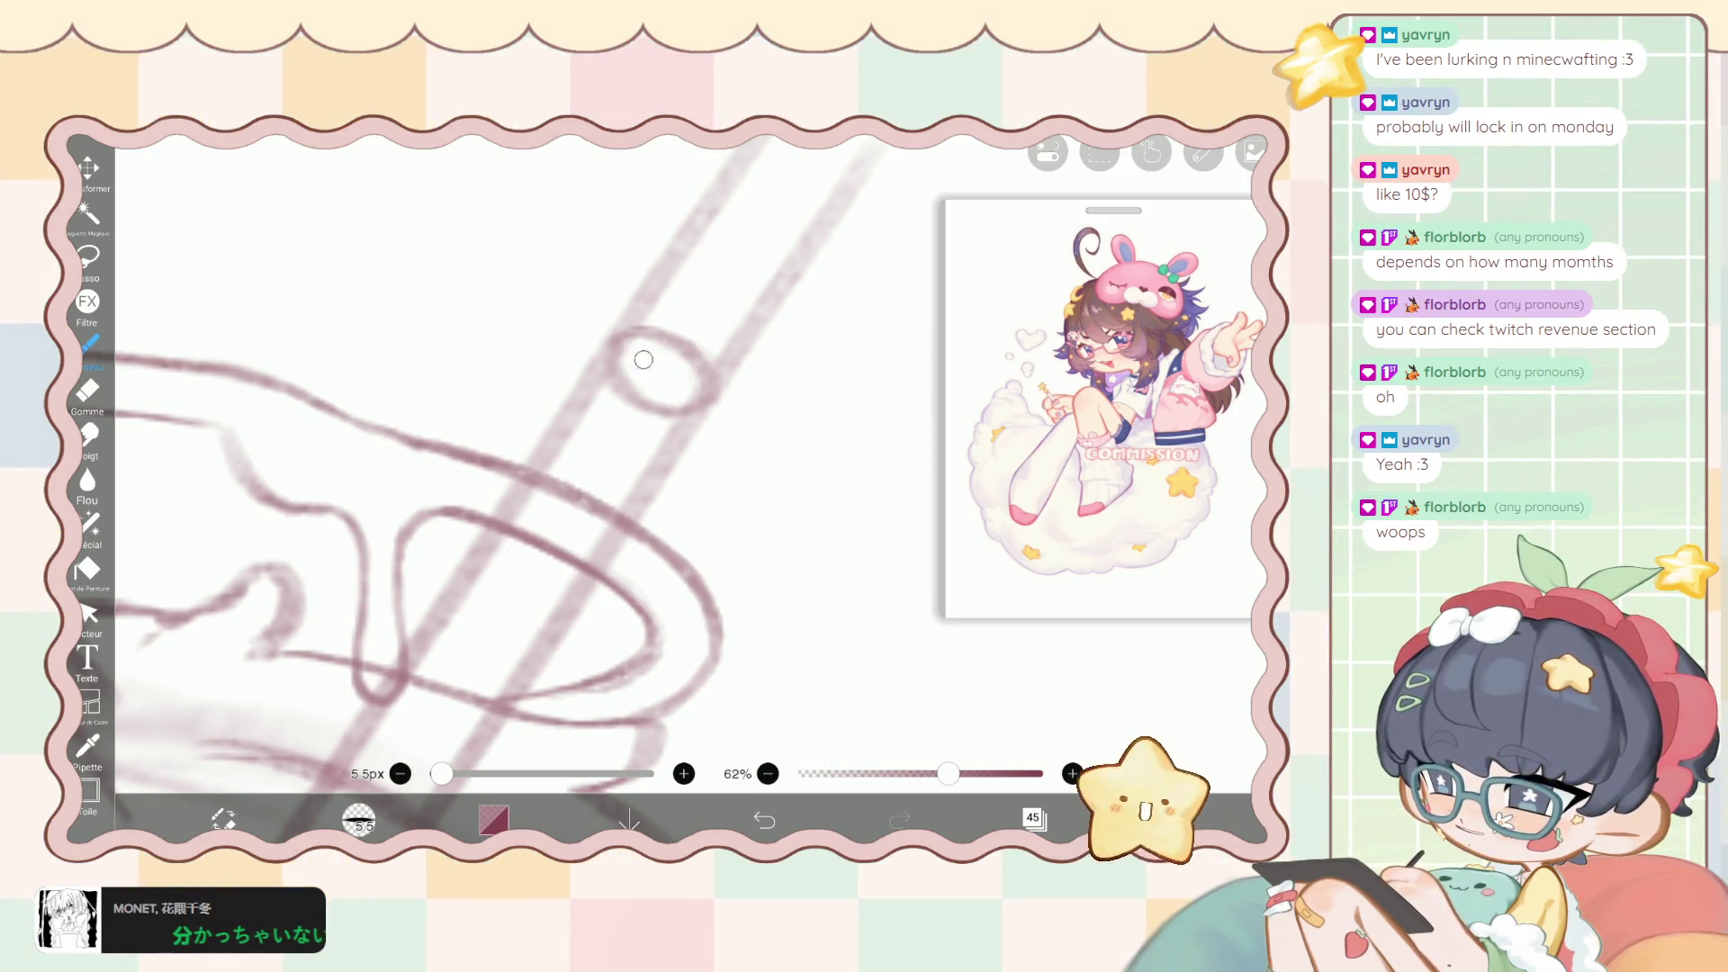
pyautogui.scroll(-10, 705, 387)
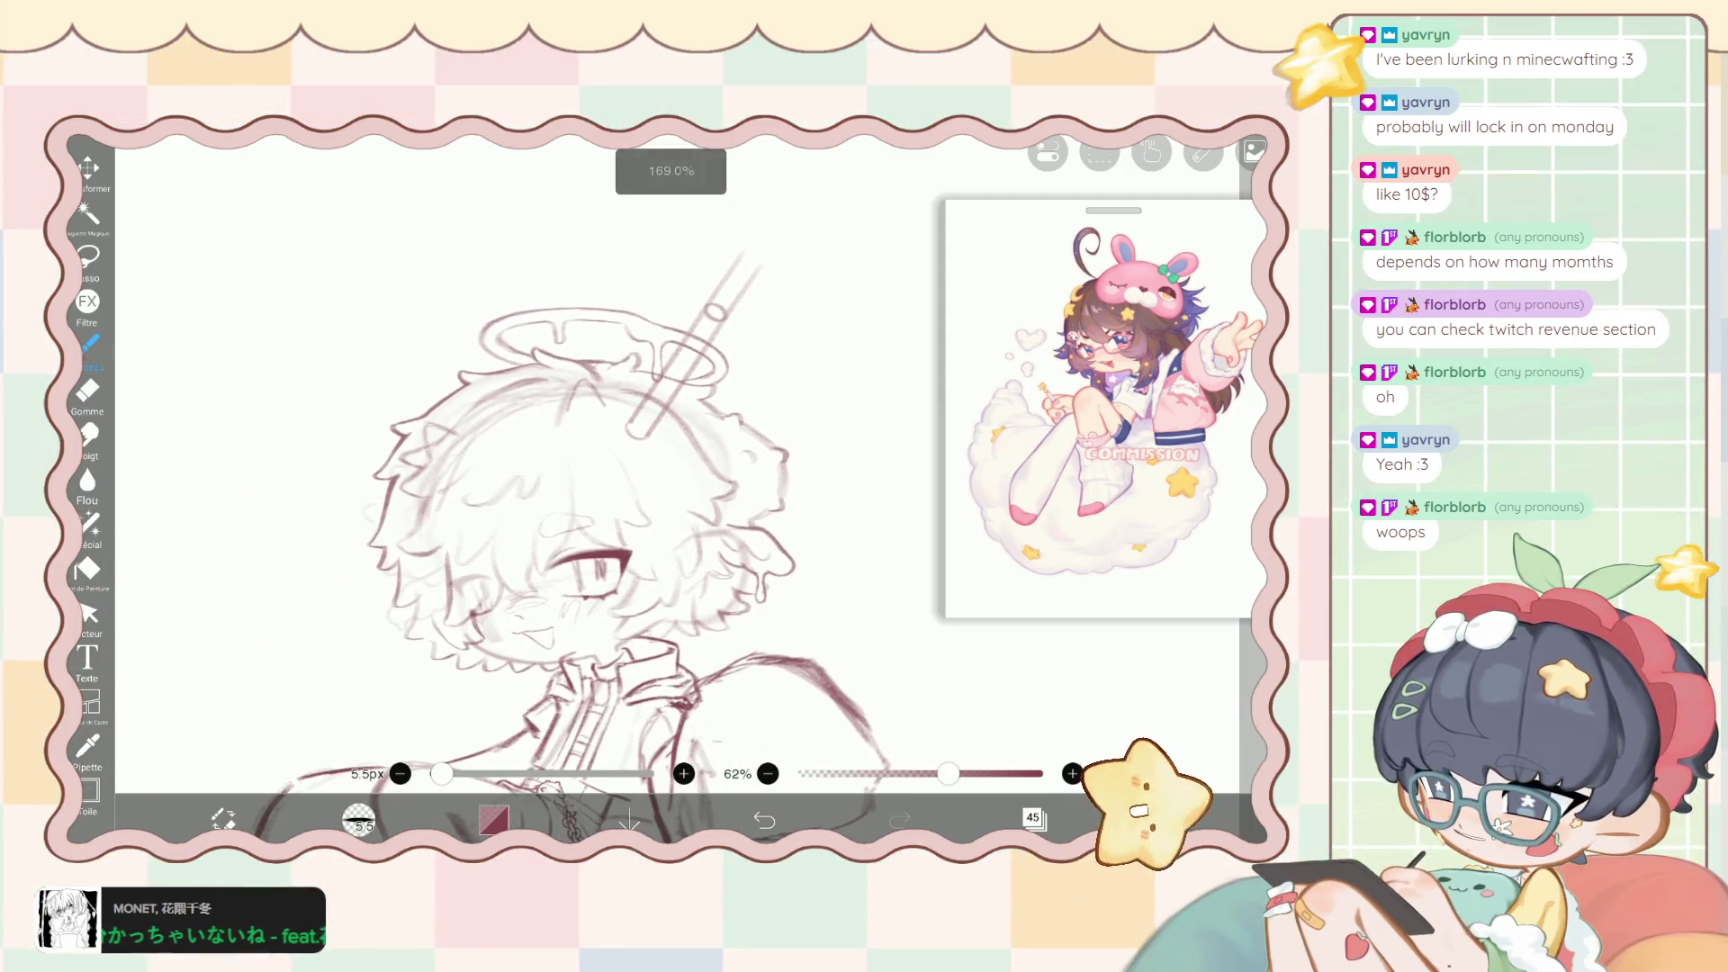
# Create layer 47 above layer 46 and shift its pen stroke down-left (-35px X).
pyautogui.click(1034, 818)
pyautogui.click(1126, 356)
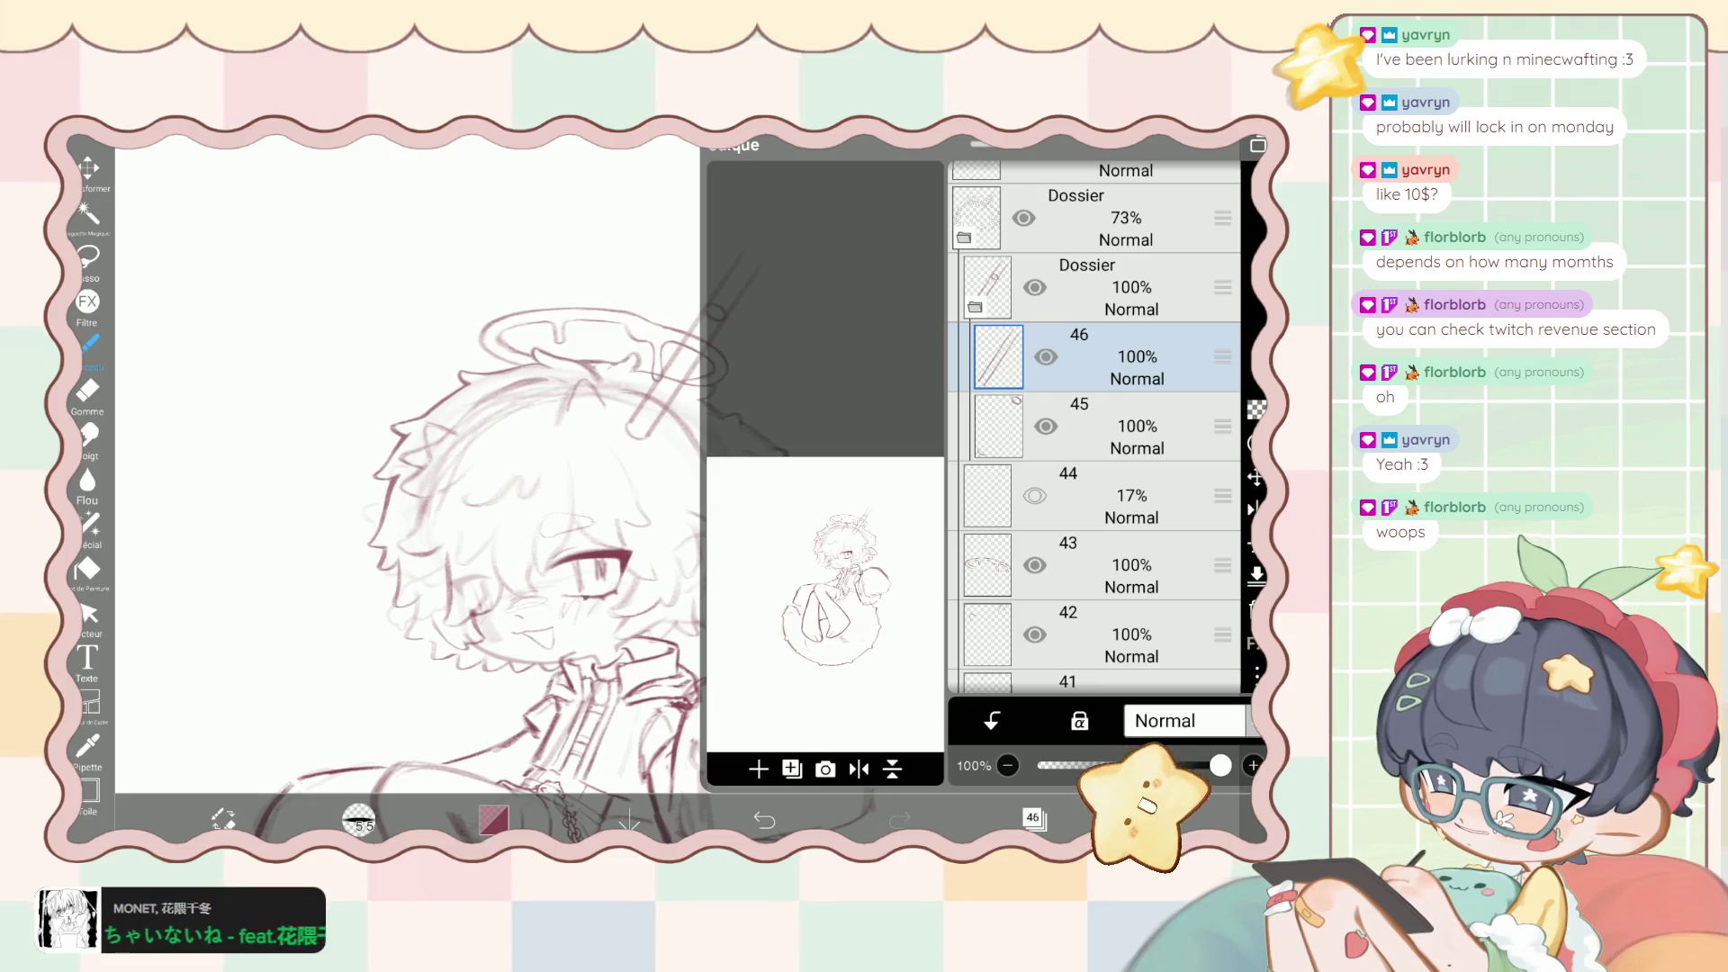
pyautogui.click(758, 769)
pyautogui.click(792, 683)
pyautogui.click(1256, 477)
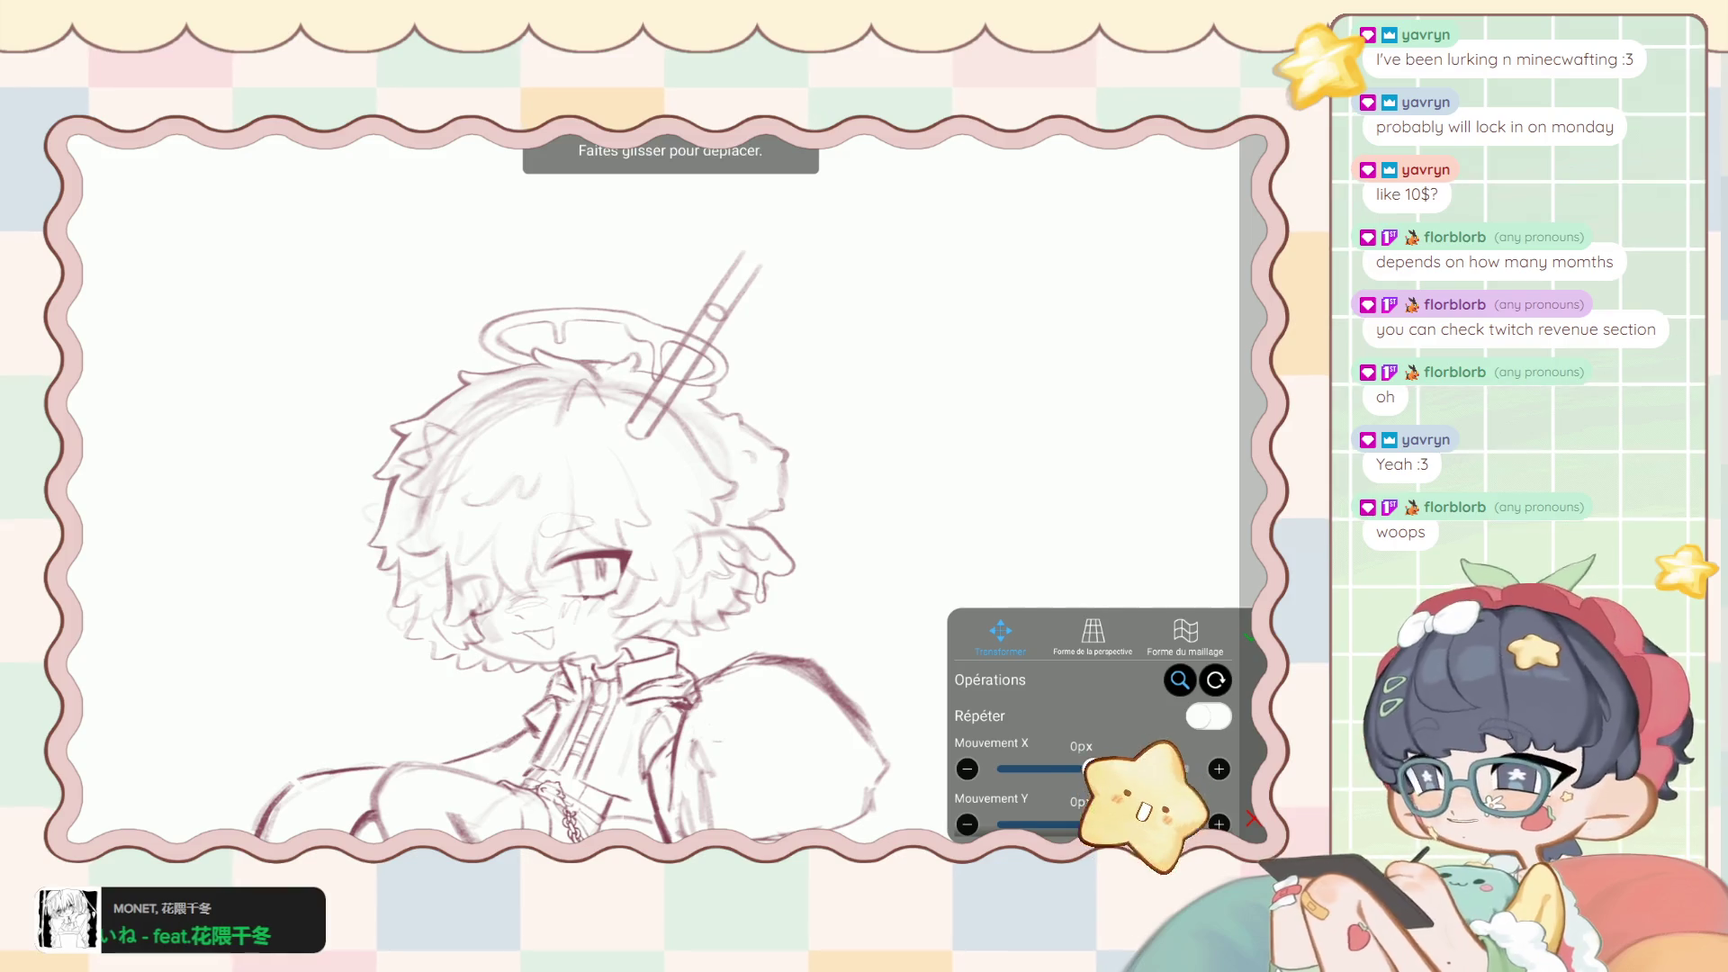
pyautogui.moveTo(635, 423); pyautogui.dragTo(610, 450)
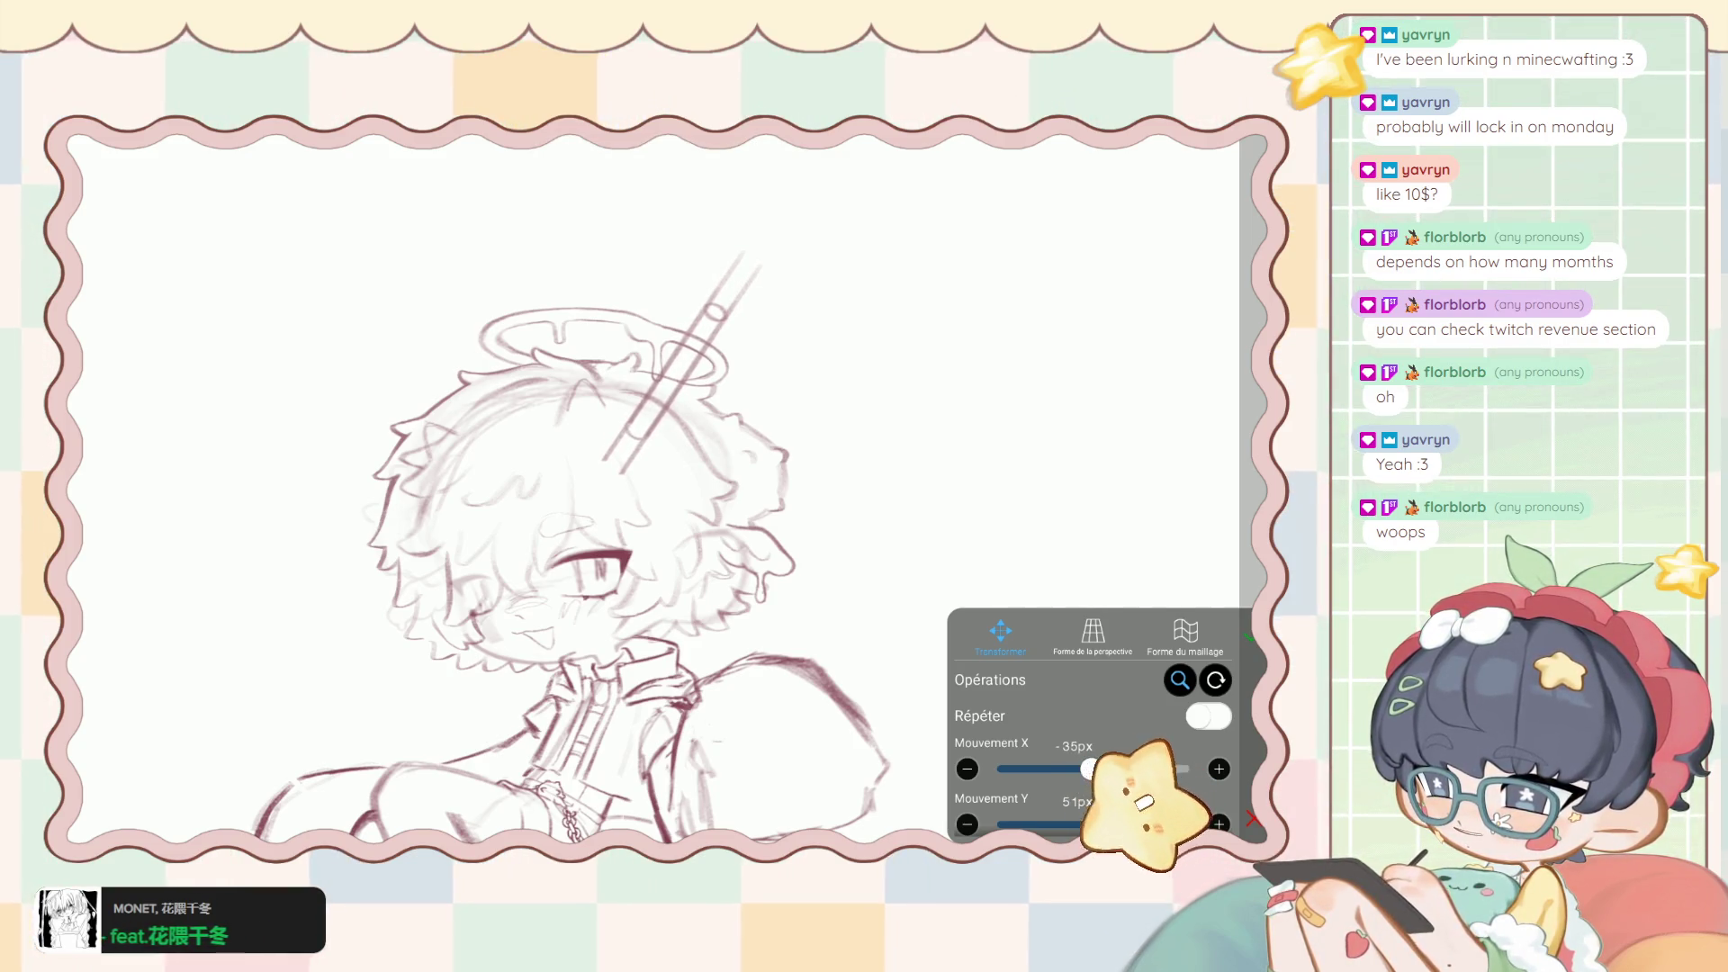
pyautogui.click(1253, 819)
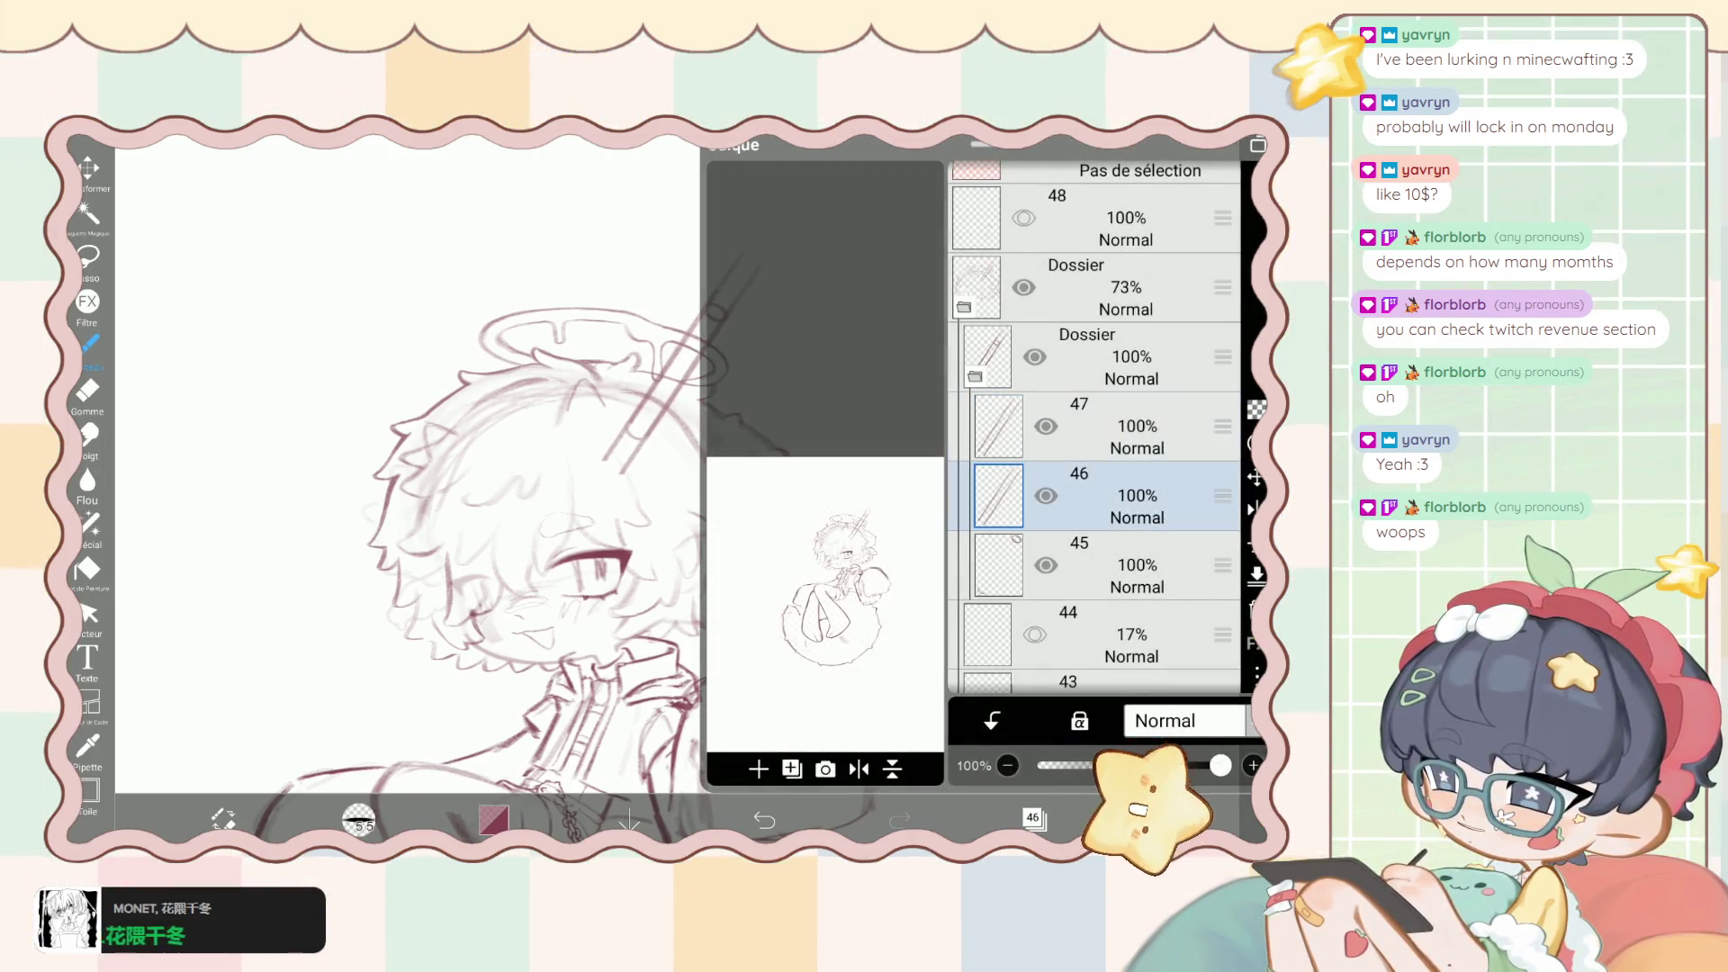
pyautogui.click(1035, 817)
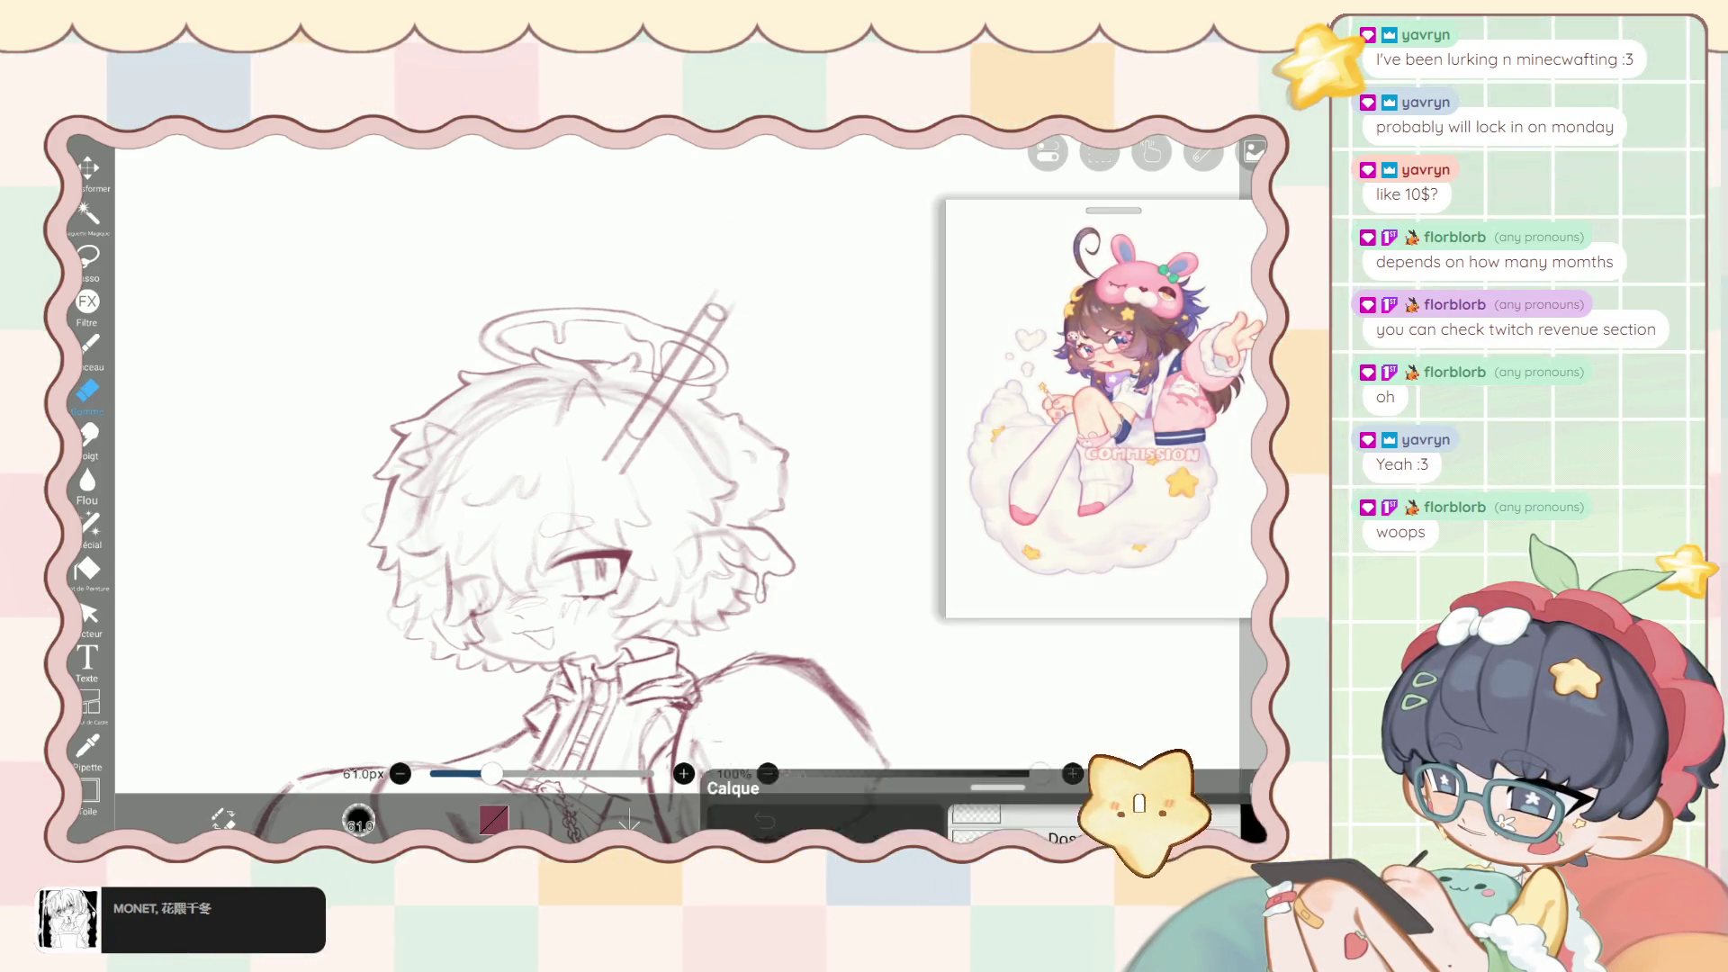
# Add a new layer from the layer list.
pyautogui.click(1036, 817)
pyautogui.click(756, 767)
pyautogui.click(1035, 817)
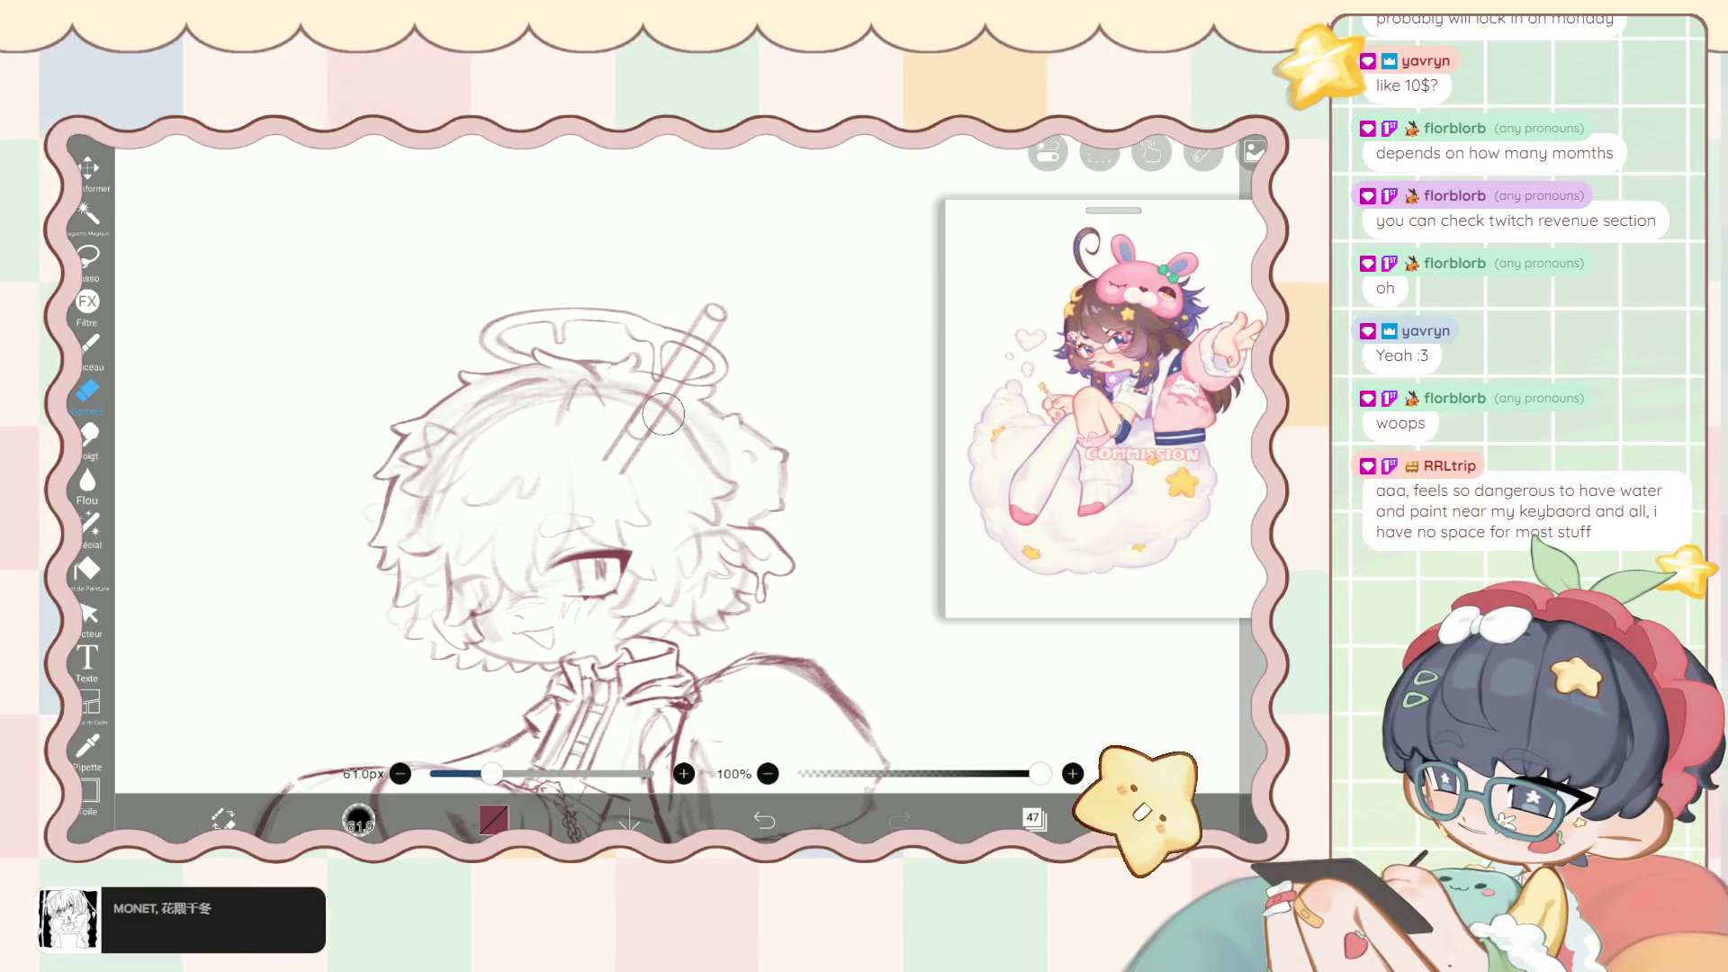
# Zoom in on the pen crossing the halo and hair, then return to the drawing brush.
pyautogui.scroll(5, 541, 495)
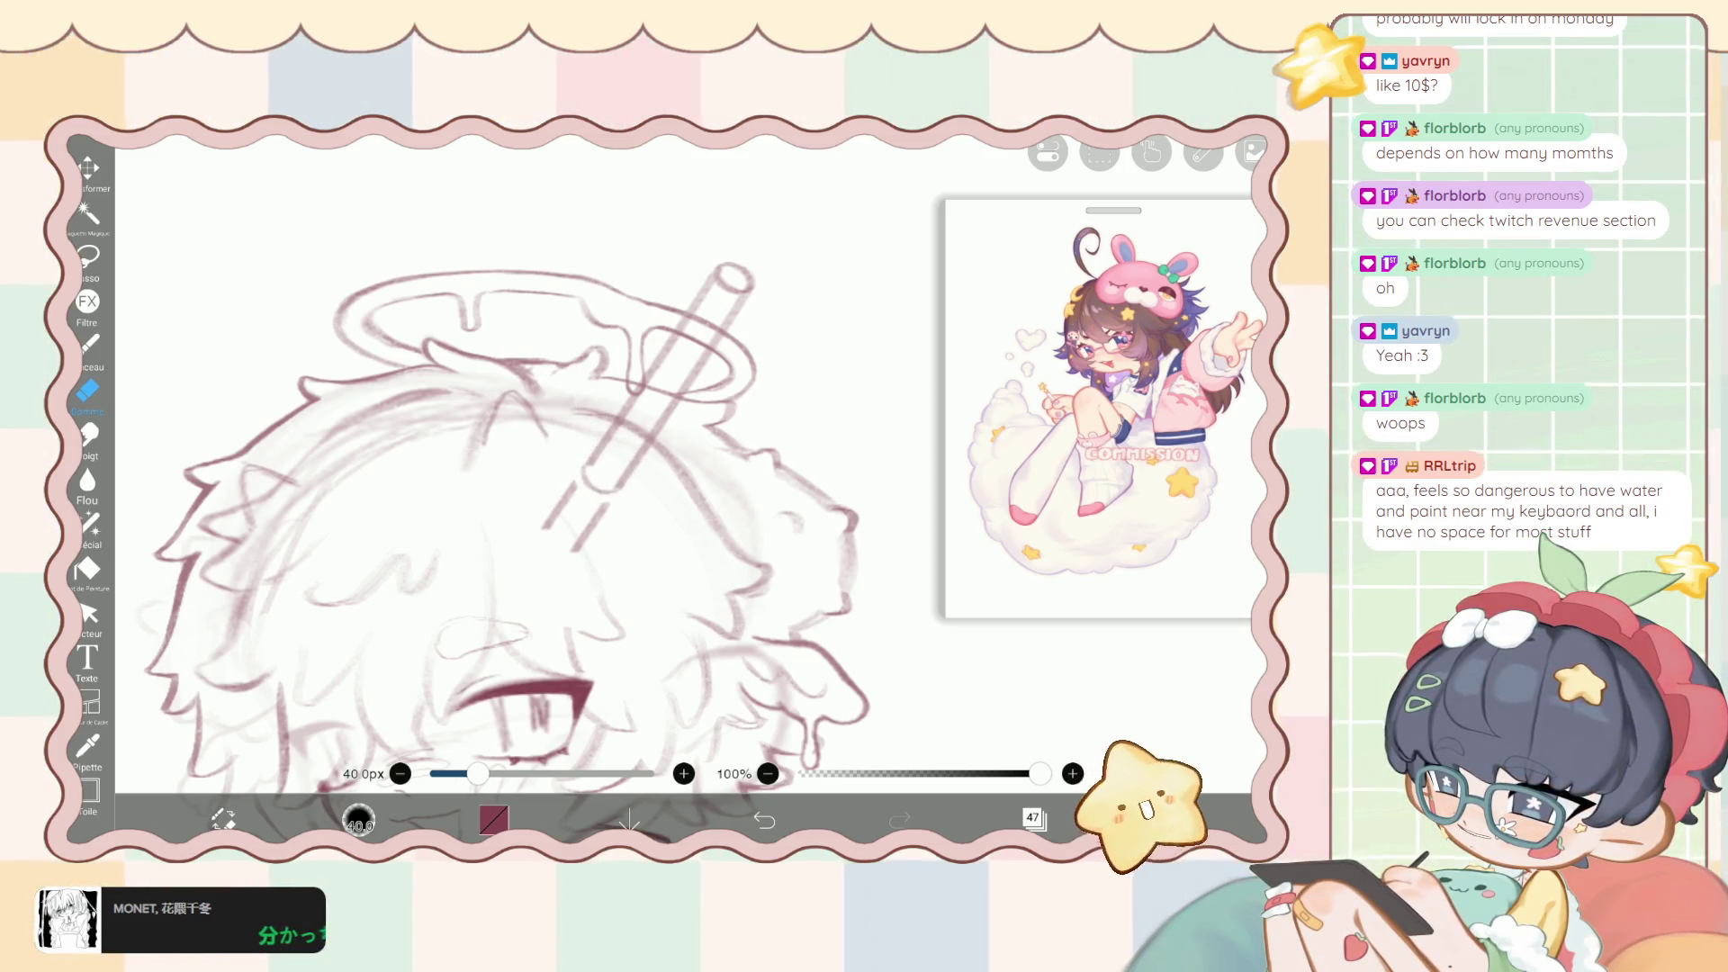
pyautogui.scroll(-5, 563, 558)
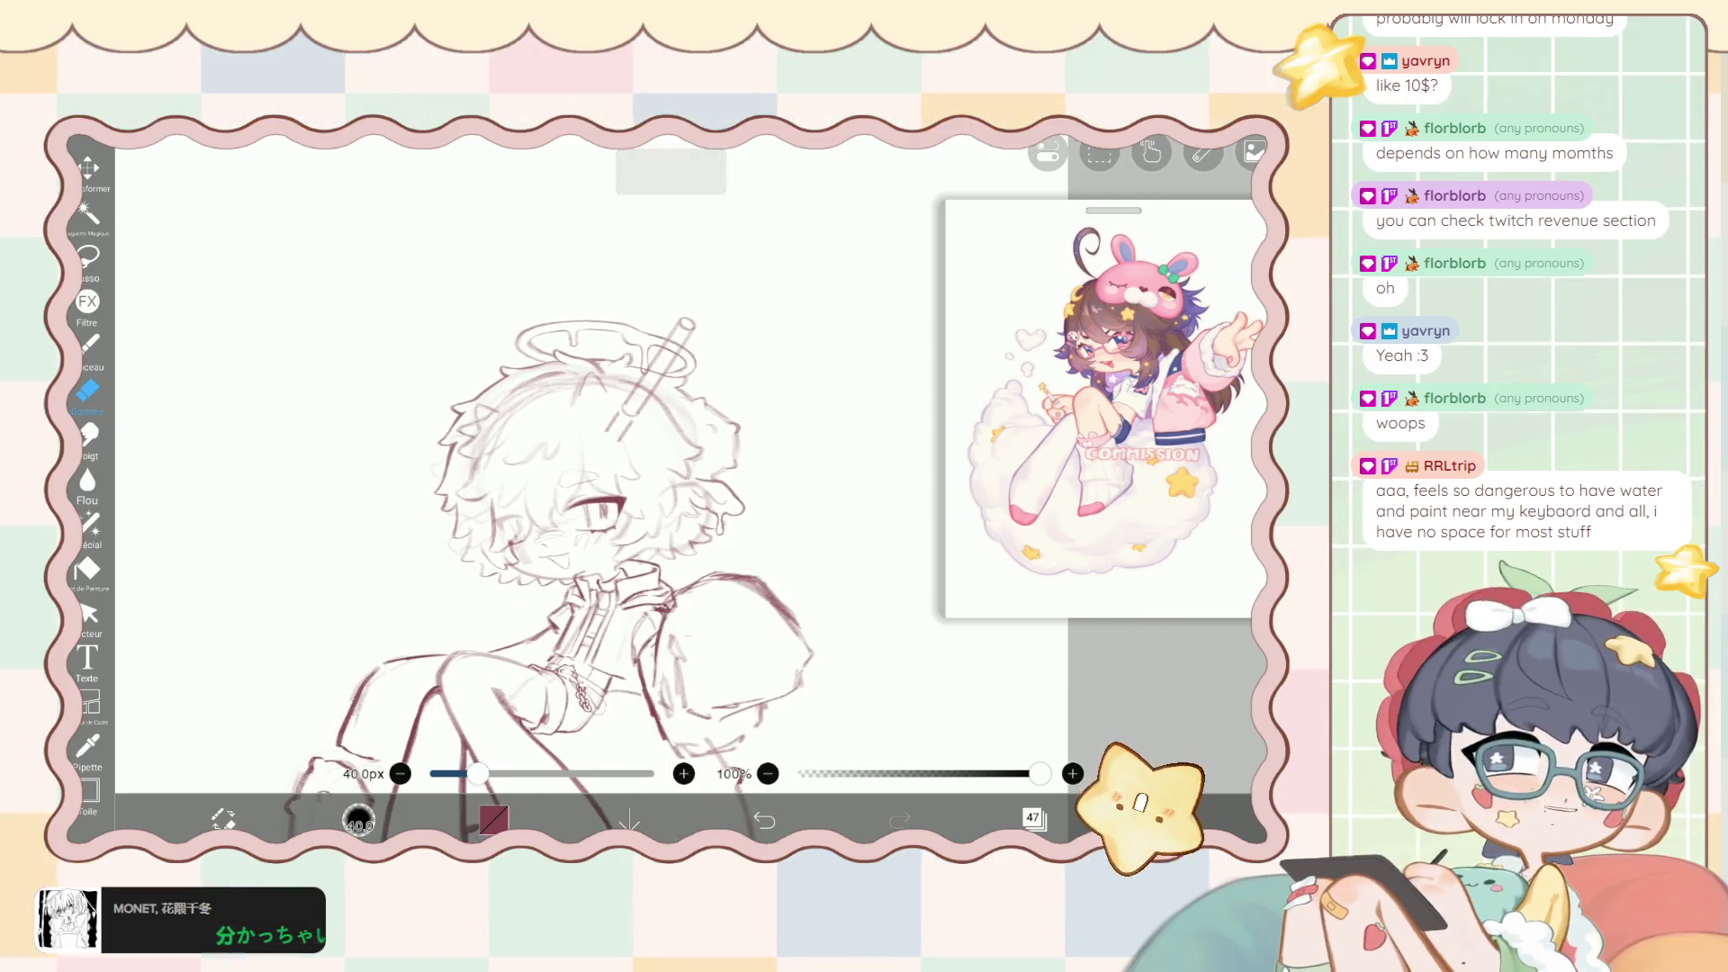
pyautogui.scroll(5, 594, 504)
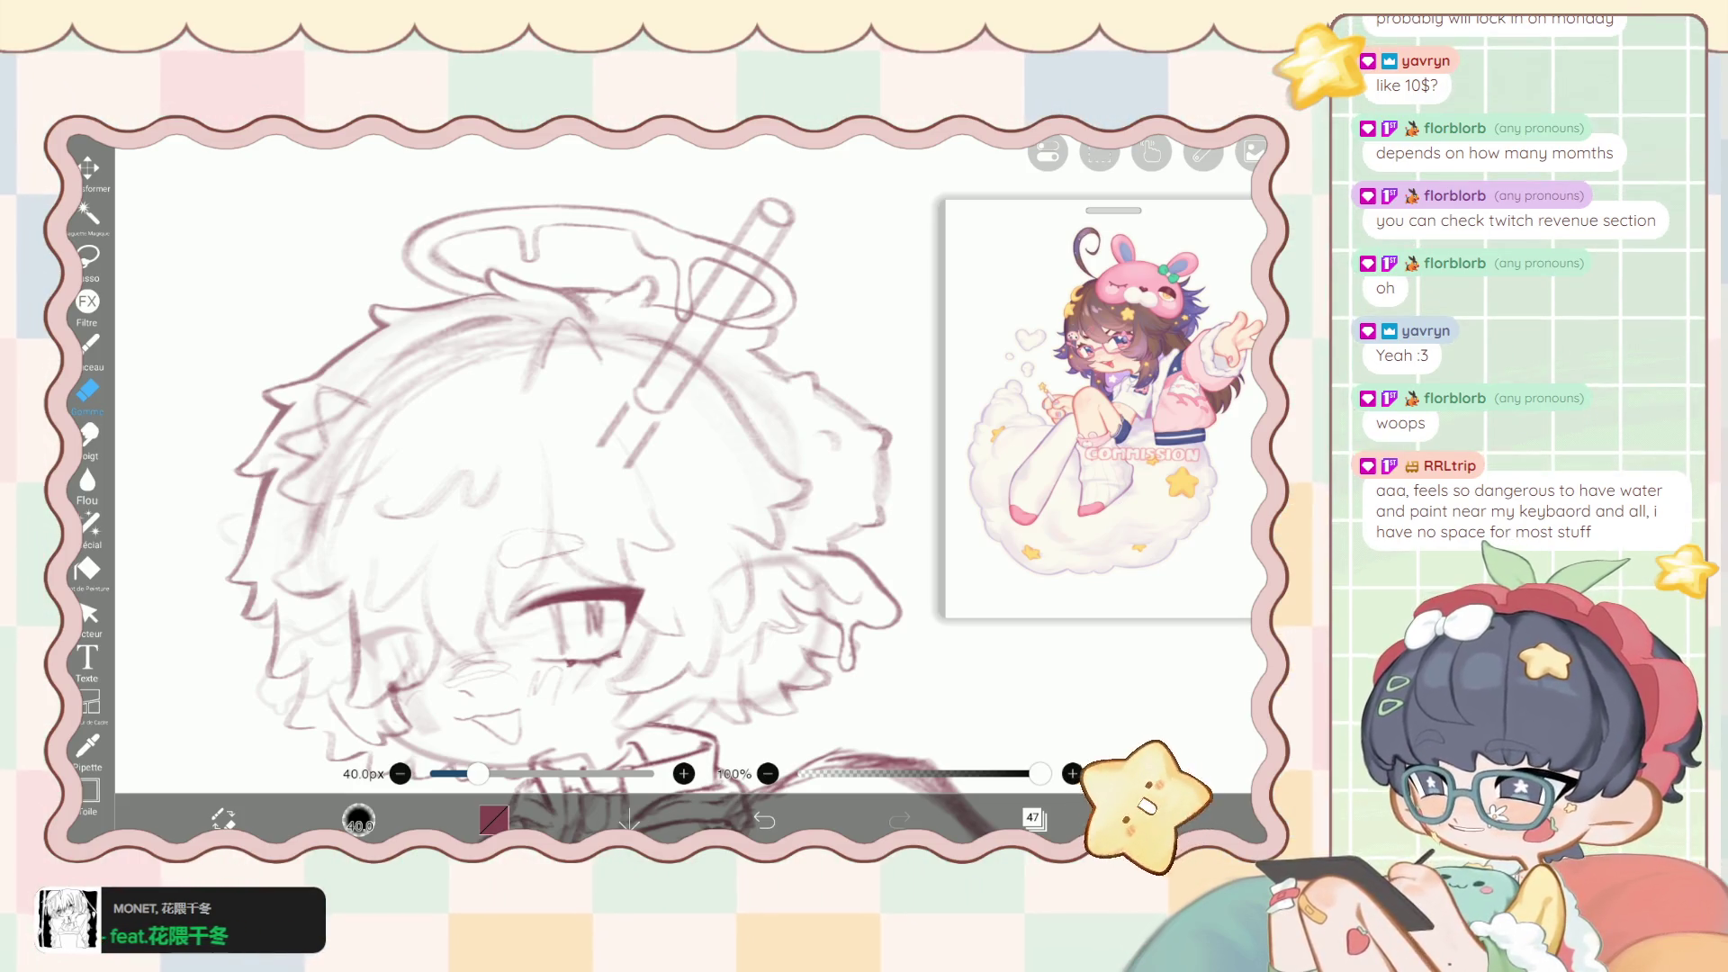
pyautogui.click(224, 819)
pyautogui.click(1034, 817)
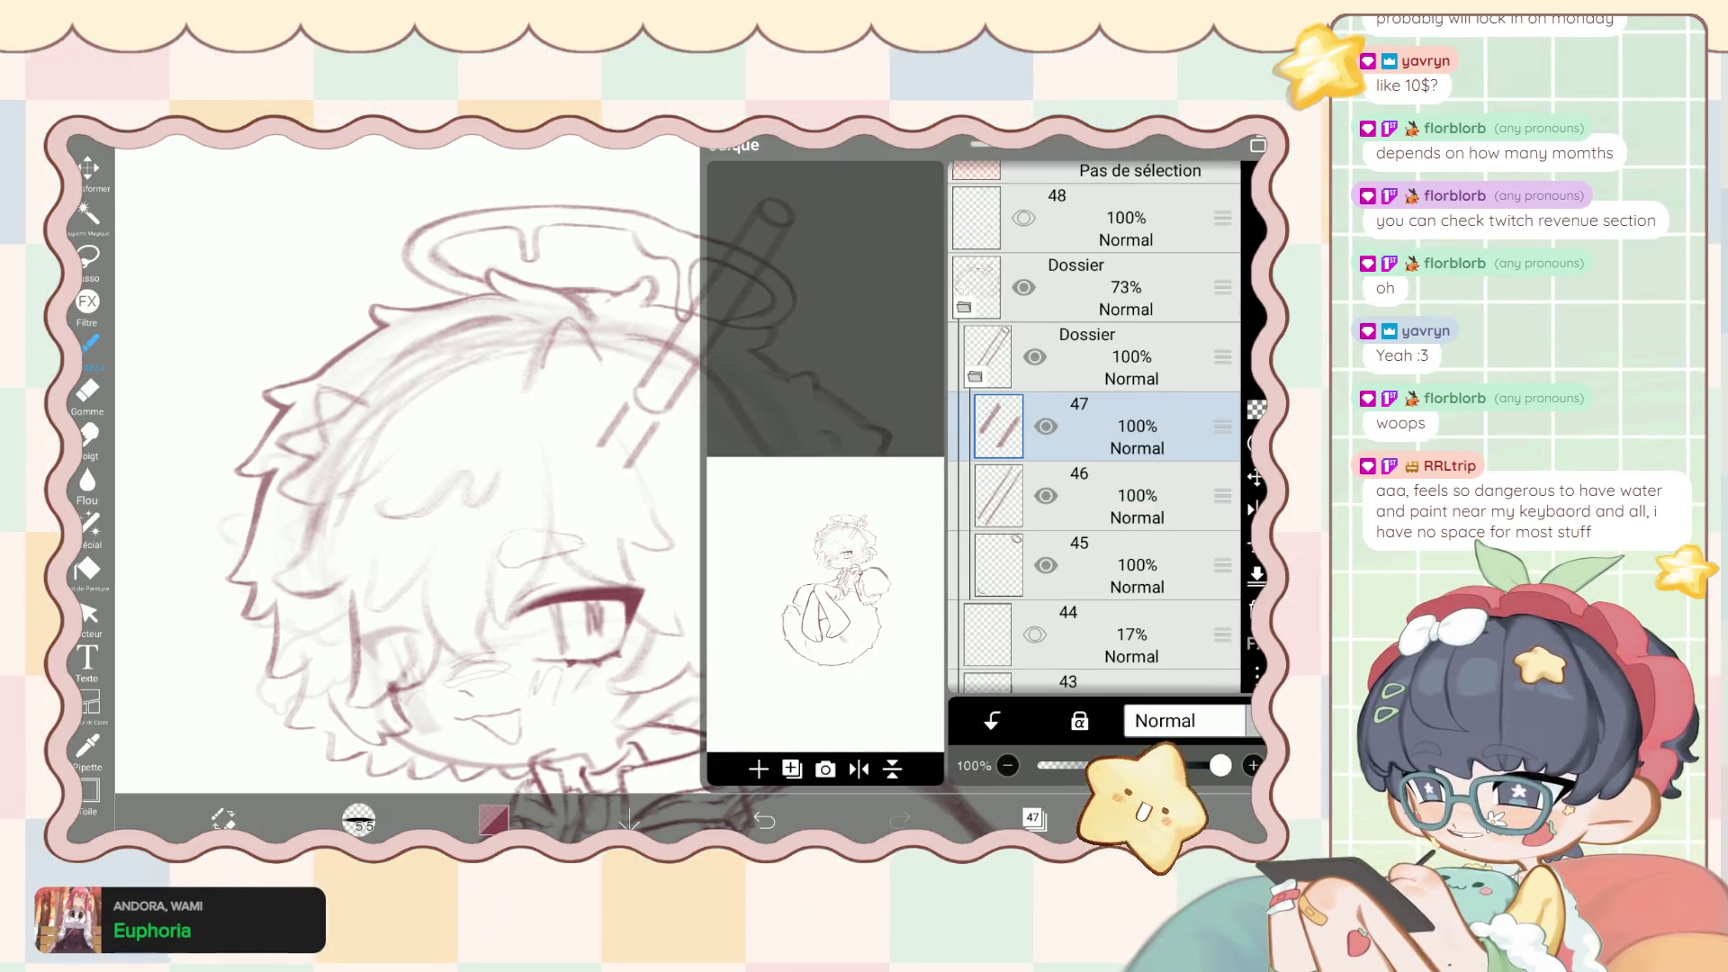
# Zoom in on the pen and draw a brush line along its edge.
pyautogui.click(1033, 817)
pyautogui.scroll(5, 540, 450)
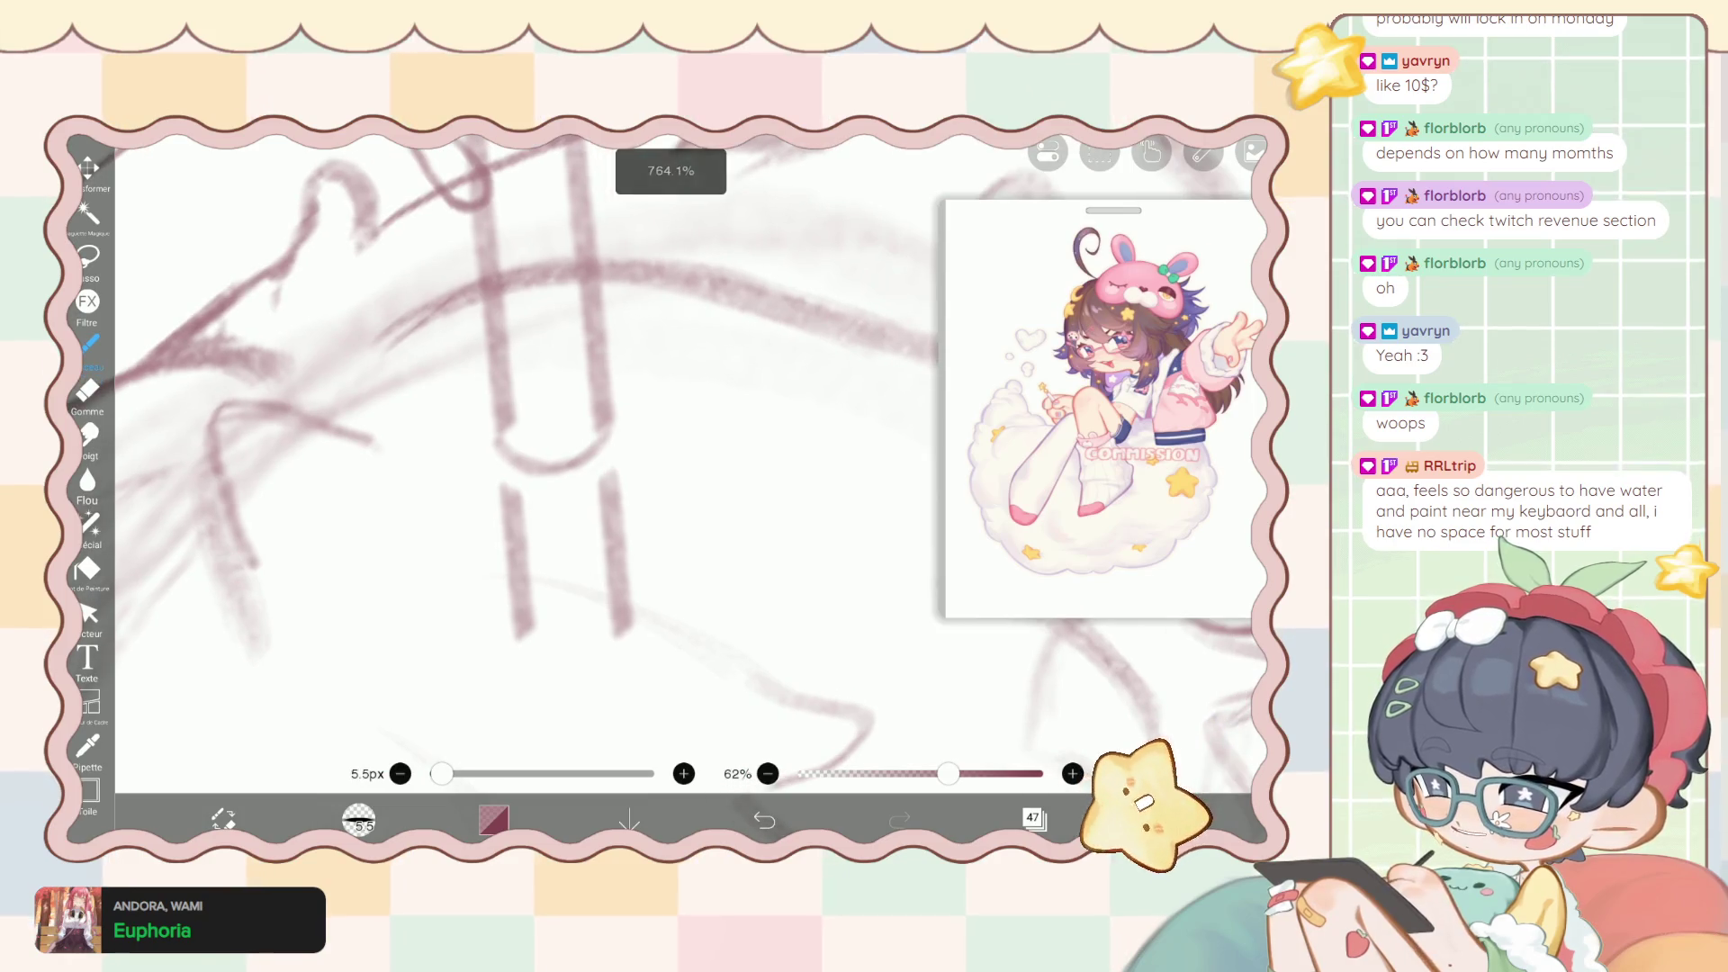
pyautogui.scroll(5, 646, 399)
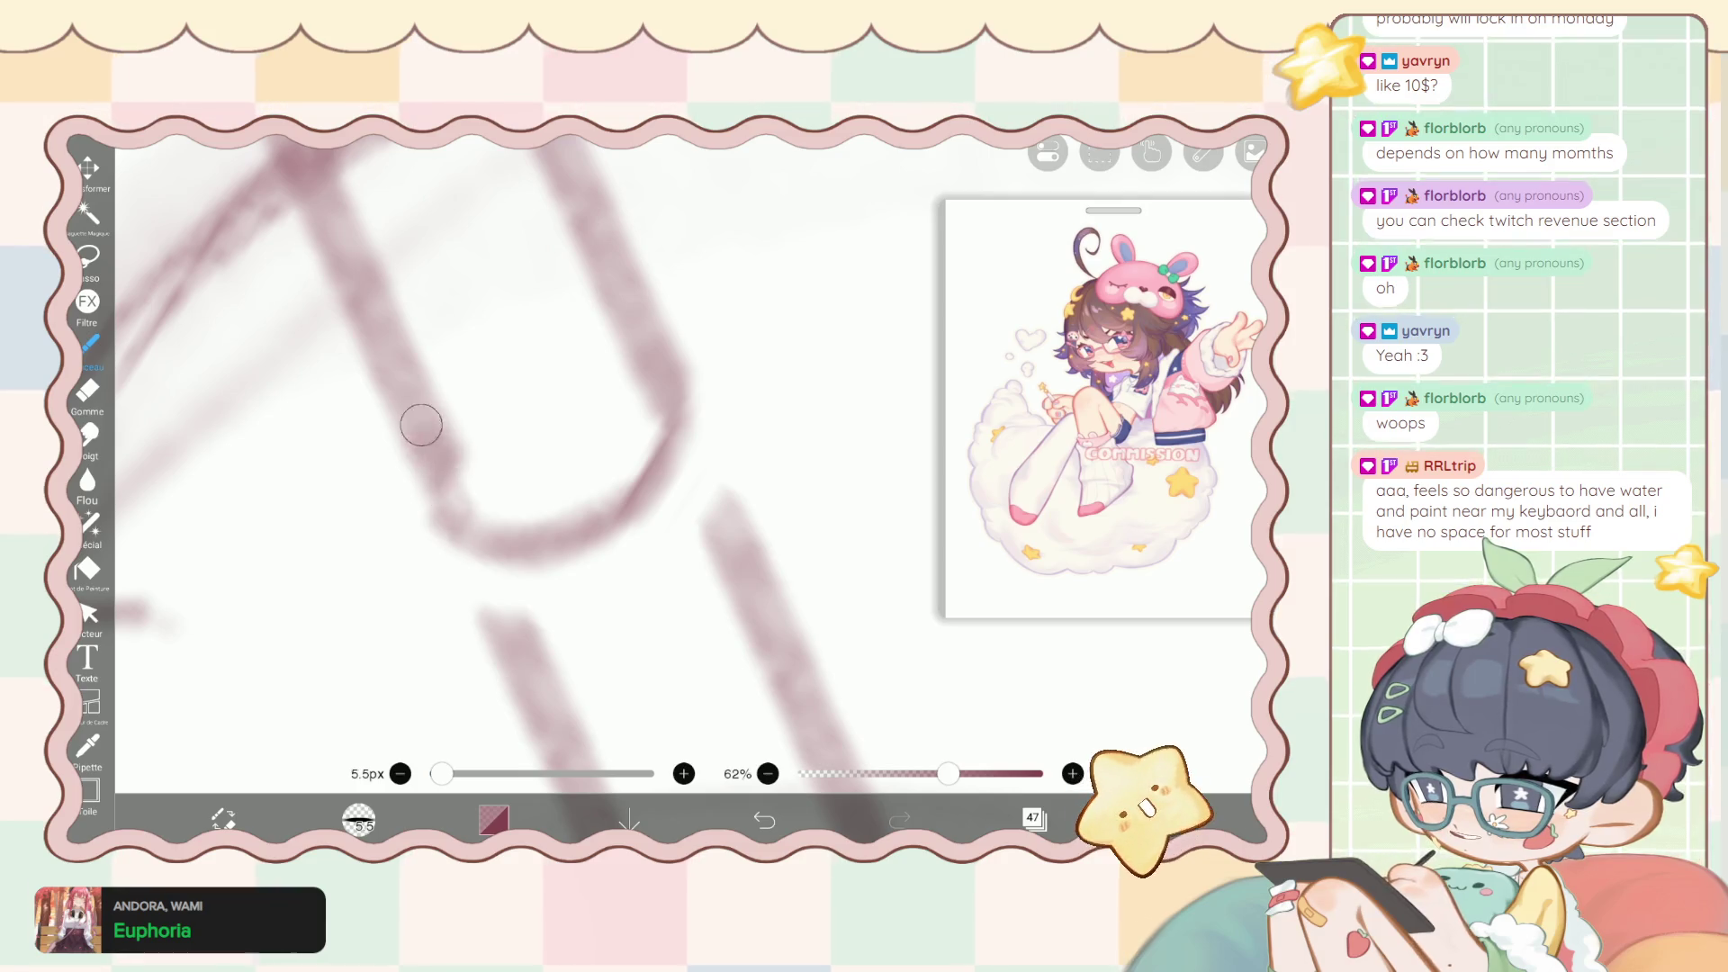
pyautogui.scroll(3, 576, 459)
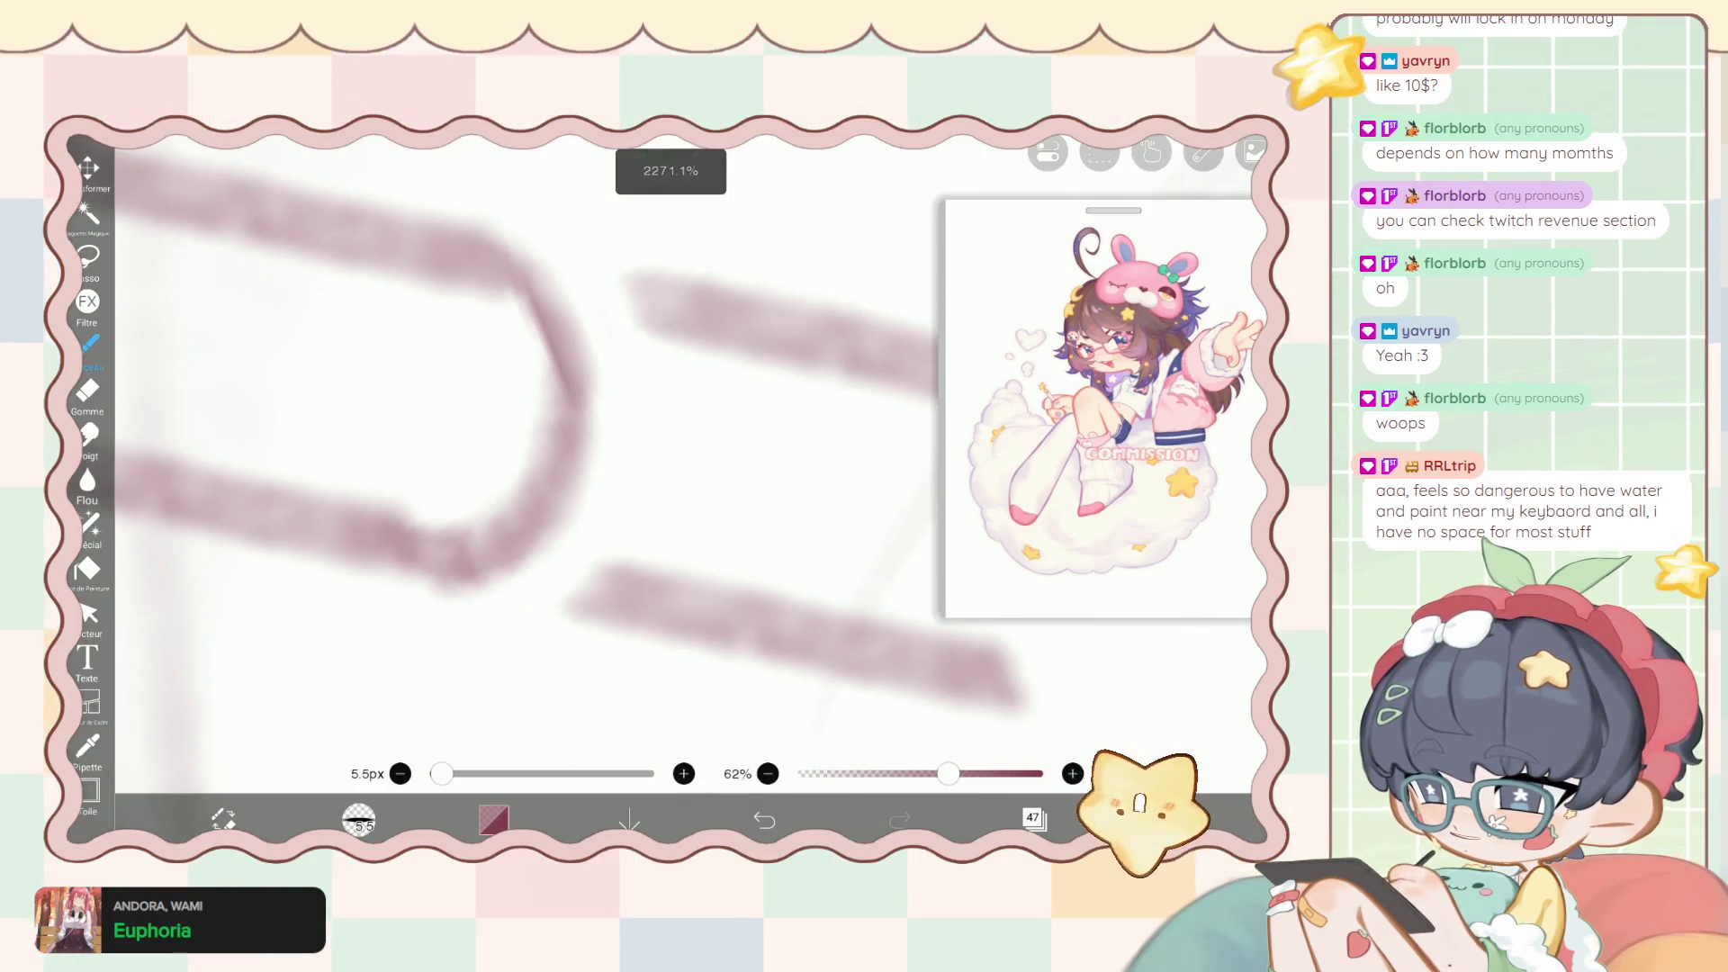
pyautogui.moveTo(635, 283)
pyautogui.mouseDown()
pyautogui.moveTo(605, 468)
pyautogui.moveTo(550, 604)
pyautogui.mouseUp()
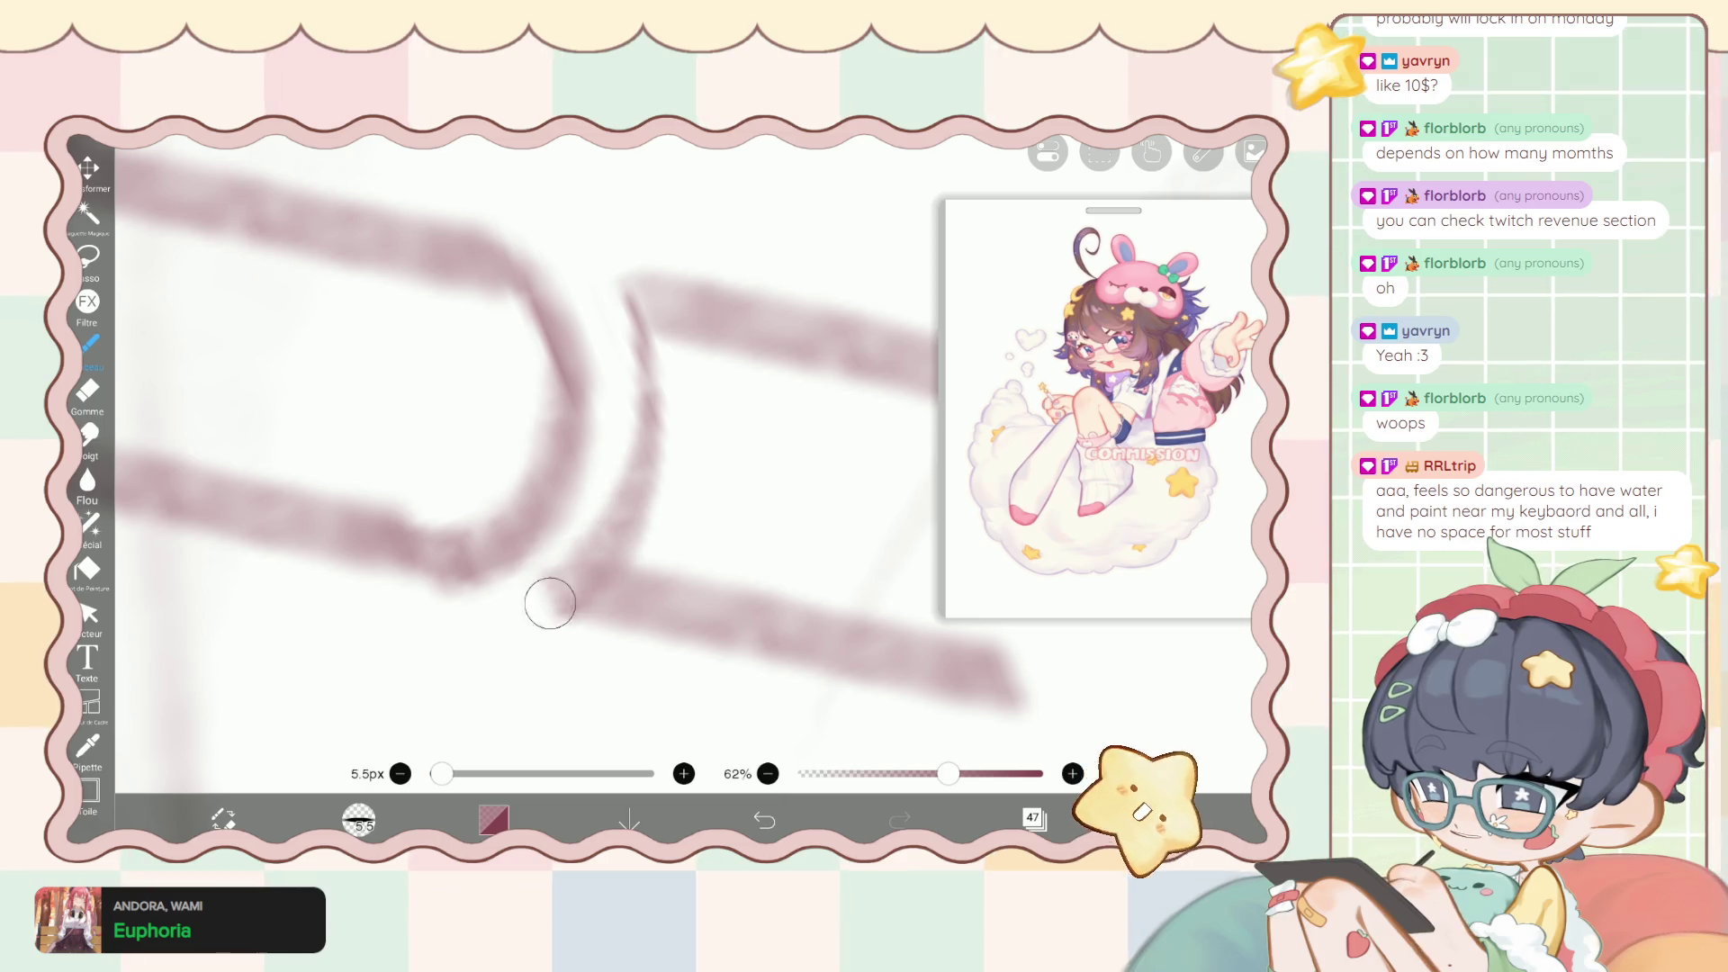
pyautogui.scroll(-5, 550, 603)
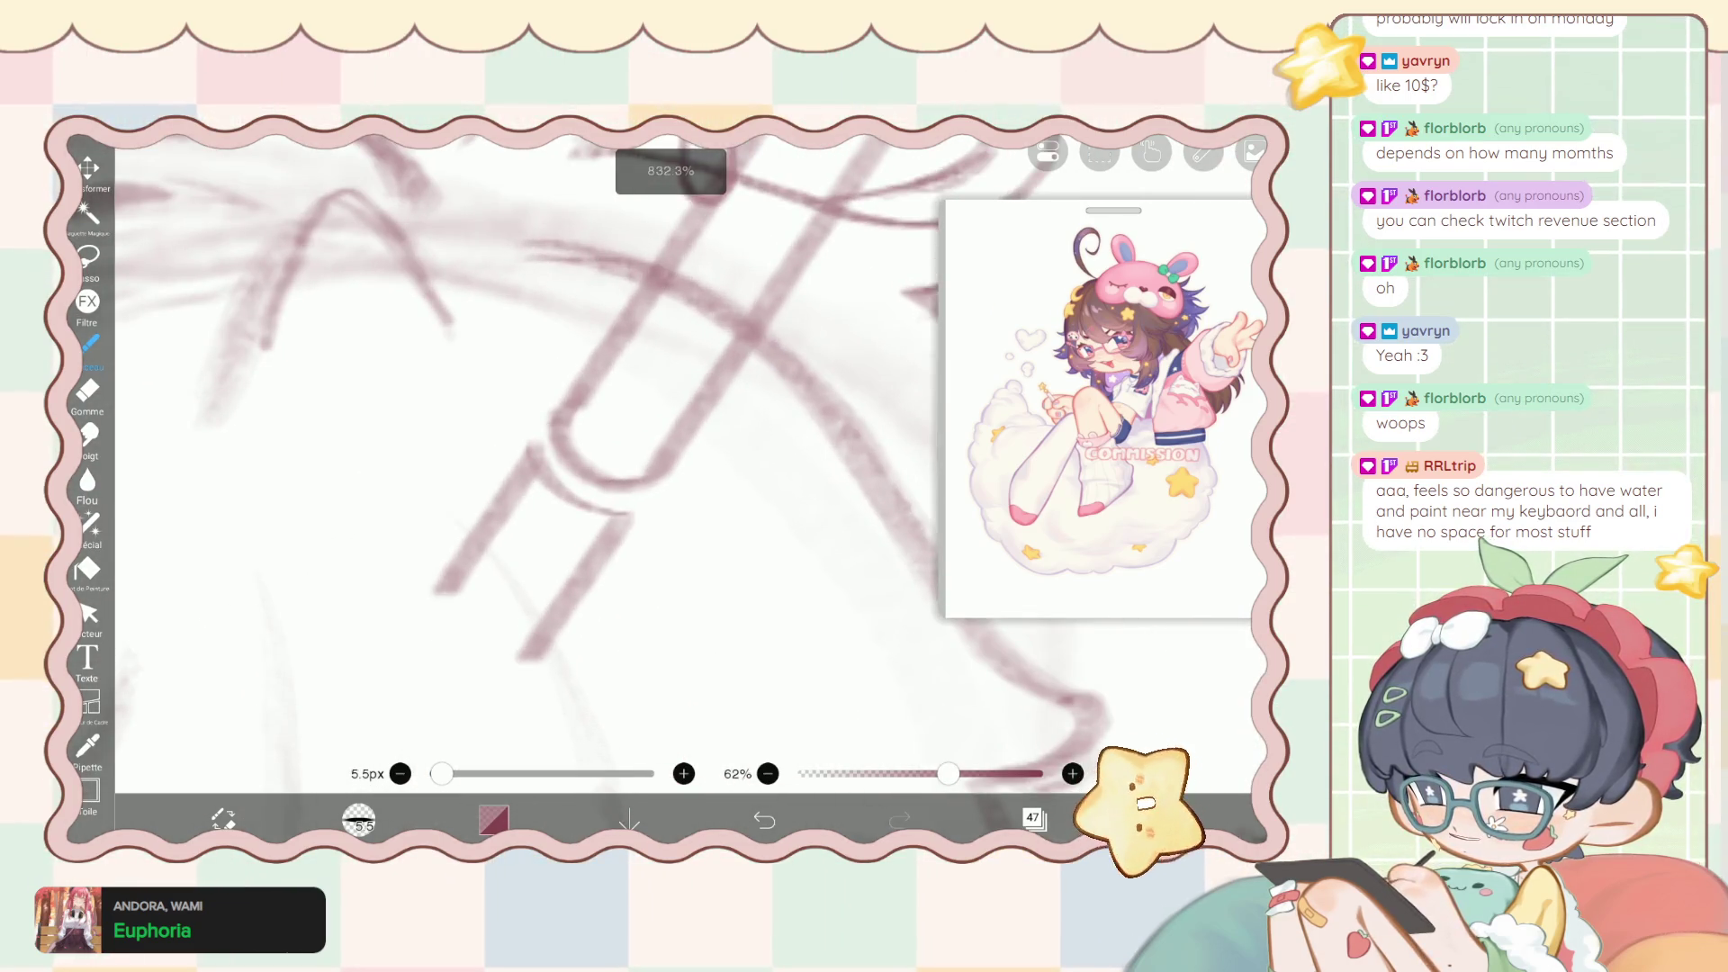
pyautogui.press('e')
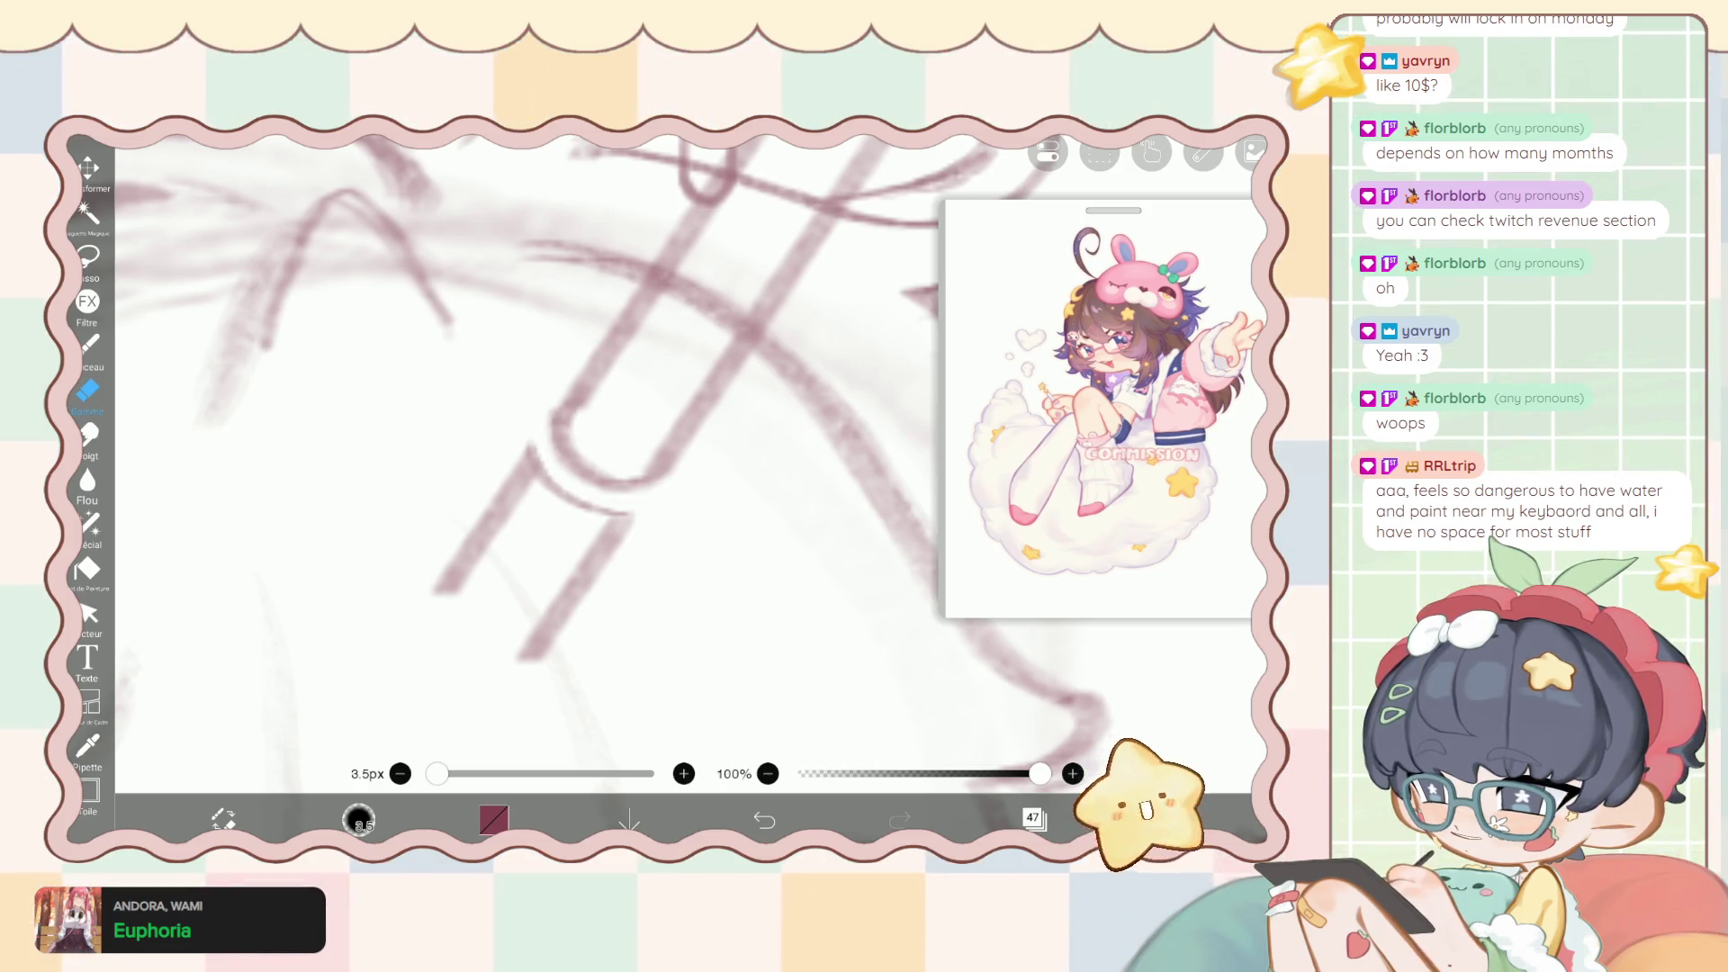
pyautogui.press('b')
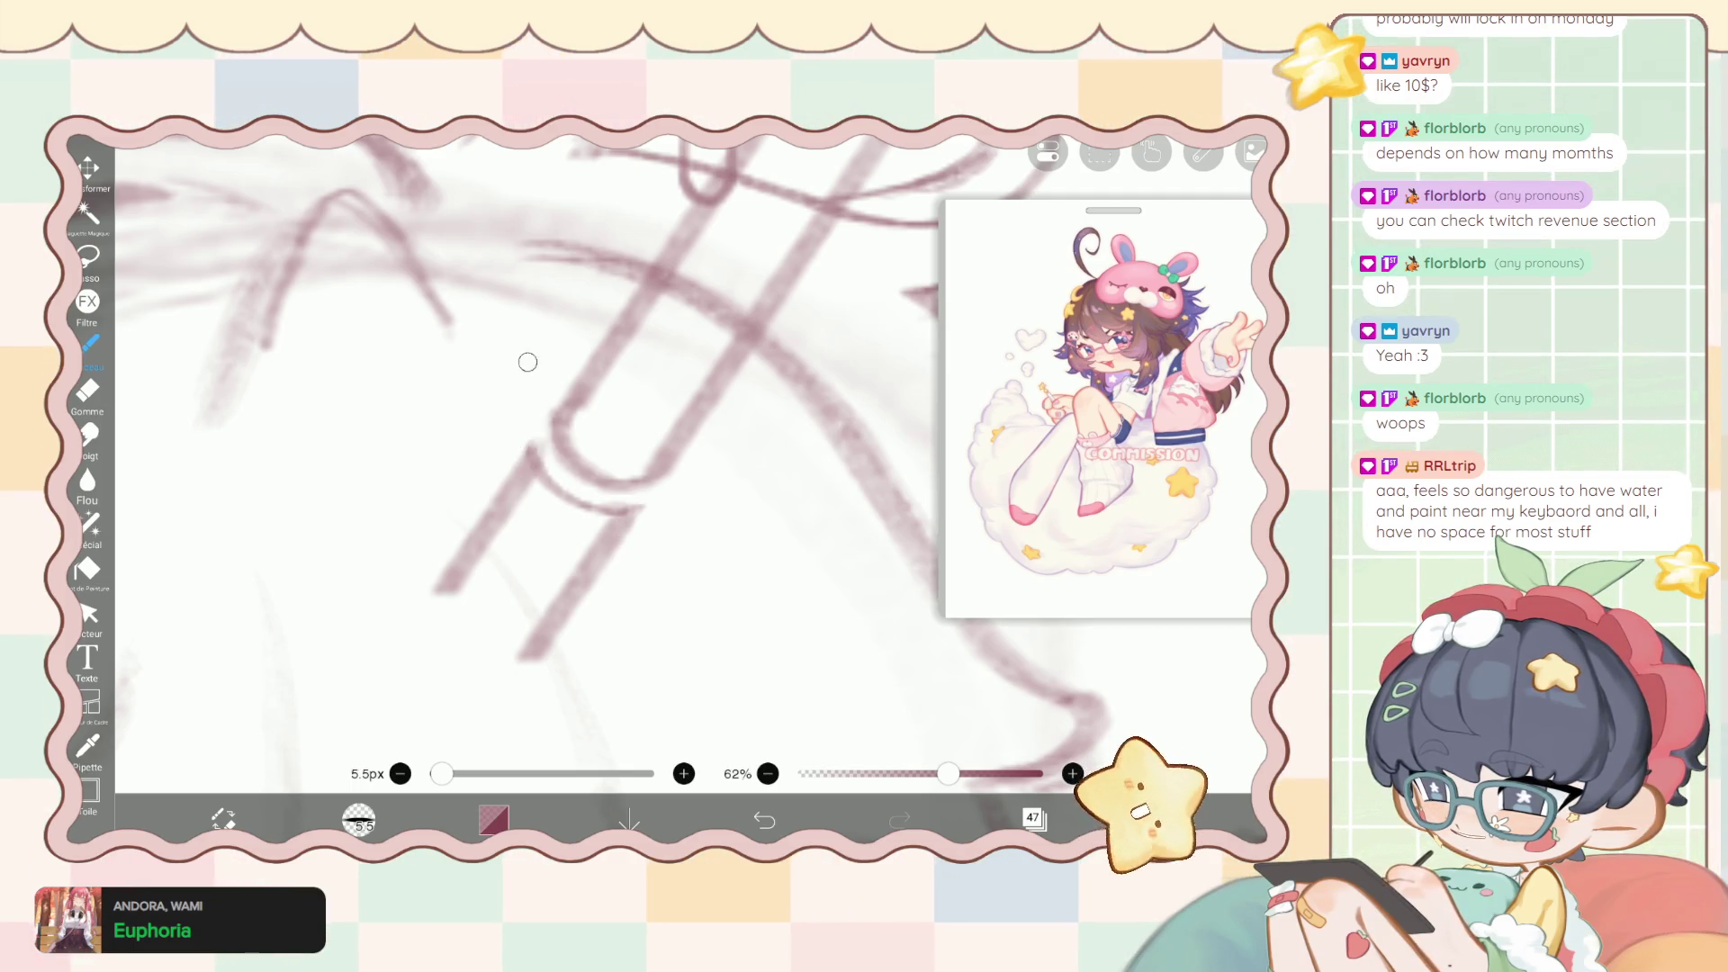
# Draw the pen's other edge line, undoing the bad stroke and redrawing it cleanly.
pyautogui.scroll(-3, 527, 362)
pyautogui.scroll(-2, 528, 362)
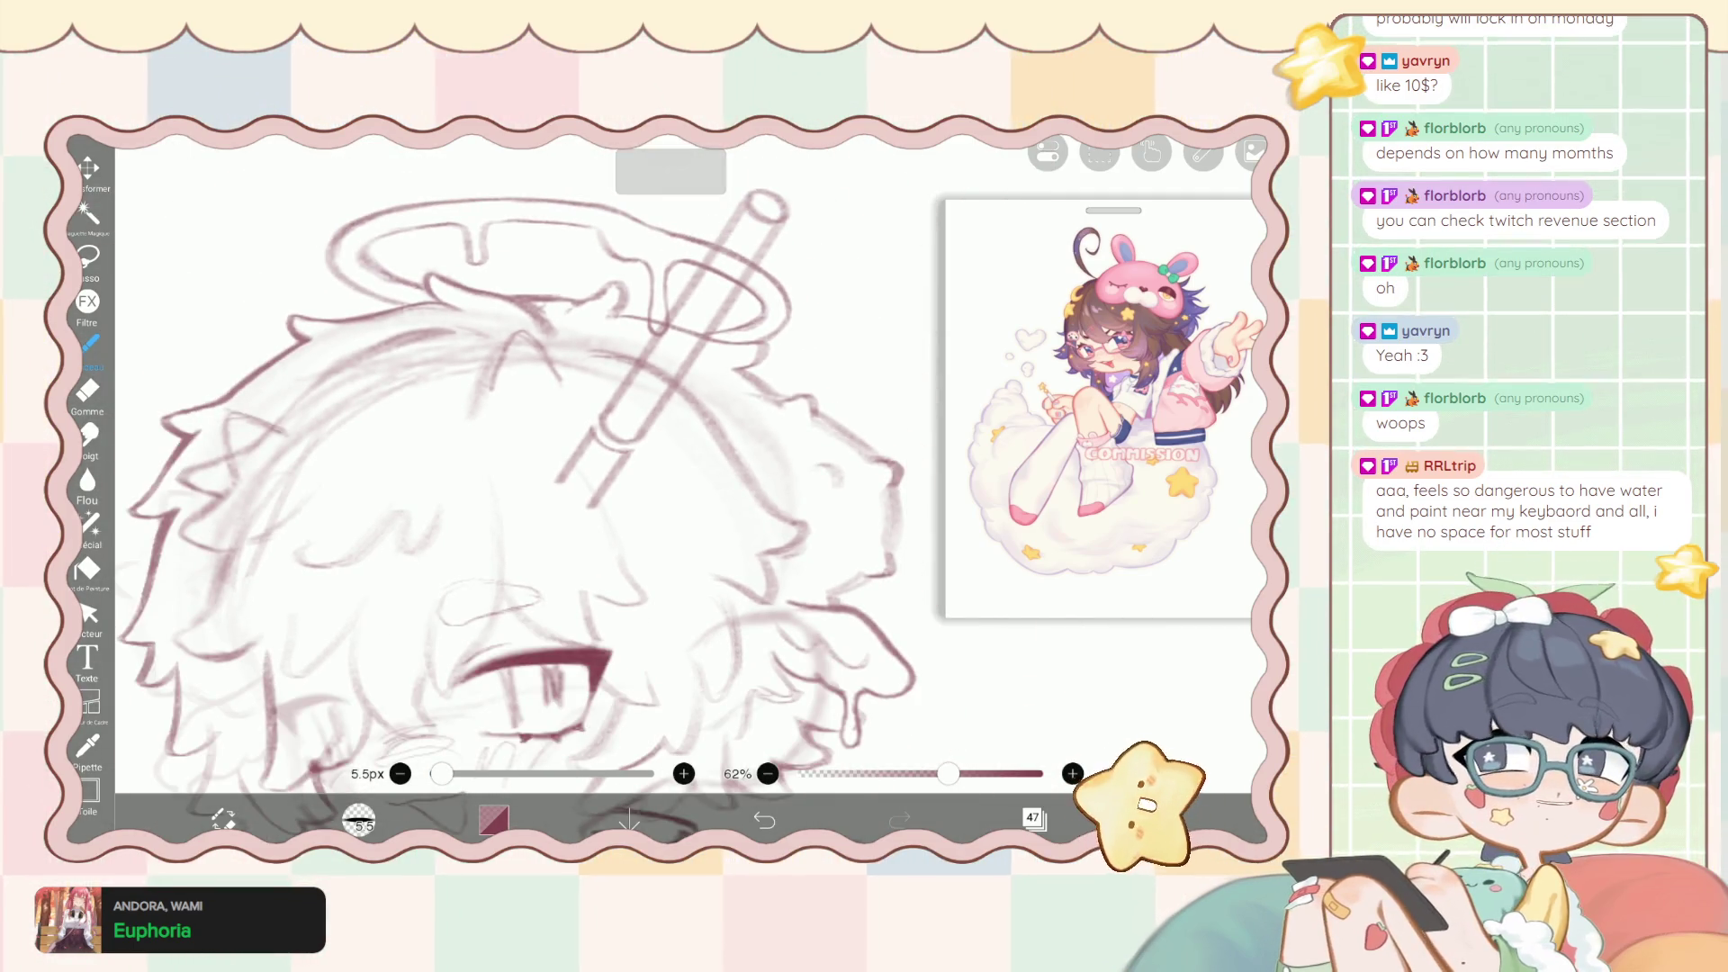
pyautogui.scroll(3, 637, 557)
pyautogui.scroll(3, 638, 557)
pyautogui.scroll(2, 638, 557)
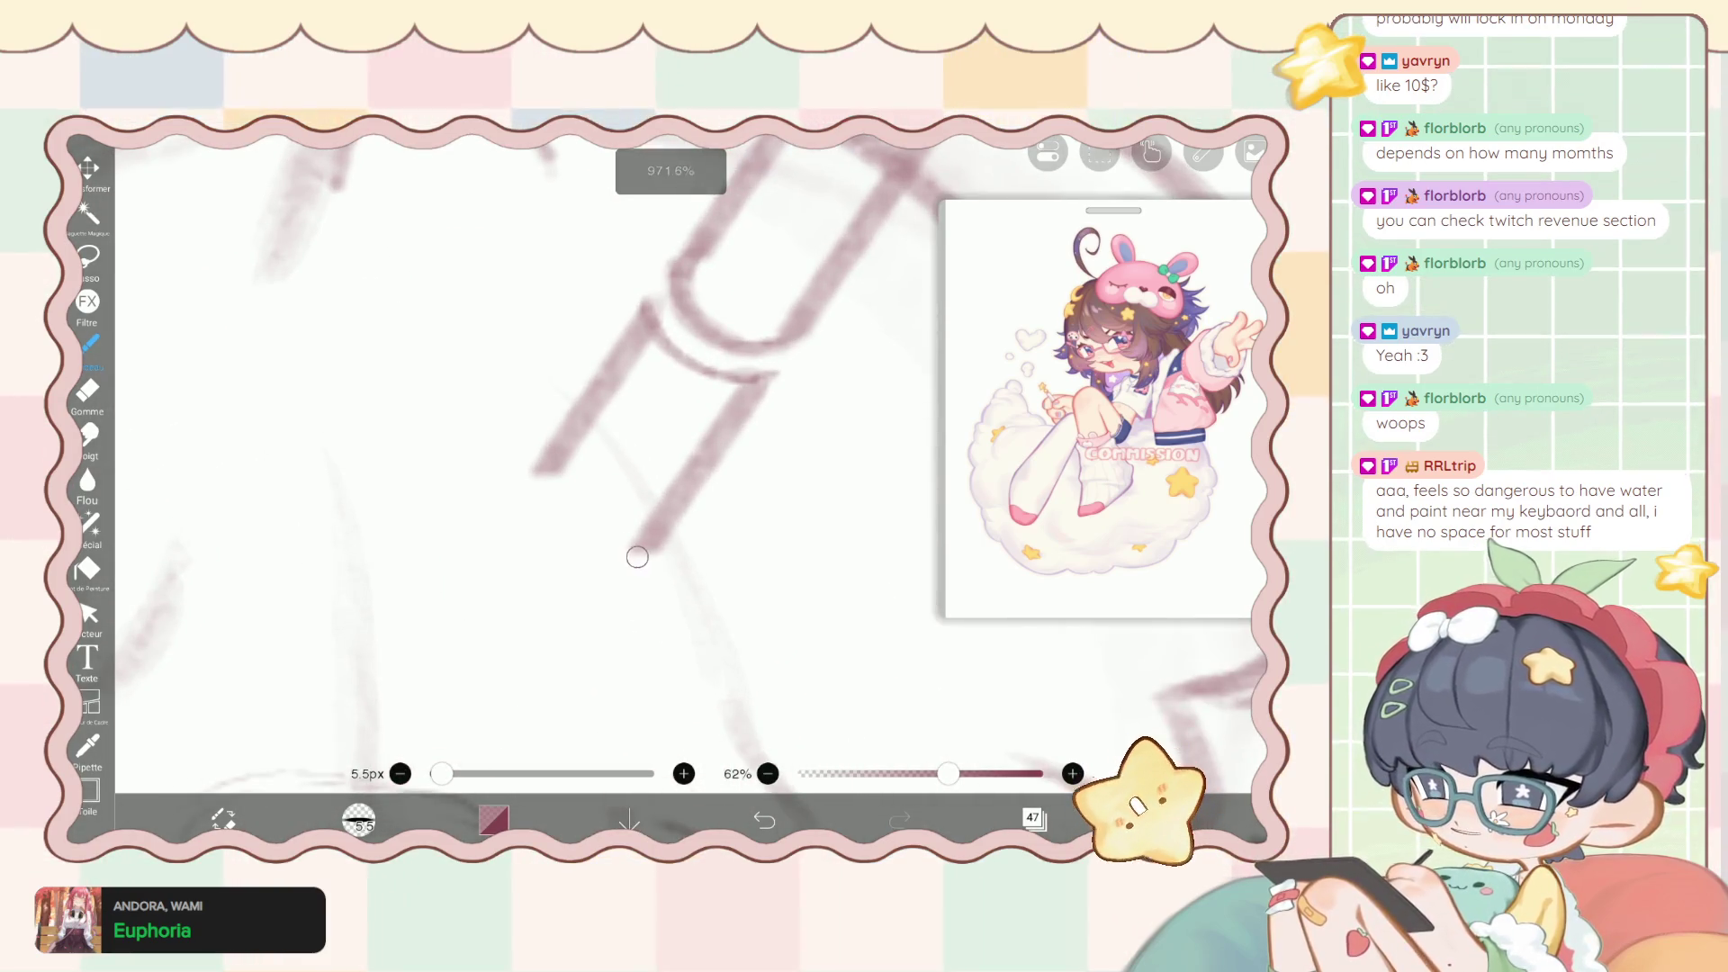
pyautogui.moveTo(637, 557); pyautogui.dragTo(514, 524)
pyautogui.hotkey('ctrl', 'z')
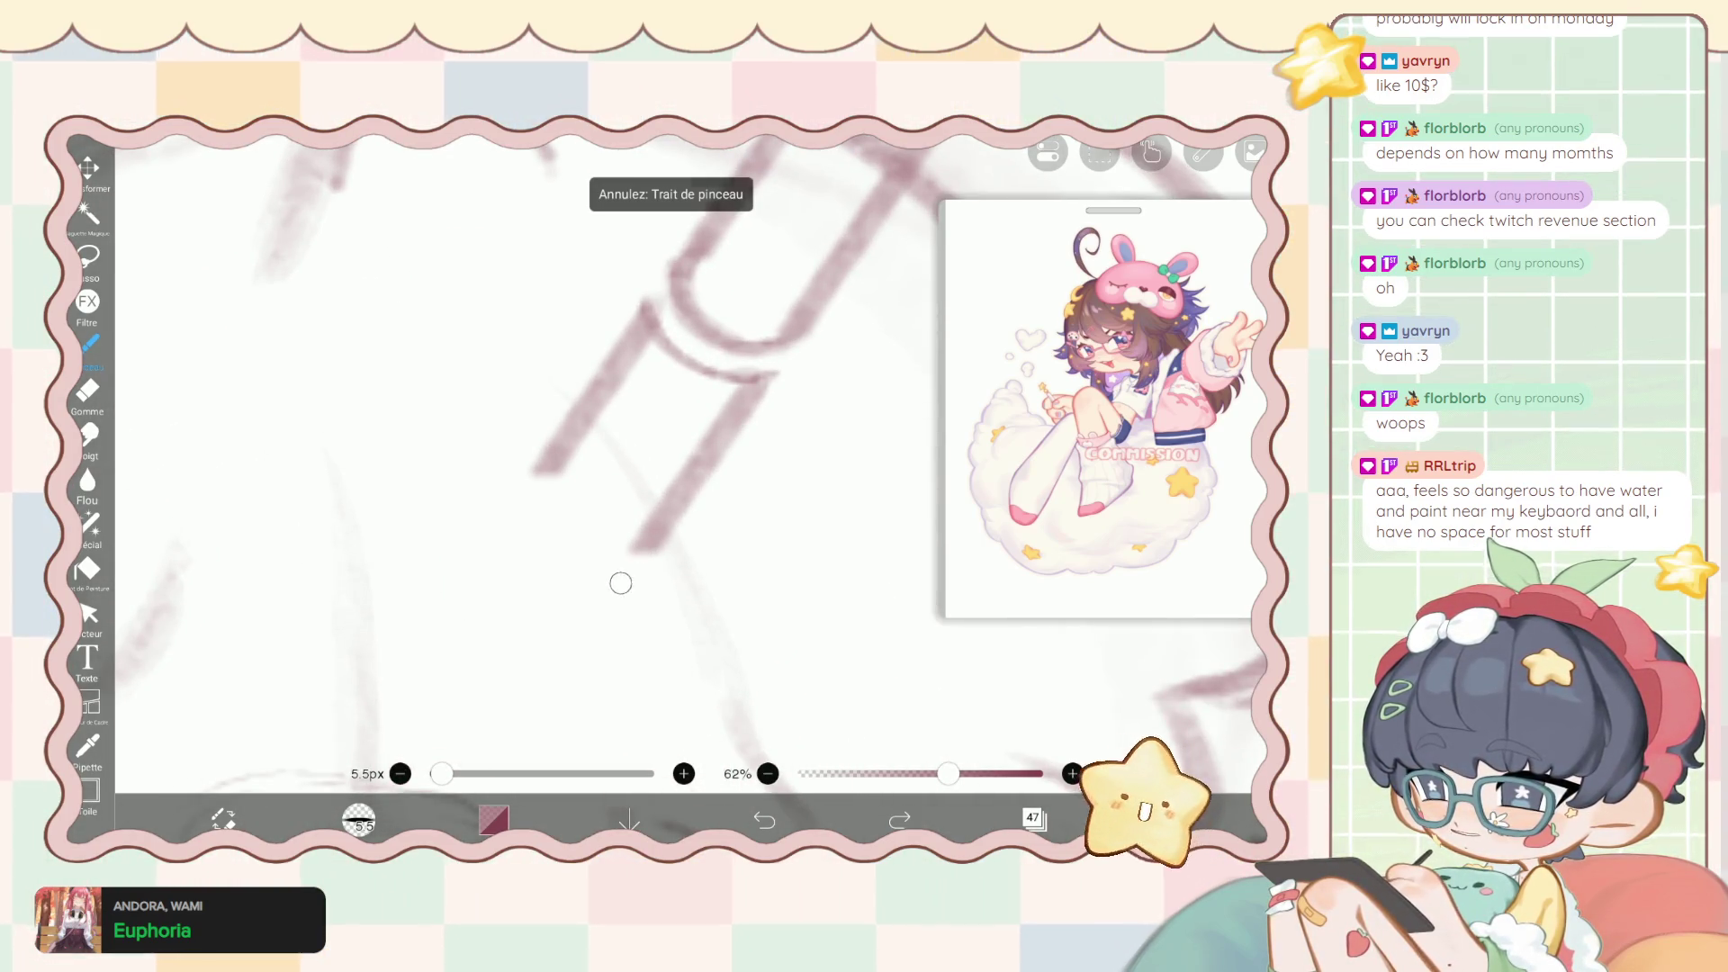
pyautogui.moveTo(641, 560)
pyautogui.mouseDown()
pyautogui.moveTo(517, 556)
pyautogui.moveTo(631, 451)
pyautogui.mouseUp()
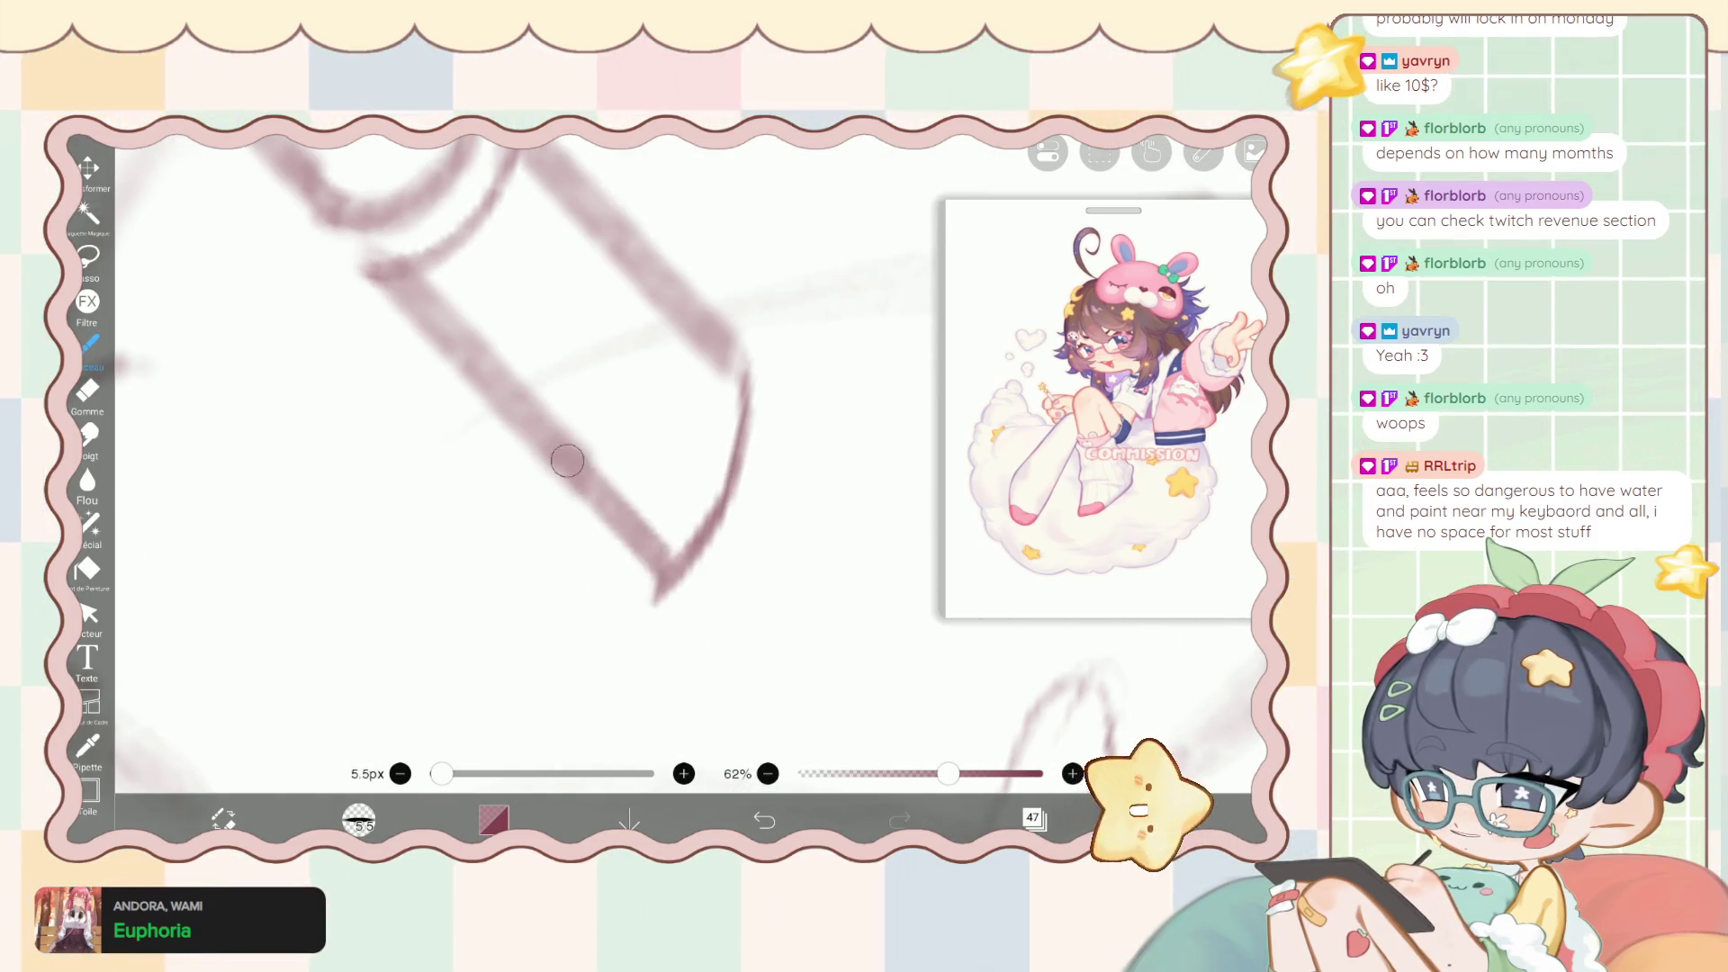
# Switch to the eraser at 3.5px and zoom back out over the pen.
pyautogui.click(87, 391)
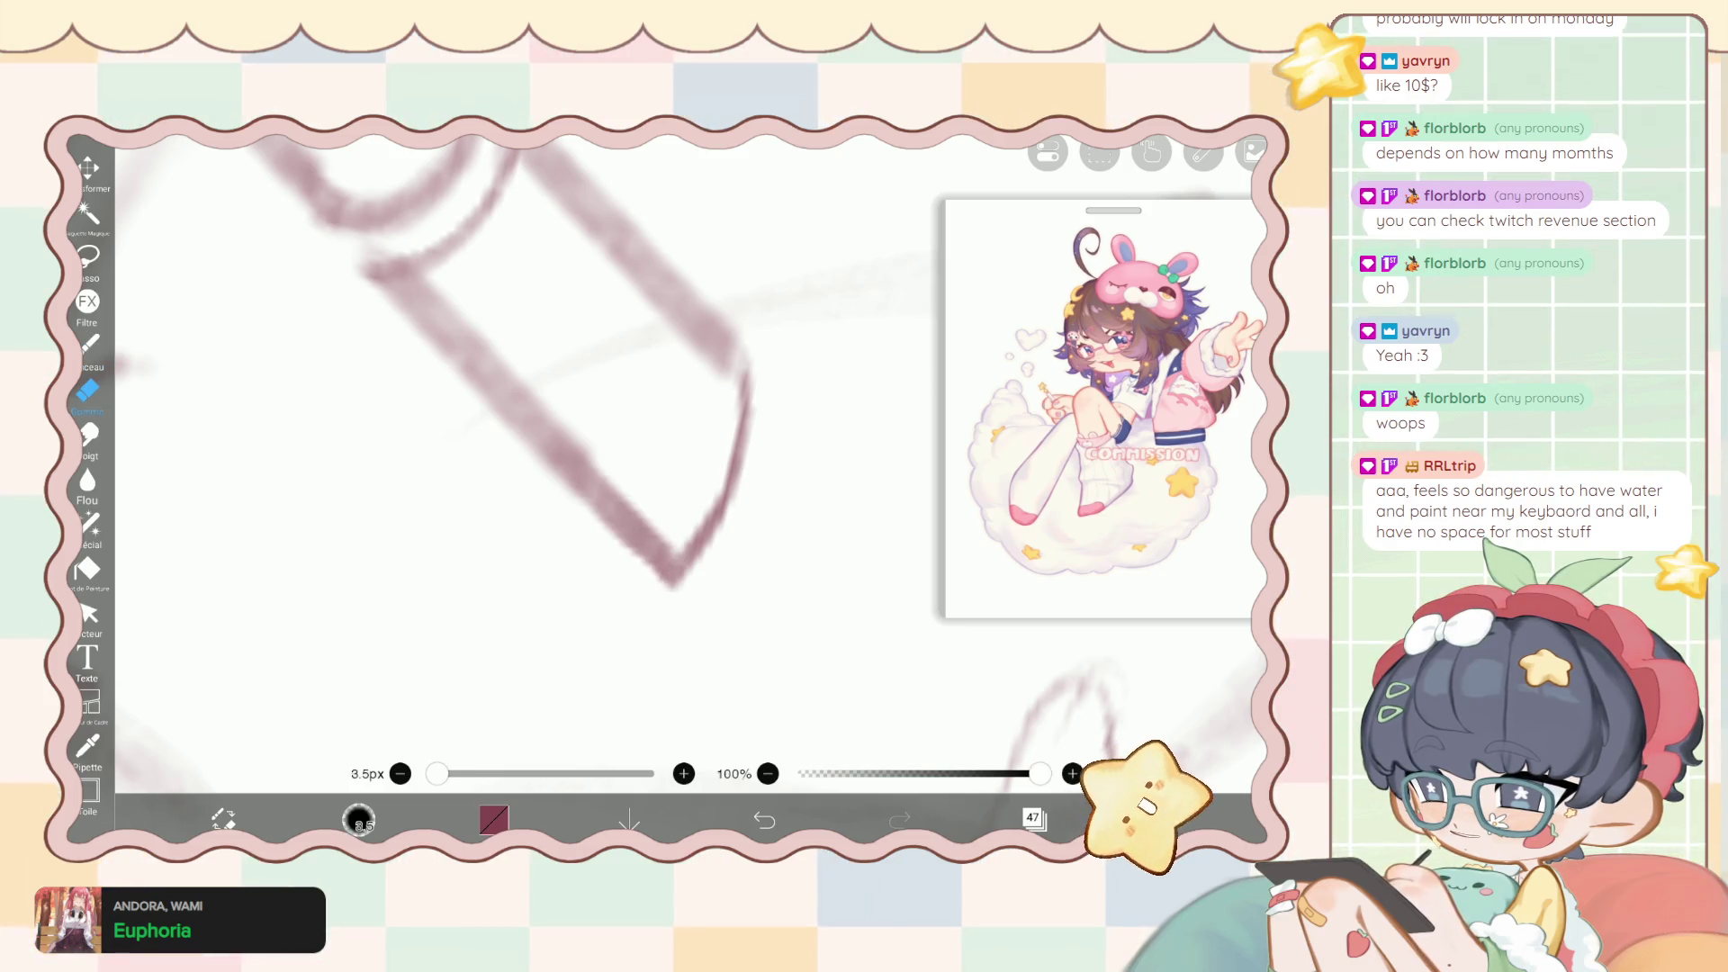
pyautogui.scroll(-5, 558, 477)
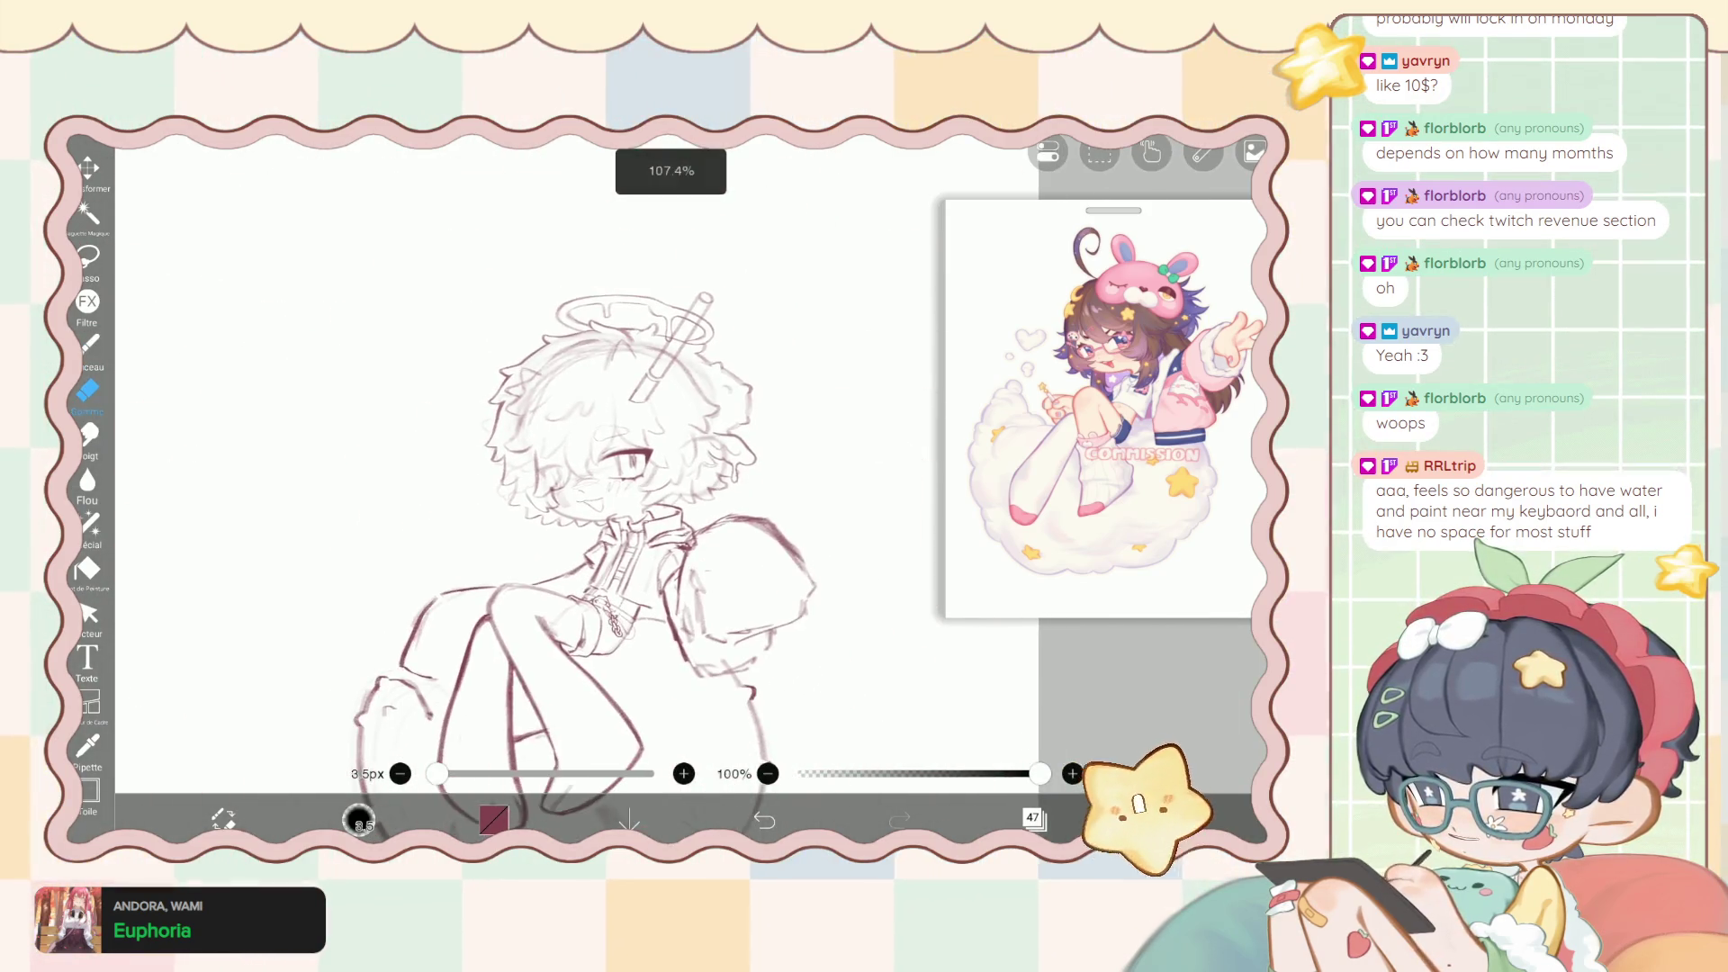
pyautogui.scroll(-2, 621, 558)
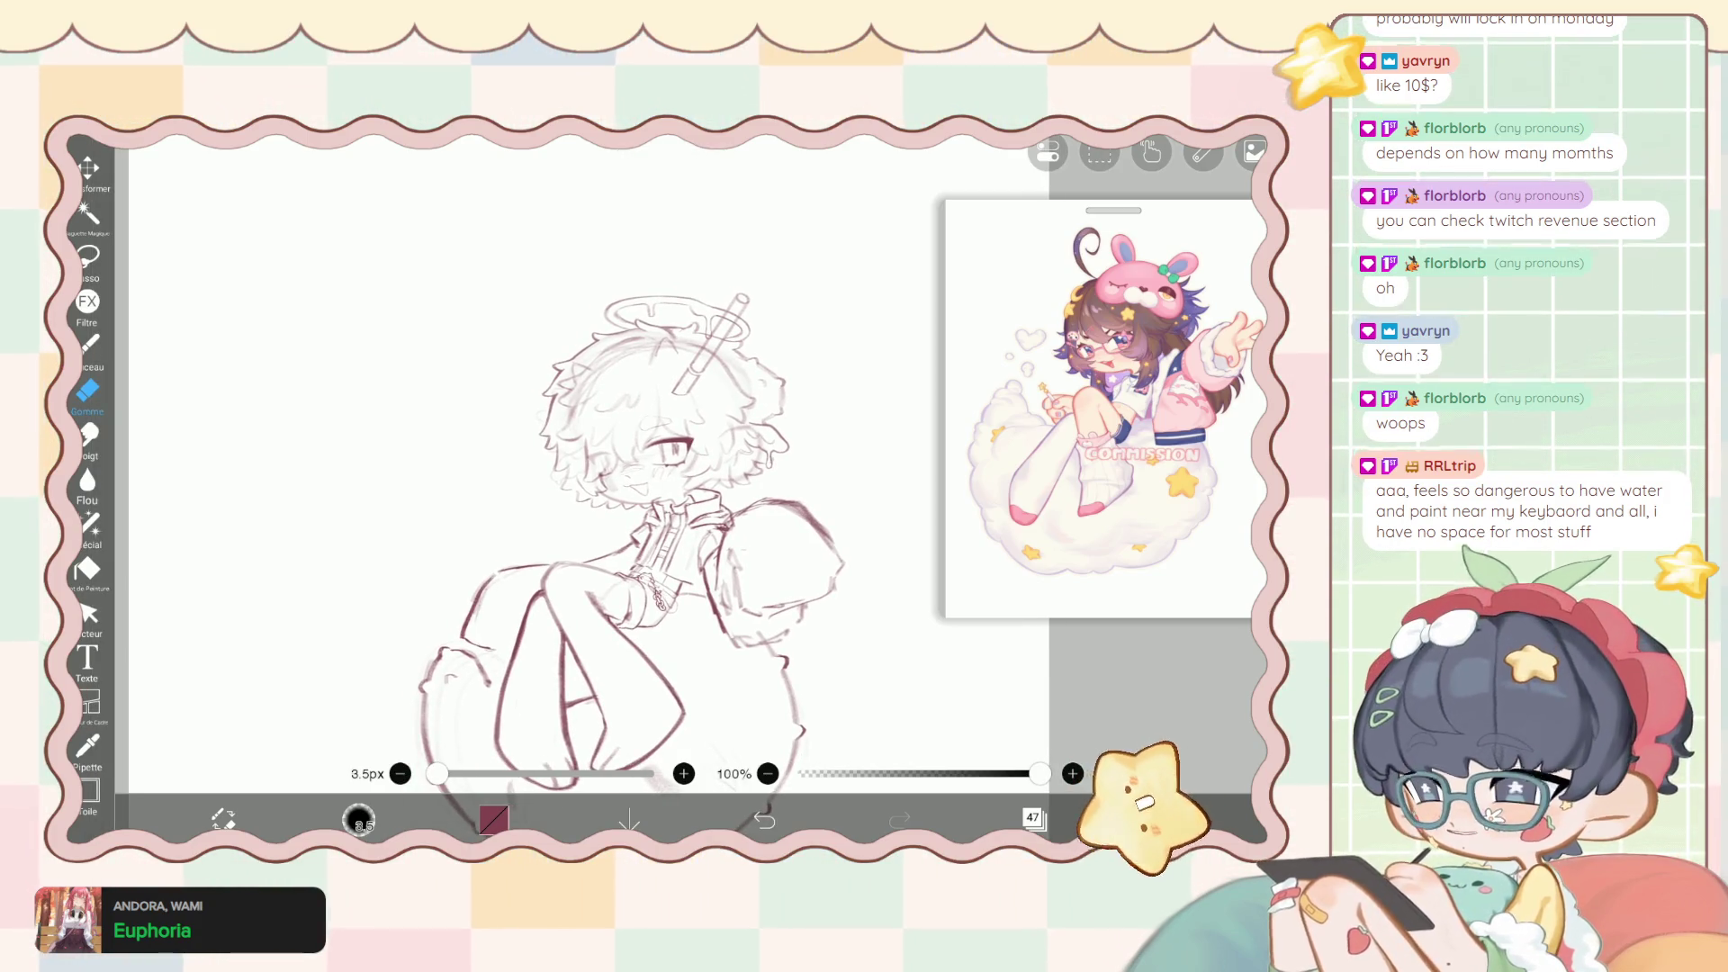
pyautogui.click(1033, 817)
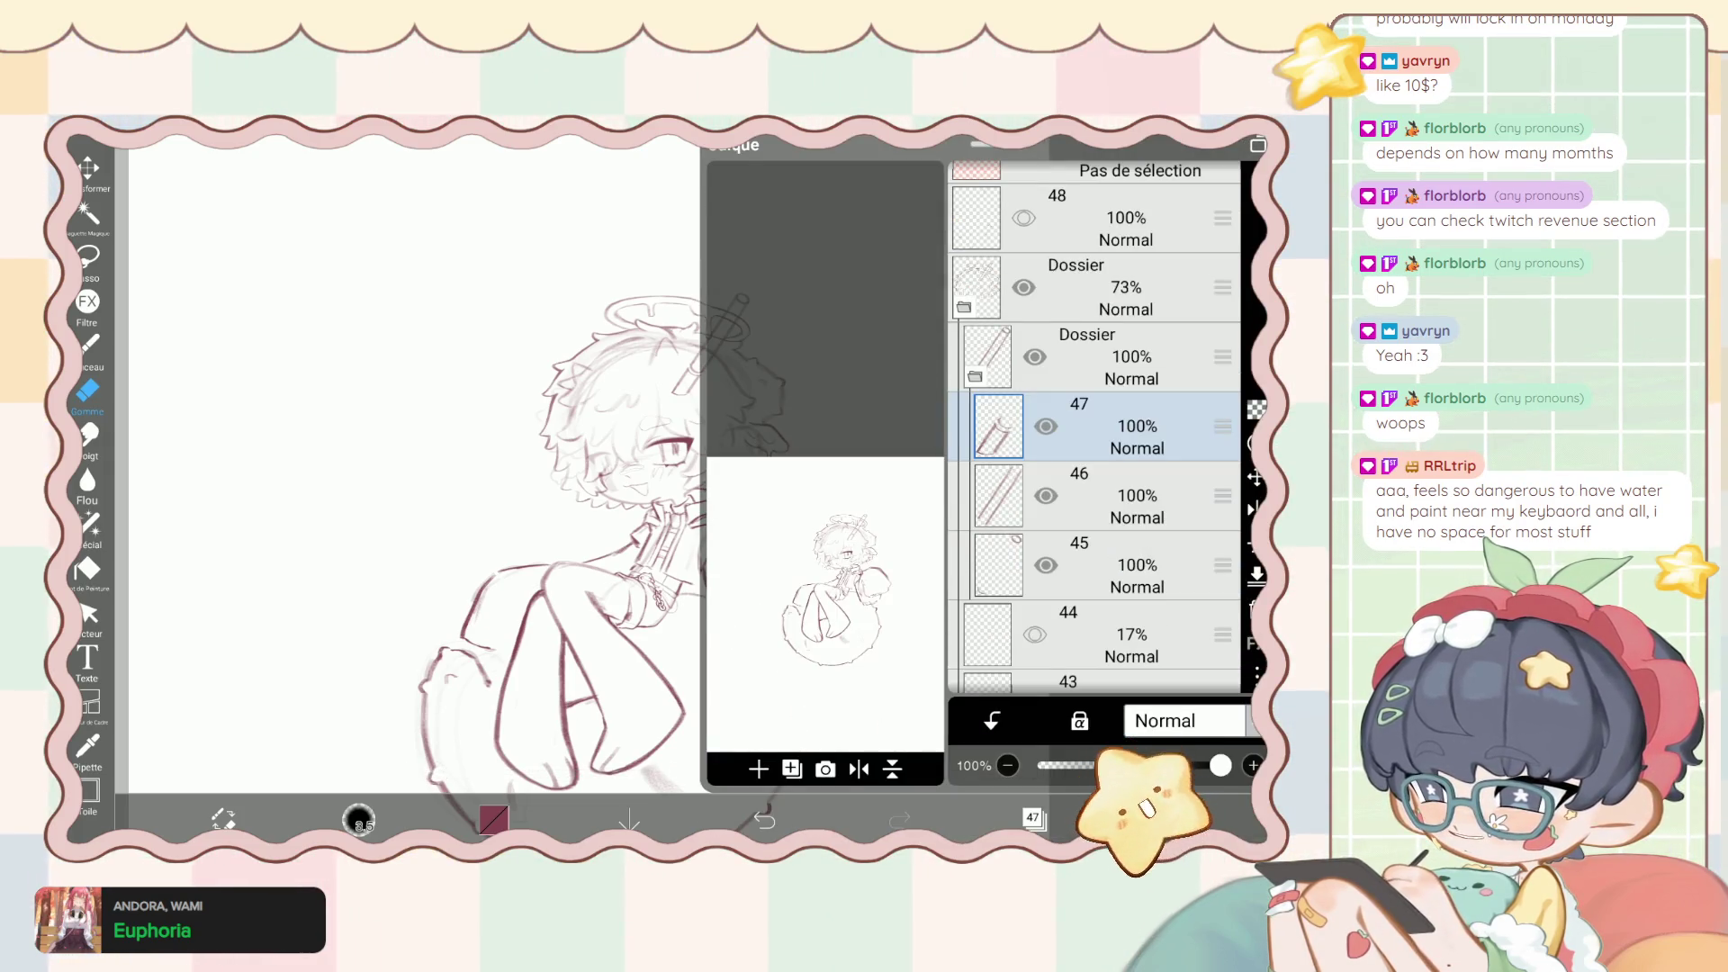
# Delete the spare layers and inner folder, then lasso and transform where the pen meets the hair.
pyautogui.press('Delete')
pyautogui.press('Delete')
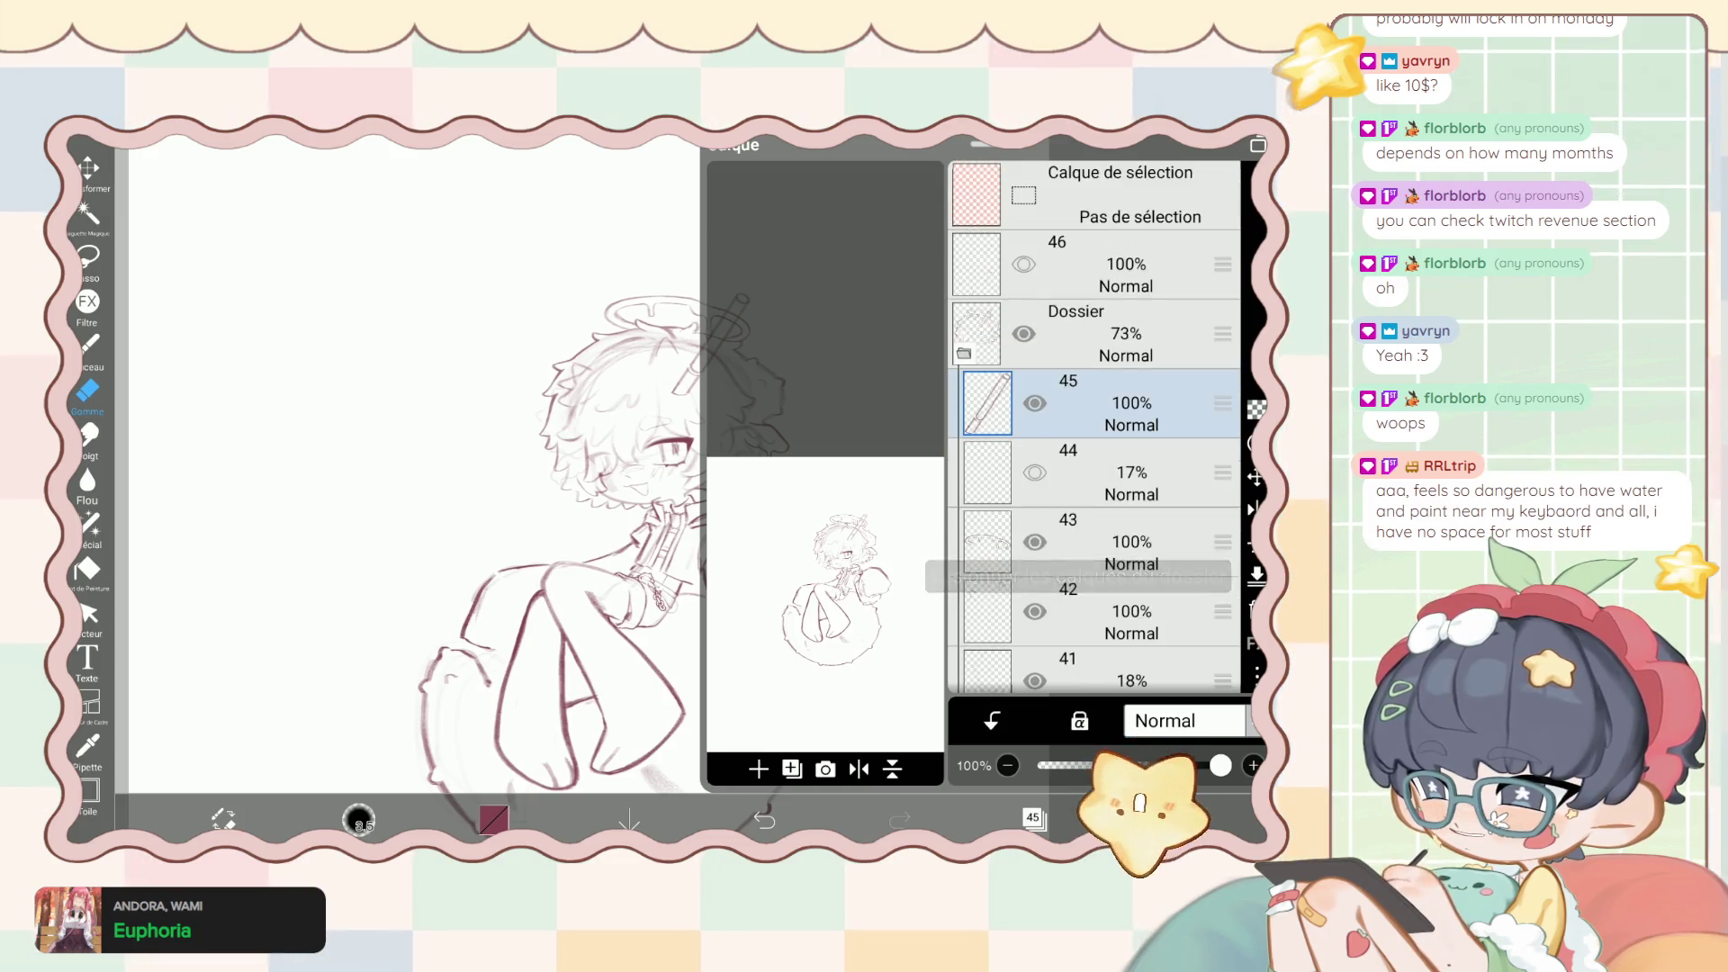
pyautogui.click(1033, 817)
pyautogui.click(88, 256)
pyautogui.scroll(3, 630, 451)
pyautogui.moveTo(707, 307)
pyautogui.mouseDown()
pyautogui.moveTo(670, 355)
pyautogui.moveTo(737, 340)
pyautogui.moveTo(670, 355)
pyautogui.mouseUp()
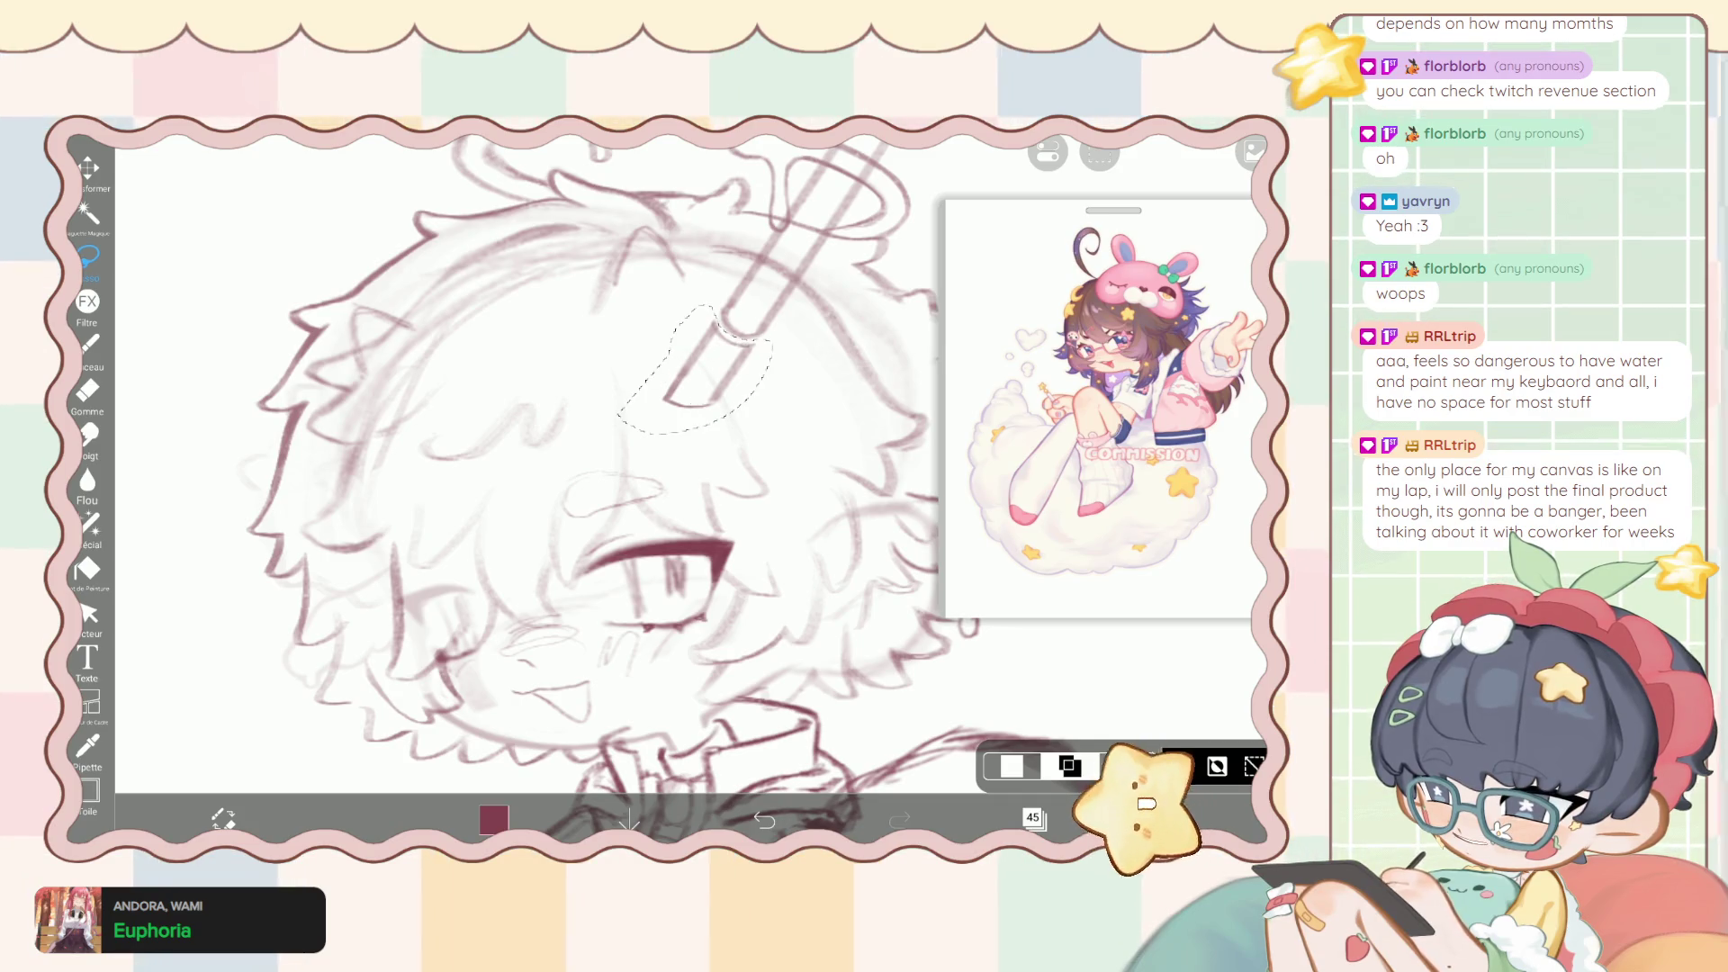
pyautogui.scroll(-3, 630, 450)
pyautogui.click(87, 169)
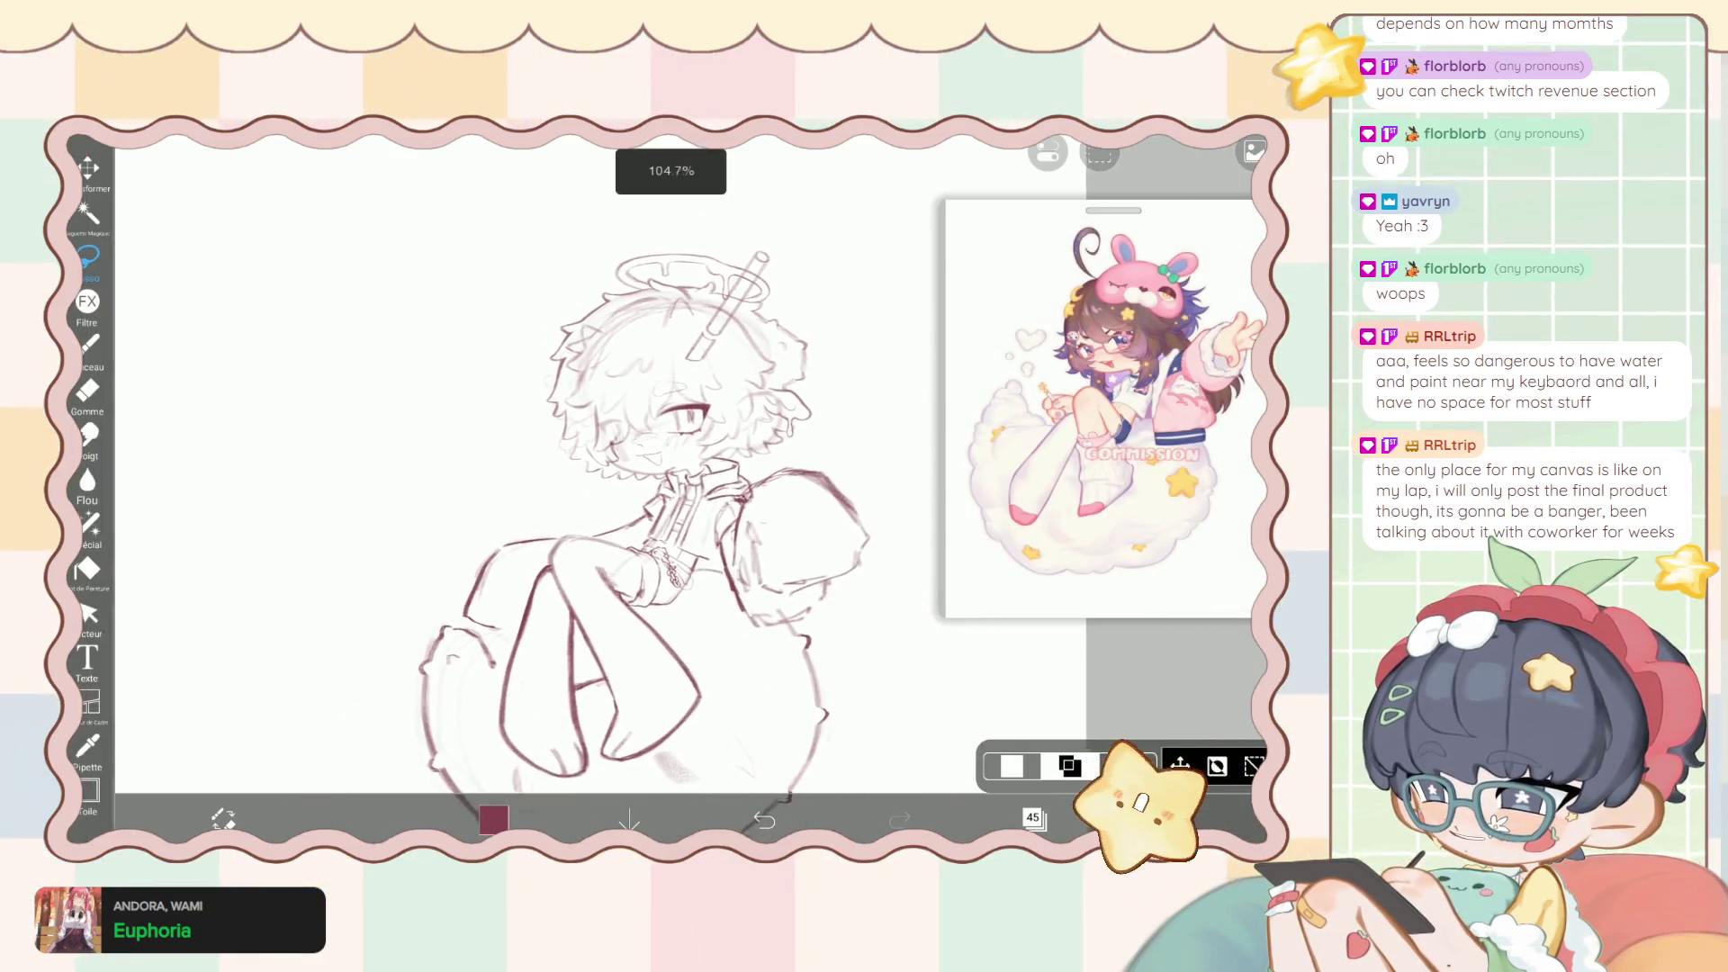
# Switch to the Stylo à liquifier and set its thickness to 216px.
pyautogui.scroll(1, 643, 540)
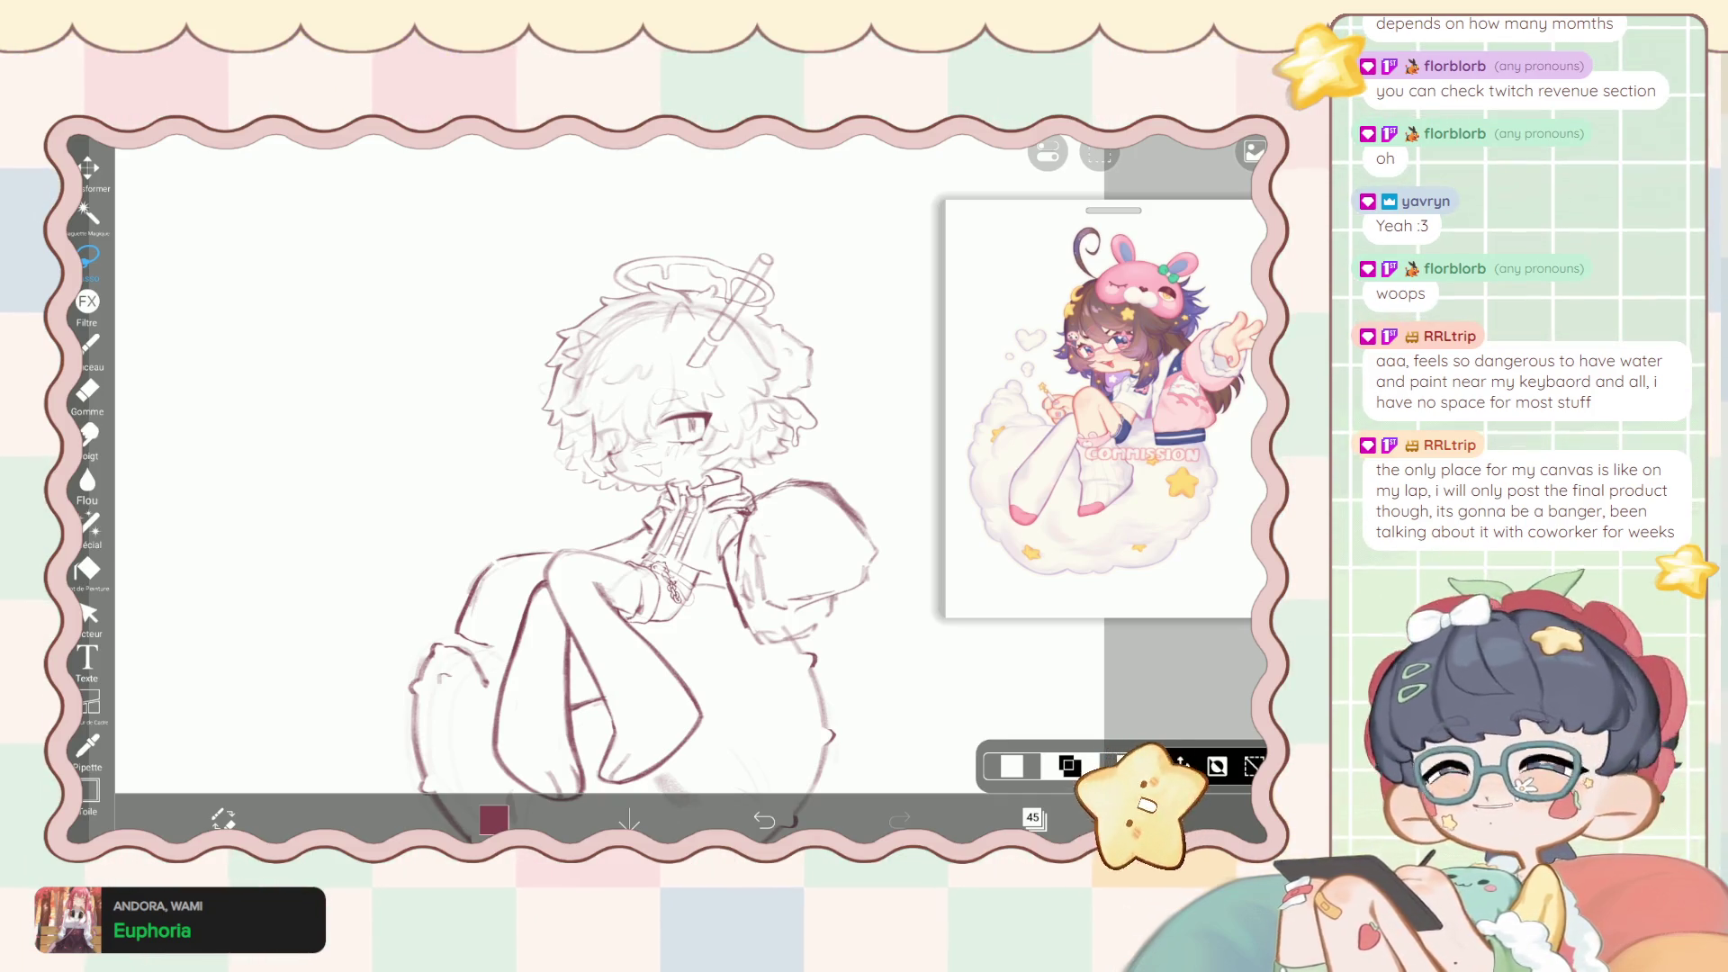
pyautogui.scroll(2, 643, 540)
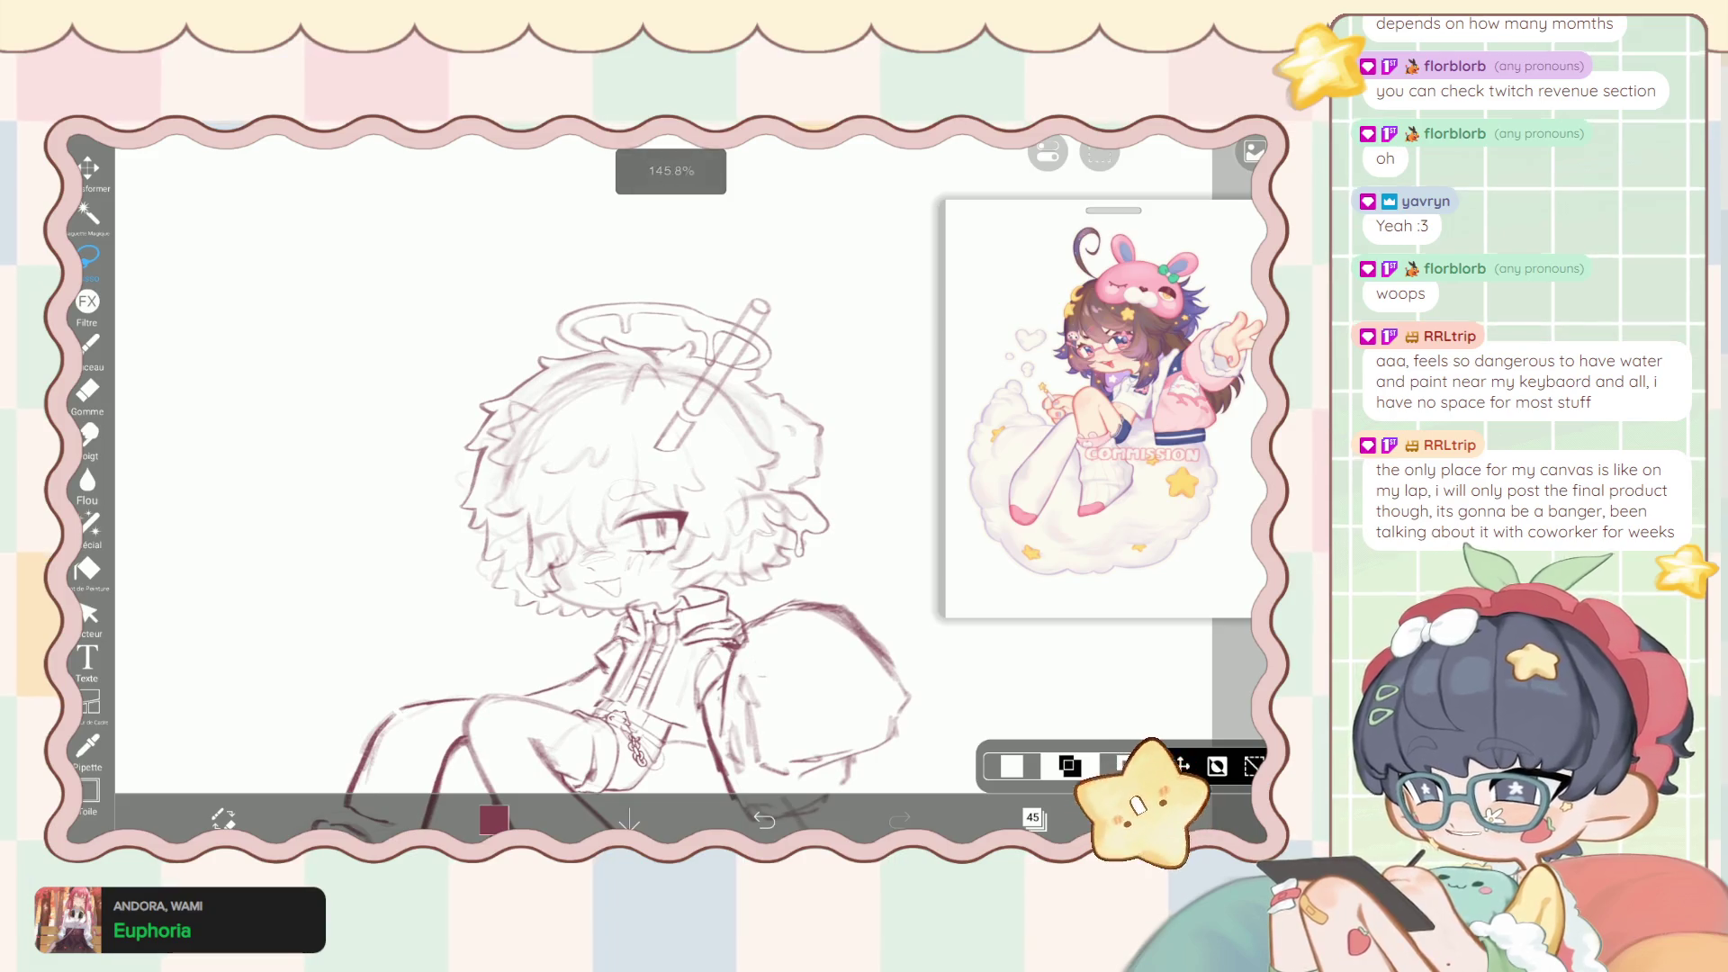
pyautogui.click(88, 526)
pyautogui.moveTo(1063, 742); pyautogui.dragTo(1078, 742)
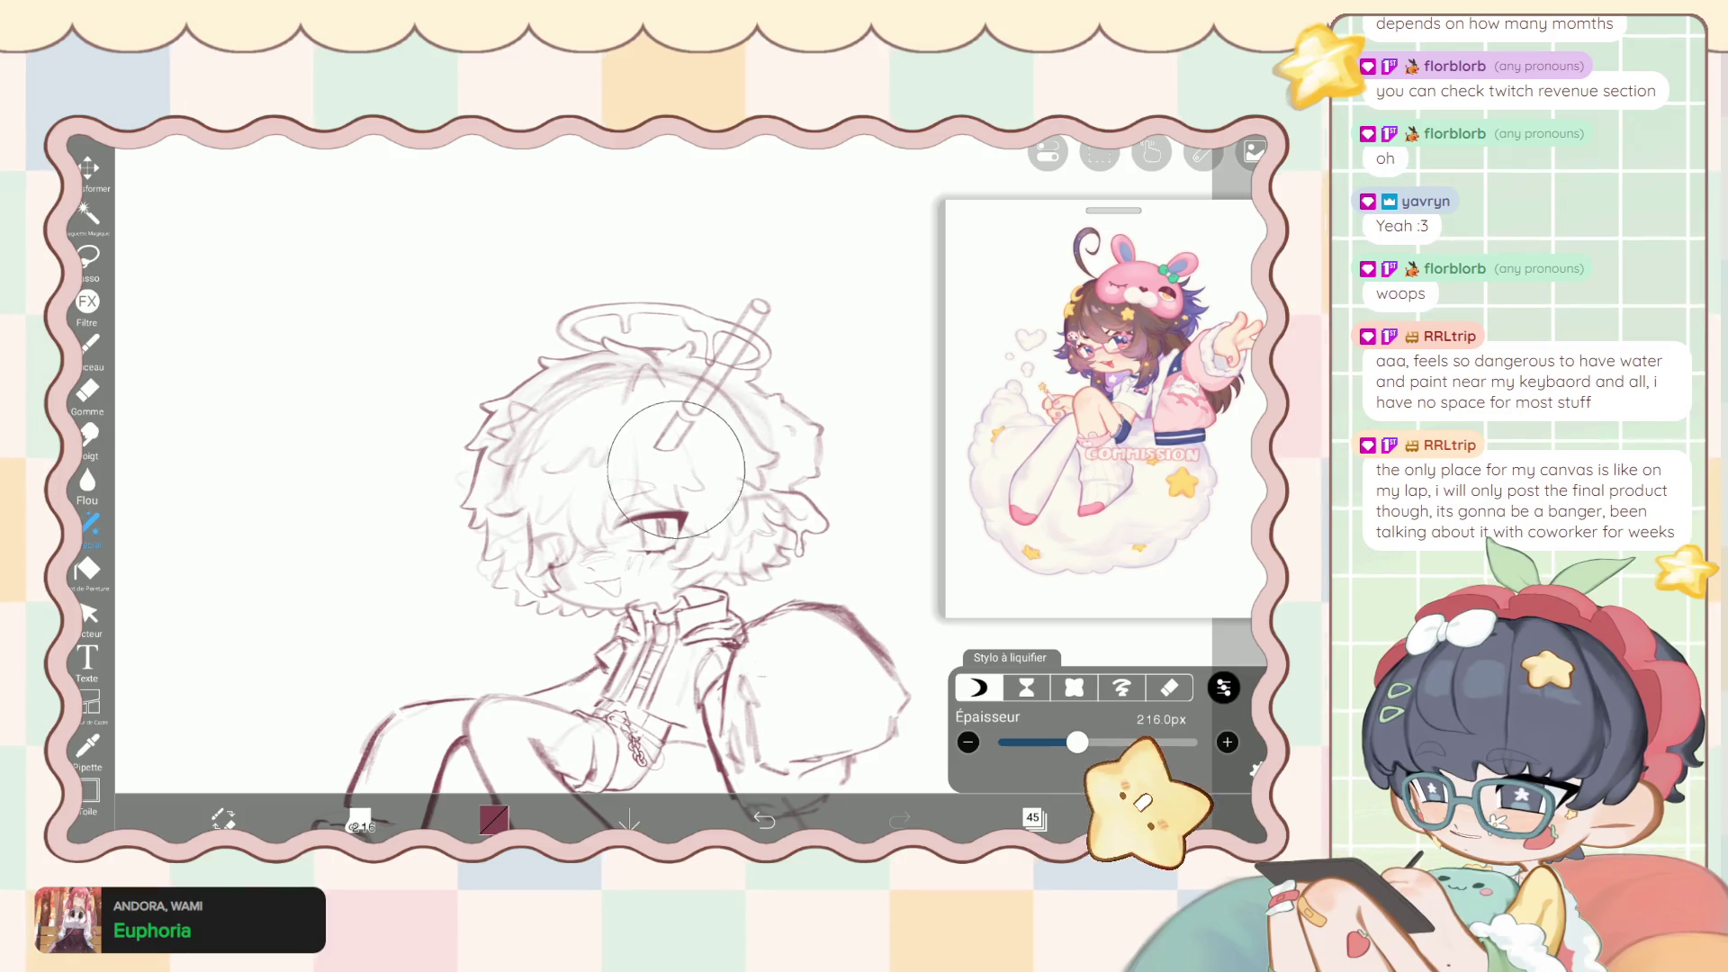
# Adjust the liquify pen's thickness down to 61px, then up to 201px.
pyautogui.scroll(3, 646, 340)
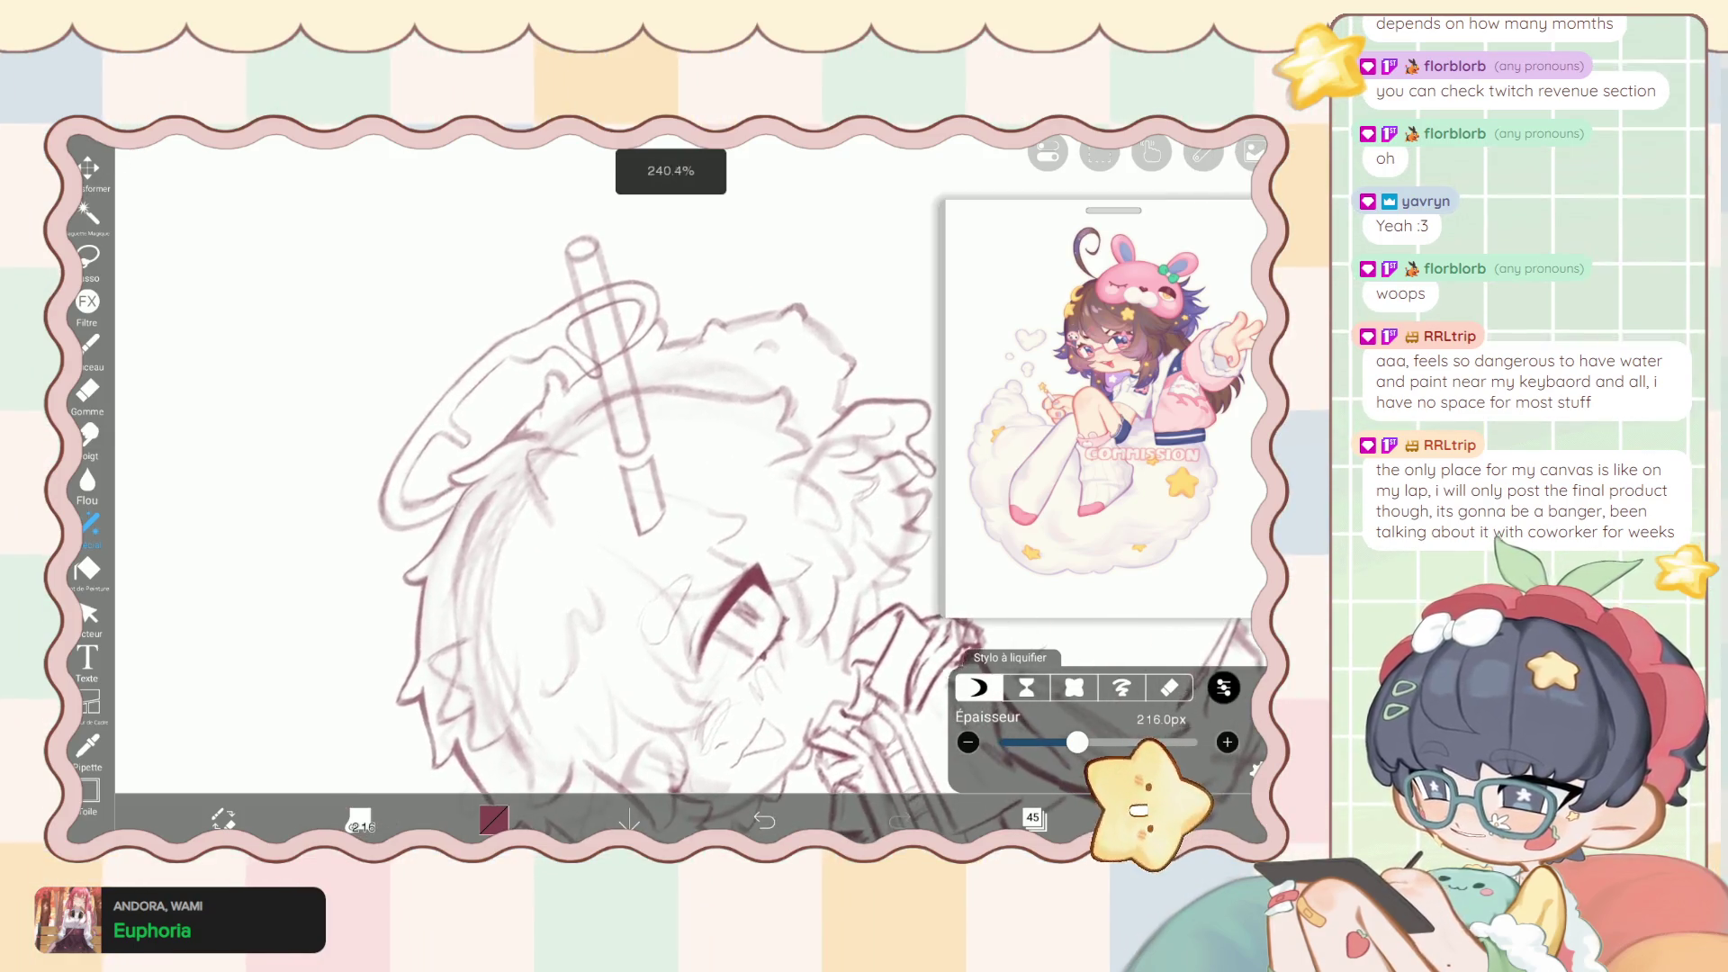
pyautogui.scroll(-2, 684, 468)
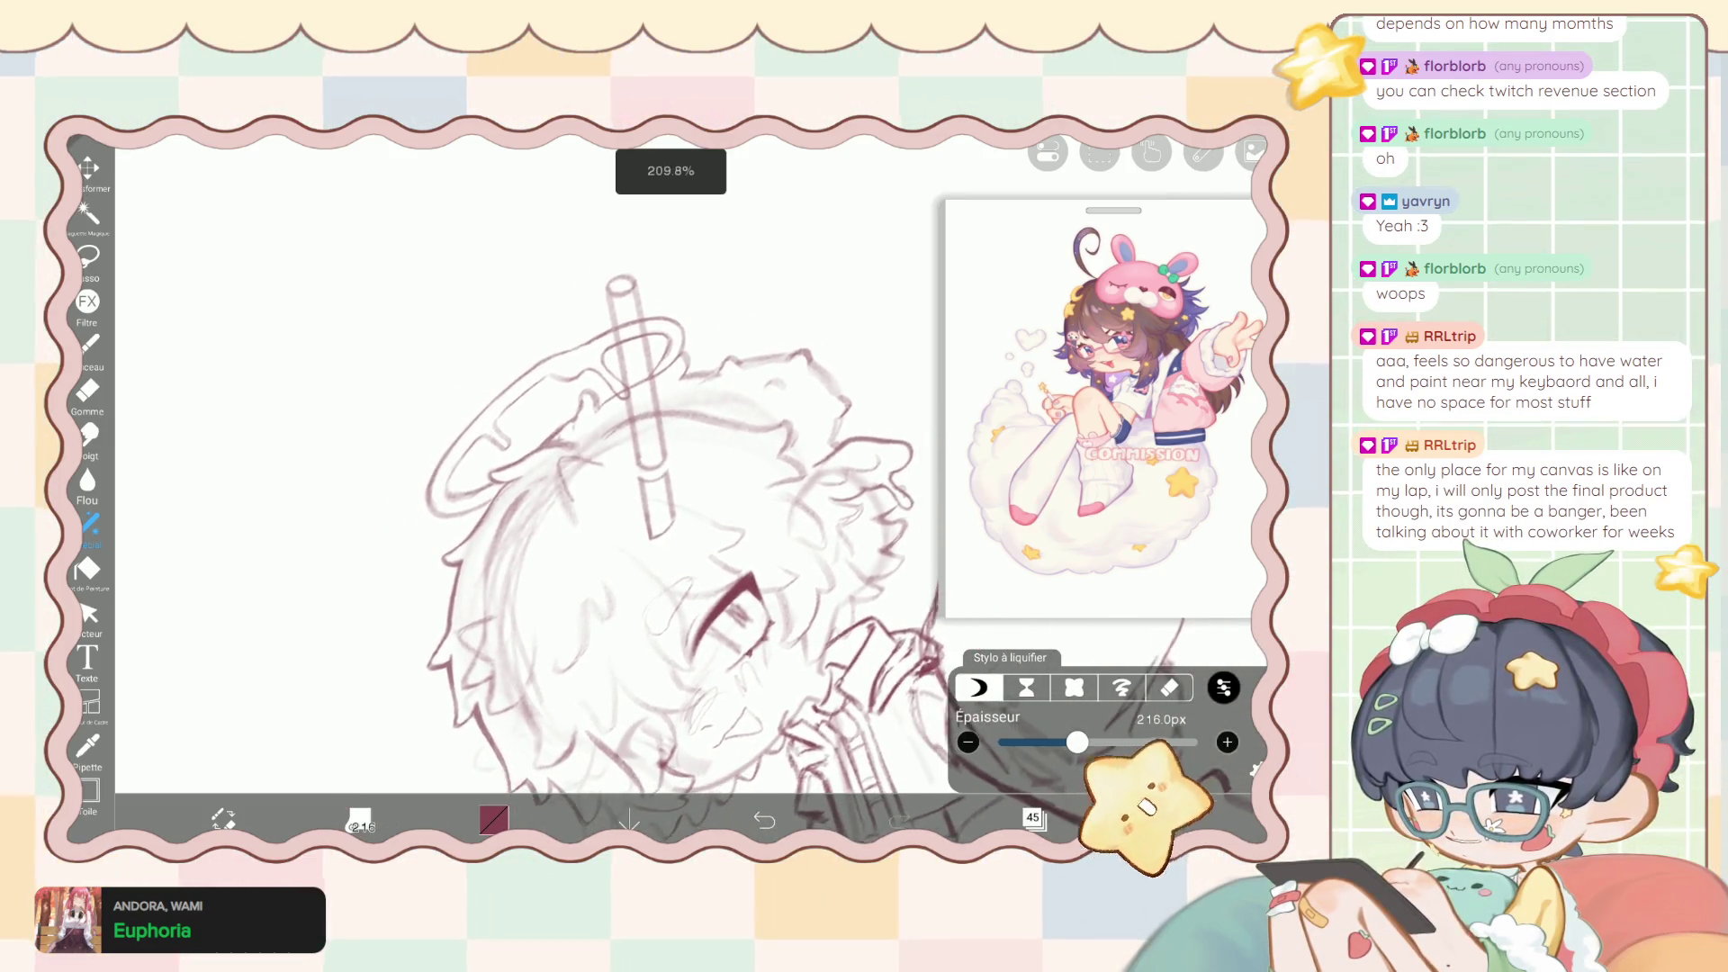
pyautogui.moveTo(1078, 741); pyautogui.dragTo(1039, 742)
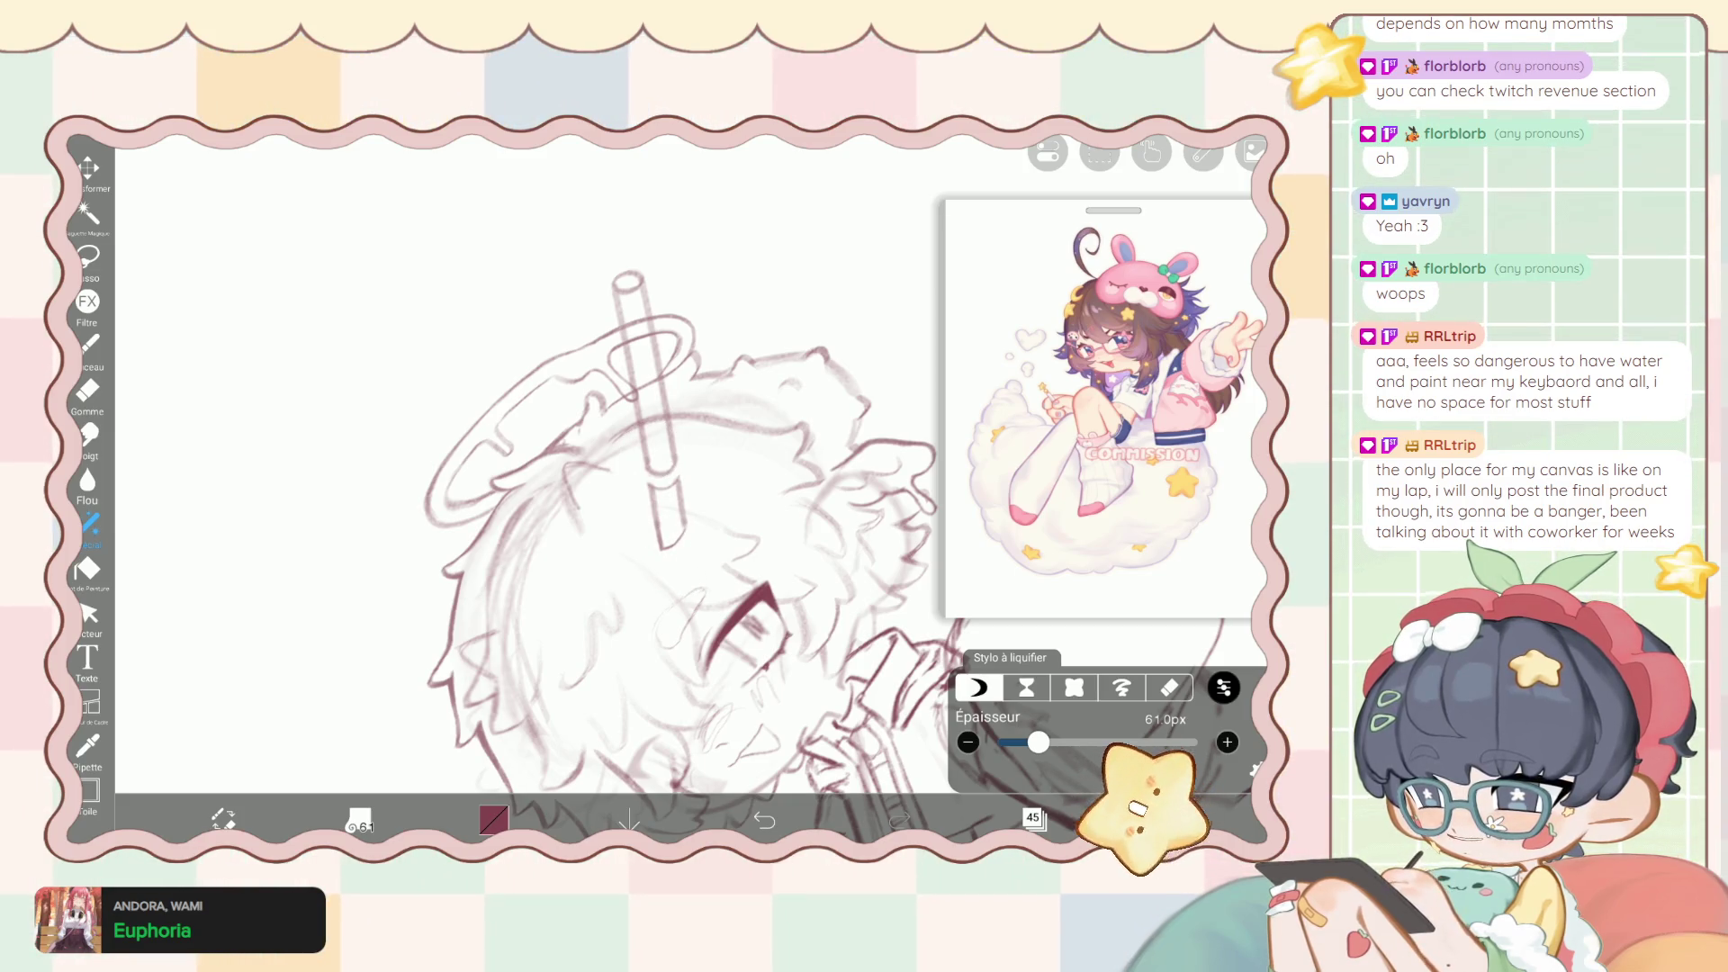
pyautogui.scroll(-5, 558, 477)
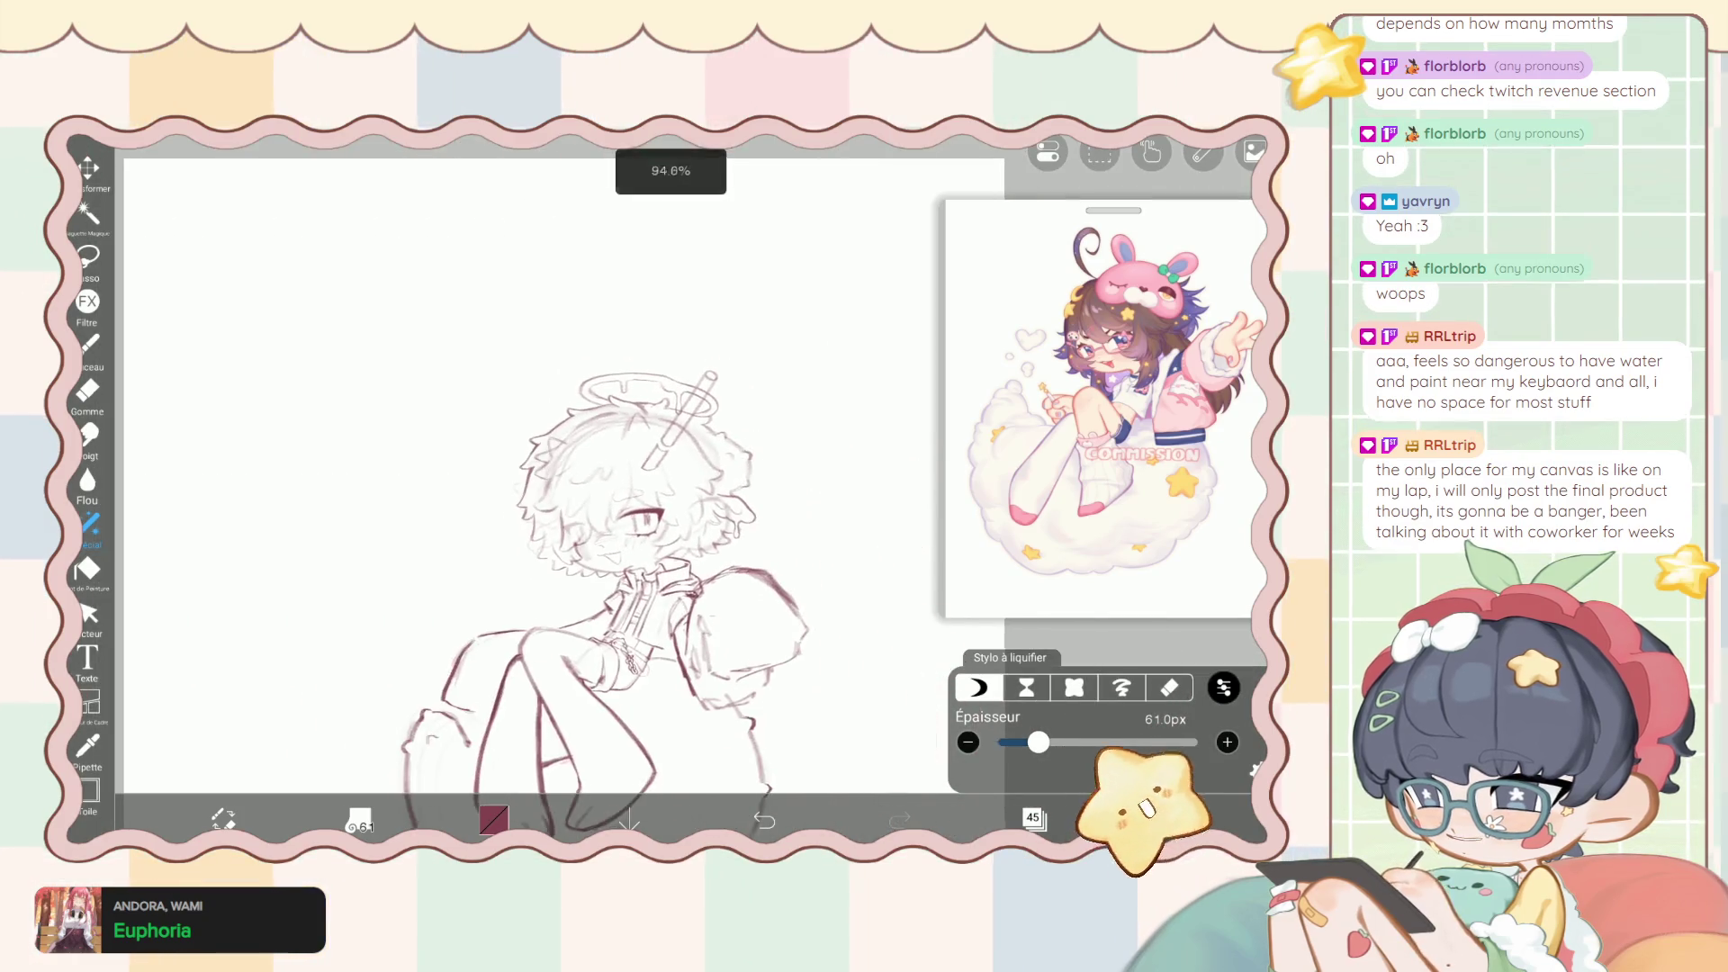
pyautogui.scroll(5, 630, 540)
pyautogui.moveTo(1038, 742); pyautogui.dragTo(1074, 742)
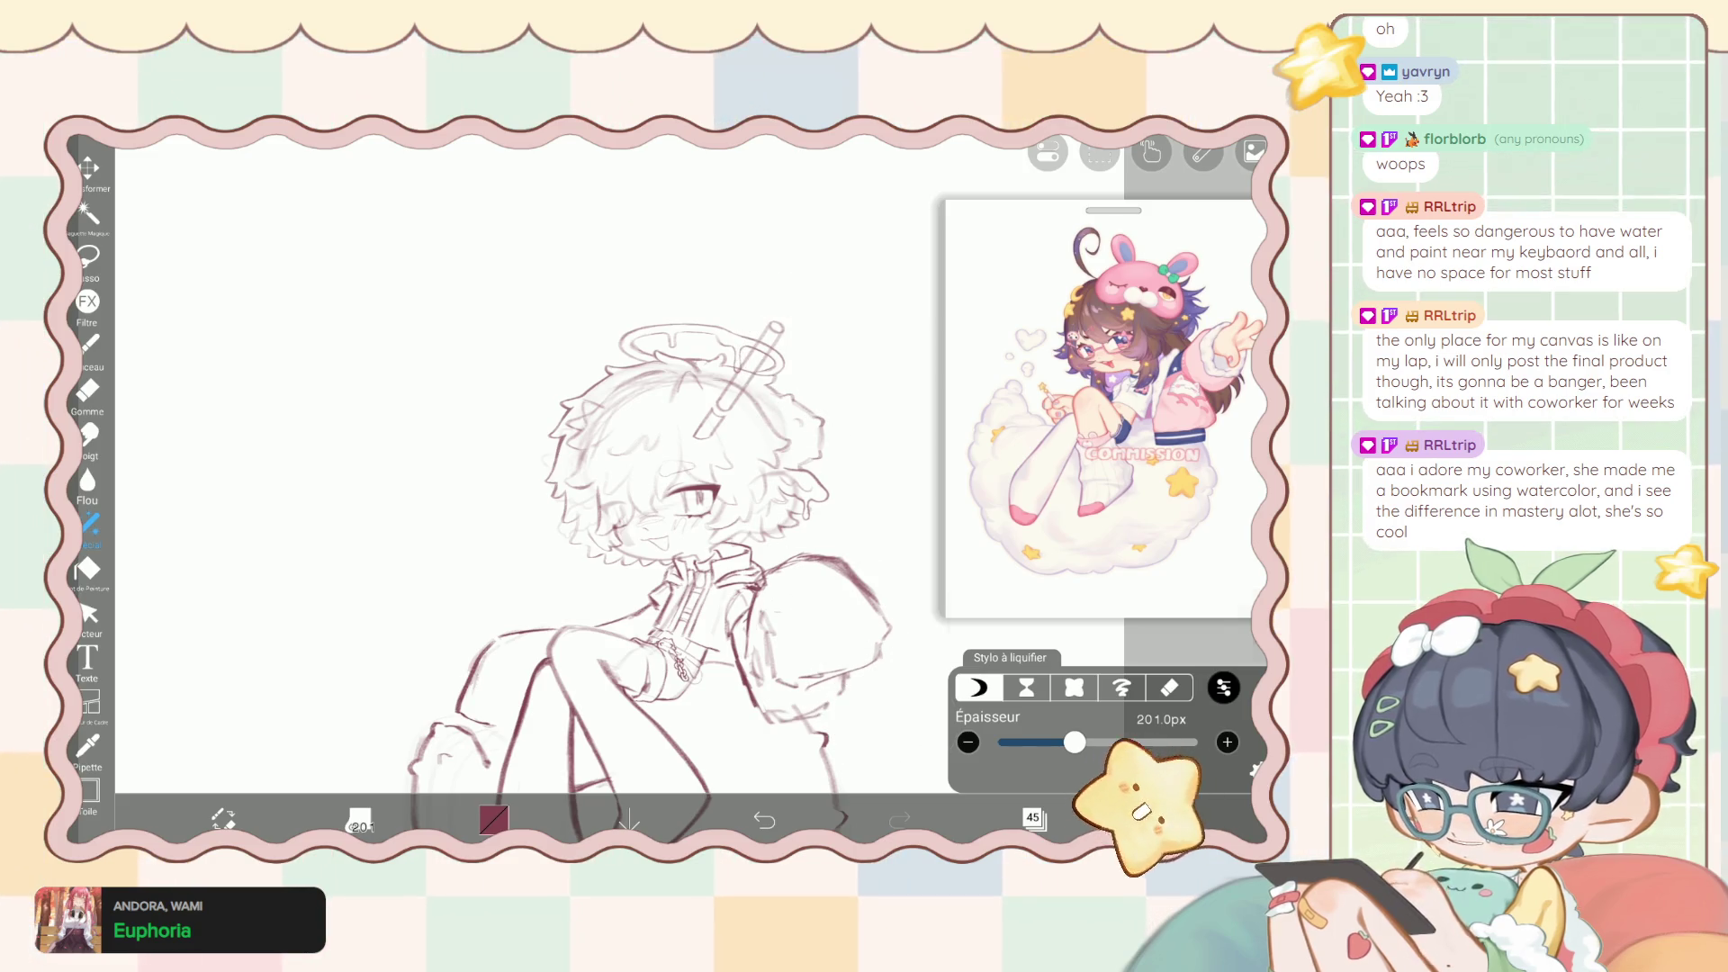
# Raise the liquify Force to 100% and zoom in over the hair and head.
pyautogui.click(1224, 687)
pyautogui.moveTo(1022, 634); pyautogui.dragTo(1220, 634)
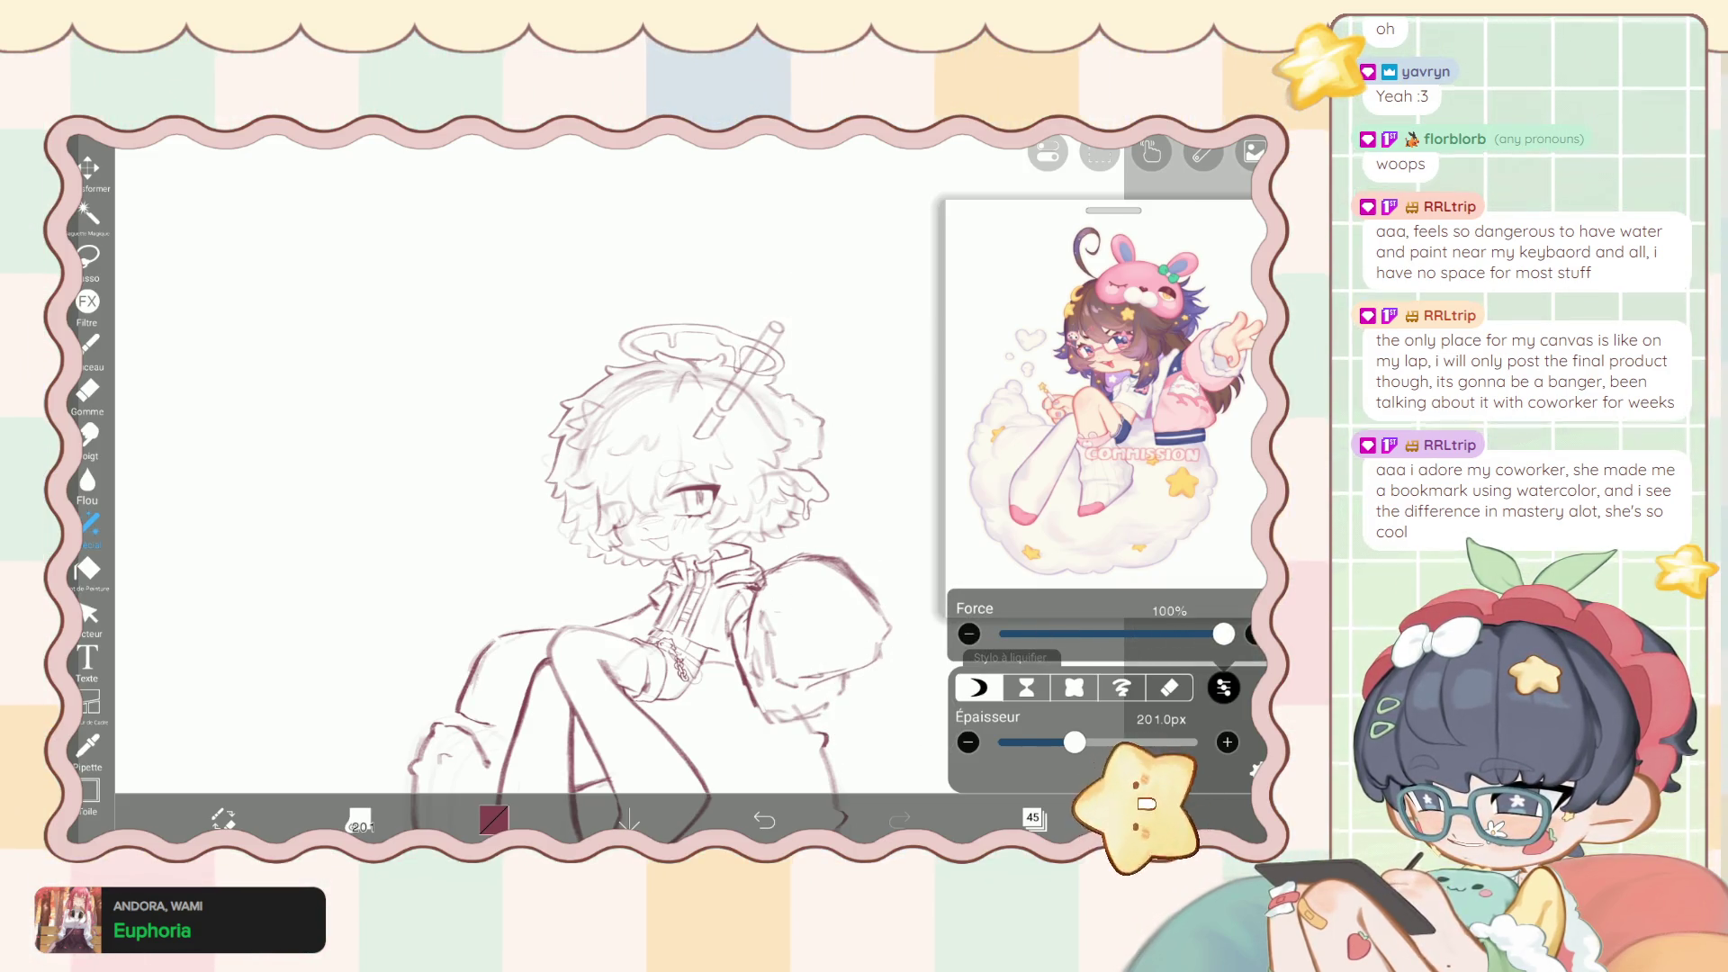
pyautogui.scroll(-3, 630, 495)
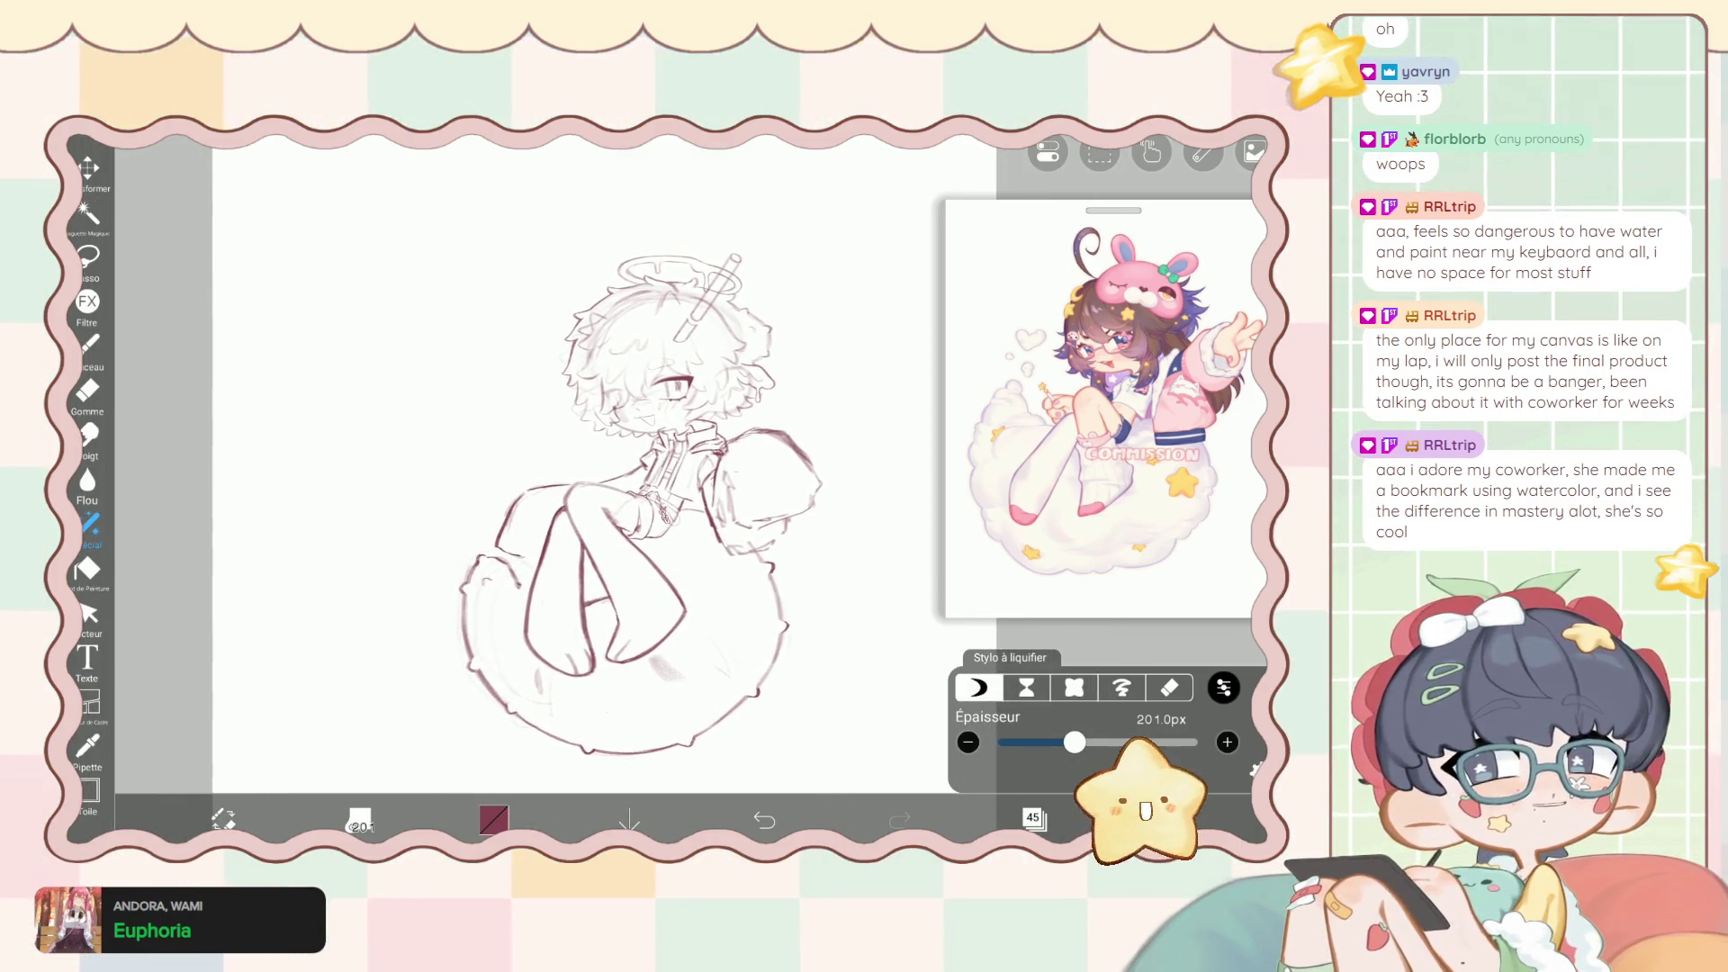
pyautogui.scroll(1, 644, 531)
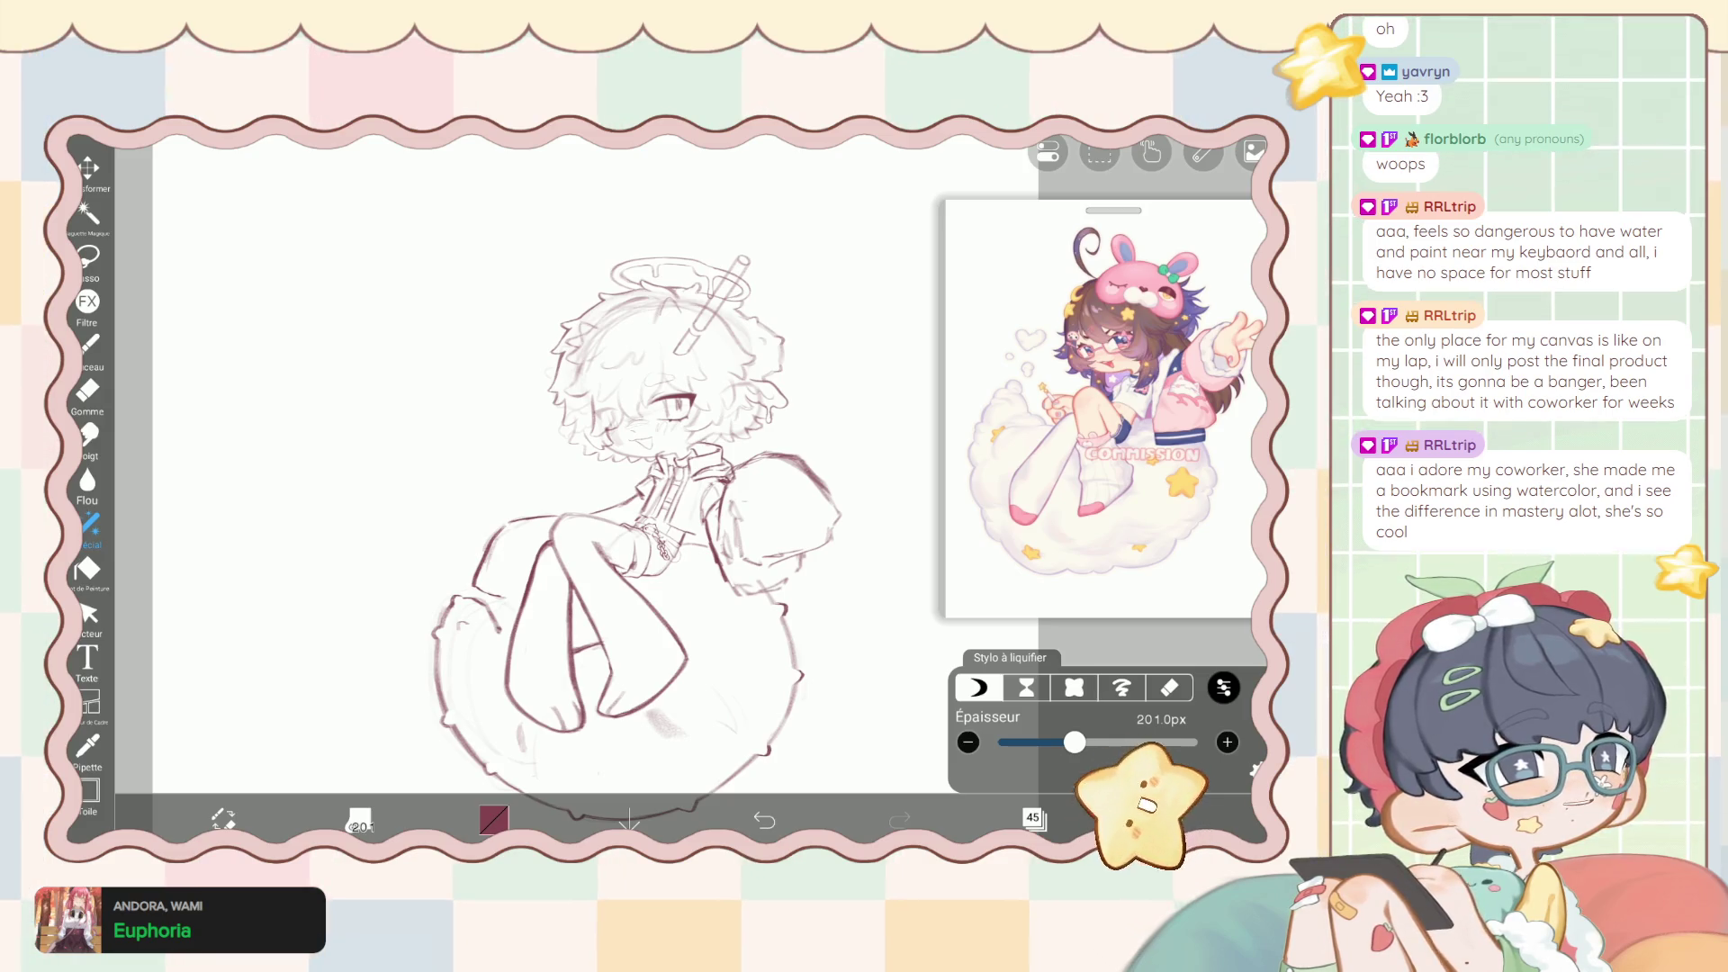
pyautogui.scroll(1, 616, 538)
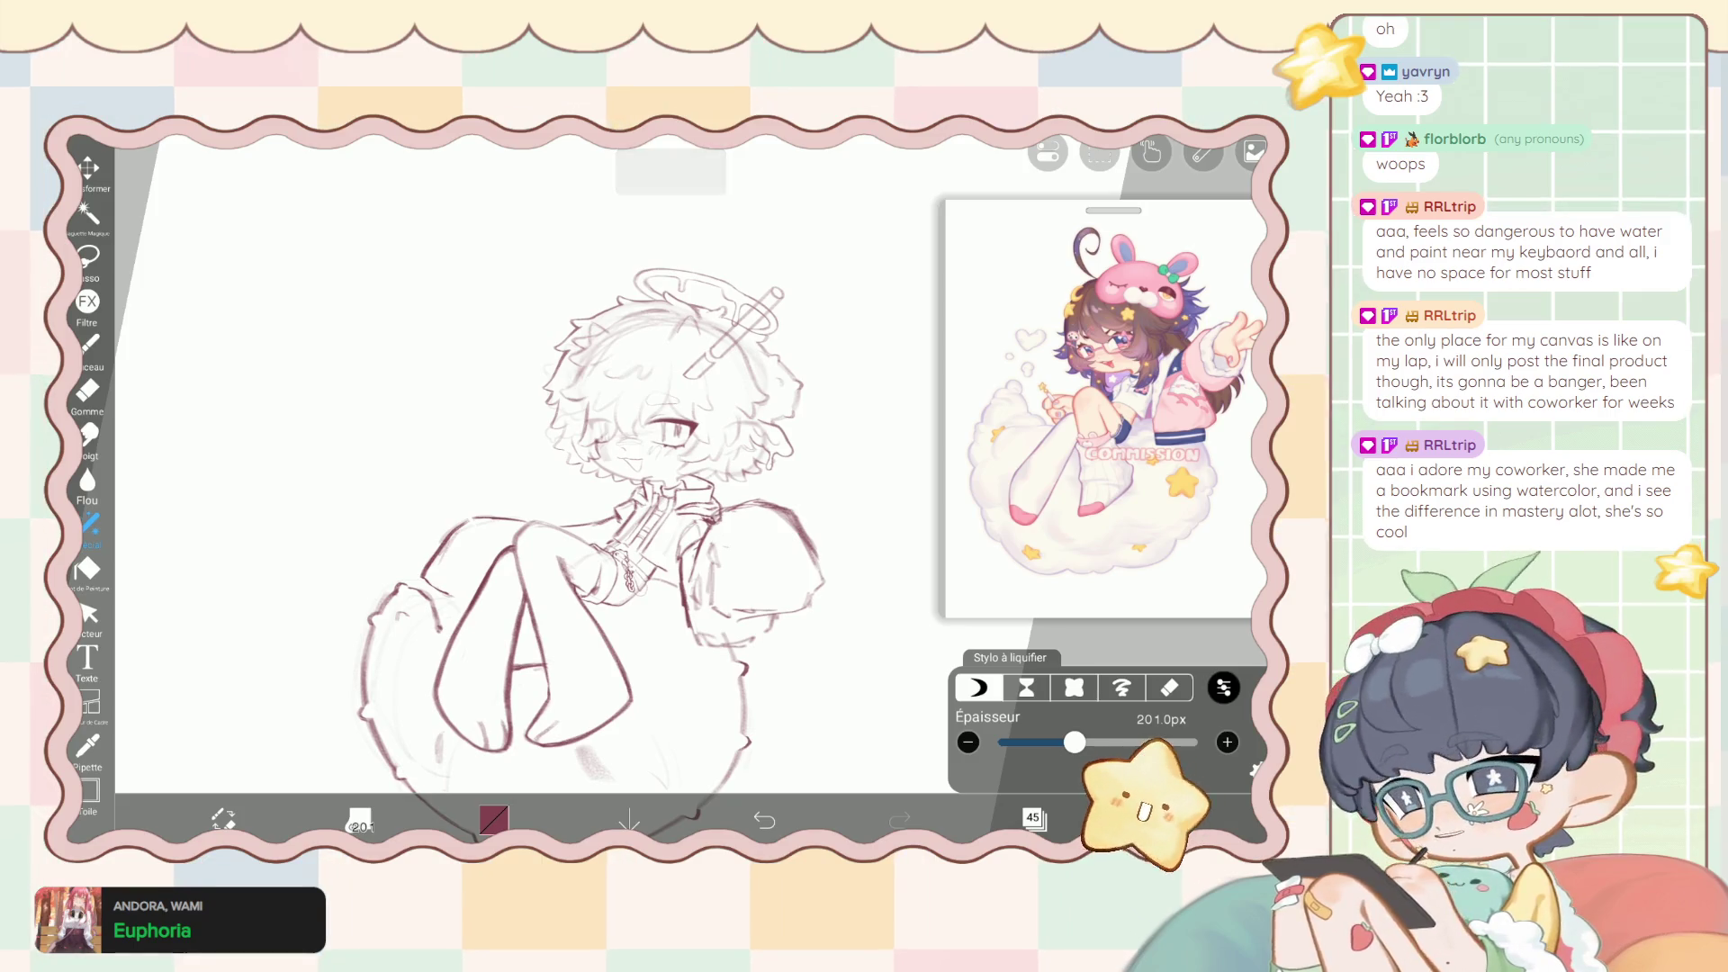
pyautogui.scroll(1, 576, 504)
pyautogui.click(1034, 818)
pyautogui.click(87, 169)
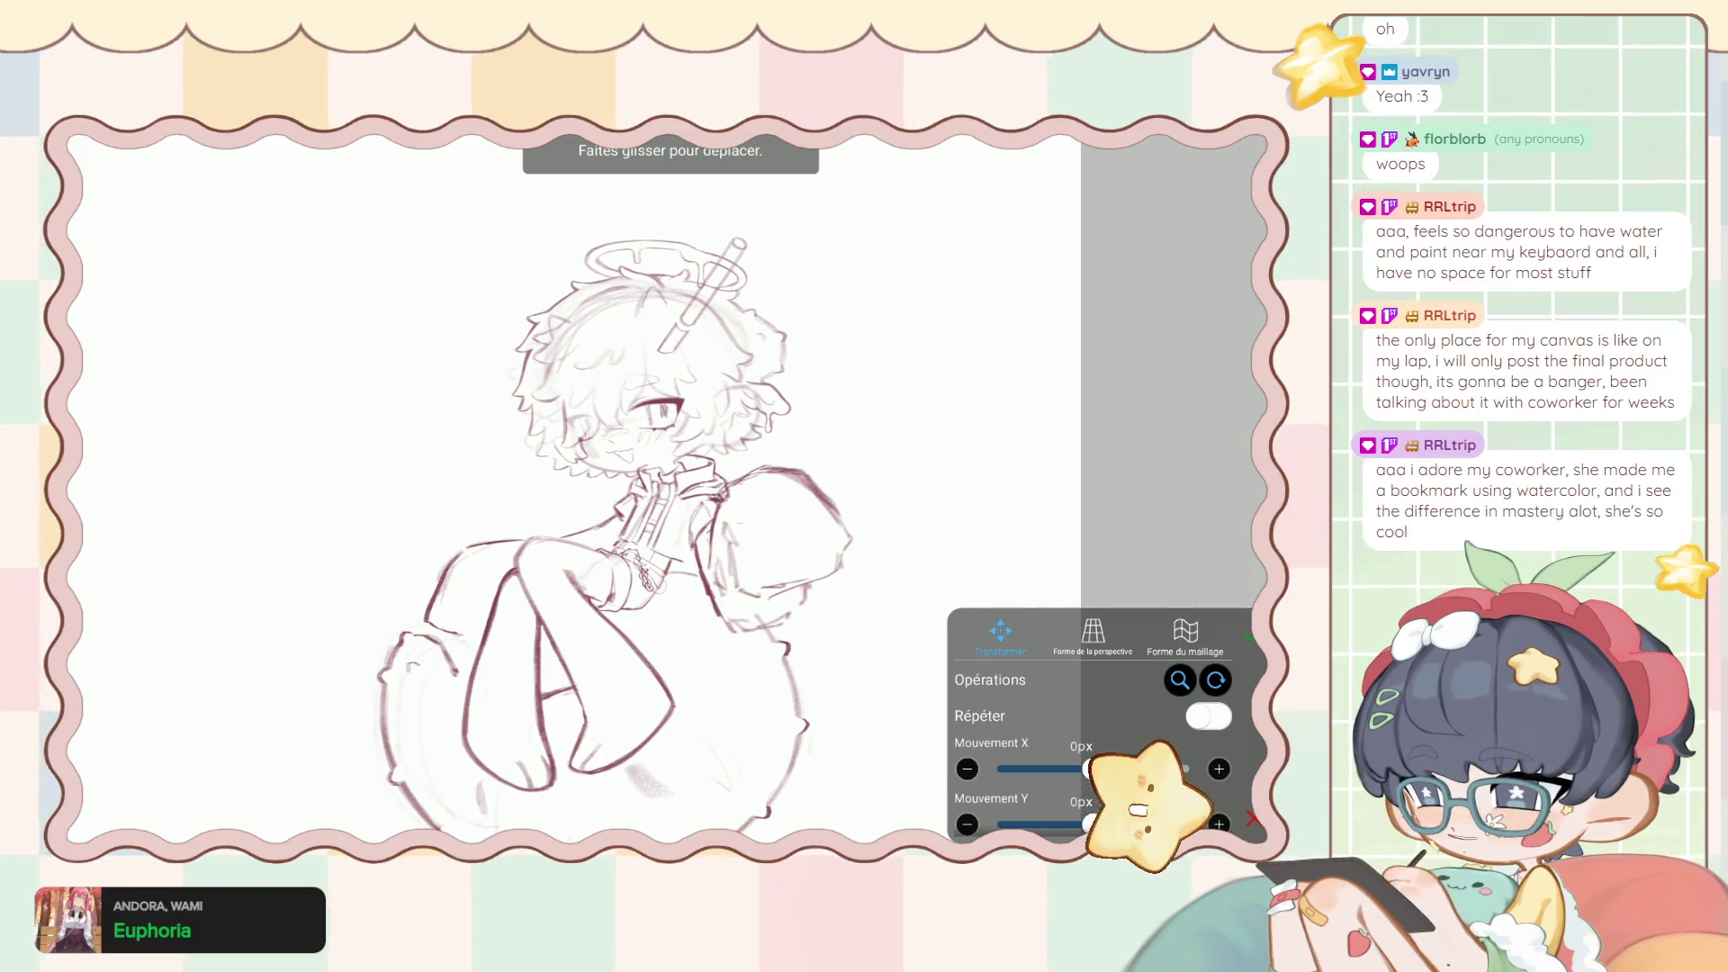
# Shift layer 45's halo and pen lines -14px sideways, undo to compare, then redo to keep it.
pyautogui.moveTo(707, 297); pyautogui.dragTo(720, 306)
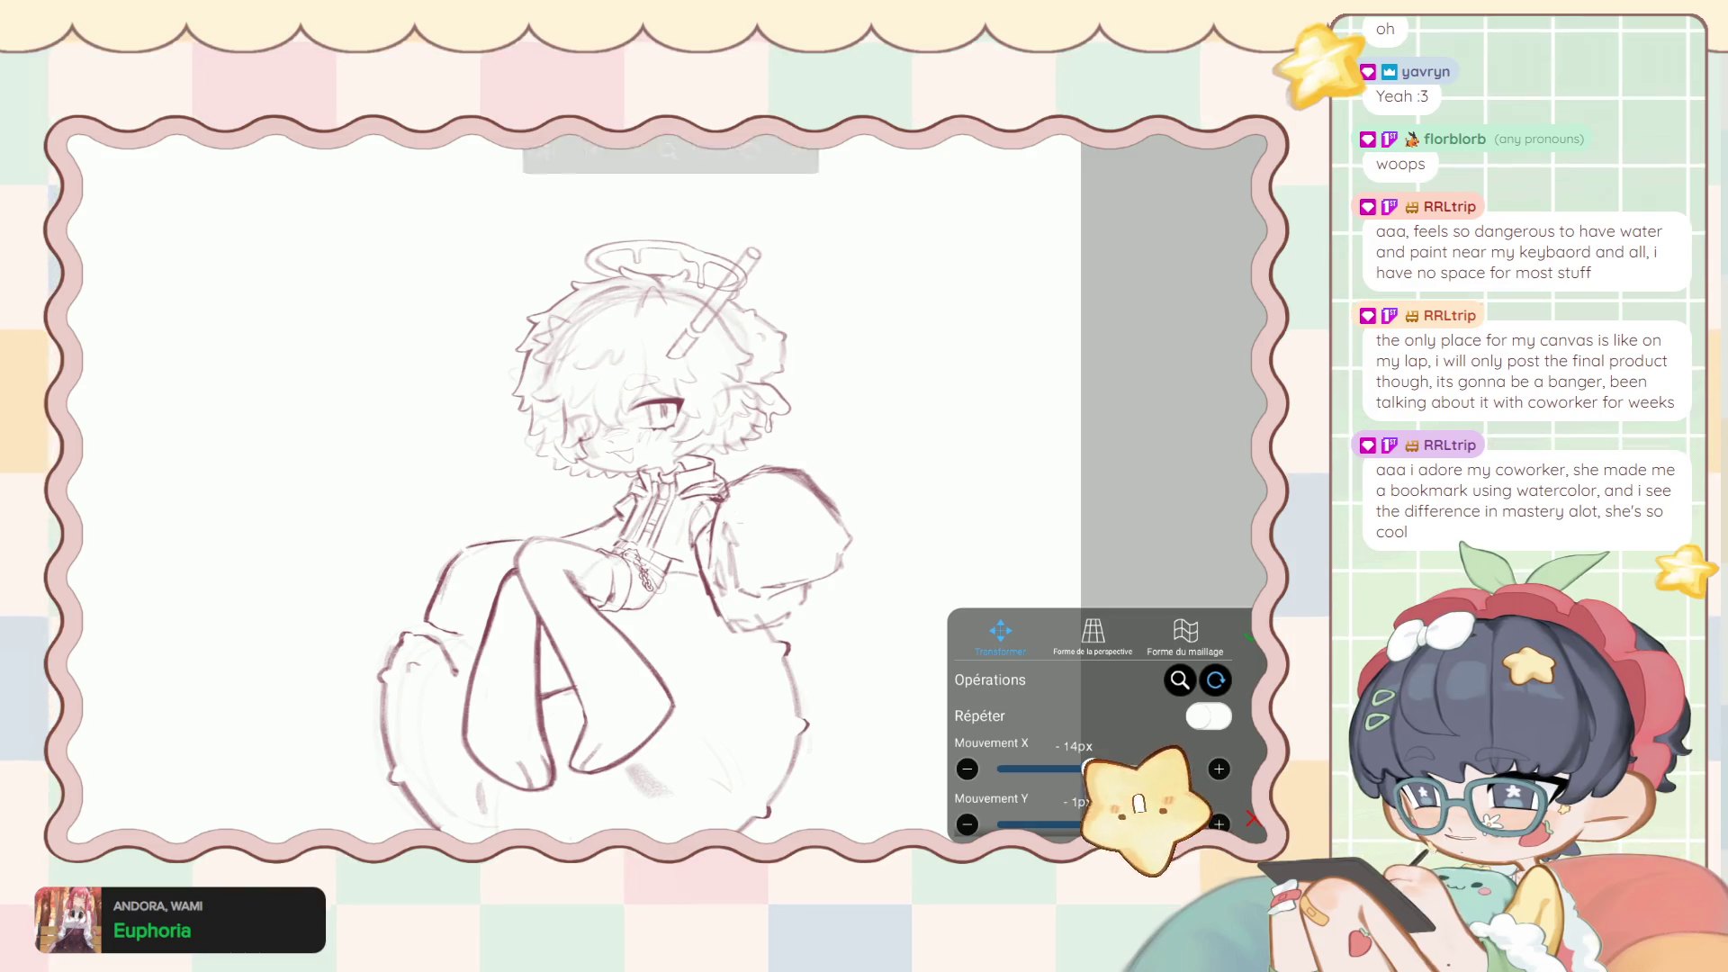
pyautogui.click(1249, 637)
pyautogui.click(1034, 817)
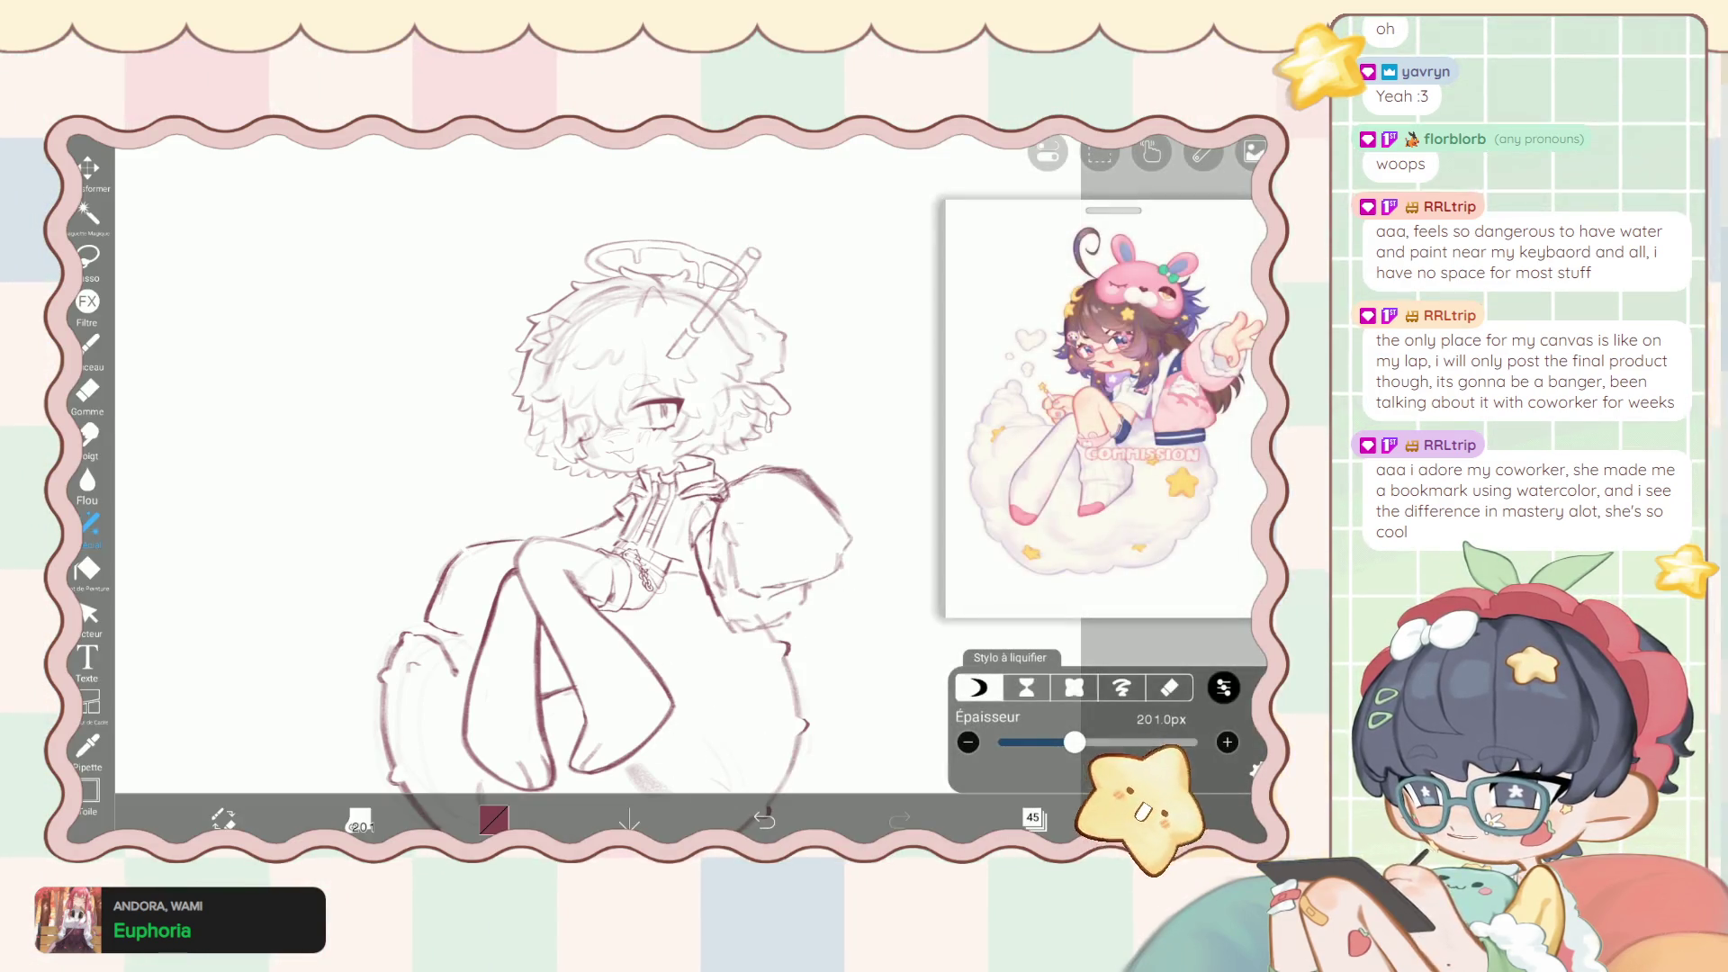
pyautogui.click(764, 819)
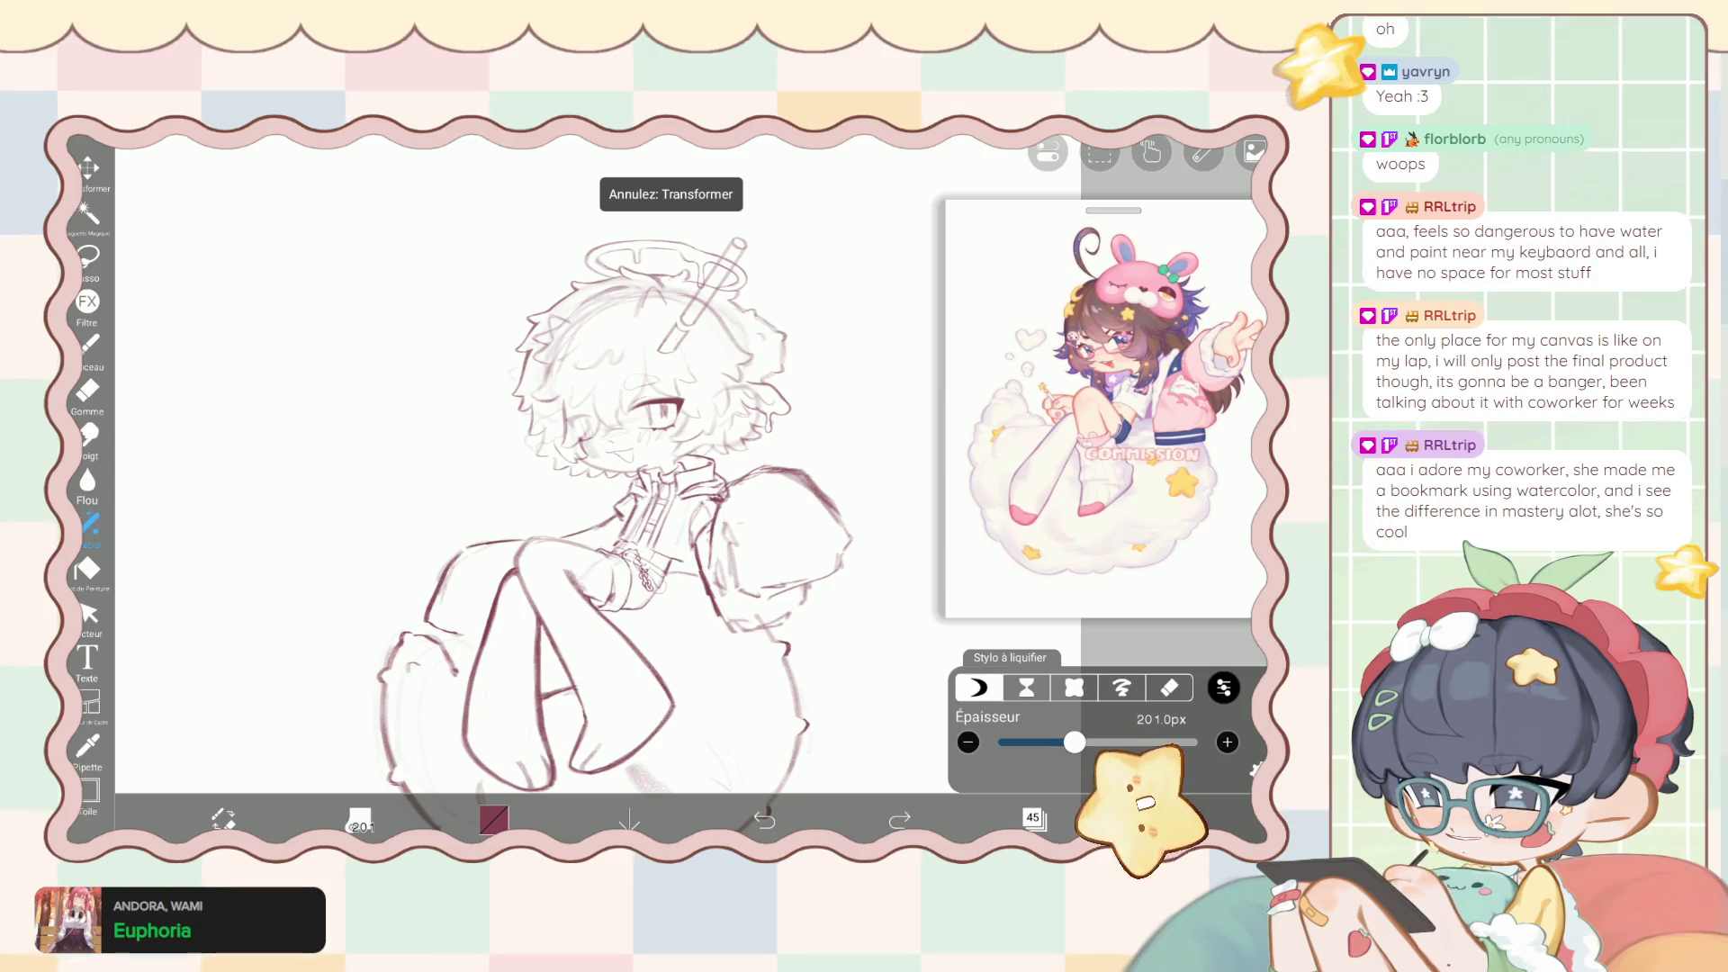
pyautogui.click(899, 820)
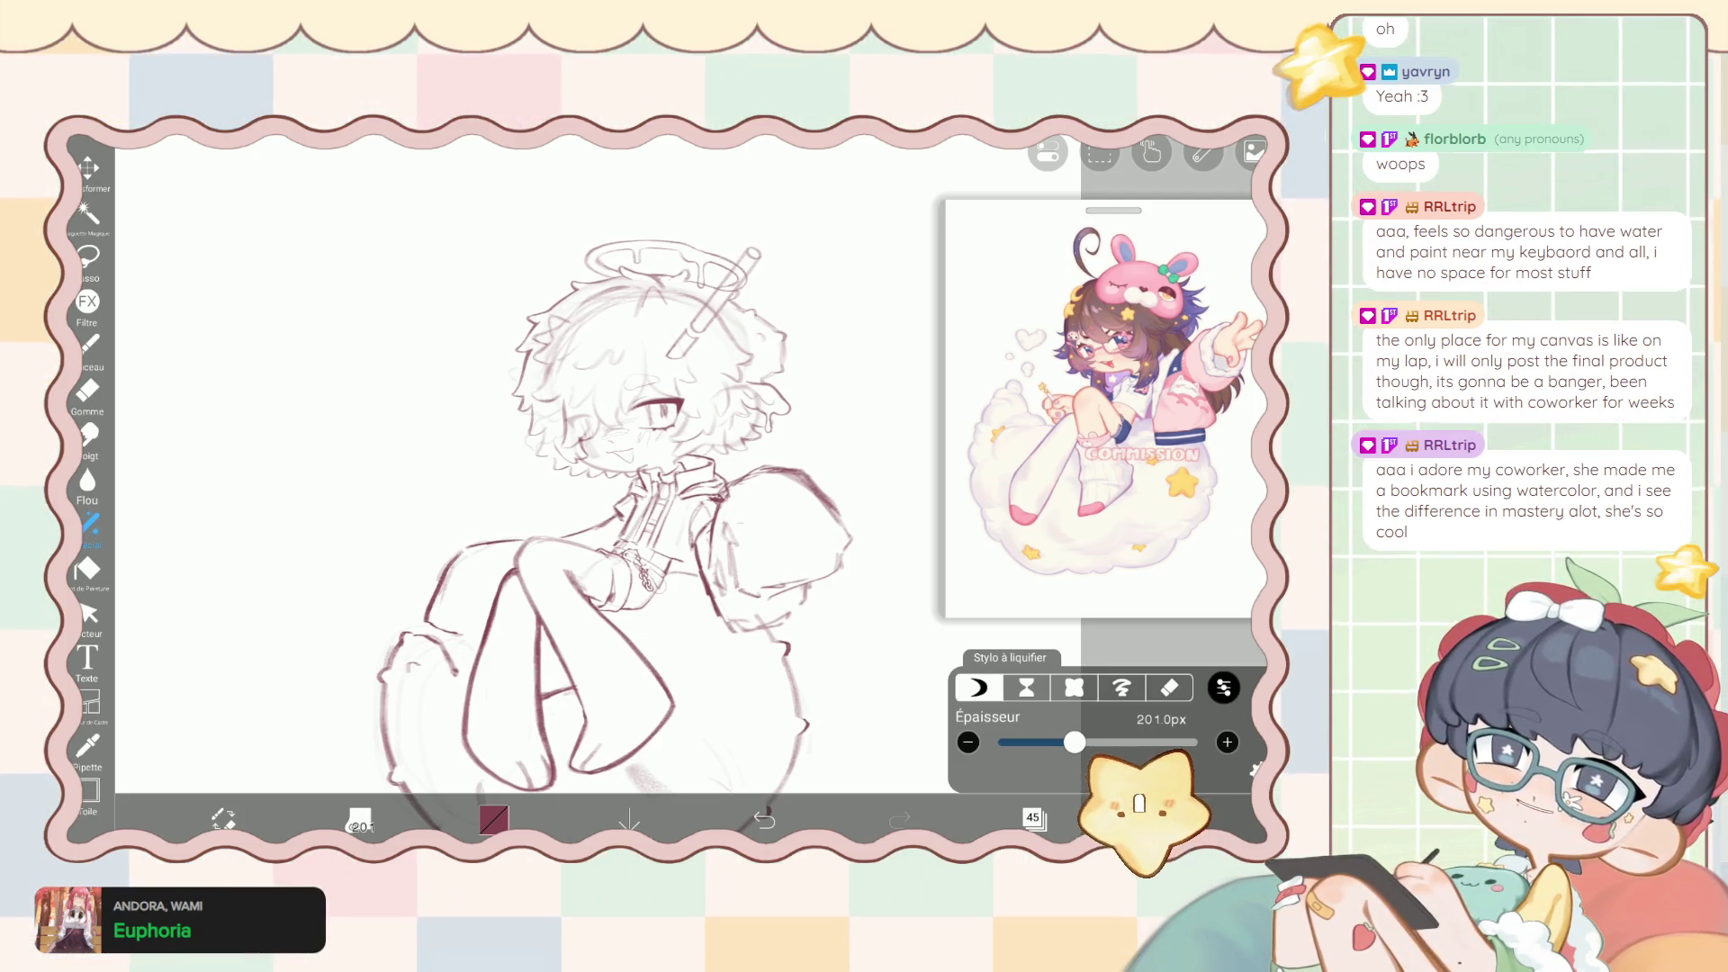
# Pan the view over the pen and halo, select the Pinceau brush, and show the layers.
pyautogui.scroll(-2, 612, 504)
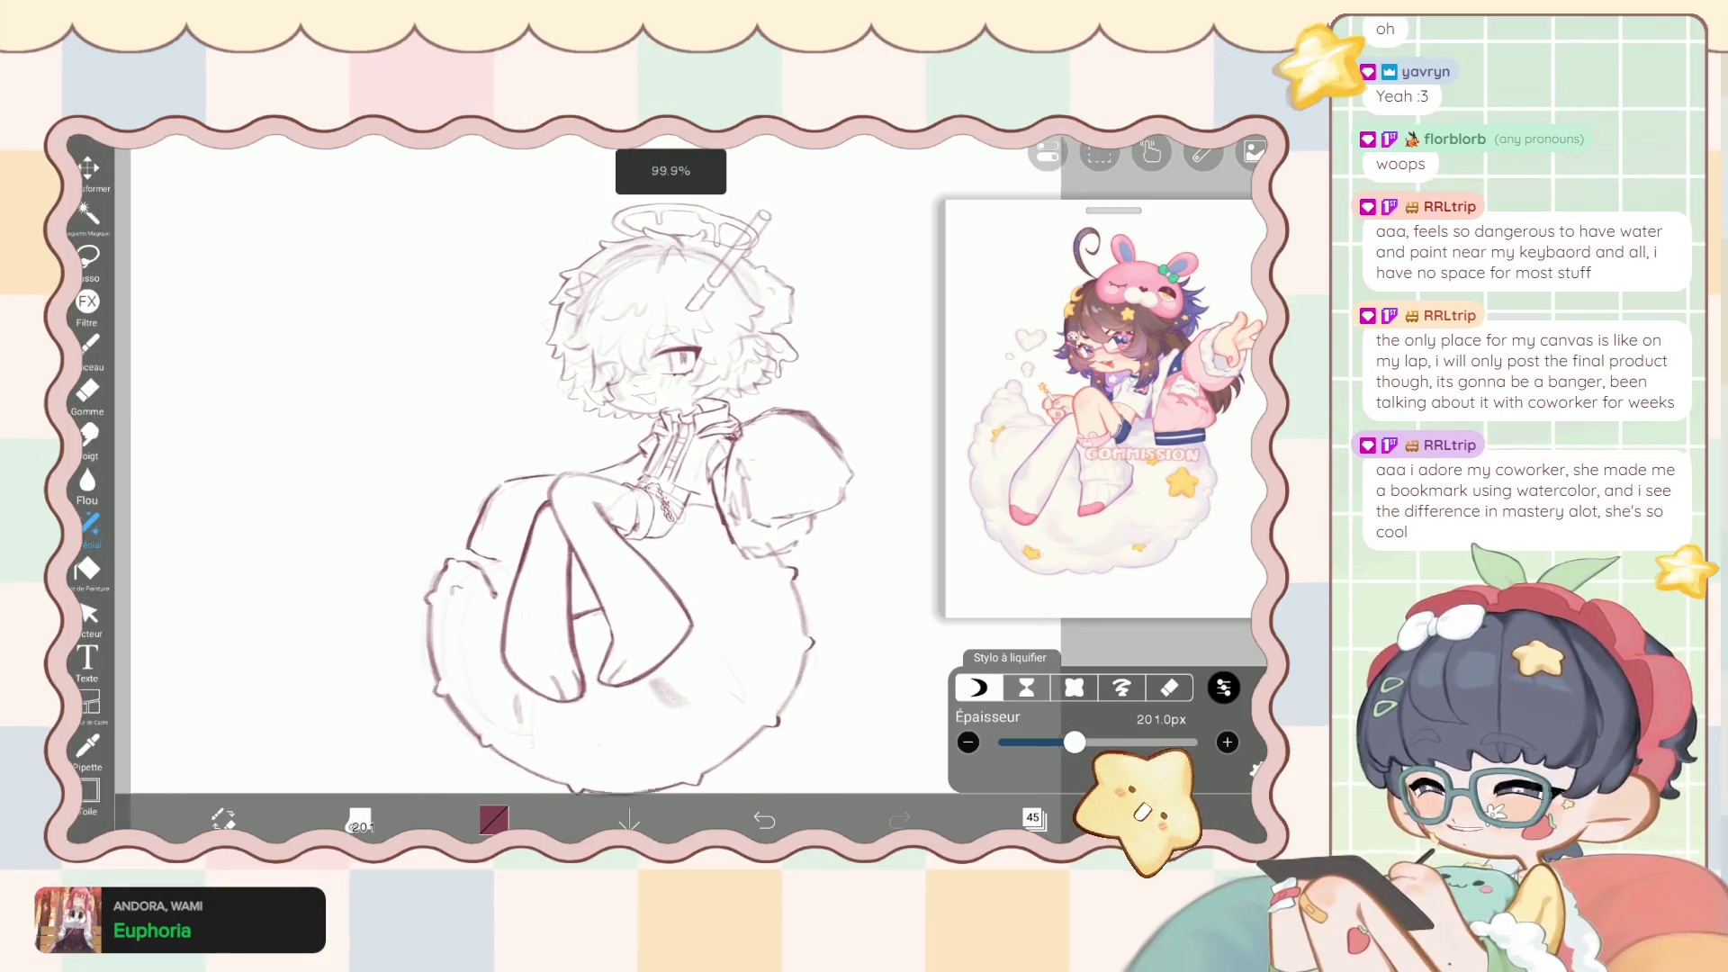
pyautogui.hscroll(-1, 585, 477)
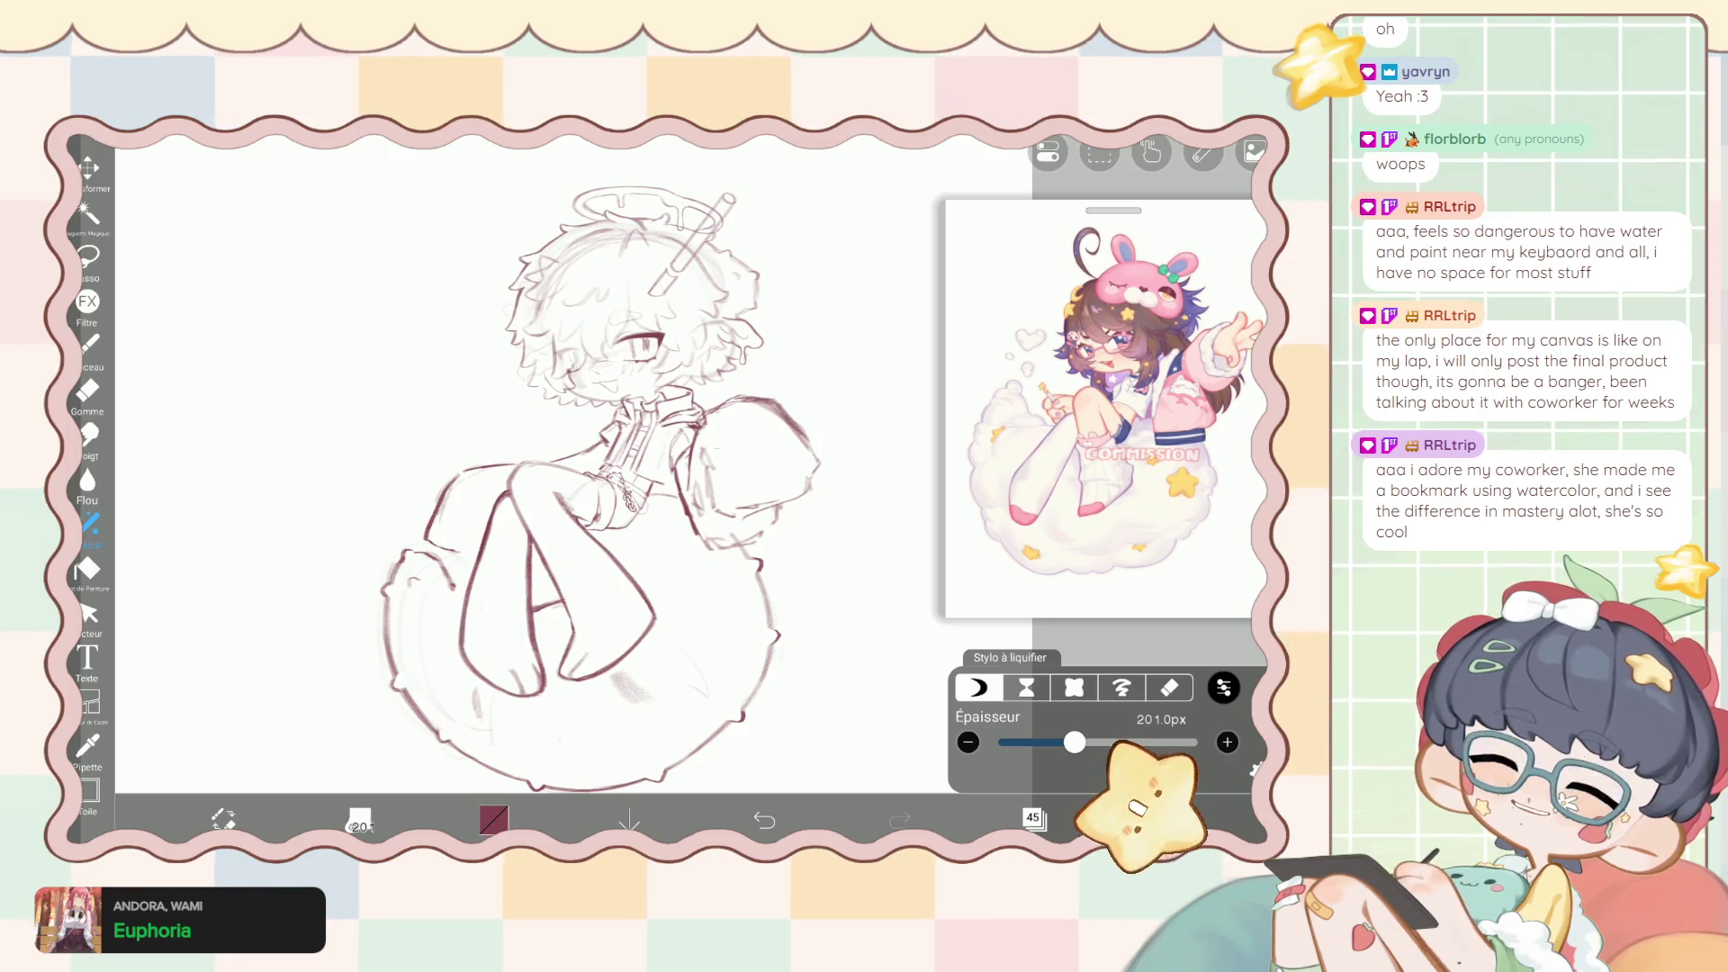
pyautogui.scroll(-1, 612, 468)
pyautogui.click(87, 343)
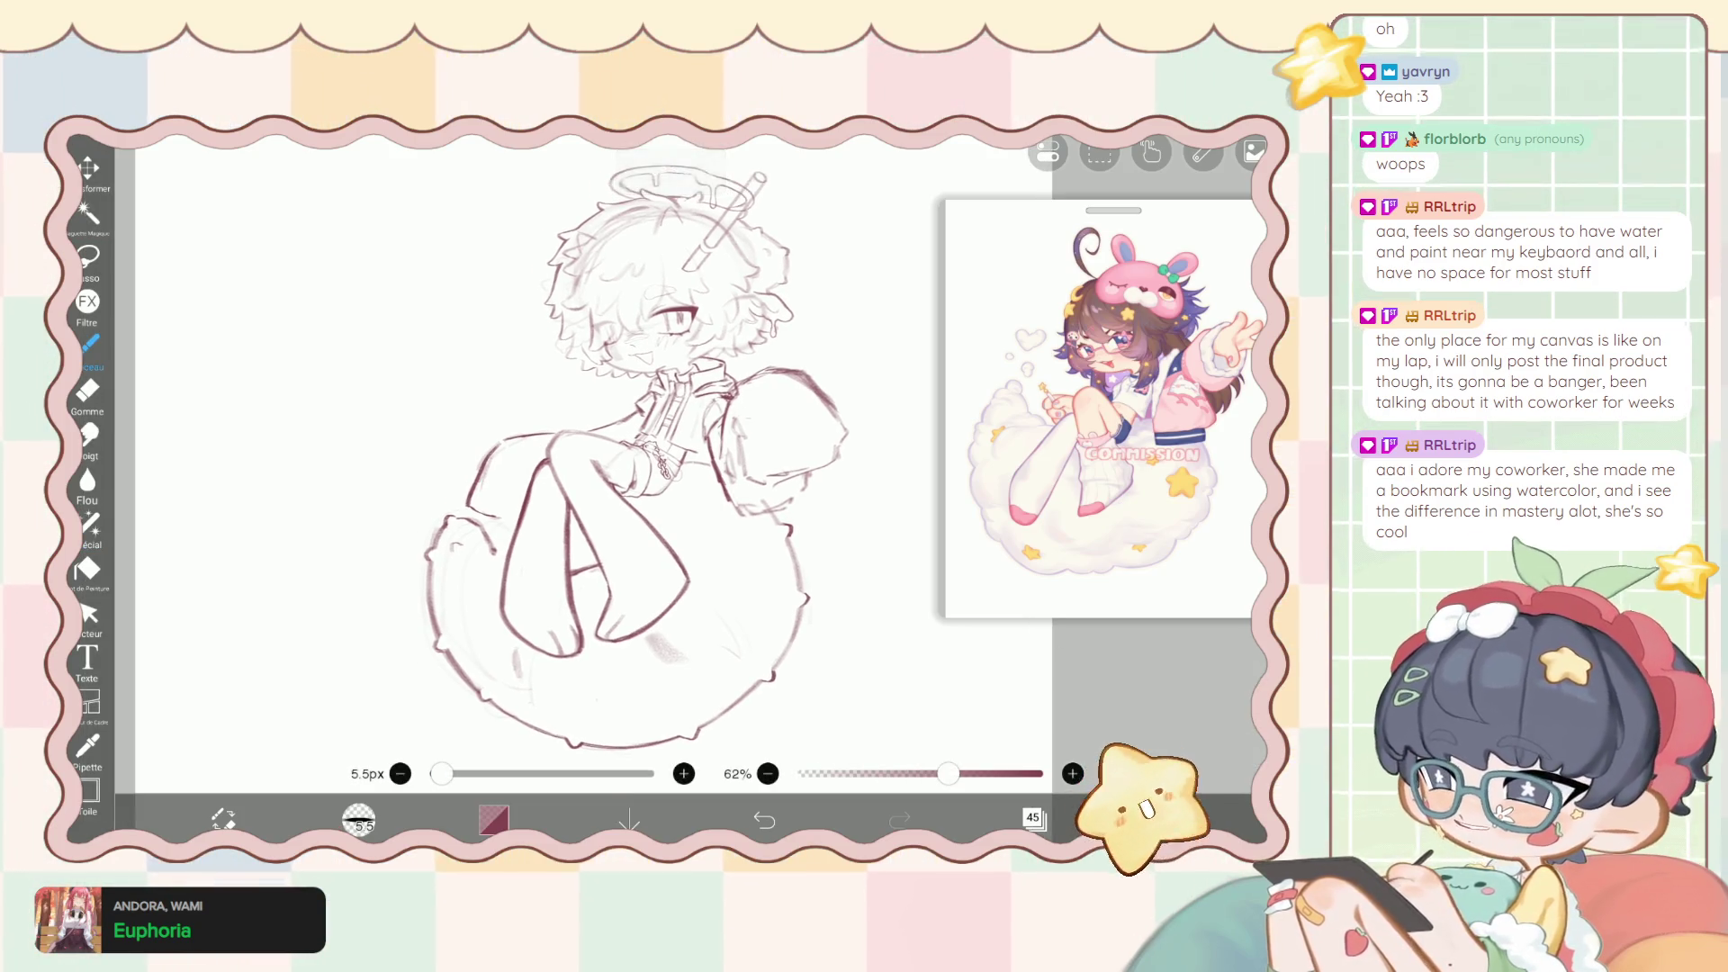
pyautogui.scroll(-2, 612, 450)
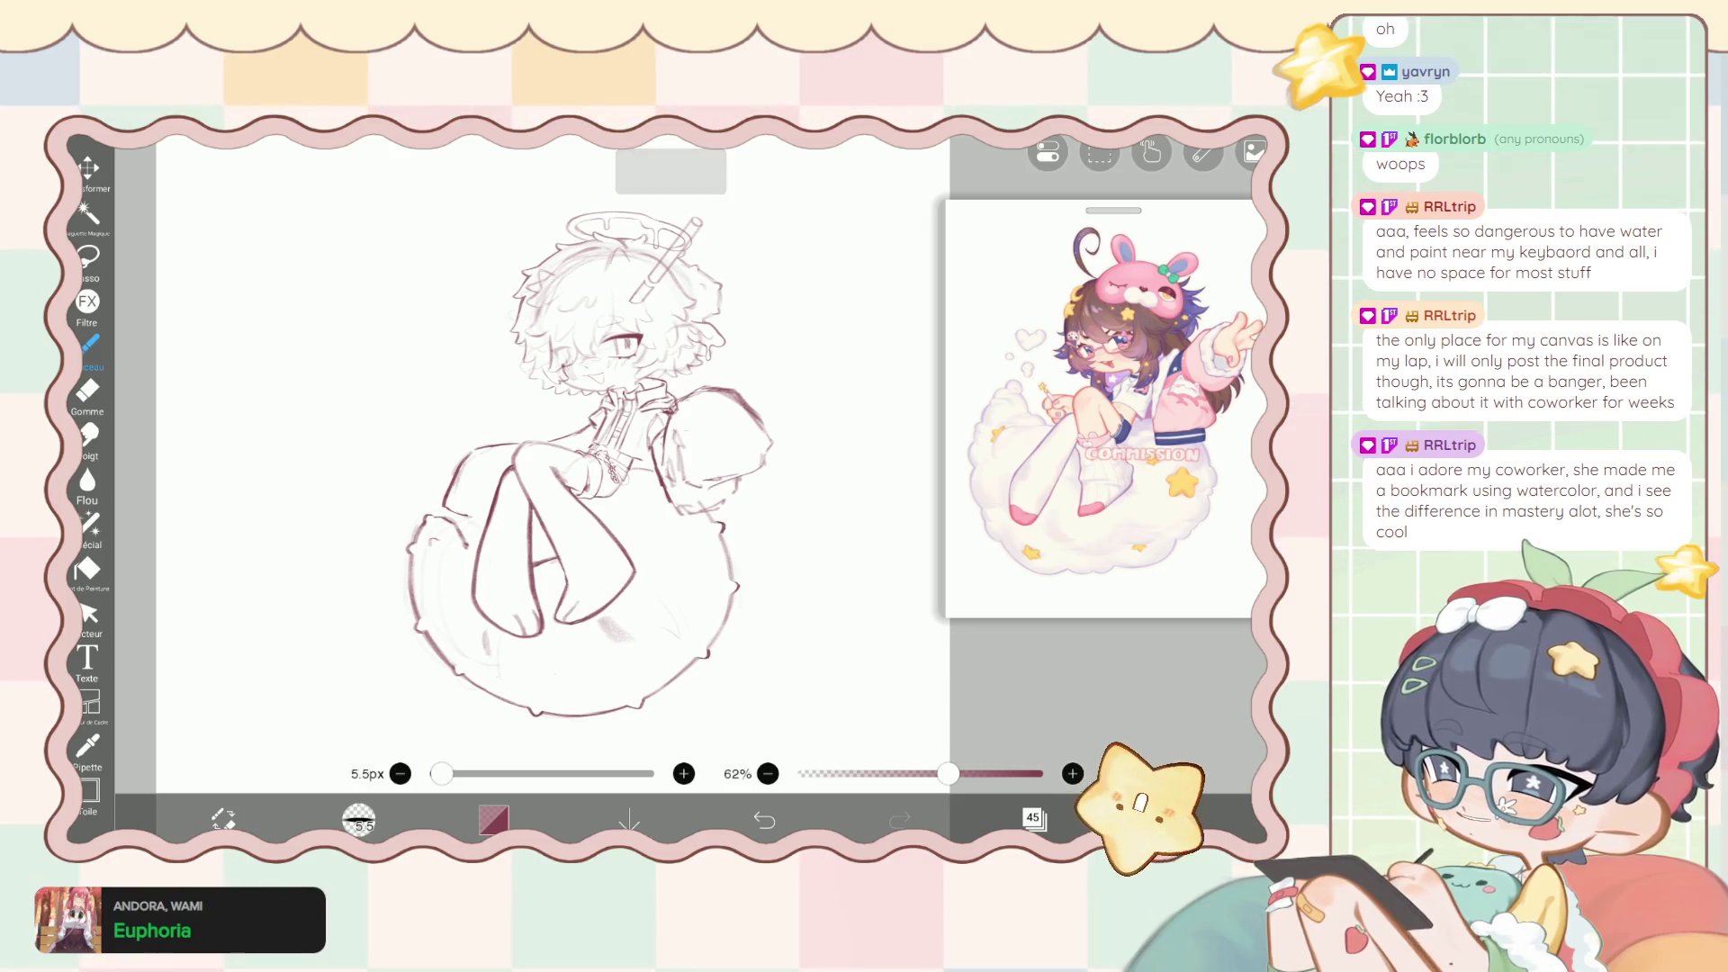
pyautogui.click(1034, 817)
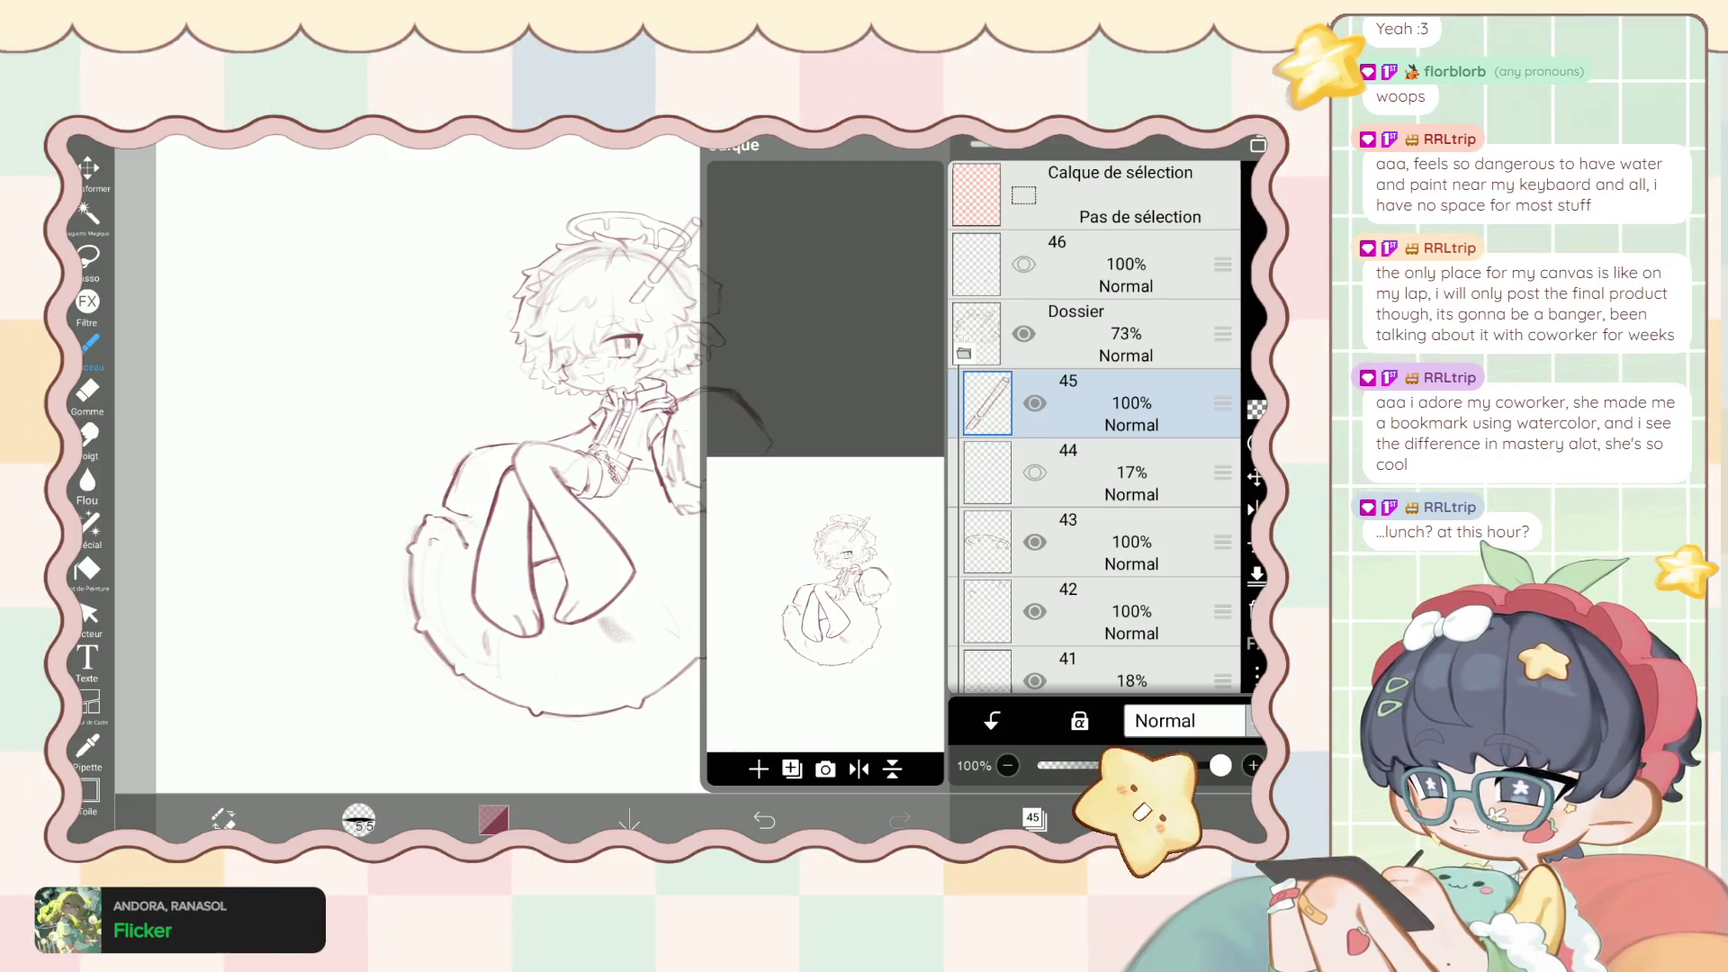
# Undo the visibility change, delete the empty 17% layer 44, and make layer 42 the working layer.
pyautogui.hotkey('ctrl', 'z')
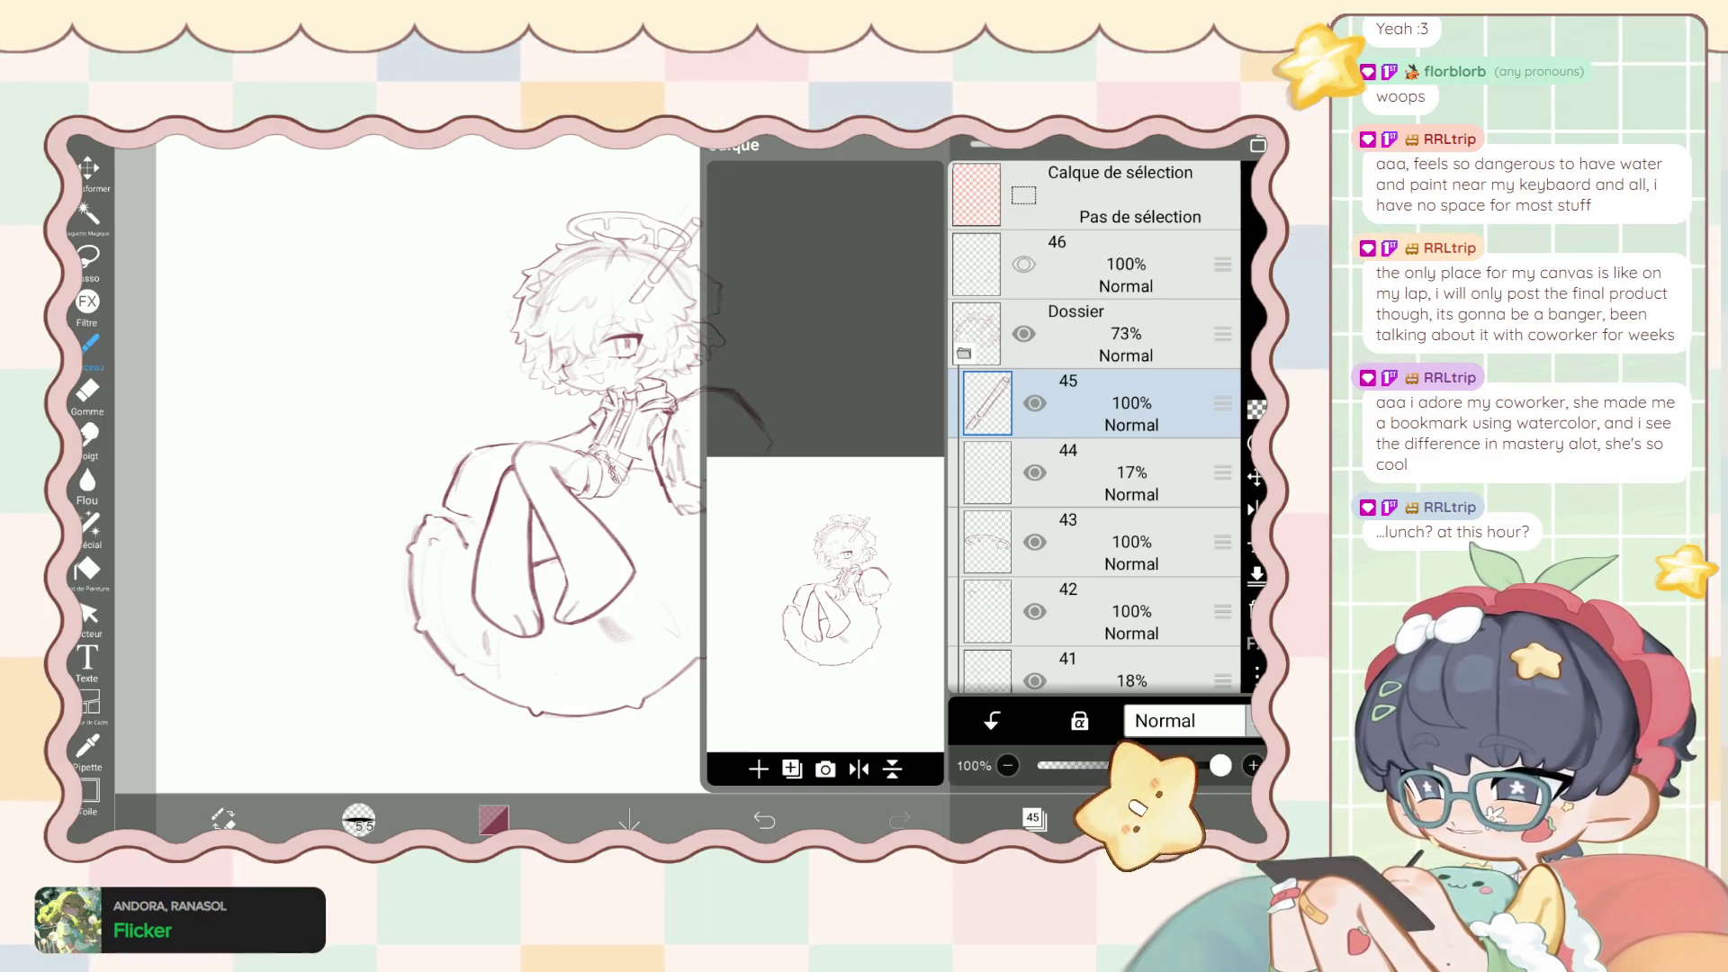
pyautogui.click(1125, 472)
pyautogui.press('Delete')
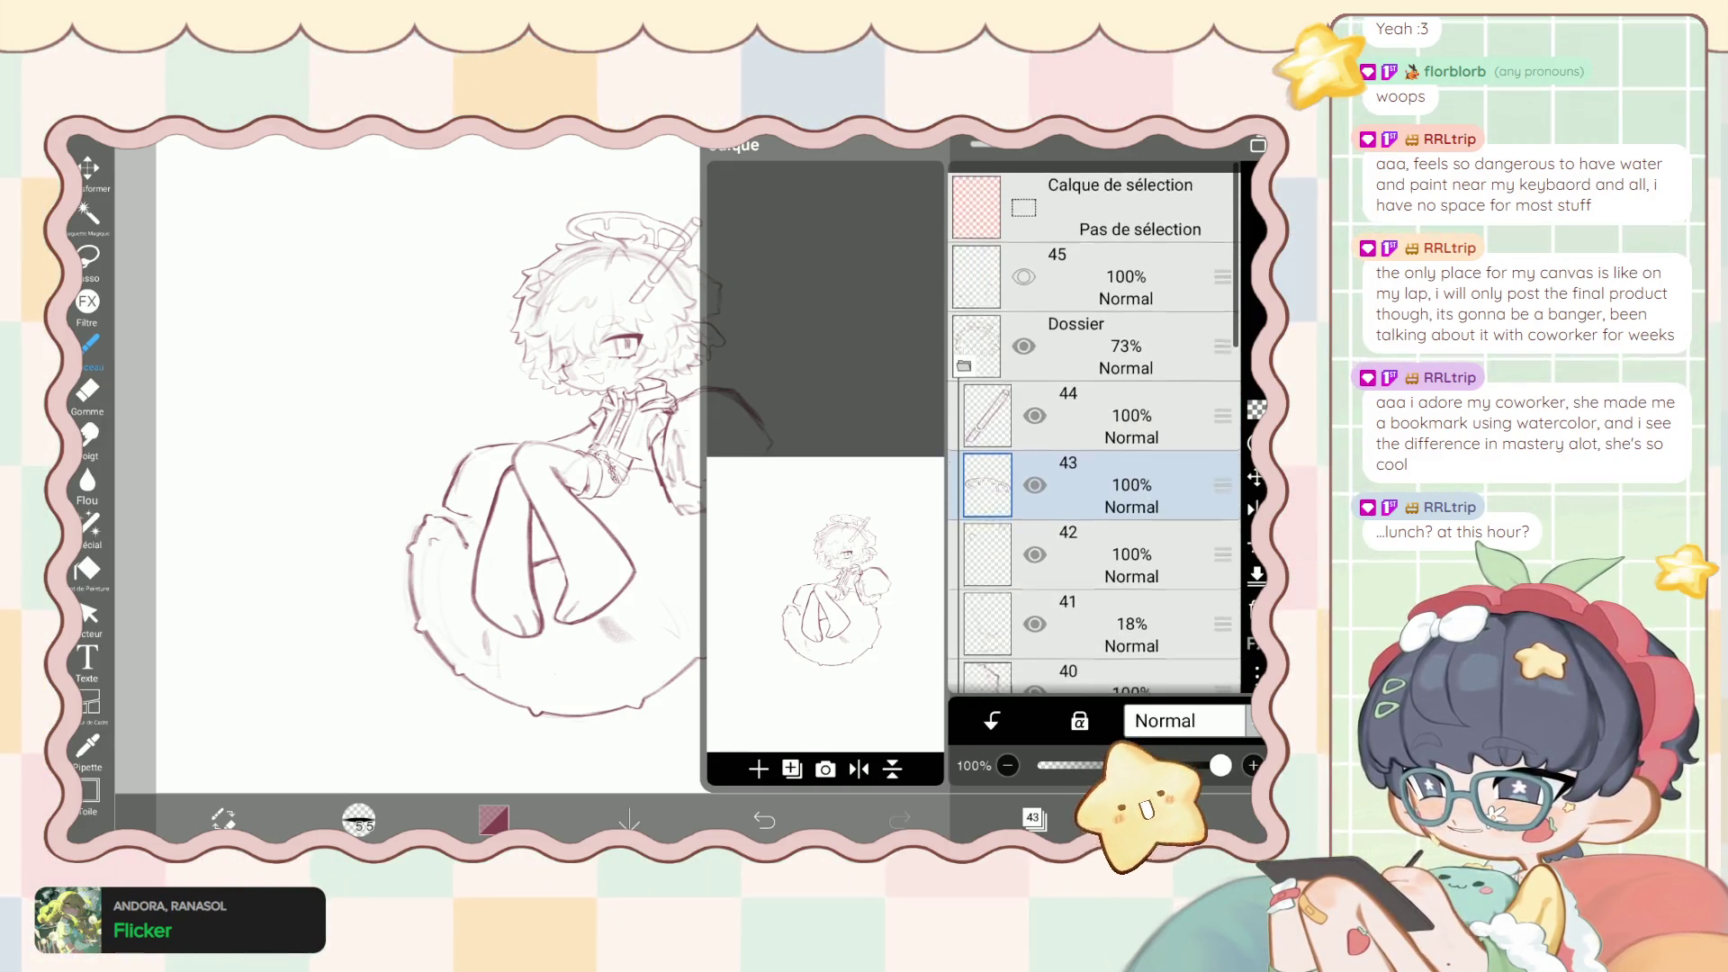
pyautogui.scroll(-3, 1094, 428)
pyautogui.scroll(2, 1093, 427)
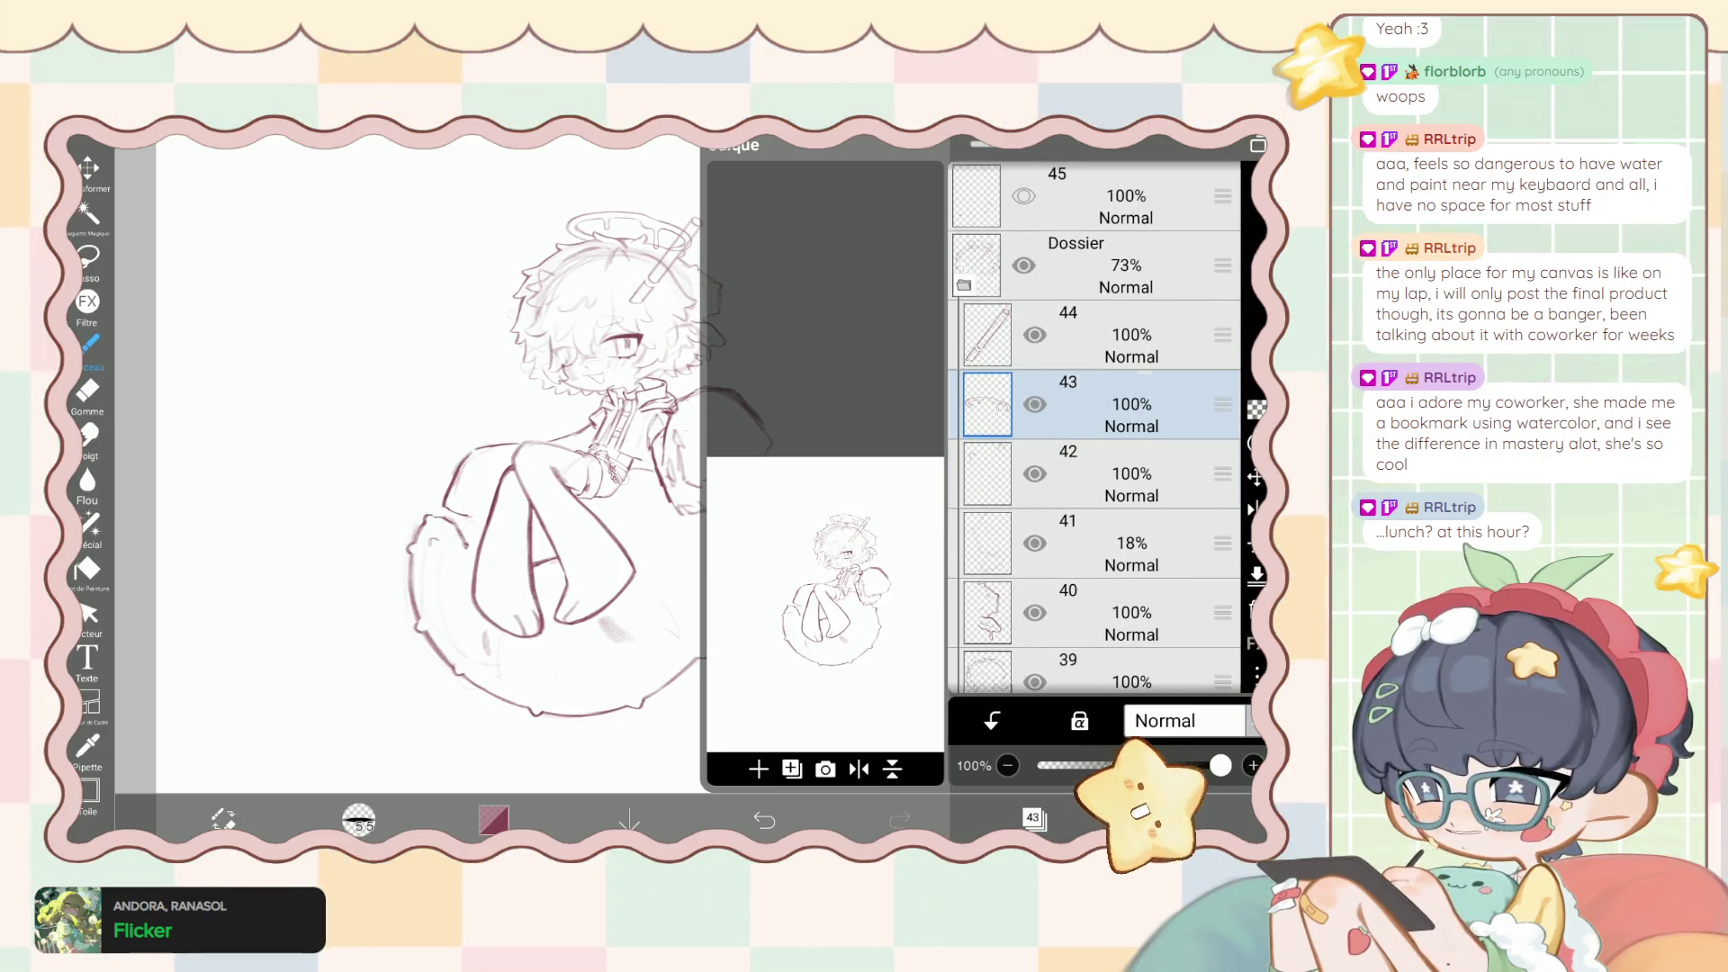
pyautogui.click(1126, 473)
pyautogui.click(1033, 819)
# With the liquify pen at 217px, push the hair and halo lines into shape.
pyautogui.scroll(5, 615, 270)
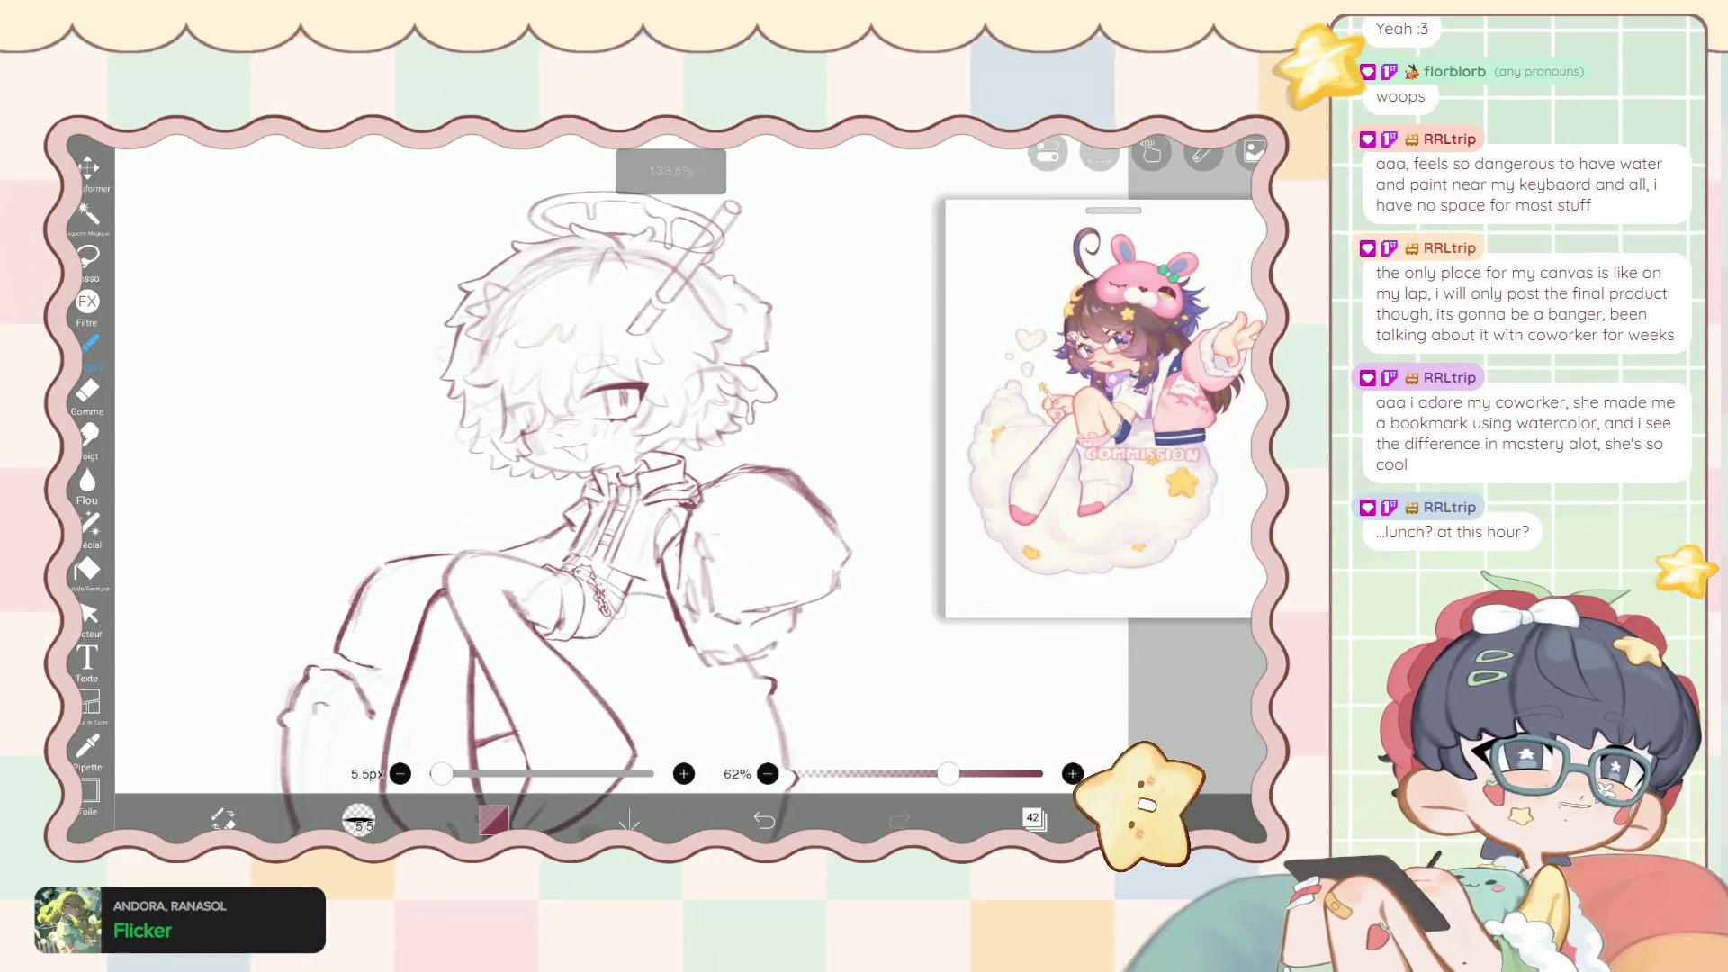
pyautogui.scroll(1, 615, 360)
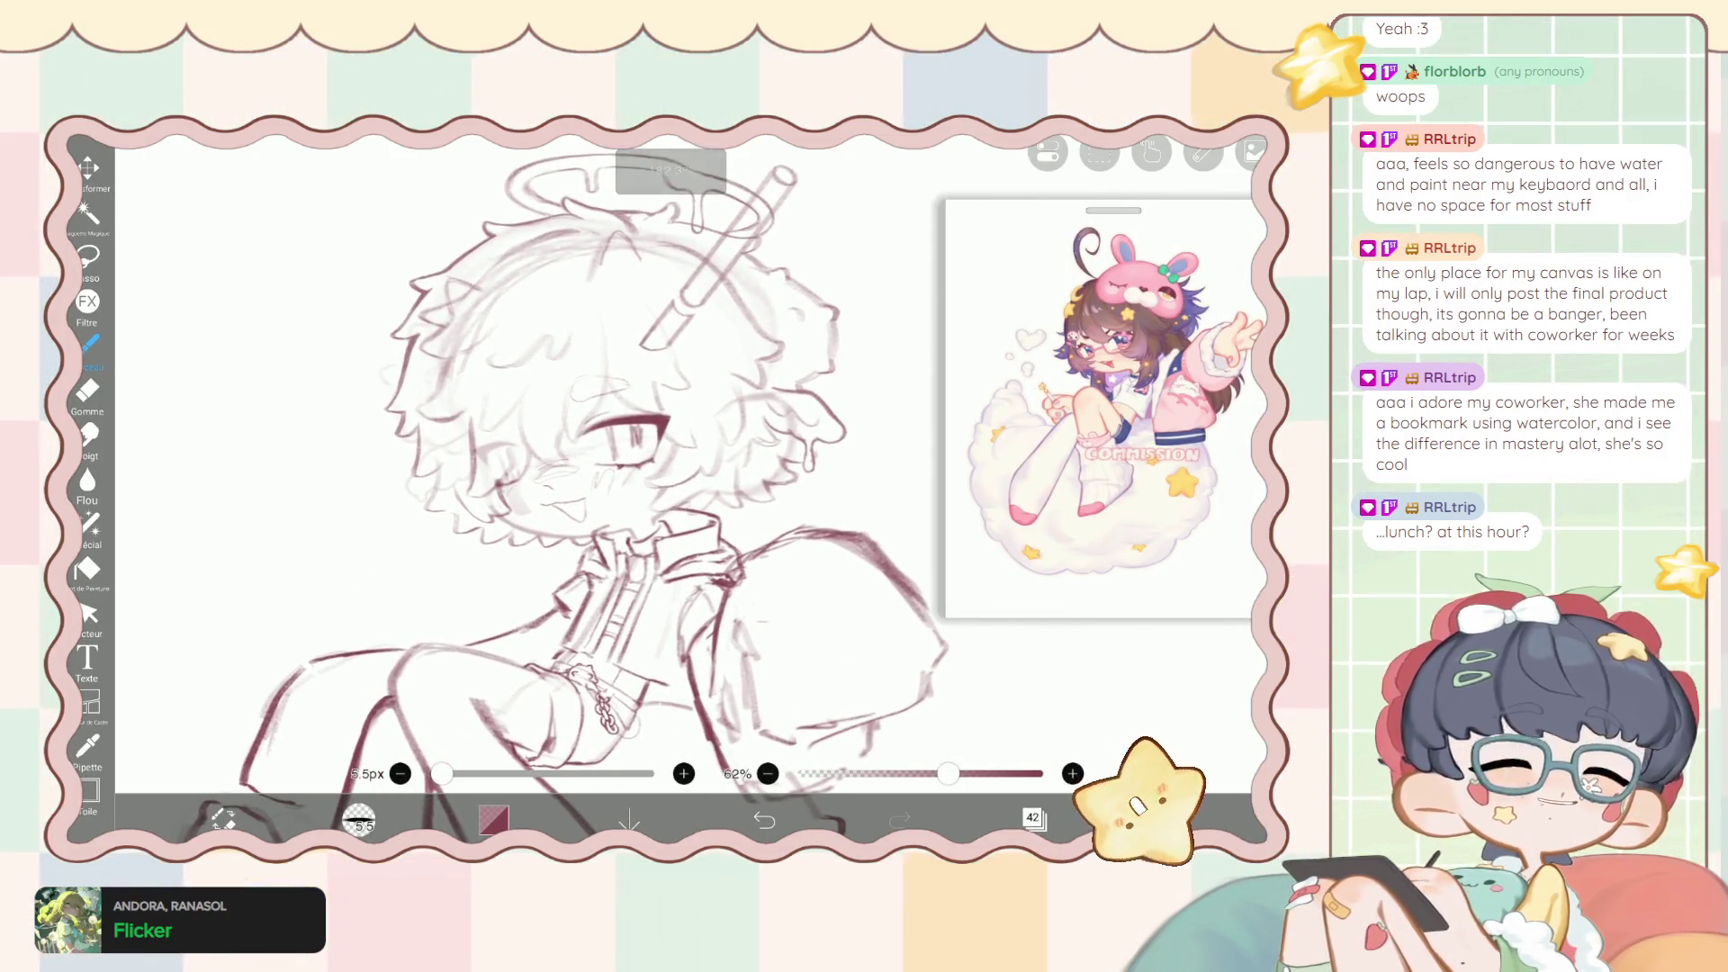
pyautogui.click(88, 522)
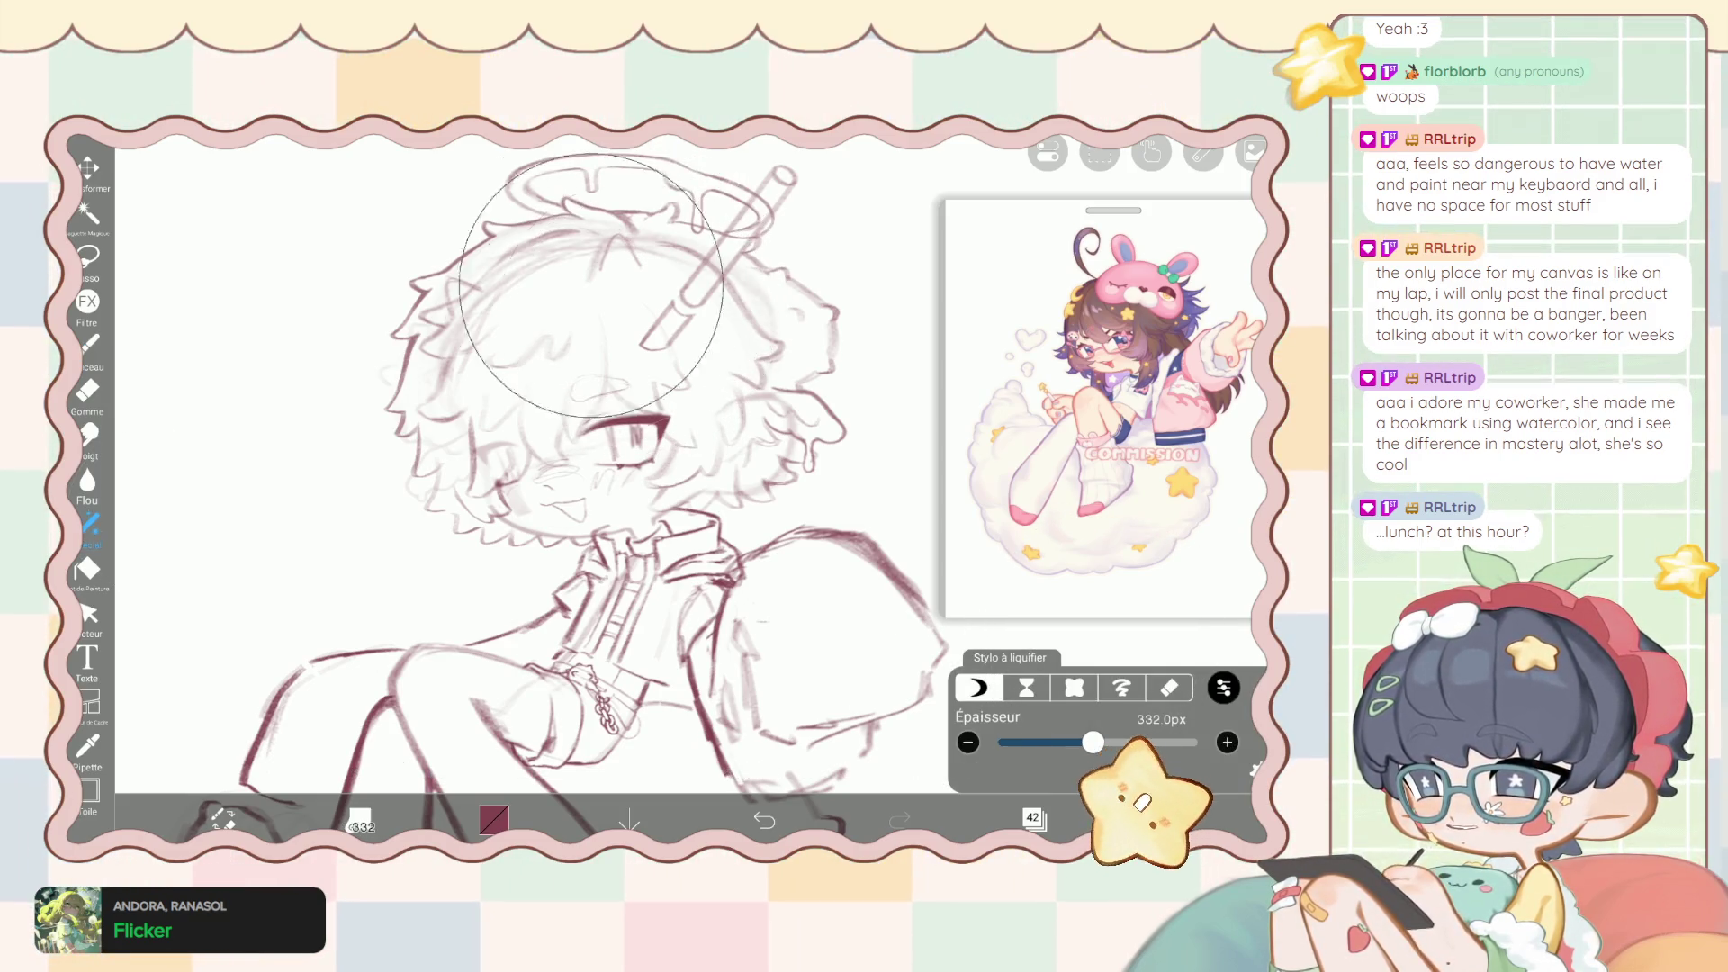
pyautogui.hotkey('ctrl', 'z')
pyautogui.moveTo(1093, 742); pyautogui.dragTo(1078, 742)
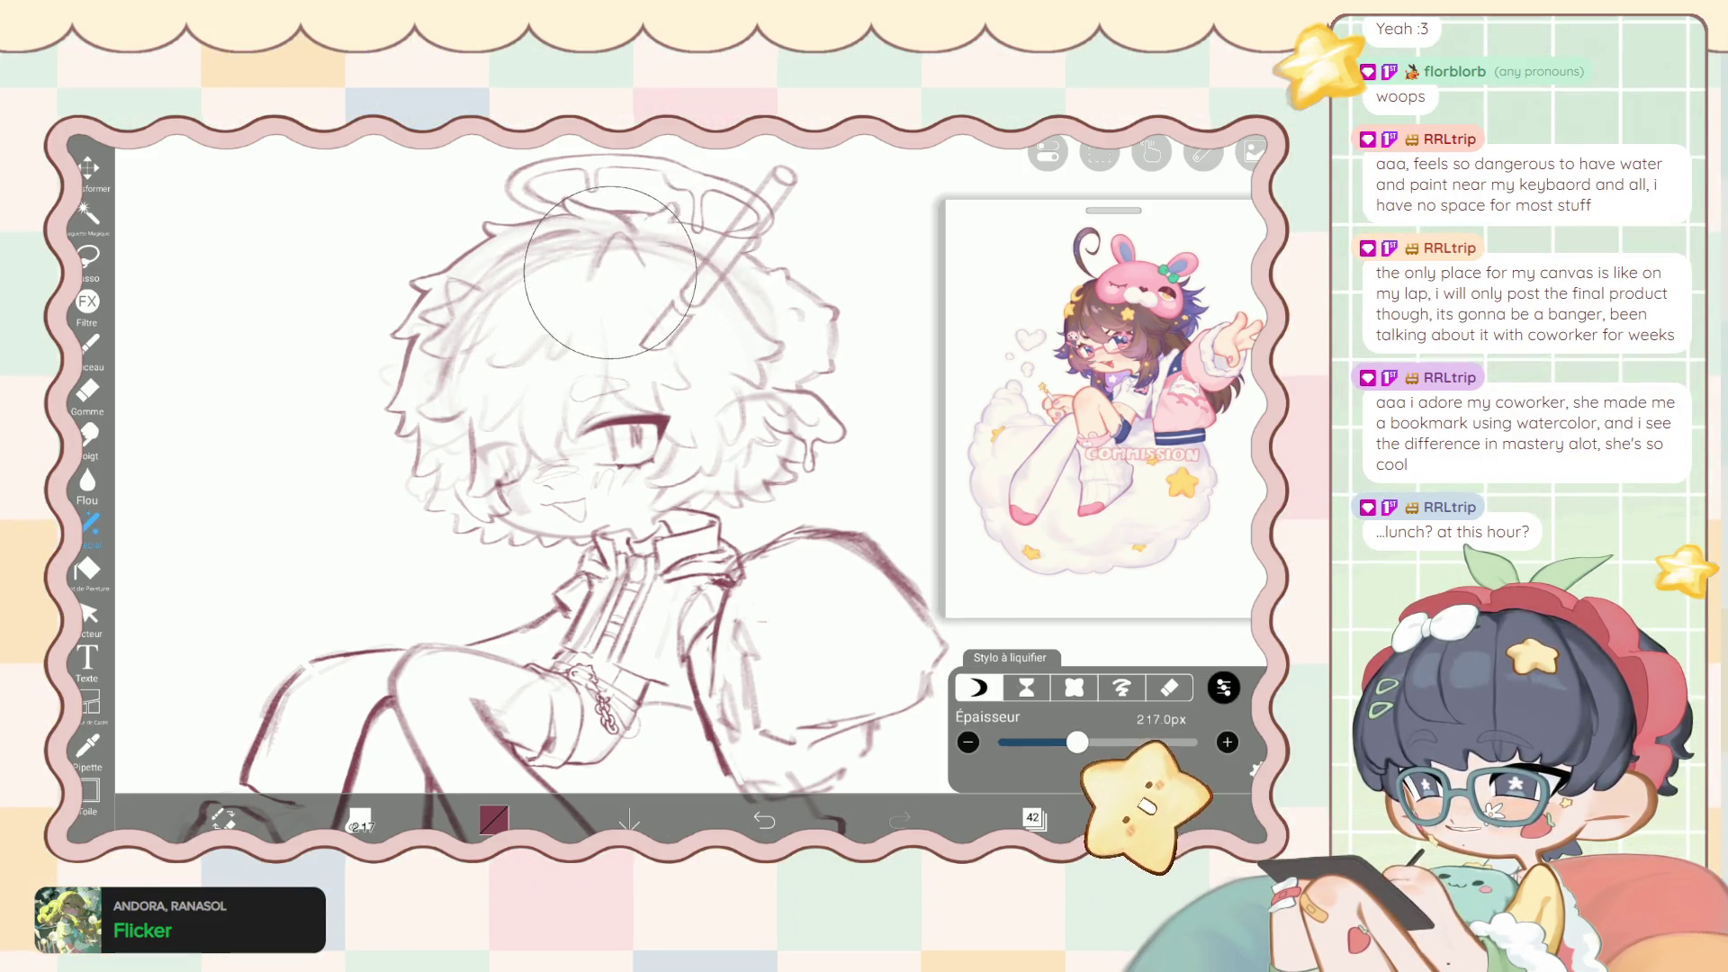
pyautogui.moveTo(636, 292); pyautogui.dragTo(603, 260)
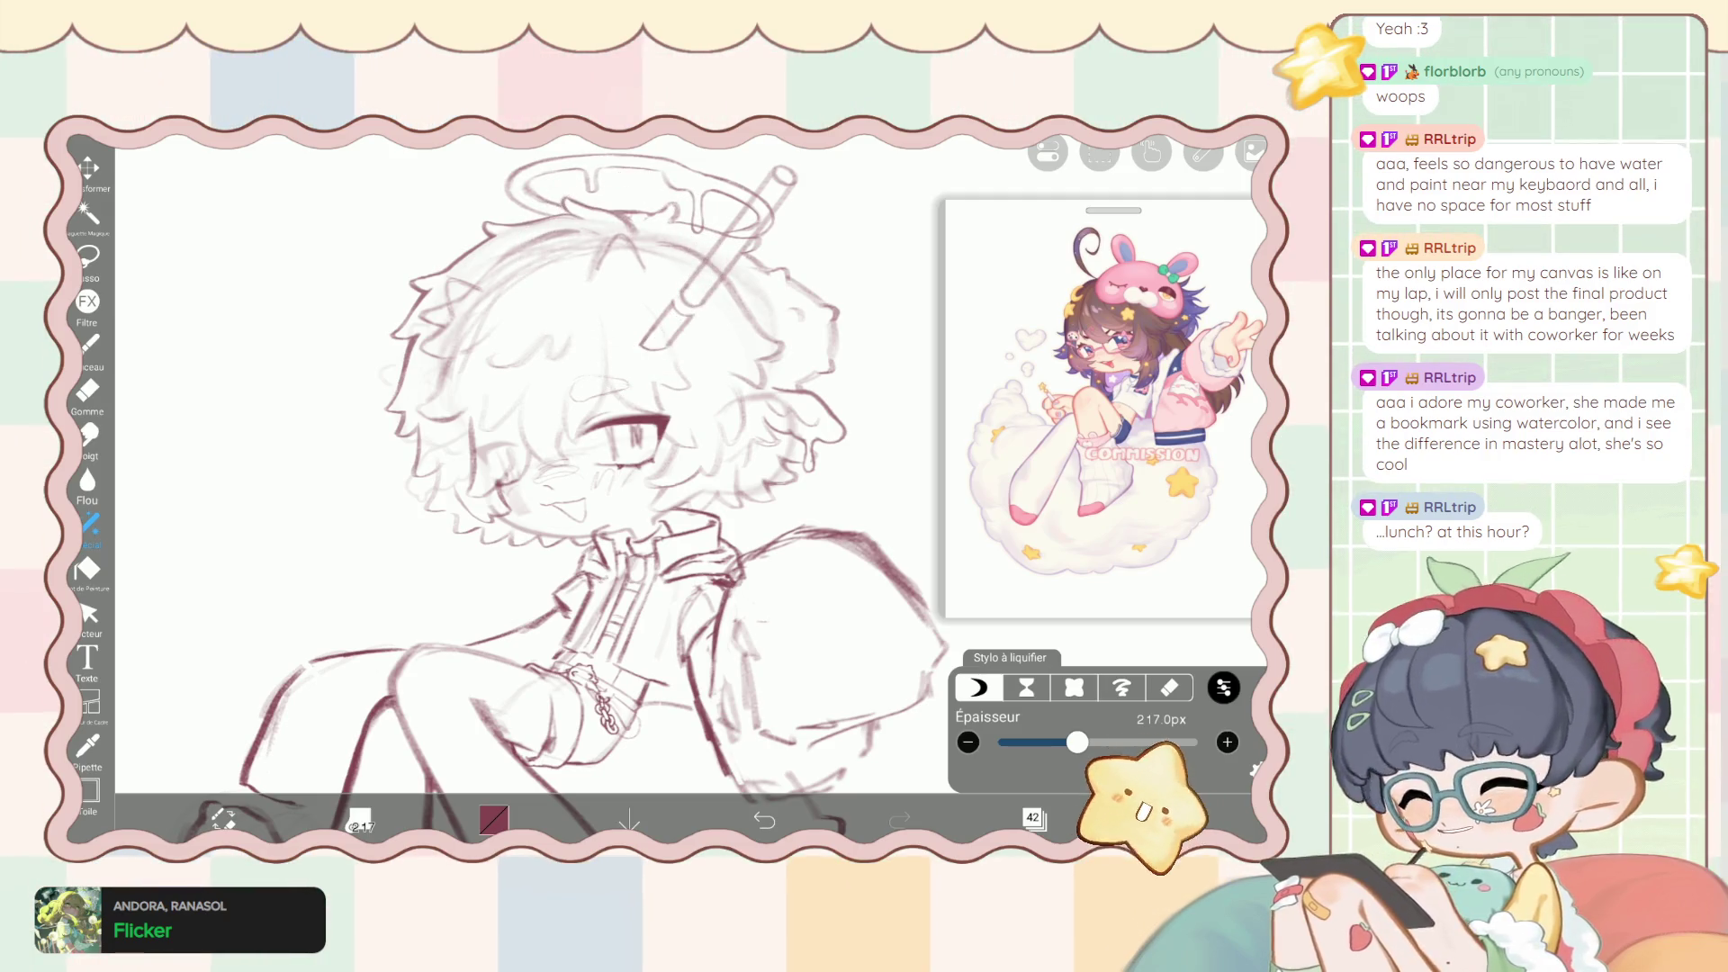
pyautogui.moveTo(637, 252); pyautogui.dragTo(667, 299)
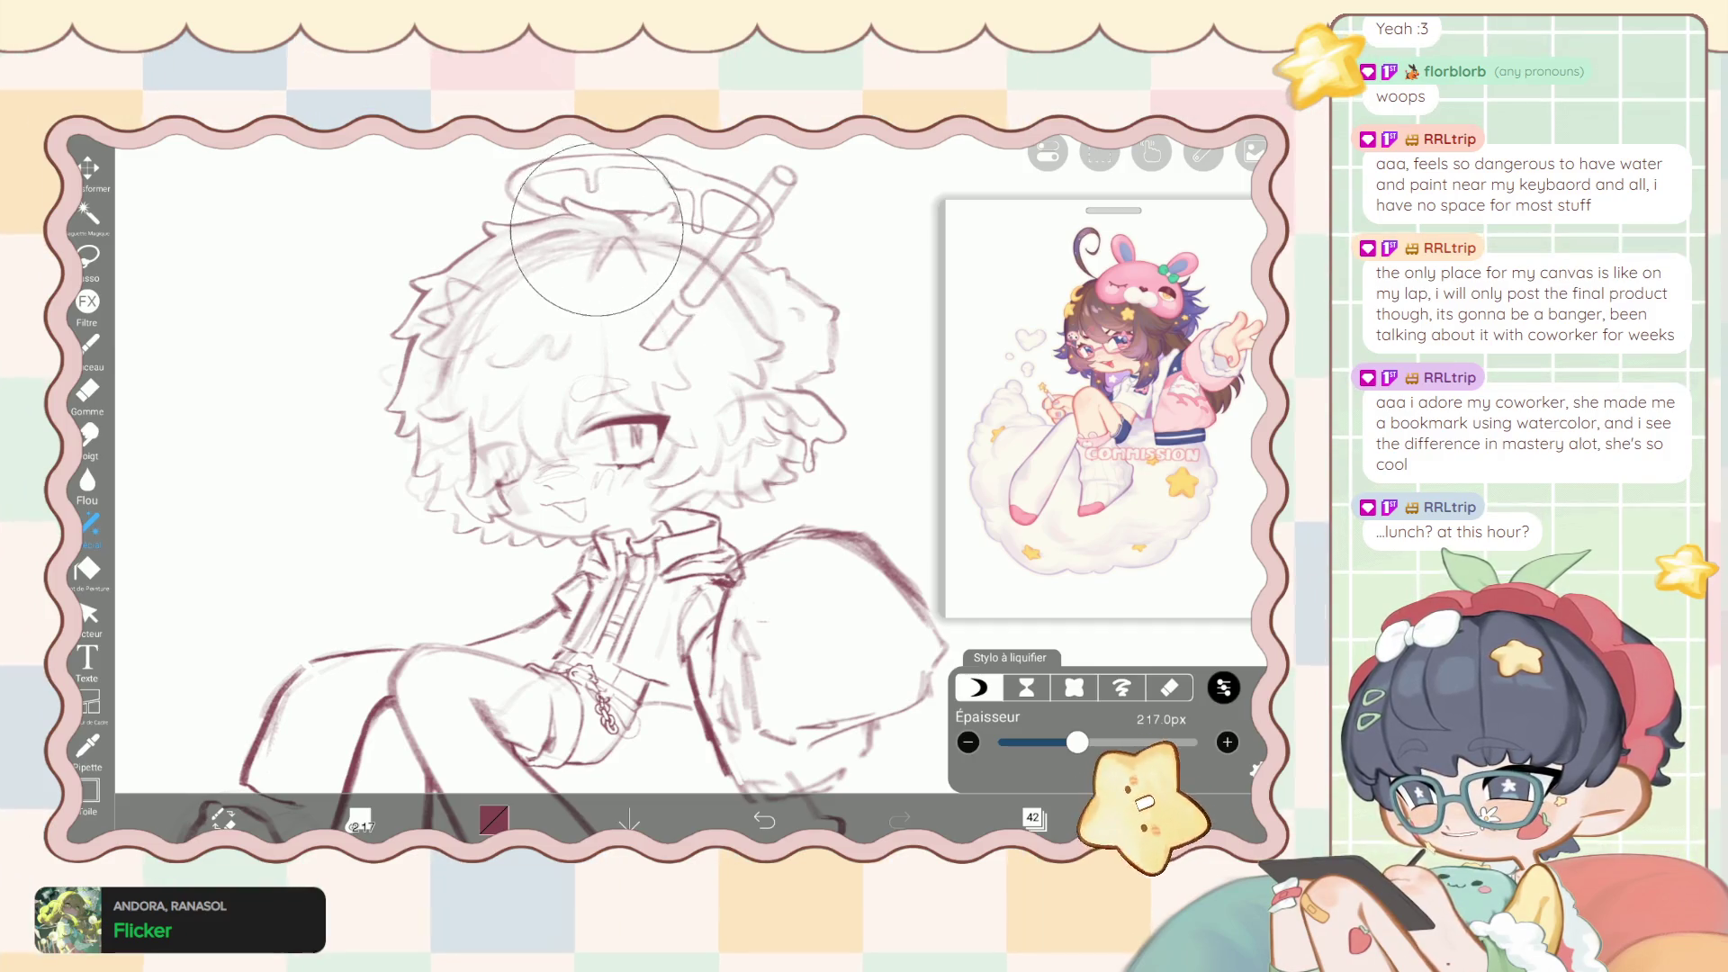
# Shrink the liquify pen to 166px, smooth the hair outline, and raise strength to 71%.
pyautogui.scroll(-3, 667, 300)
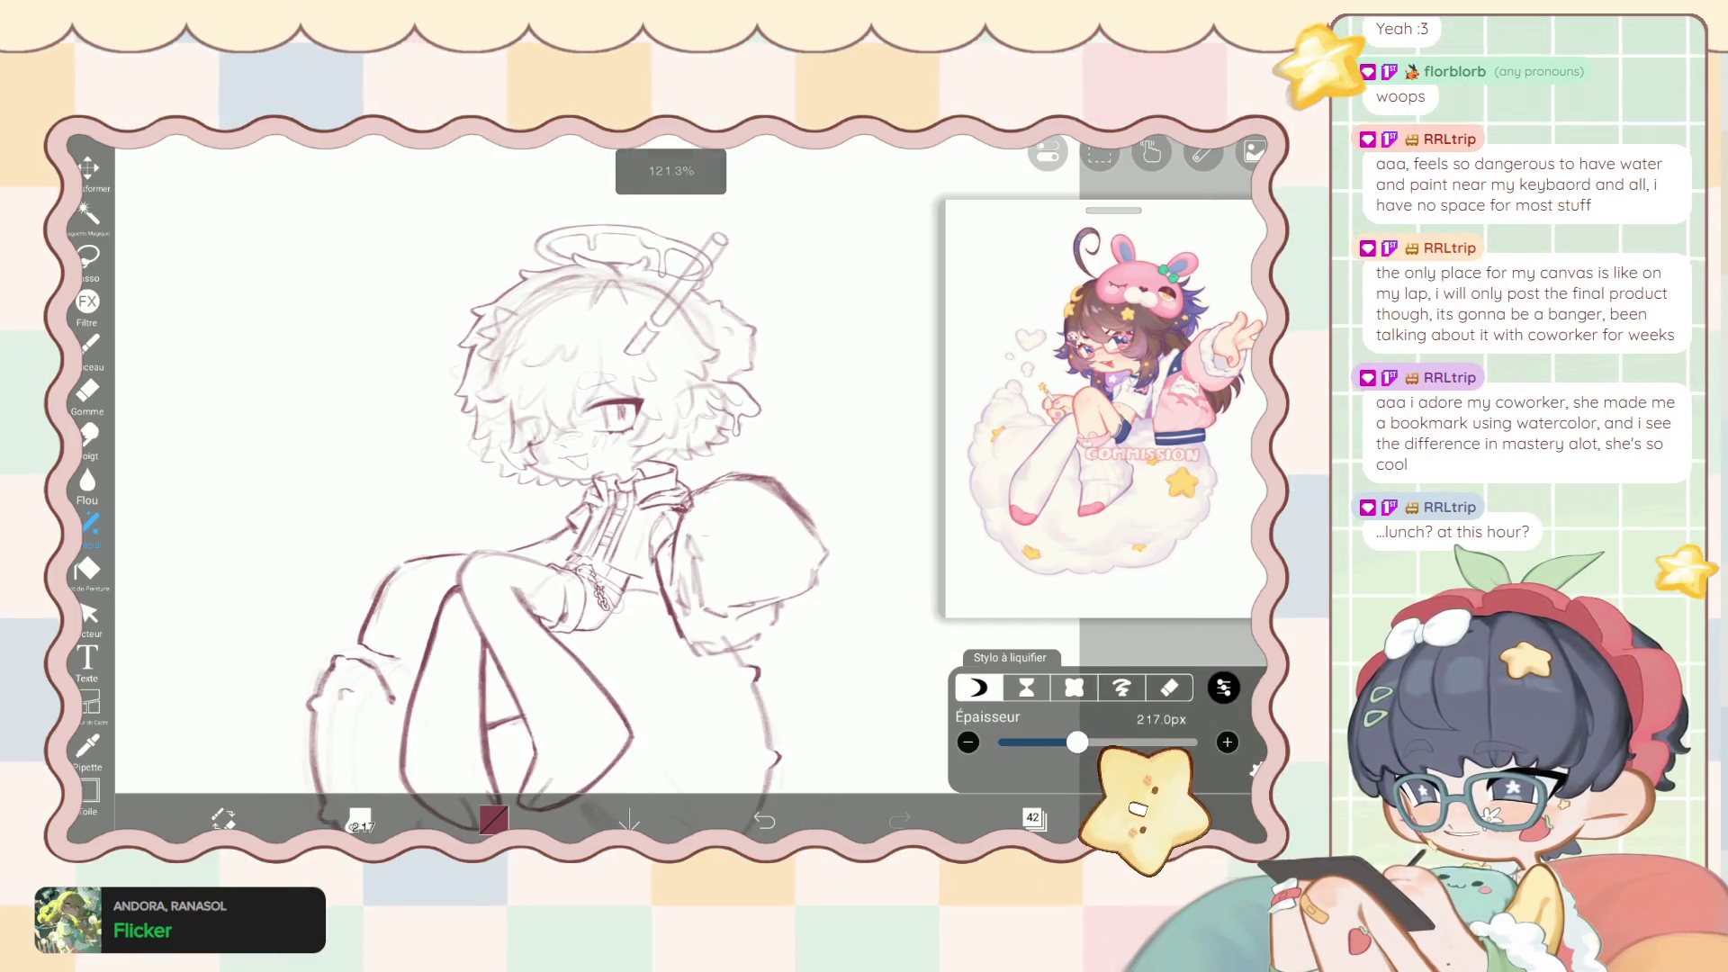
pyautogui.moveTo(1078, 742); pyautogui.dragTo(1068, 742)
pyautogui.moveTo(633, 312); pyautogui.dragTo(581, 297)
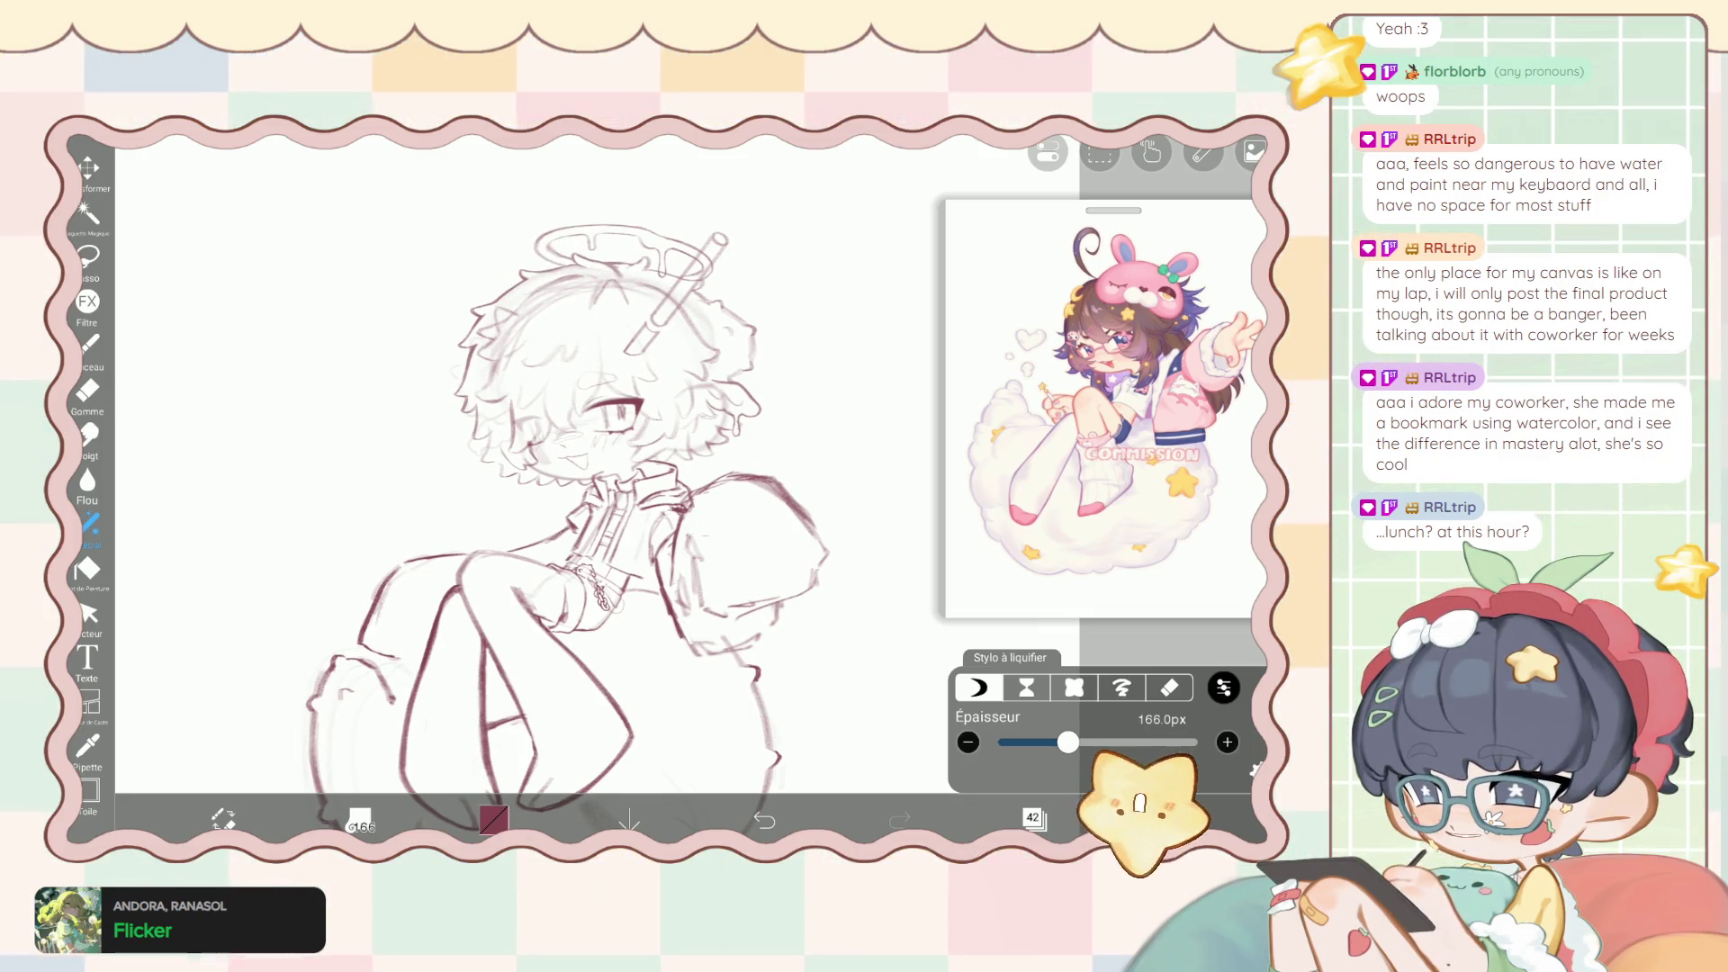
pyautogui.click(1223, 688)
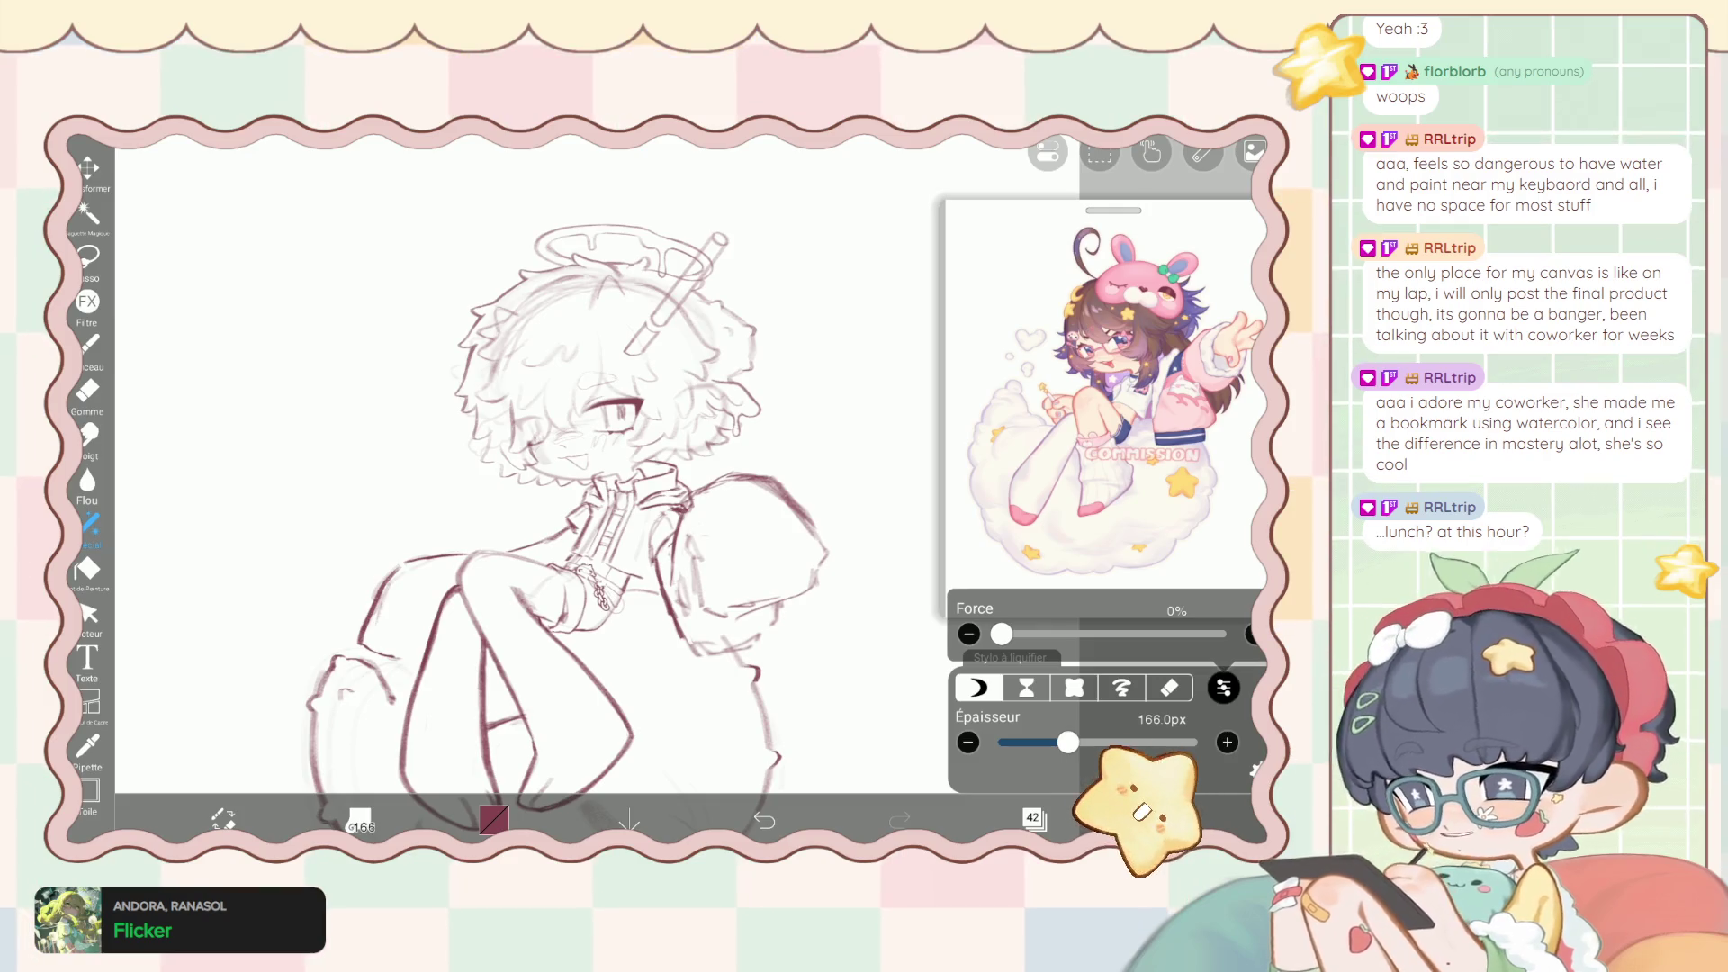
pyautogui.moveTo(1001, 634)
pyautogui.mouseDown()
pyautogui.moveTo(1223, 634)
pyautogui.moveTo(1159, 634)
pyautogui.mouseUp()
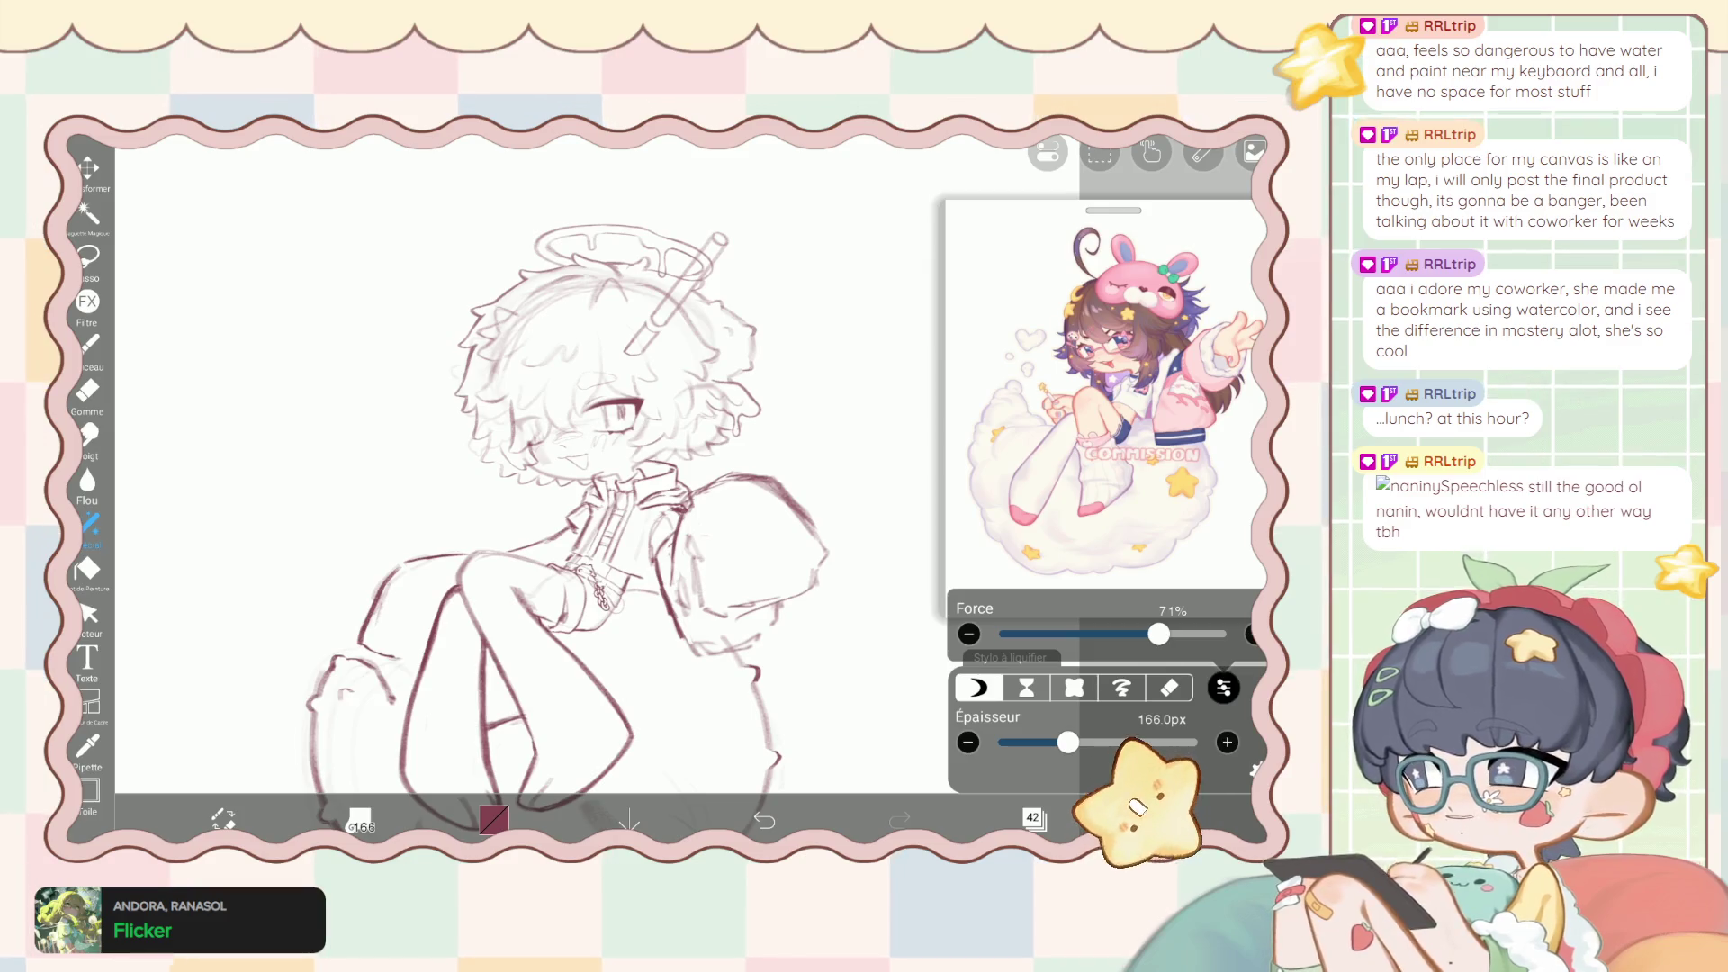
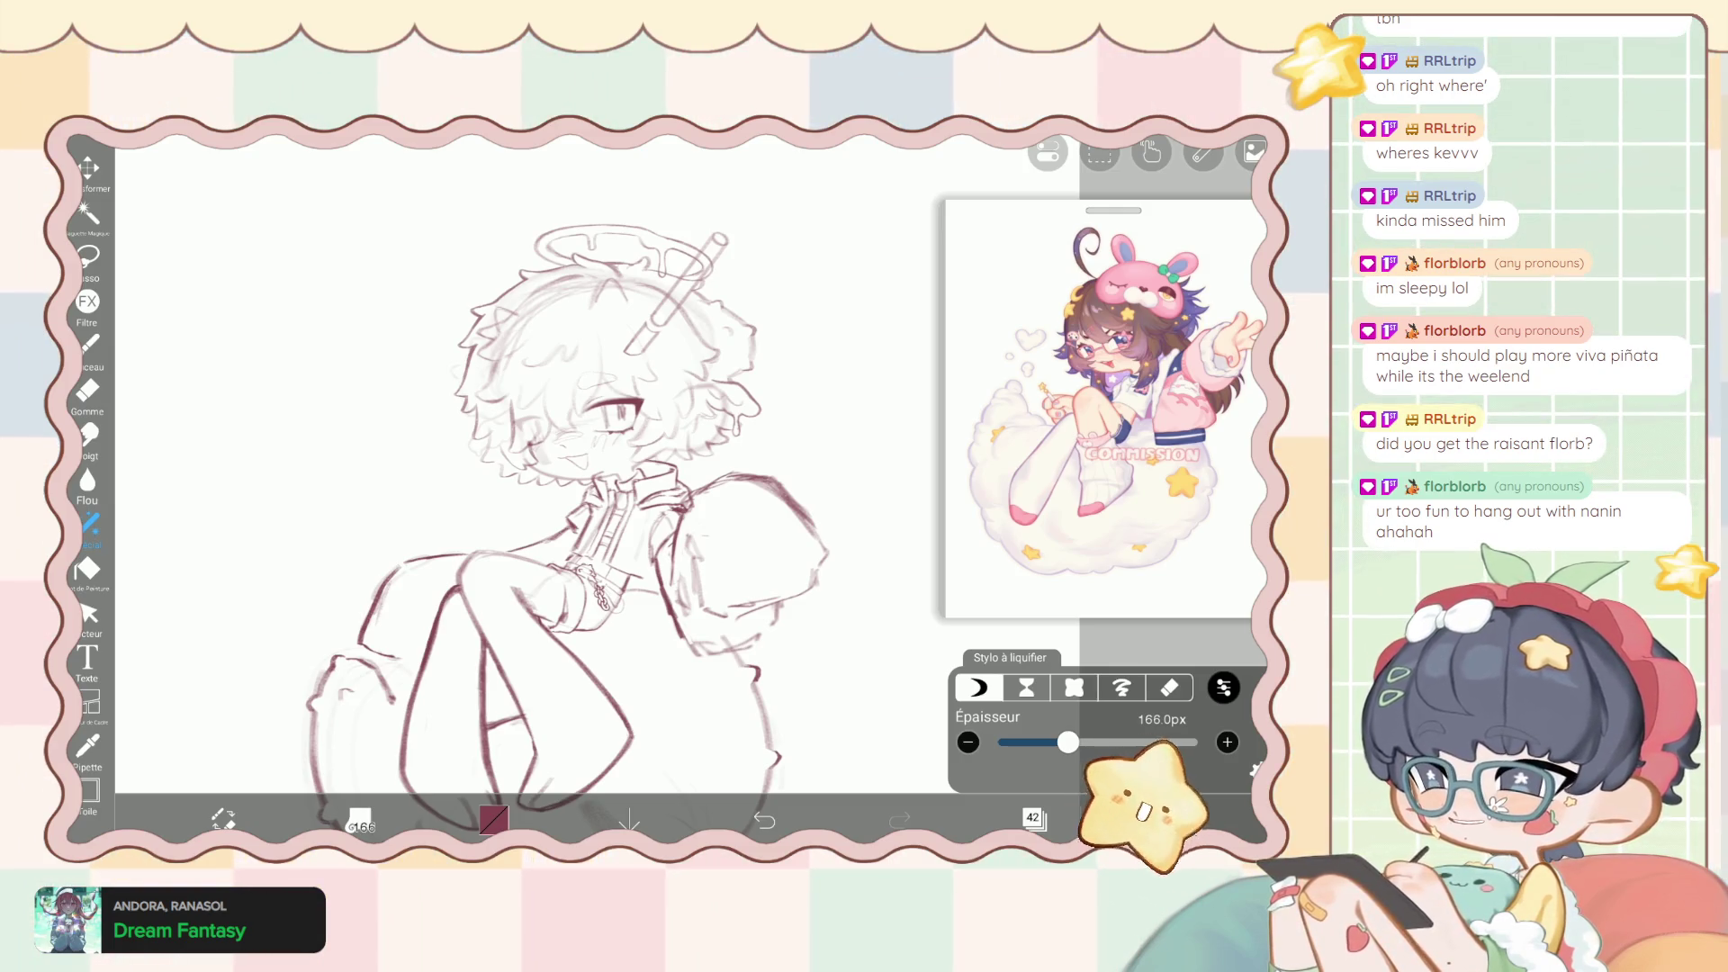
# Liquify-push the sketch's legs and lower body into a new pose, then return to the brush.
pyautogui.moveTo(505, 576); pyautogui.dragTo(468, 685)
pyautogui.moveTo(577, 631); pyautogui.dragTo(595, 738)
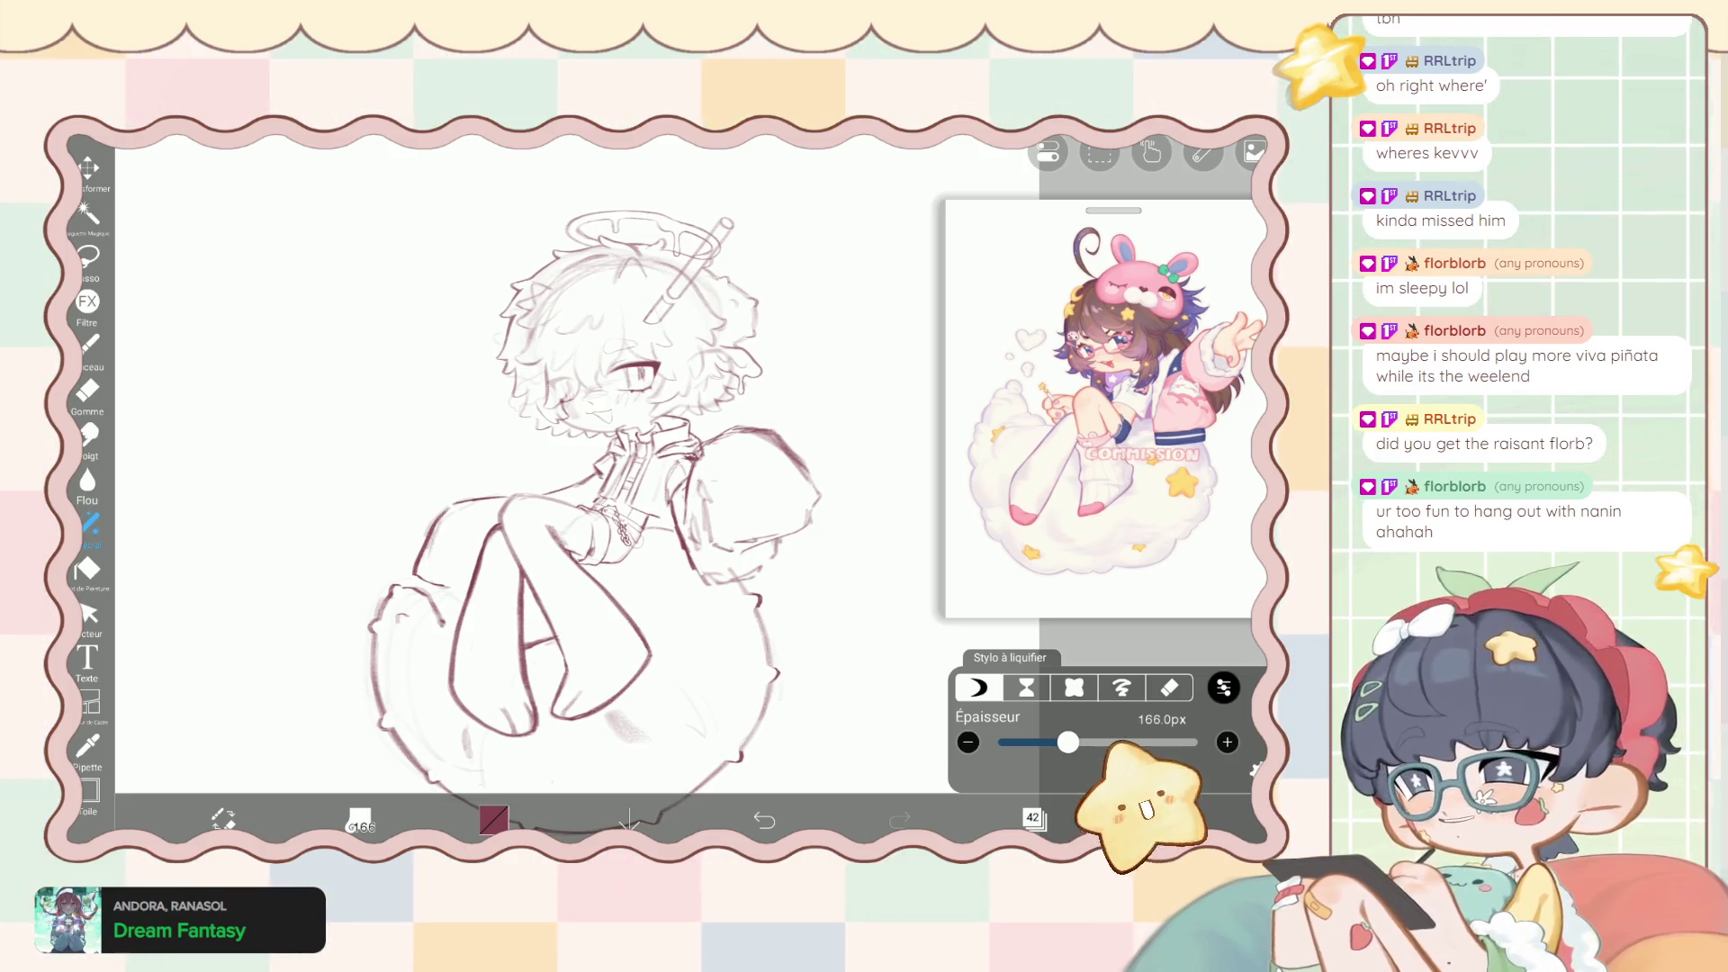
pyautogui.scroll(3, 612, 450)
pyautogui.click(90, 344)
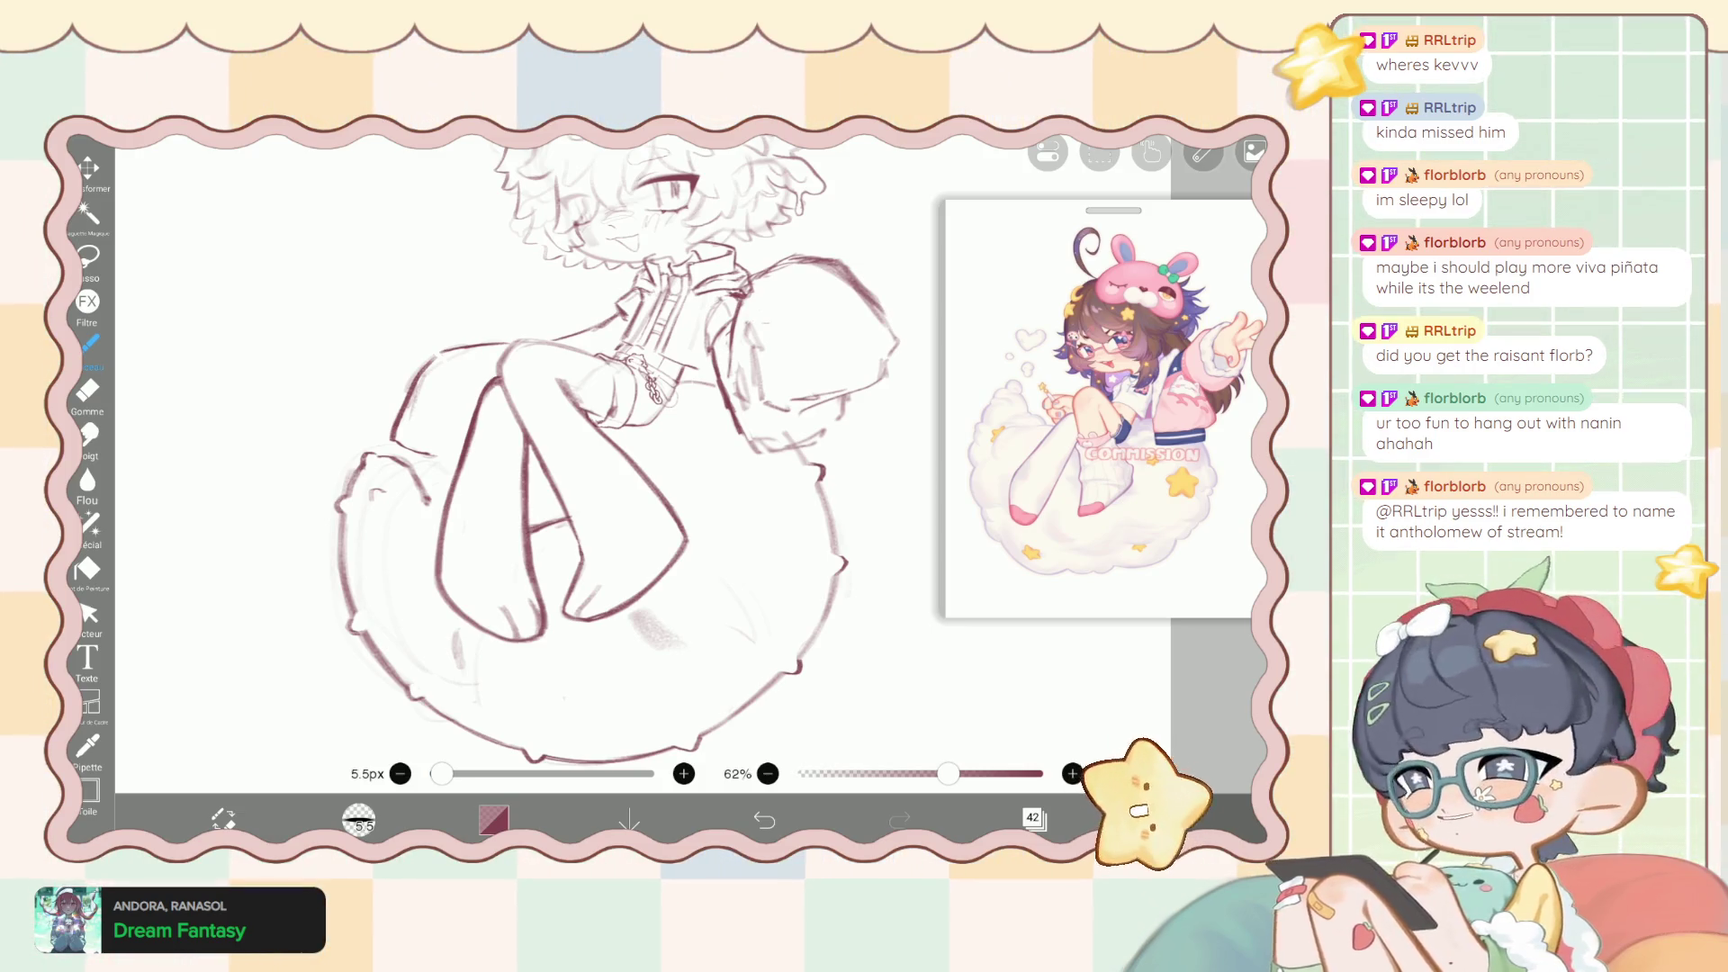
# Open the Layer window and scroll up and down through the layer list.
pyautogui.click(1033, 818)
pyautogui.scroll(-3, 1094, 428)
pyautogui.scroll(3, 1094, 427)
pyautogui.scroll(-1, 1094, 428)
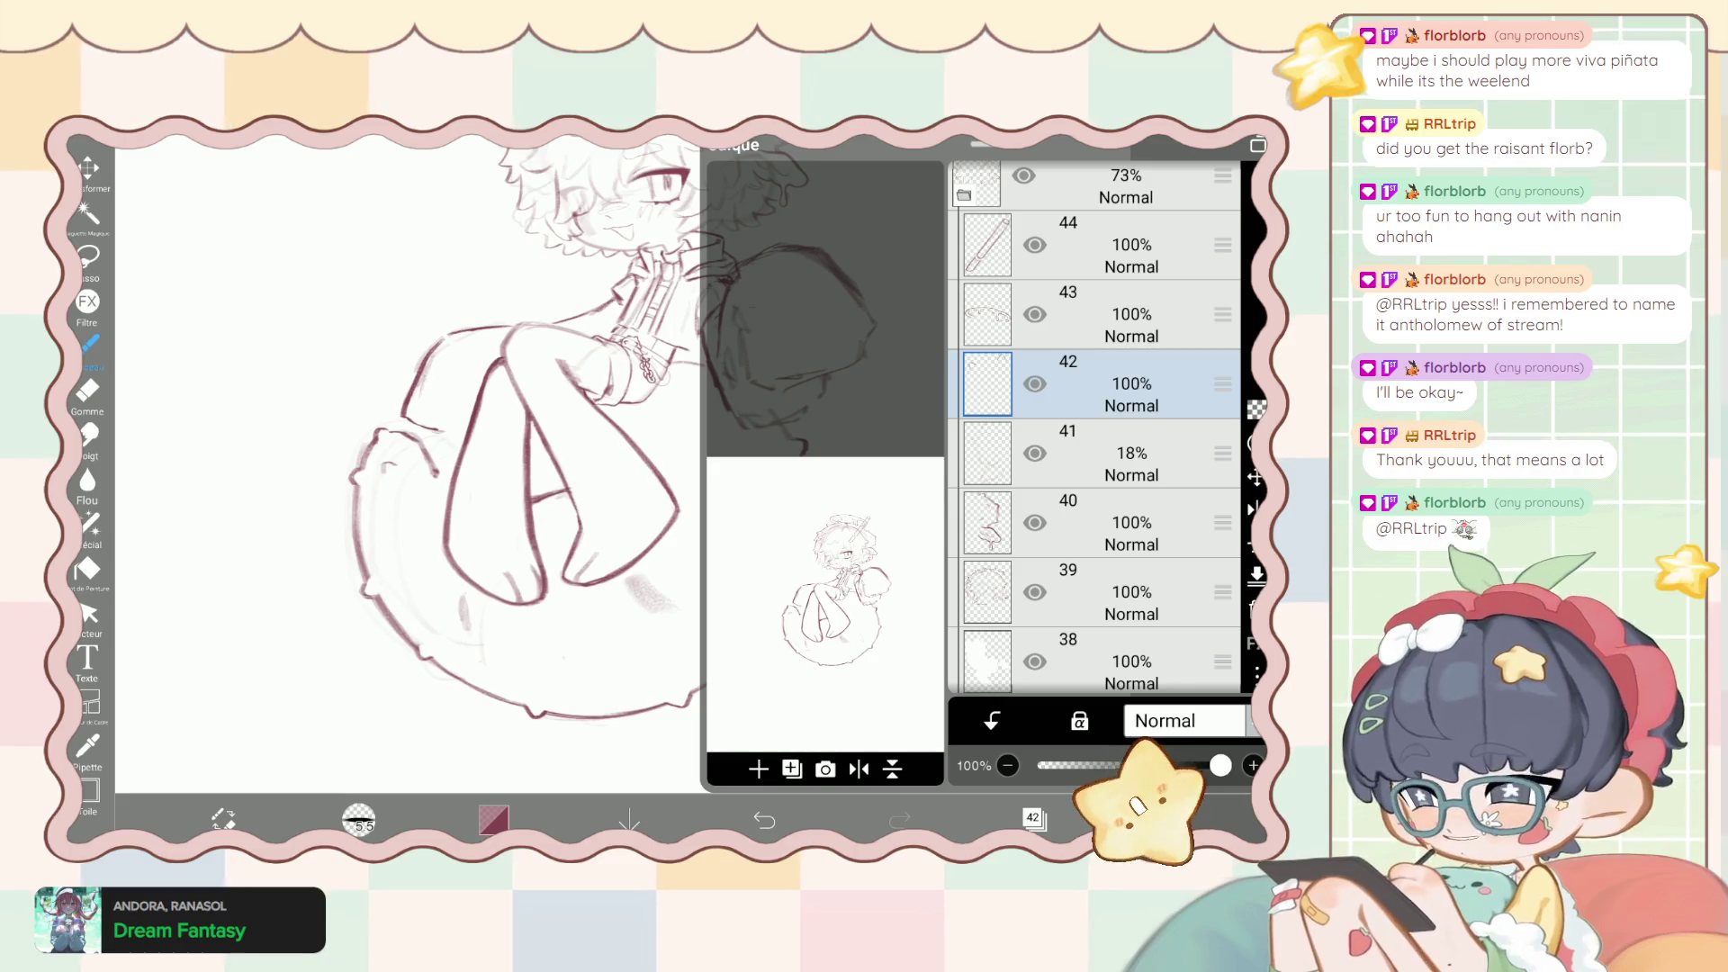
# Close the layer list and undo the last layer visibility change.
pyautogui.click(1033, 819)
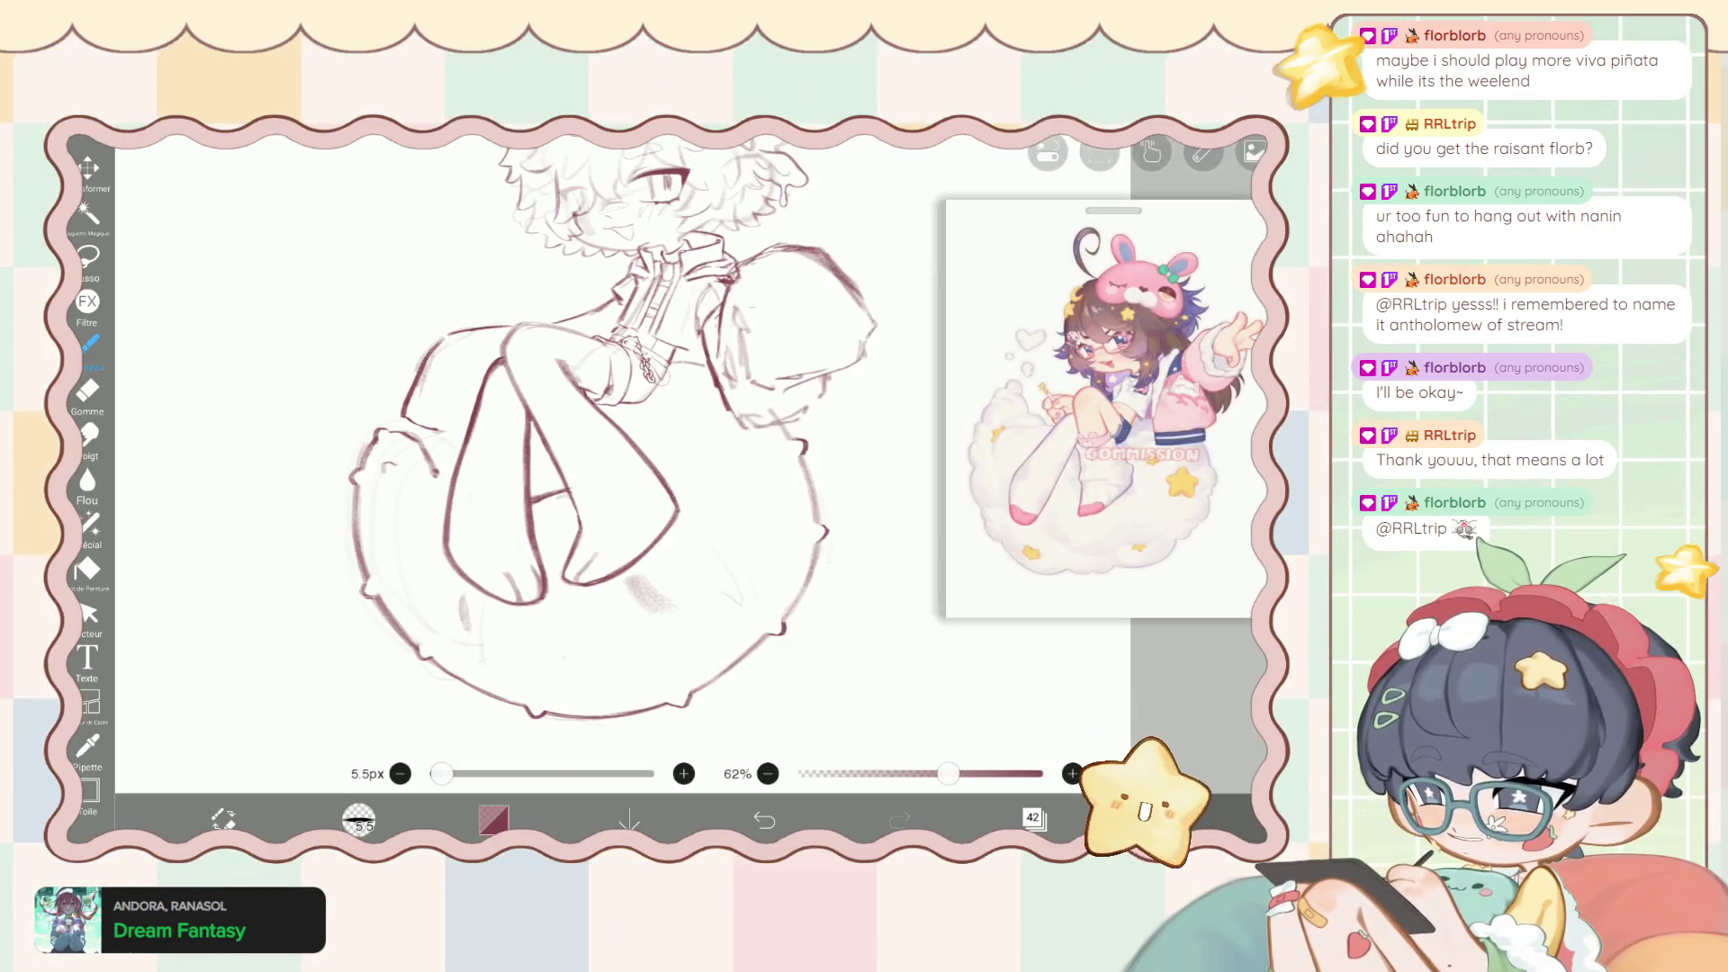
pyautogui.scroll(2, 630, 468)
pyautogui.hotkey('ctrl', 'z')
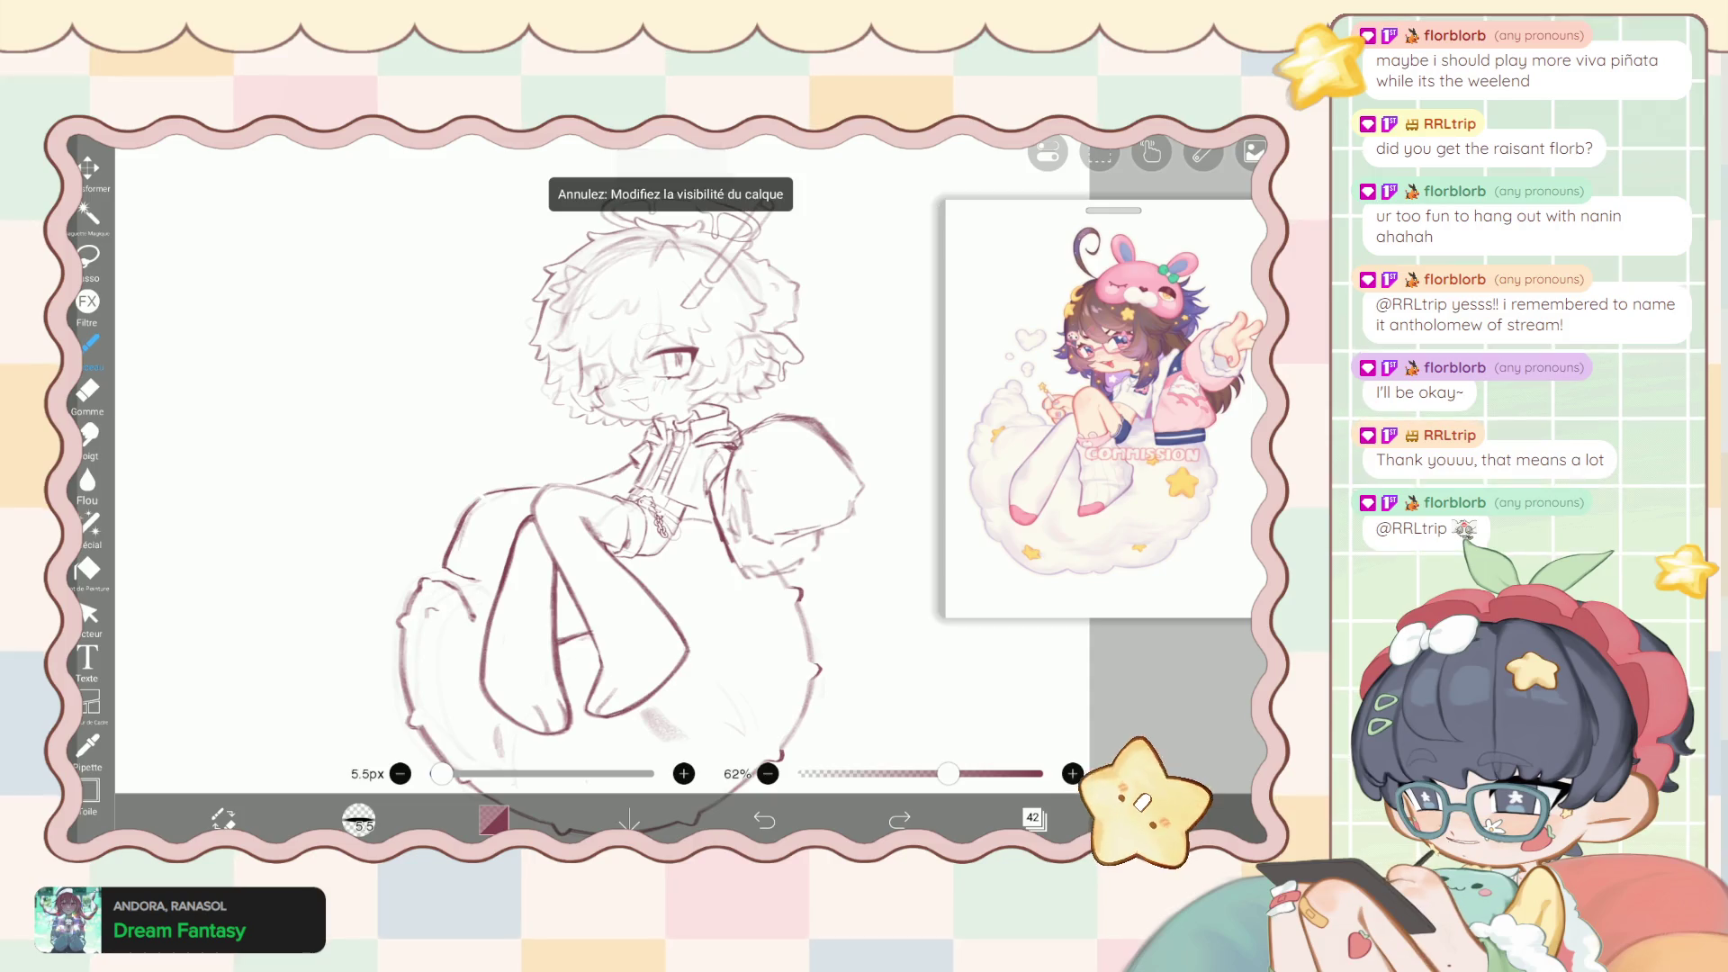
pyautogui.scroll(2, 630, 468)
# Warp the halo and curly hair with a 268 px liquify pen at 74% strength.
pyautogui.click(87, 524)
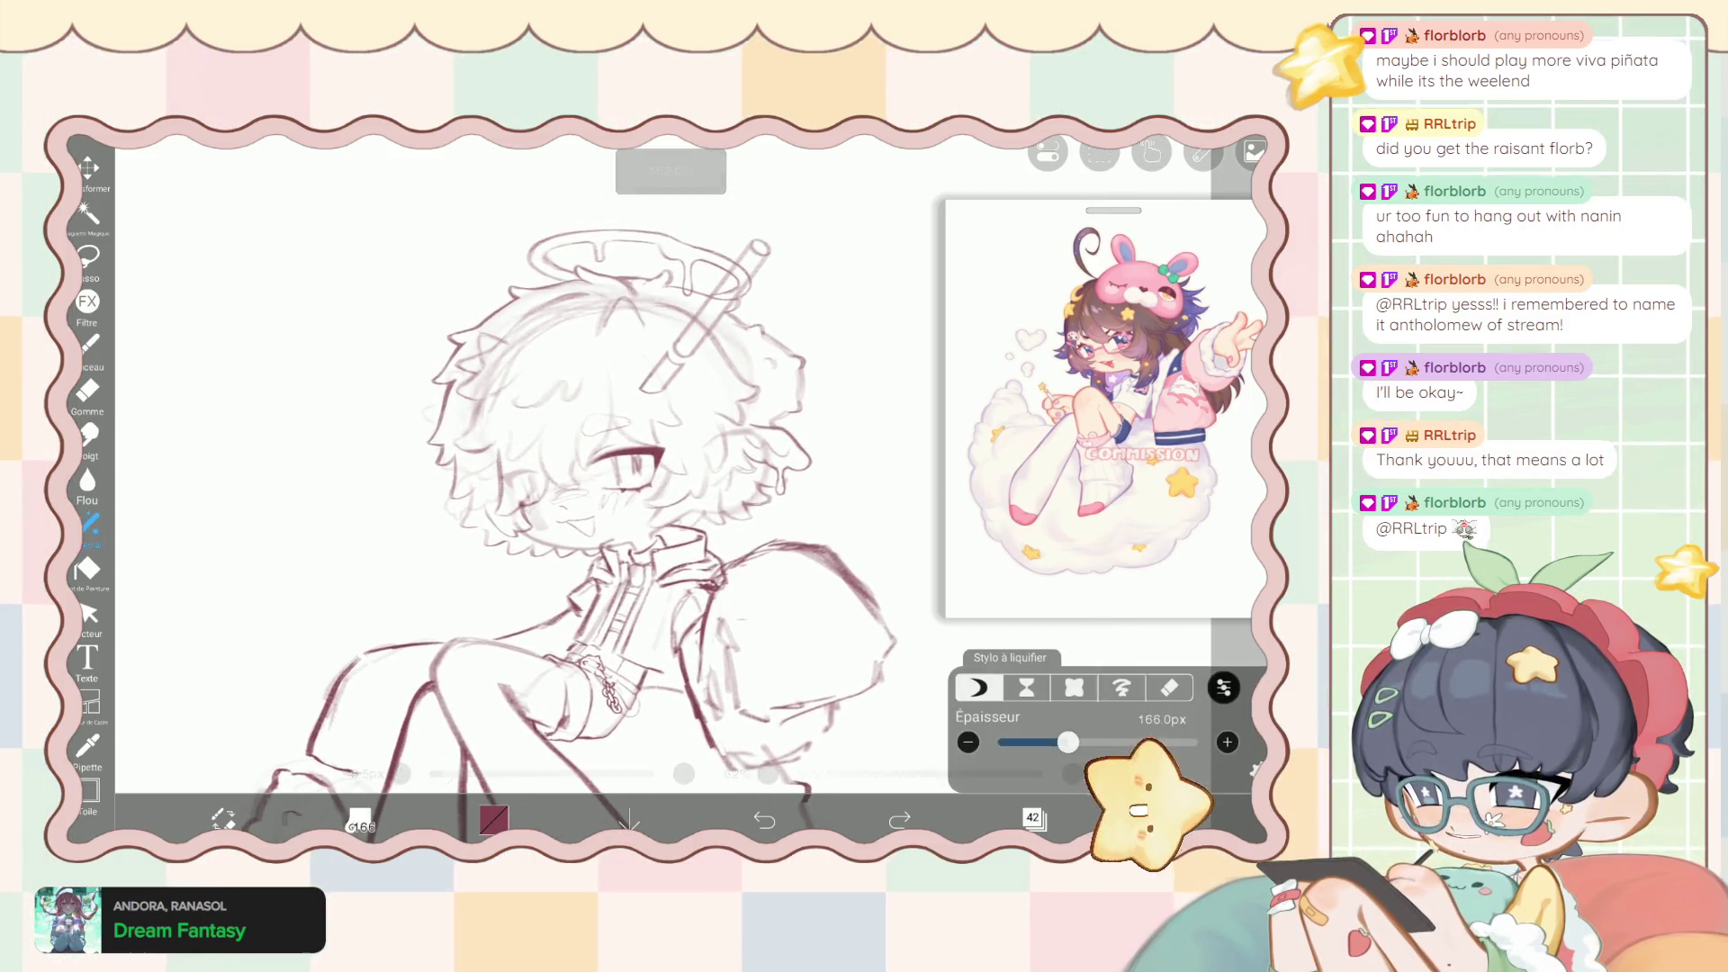
pyautogui.moveTo(1081, 741); pyautogui.dragTo(1085, 742)
pyautogui.moveTo(639, 277); pyautogui.dragTo(609, 276)
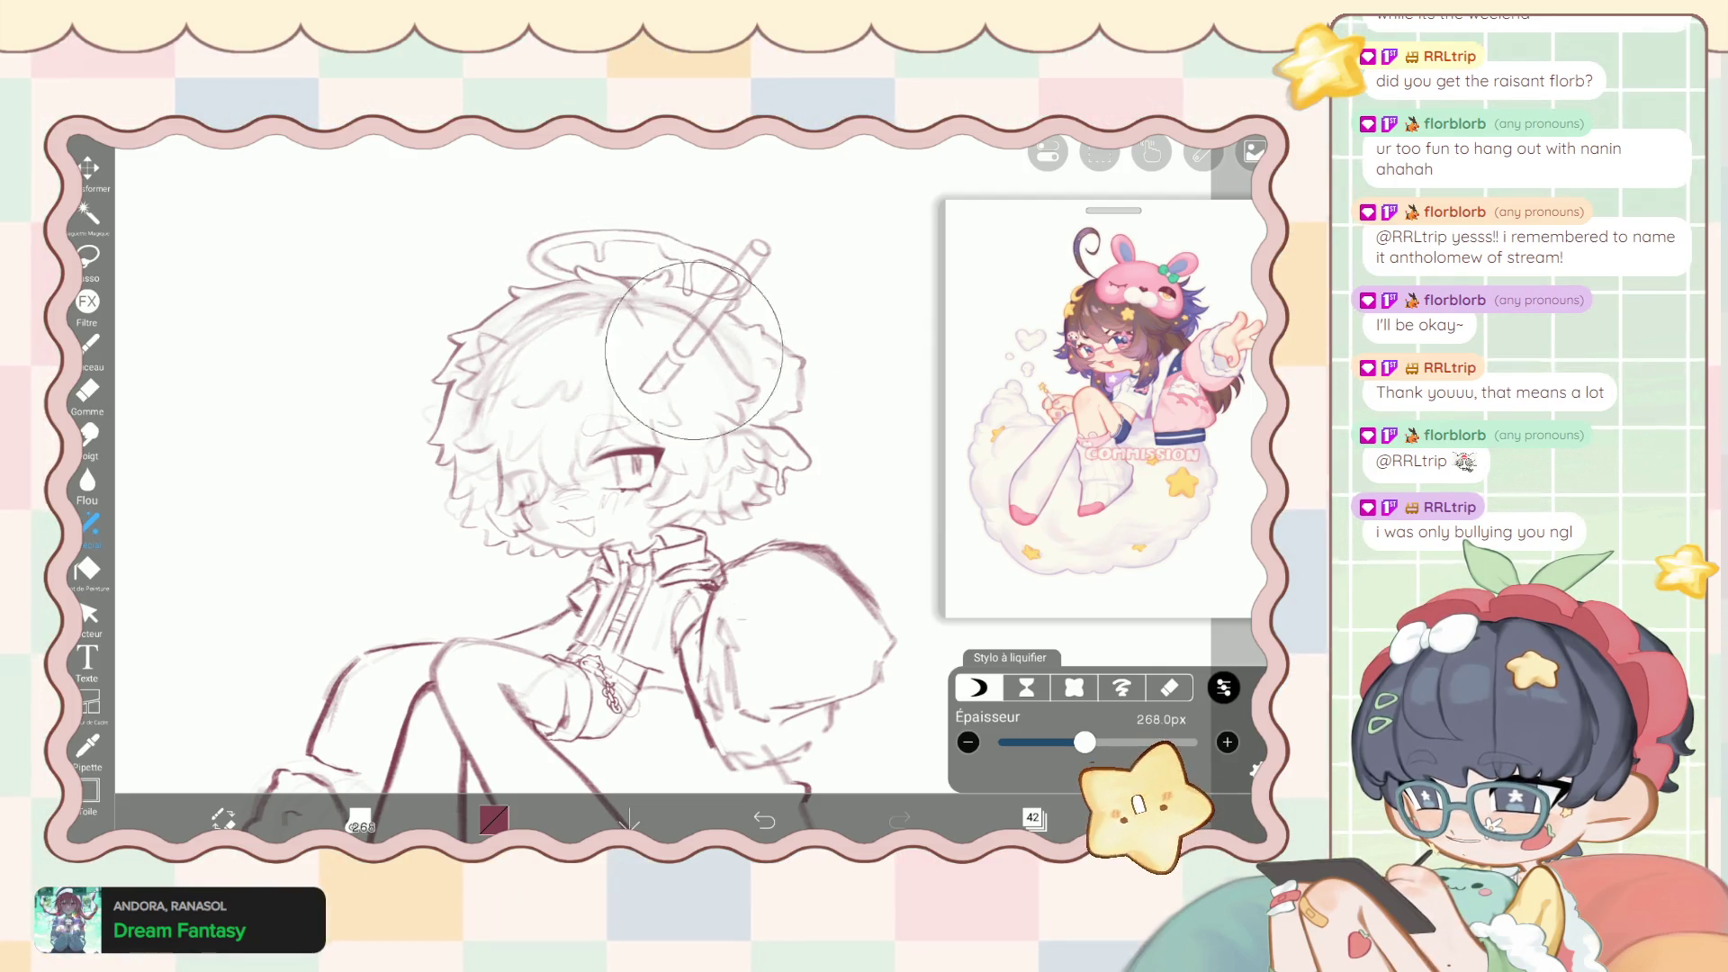
pyautogui.moveTo(609, 276); pyautogui.dragTo(661, 350)
pyautogui.click(1223, 687)
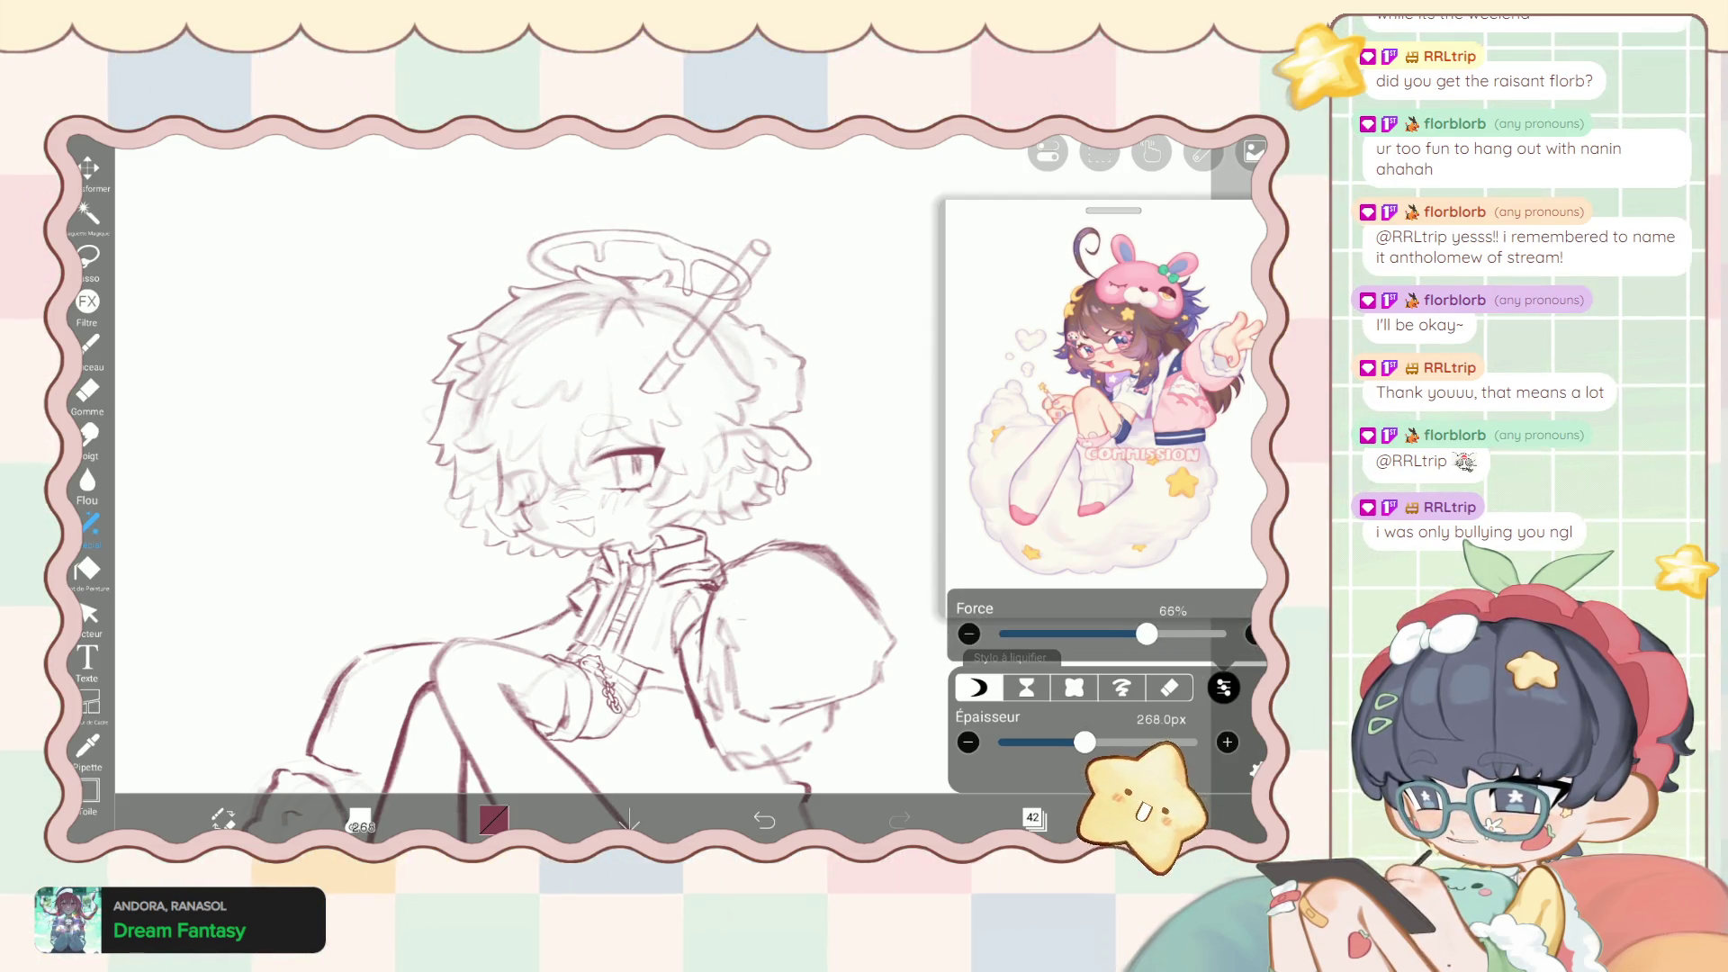
pyautogui.moveTo(1024, 634); pyautogui.dragTo(1189, 634)
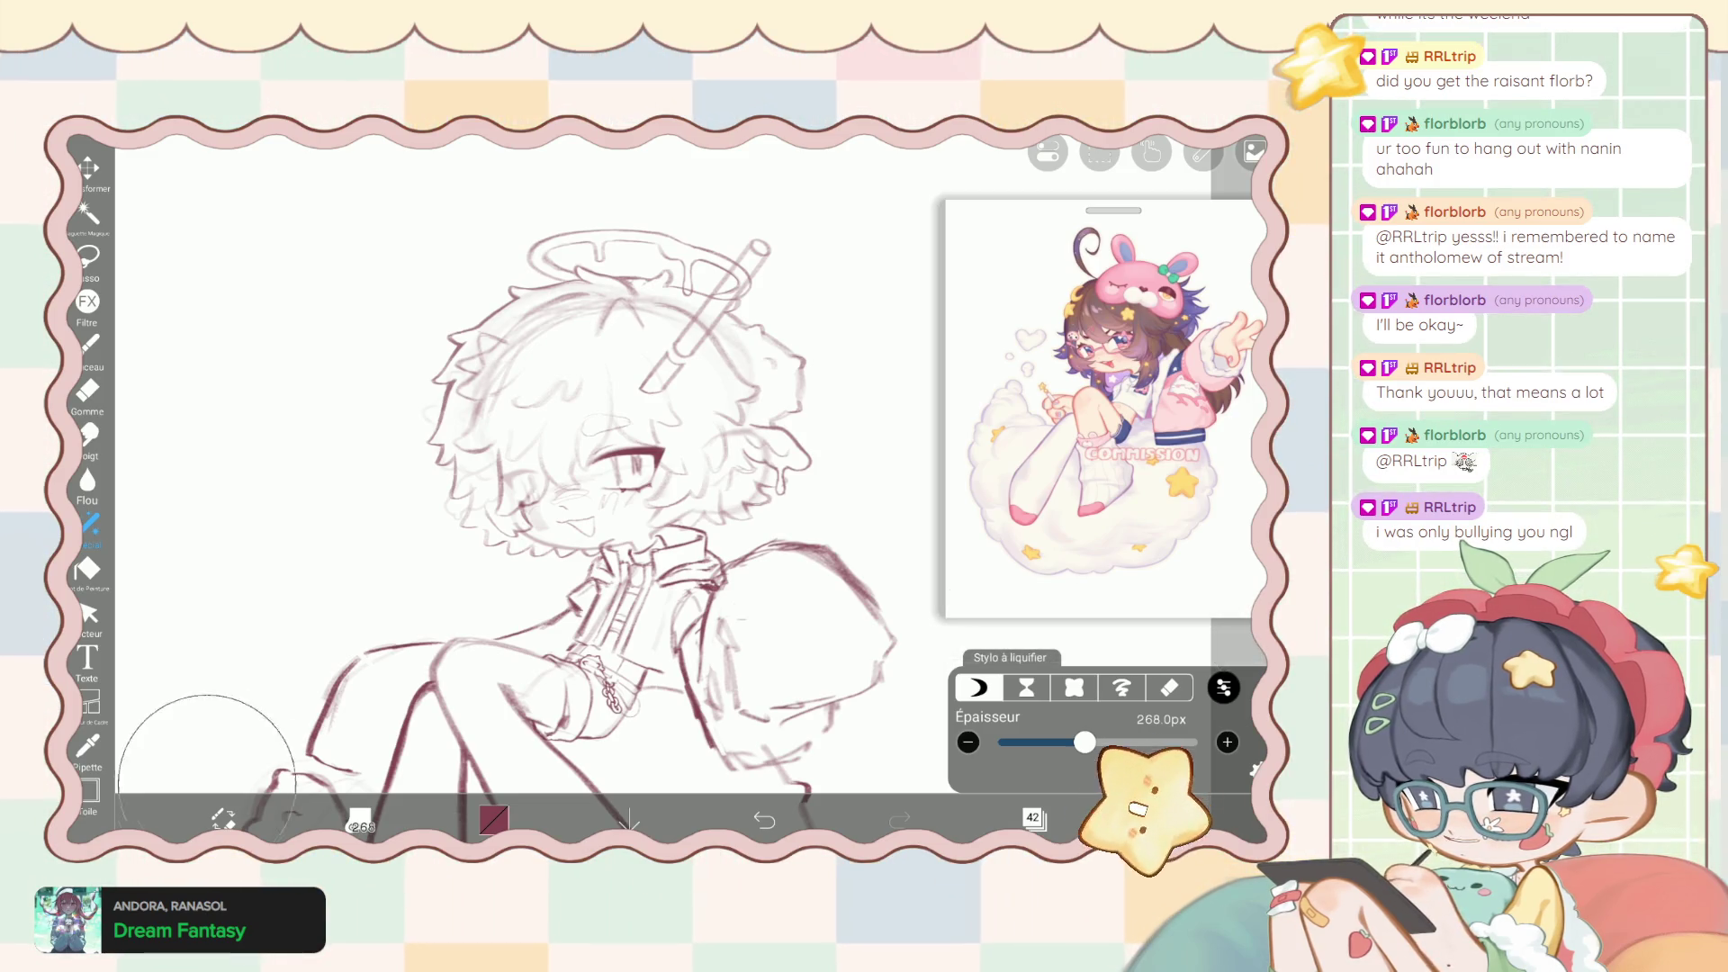
pyautogui.click(90, 343)
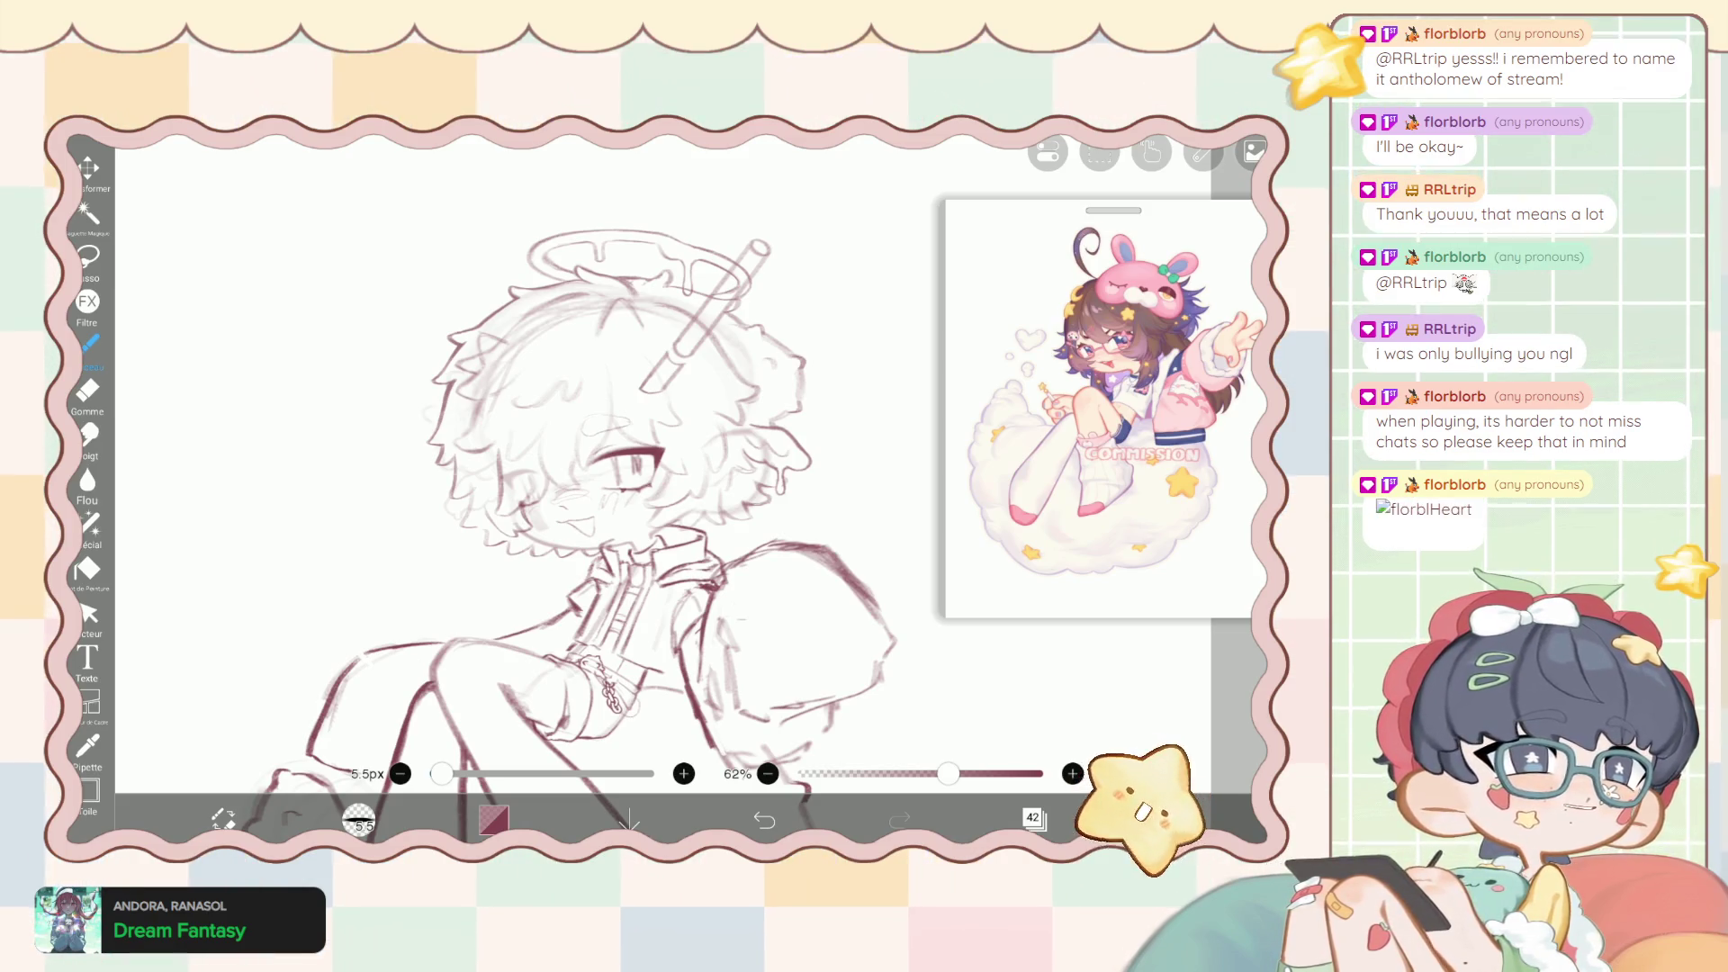
# Zoom out and back in to review the whole curled-up figure, then open the layer list.
pyautogui.scroll(-3, 577, 468)
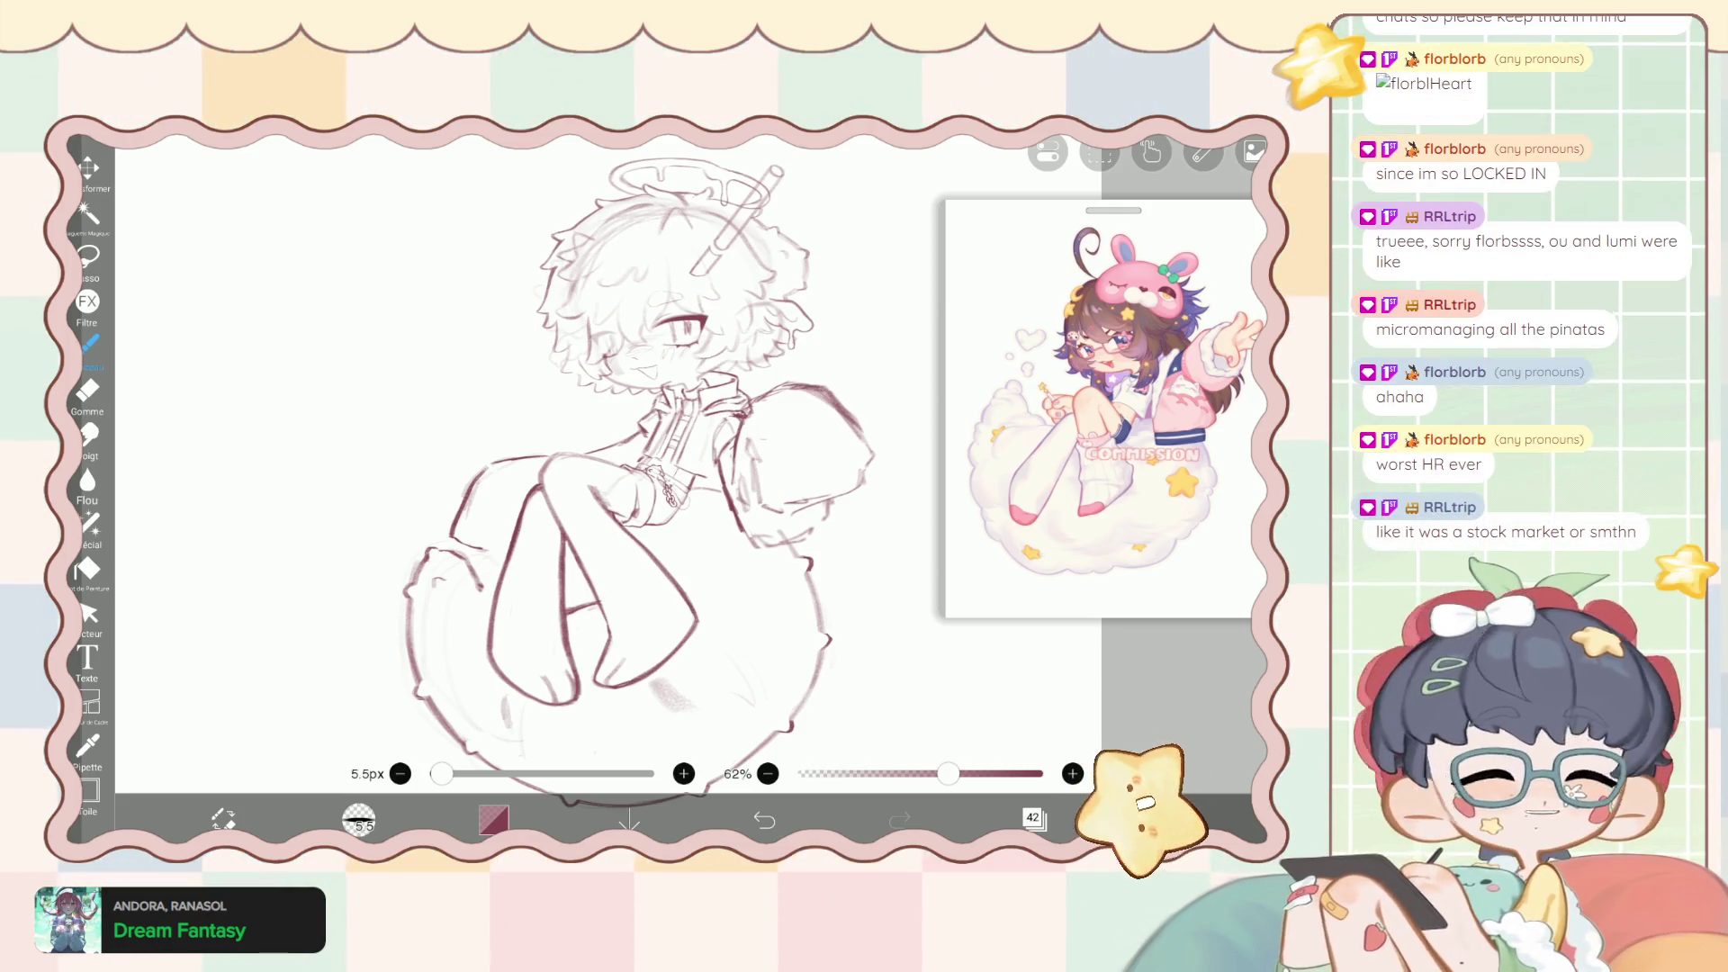
pyautogui.scroll(2, 594, 468)
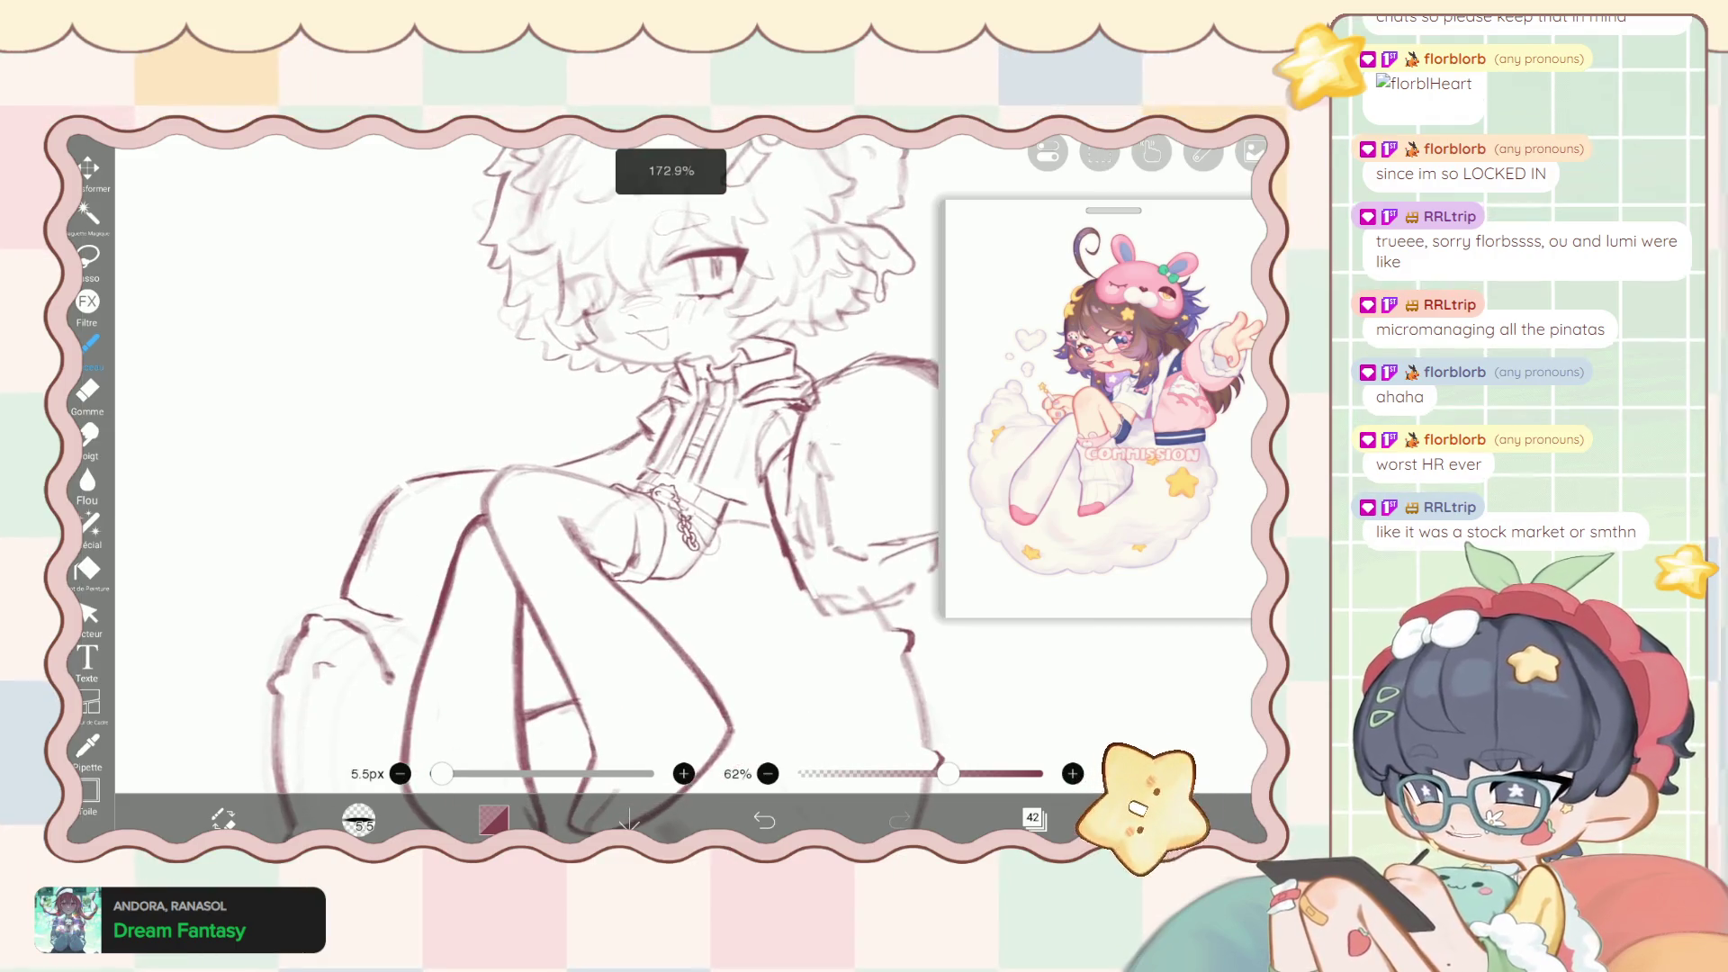
pyautogui.scroll(2, 594, 468)
pyautogui.scroll(2, 594, 468)
pyautogui.scroll(1, 594, 468)
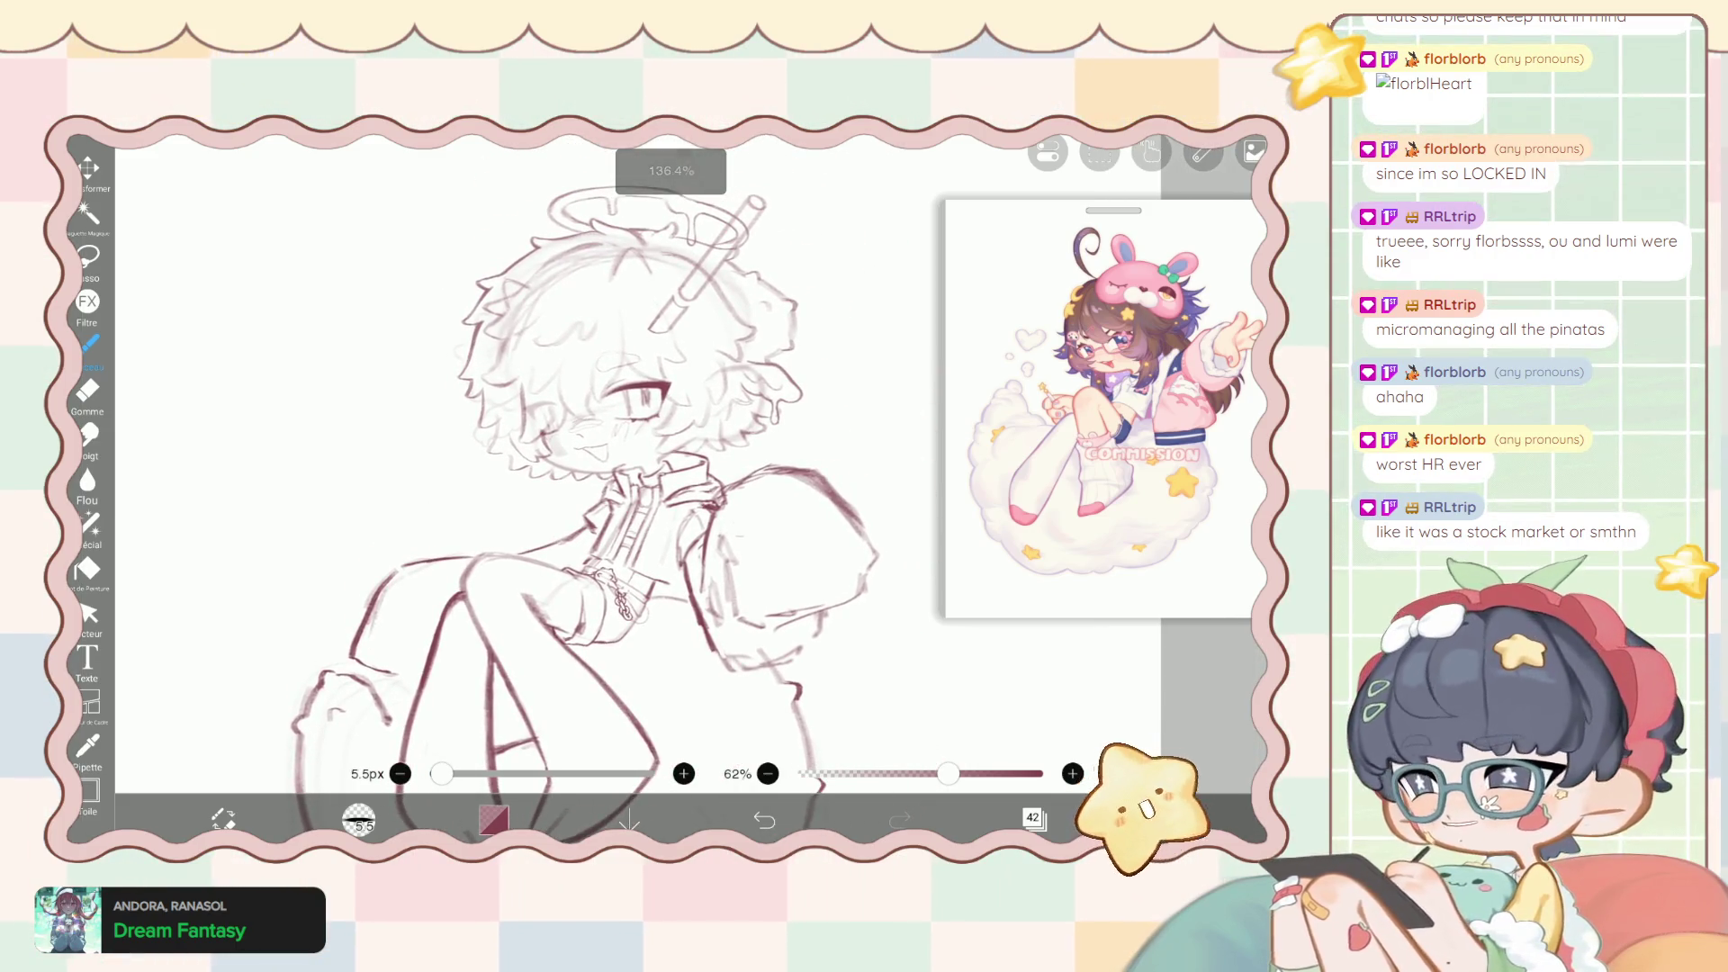
pyautogui.click(1035, 818)
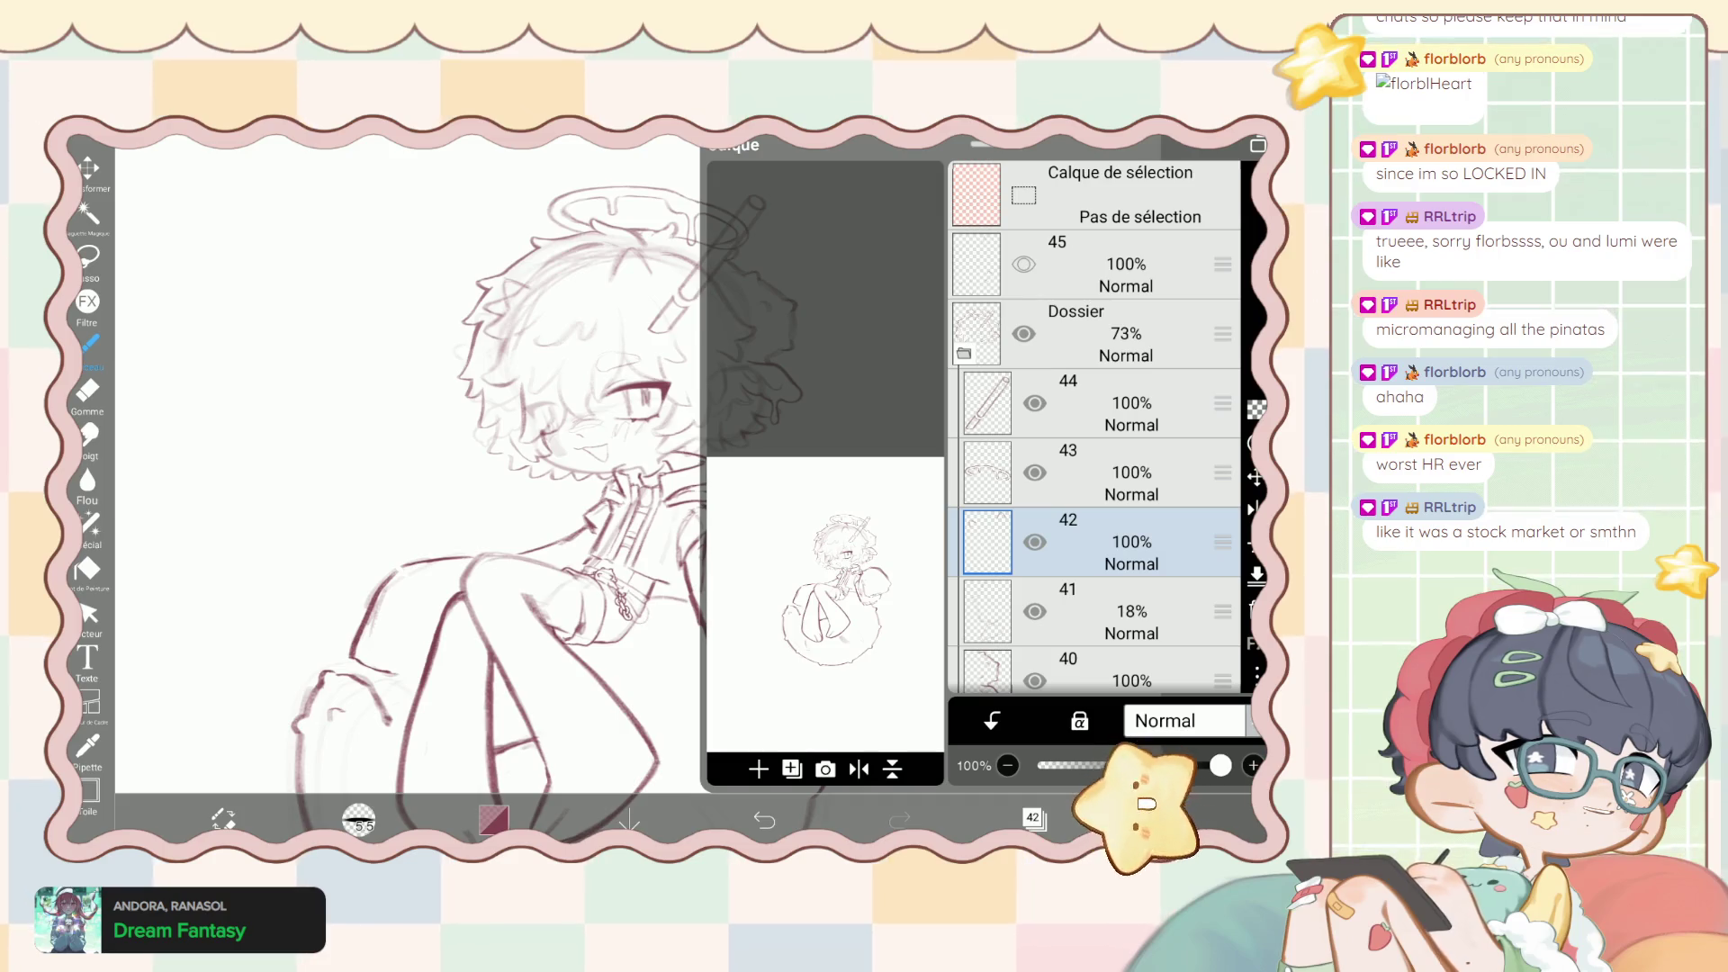
# Collapse the top folder, expand the lower sketch folder, select its layer, and undo the visibility toggle.
pyautogui.click(1125, 333)
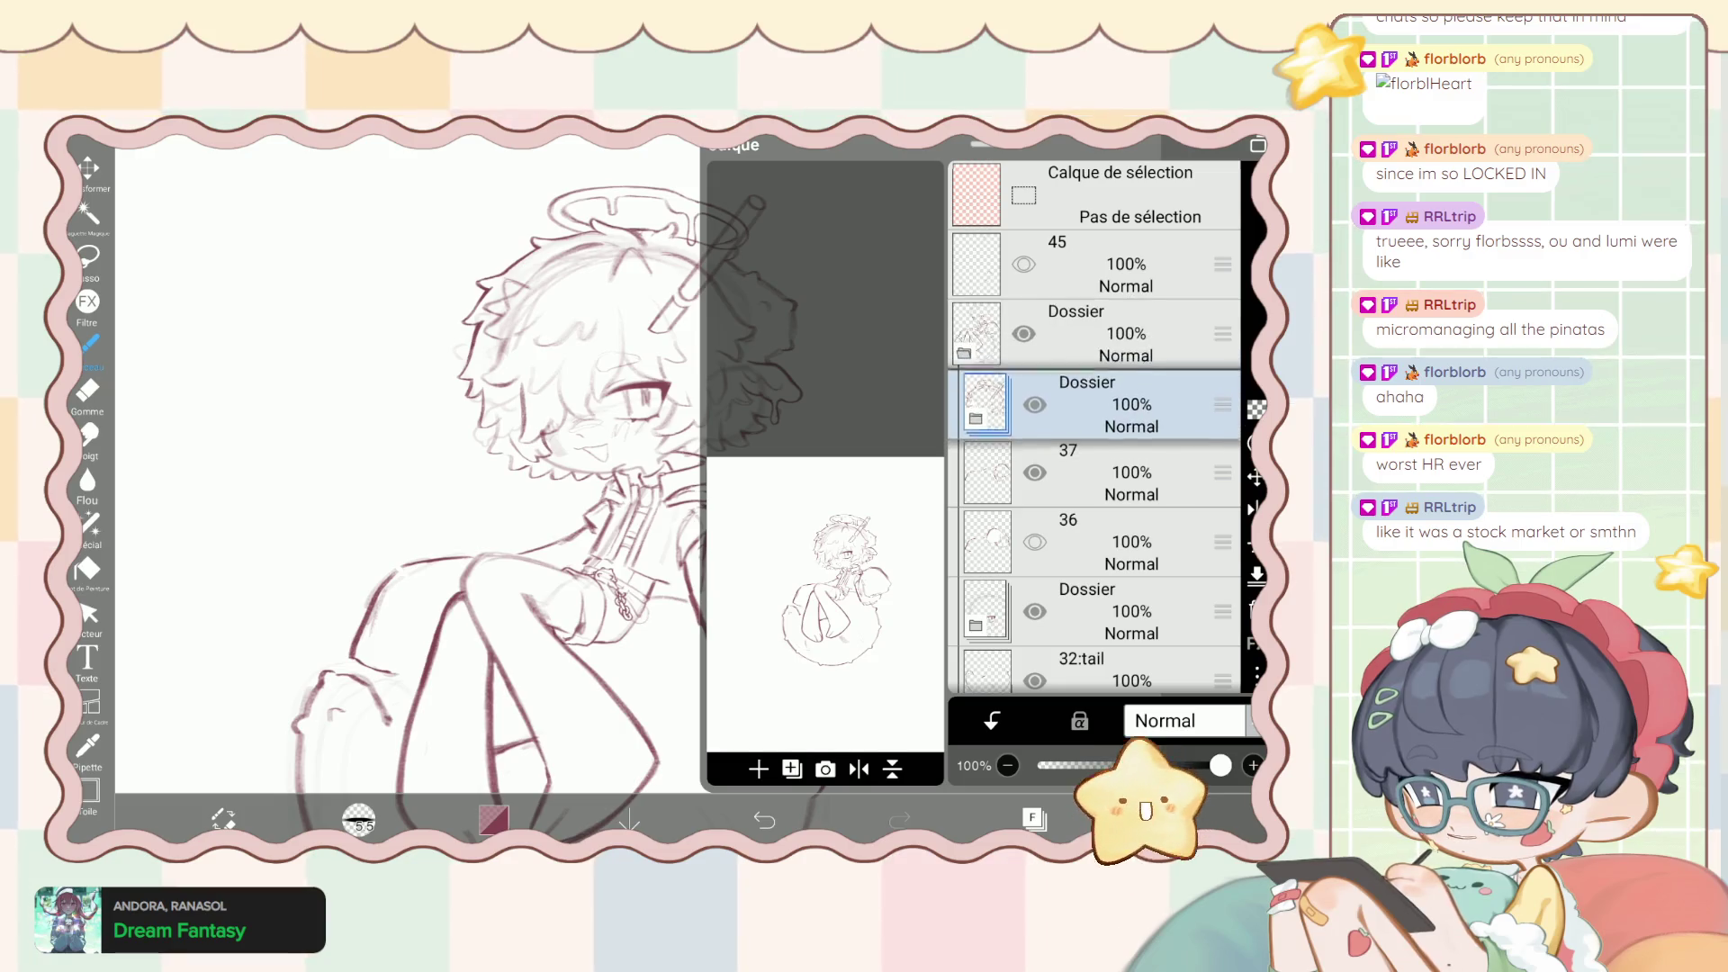
pyautogui.scroll(-2, 1094, 423)
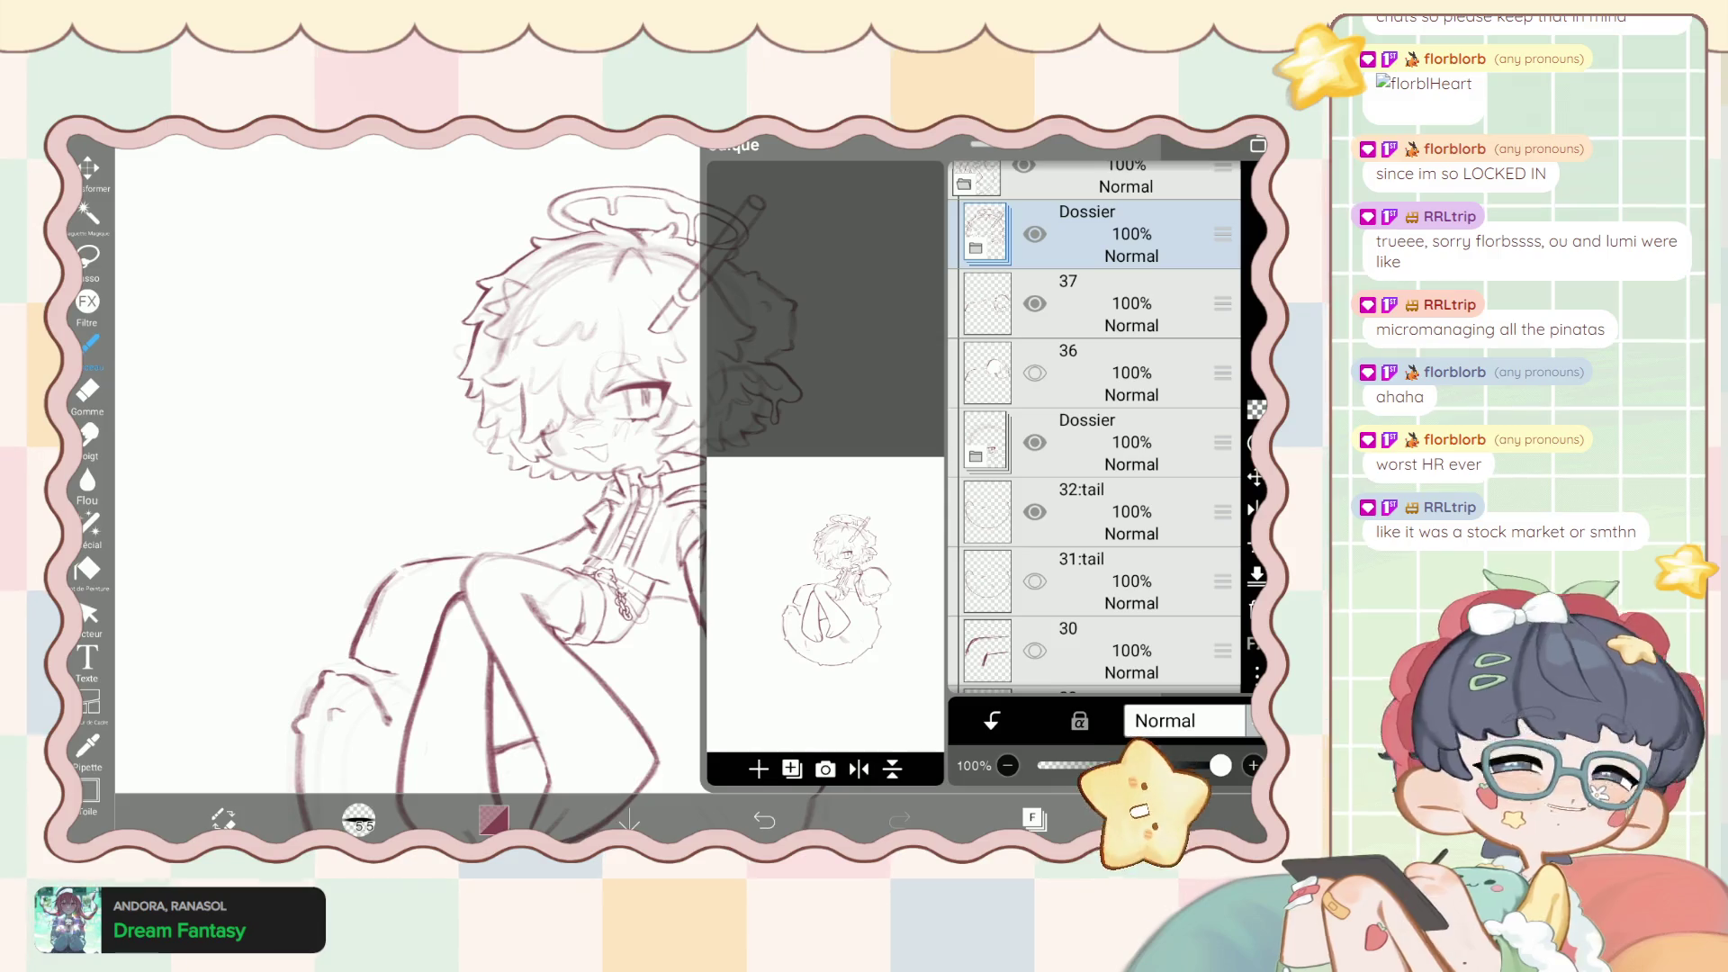
pyautogui.scroll(-4, 1094, 424)
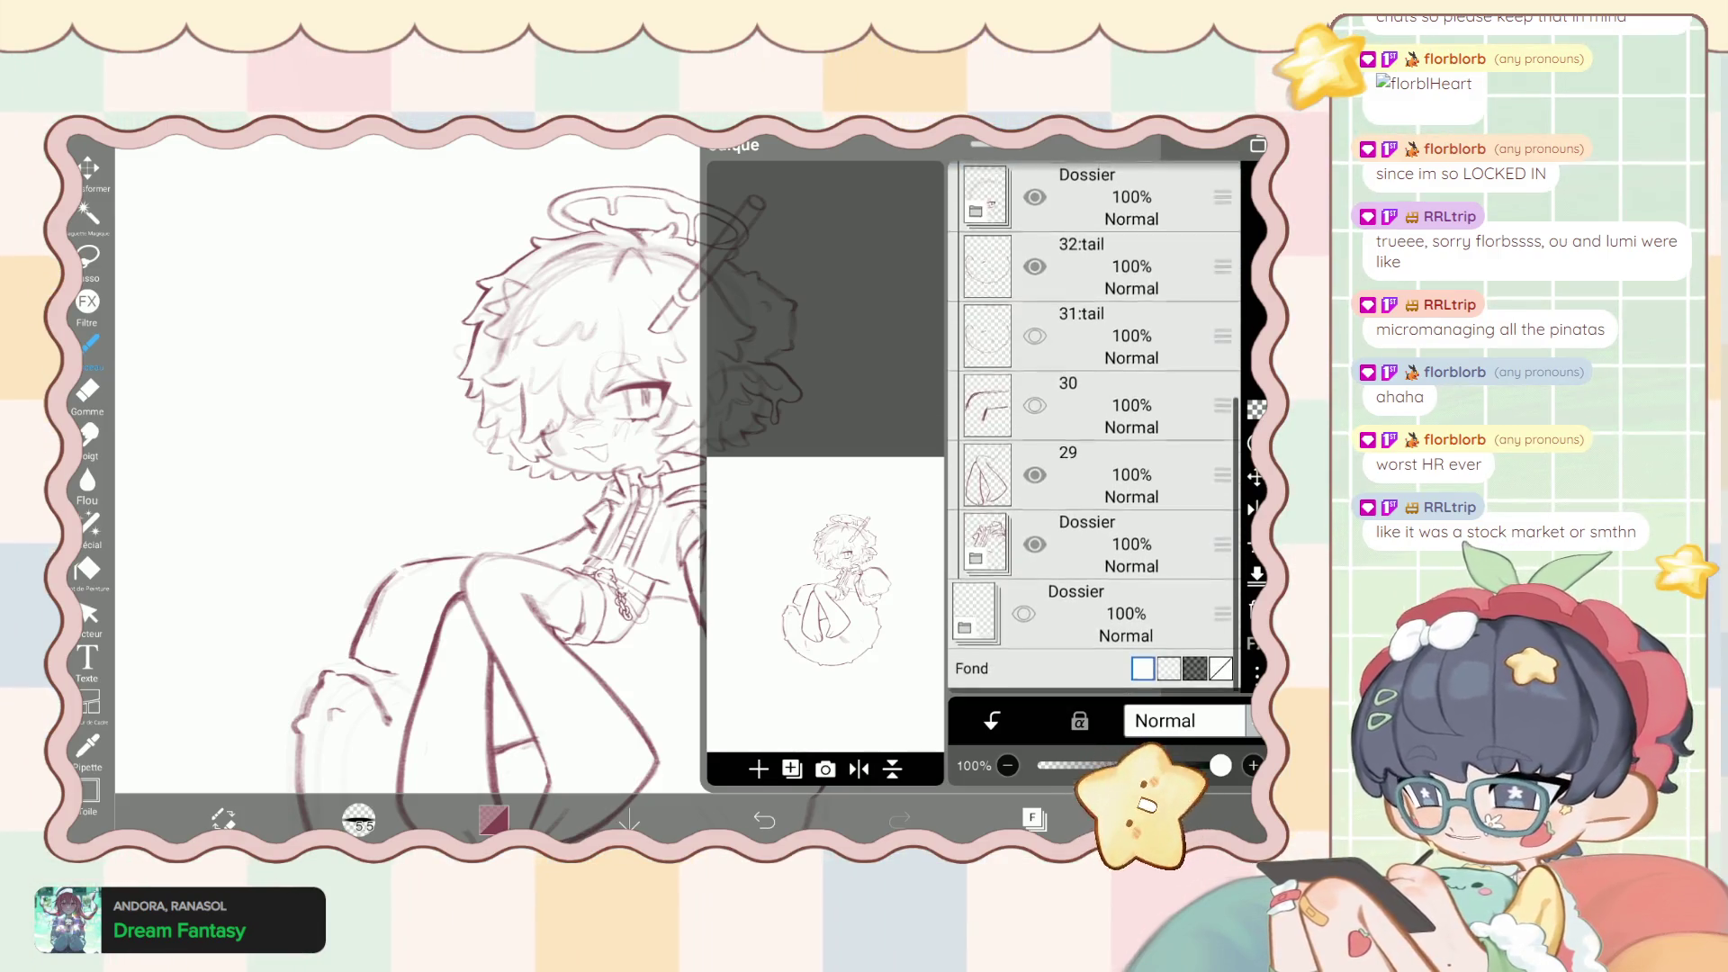
pyautogui.click(1087, 504)
pyautogui.click(1107, 495)
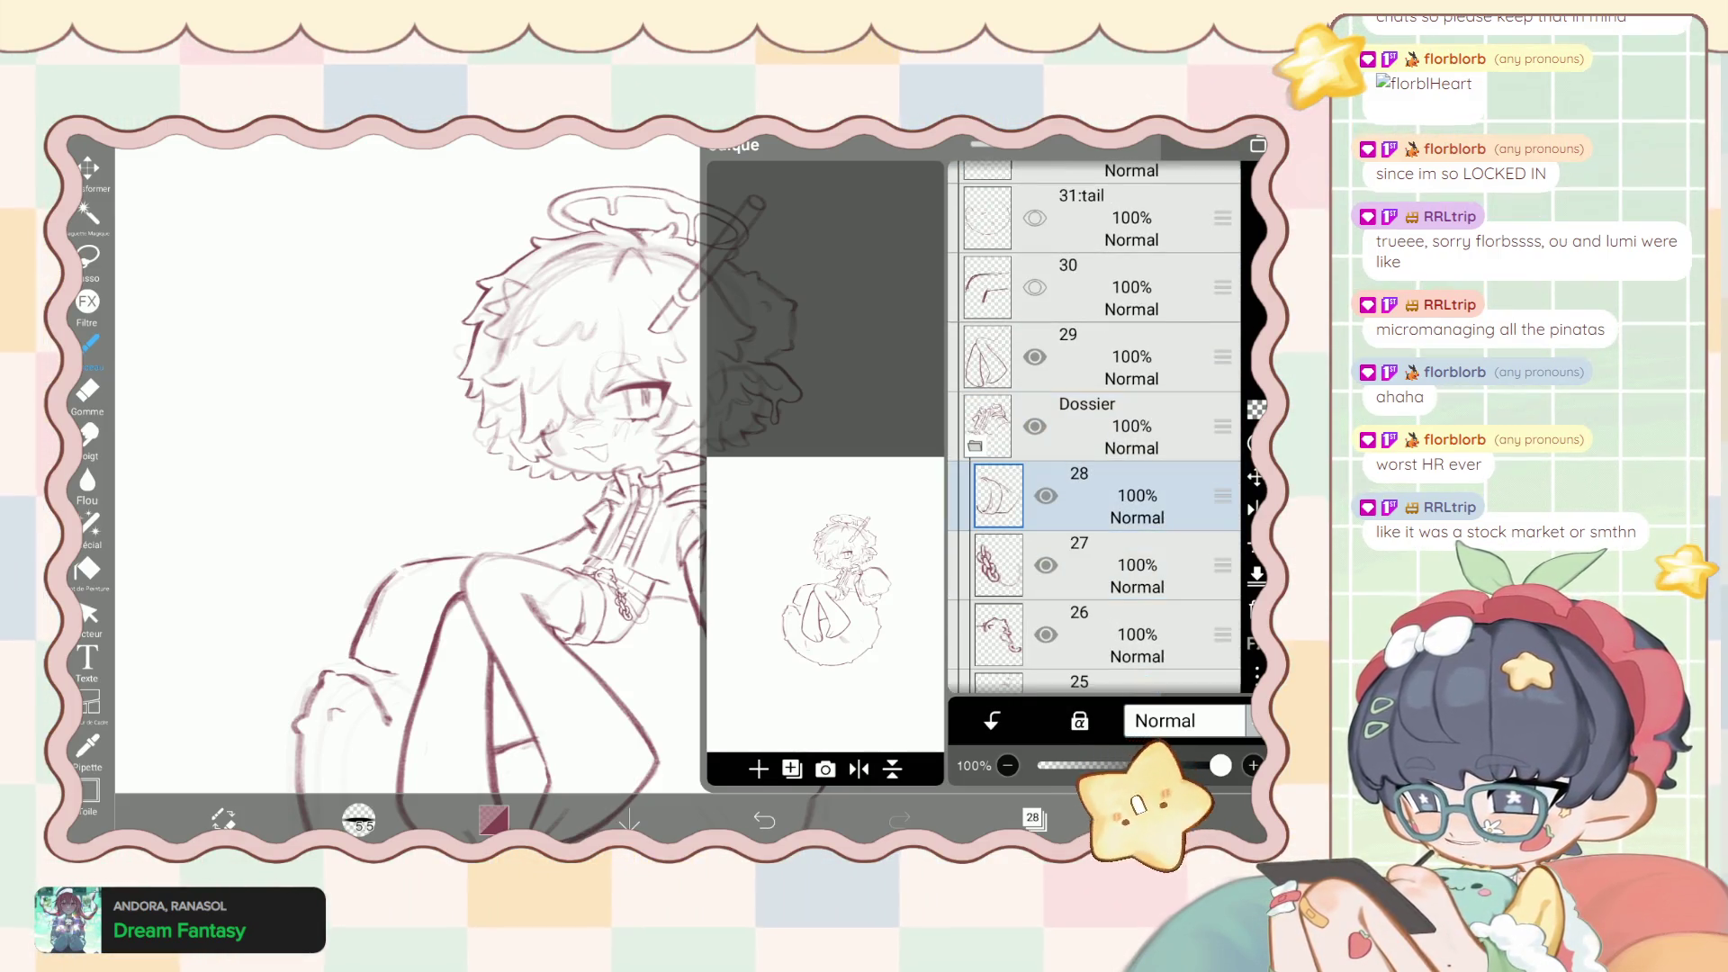
pyautogui.hotkey('ctrl', 'z')
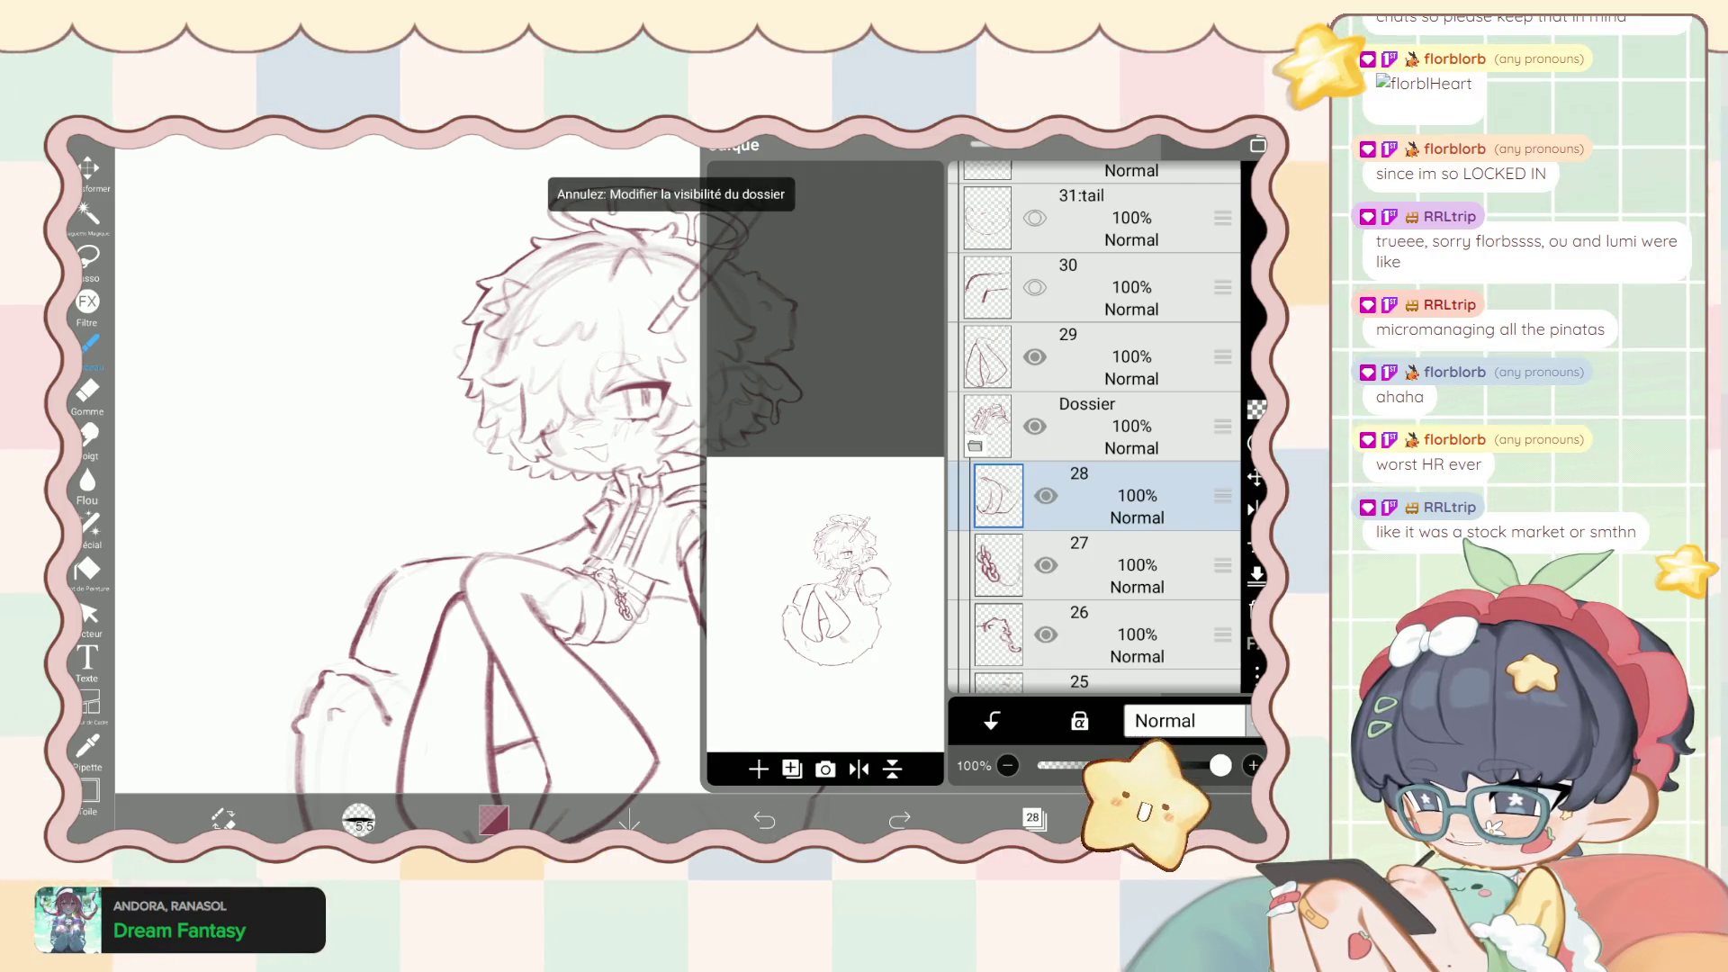
pyautogui.click(1035, 817)
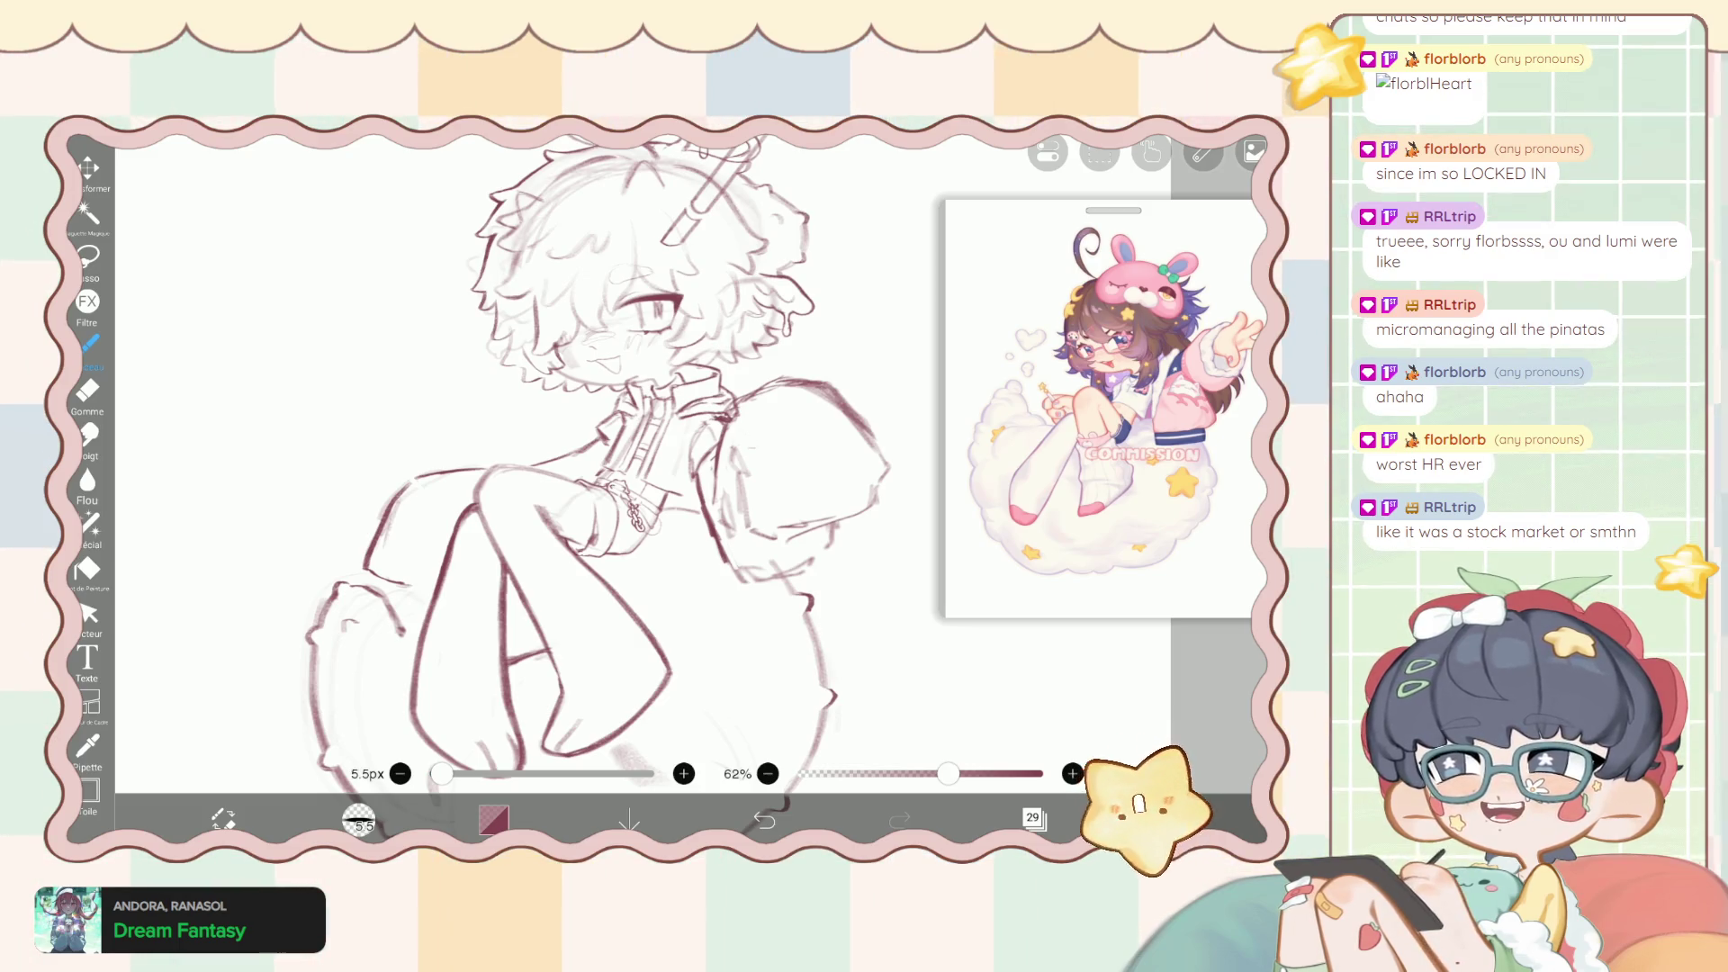
# Zoom in on the canvas and undo the accidental layer visibility change.
pyautogui.scroll(10, 630, 504)
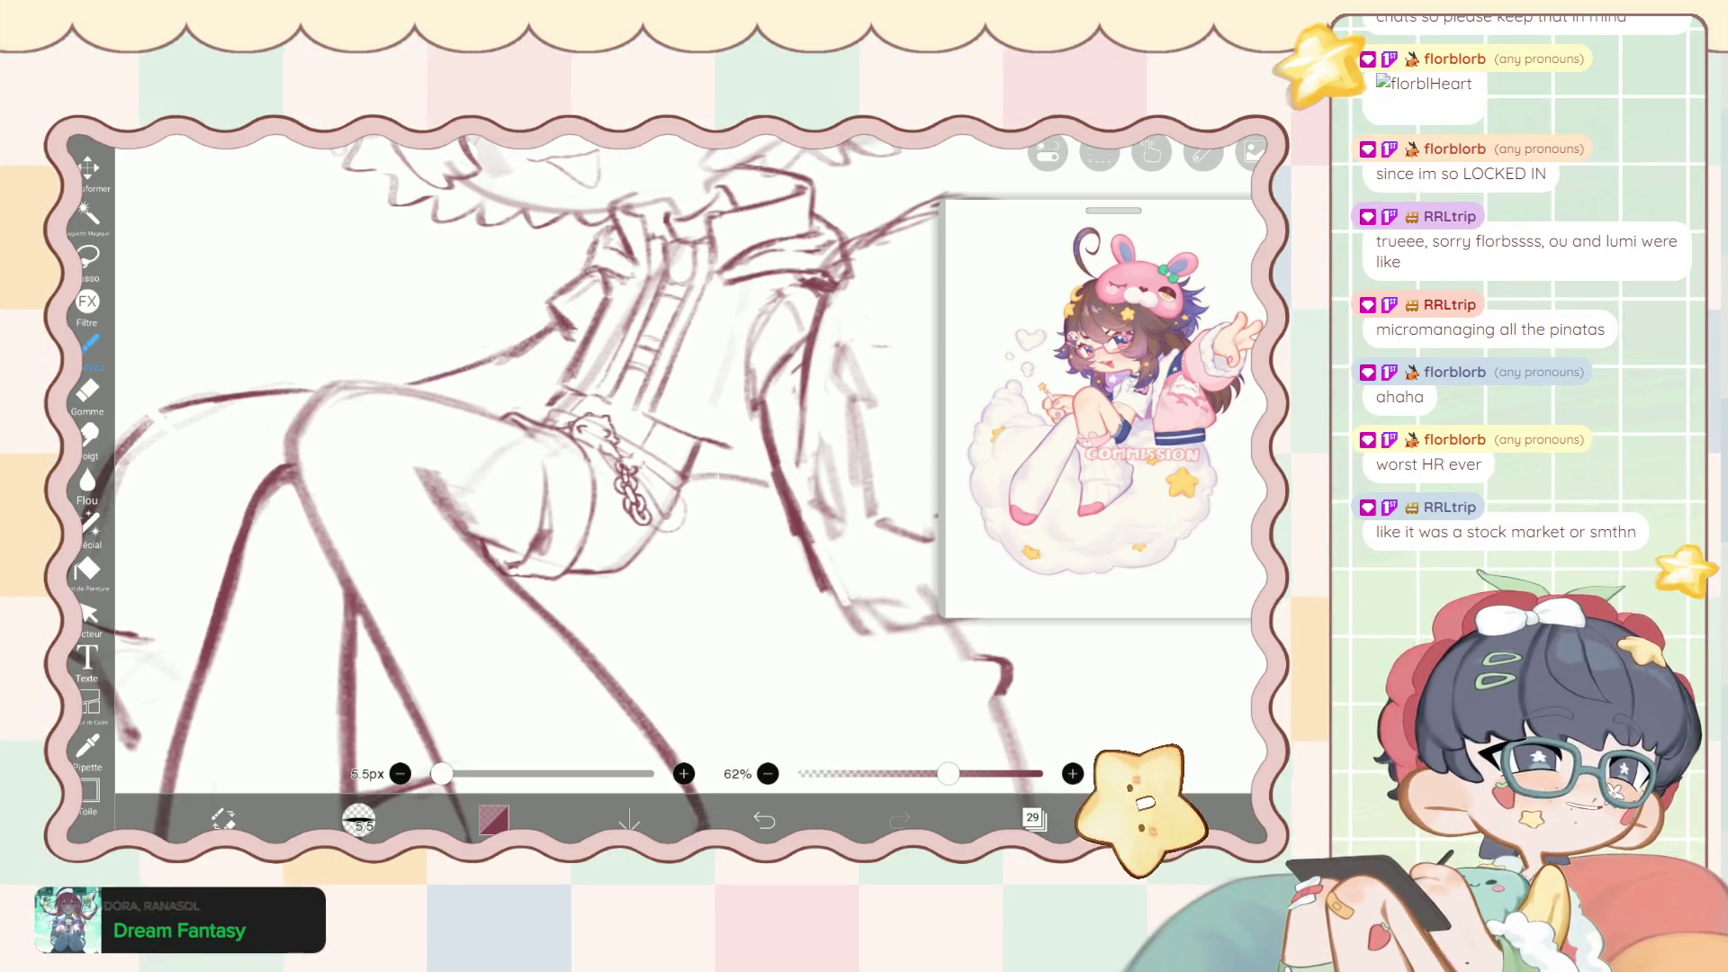
pyautogui.scroll(3, 630, 450)
pyautogui.scroll(3, 631, 450)
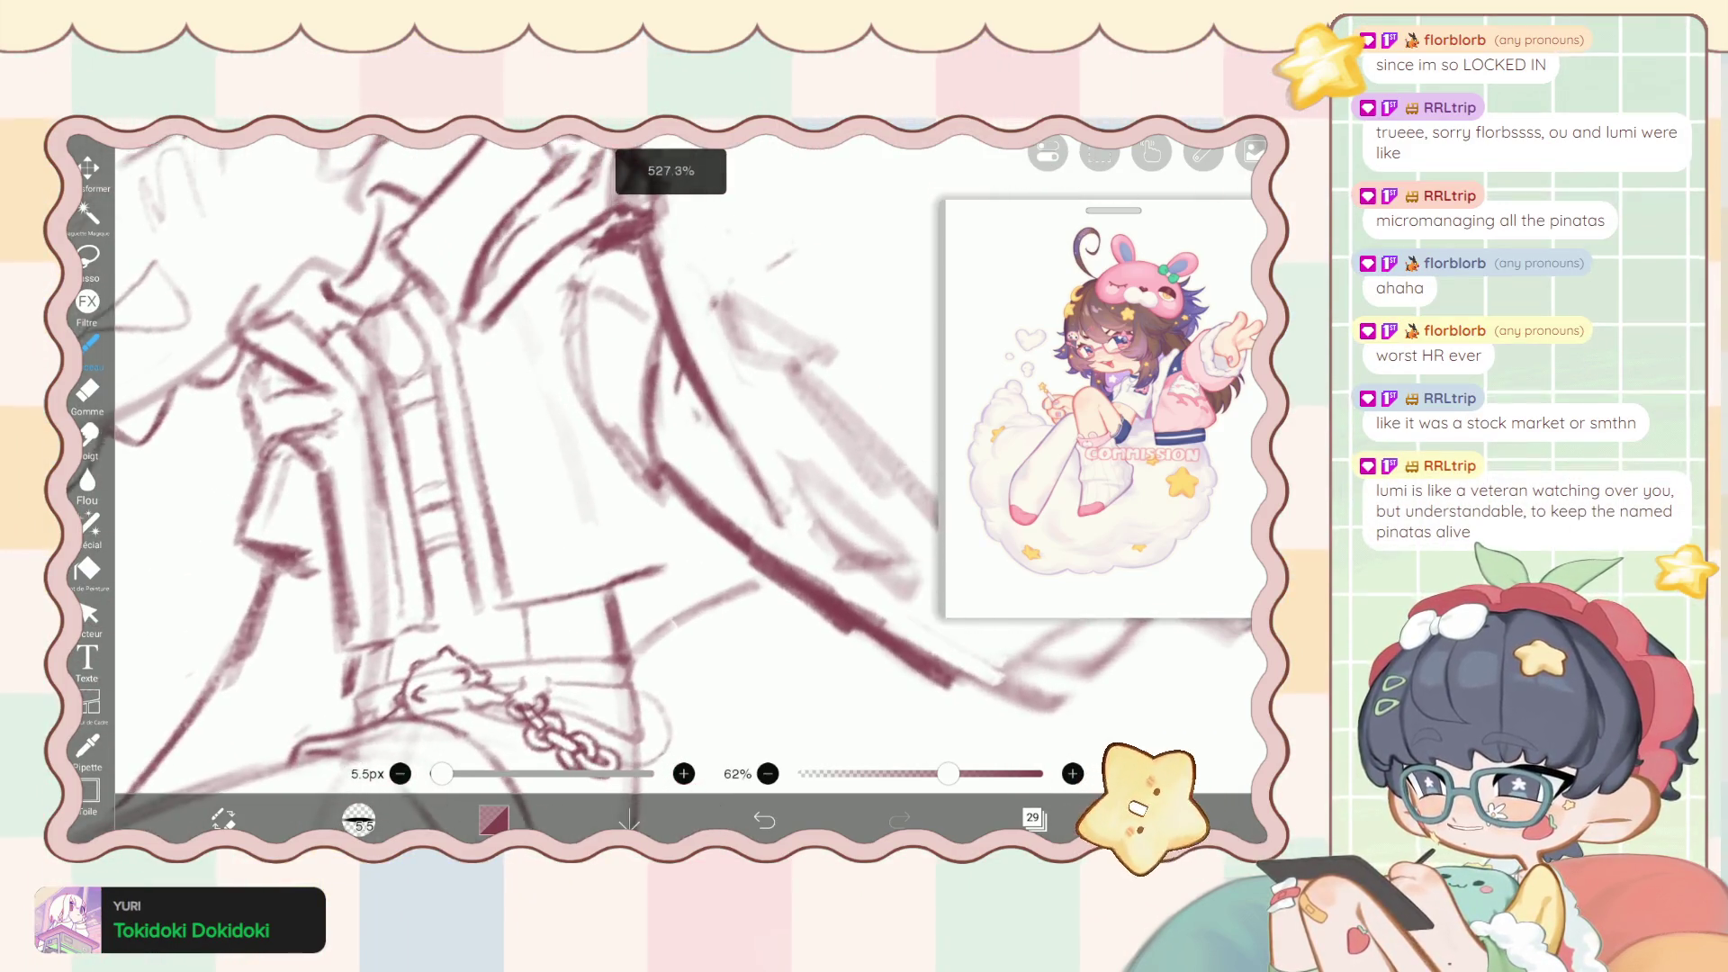
pyautogui.scroll(2, 540, 486)
pyautogui.click(1034, 819)
pyautogui.scroll(10, 1094, 433)
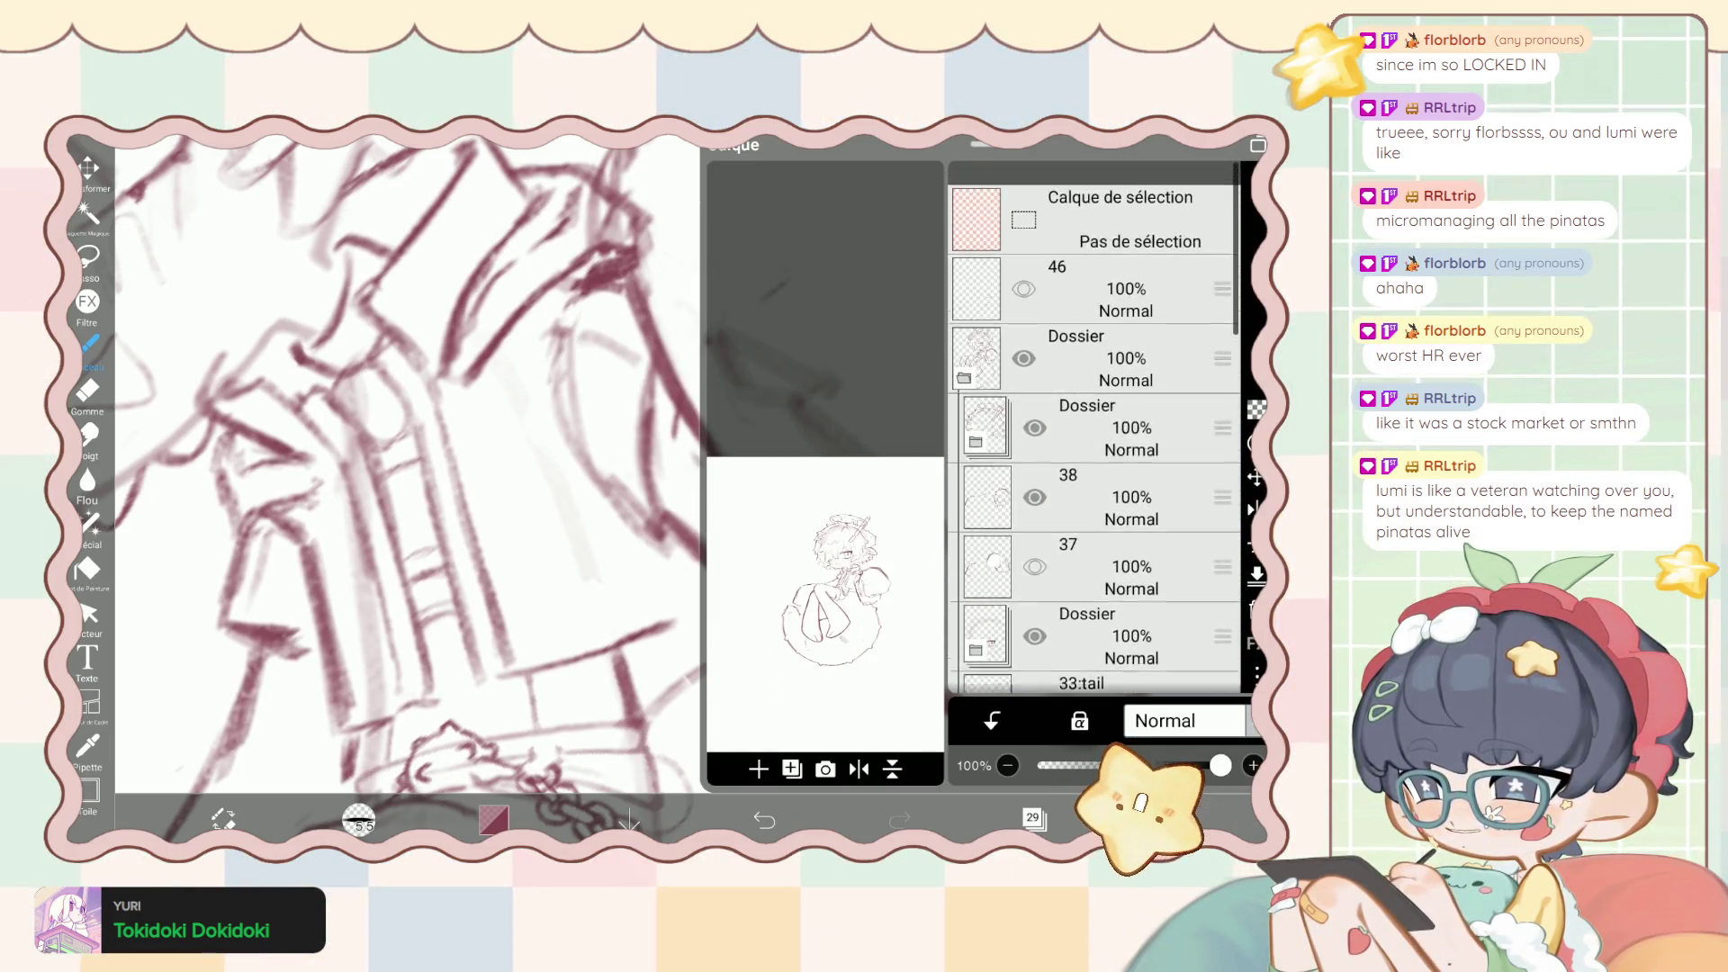
pyautogui.scroll(3, 405, 486)
pyautogui.click(1033, 819)
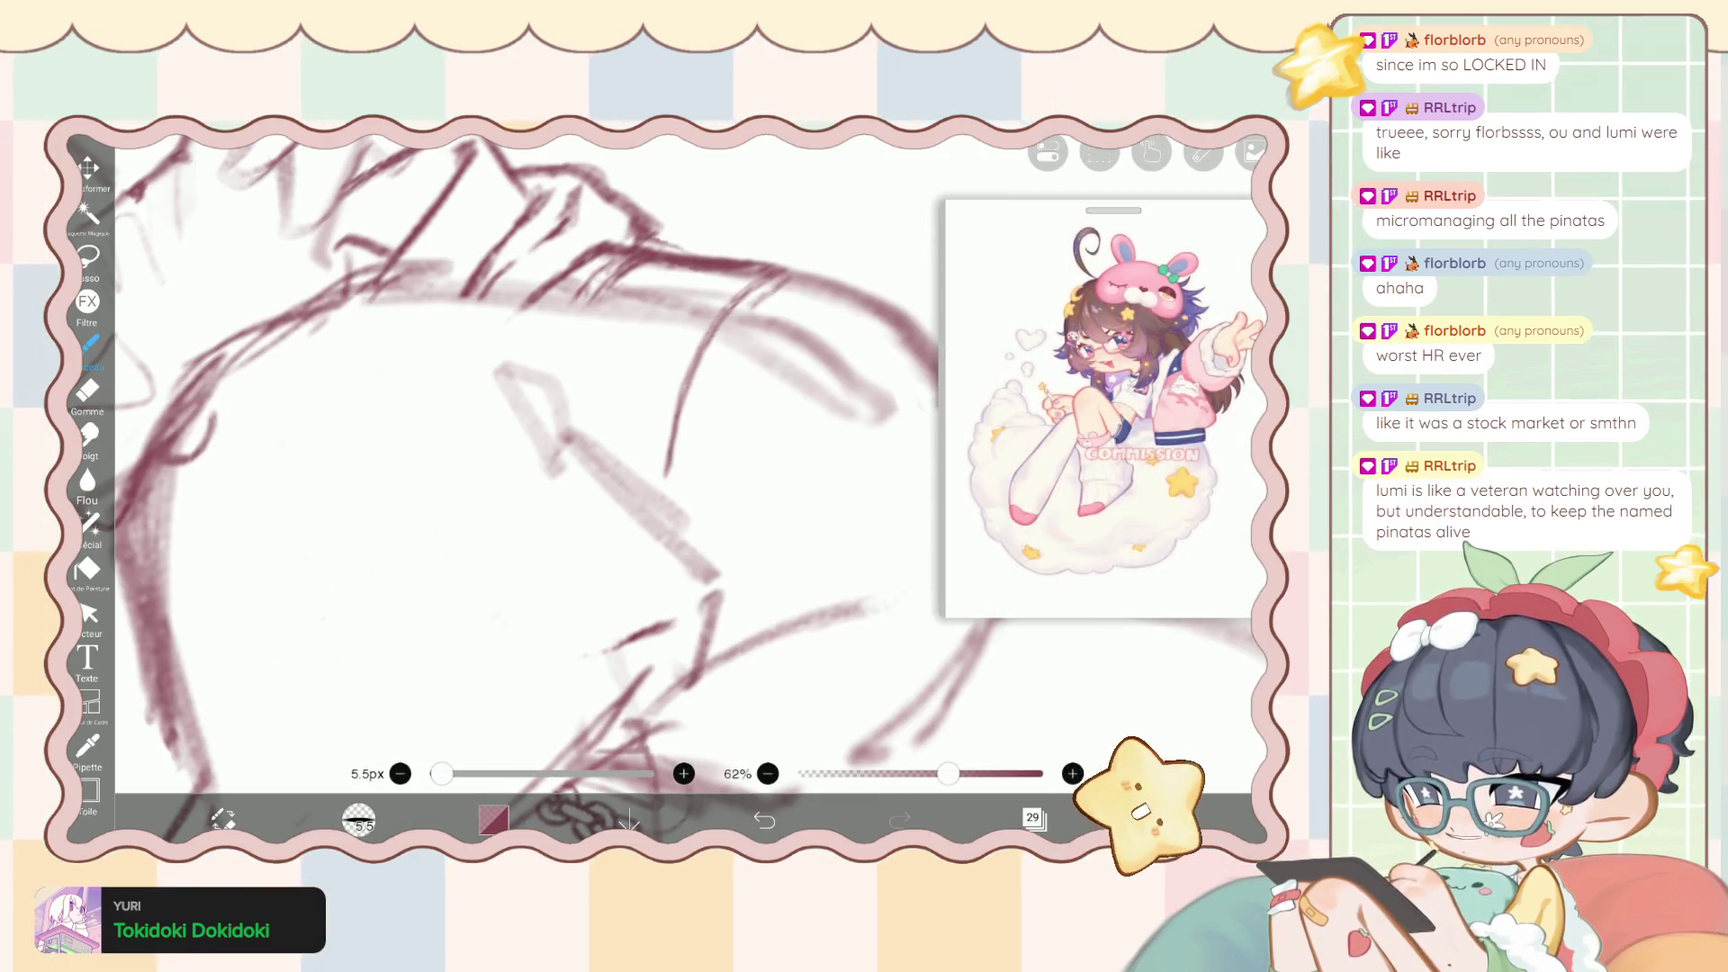
pyautogui.hotkey('ctrl', 'z')
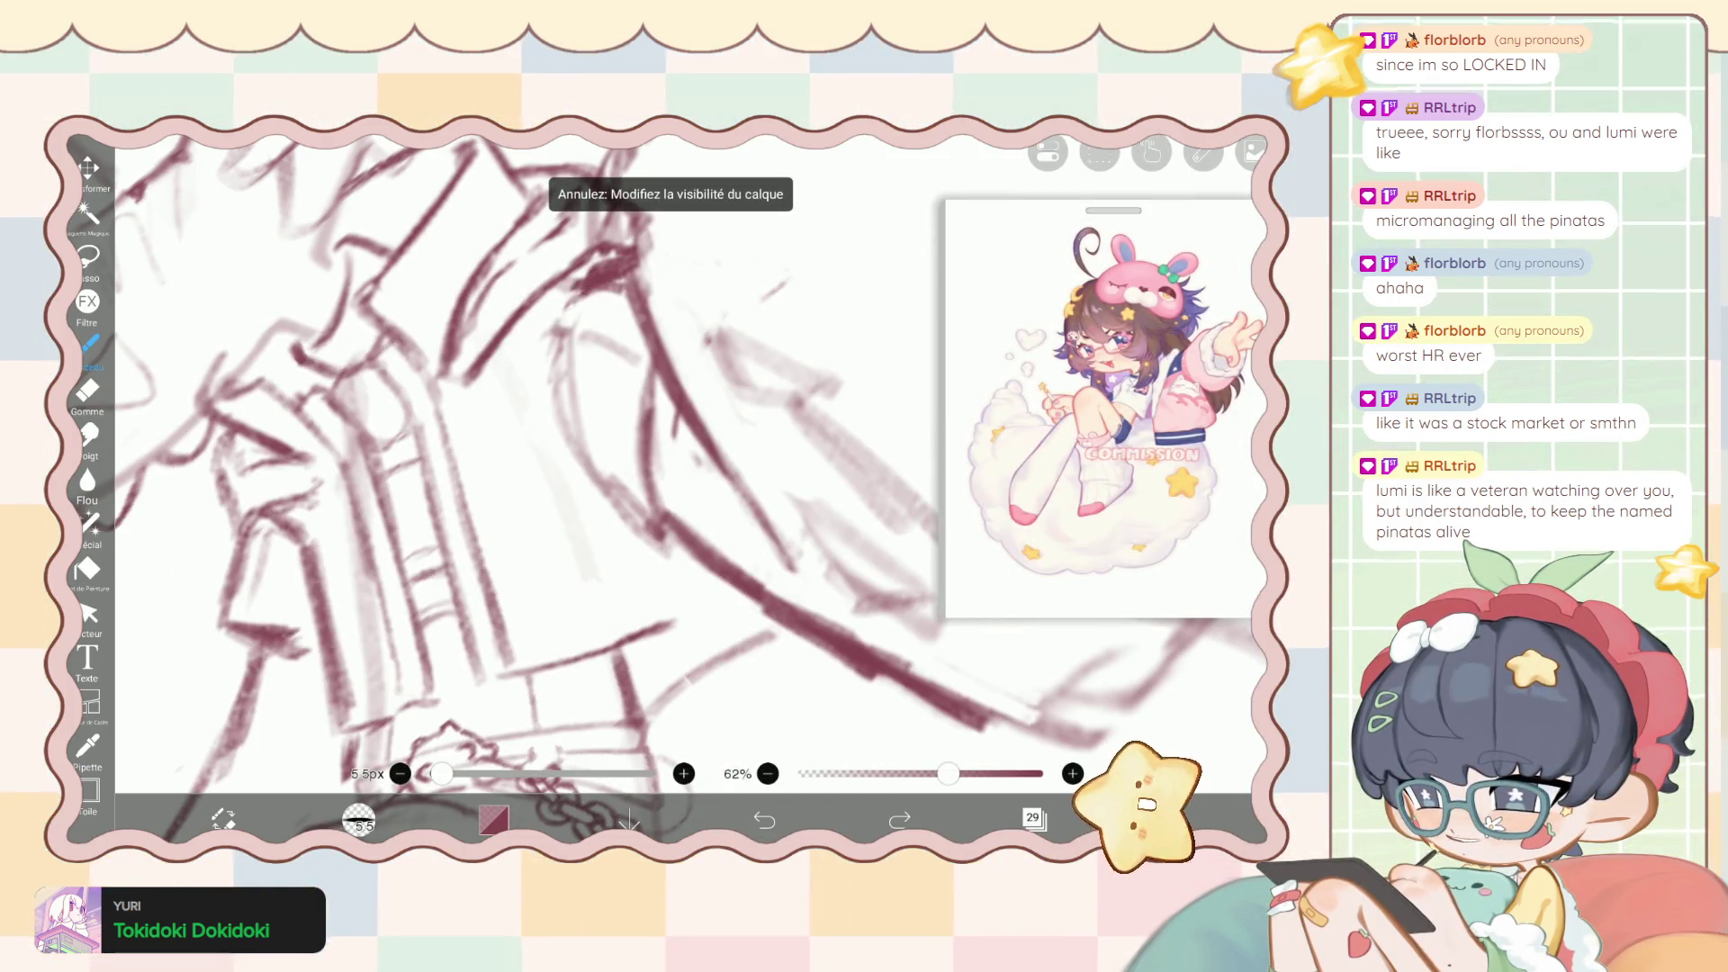
# Reopen the layer list and make layer 38 the working layer.
pyautogui.click(1033, 819)
pyautogui.scroll(5, 1093, 432)
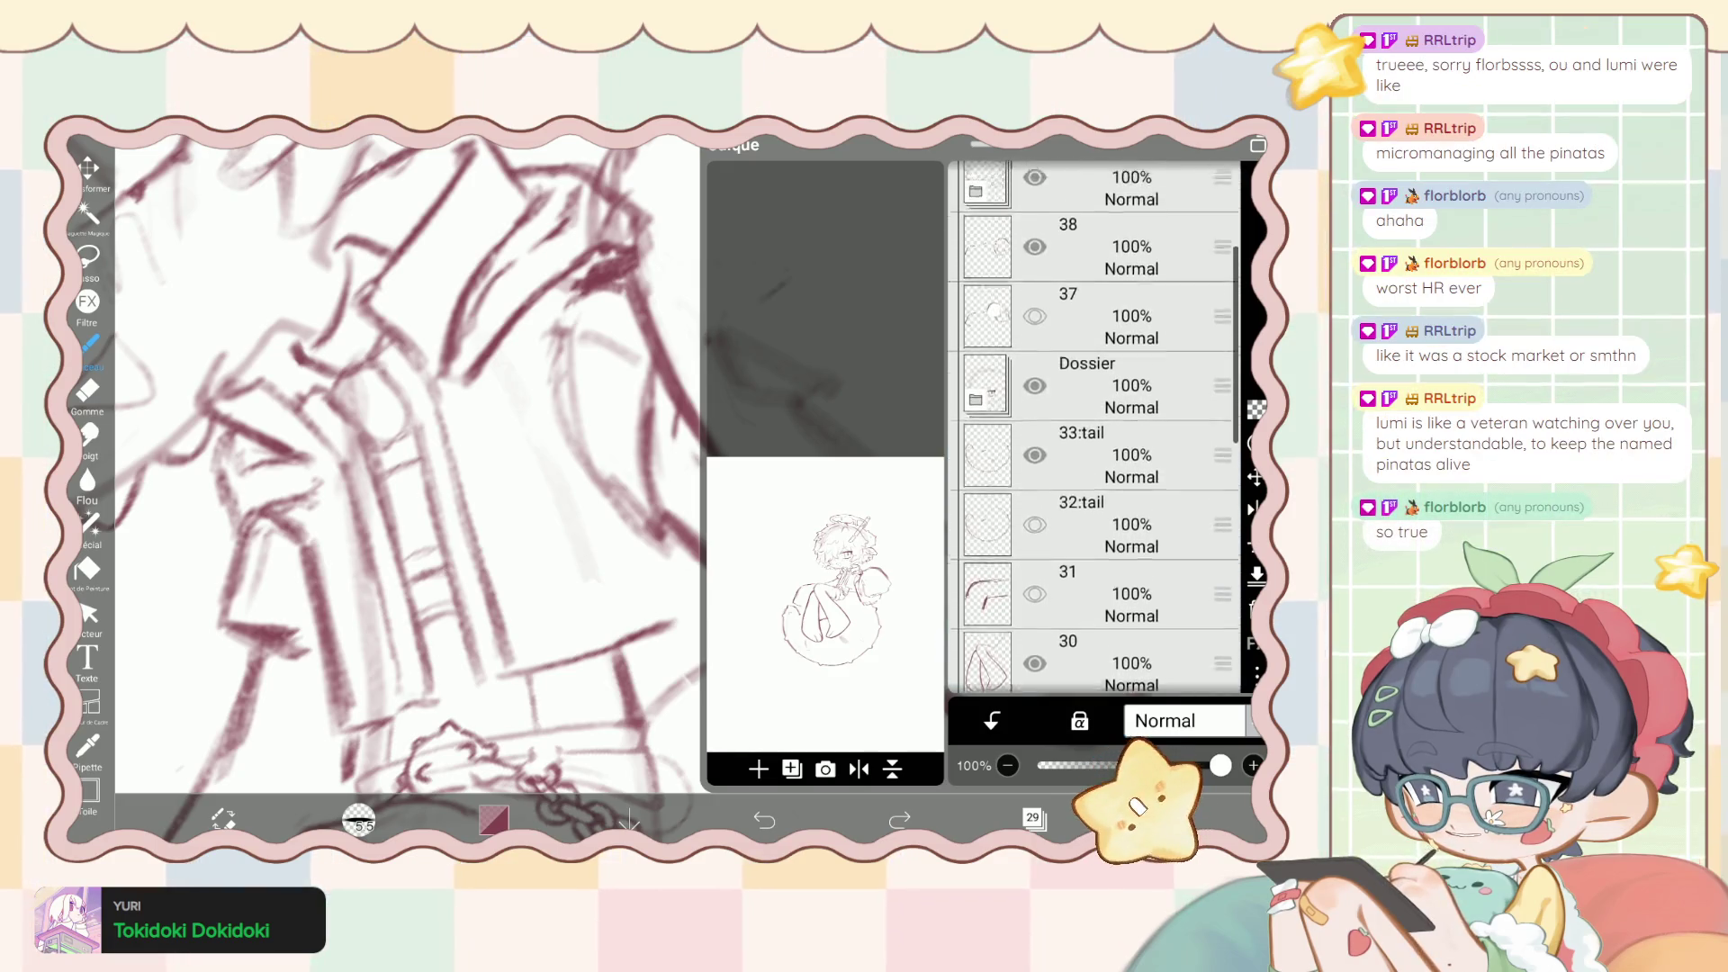
pyautogui.scroll(3, 1093, 432)
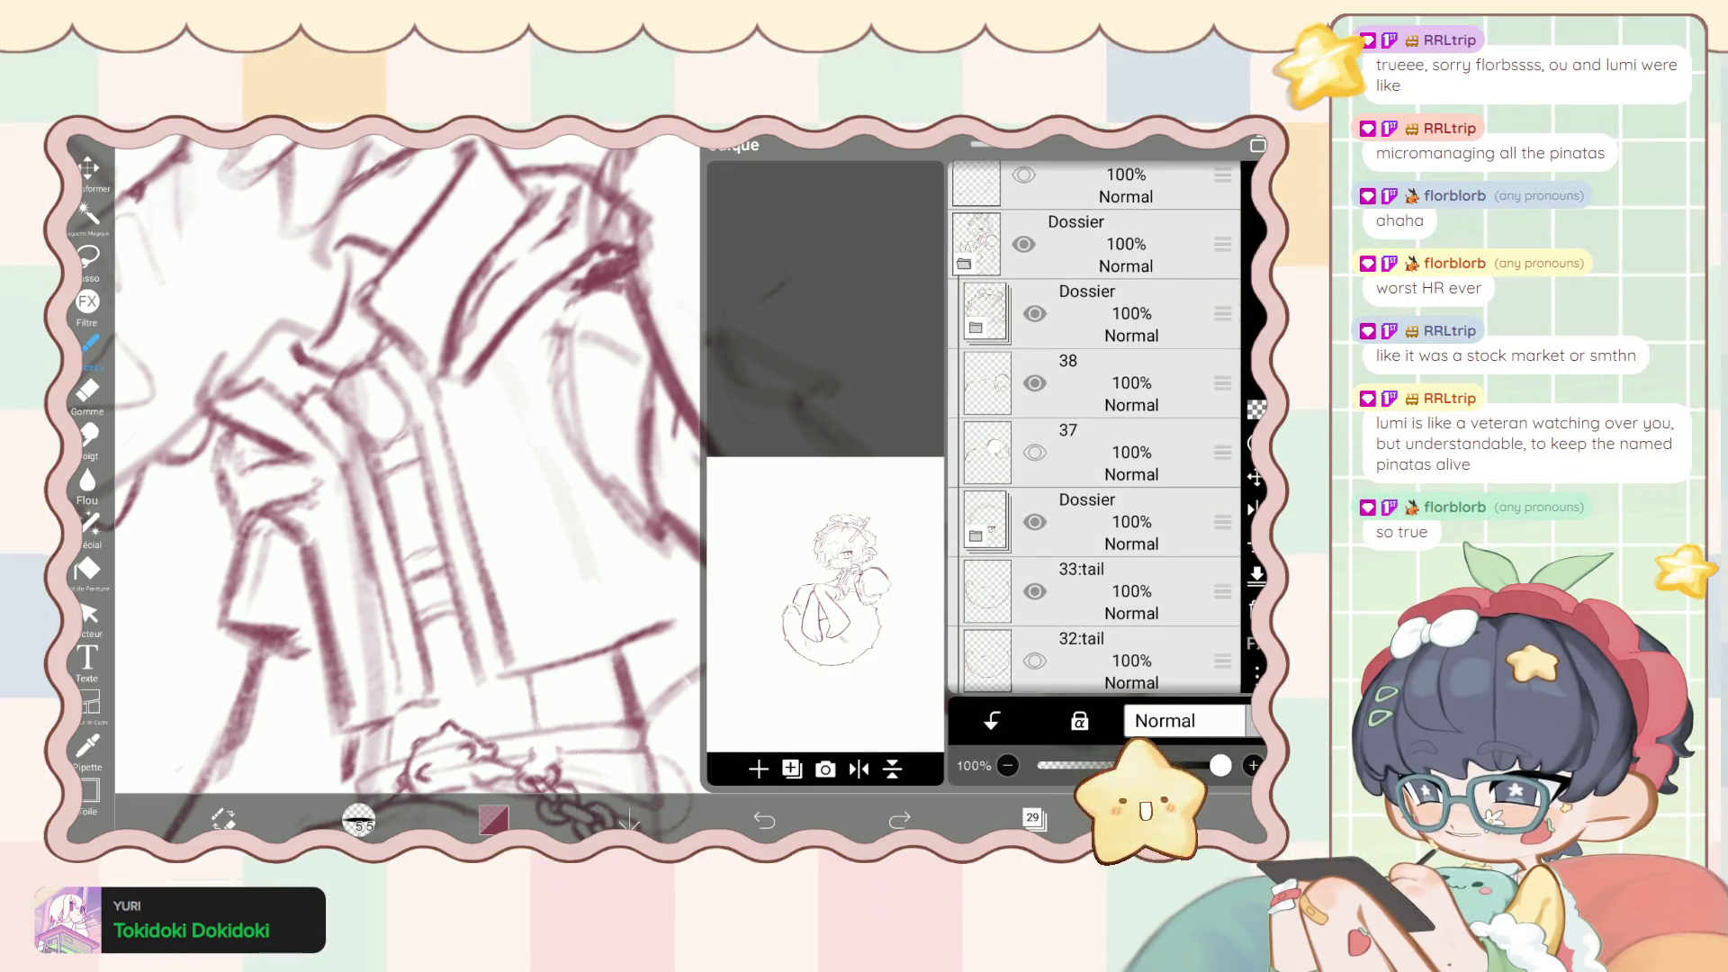
pyautogui.click(1125, 383)
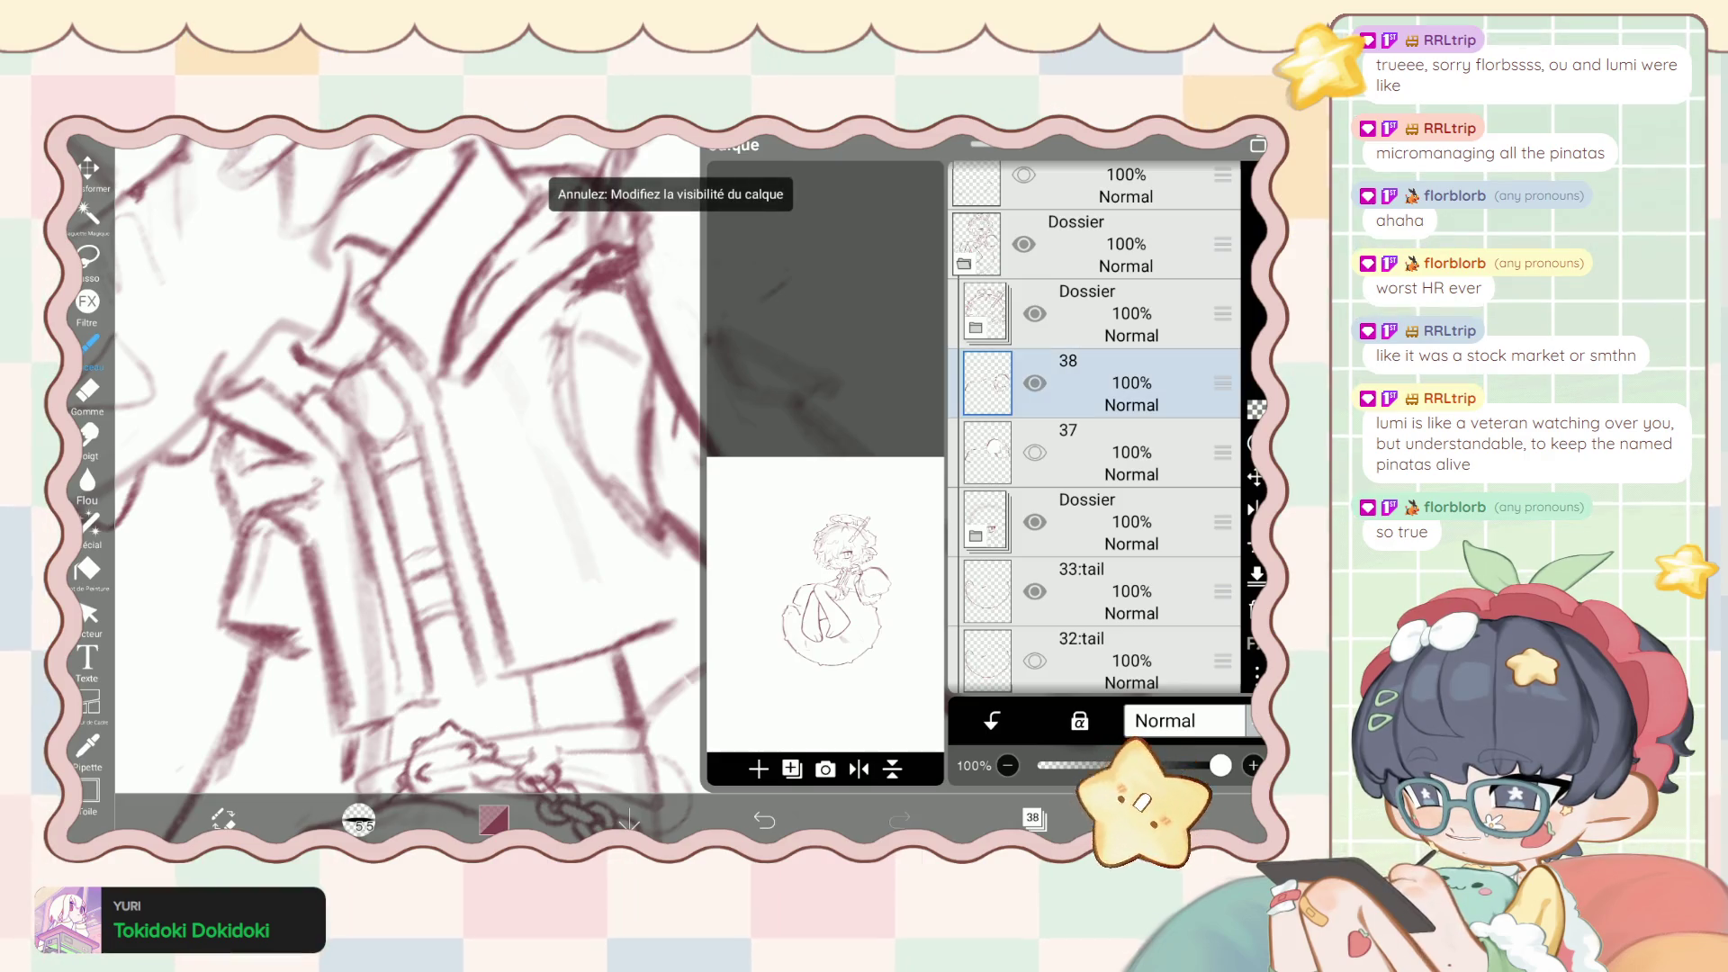
# Undo a stray eraser stroke and return to the 5.5 px brush at 62% opacity.
pyautogui.click(87, 390)
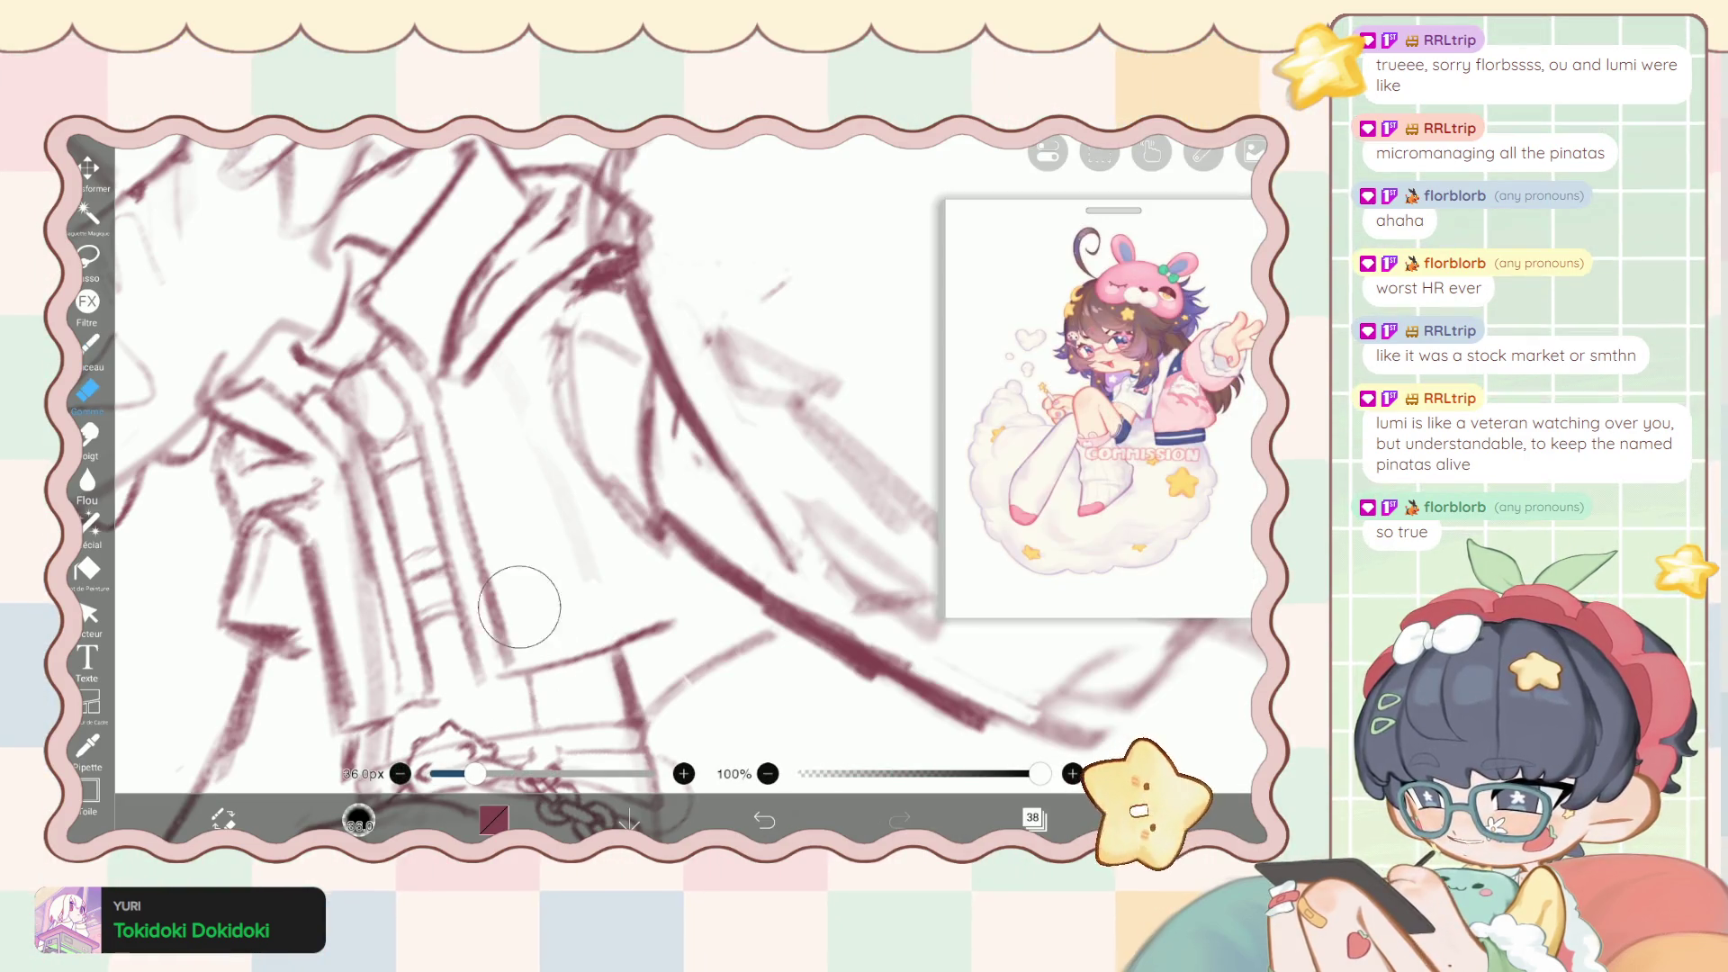
pyautogui.moveTo(513, 630); pyautogui.dragTo(680, 695)
pyautogui.hotkey('ctrl', 'z')
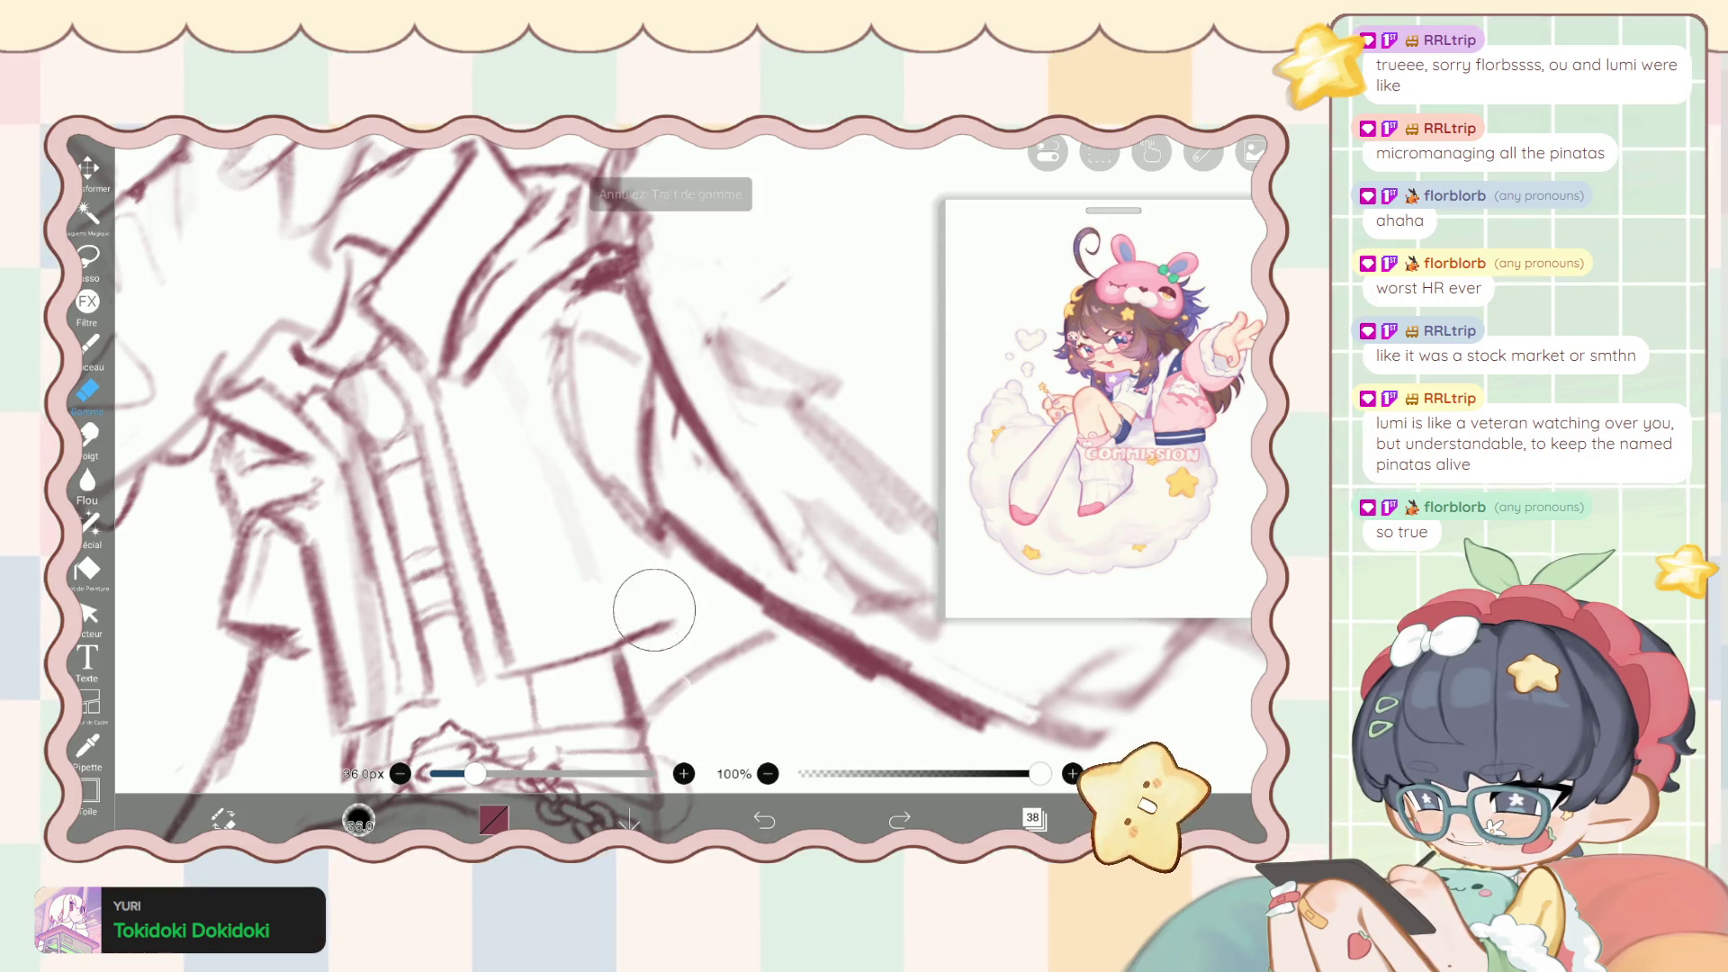
pyautogui.press('b')
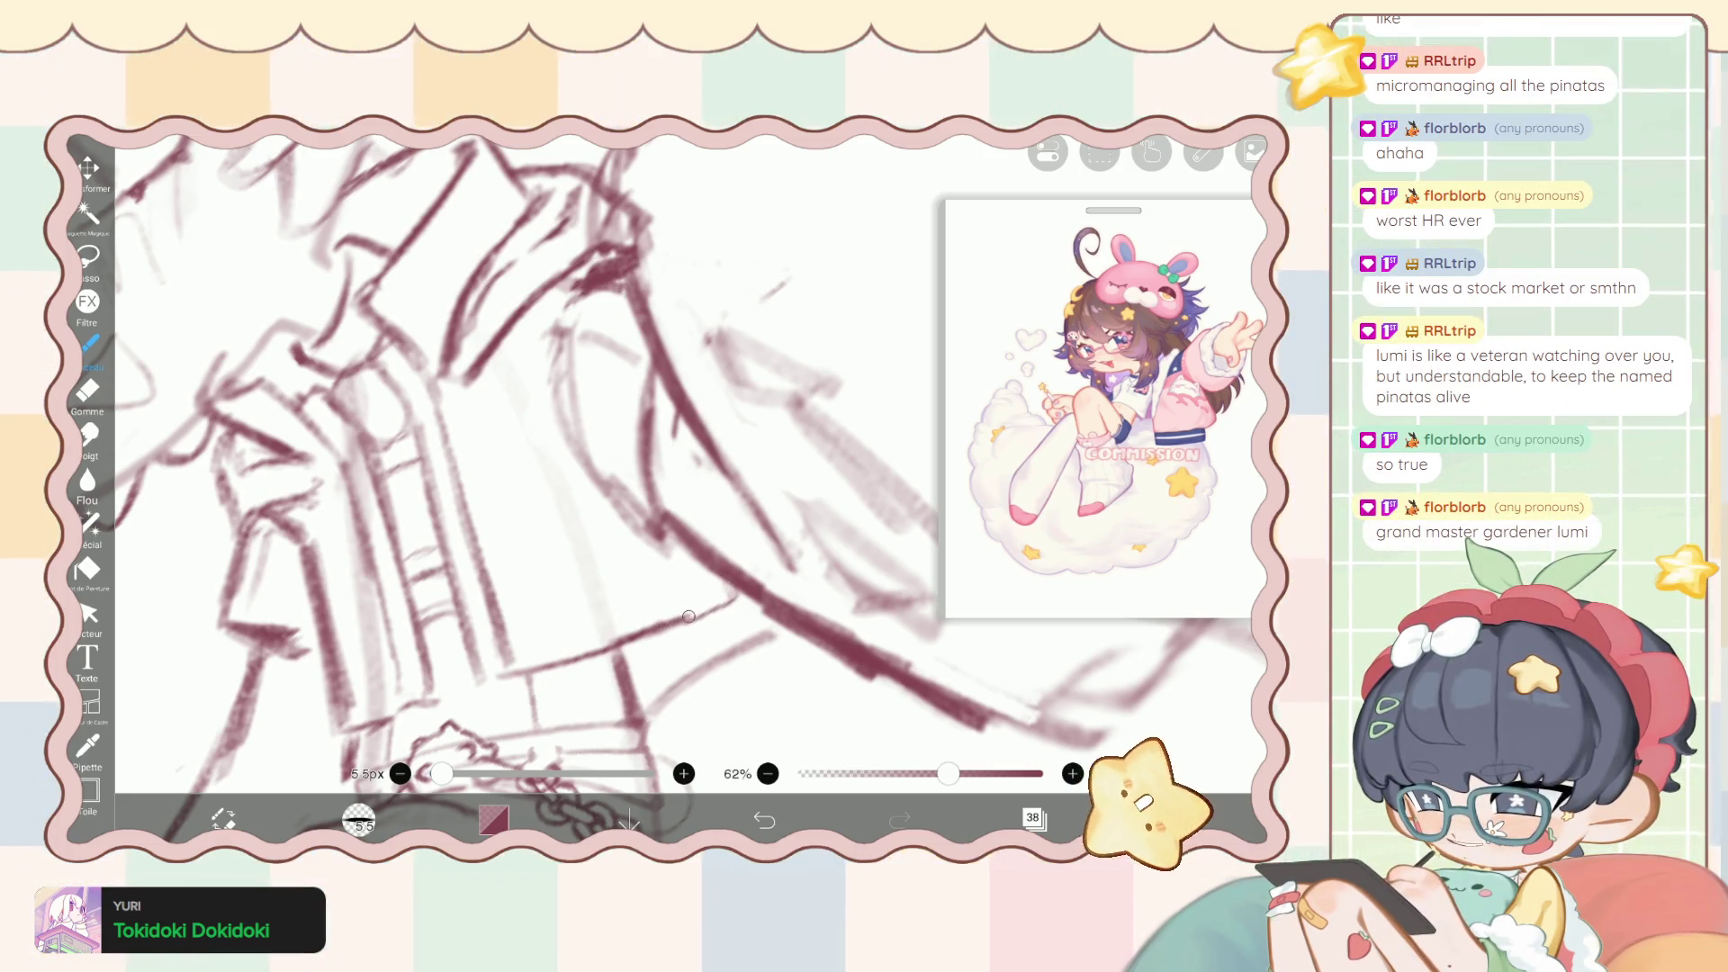
# Zoom out and in to check the whole figure on the cloud, then open the layer list.
pyautogui.scroll(-5, 685, 617)
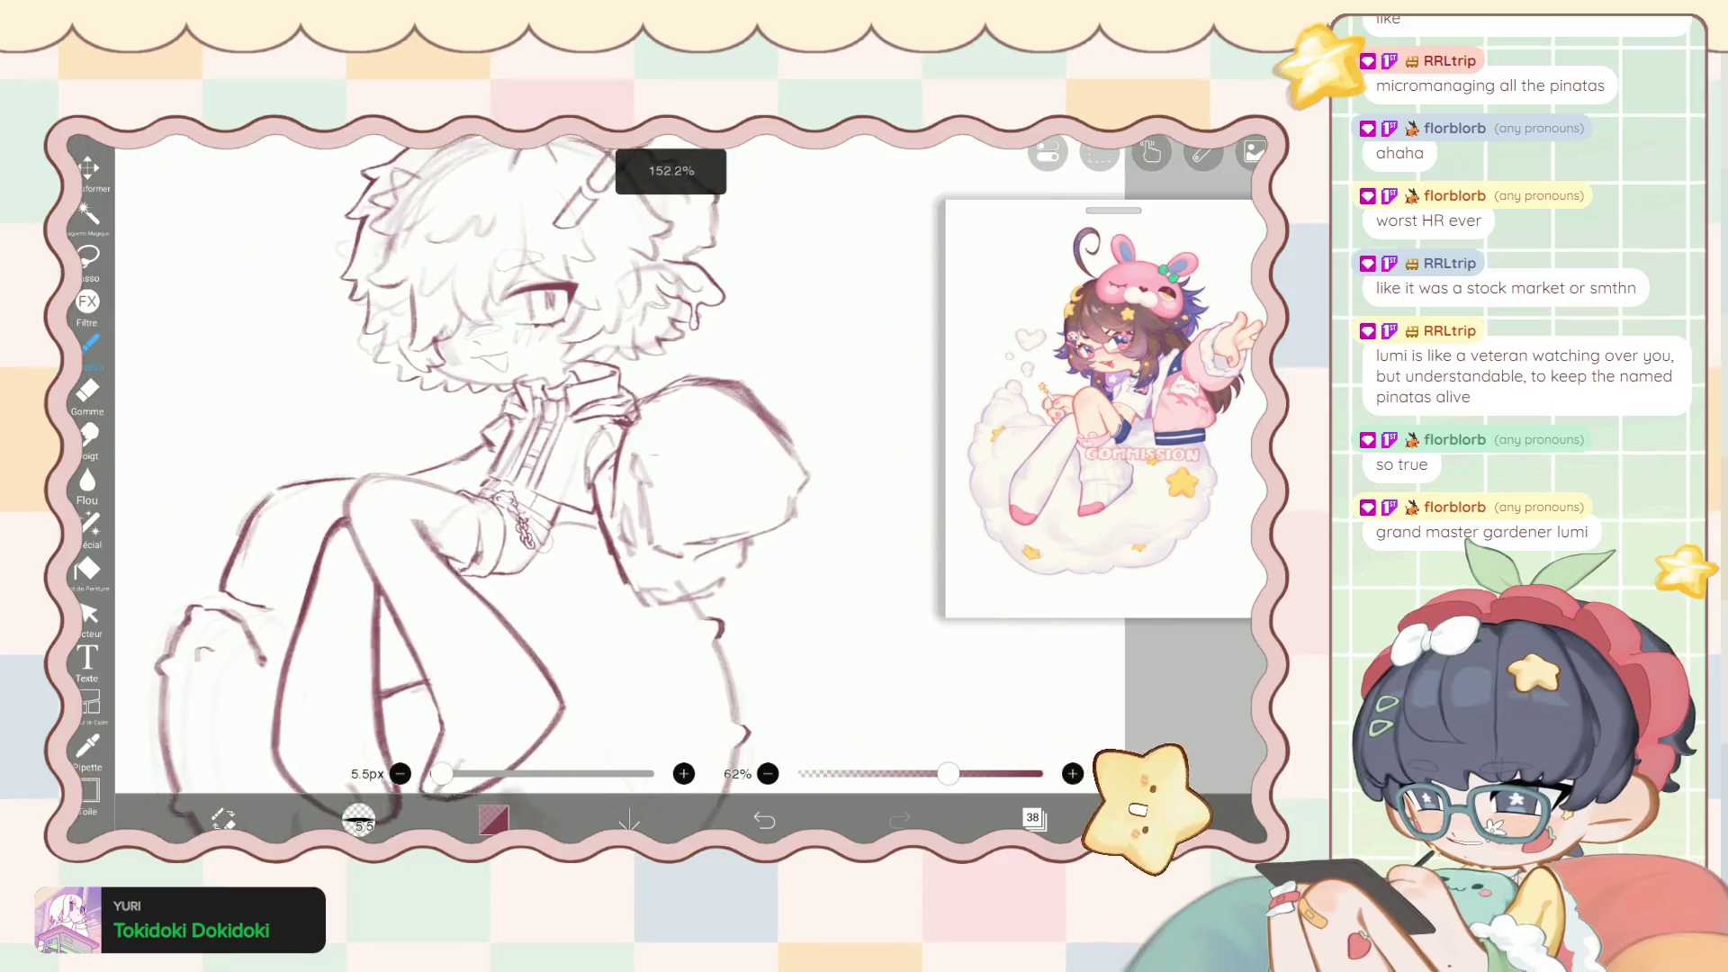
pyautogui.scroll(-3, 541, 477)
pyautogui.scroll(-1, 558, 468)
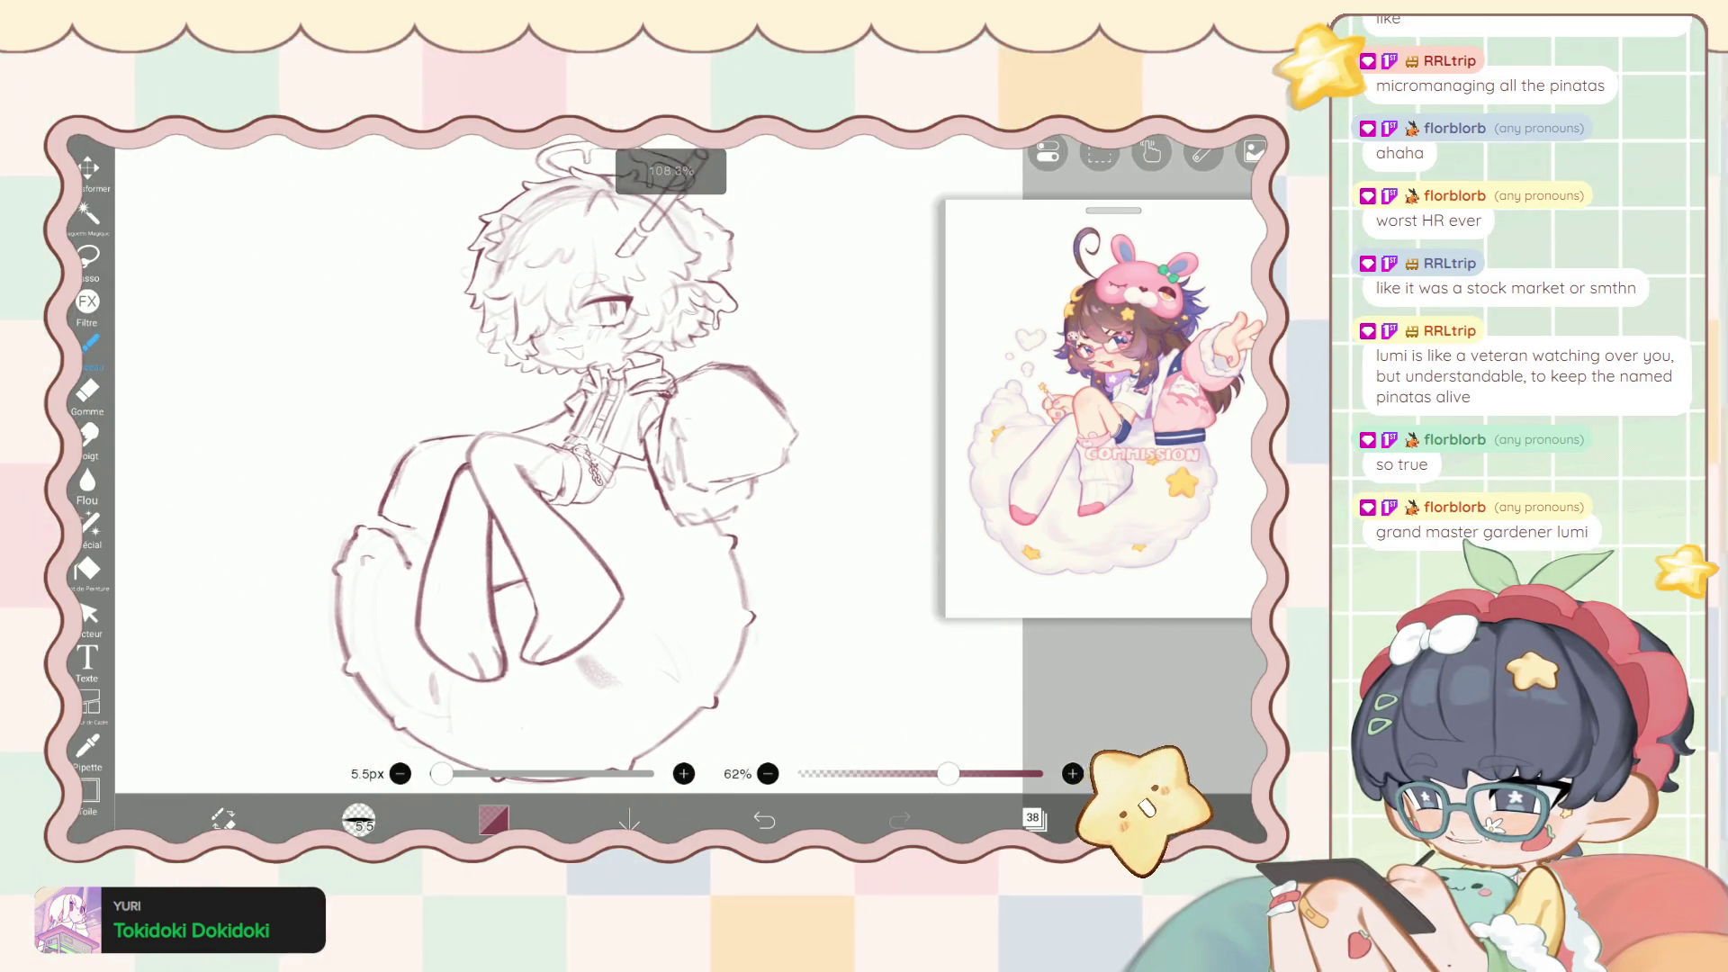
pyautogui.scroll(5, 540, 378)
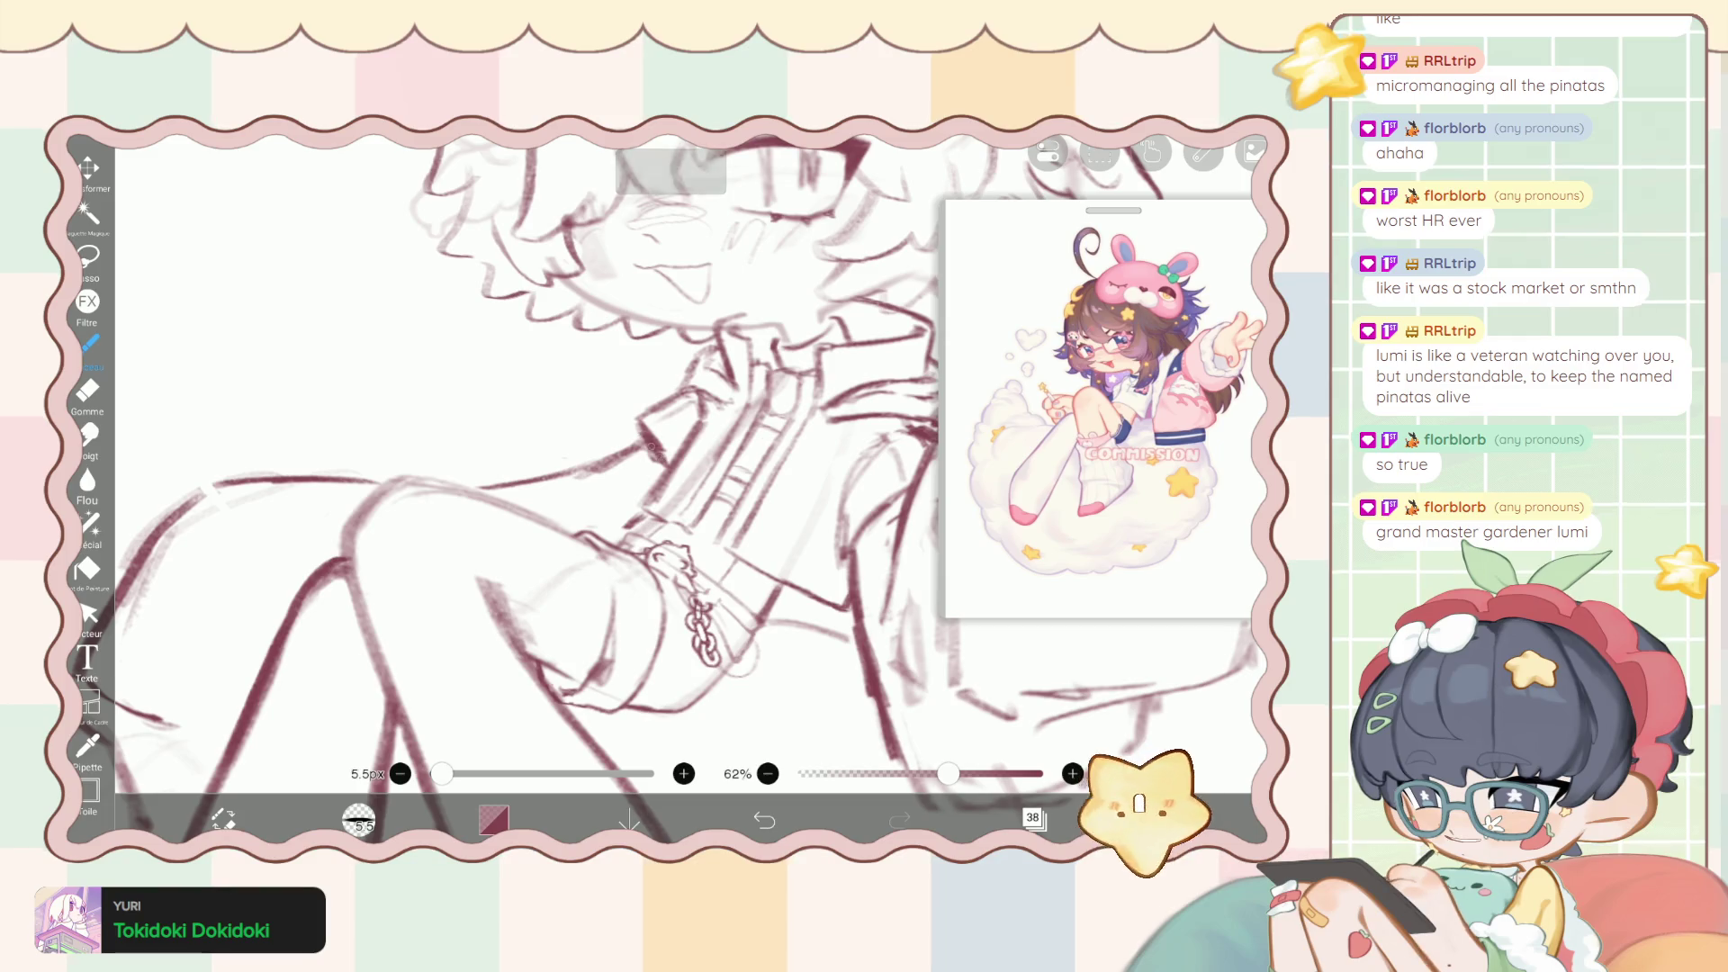
pyautogui.scroll(-5, 541, 450)
pyautogui.scroll(-1, 576, 450)
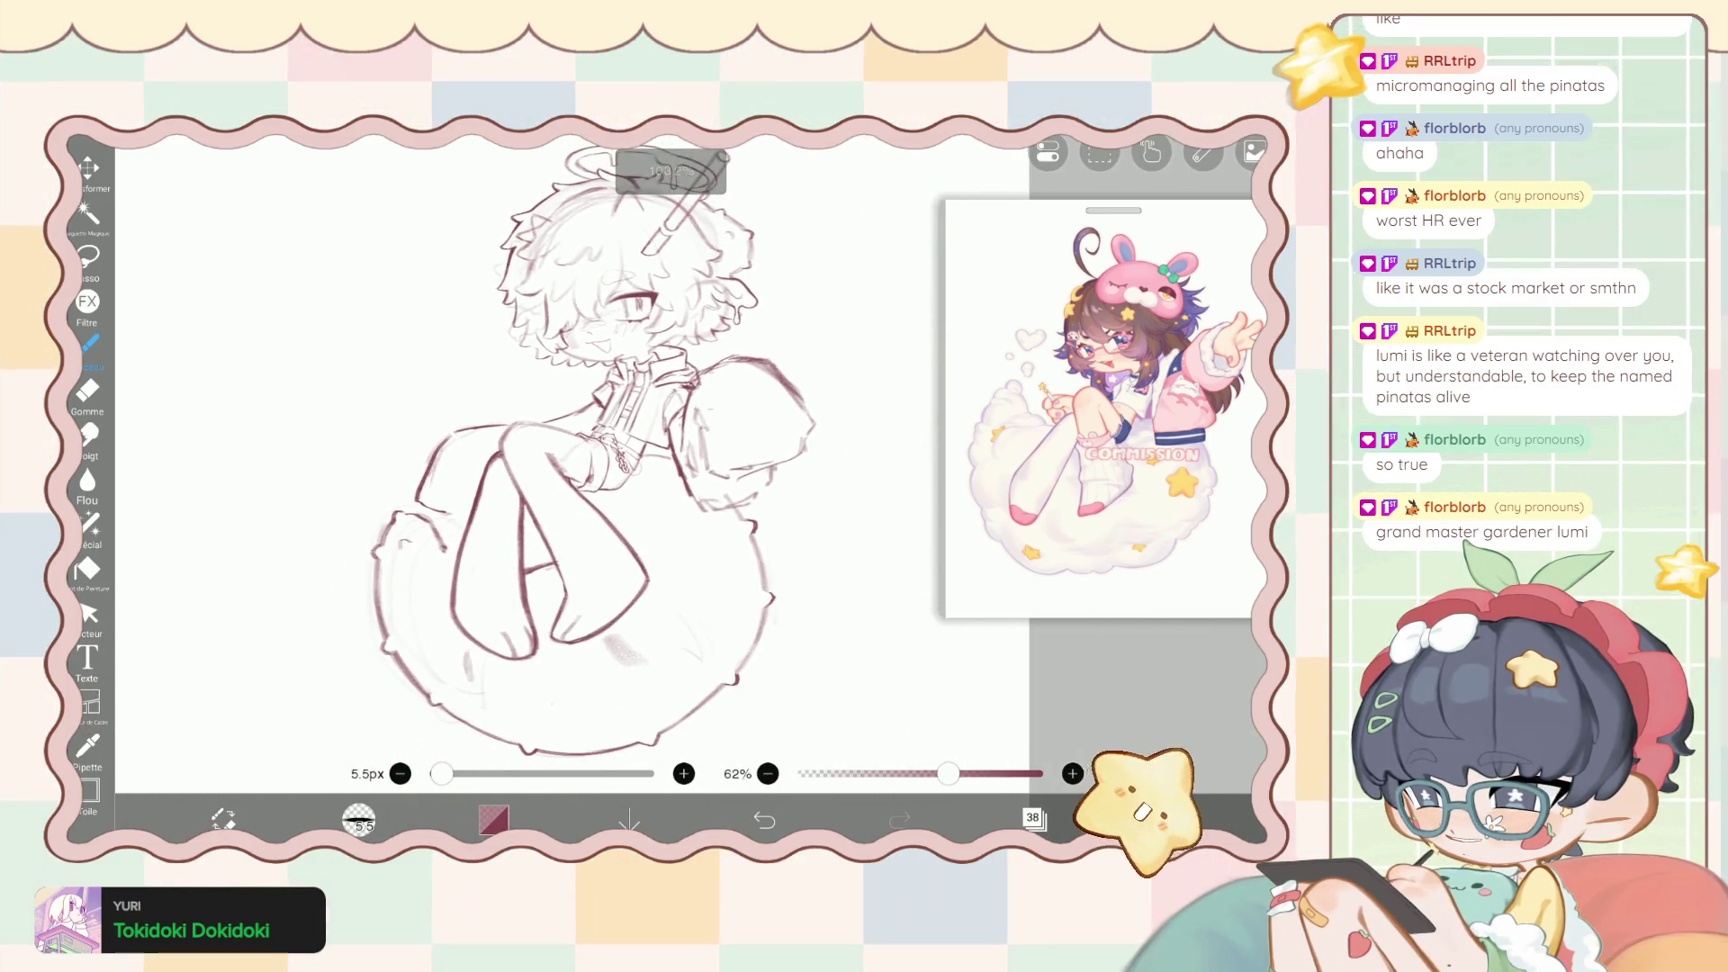
pyautogui.scroll(3, 576, 450)
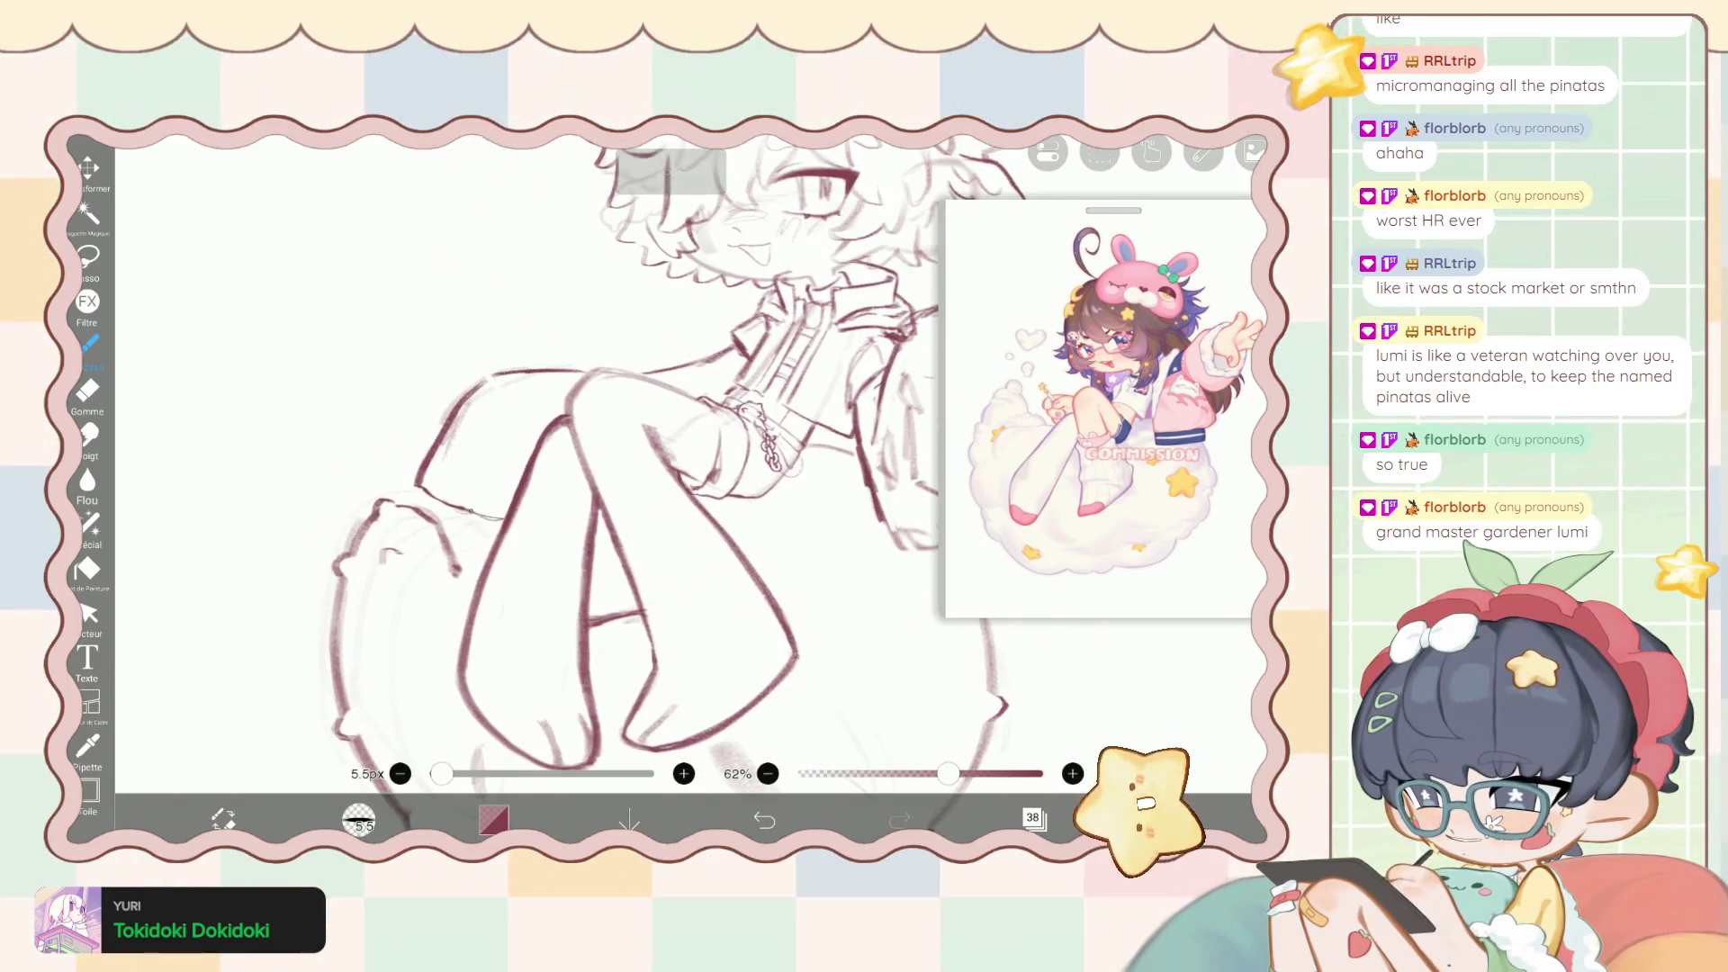
pyautogui.scroll(-4, 594, 450)
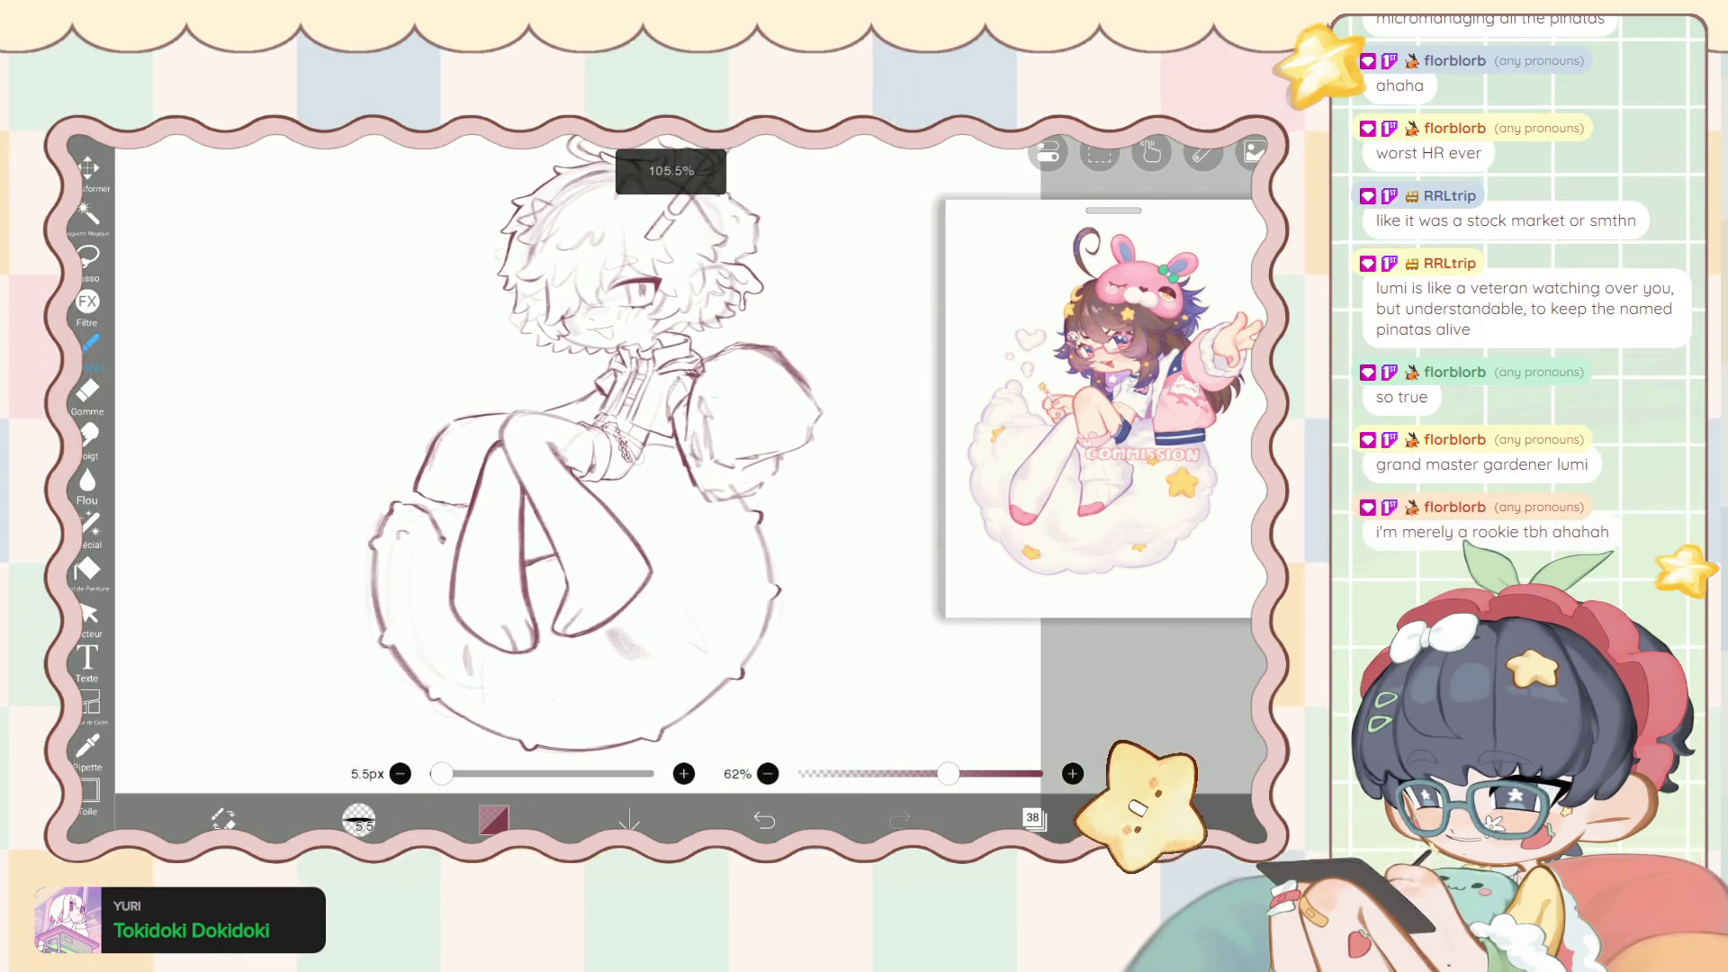
pyautogui.click(1032, 817)
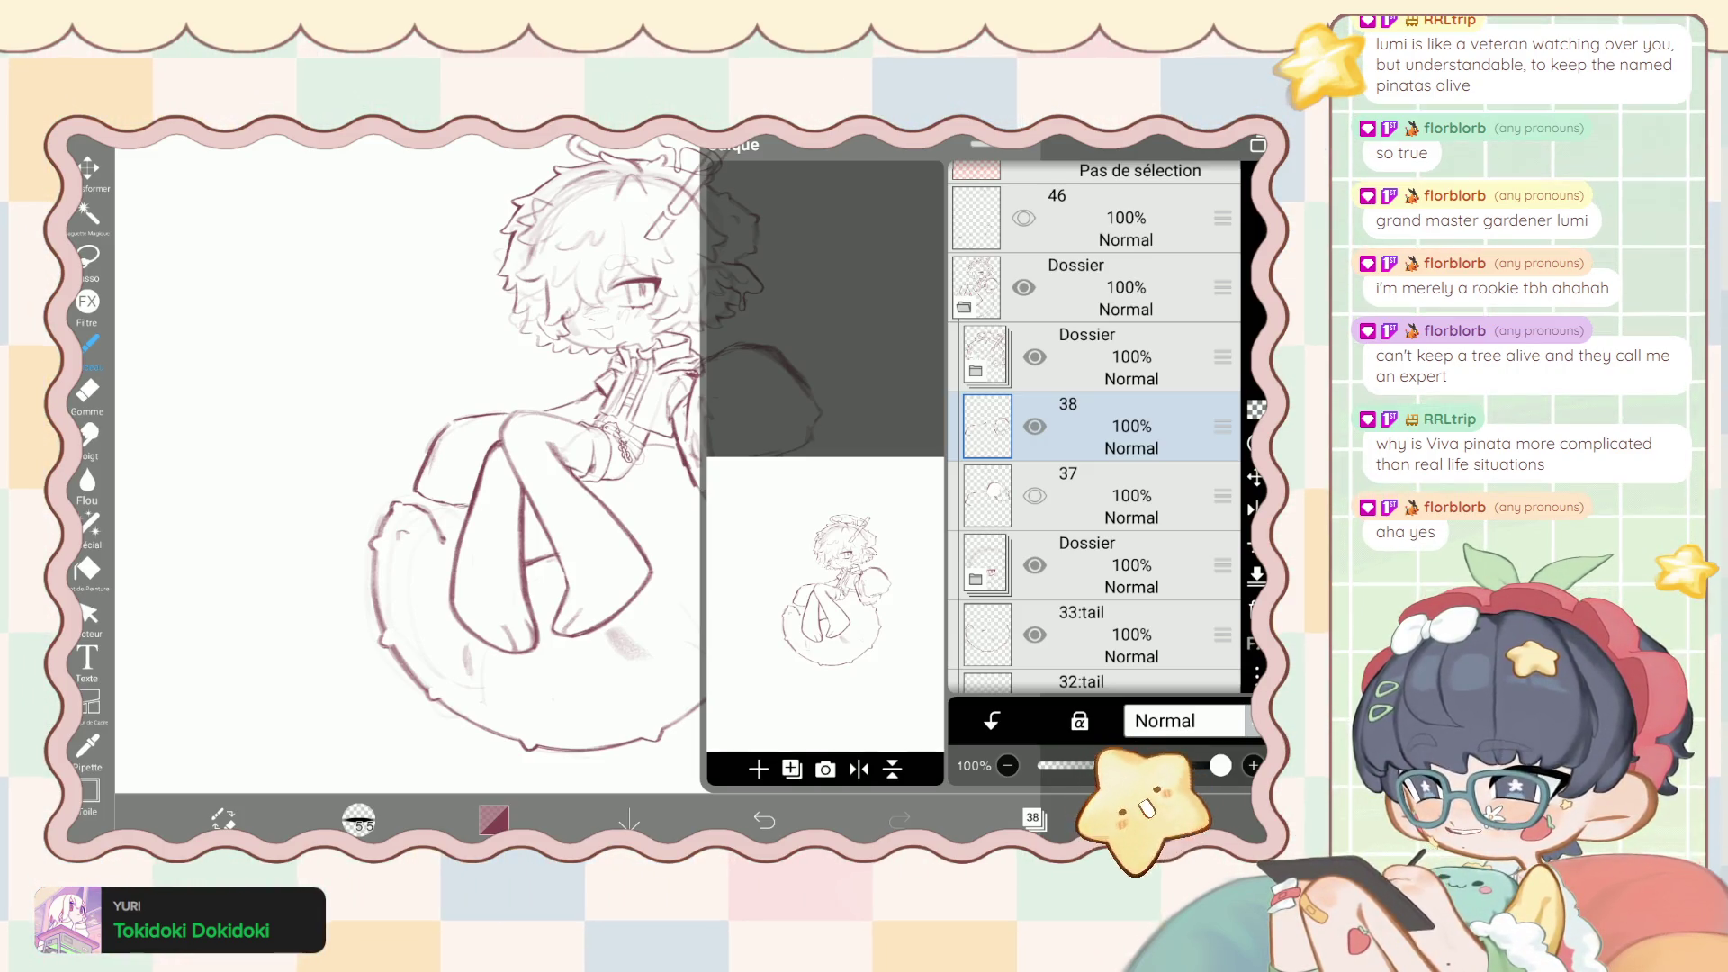
# Undo the layer visibility change twice and reopen the layer list.
pyautogui.click(764, 820)
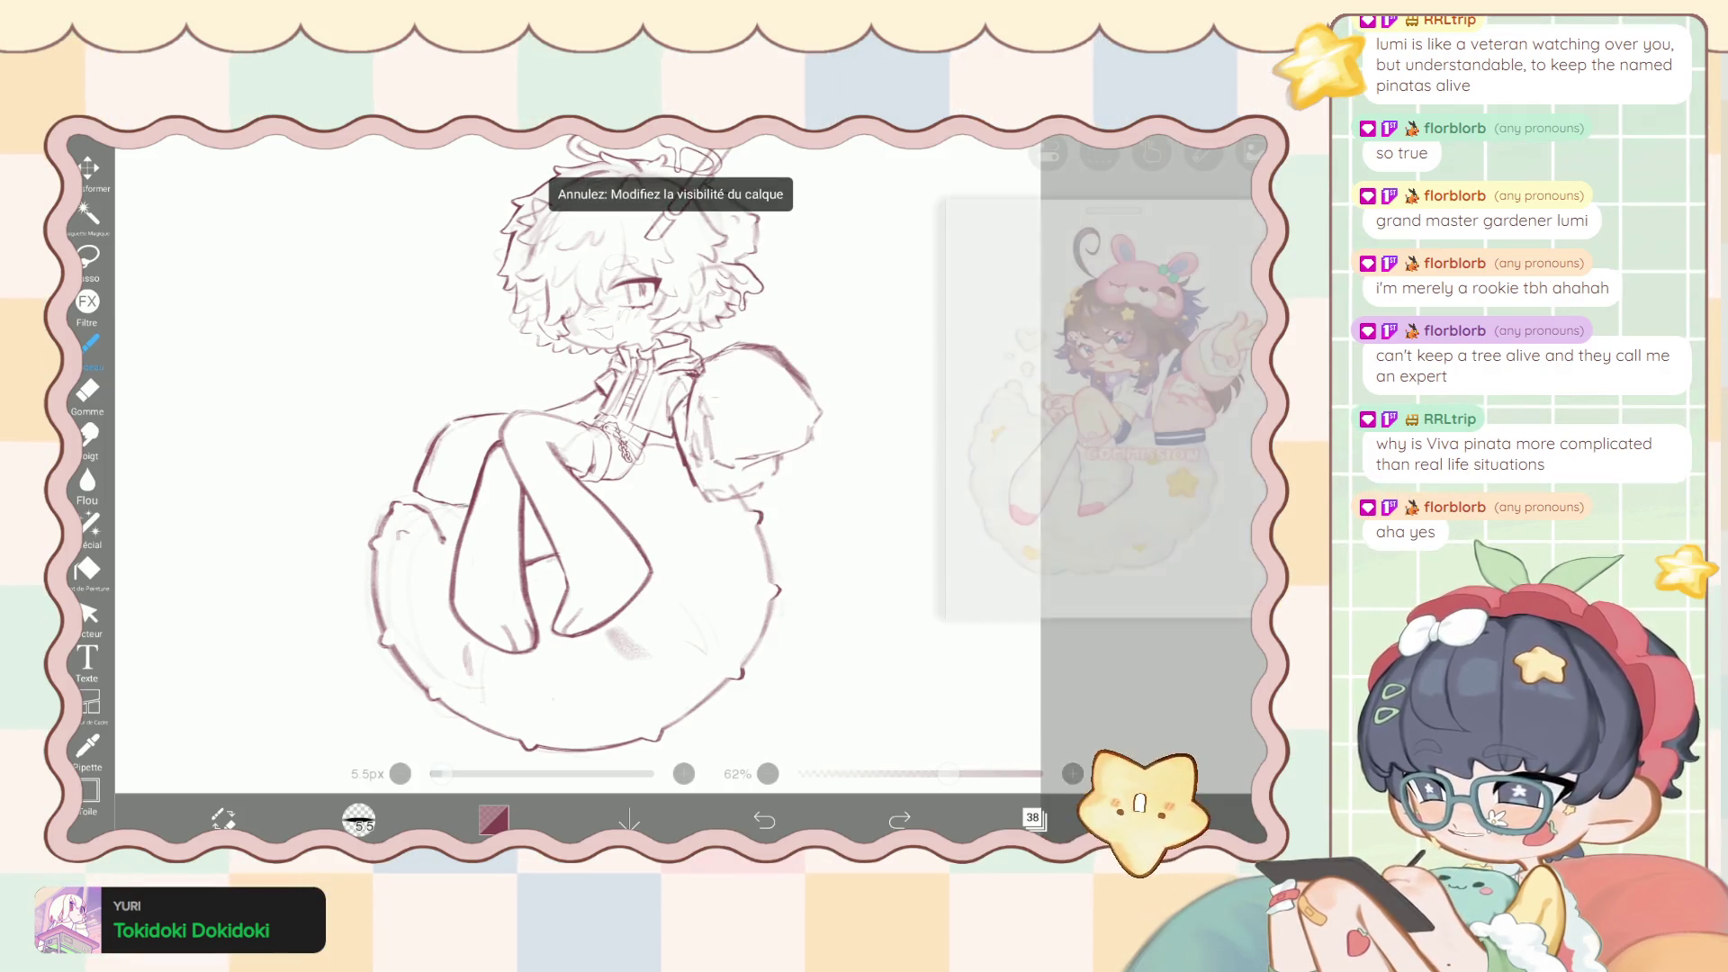
pyautogui.click(1035, 818)
pyautogui.click(1034, 817)
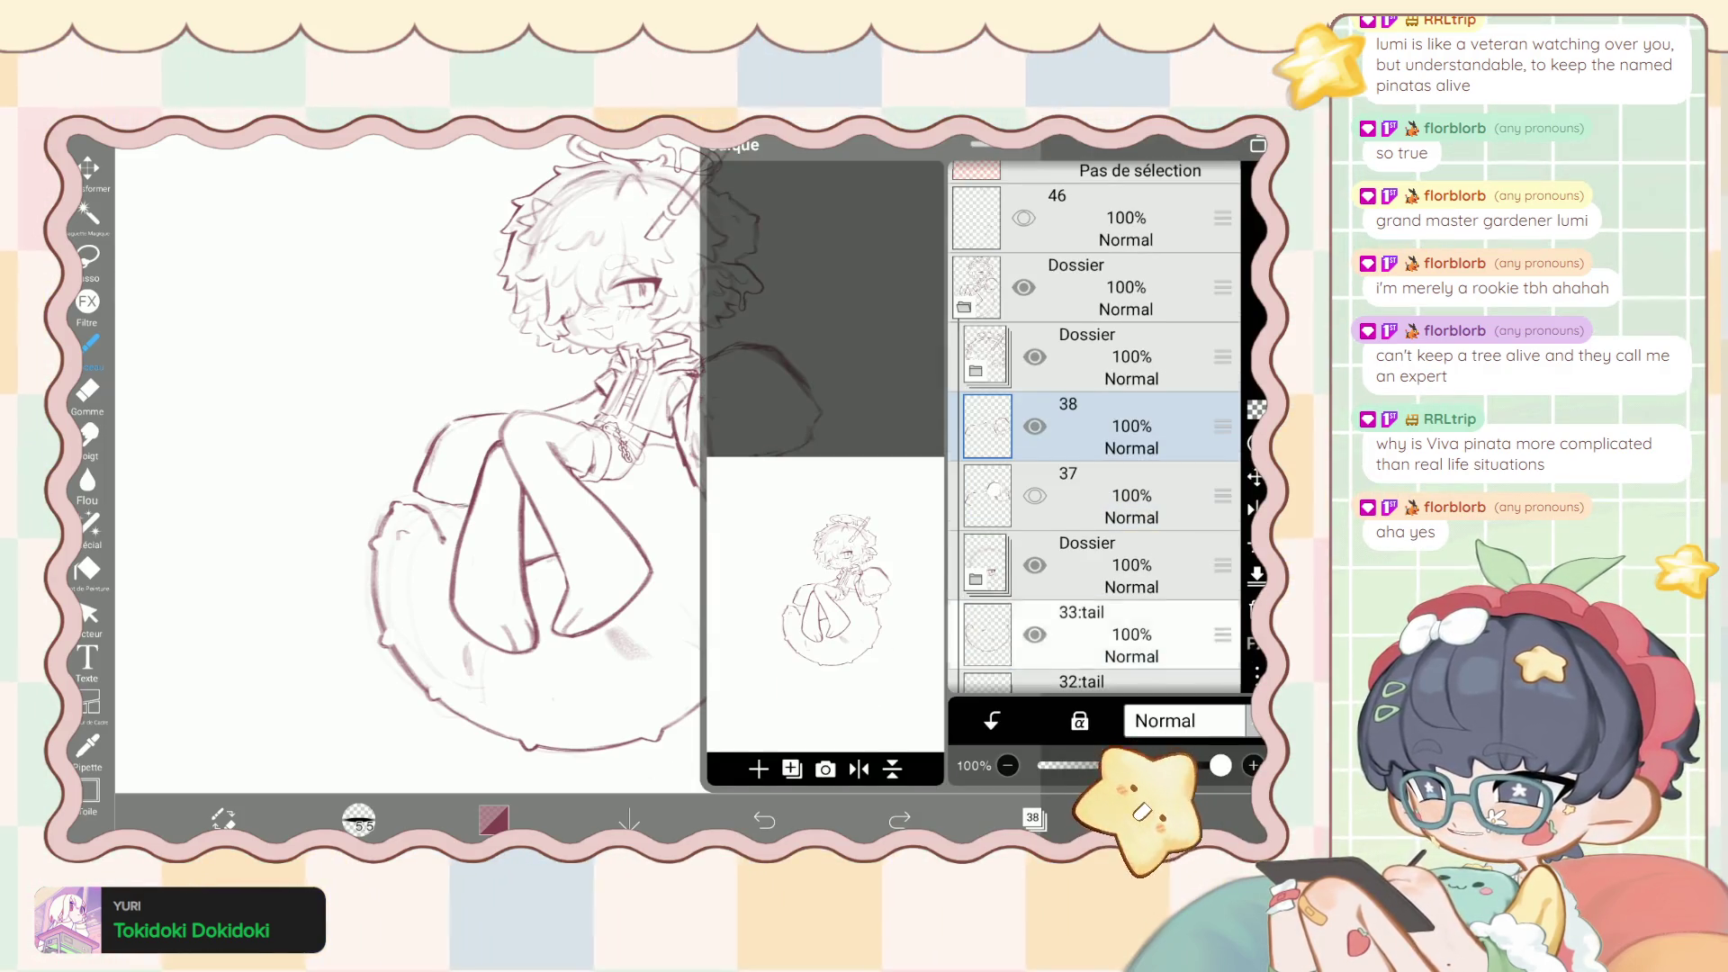
# Scroll through the layers, make layer 27 the working layer, and close the list.
pyautogui.scroll(-7, 1094, 432)
pyautogui.scroll(-2, 1093, 432)
pyautogui.scroll(2, 1093, 433)
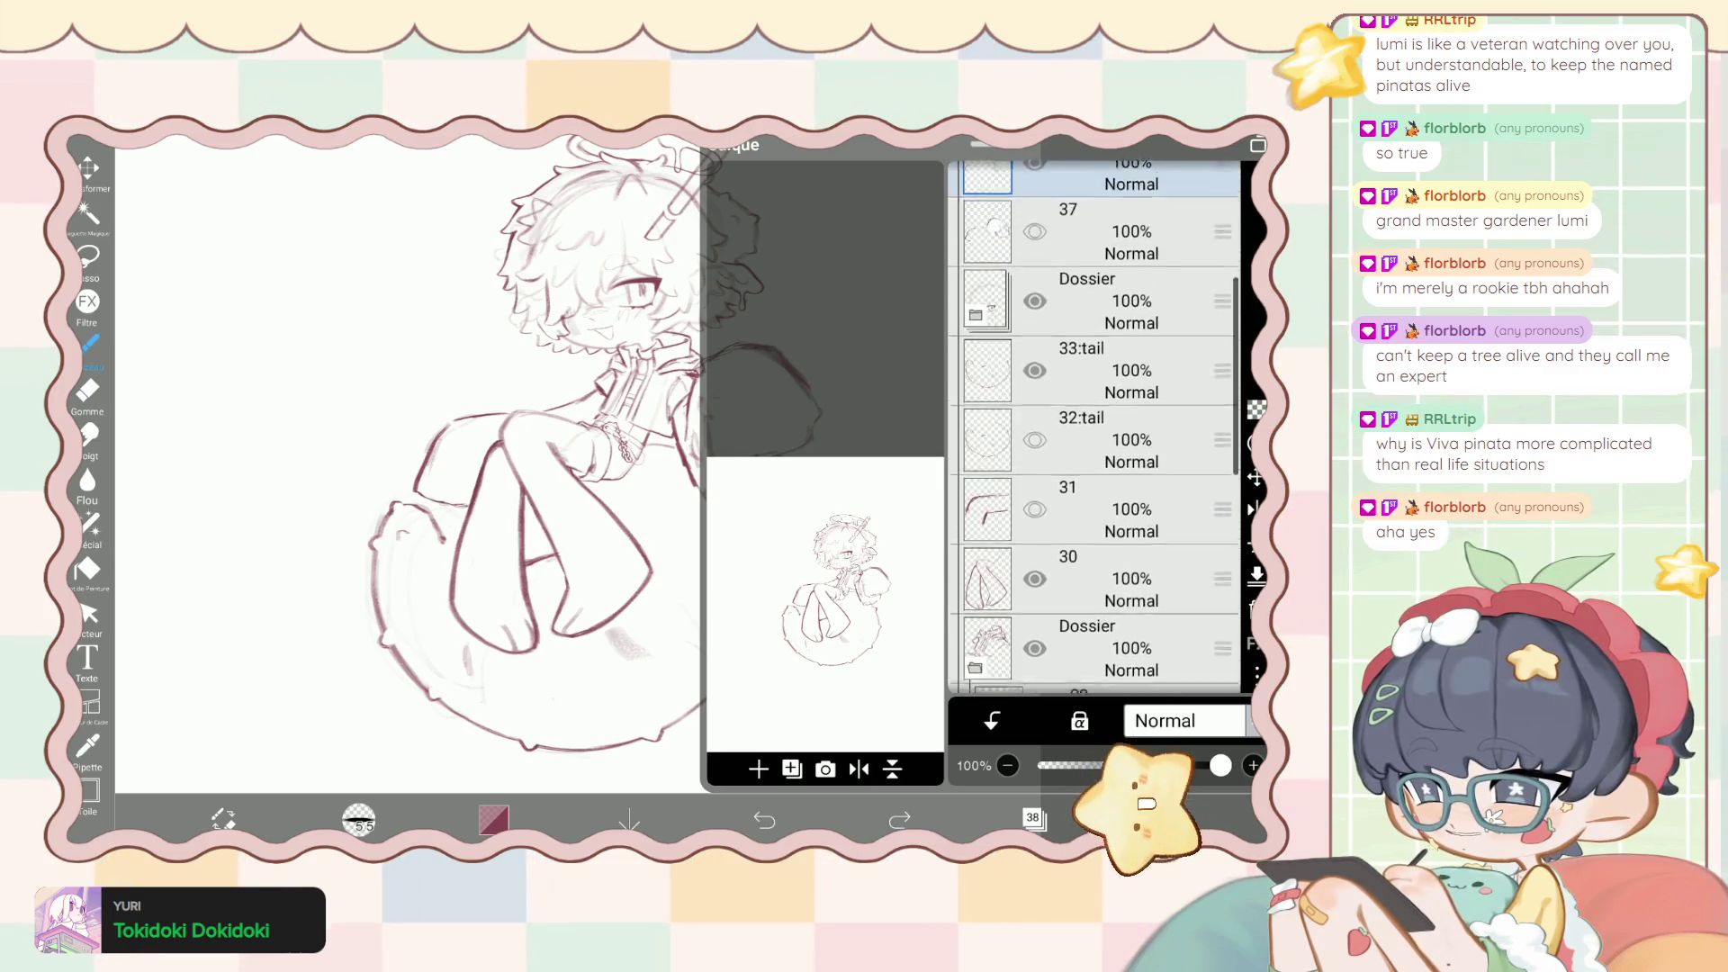
pyautogui.scroll(-3, 1093, 432)
pyautogui.scroll(2, 1094, 432)
pyautogui.scroll(3, 1094, 432)
pyautogui.scroll(1, 1094, 432)
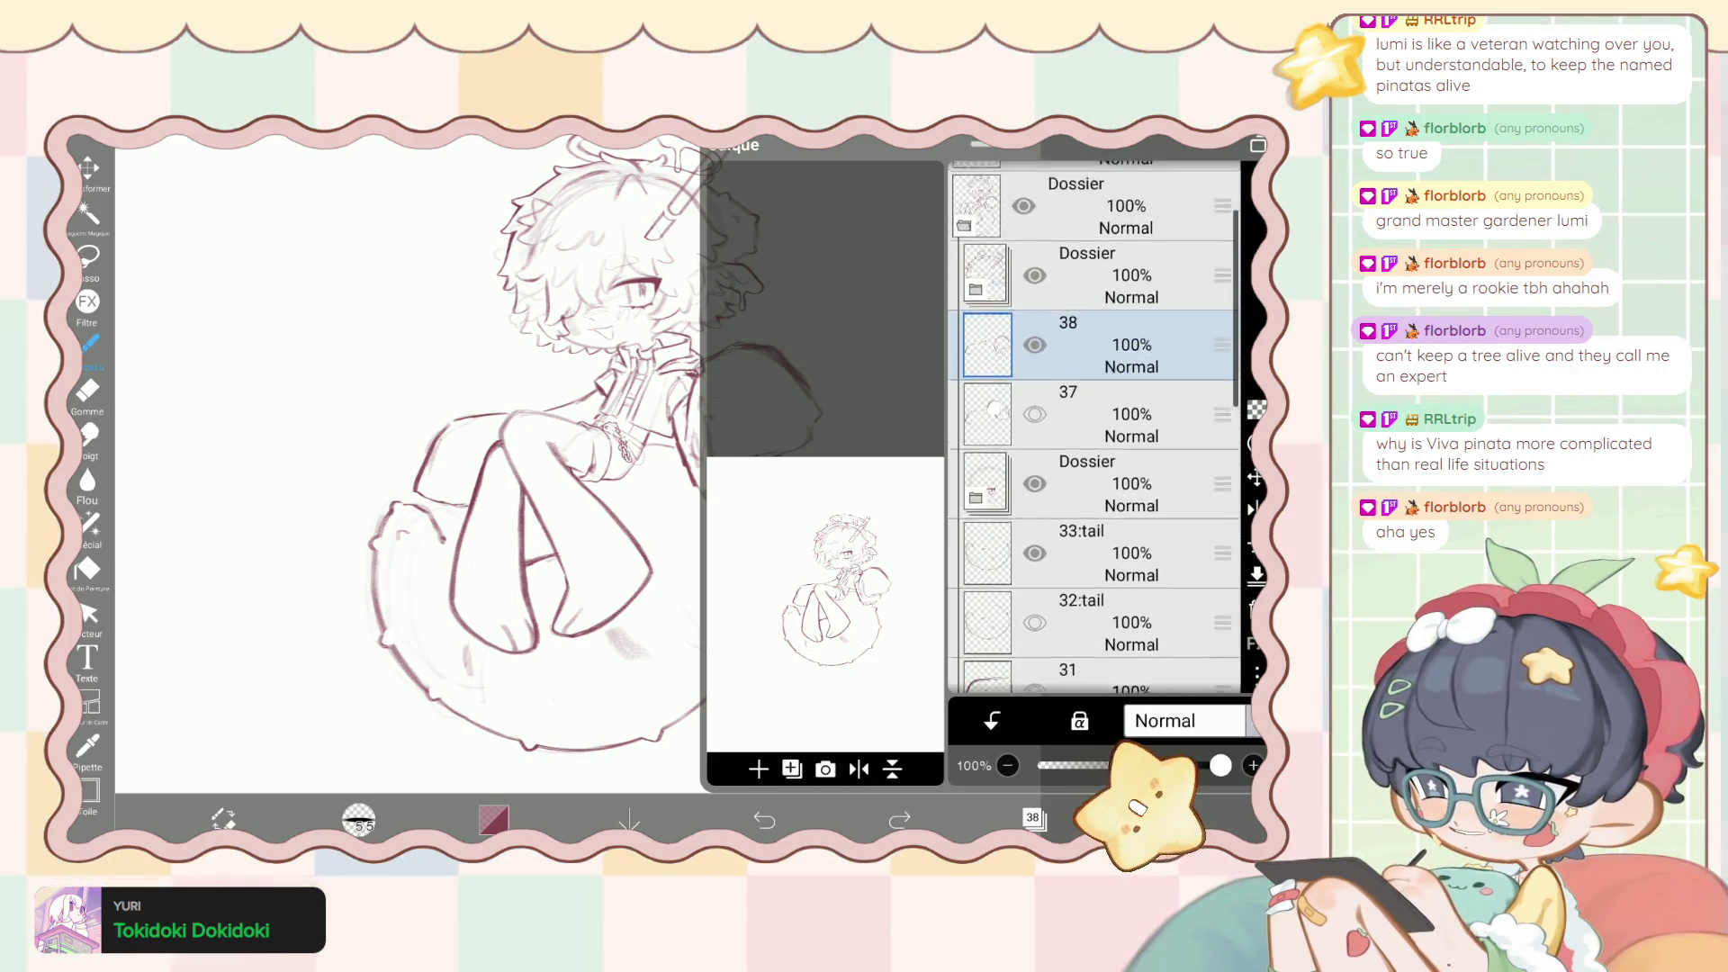
pyautogui.scroll(-5, 1094, 432)
pyautogui.scroll(-4, 1094, 432)
pyautogui.scroll(-1, 1094, 432)
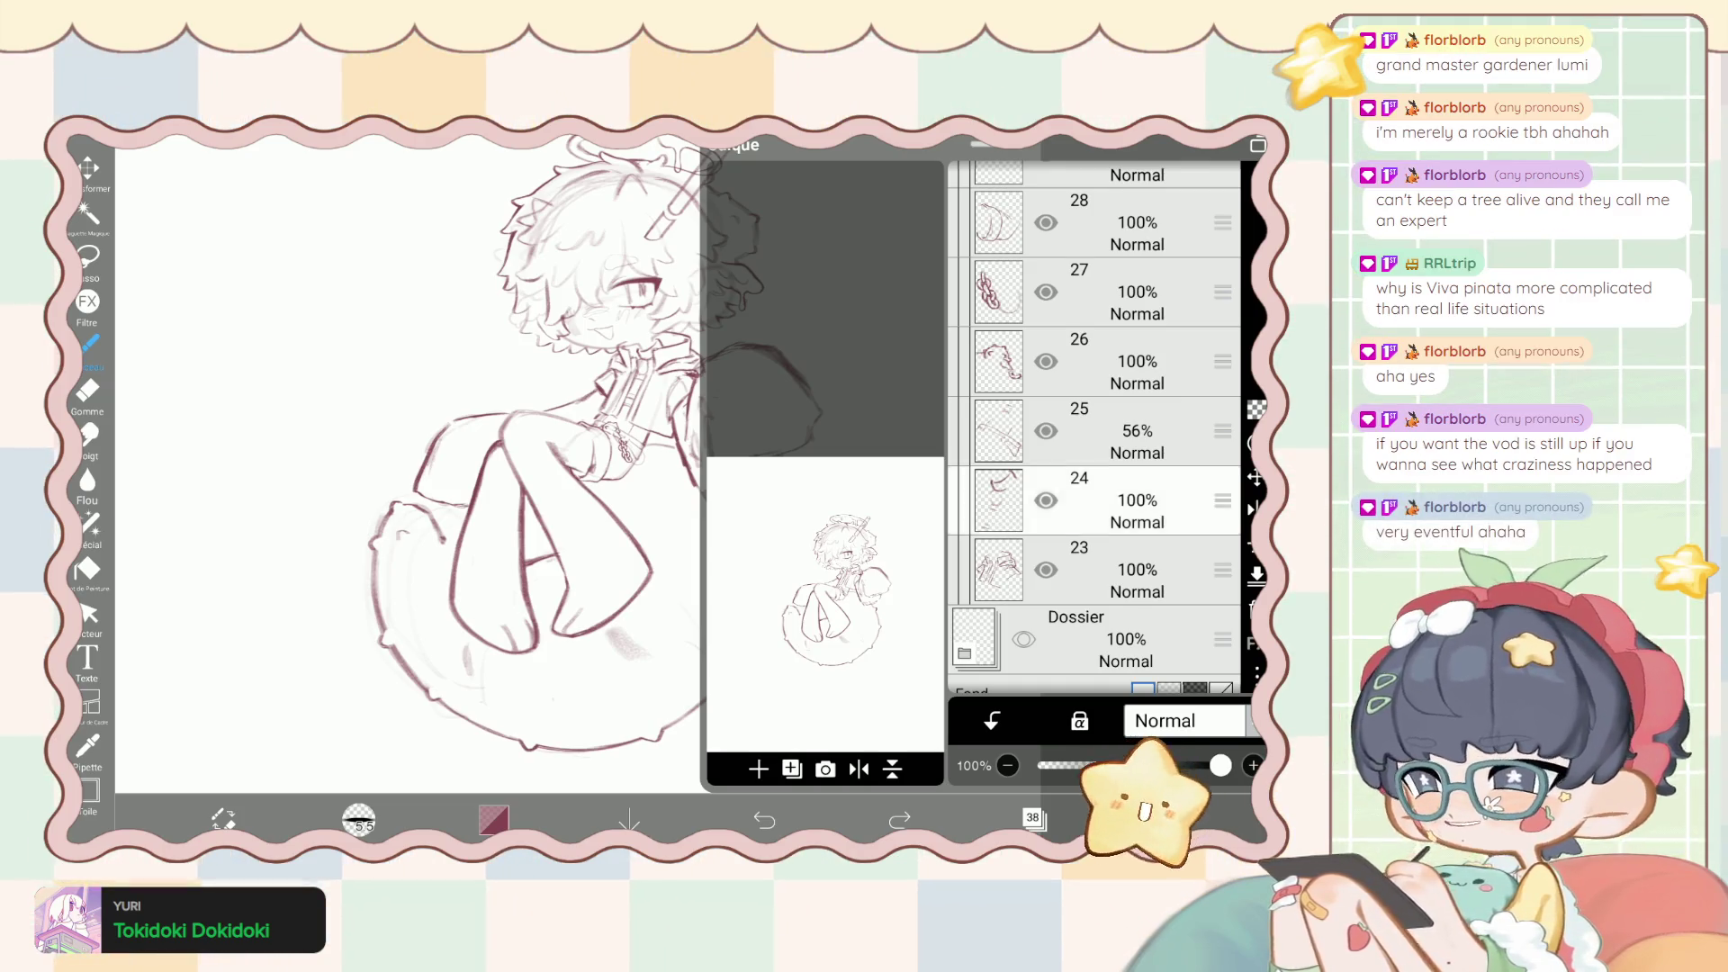
pyautogui.scroll(3, 1094, 428)
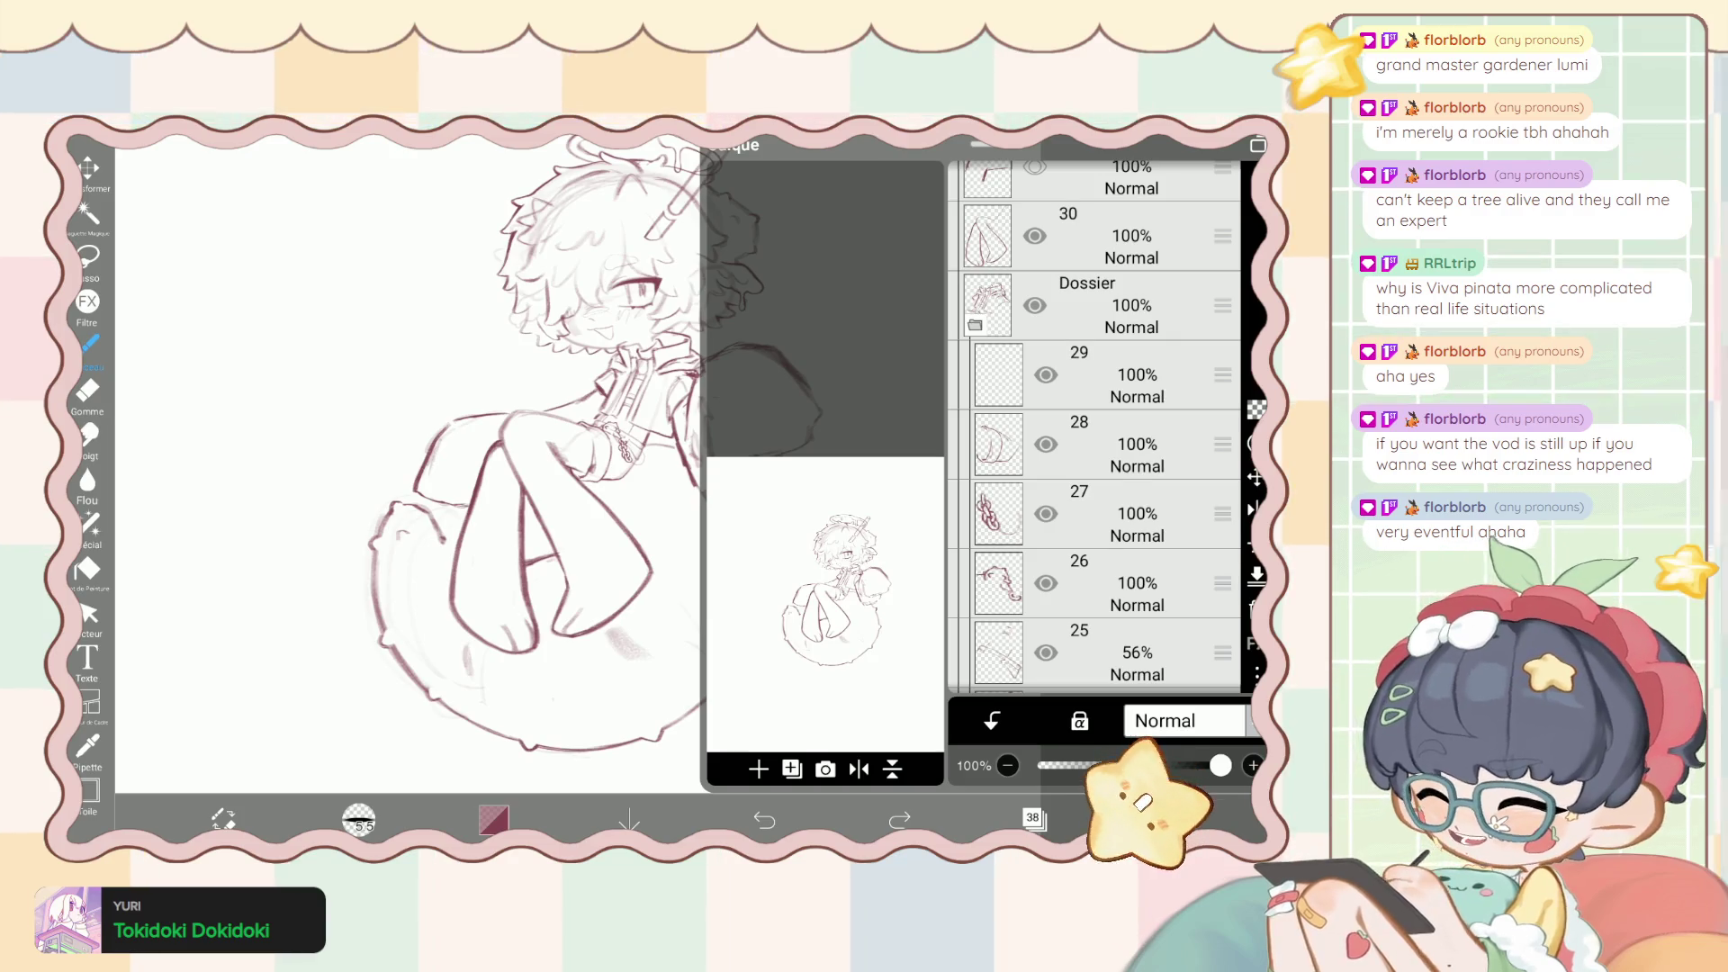
pyautogui.scroll(-1, 1093, 427)
pyautogui.click(1108, 477)
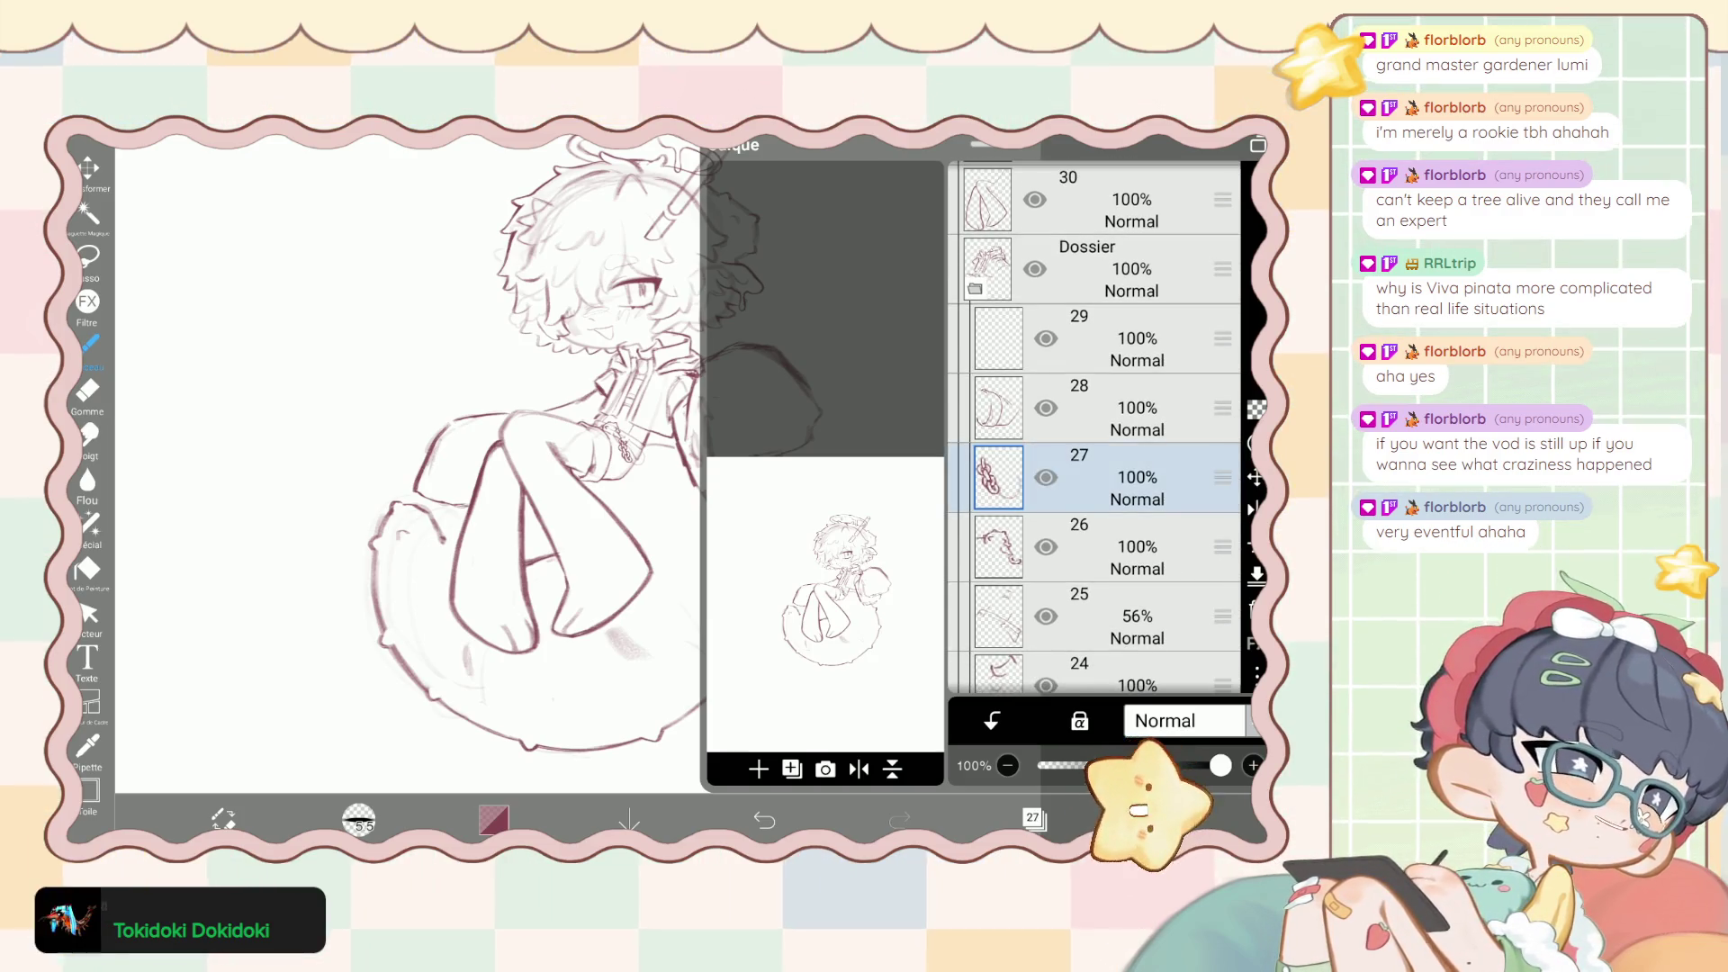
pyautogui.click(1034, 817)
pyautogui.scroll(5, 630, 405)
pyautogui.scroll(3, 630, 405)
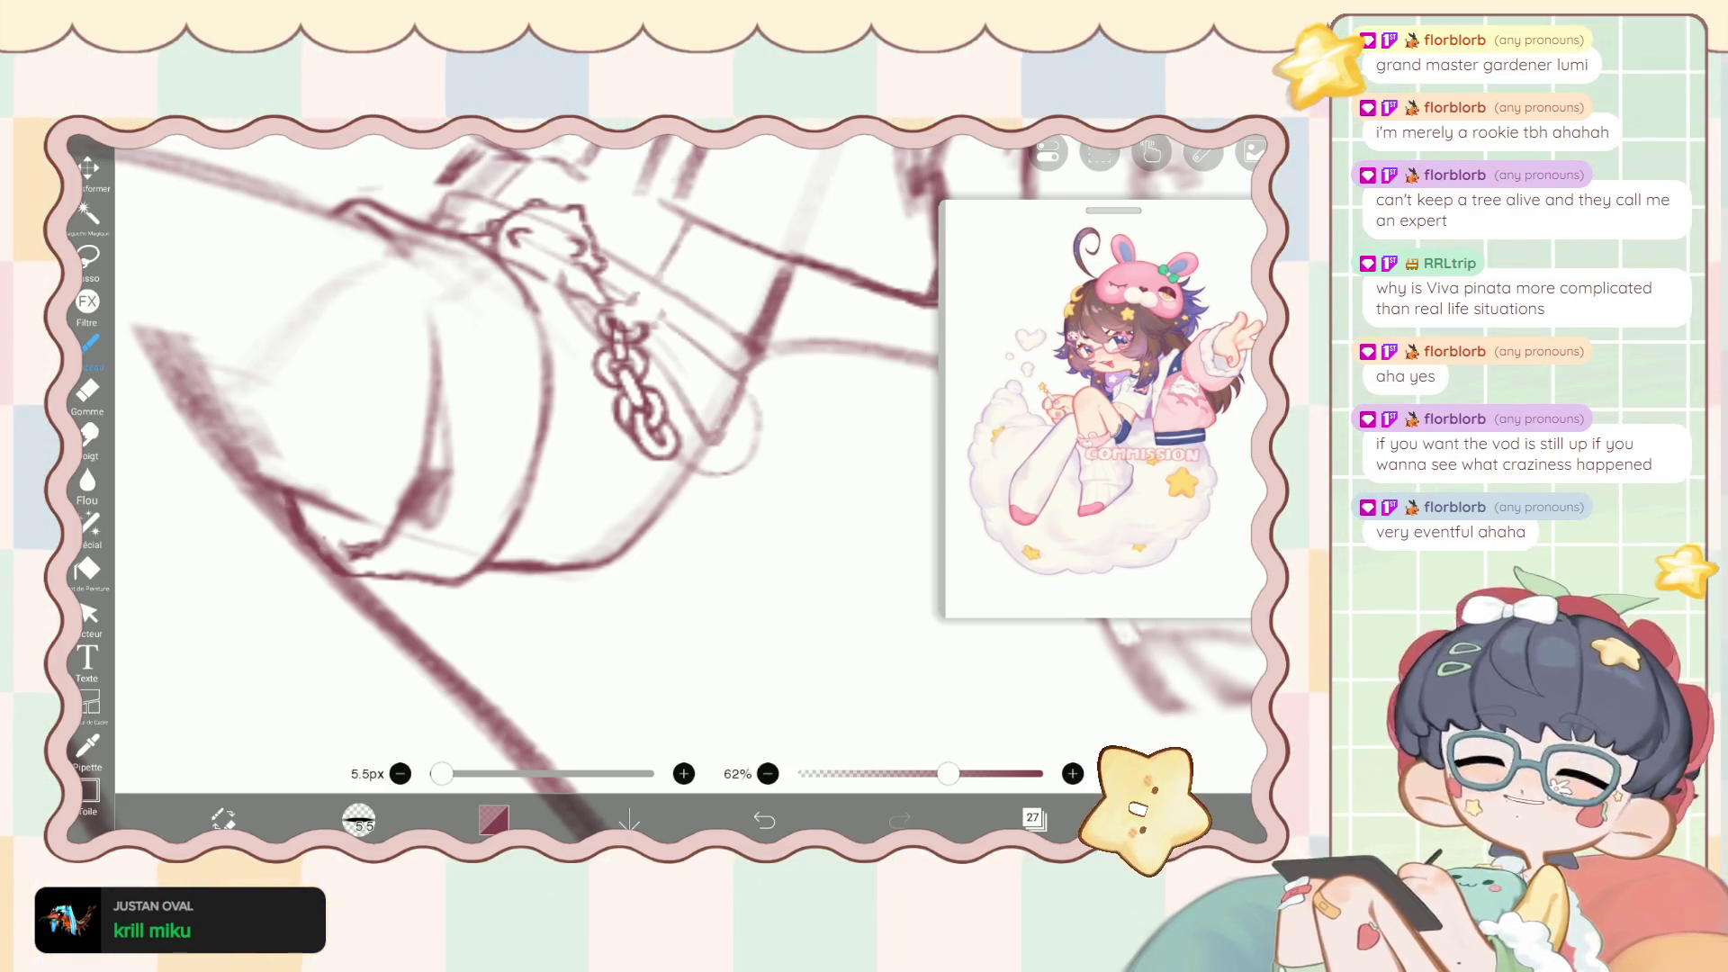
# Zoom into the chain and ink the lower link and diagonal line with a 3.8 px brush.
pyautogui.scroll(3, 585, 405)
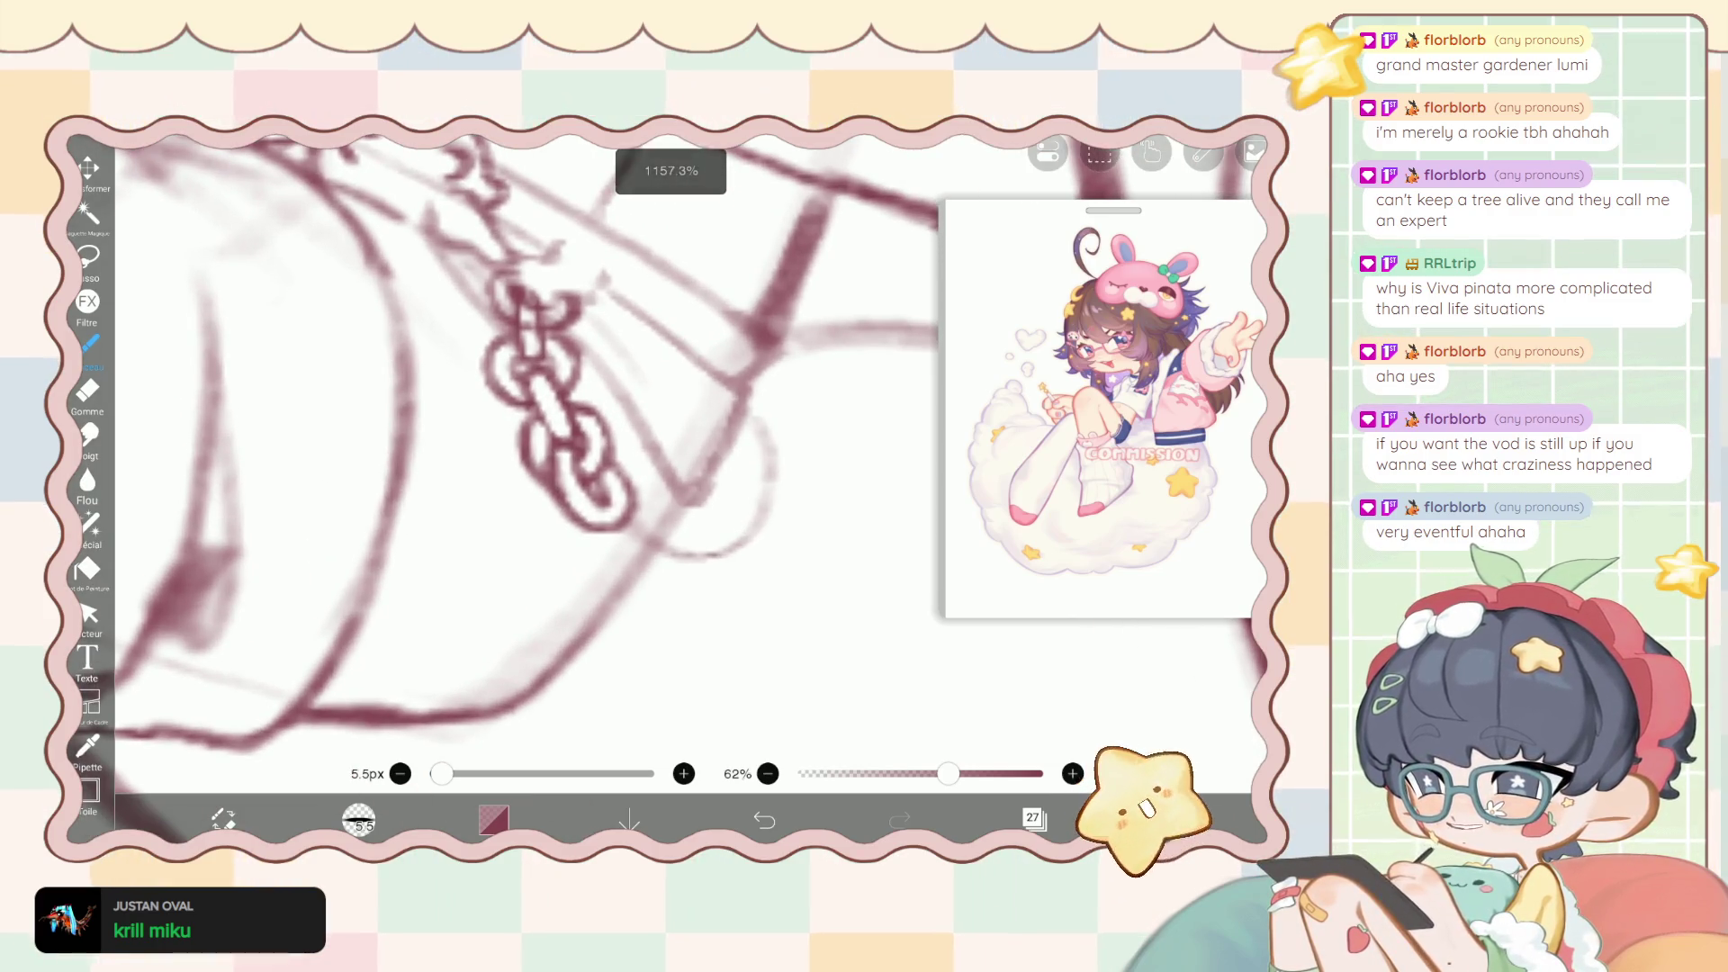
pyautogui.scroll(2, 585, 405)
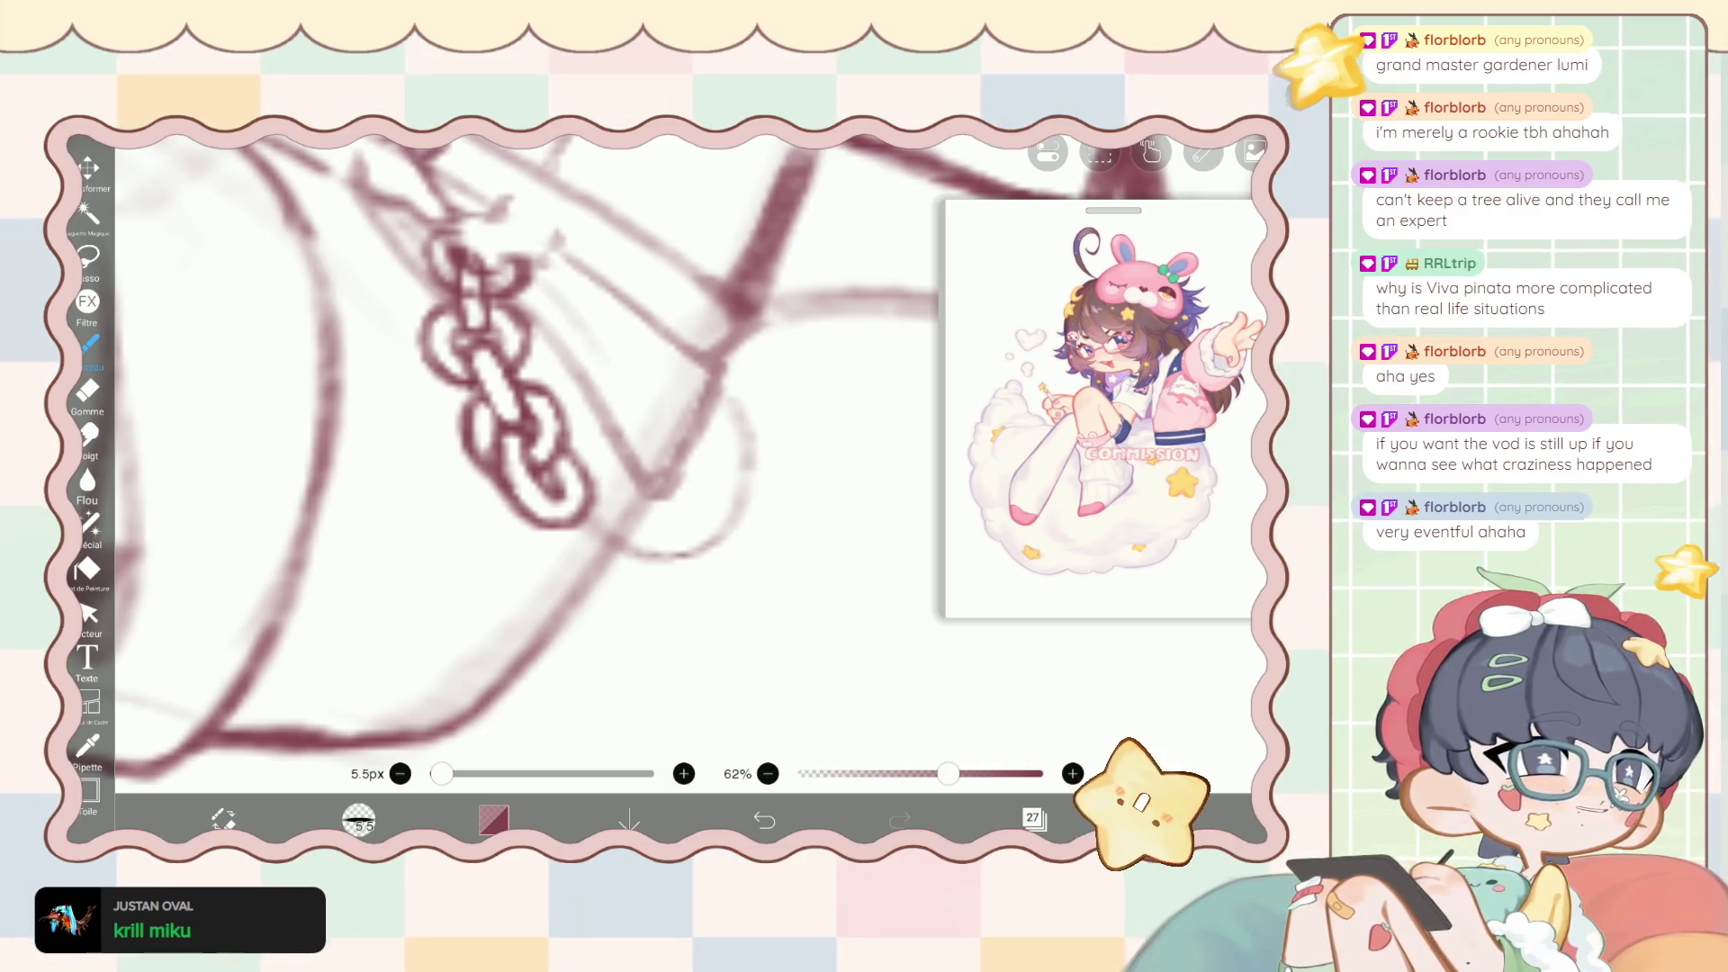
pyautogui.moveTo(441, 774); pyautogui.dragTo(436, 774)
pyautogui.moveTo(566, 479)
pyautogui.mouseDown()
pyautogui.moveTo(626, 511)
pyautogui.moveTo(639, 543)
pyautogui.moveTo(600, 572)
pyautogui.moveTo(555, 553)
pyautogui.moveTo(619, 567)
pyautogui.moveTo(605, 573)
pyautogui.mouseUp()
pyautogui.moveTo(564, 500); pyautogui.dragTo(614, 546)
pyautogui.moveTo(609, 530)
pyautogui.mouseDown()
pyautogui.moveTo(577, 552)
pyautogui.moveTo(593, 545)
pyautogui.mouseUp()
pyautogui.moveTo(610, 513); pyautogui.dragTo(581, 544)
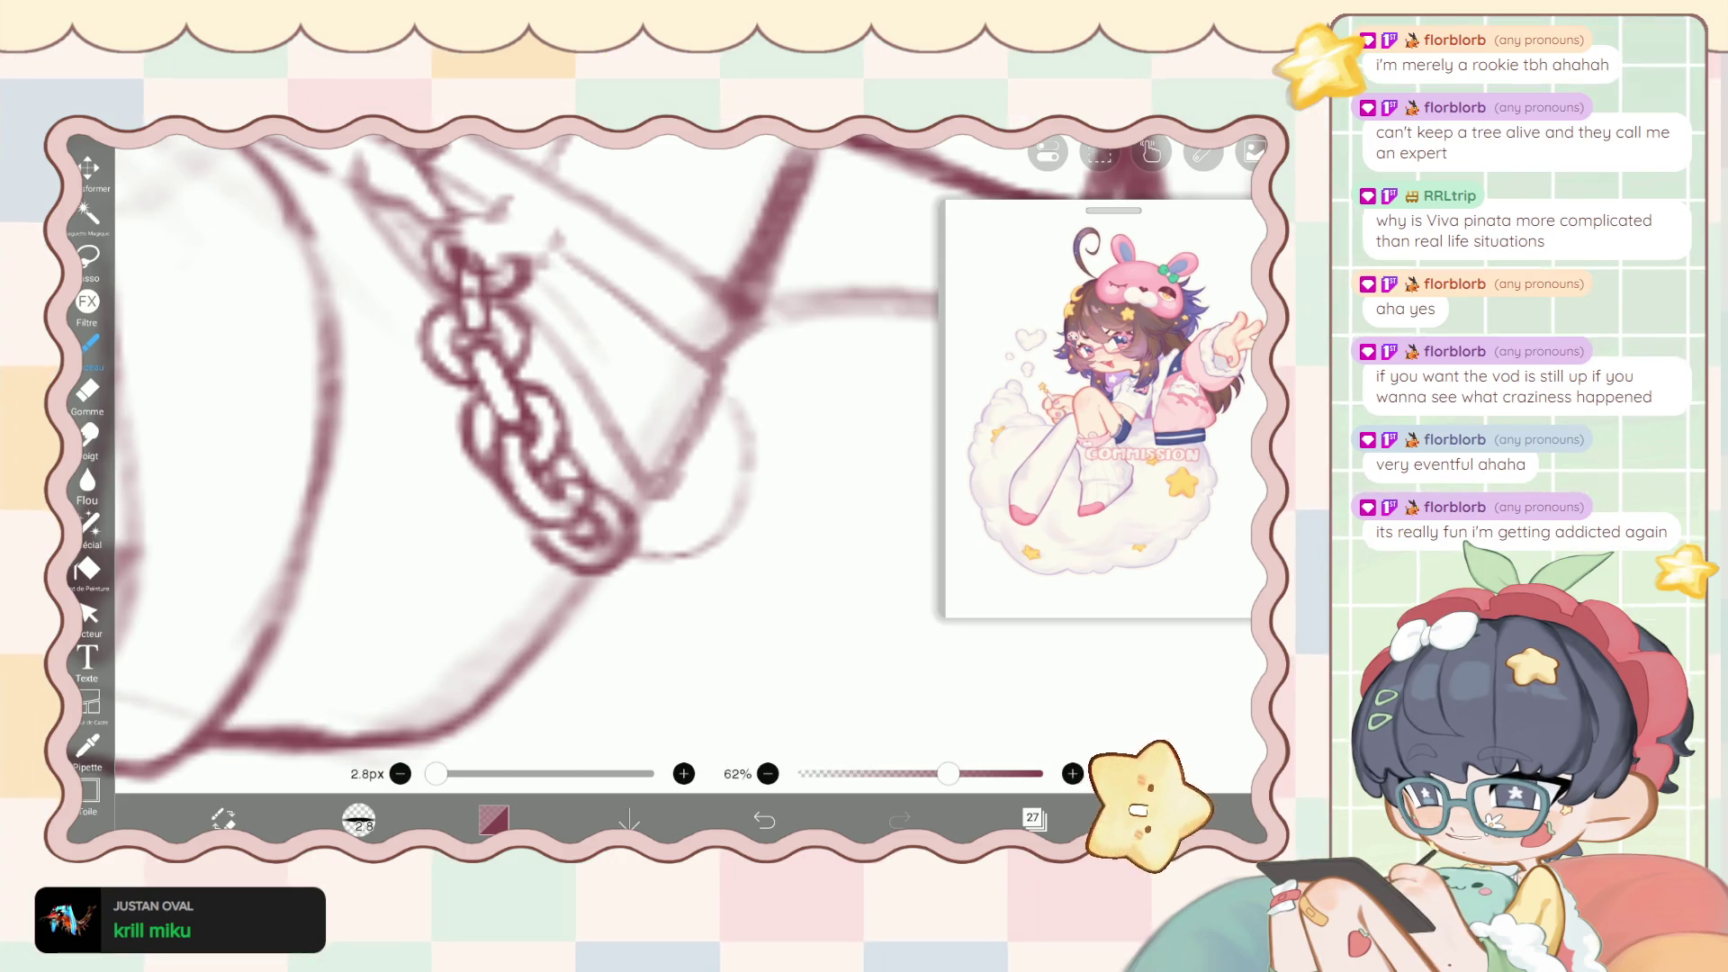
# Erase the link's stray bits with a 1.8 px eraser and add a thin line along its top edge.
pyautogui.press('e')
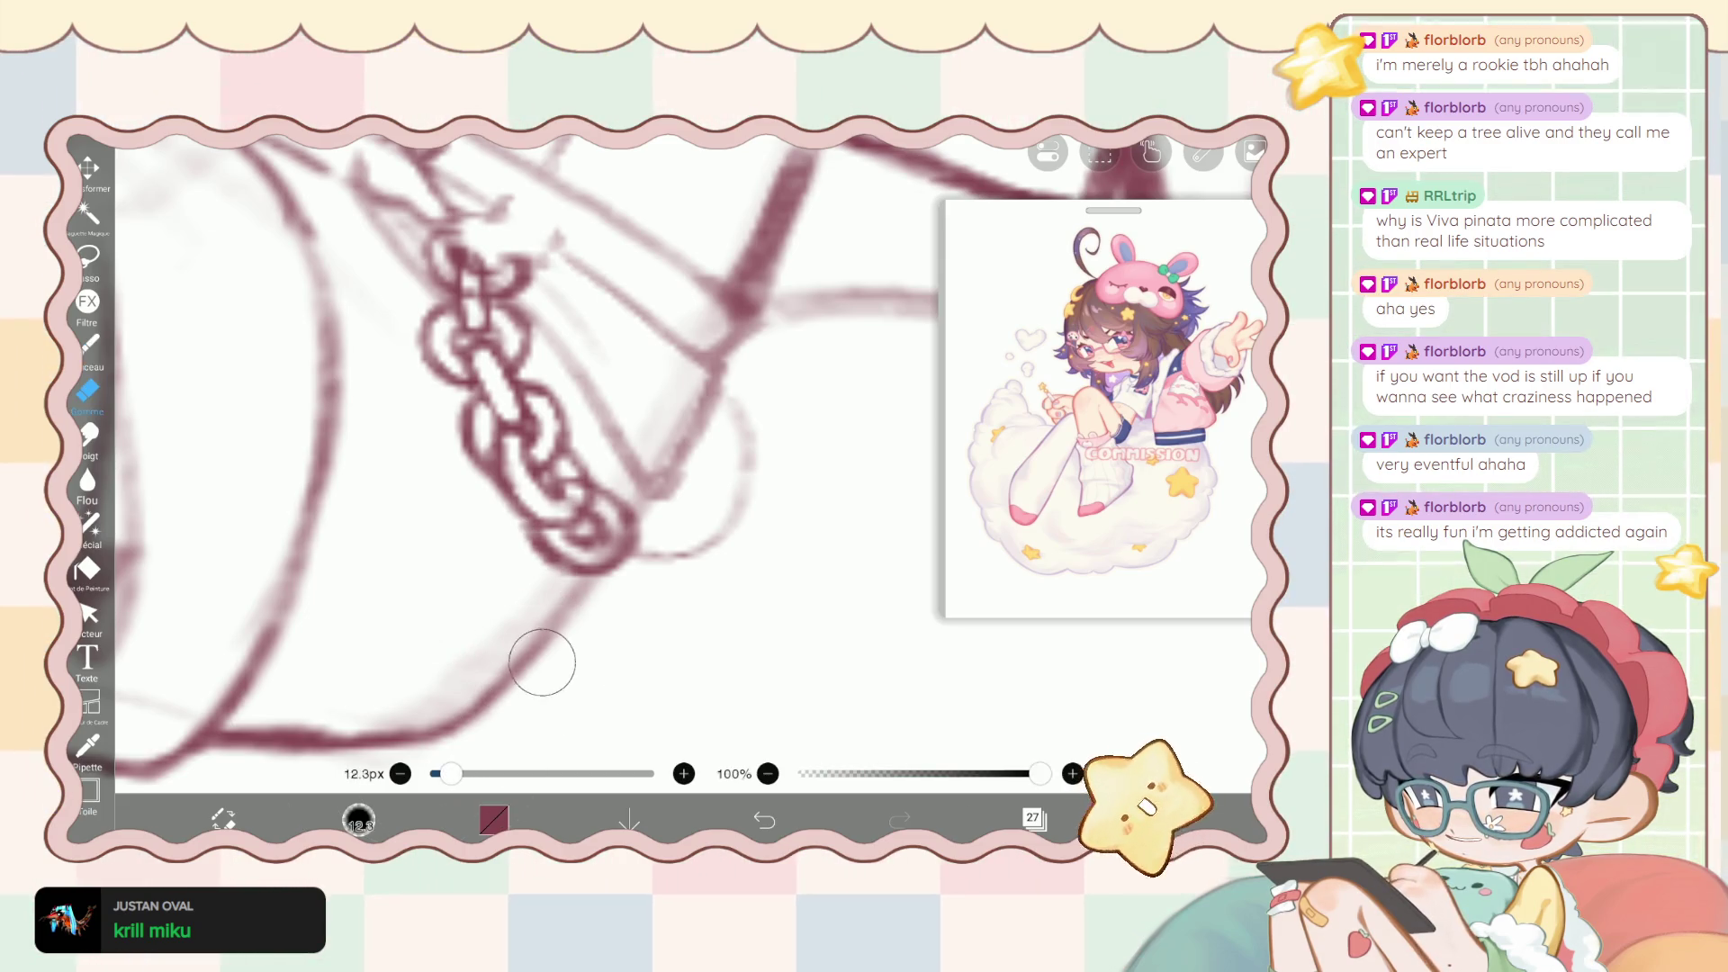
pyautogui.moveTo(450, 774); pyautogui.dragTo(434, 773)
pyautogui.moveTo(567, 558)
pyautogui.mouseDown()
pyautogui.moveTo(614, 505)
pyautogui.moveTo(566, 483)
pyautogui.moveTo(614, 477)
pyautogui.mouseUp()
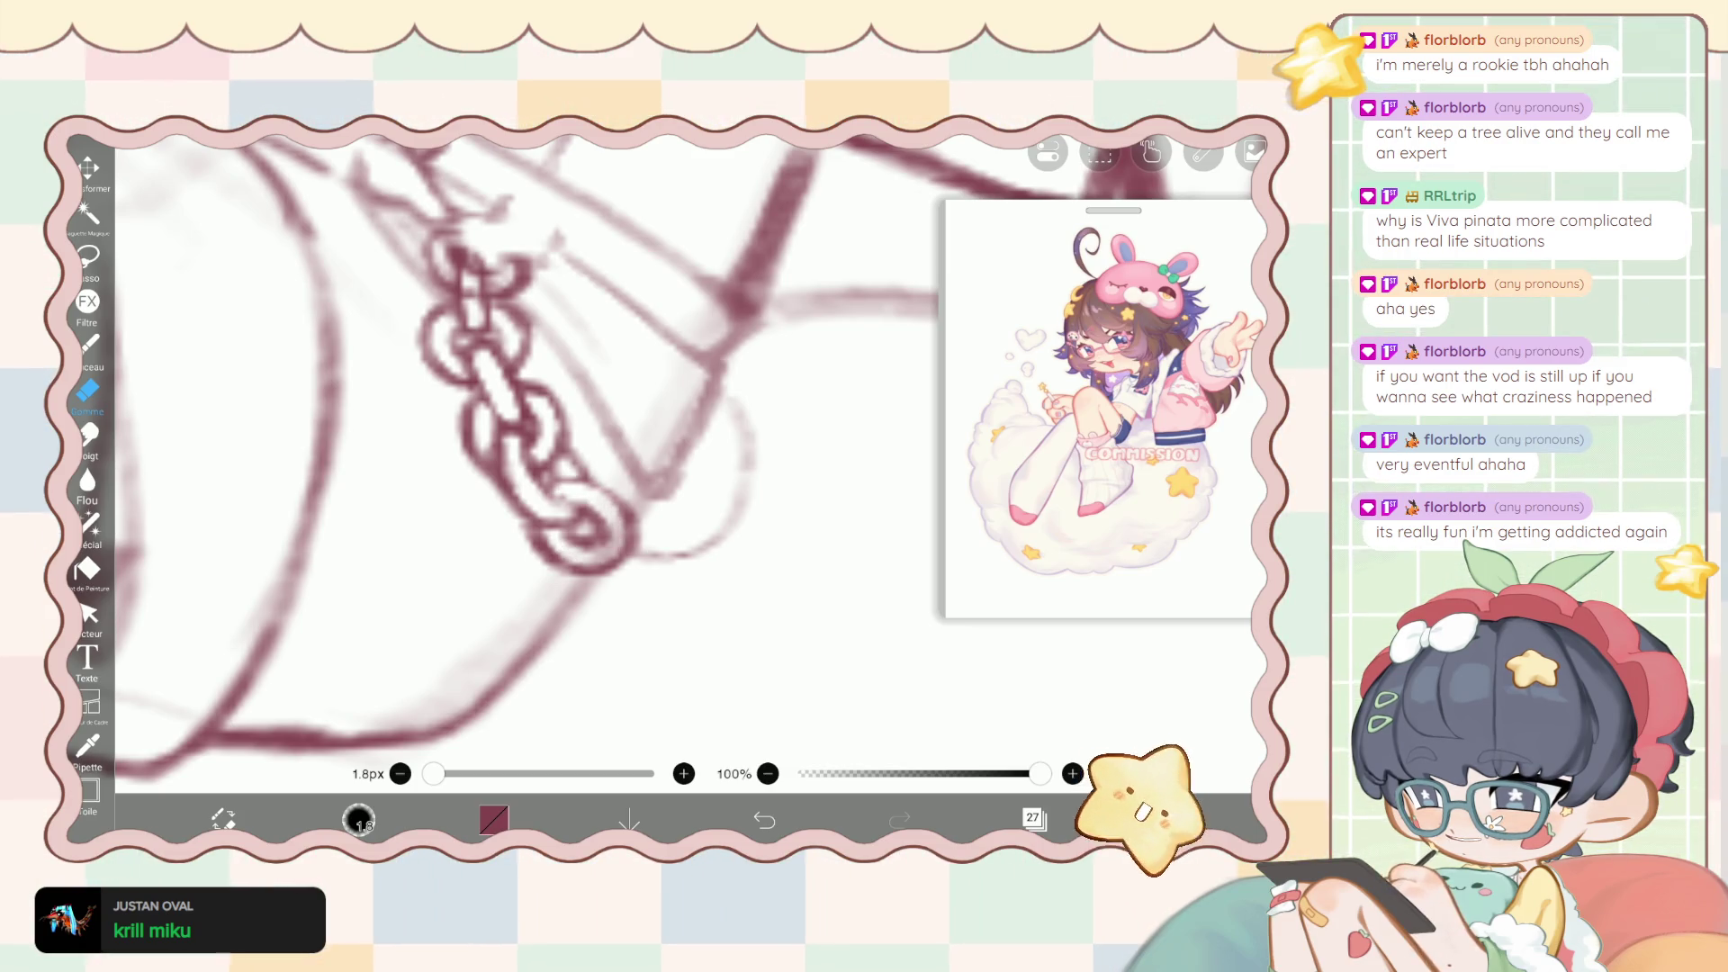
pyautogui.press('b')
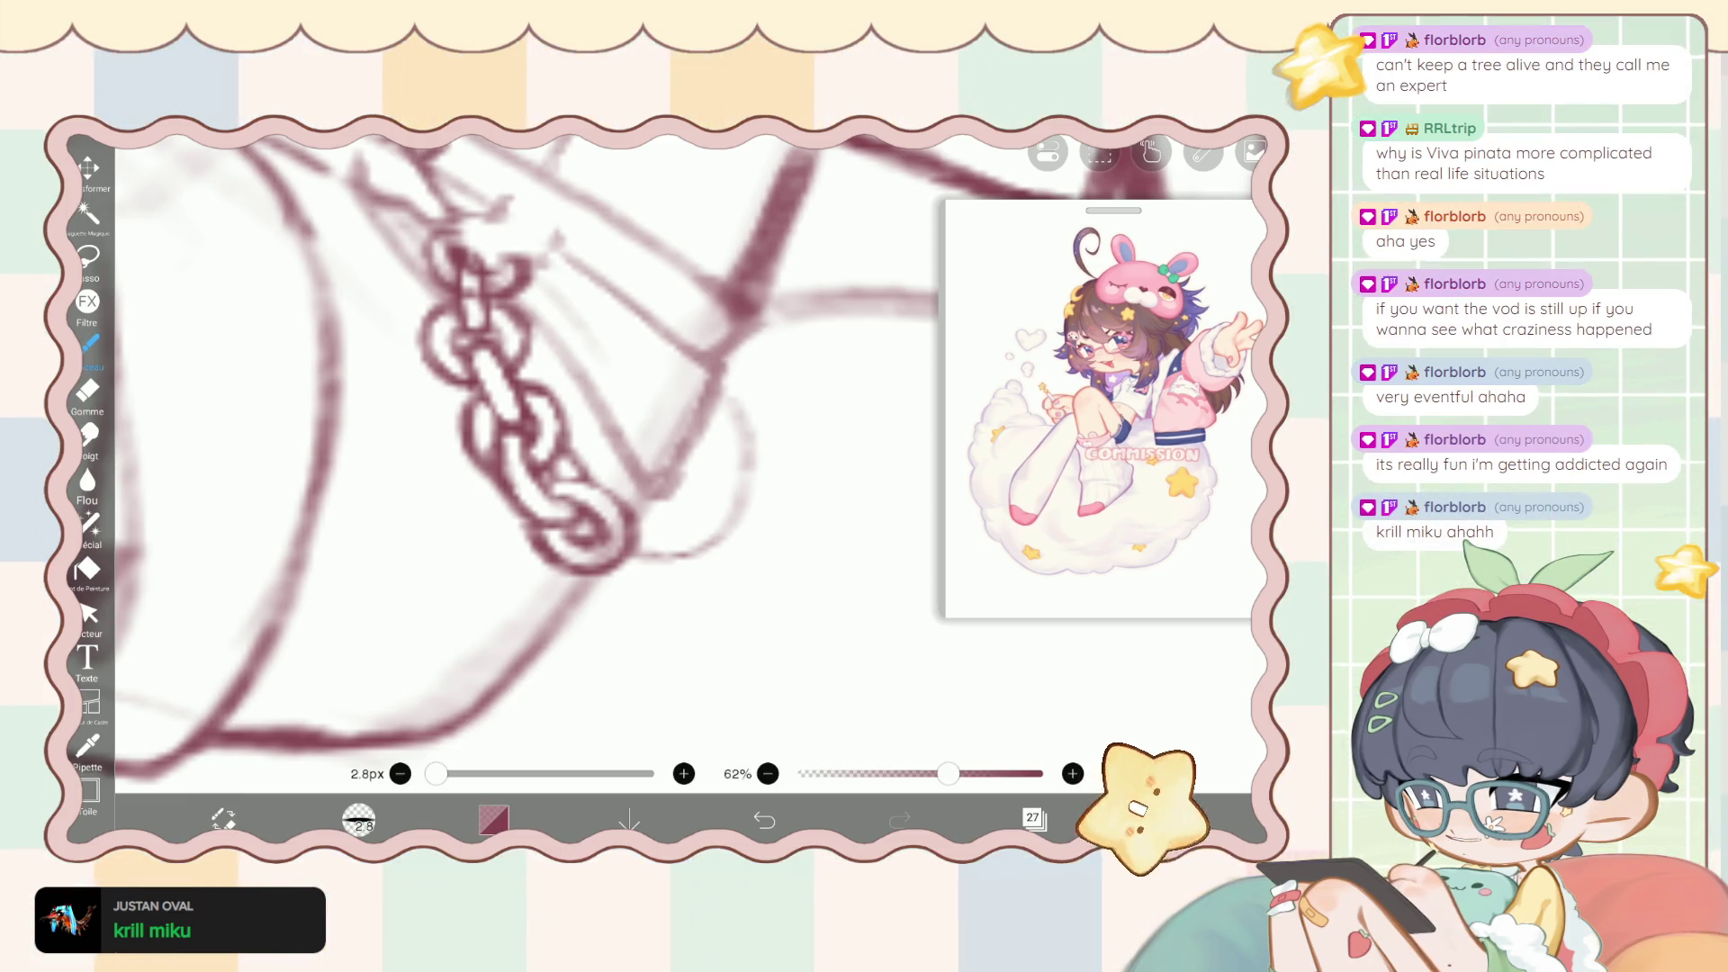
pyautogui.moveTo(544, 477); pyautogui.dragTo(630, 513)
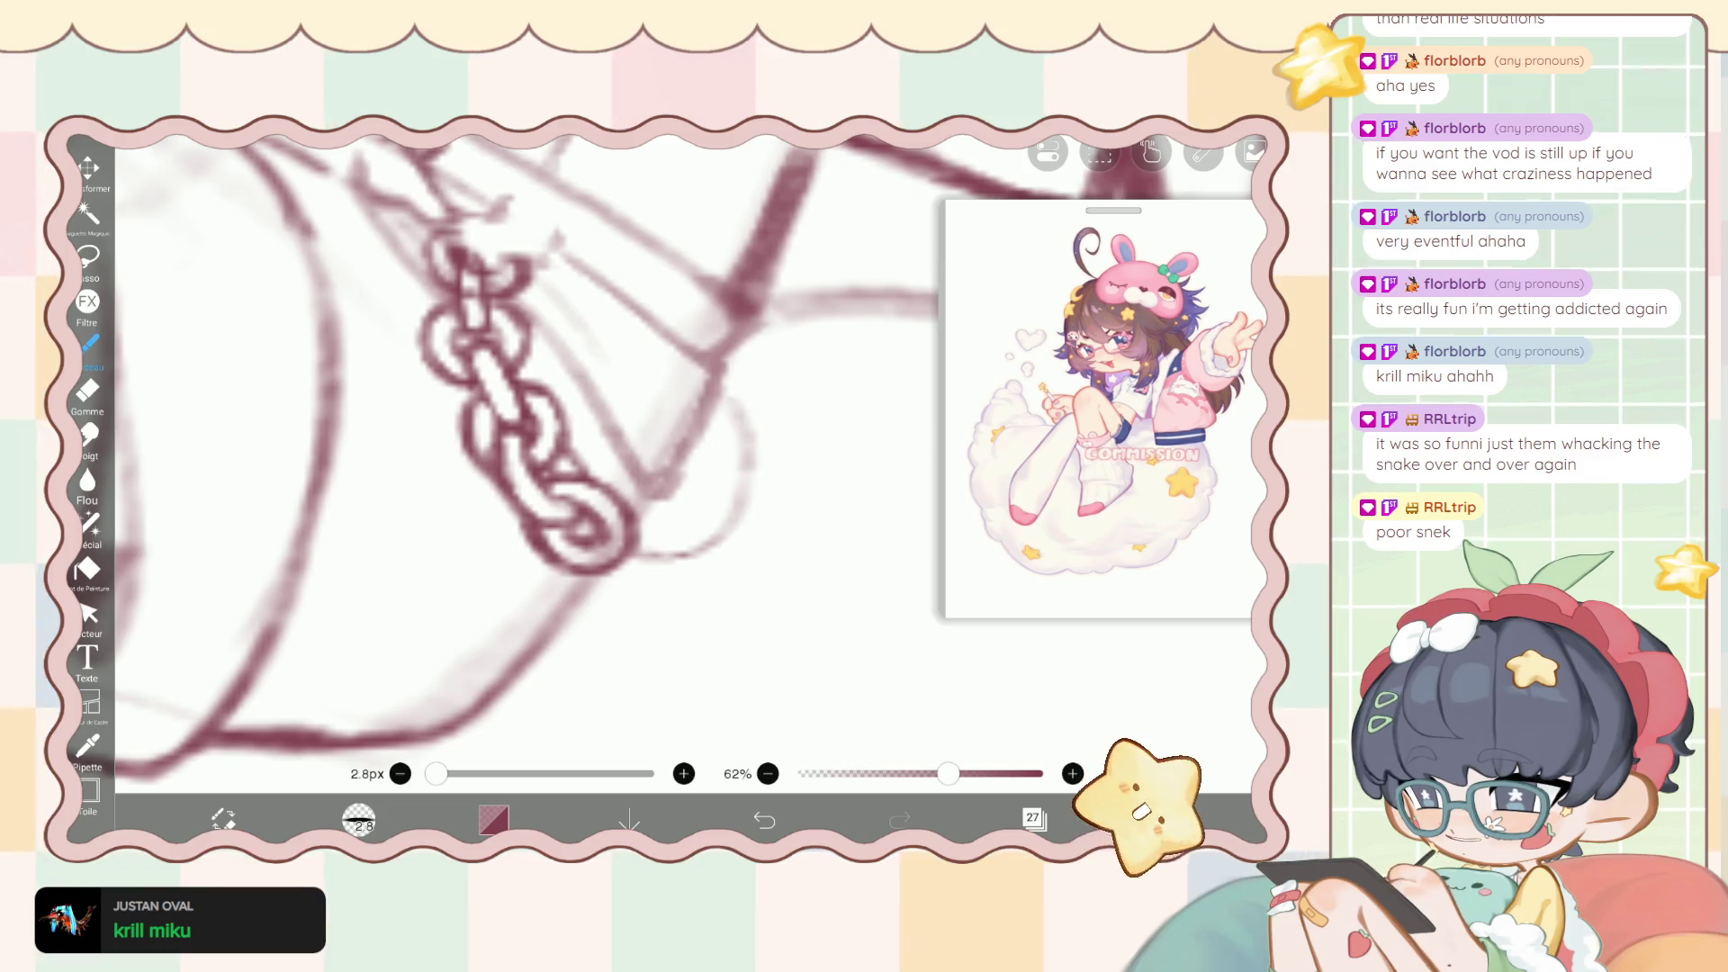
pyautogui.click(88, 393)
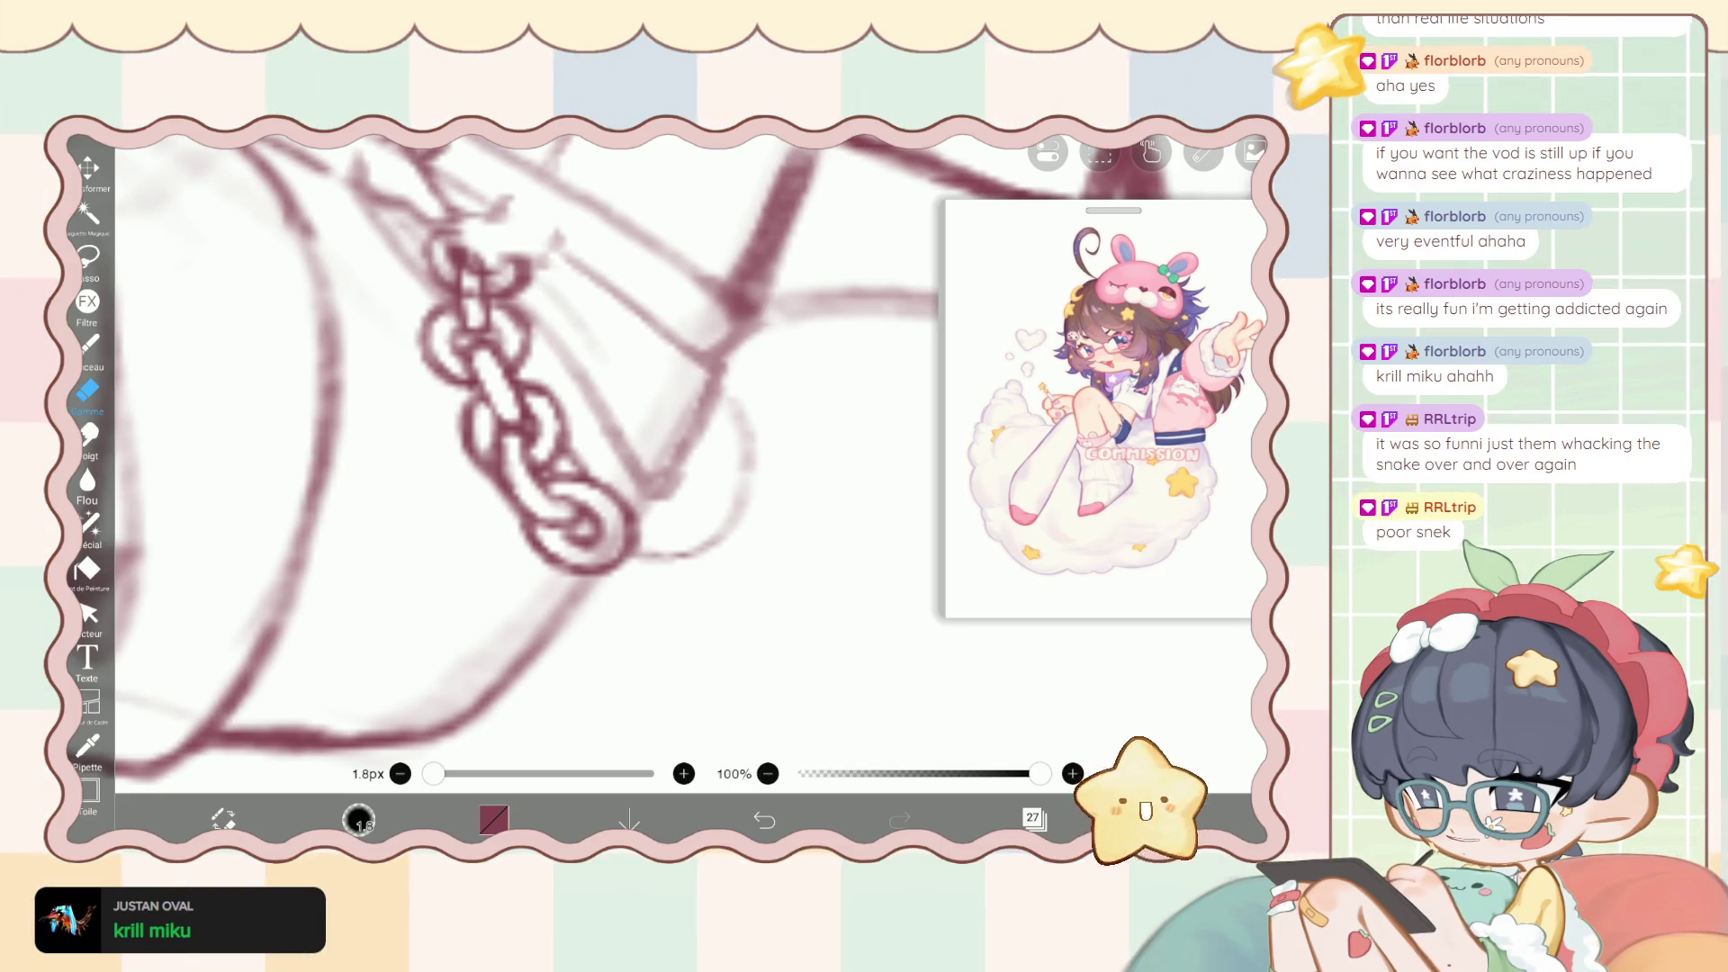
pyautogui.click(87, 522)
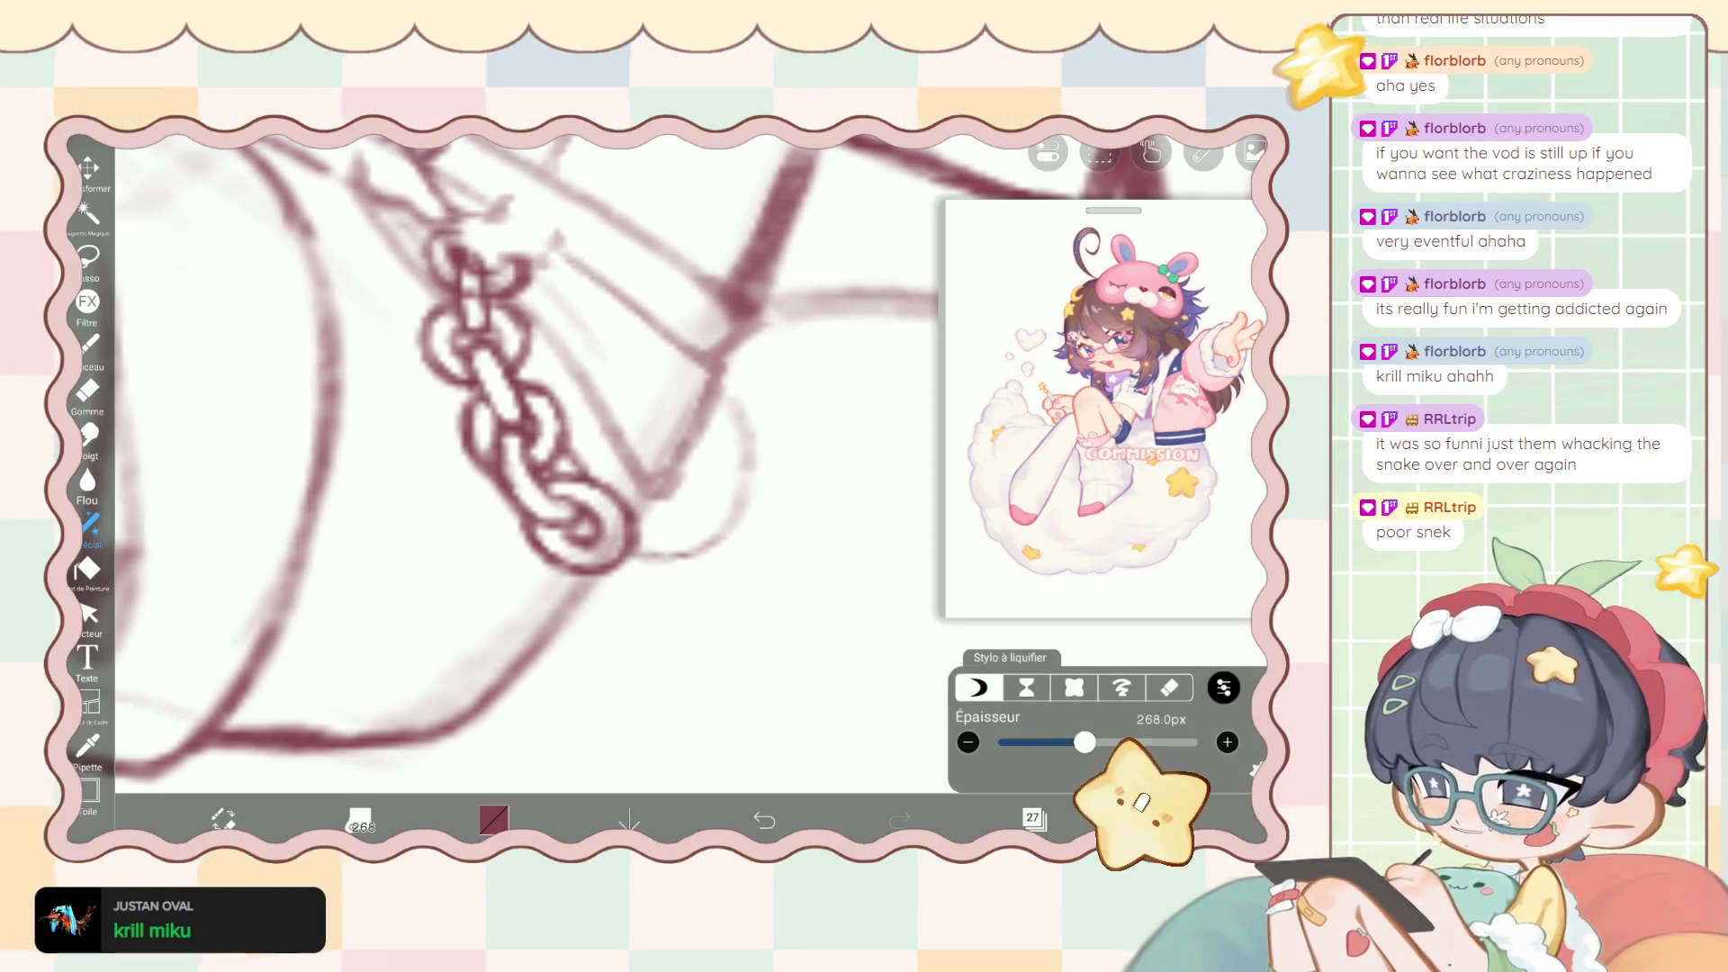
# Shrink the liquify pen to 21 px and warp the bottom chain link rounder, redoing one attempt.
pyautogui.moveTo(1085, 742); pyautogui.dragTo(1016, 742)
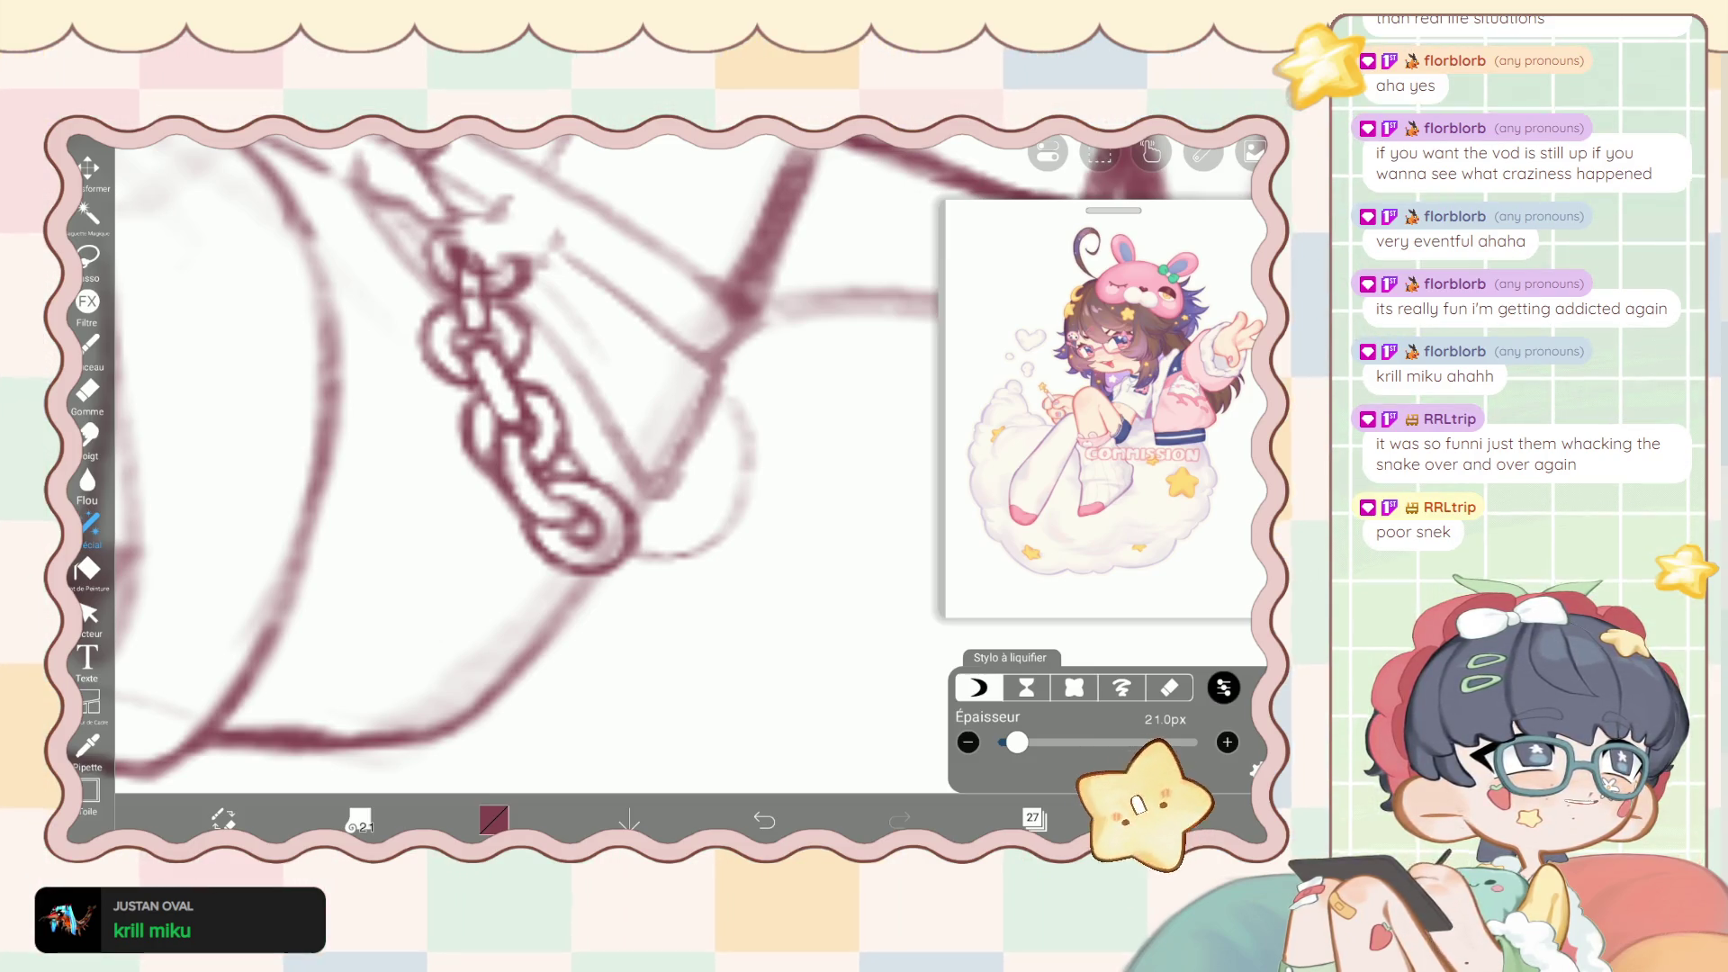
pyautogui.moveTo(417, 350); pyautogui.dragTo(441, 360)
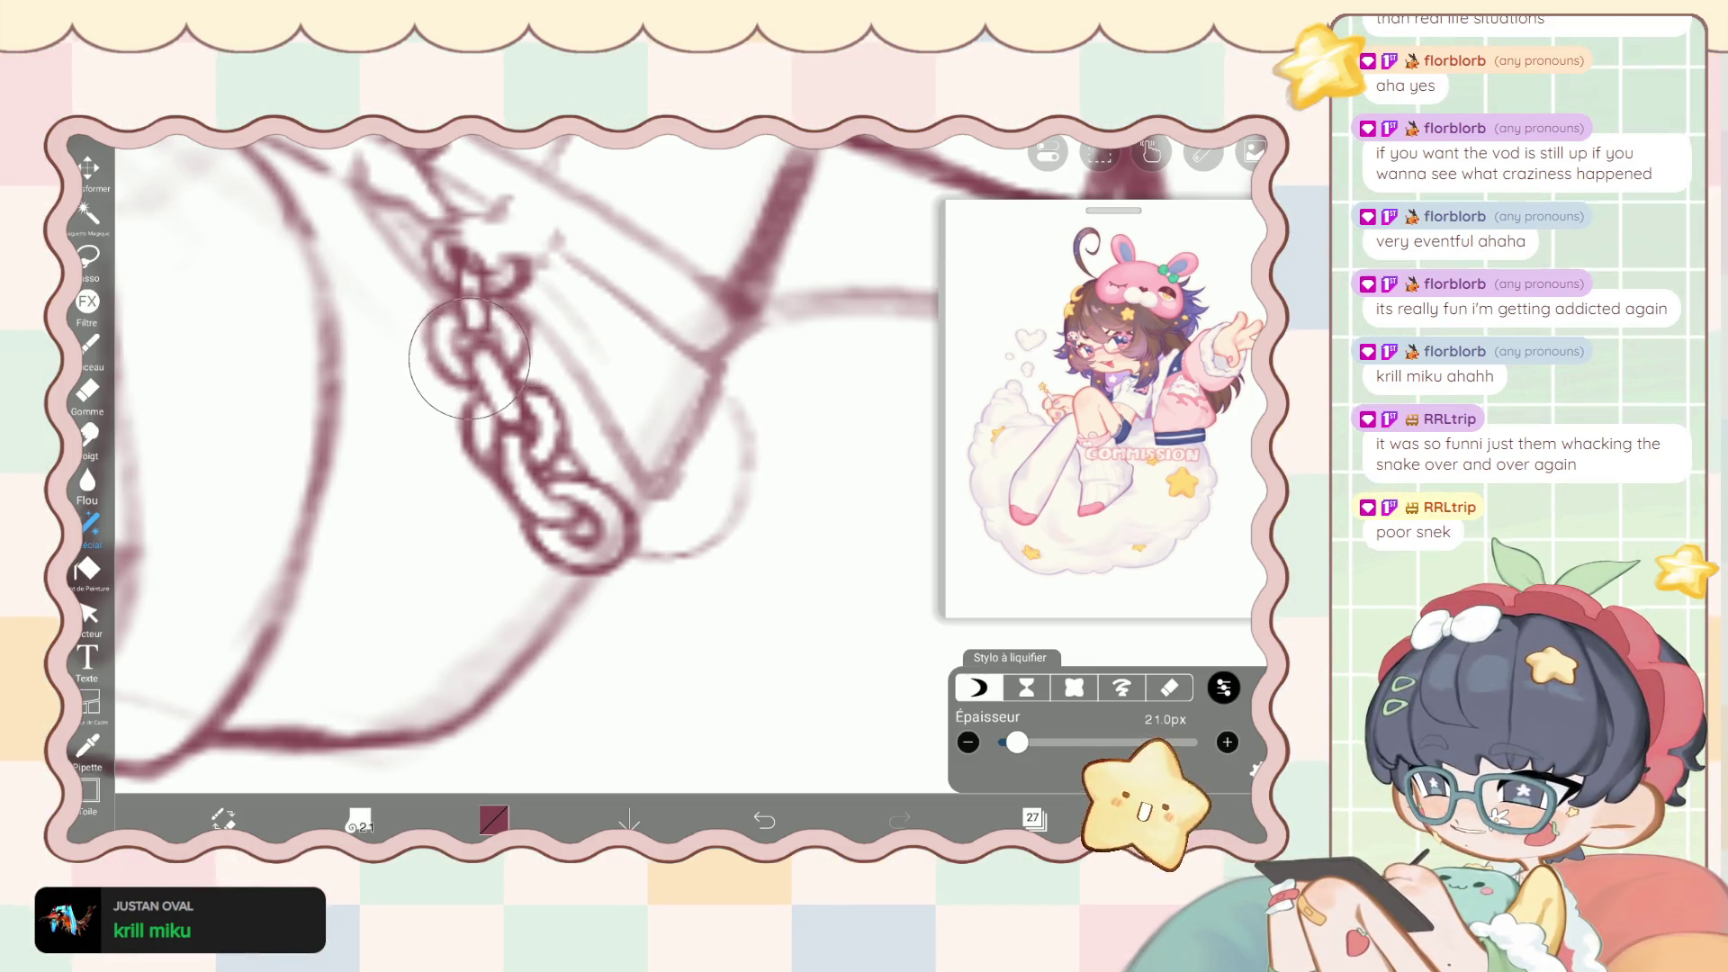
pyautogui.click(764, 819)
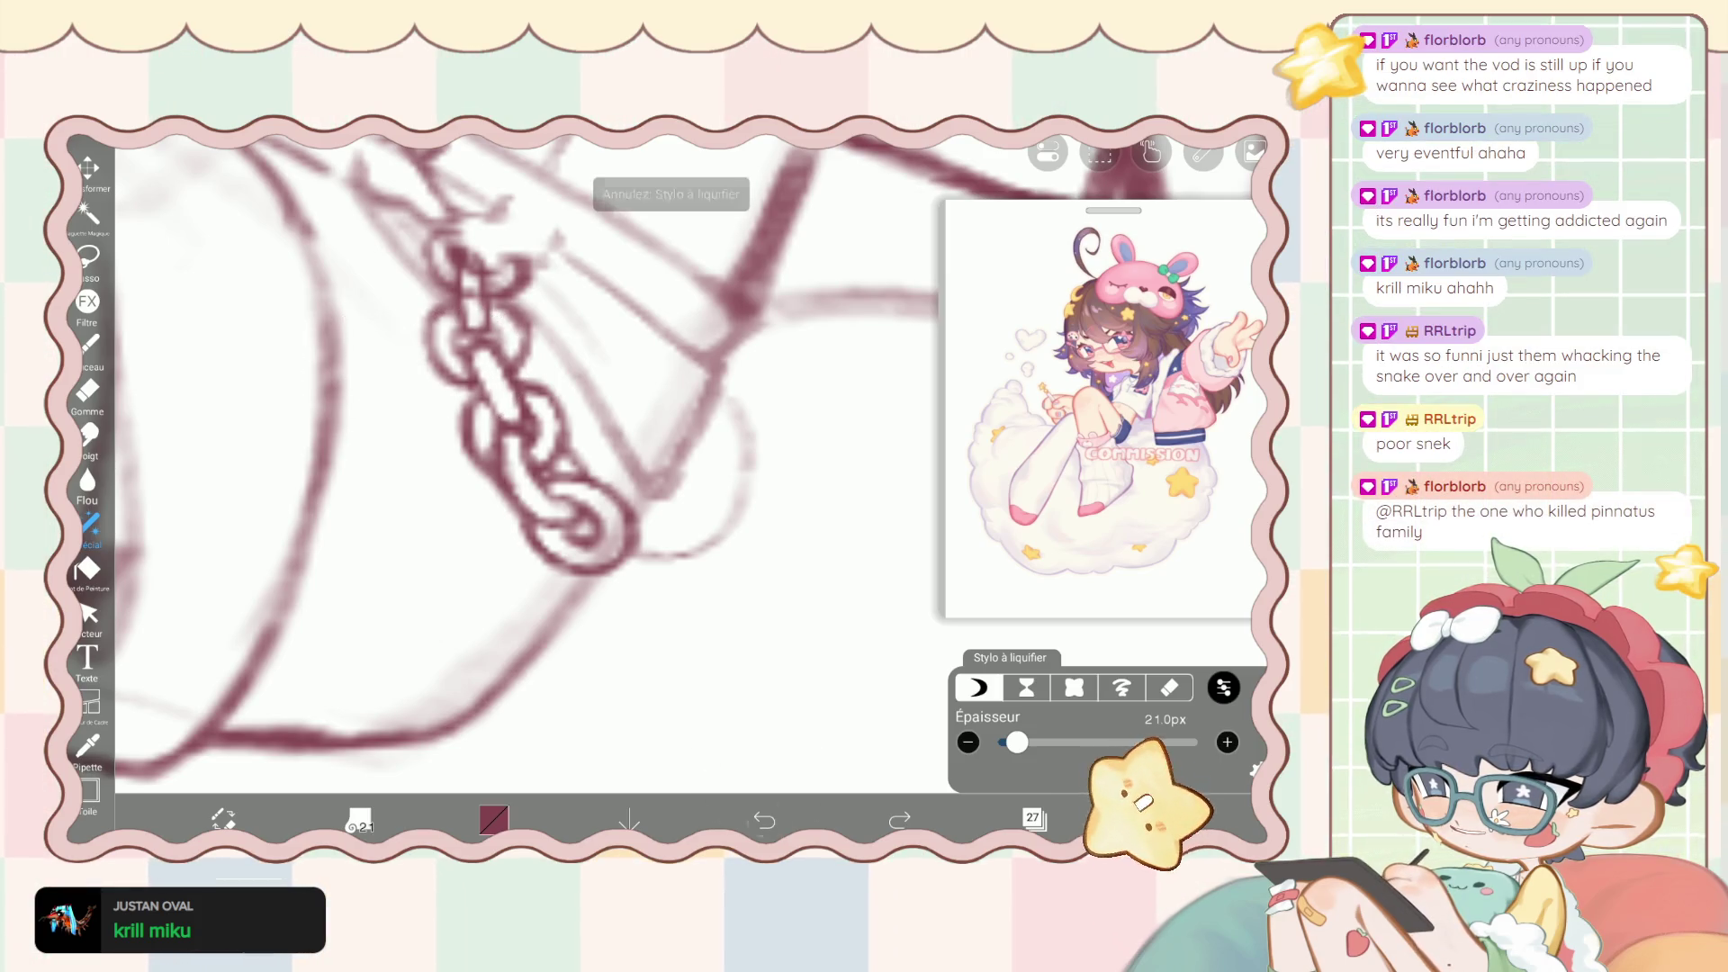
pyautogui.moveTo(618, 556); pyautogui.dragTo(577, 518)
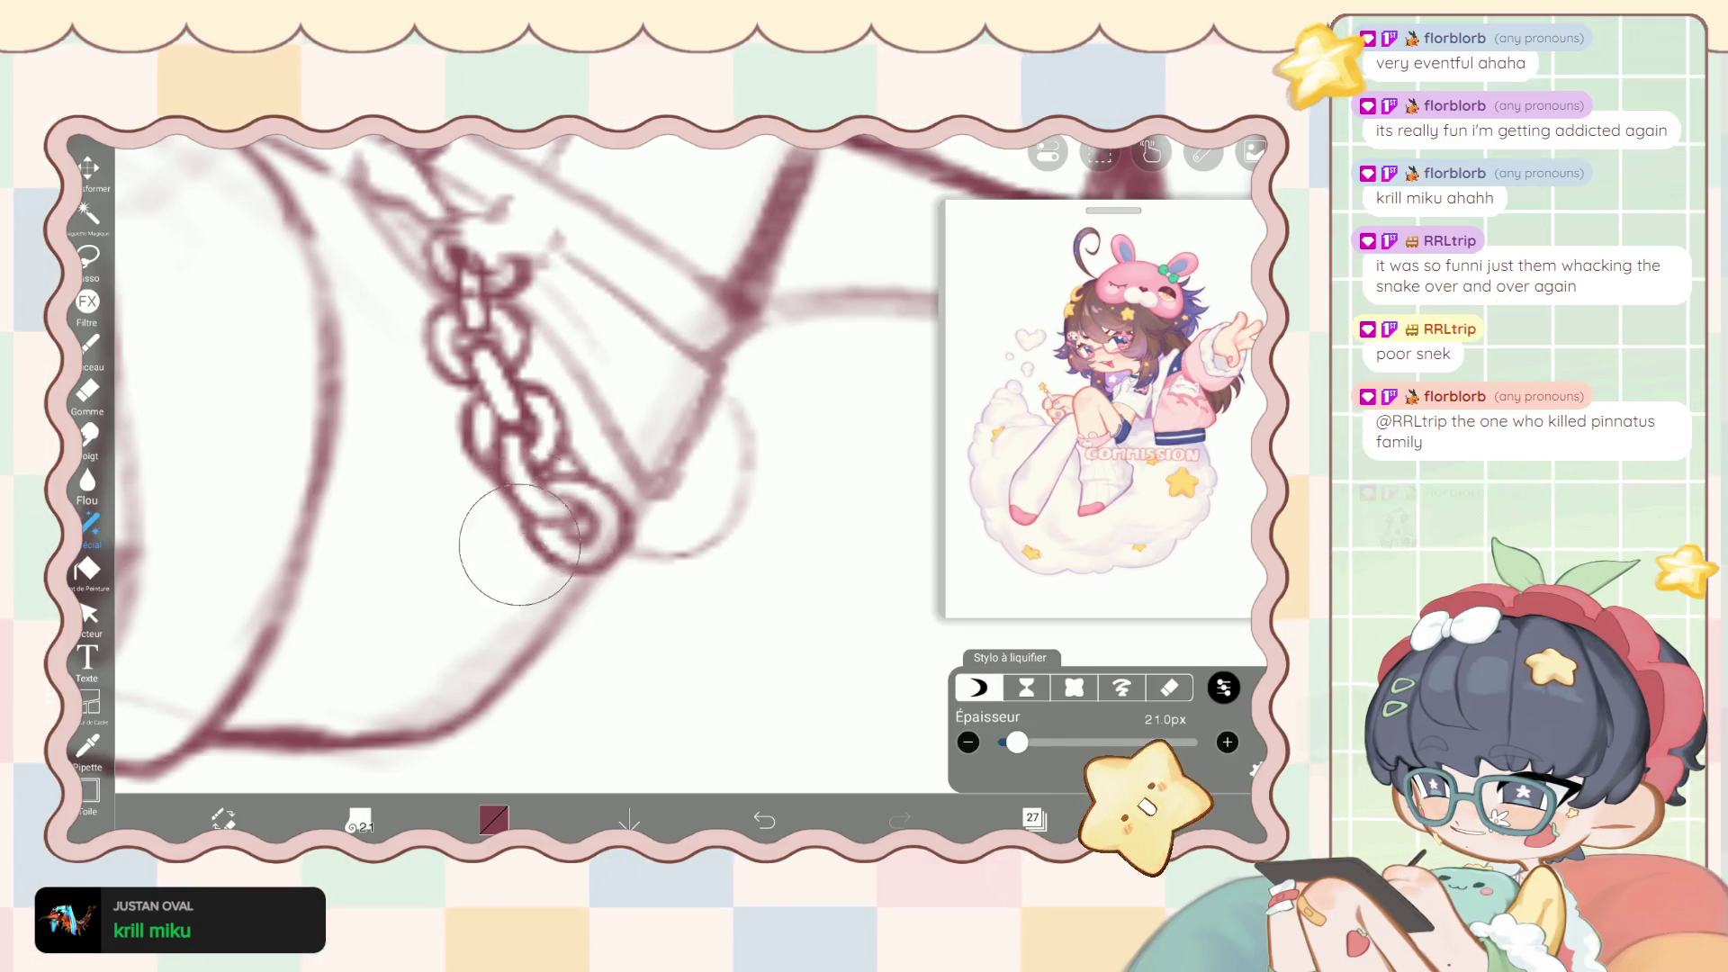
pyautogui.click(87, 345)
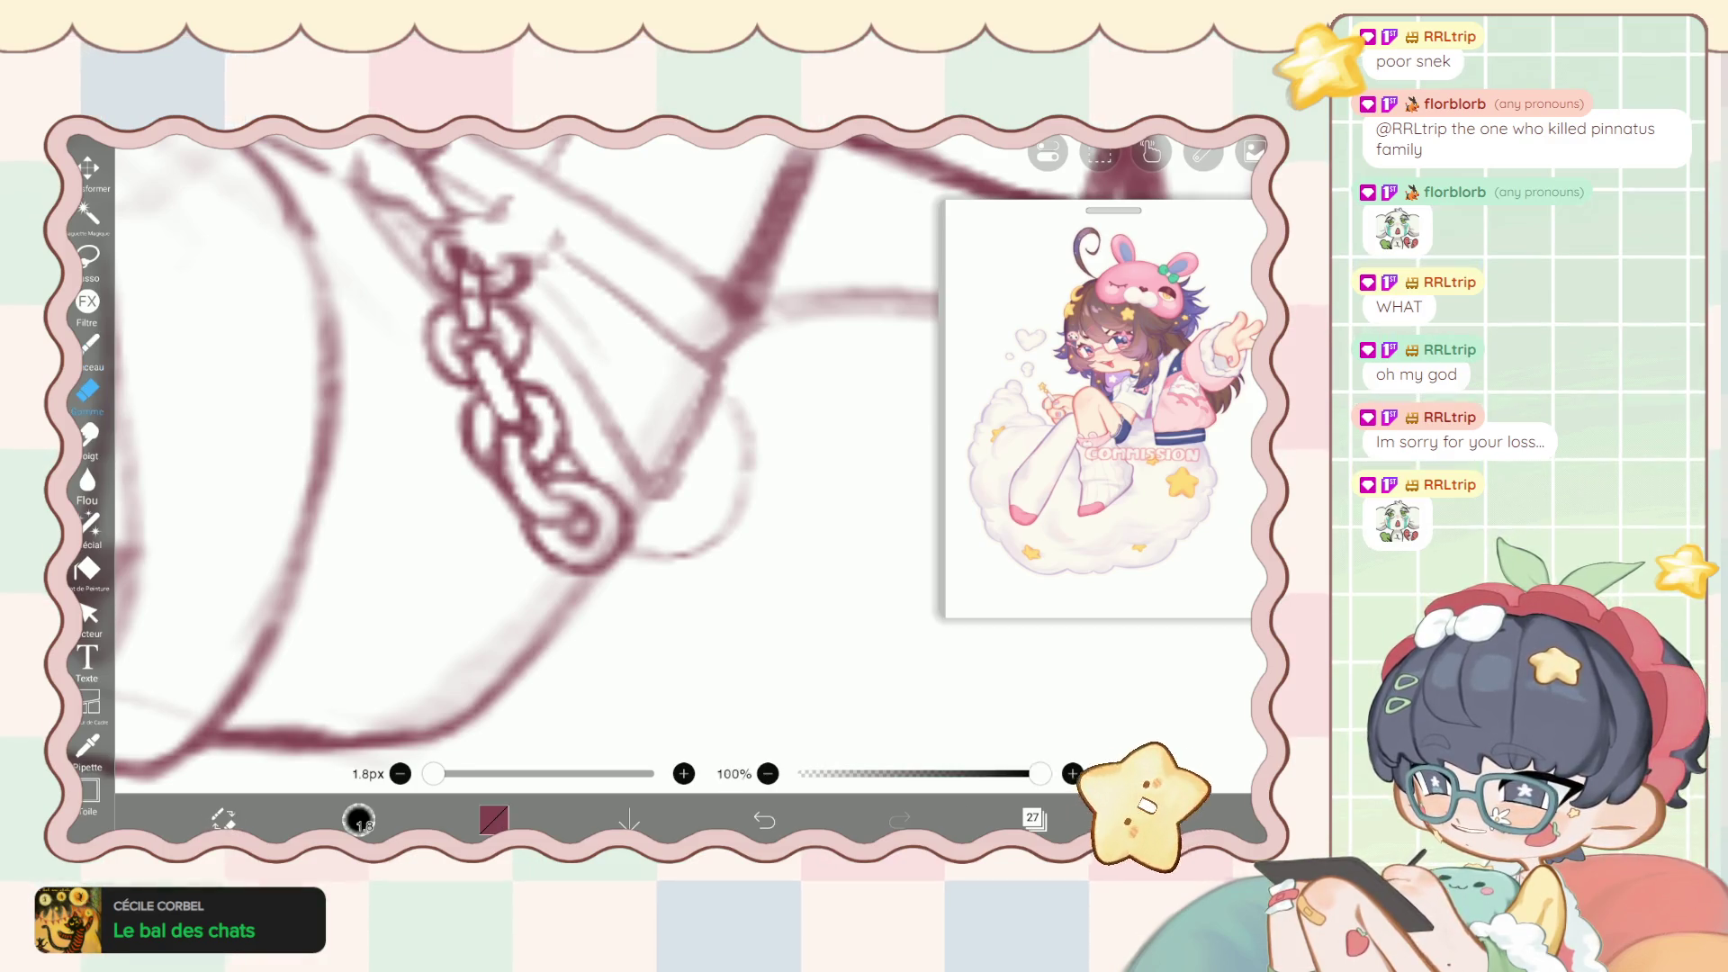
# Zoom onto the bottom chain link and undo the test stroke with the 2.8 px, 62% brush.
pyautogui.scroll(3, 540, 450)
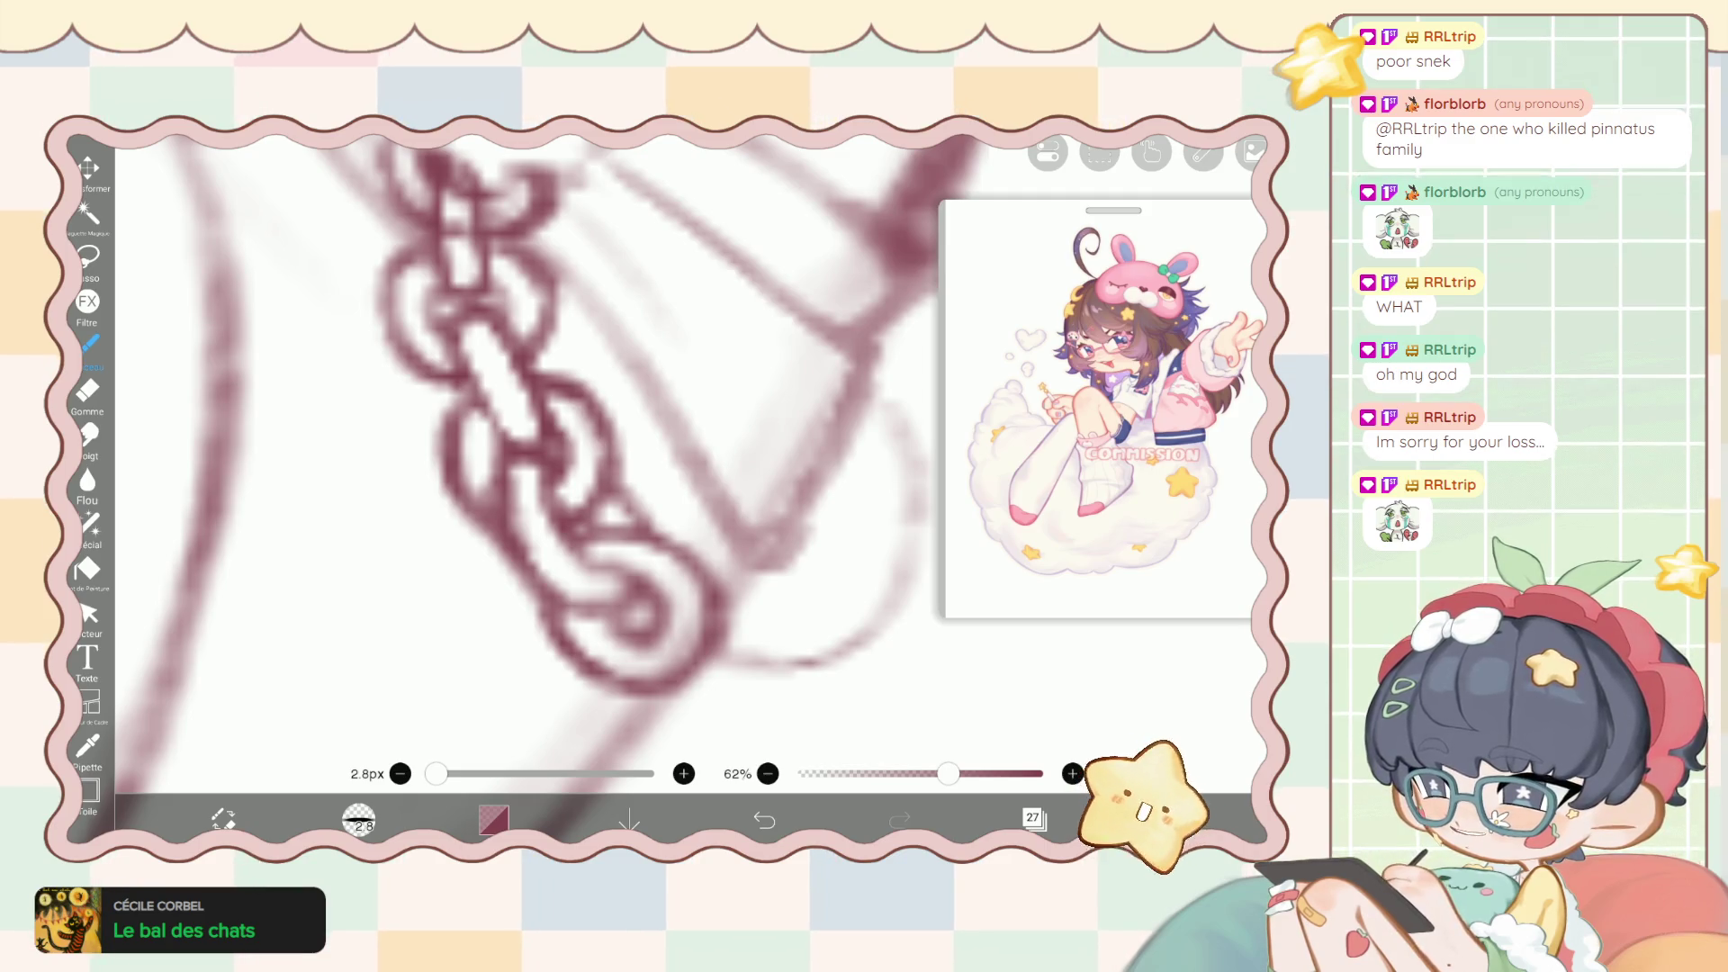
pyautogui.scroll(-2, 540, 451)
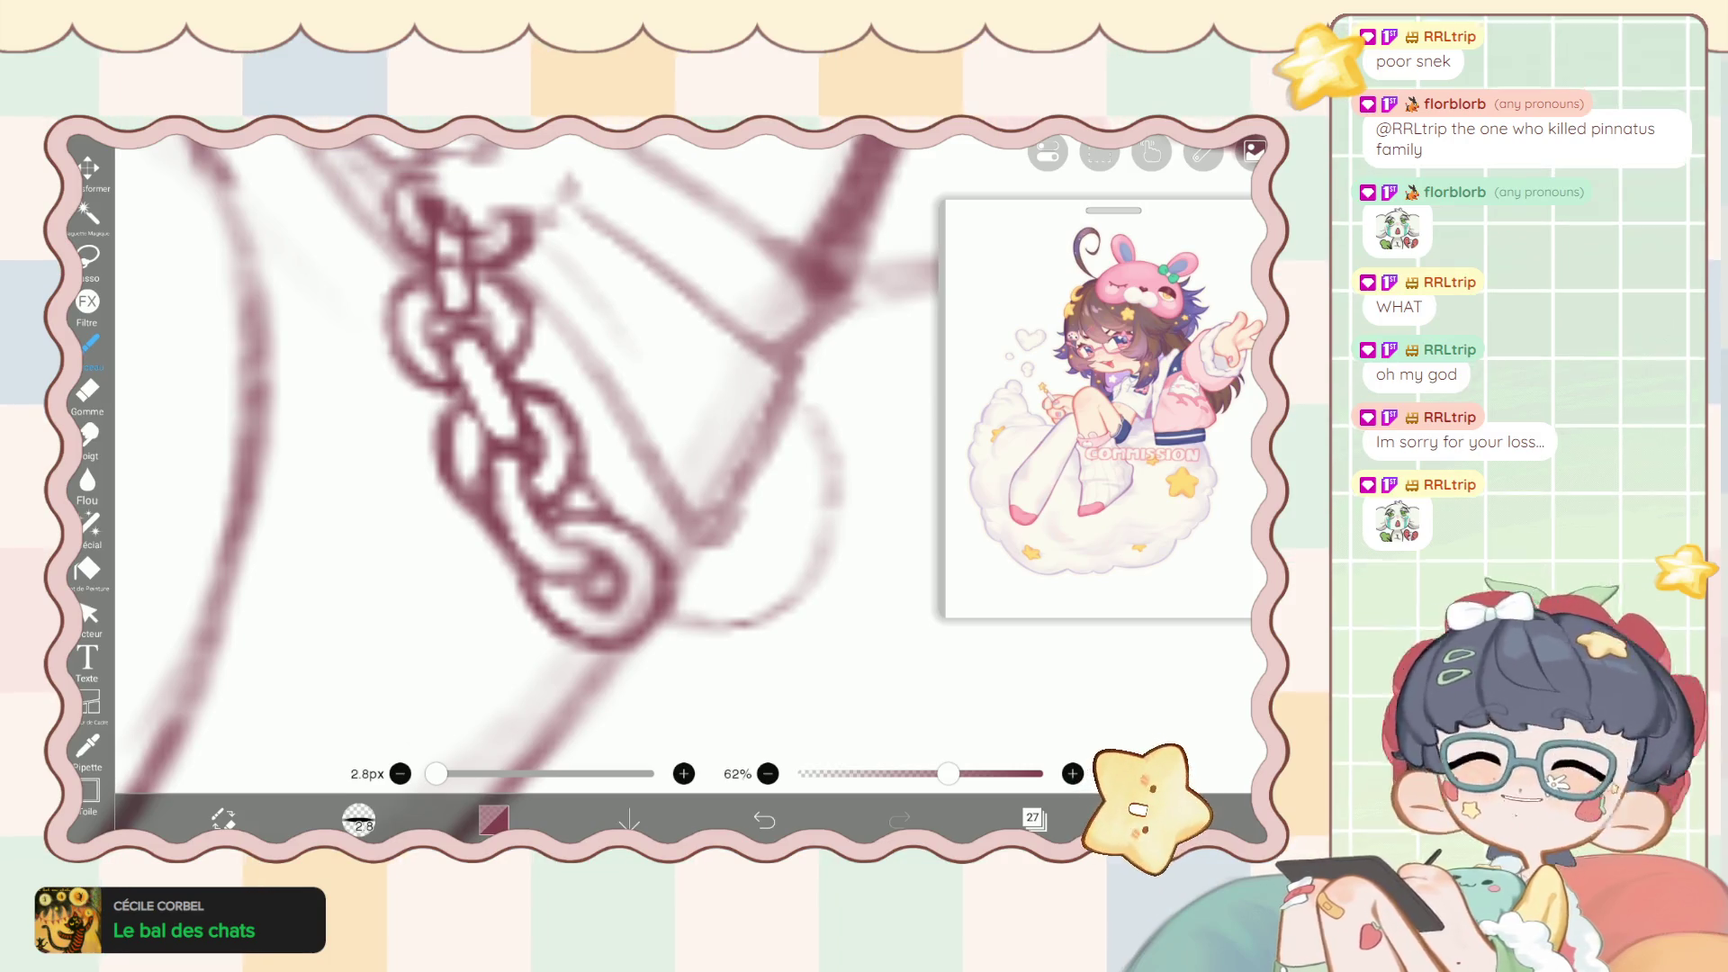
pyautogui.scroll(-2, 540, 450)
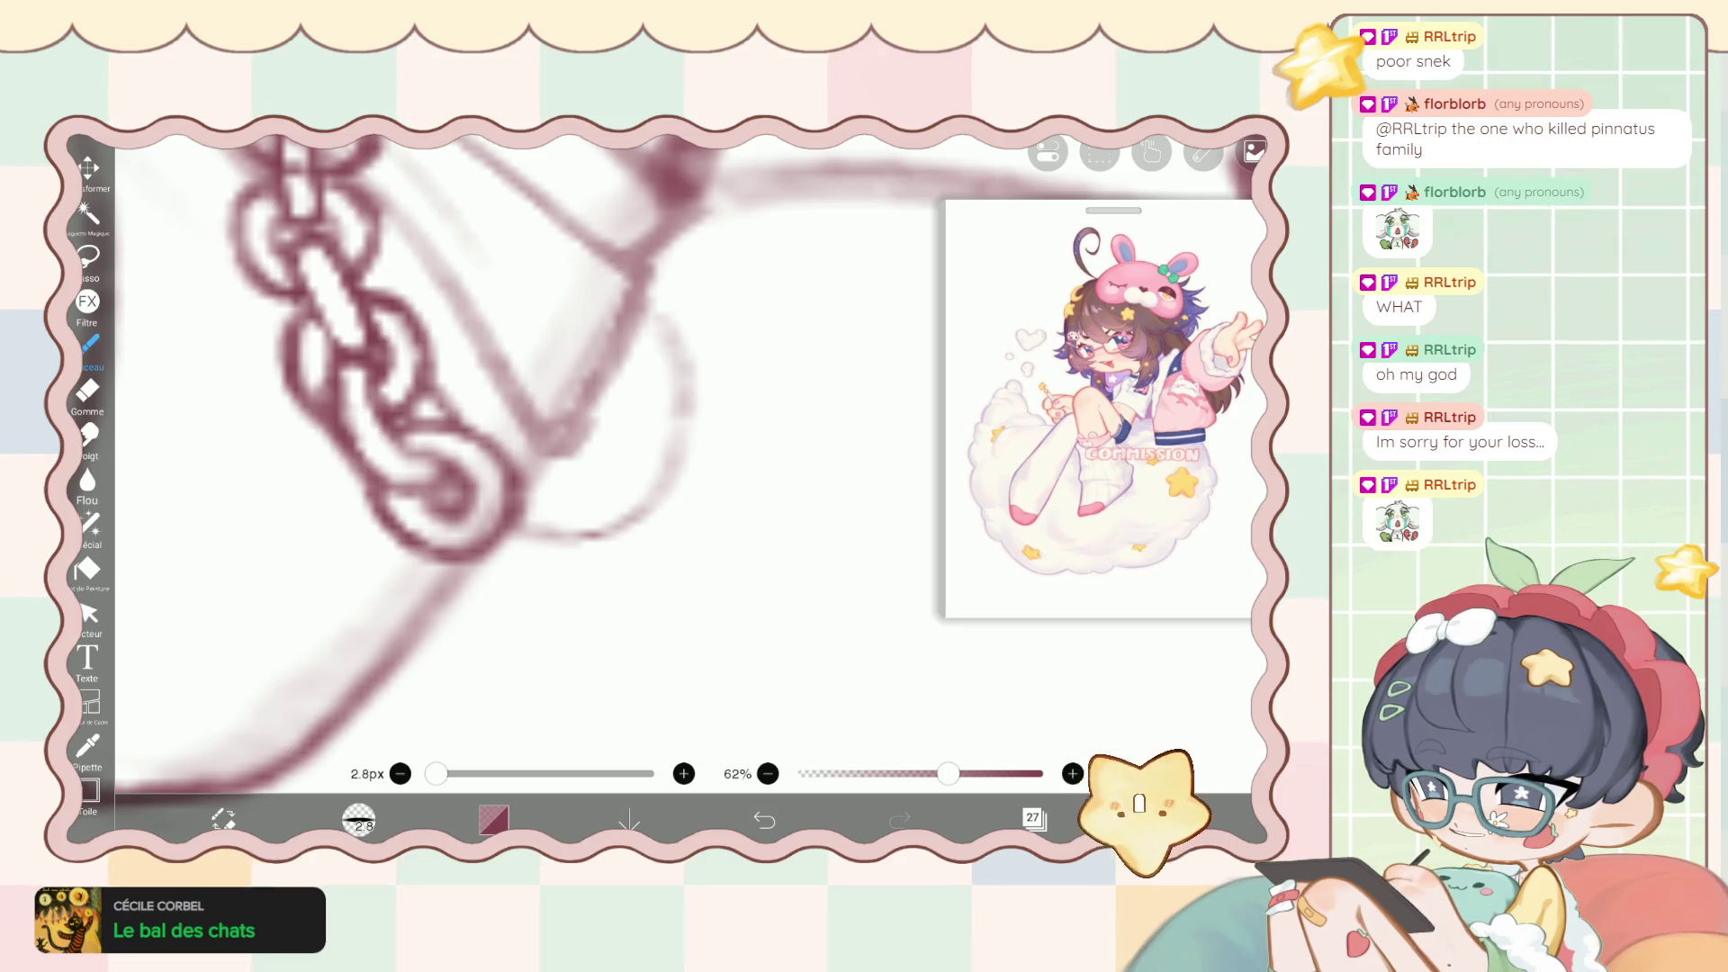
pyautogui.hotkey('ctrl', 'z')
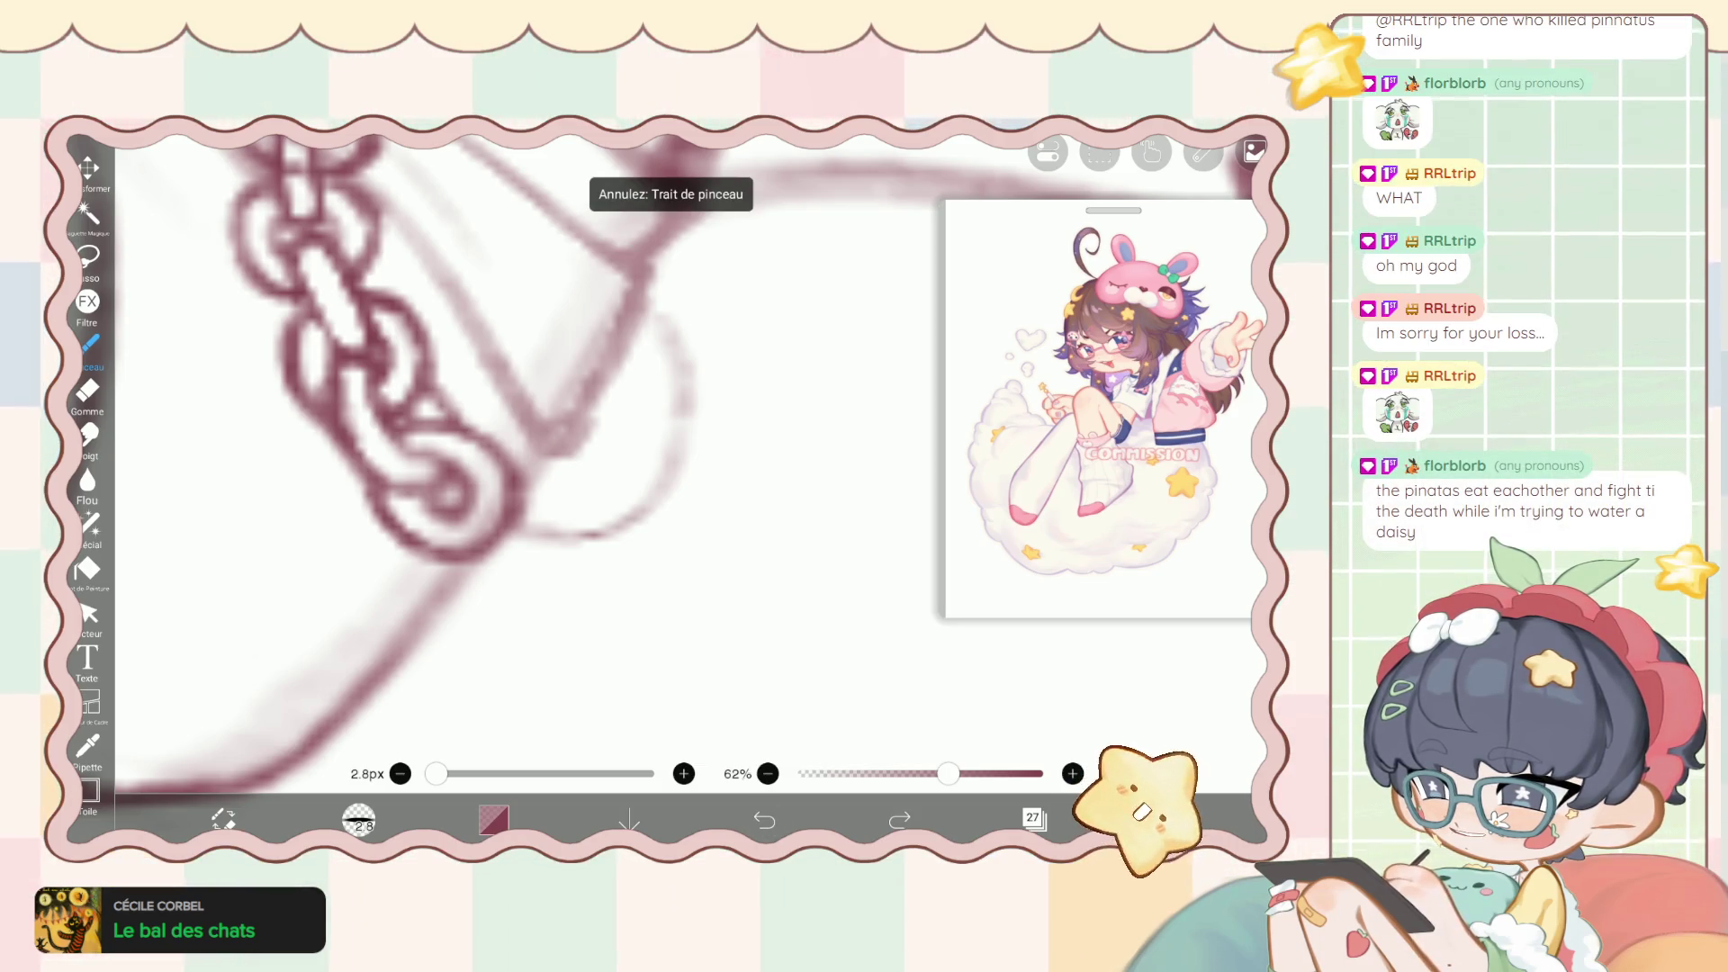
pyautogui.scroll(1, 405, 486)
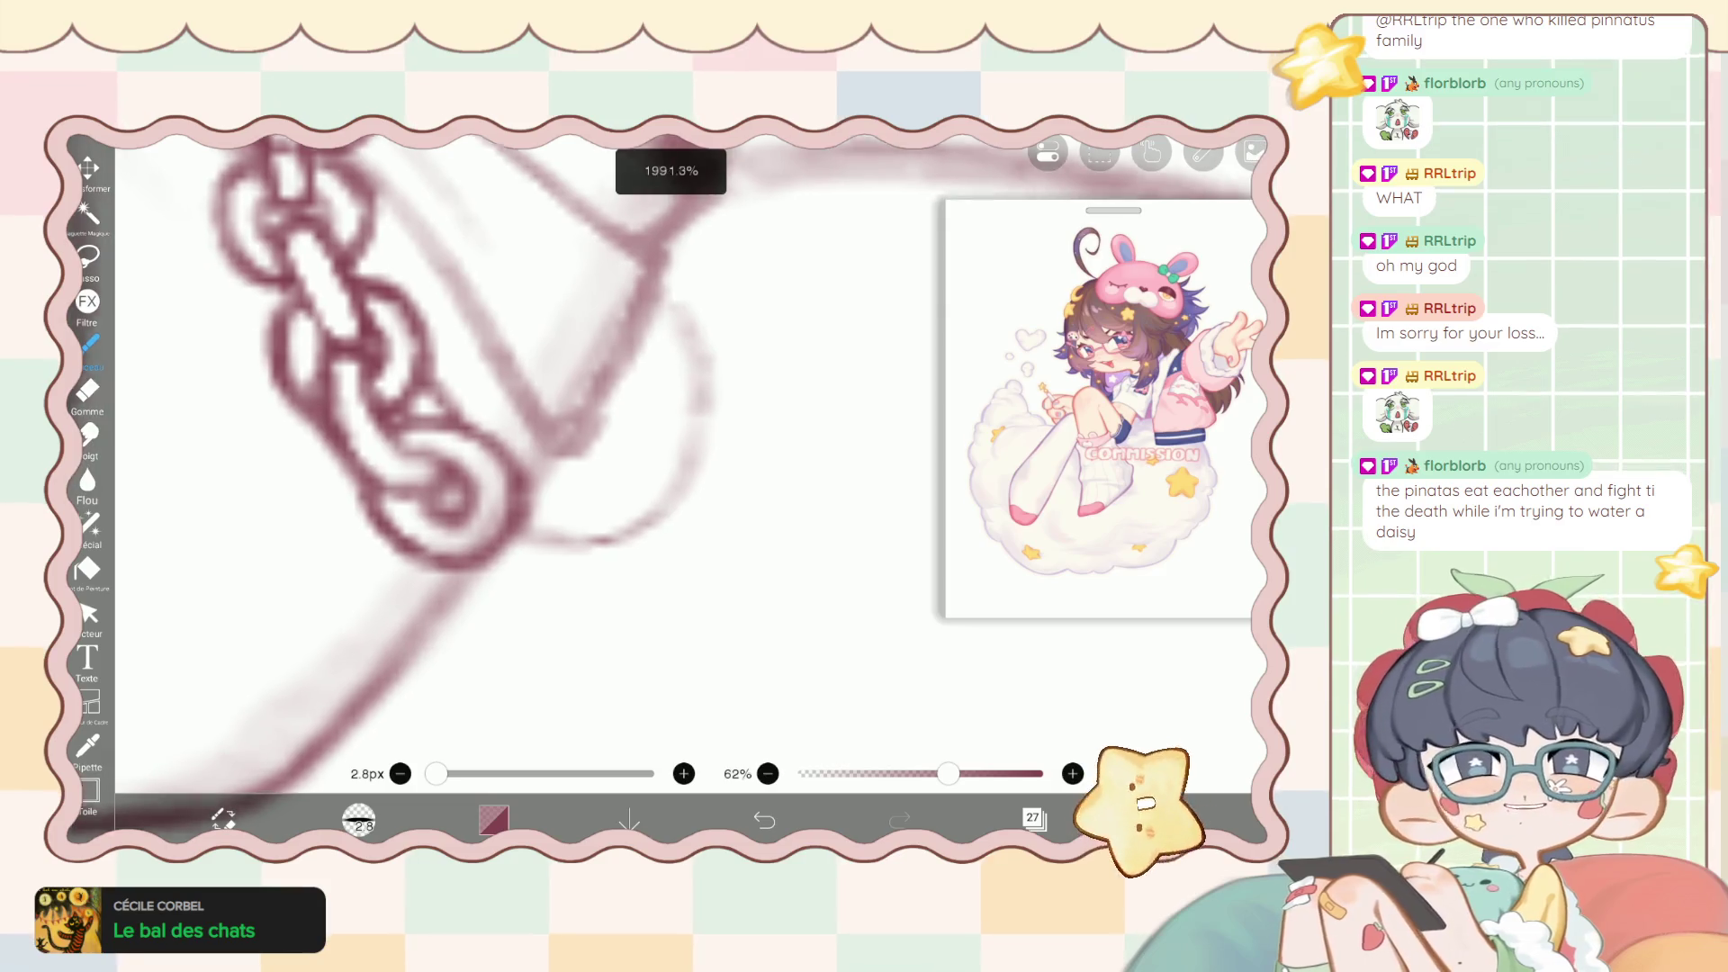
# Redraw the bottom chain link's inner ring and erase around it.
pyautogui.scroll(1, 505, 468)
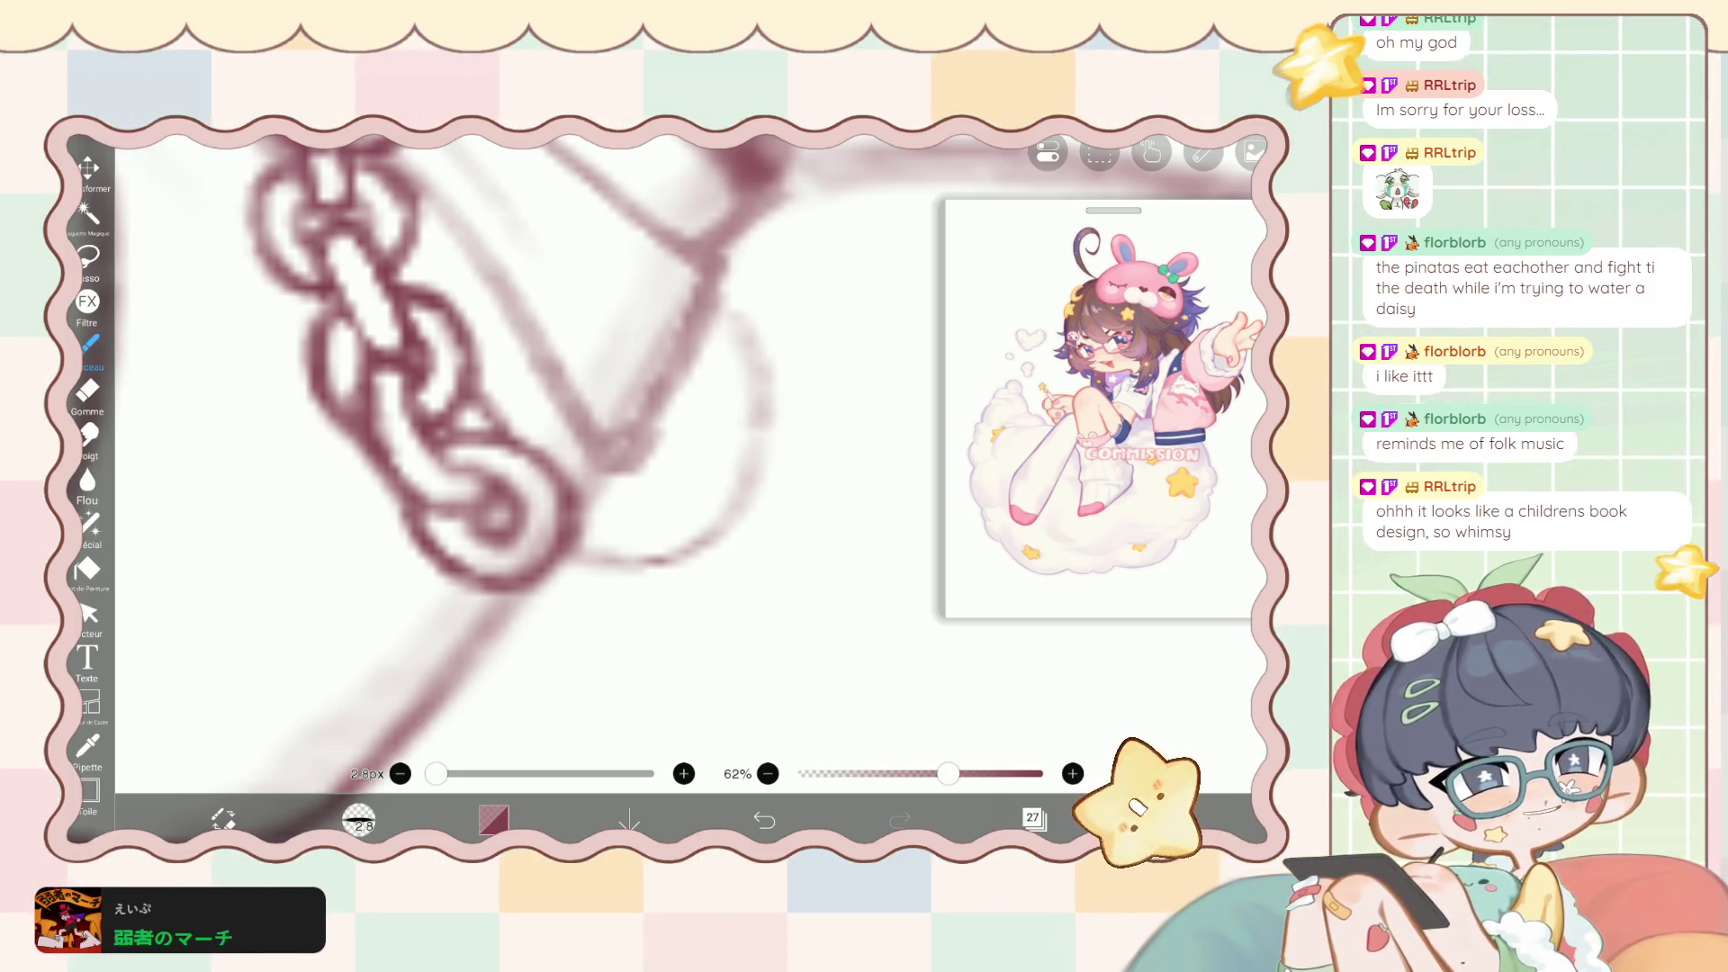
pyautogui.scroll(1, 540, 450)
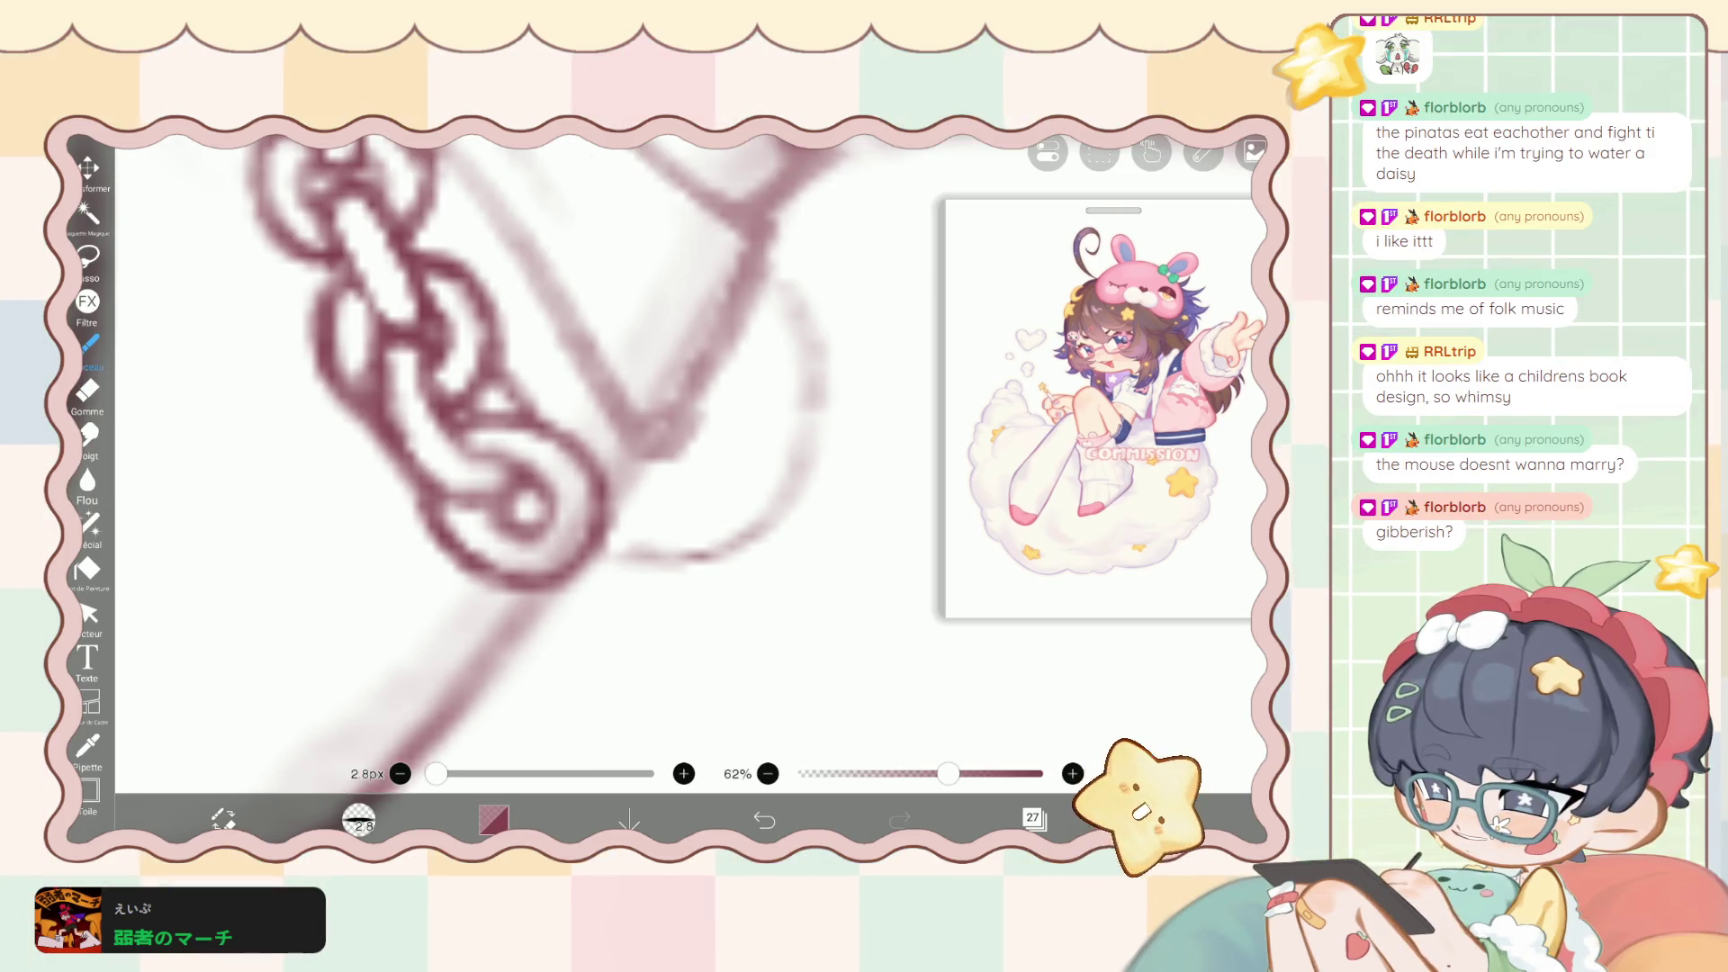
pyautogui.moveTo(518, 499)
pyautogui.mouseDown()
pyautogui.moveTo(545, 522)
pyautogui.moveTo(545, 495)
pyautogui.moveTo(679, 607)
pyautogui.moveTo(711, 522)
pyautogui.moveTo(608, 495)
pyautogui.moveTo(716, 581)
pyautogui.moveTo(594, 630)
pyautogui.moveTo(491, 531)
pyautogui.moveTo(608, 612)
pyautogui.moveTo(706, 563)
pyautogui.moveTo(608, 482)
pyautogui.moveTo(536, 549)
pyautogui.moveTo(567, 571)
pyautogui.moveTo(543, 558)
pyautogui.moveTo(630, 607)
pyautogui.moveTo(671, 549)
pyautogui.moveTo(689, 581)
pyautogui.mouseUp()
pyautogui.click(88, 390)
pyautogui.hotkey('ctrl', 'z')
pyautogui.hotkey('ctrl', 'z')
pyautogui.moveTo(612, 502)
pyautogui.mouseDown()
pyautogui.moveTo(694, 567)
pyautogui.moveTo(662, 621)
pyautogui.mouseUp()
# Add small ink details inside the link, then erase the stray marks there.
pyautogui.click(89, 343)
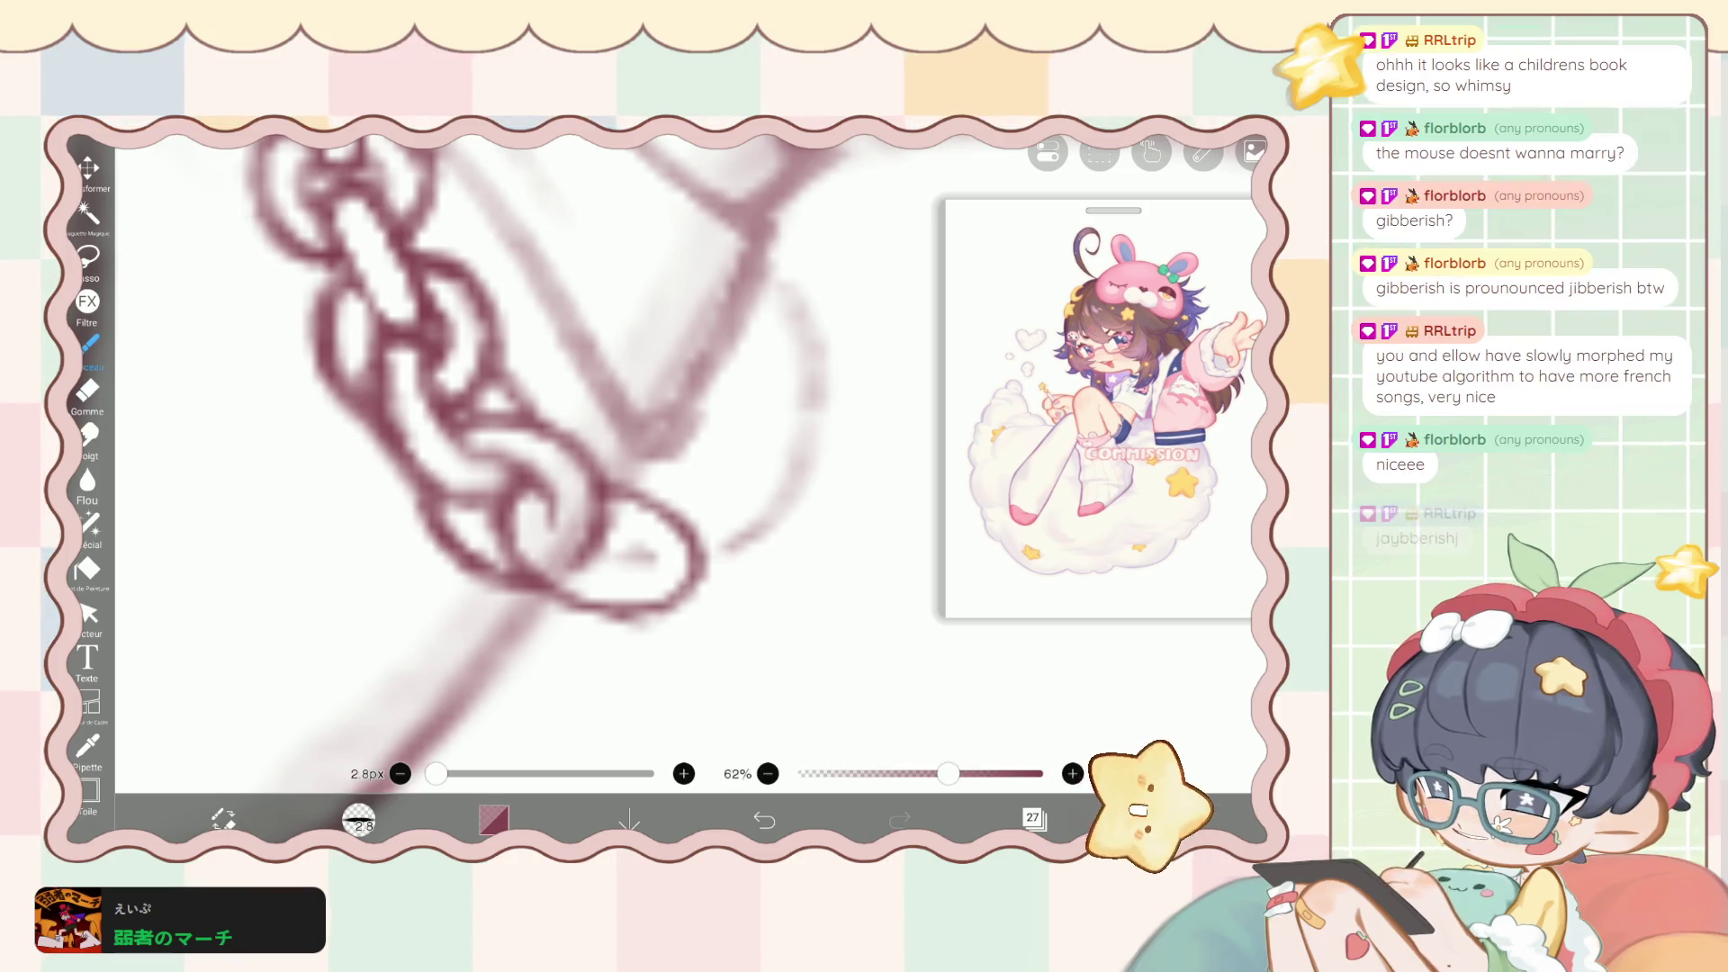
pyautogui.moveTo(538, 533)
pyautogui.mouseDown()
pyautogui.moveTo(623, 572)
pyautogui.moveTo(657, 543)
pyautogui.moveTo(605, 532)
pyautogui.moveTo(639, 545)
pyautogui.mouseUp()
pyautogui.moveTo(531, 524)
pyautogui.mouseDown()
pyautogui.moveTo(575, 562)
pyautogui.moveTo(628, 533)
pyautogui.mouseUp()
pyautogui.moveTo(527, 511); pyautogui.dragTo(566, 543)
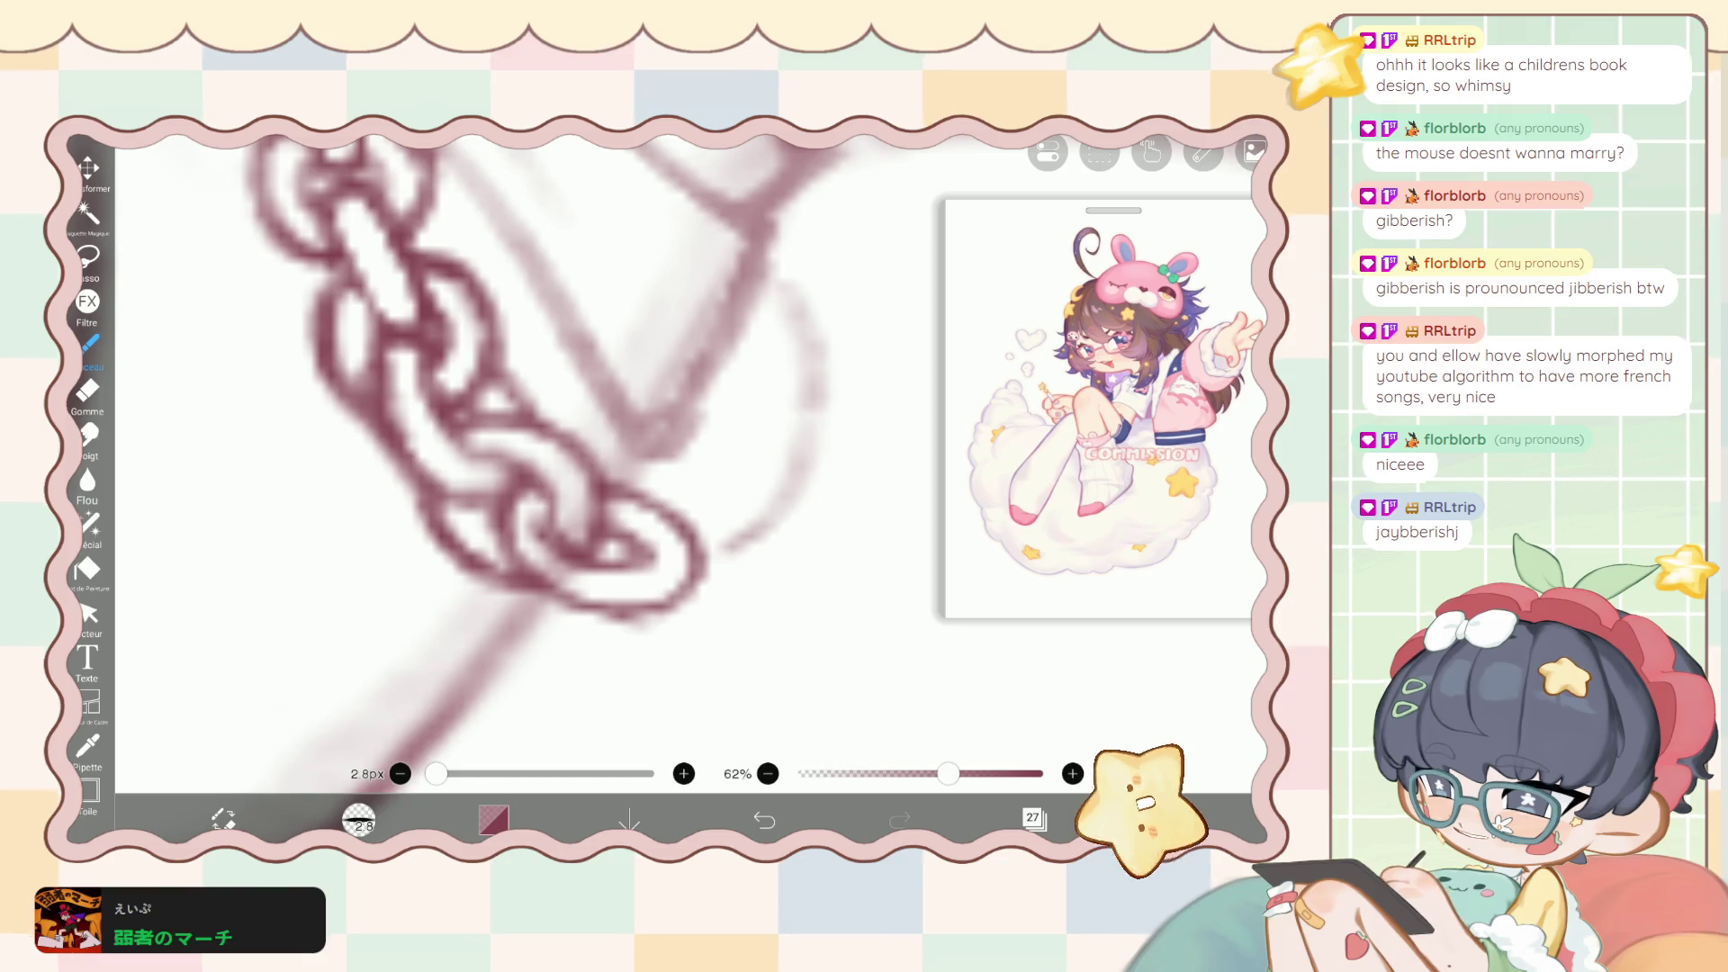
pyautogui.press('e')
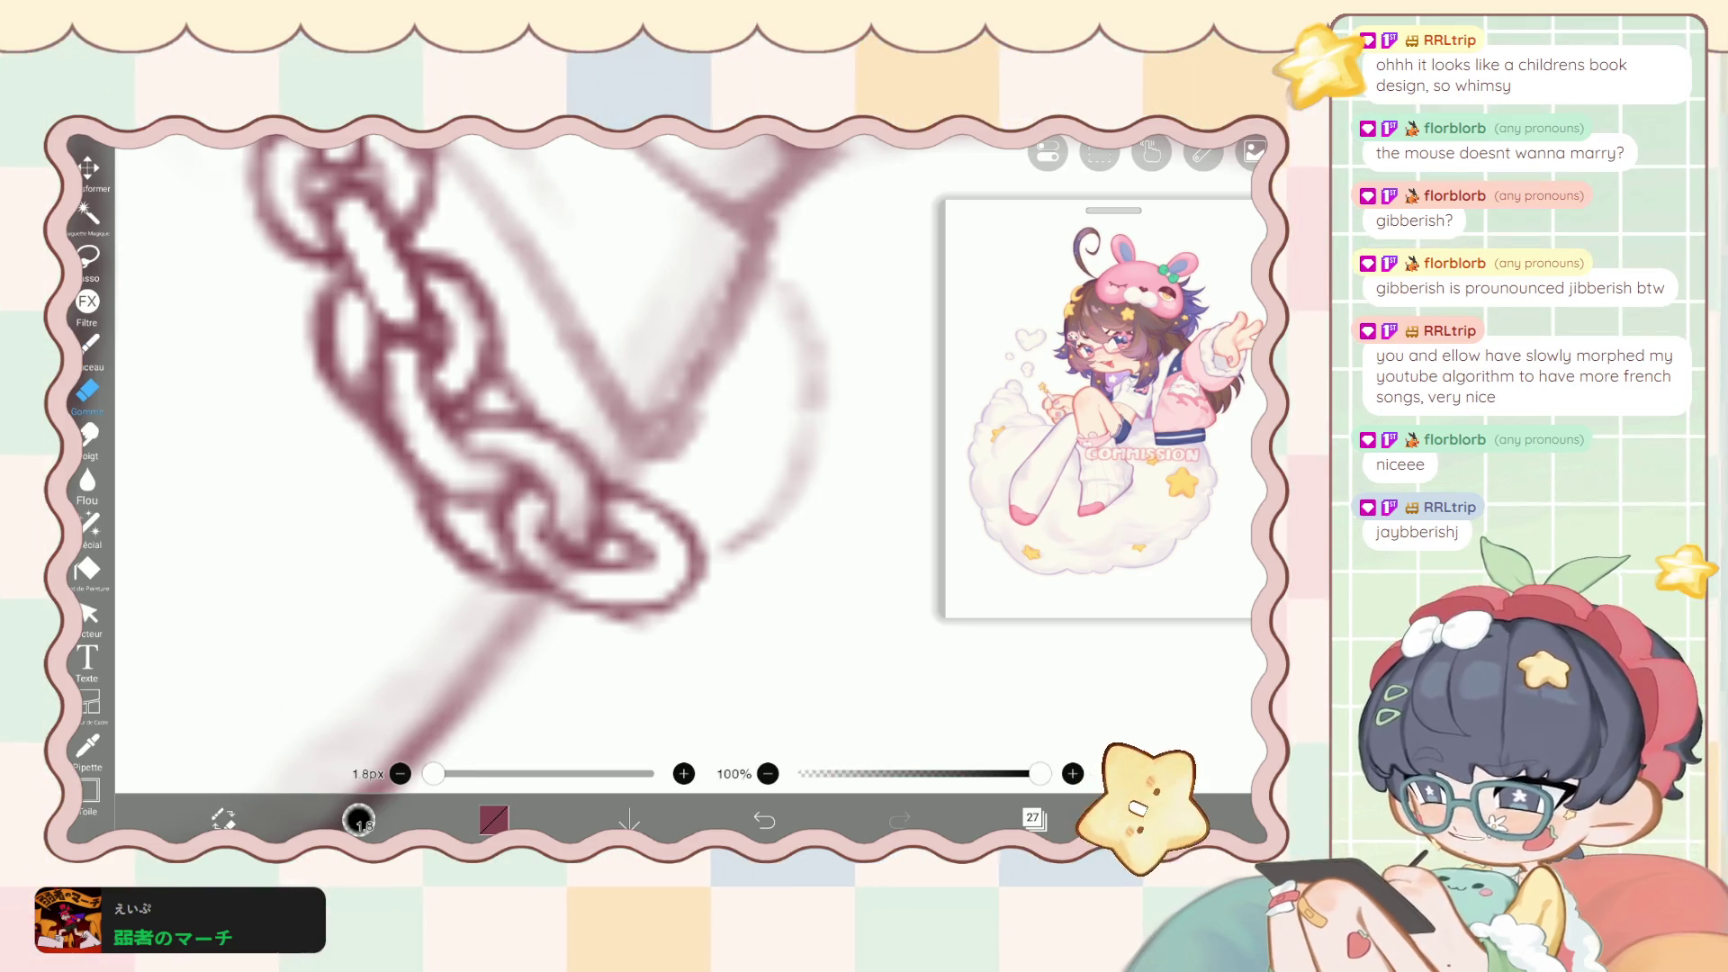
pyautogui.moveTo(536, 536); pyautogui.dragTo(587, 571)
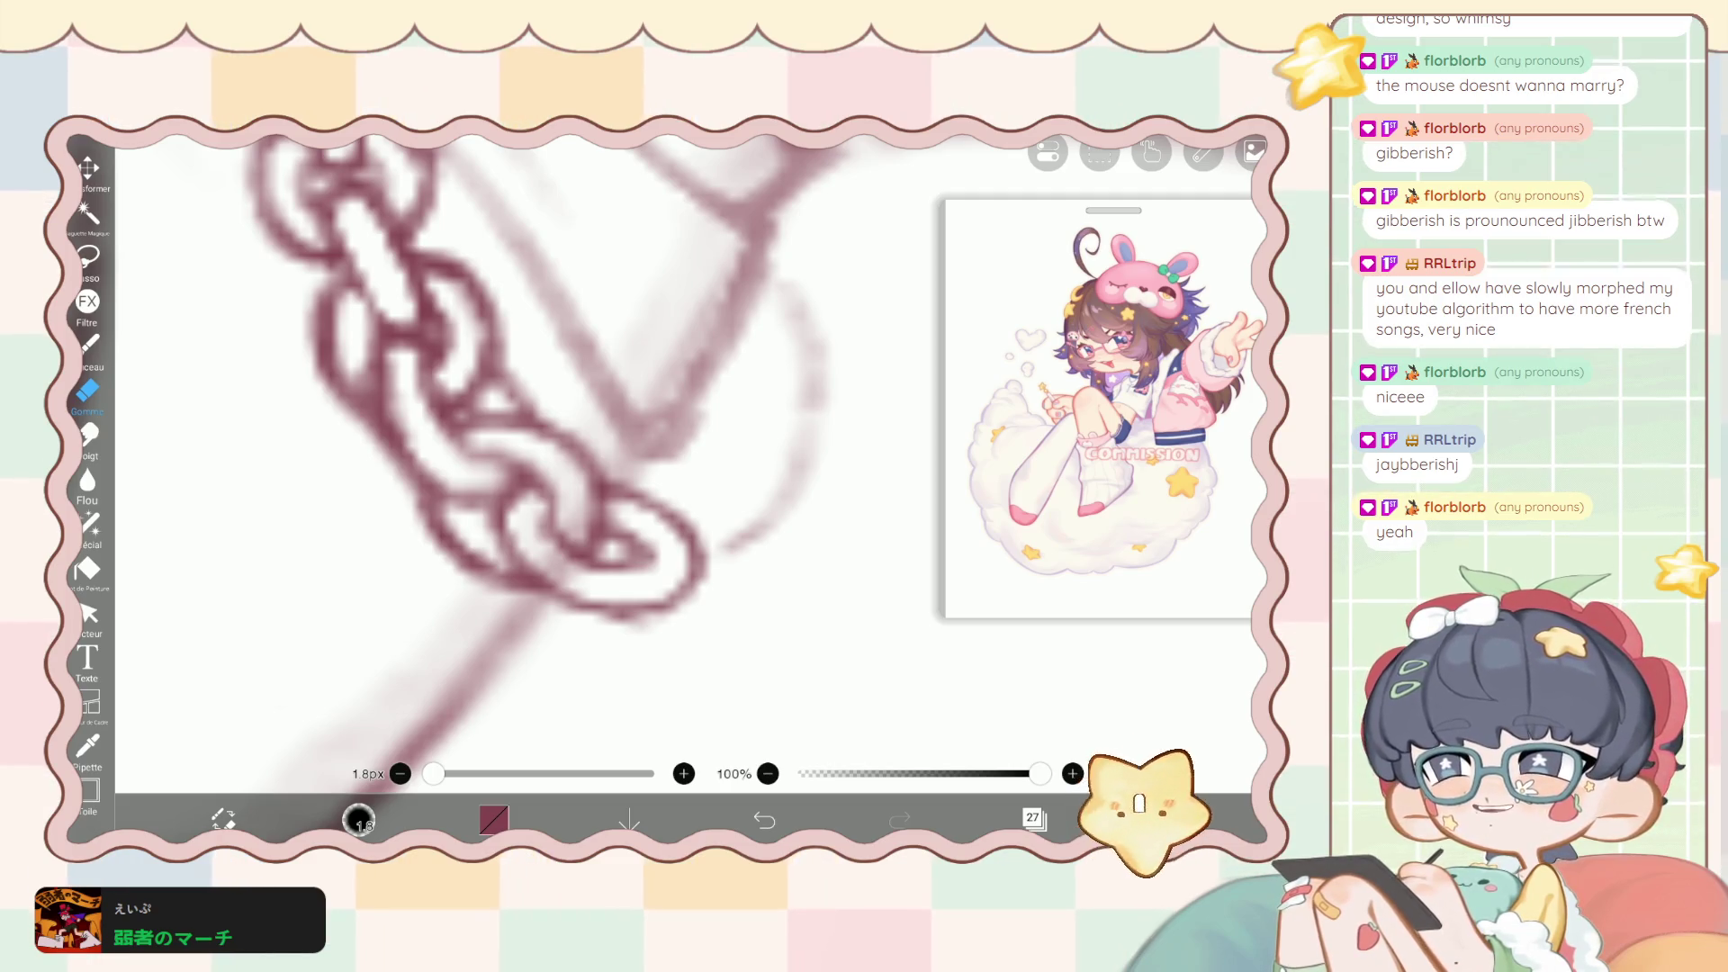
# Zoom out to the whole figure and bring up the layer list.
pyautogui.click(1034, 818)
pyautogui.click(1033, 818)
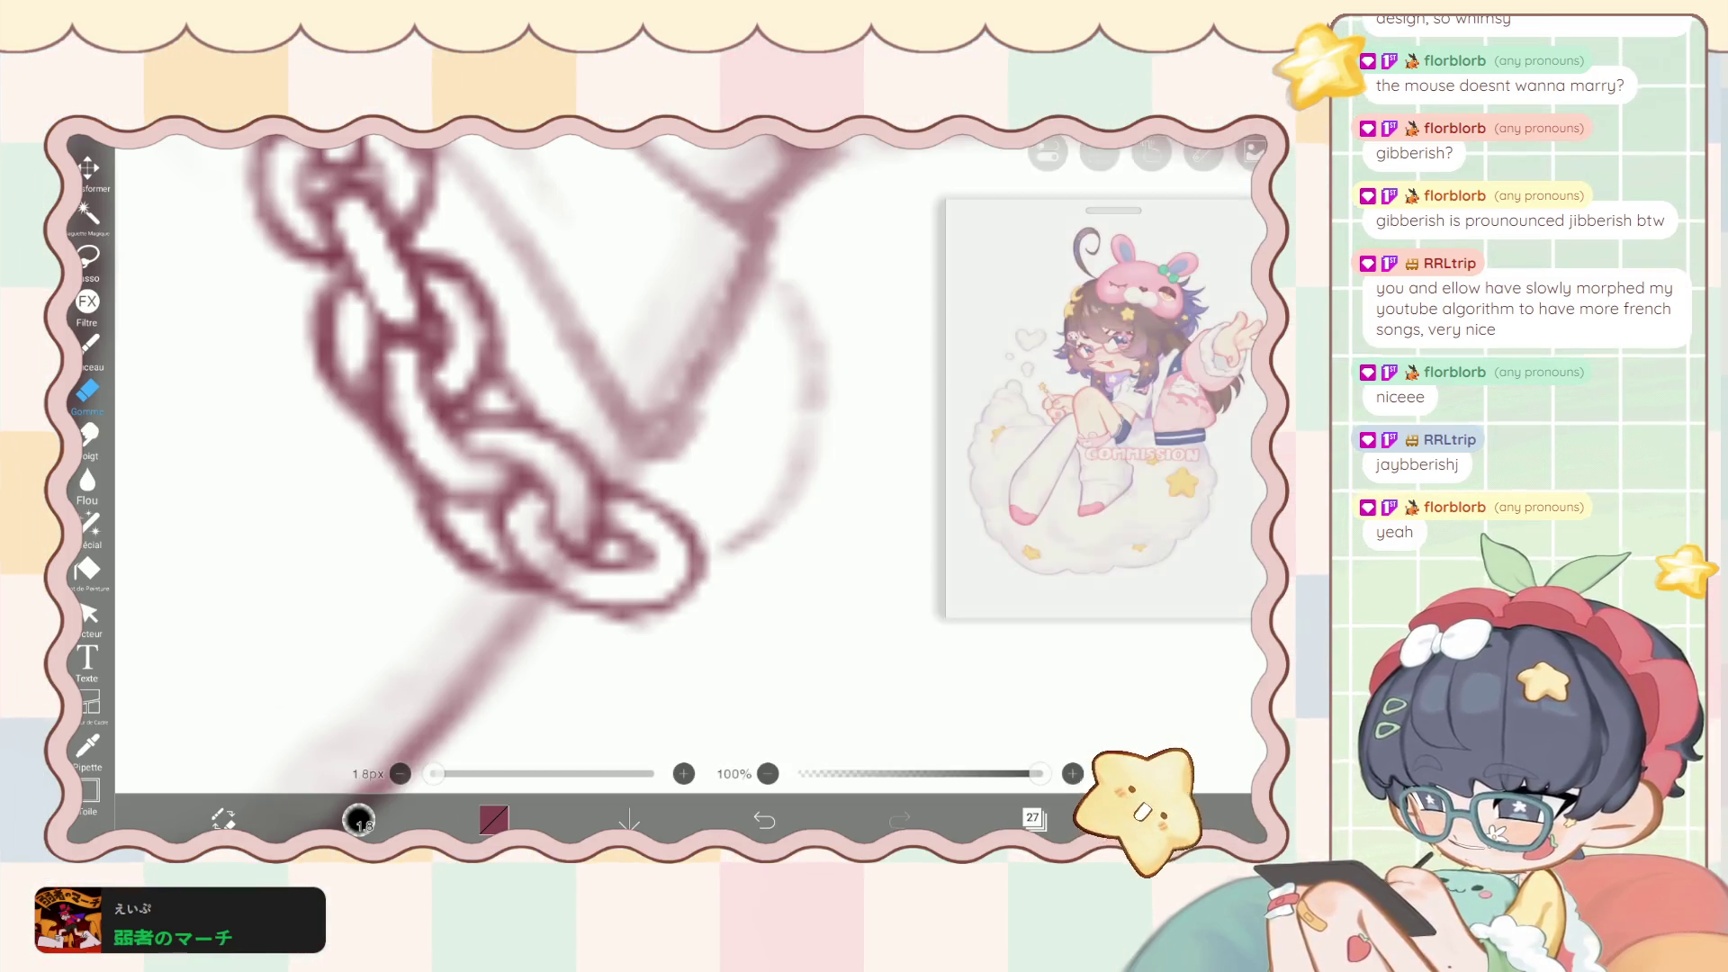
pyautogui.scroll(-5, 630, 450)
pyautogui.scroll(-5, 540, 469)
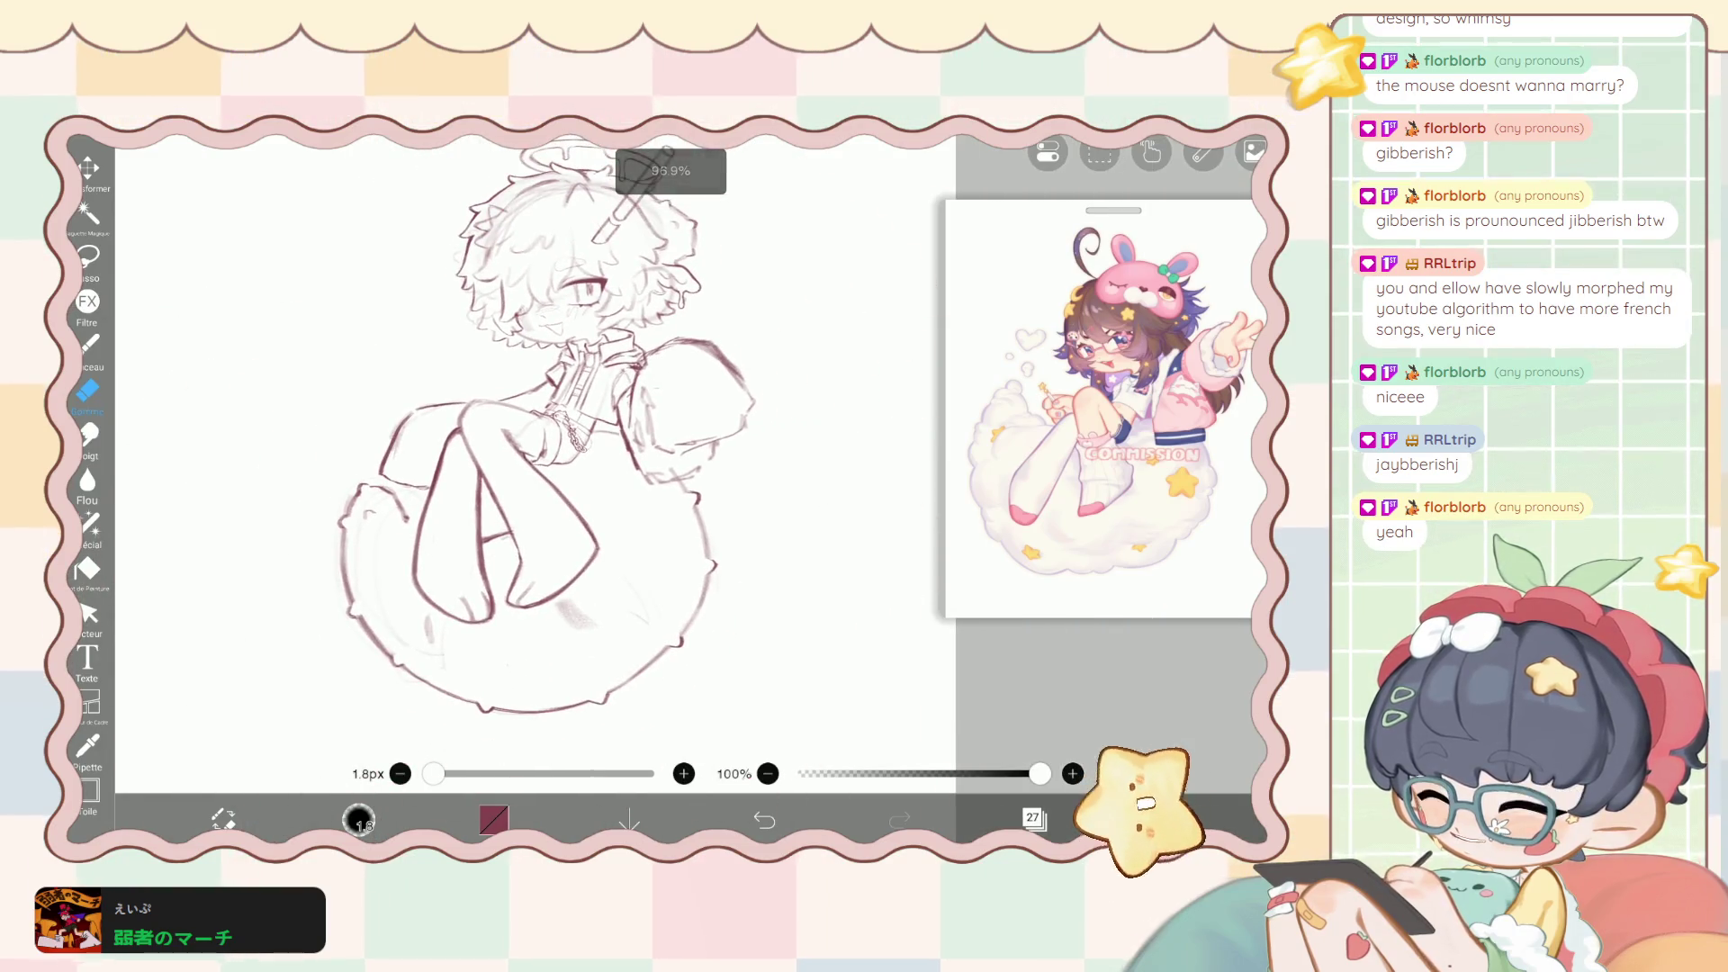
pyautogui.click(1033, 817)
pyautogui.scroll(3, 1094, 428)
pyautogui.scroll(3, 1094, 428)
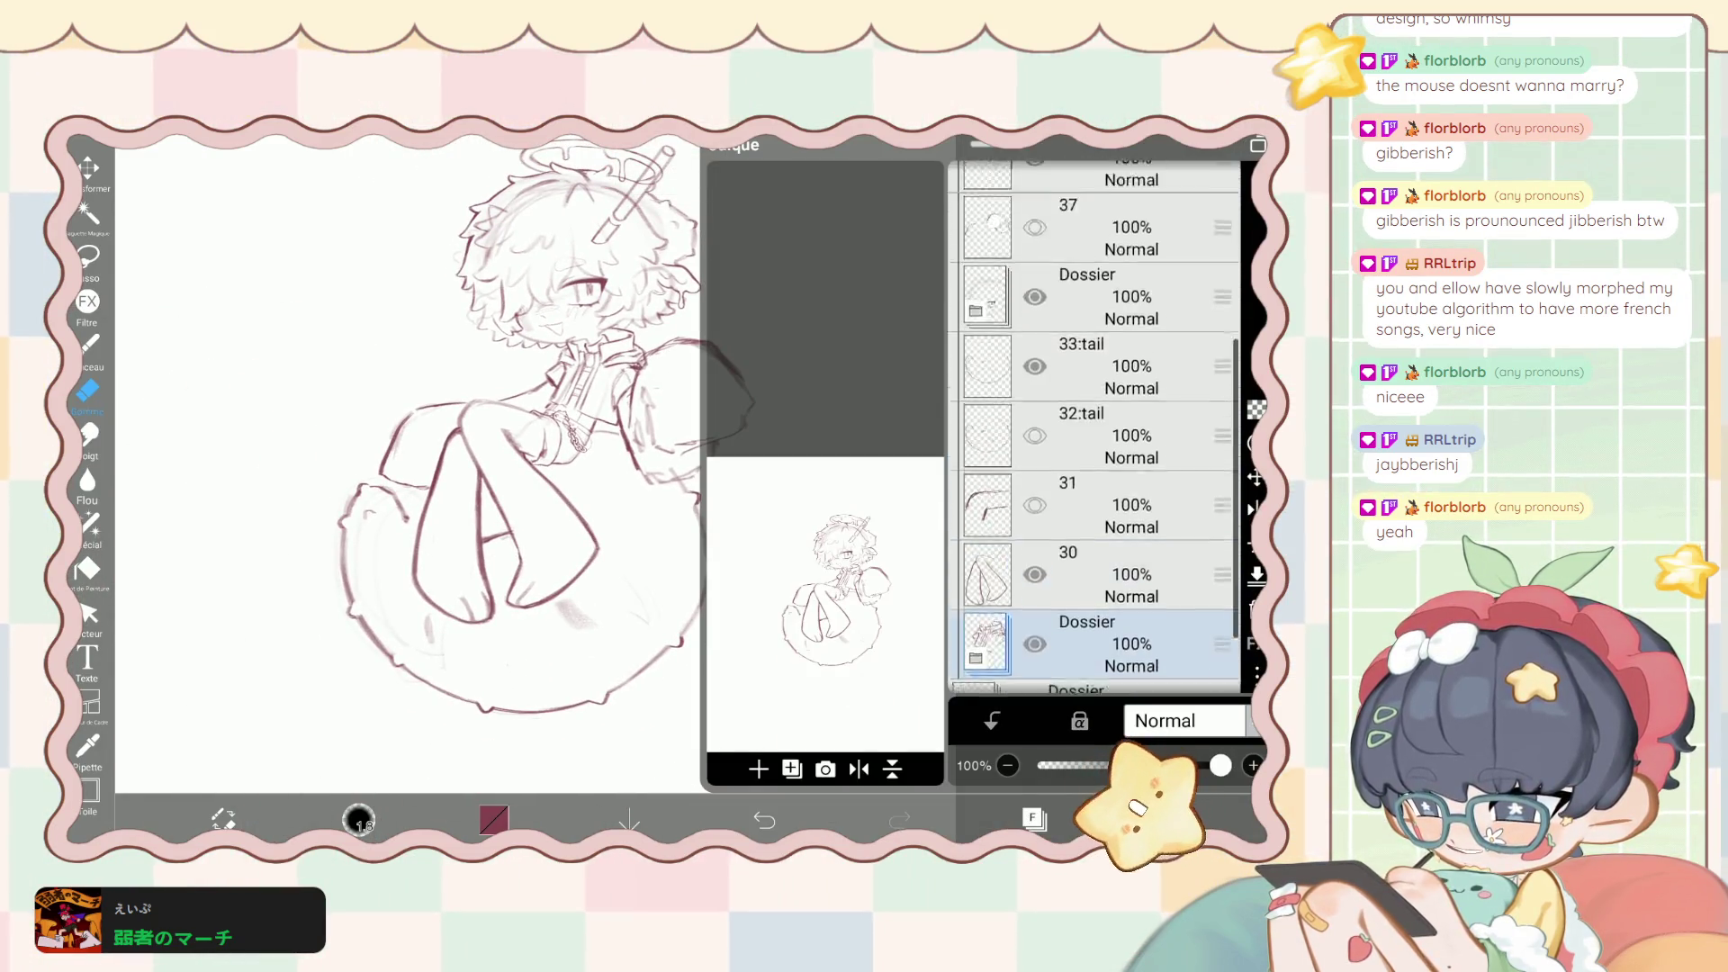
pyautogui.scroll(3, 1094, 428)
pyautogui.scroll(3, 1094, 428)
pyautogui.scroll(-5, 1094, 428)
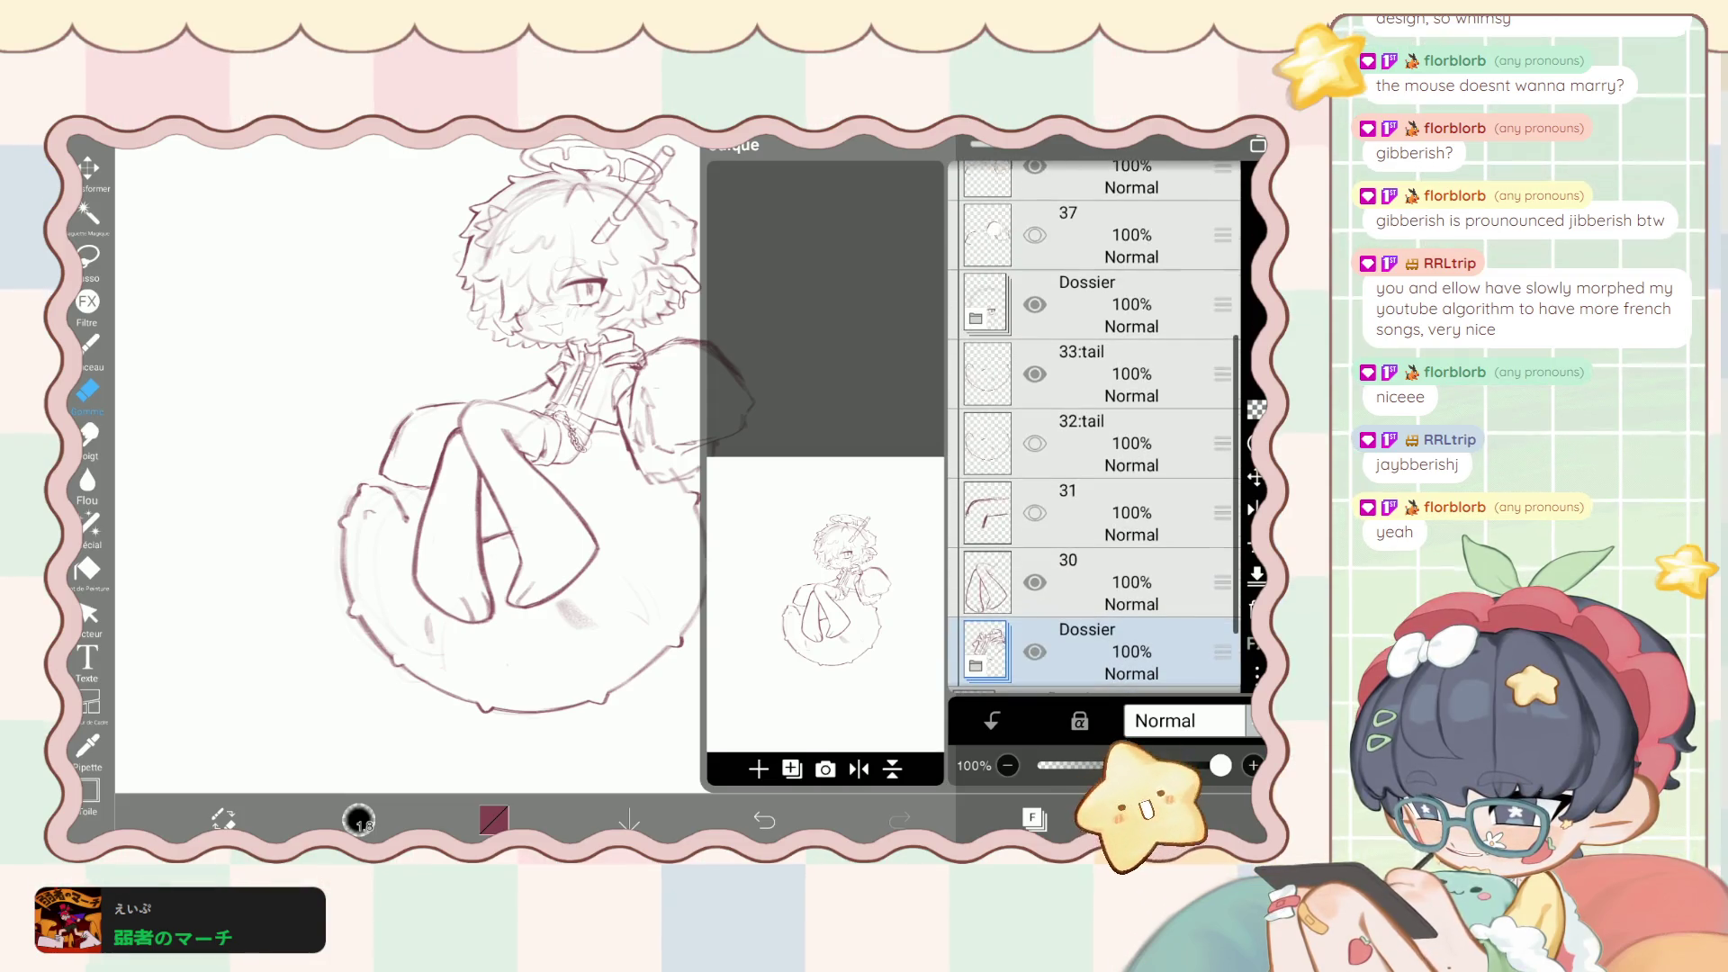
pyautogui.scroll(1, 1094, 427)
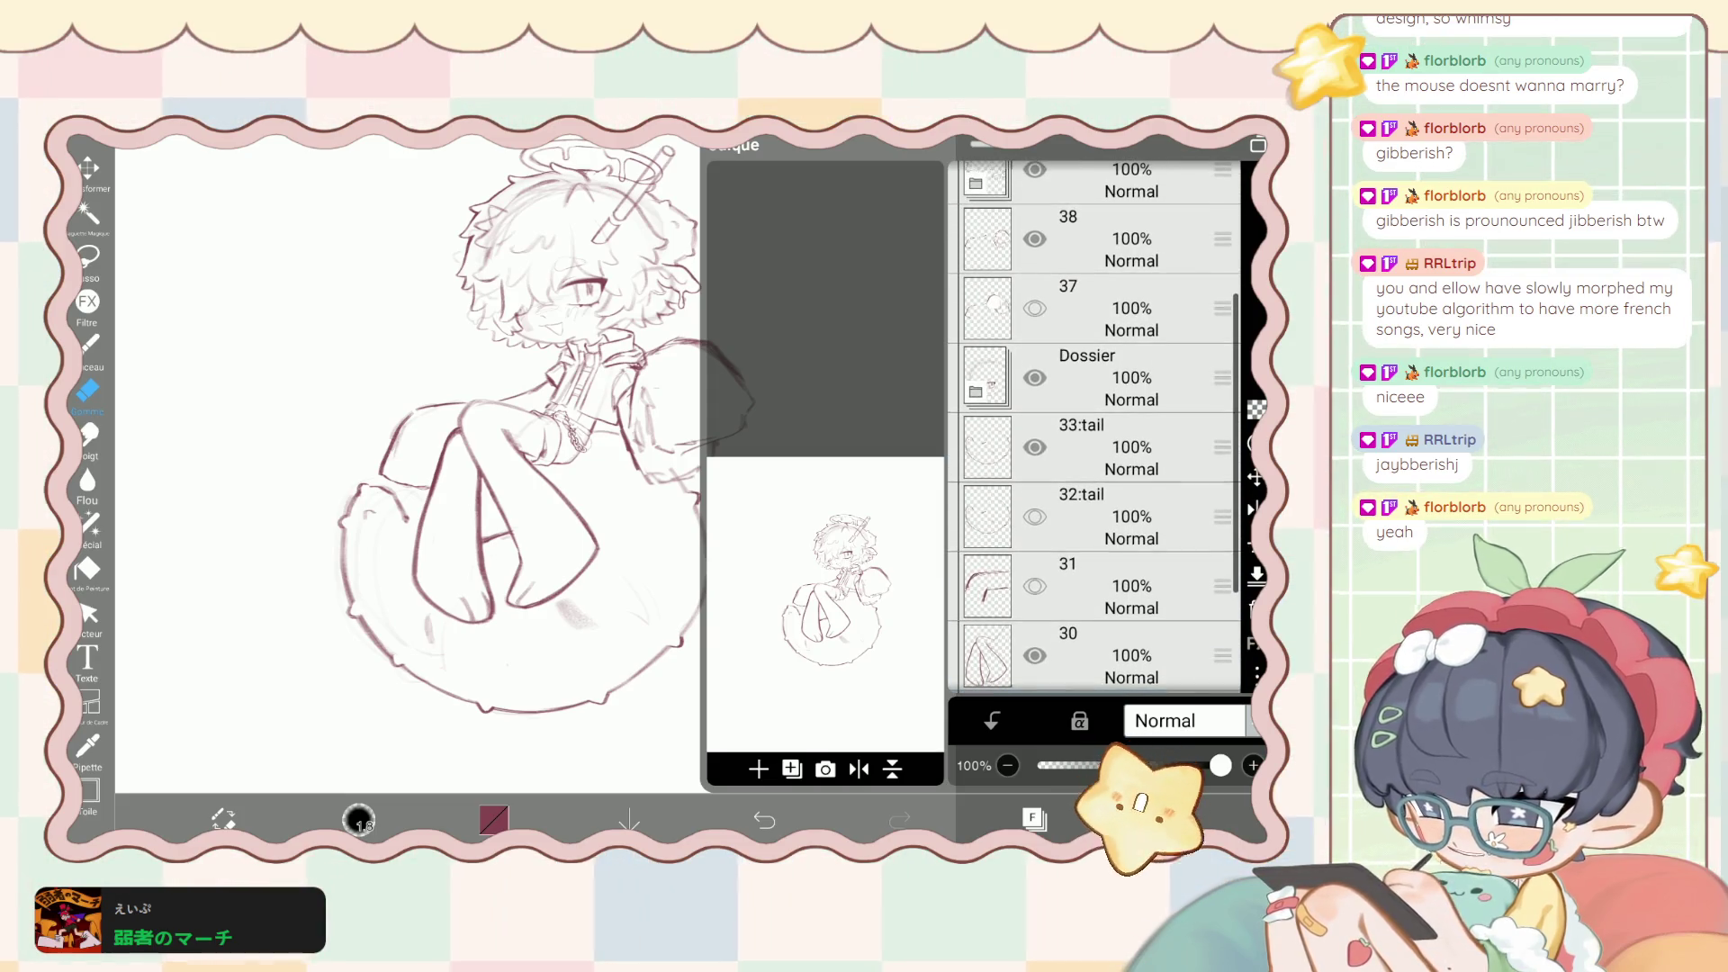
# Select layer 33:tail, toggle its visibility to compare tails, then delete it.
pyautogui.click(1089, 448)
pyautogui.click(1036, 447)
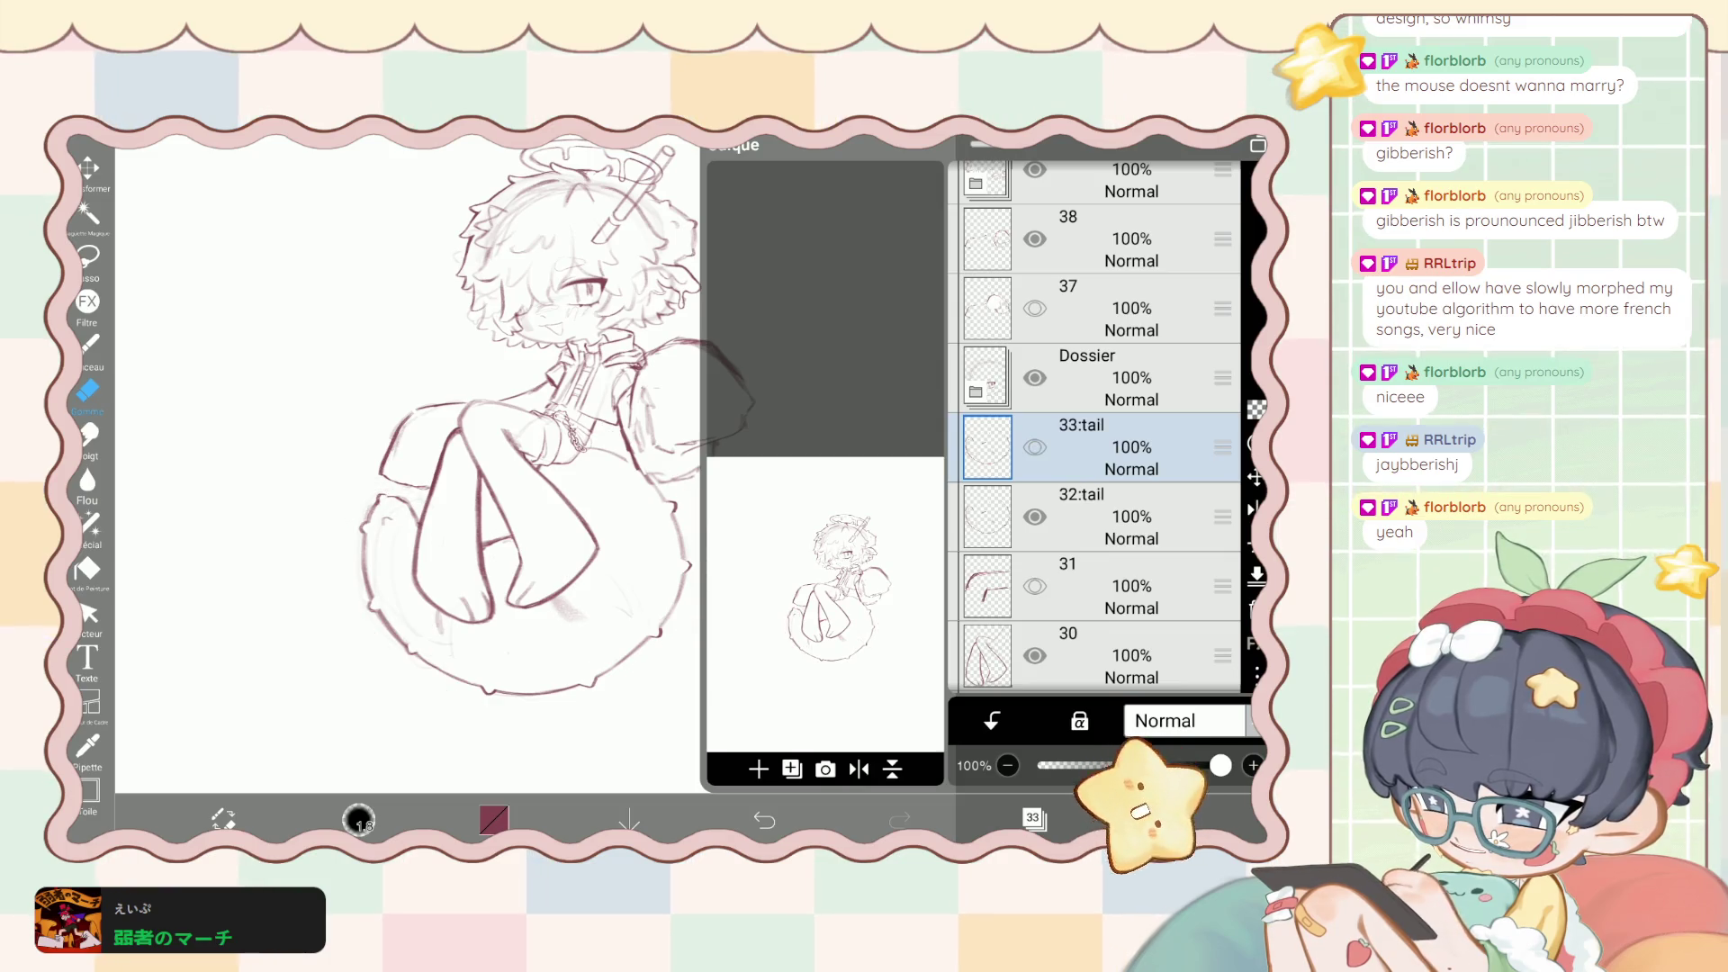
pyautogui.hotkey('ctrl', 'z')
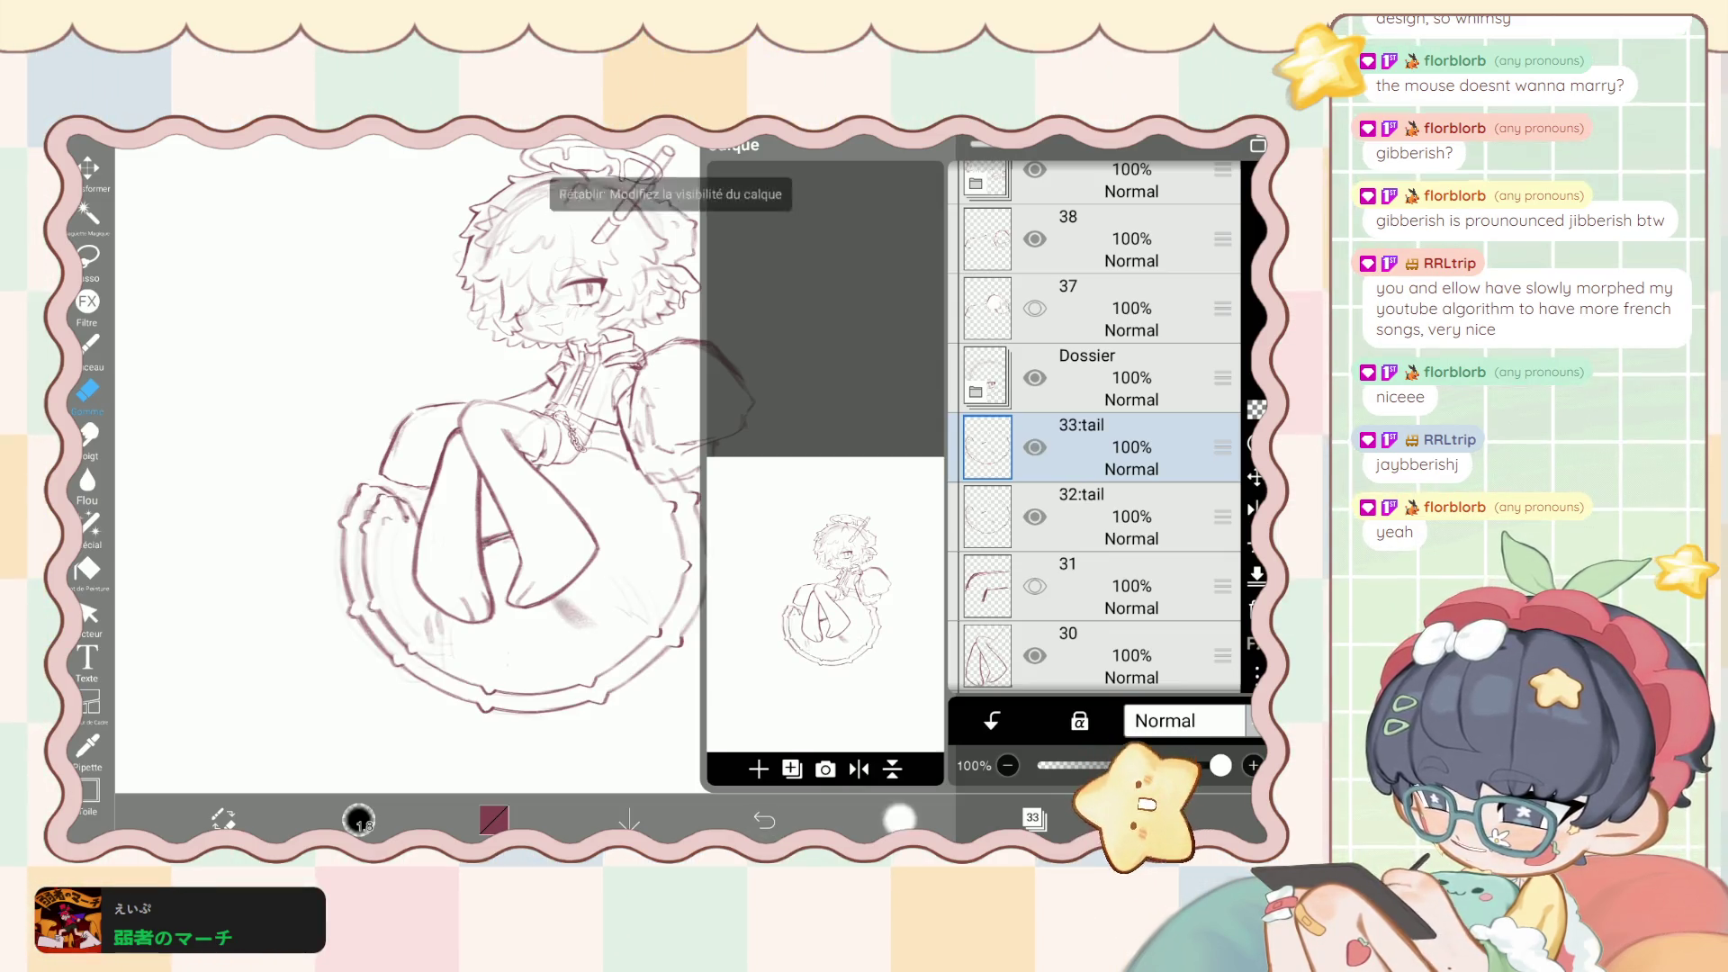
pyautogui.hotkey('ctrl', 'y')
pyautogui.press('Delete')
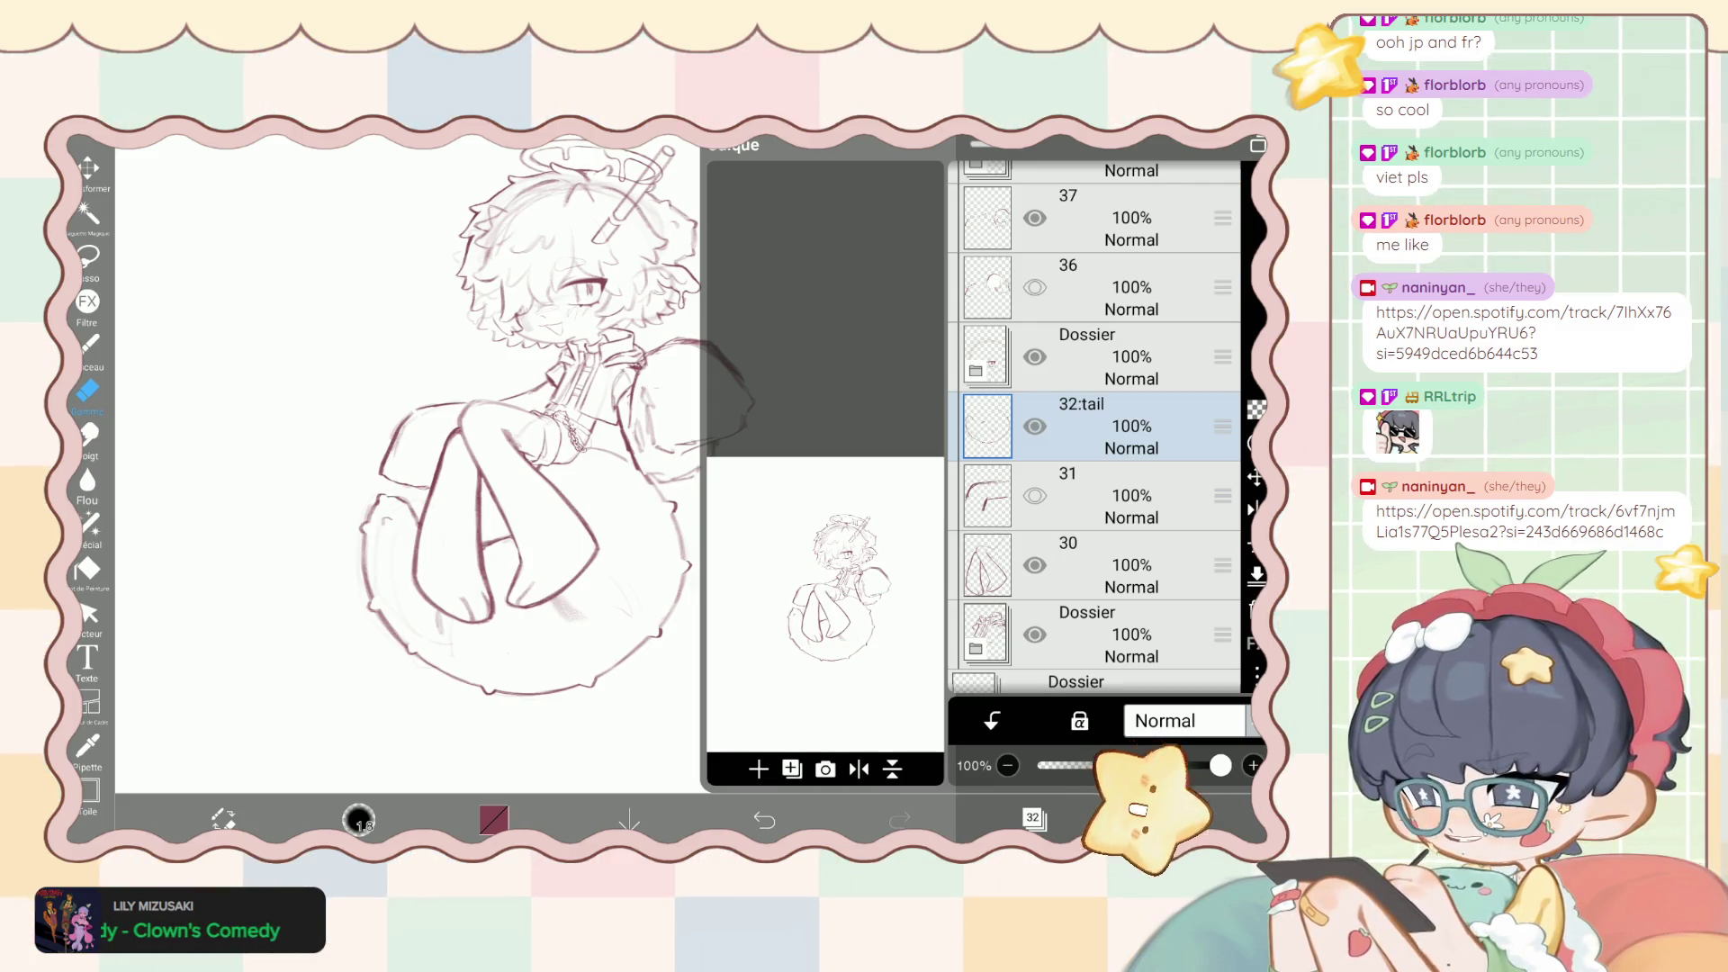
# Return to the canvas with the brush and zoom out to the whole figure.
pyautogui.click(1033, 818)
pyautogui.scroll(-3, 594, 441)
pyautogui.click(90, 344)
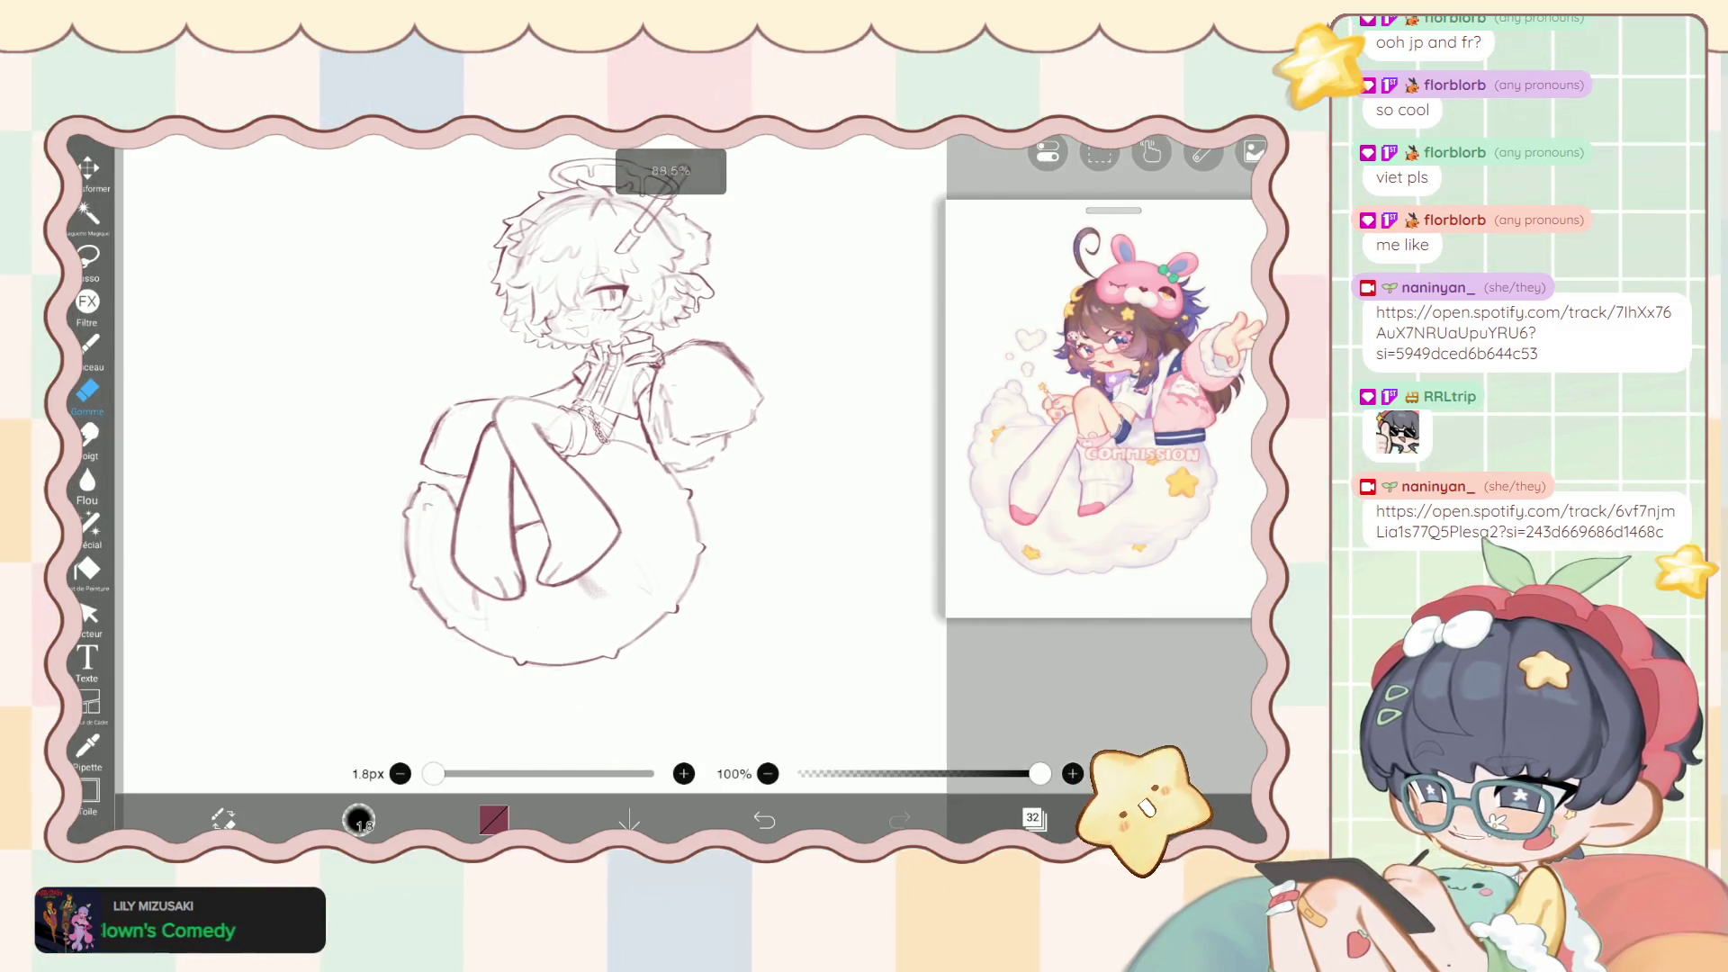
pyautogui.moveTo(549, 171); pyautogui.dragTo(675, 175)
pyautogui.moveTo(686, 167); pyautogui.dragTo(621, 248)
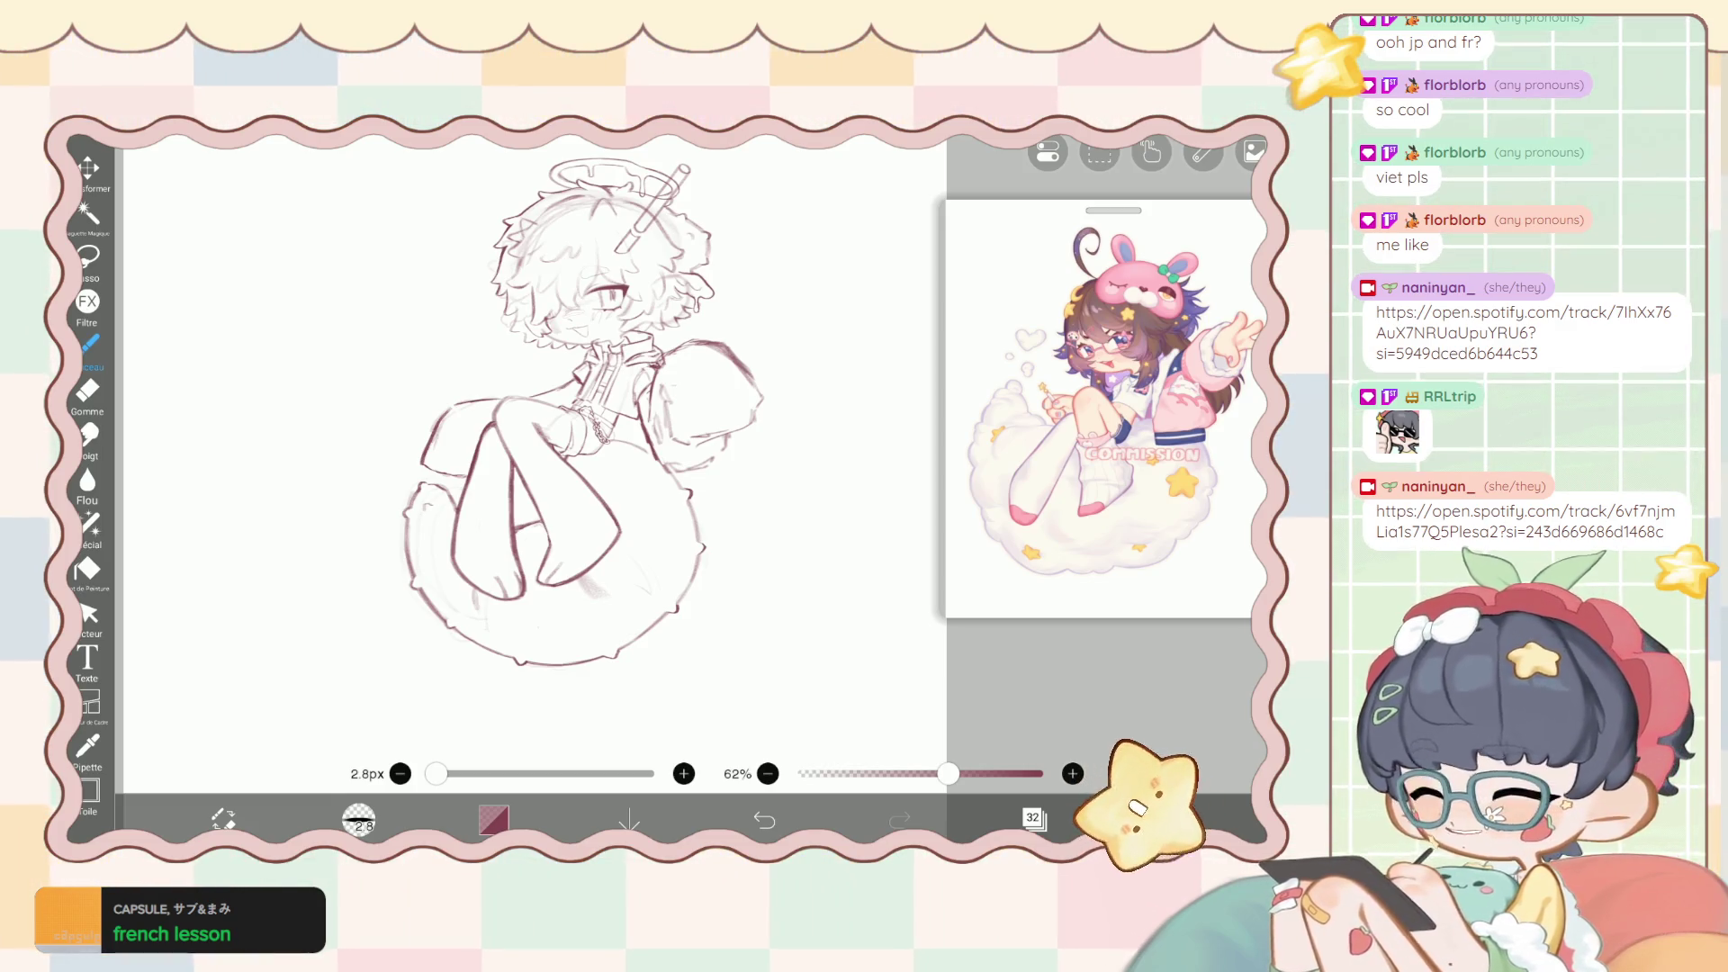
pyautogui.scroll(2, 563, 450)
# Remove the cup and oval doodles sketched on the tail with Undo.
pyautogui.click(1034, 817)
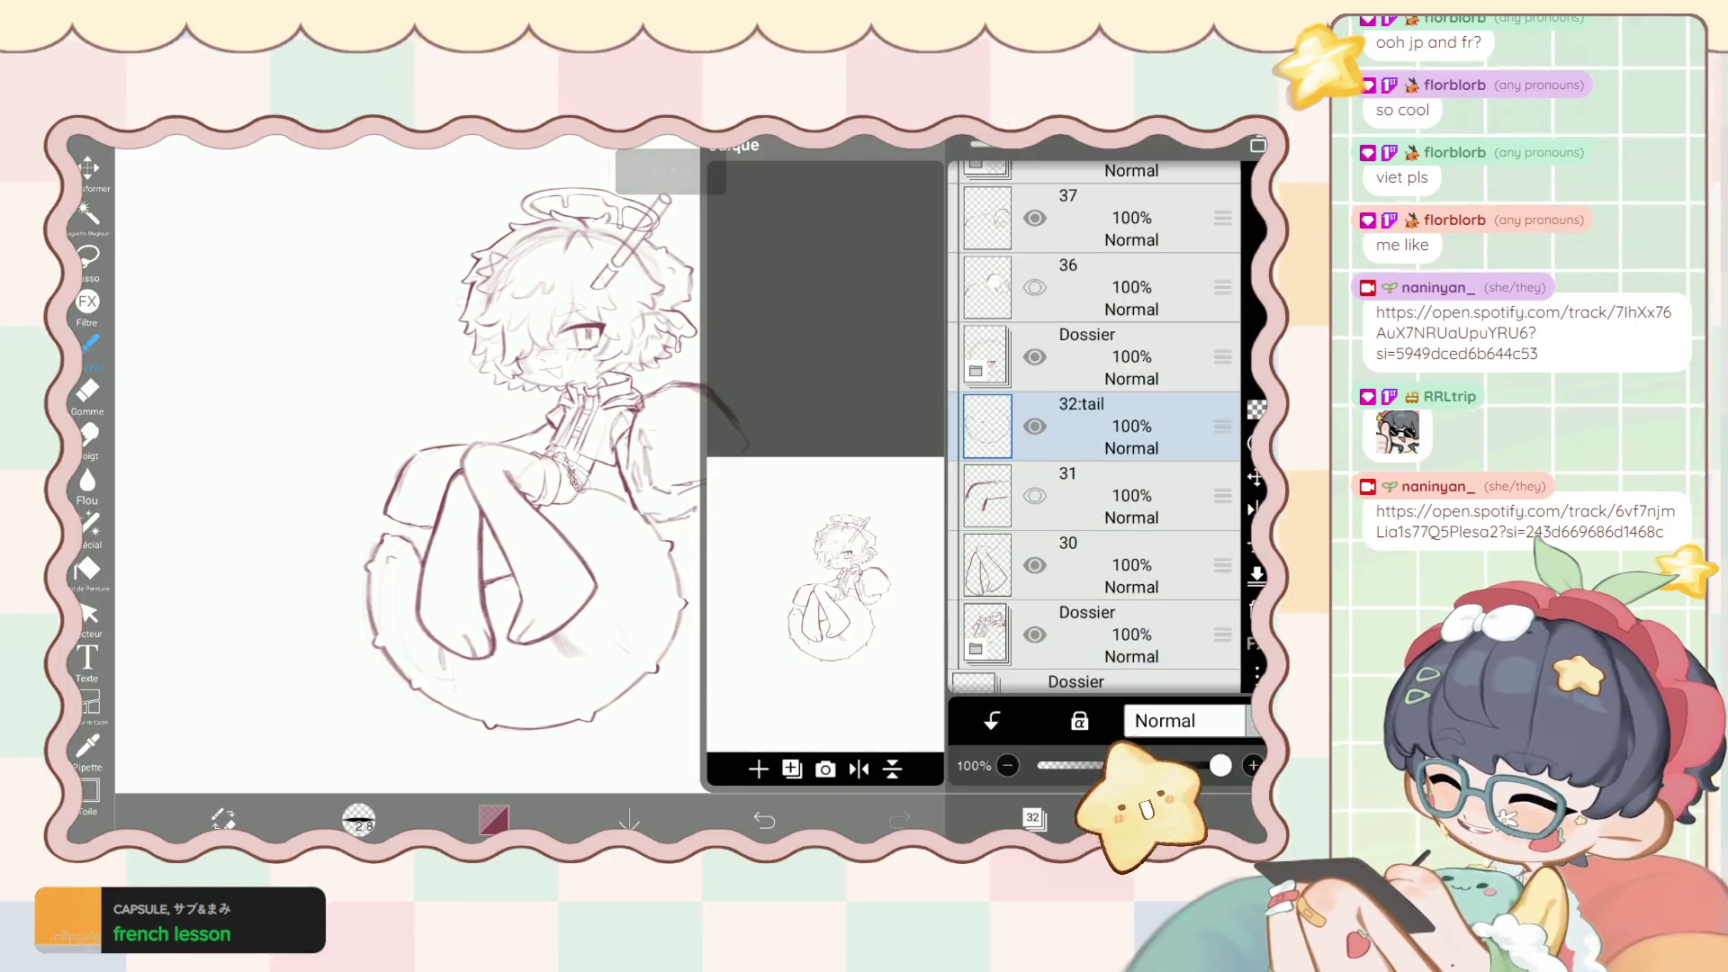
pyautogui.scroll(5, 1094, 427)
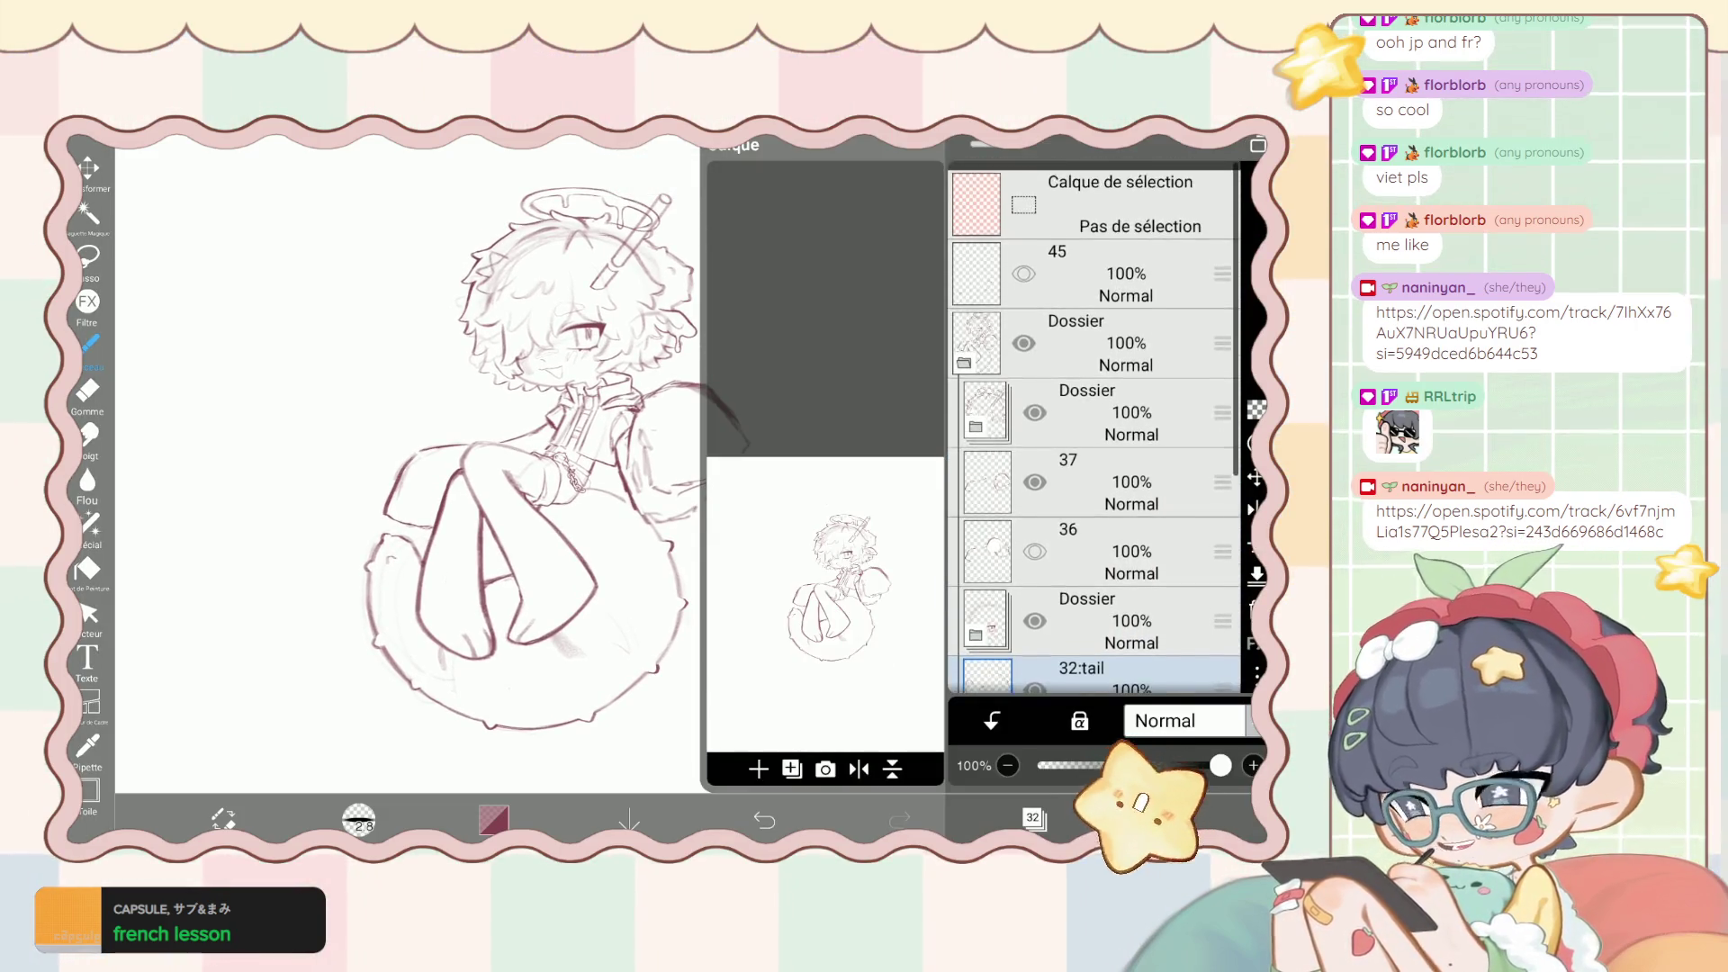
pyautogui.scroll(-2, 1094, 428)
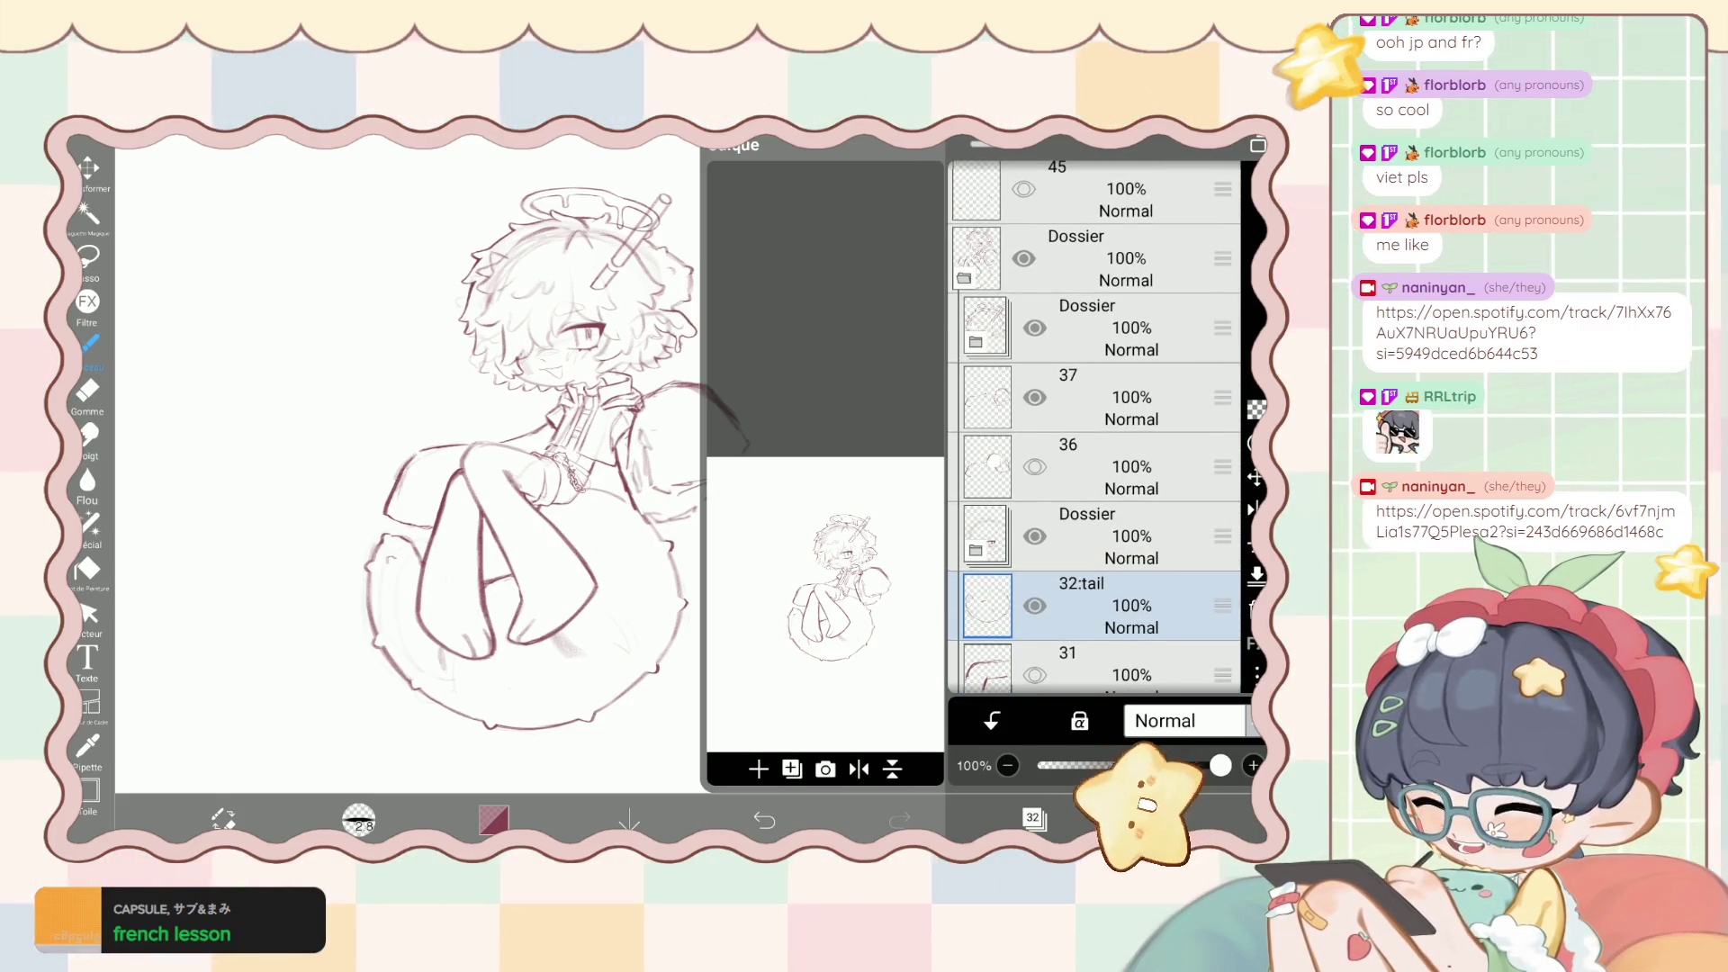
pyautogui.scroll(-1, 1093, 428)
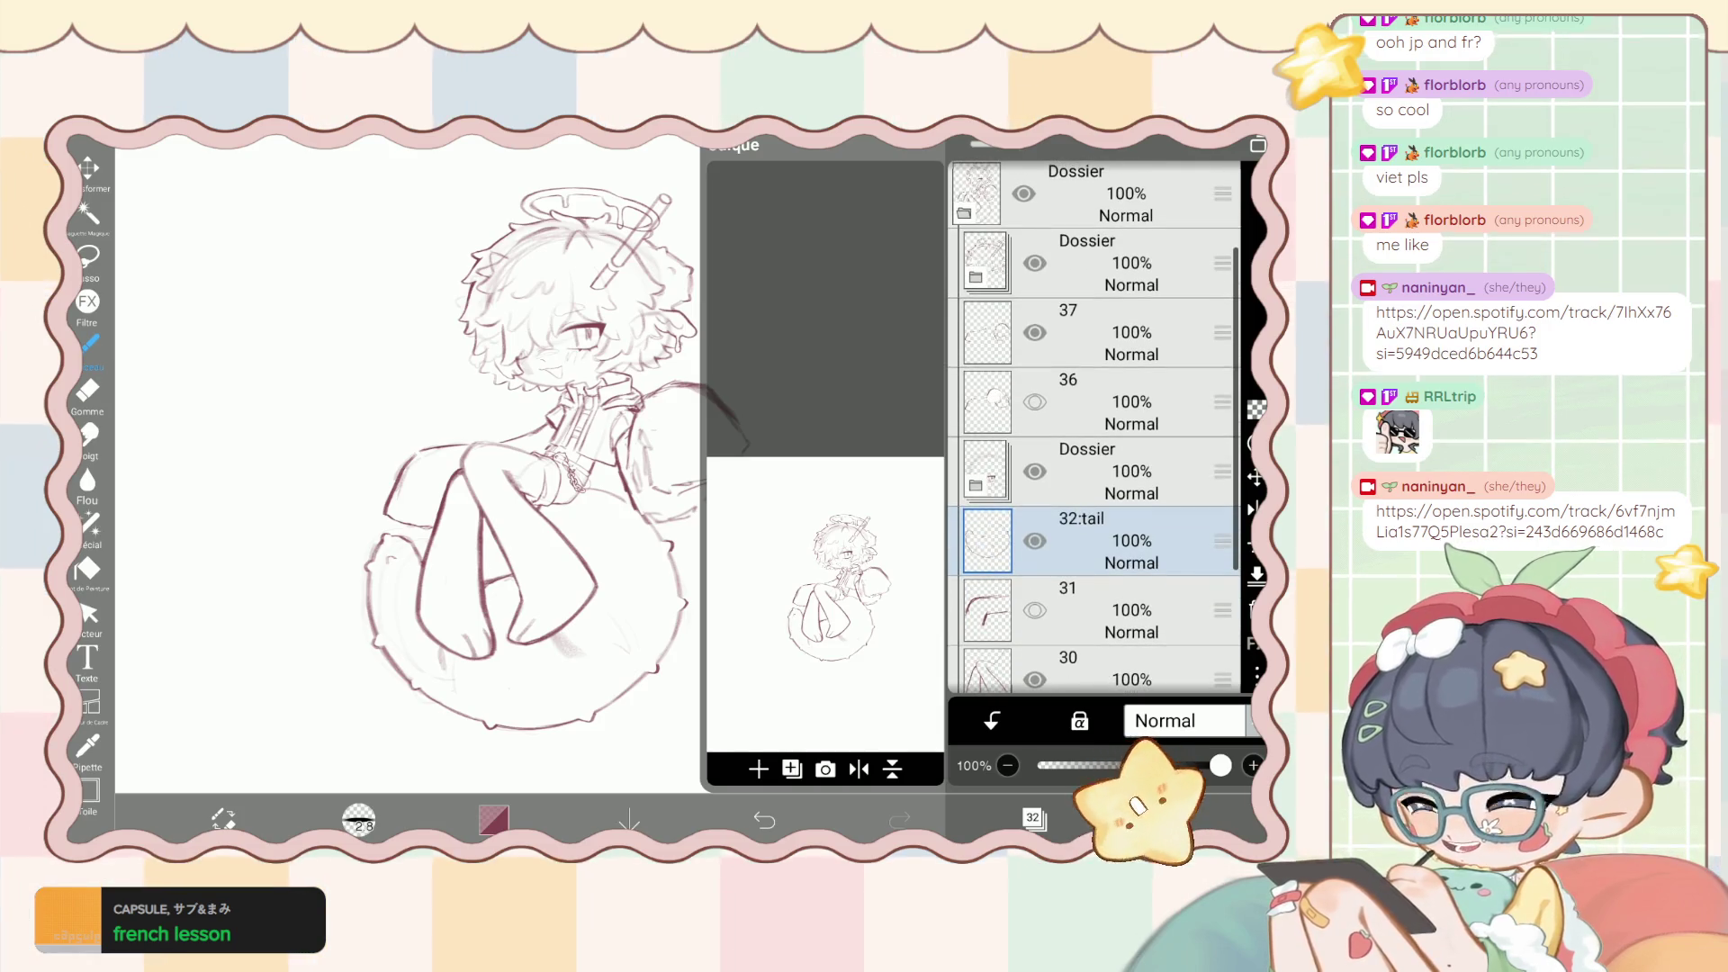
pyautogui.scroll(2, 1093, 427)
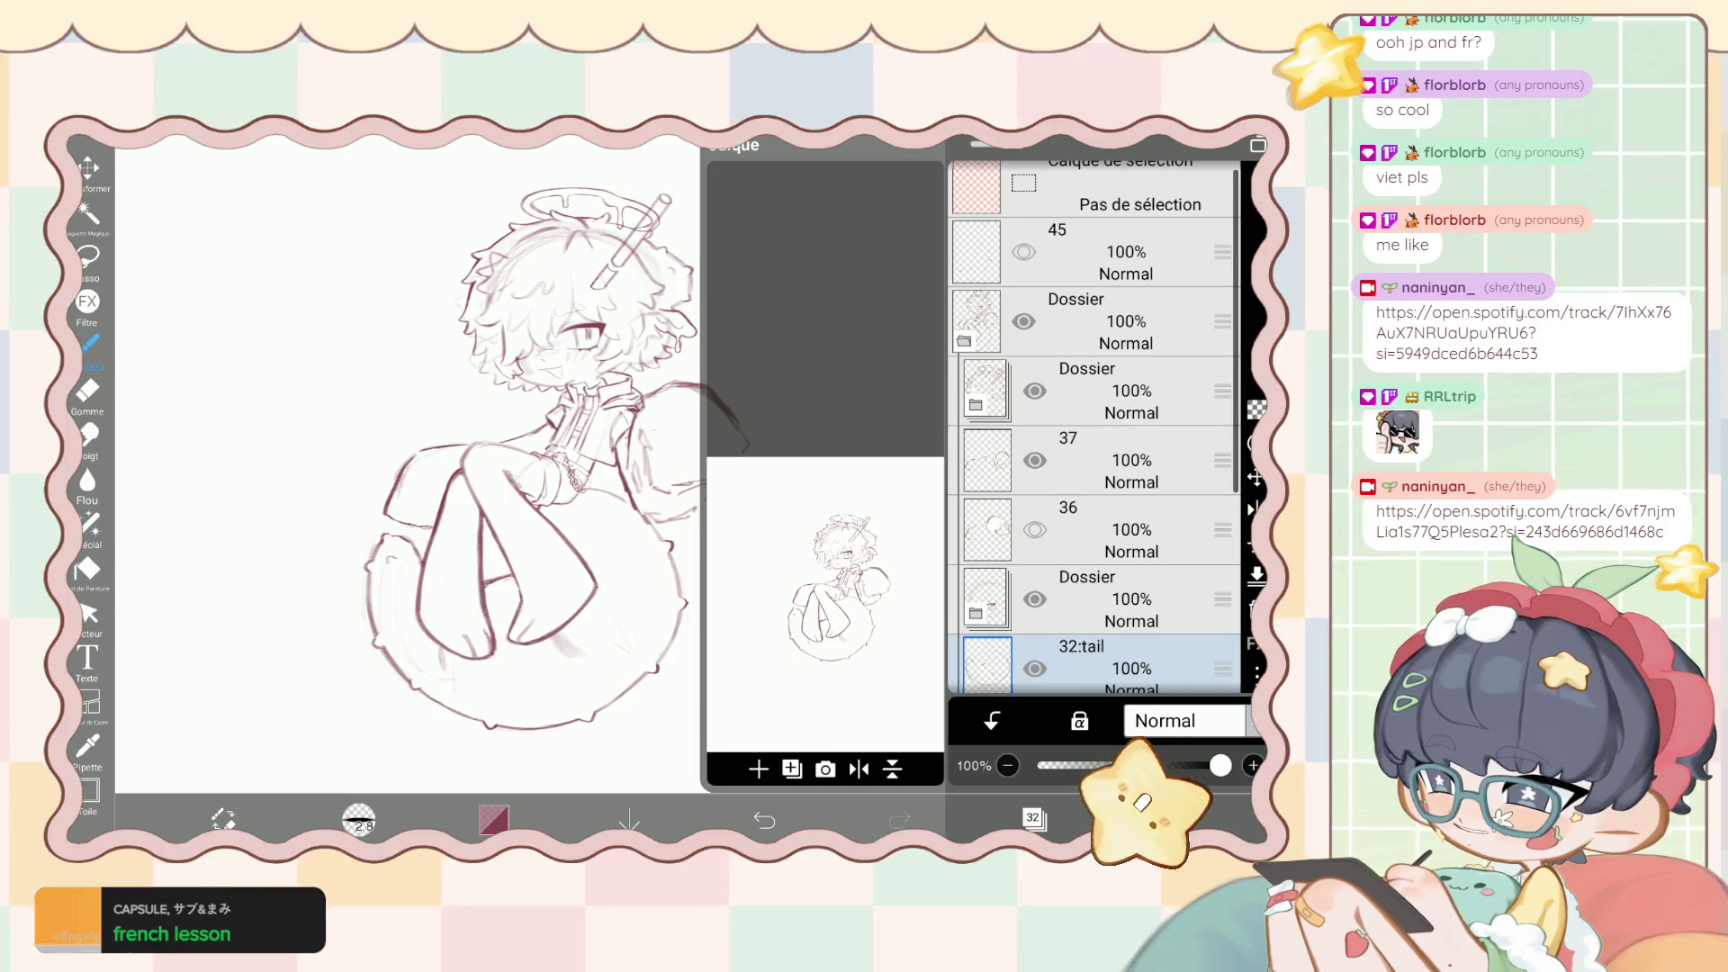
pyautogui.moveTo(621, 596); pyautogui.dragTo(640, 631)
pyautogui.moveTo(490, 700); pyautogui.dragTo(521, 713)
pyautogui.click(764, 819)
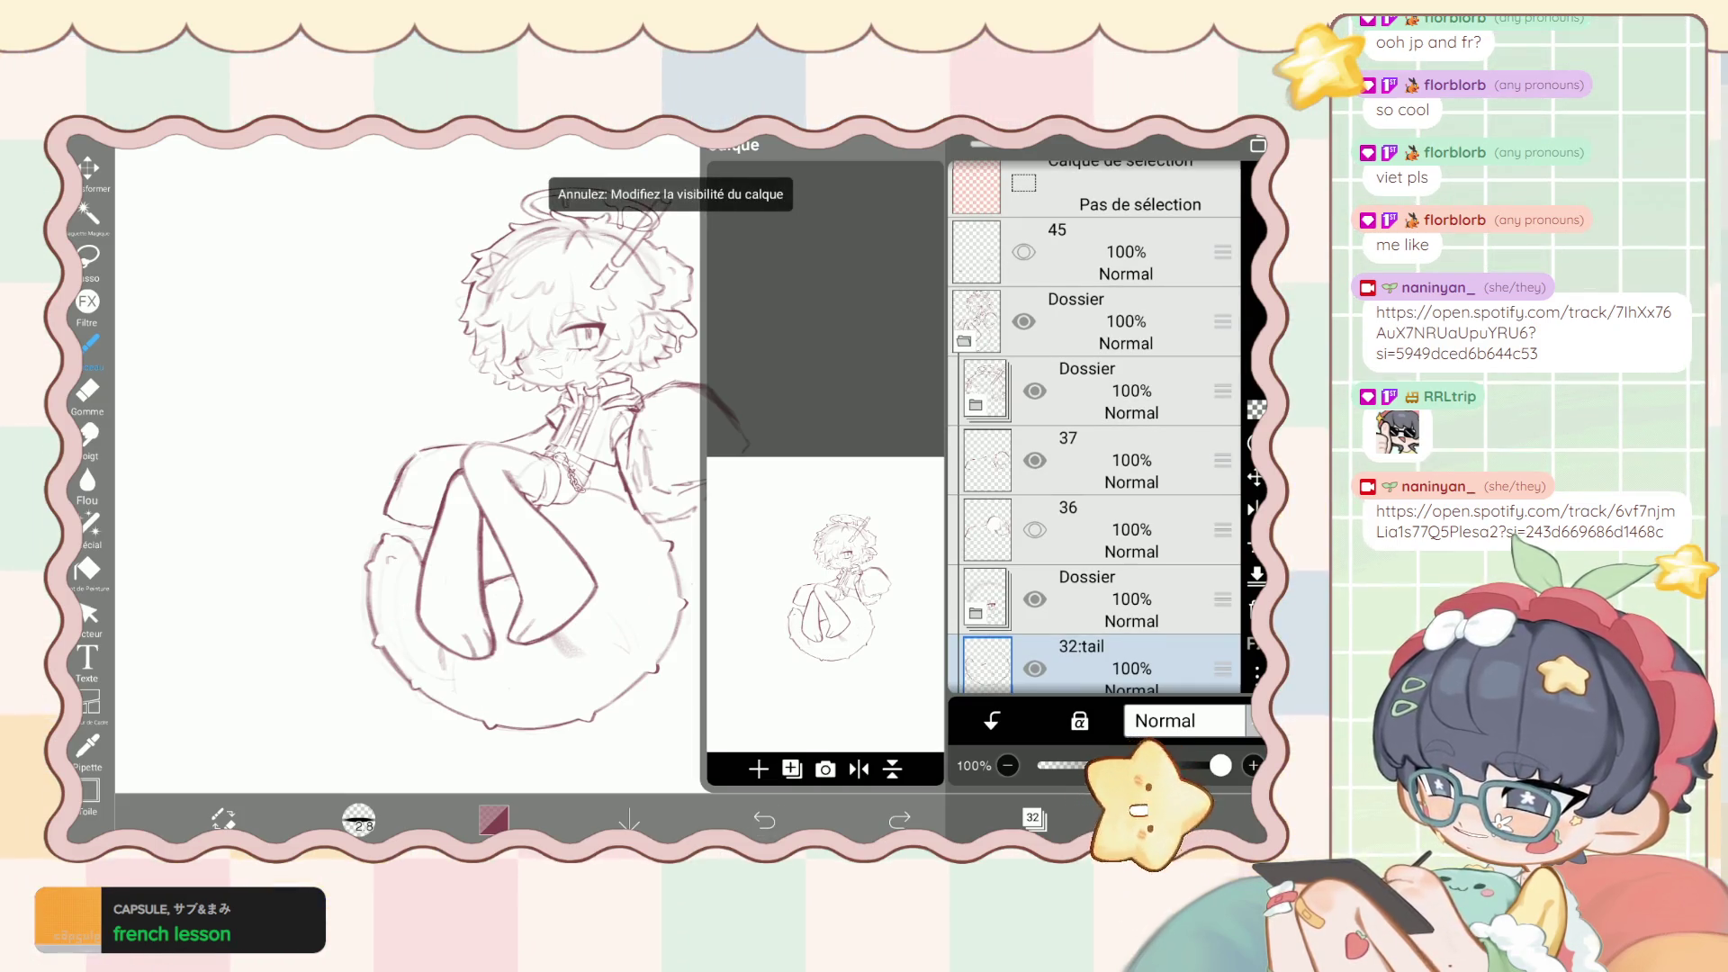
# Expand the lower folder and make layer 29 the working layer.
pyautogui.scroll(-2, 1094, 428)
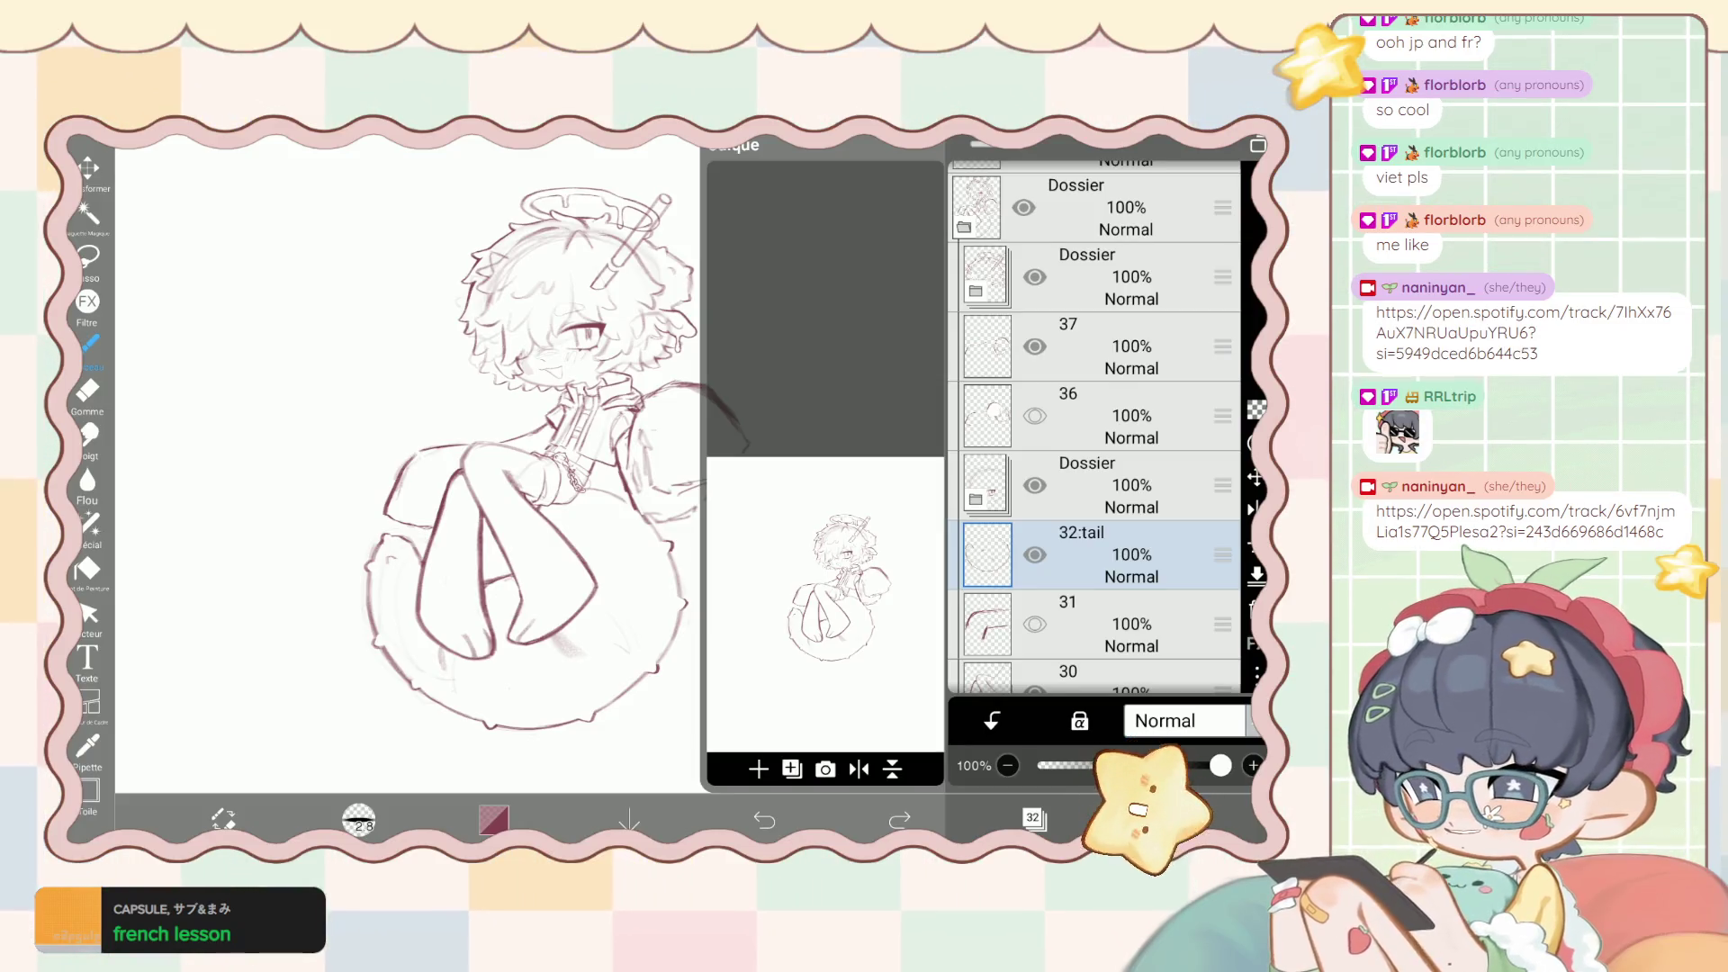
pyautogui.scroll(-3, 1094, 427)
pyautogui.click(1087, 531)
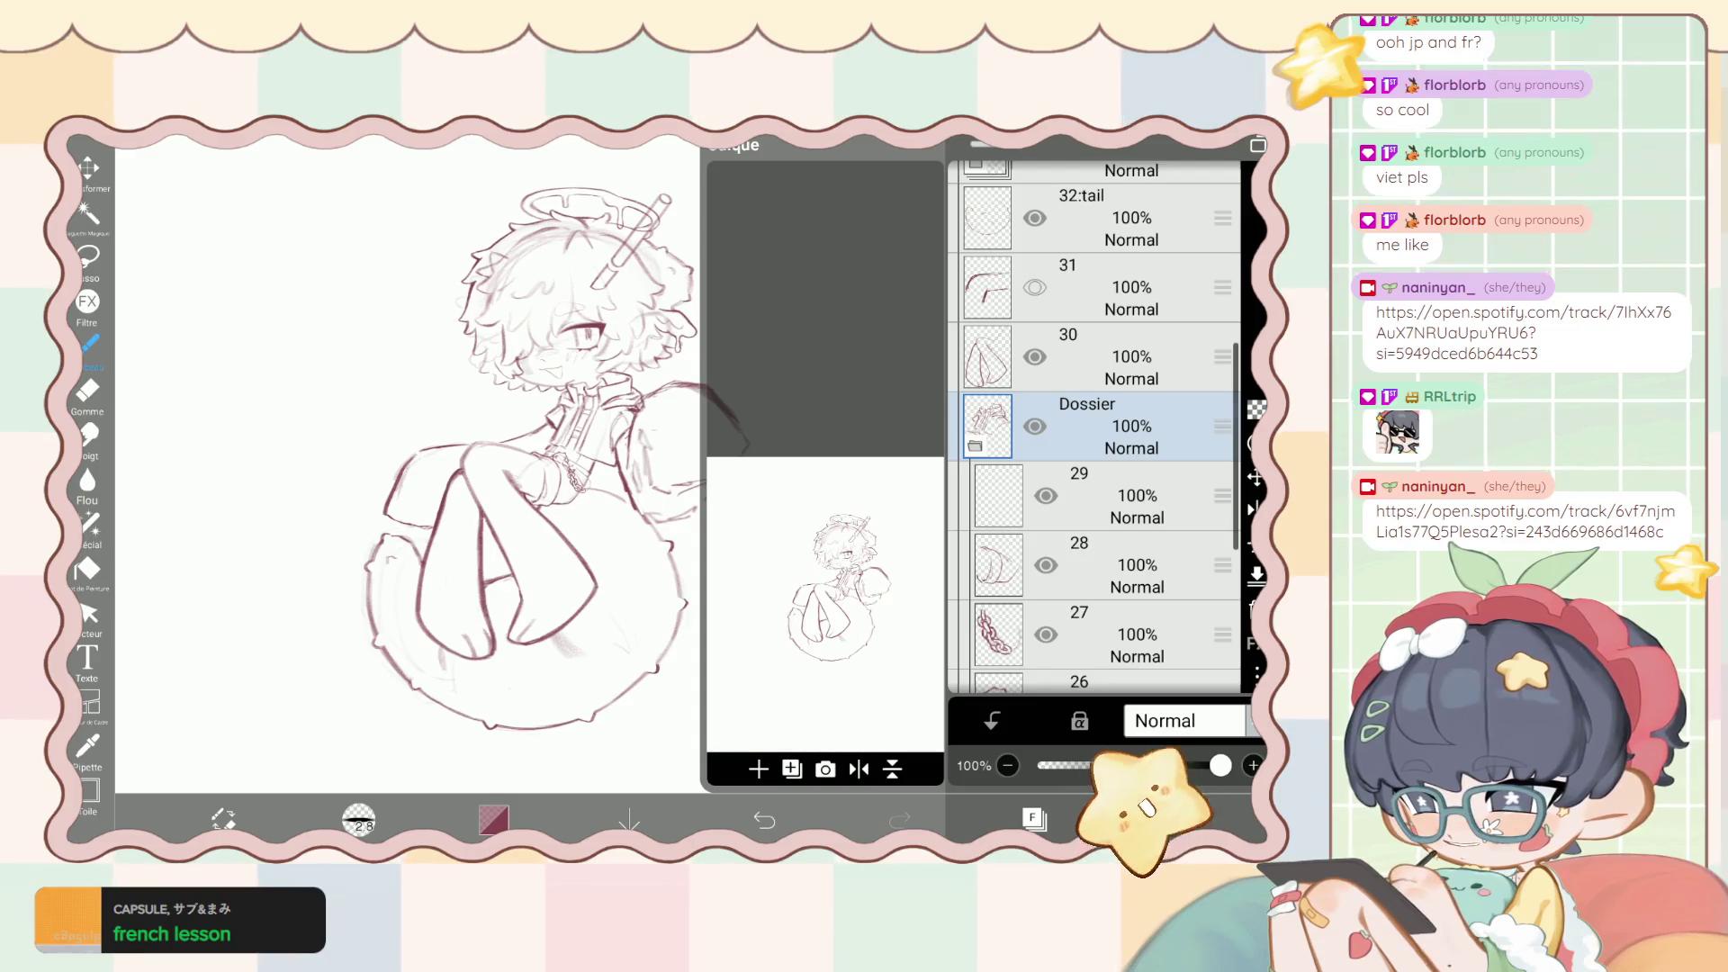
pyautogui.click(1089, 495)
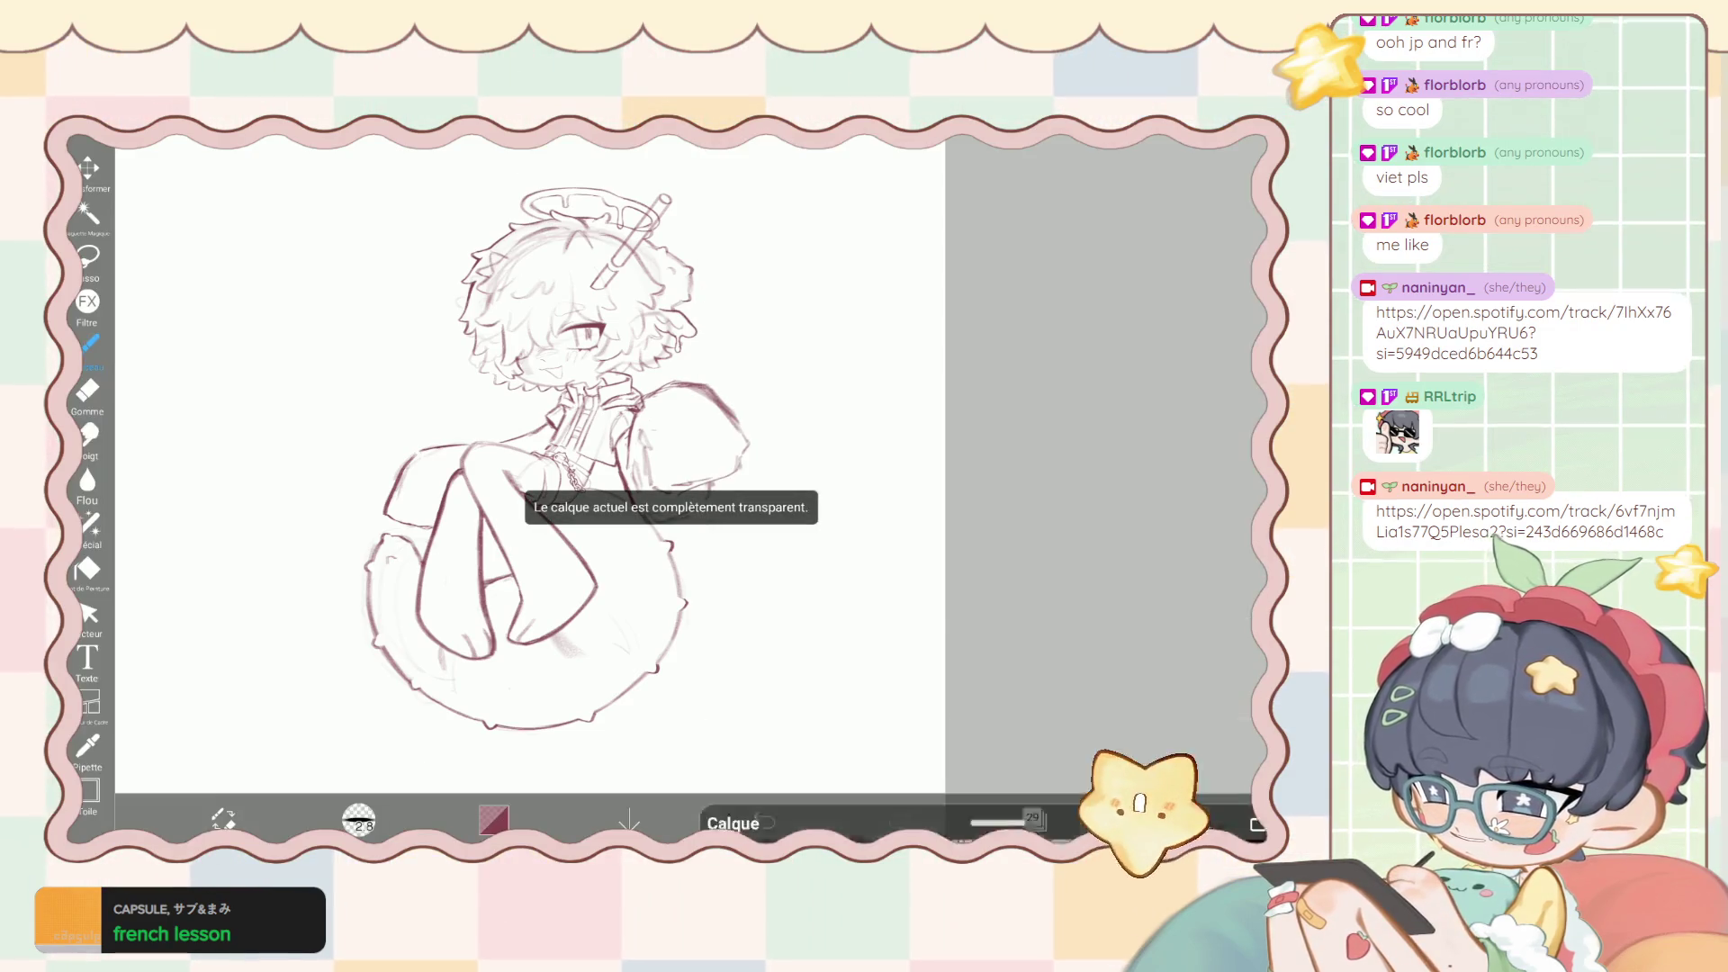
pyautogui.scroll(5, 630, 468)
pyautogui.scroll(2, 630, 468)
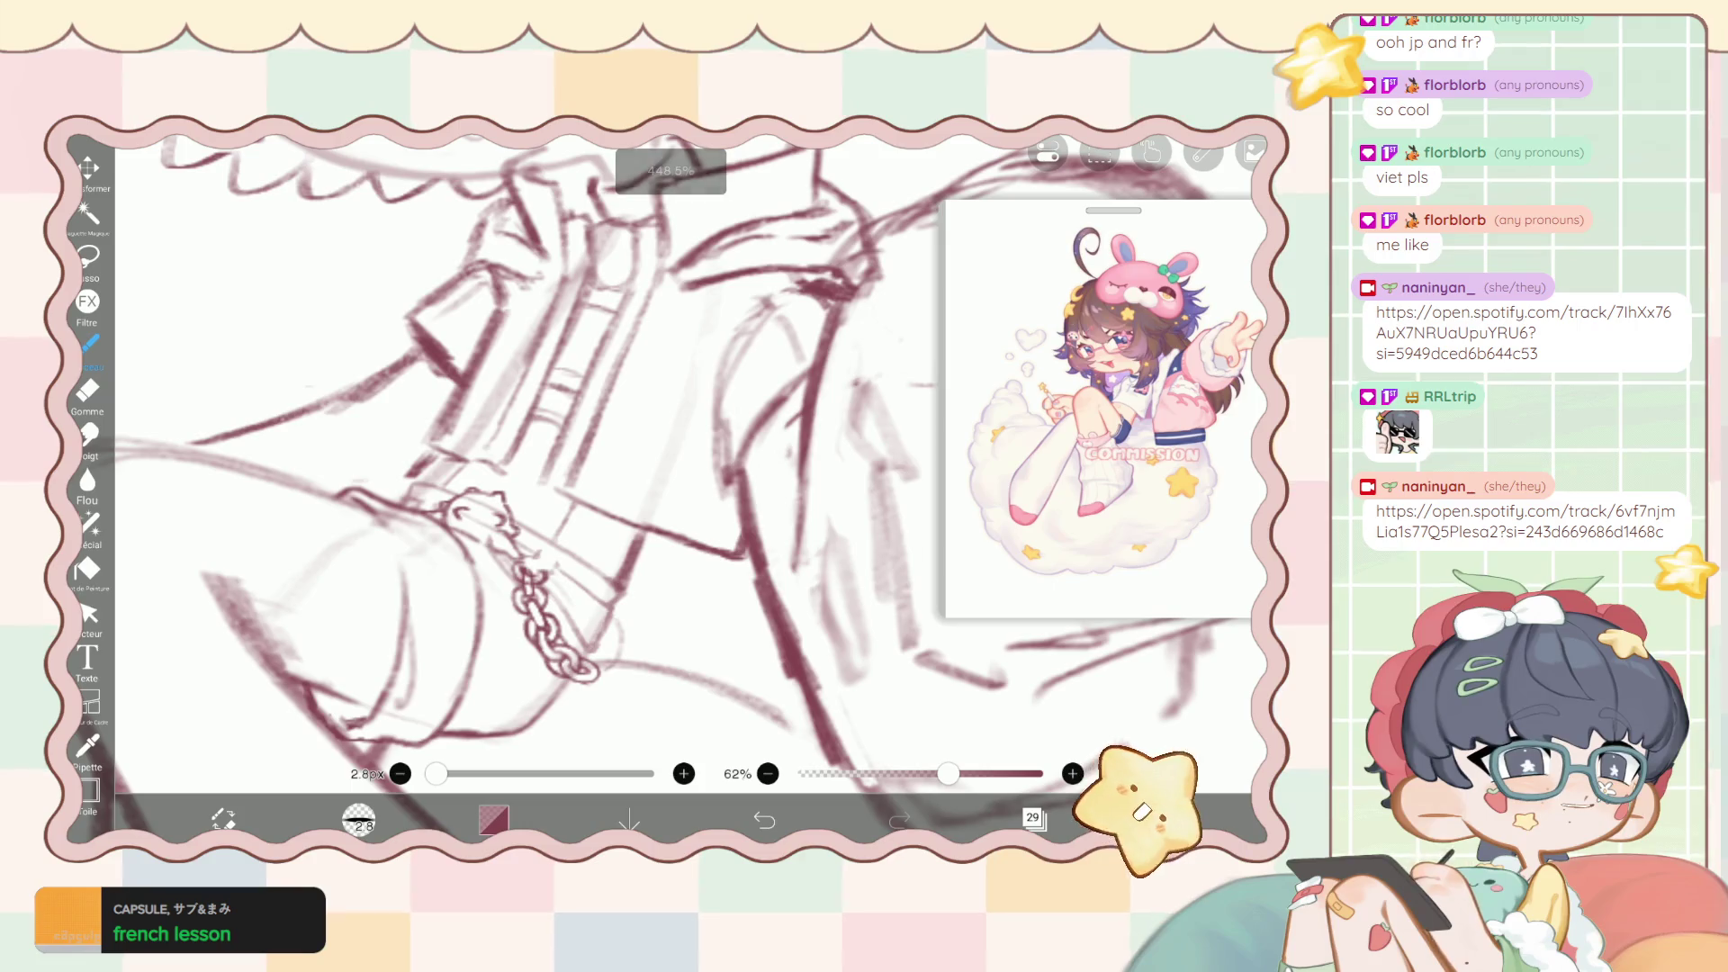
# Switch to the eraser and briefly select layer 23.
pyautogui.scroll(1, 630, 469)
pyautogui.scroll(3, 630, 468)
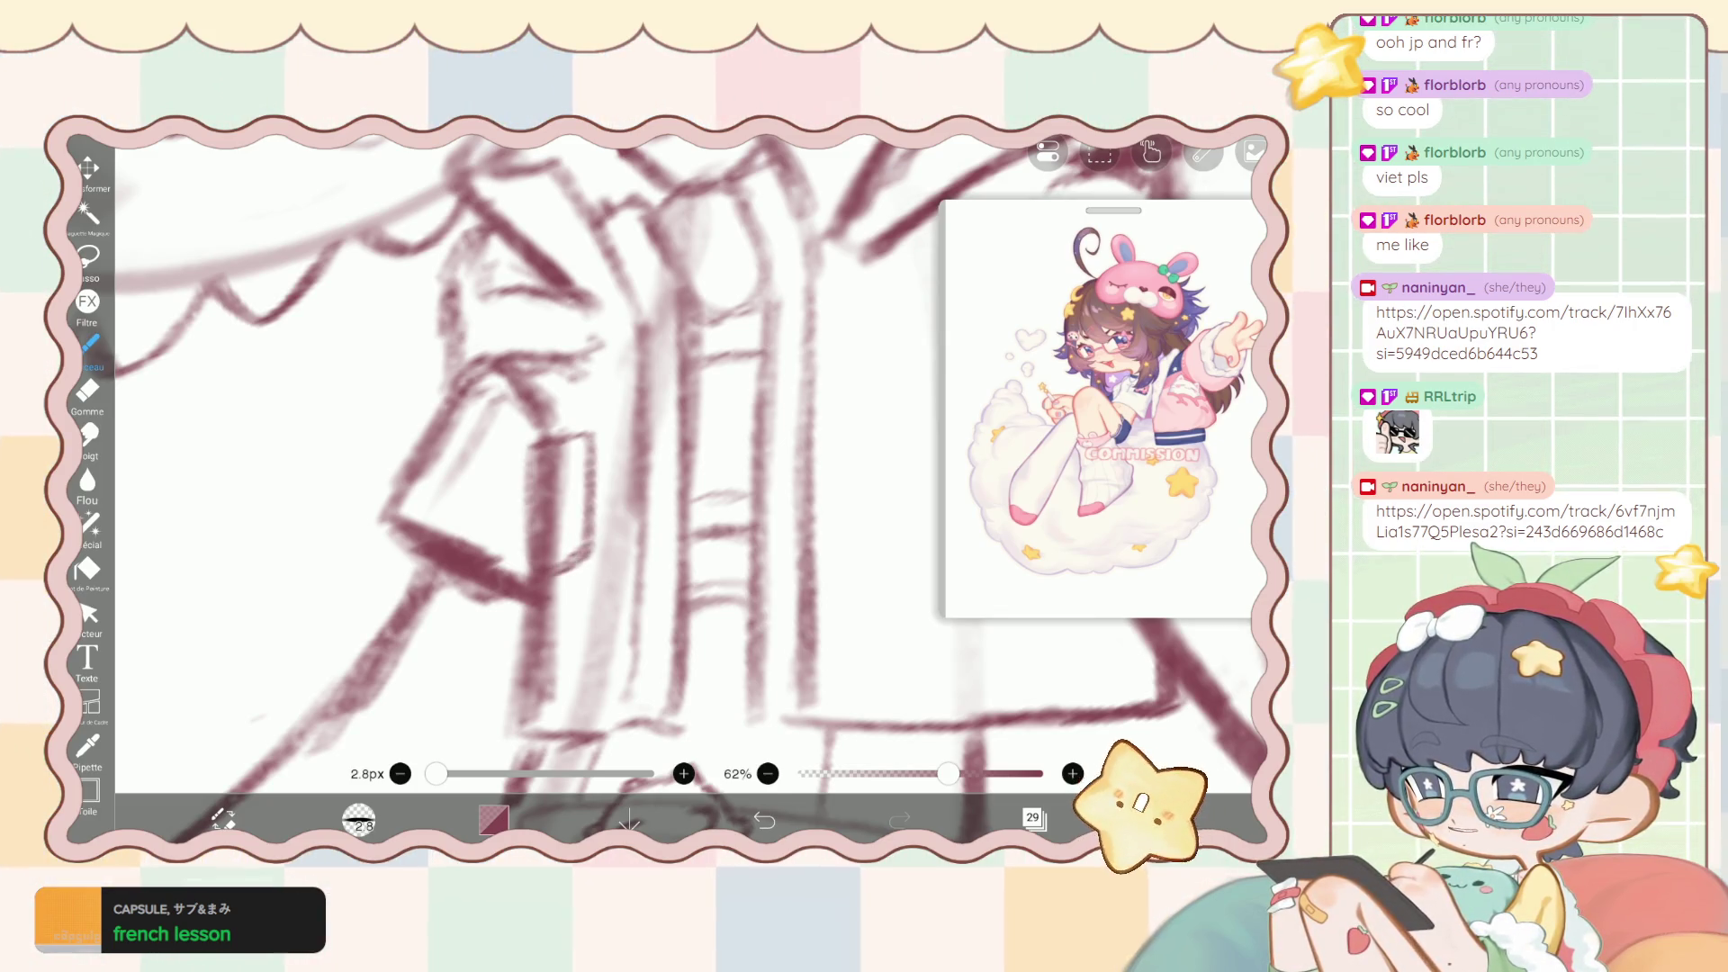
pyautogui.click(88, 391)
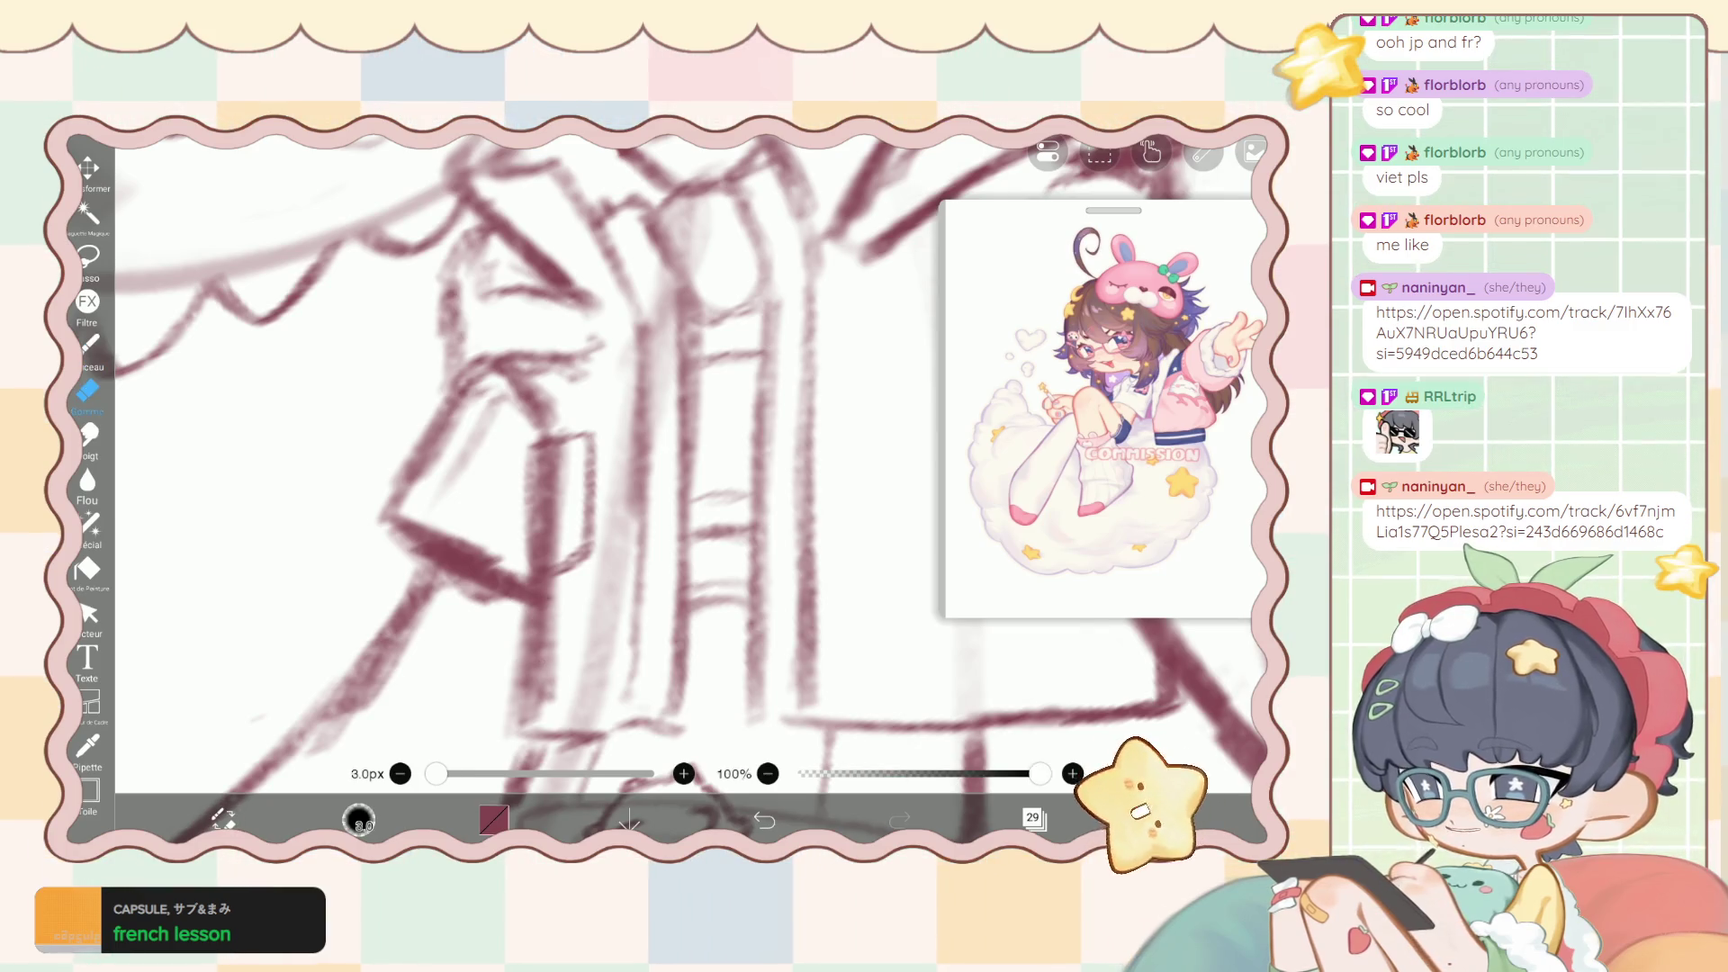
pyautogui.click(1035, 818)
pyautogui.scroll(-3, 1098, 405)
pyautogui.click(1045, 540)
pyautogui.click(1034, 818)
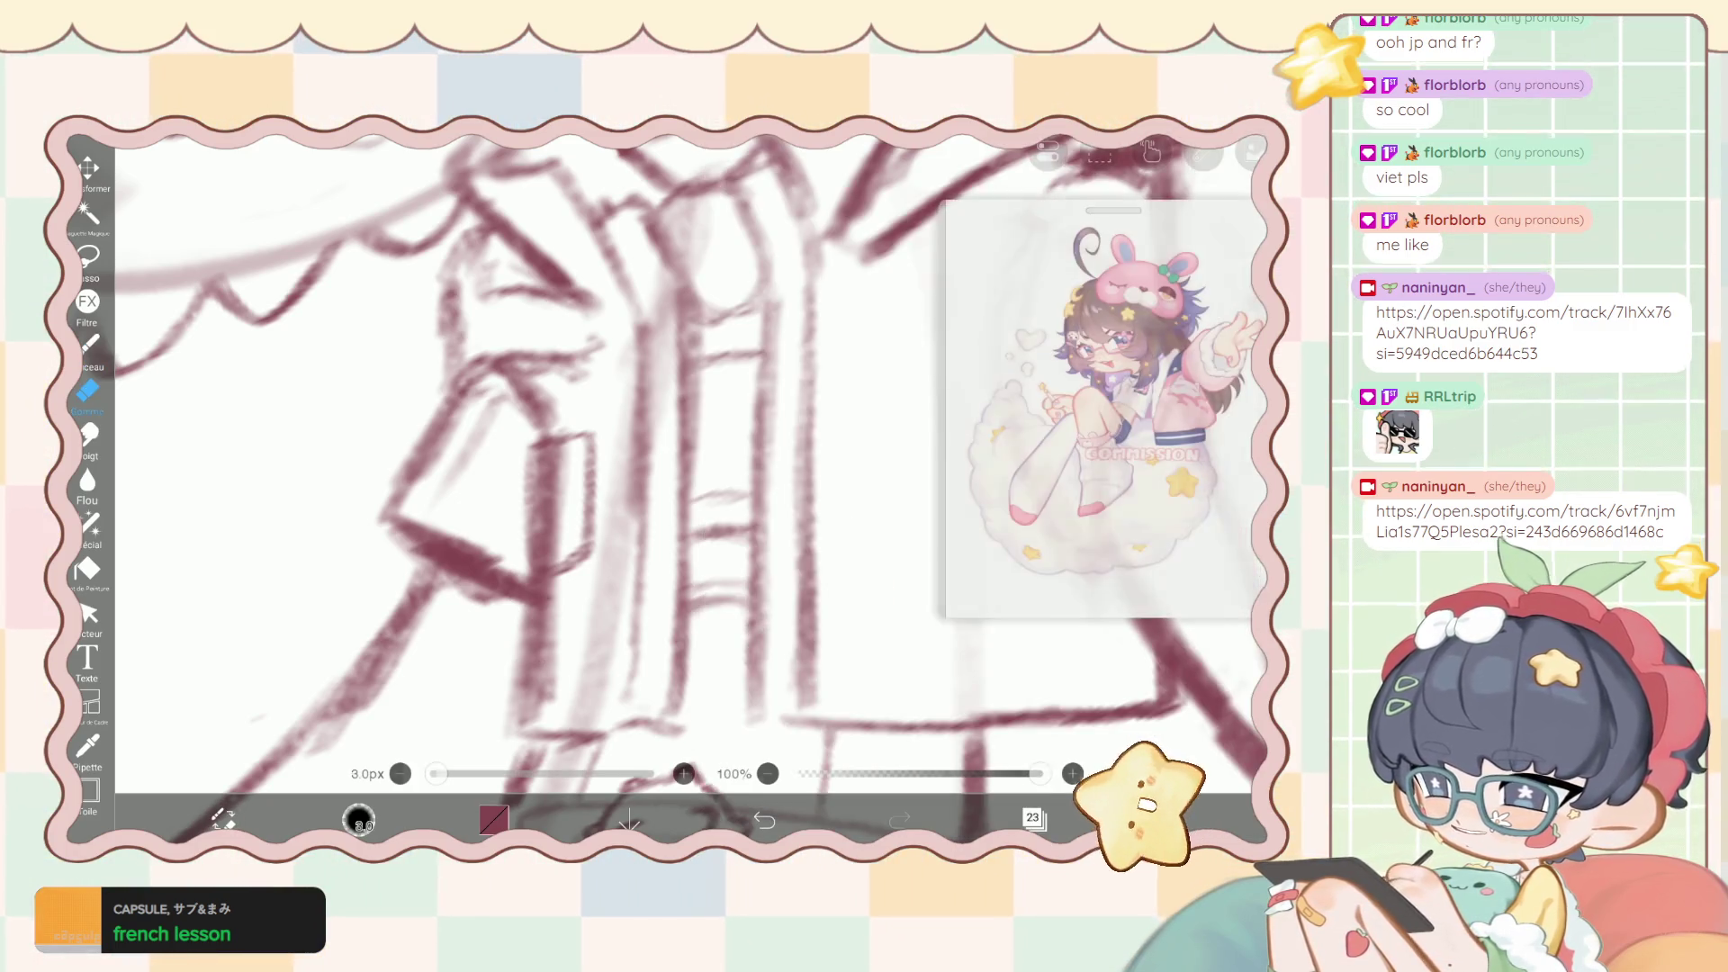
# Reselect layer 29 and return to the drawing brush.
pyautogui.click(1035, 818)
pyautogui.scroll(3, 1098, 405)
pyautogui.click(1121, 378)
pyautogui.click(1035, 818)
pyautogui.press('b')
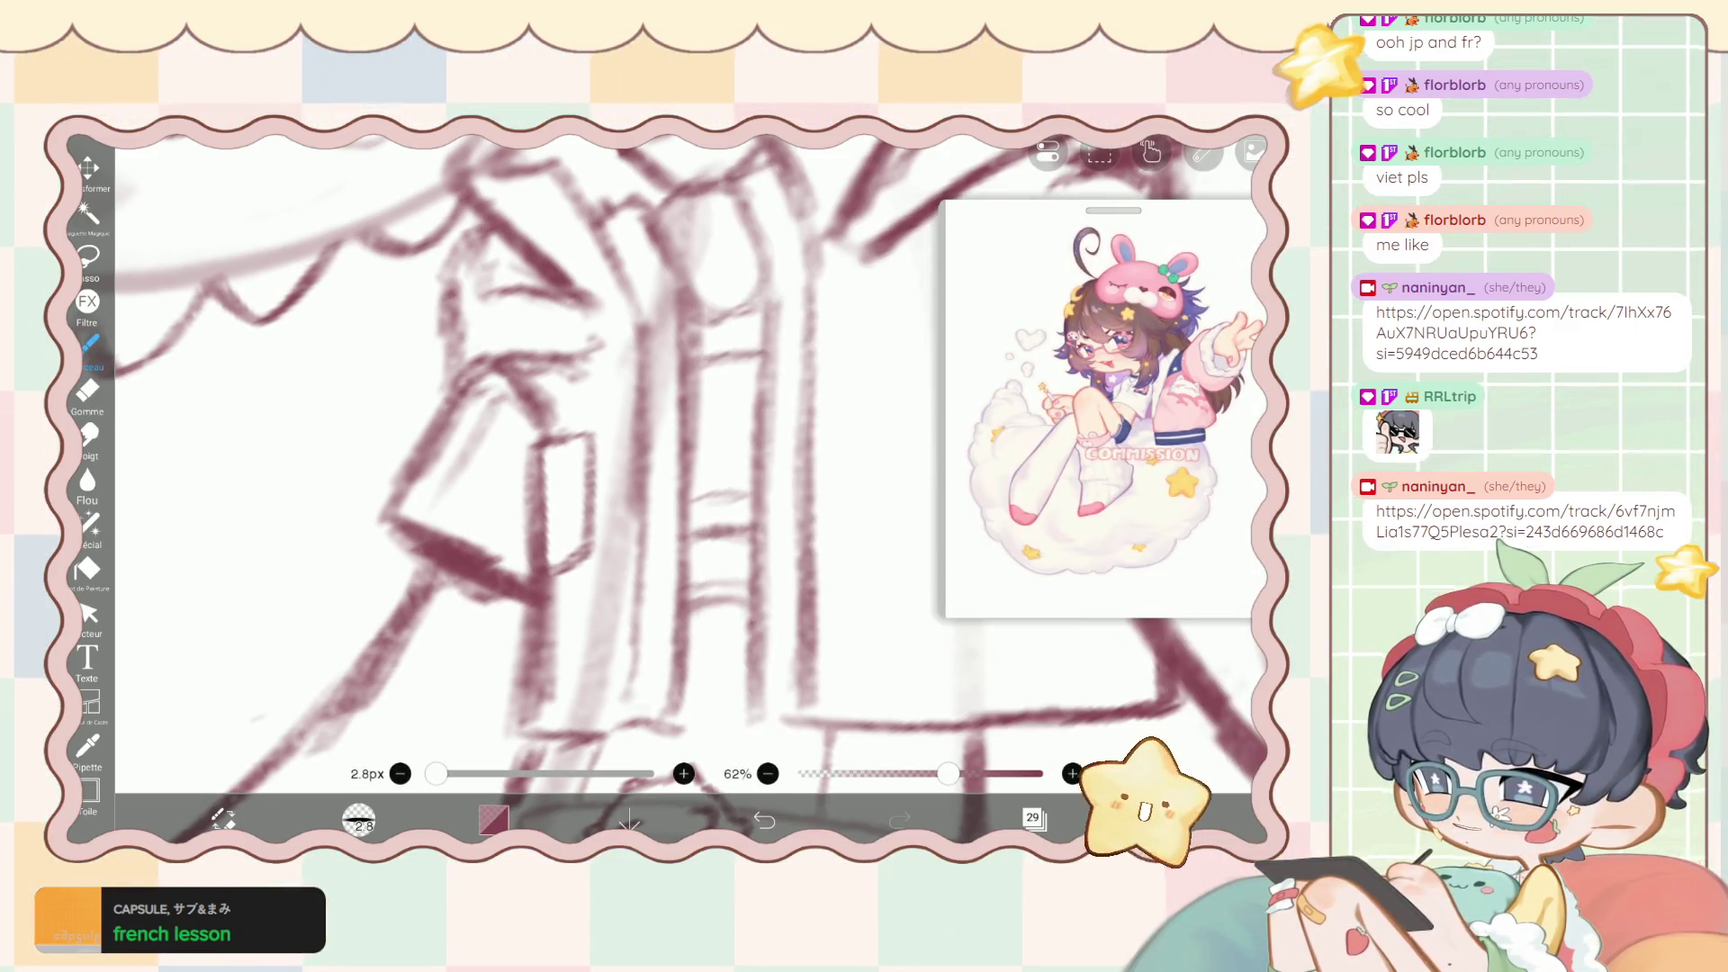
pyautogui.scroll(3, 630, 450)
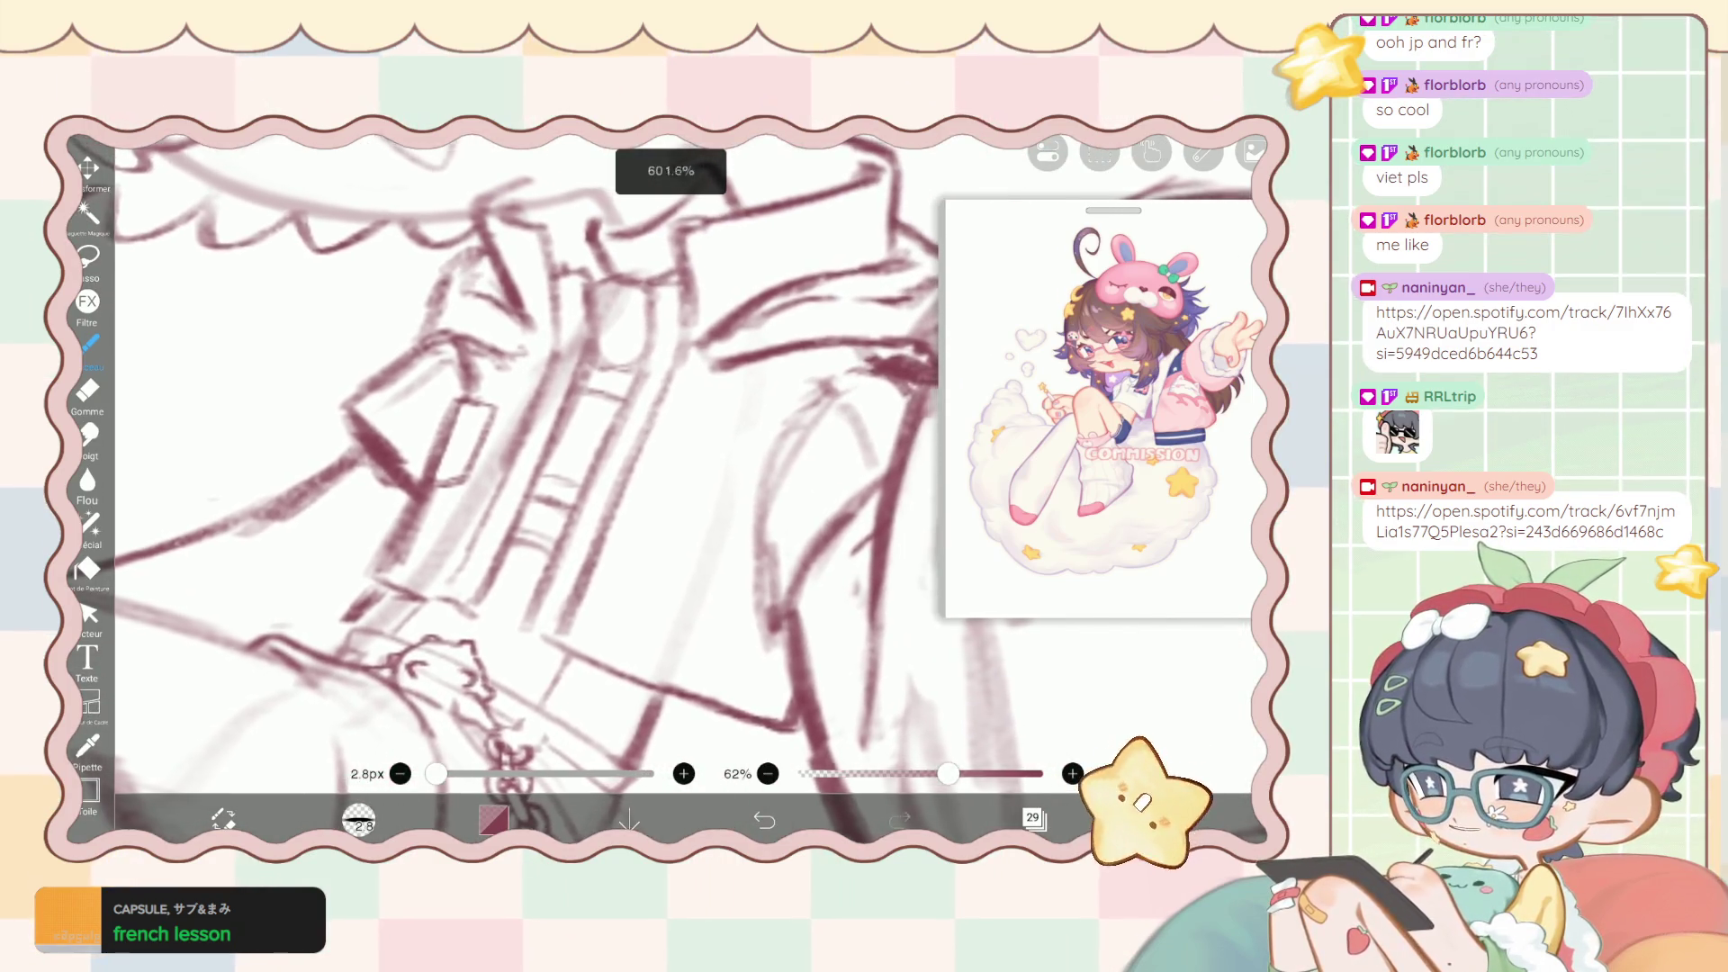
# Drag layer 29 below layer 24 so it becomes layer 23.
pyautogui.click(1034, 819)
pyautogui.moveTo(1099, 657); pyautogui.dragTo(1098, 504)
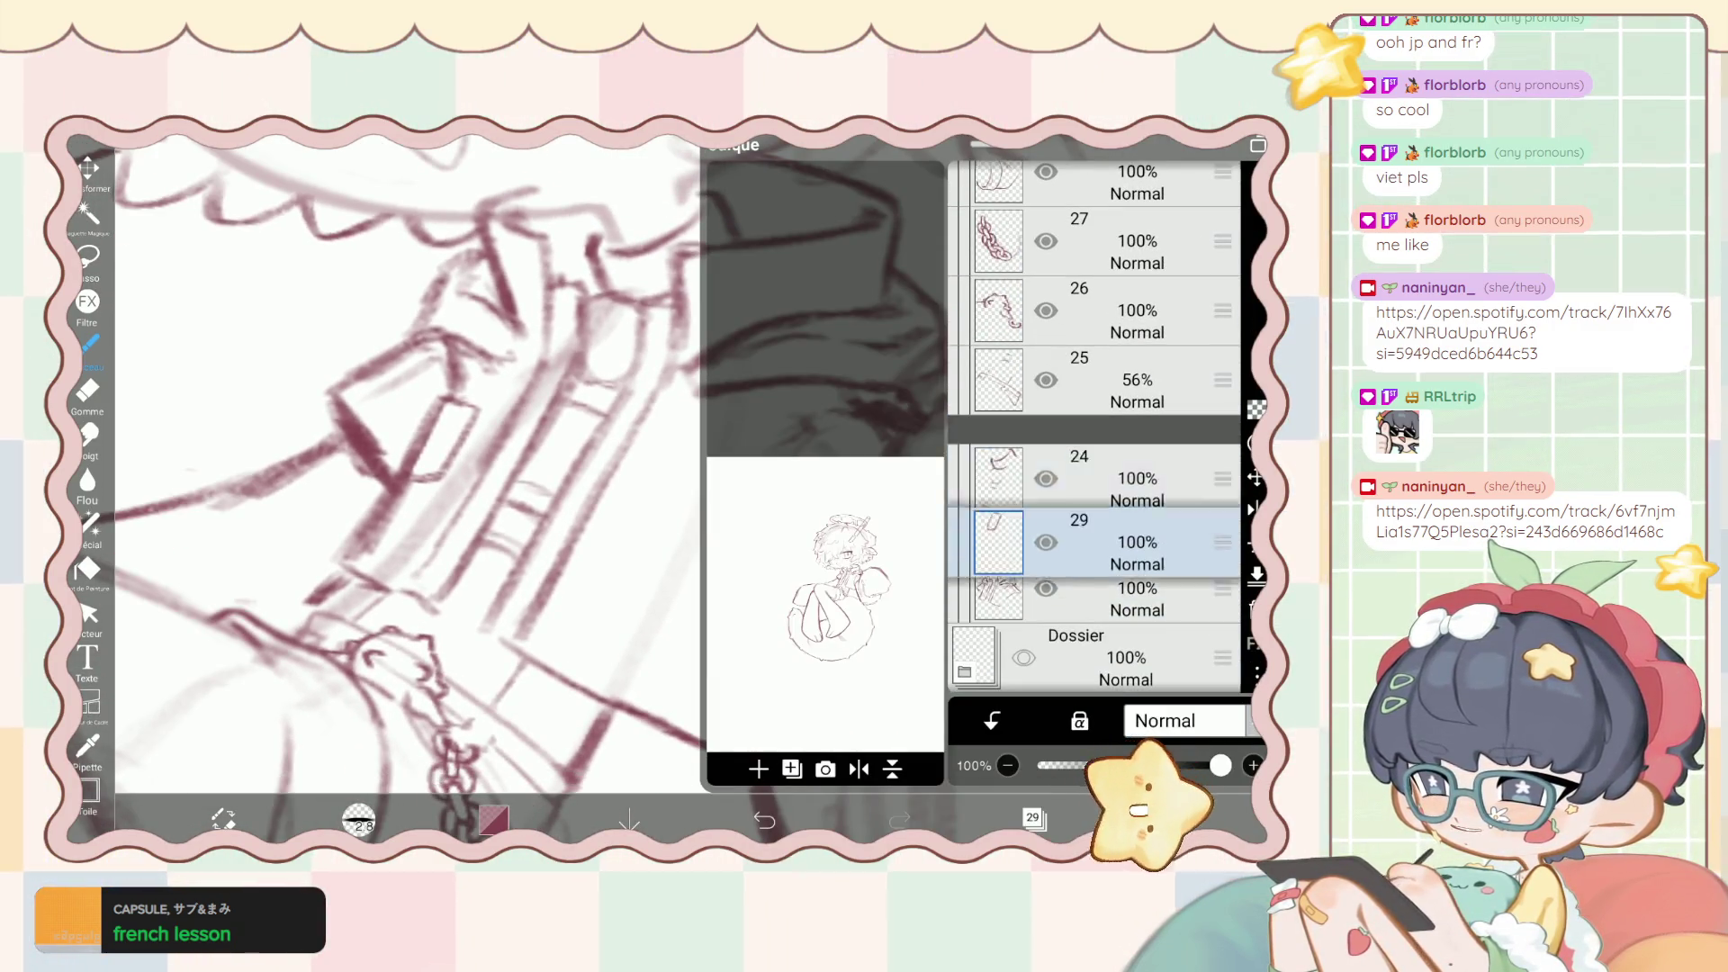
pyautogui.click(1035, 818)
pyautogui.scroll(1, 630, 450)
pyautogui.scroll(-2, 541, 450)
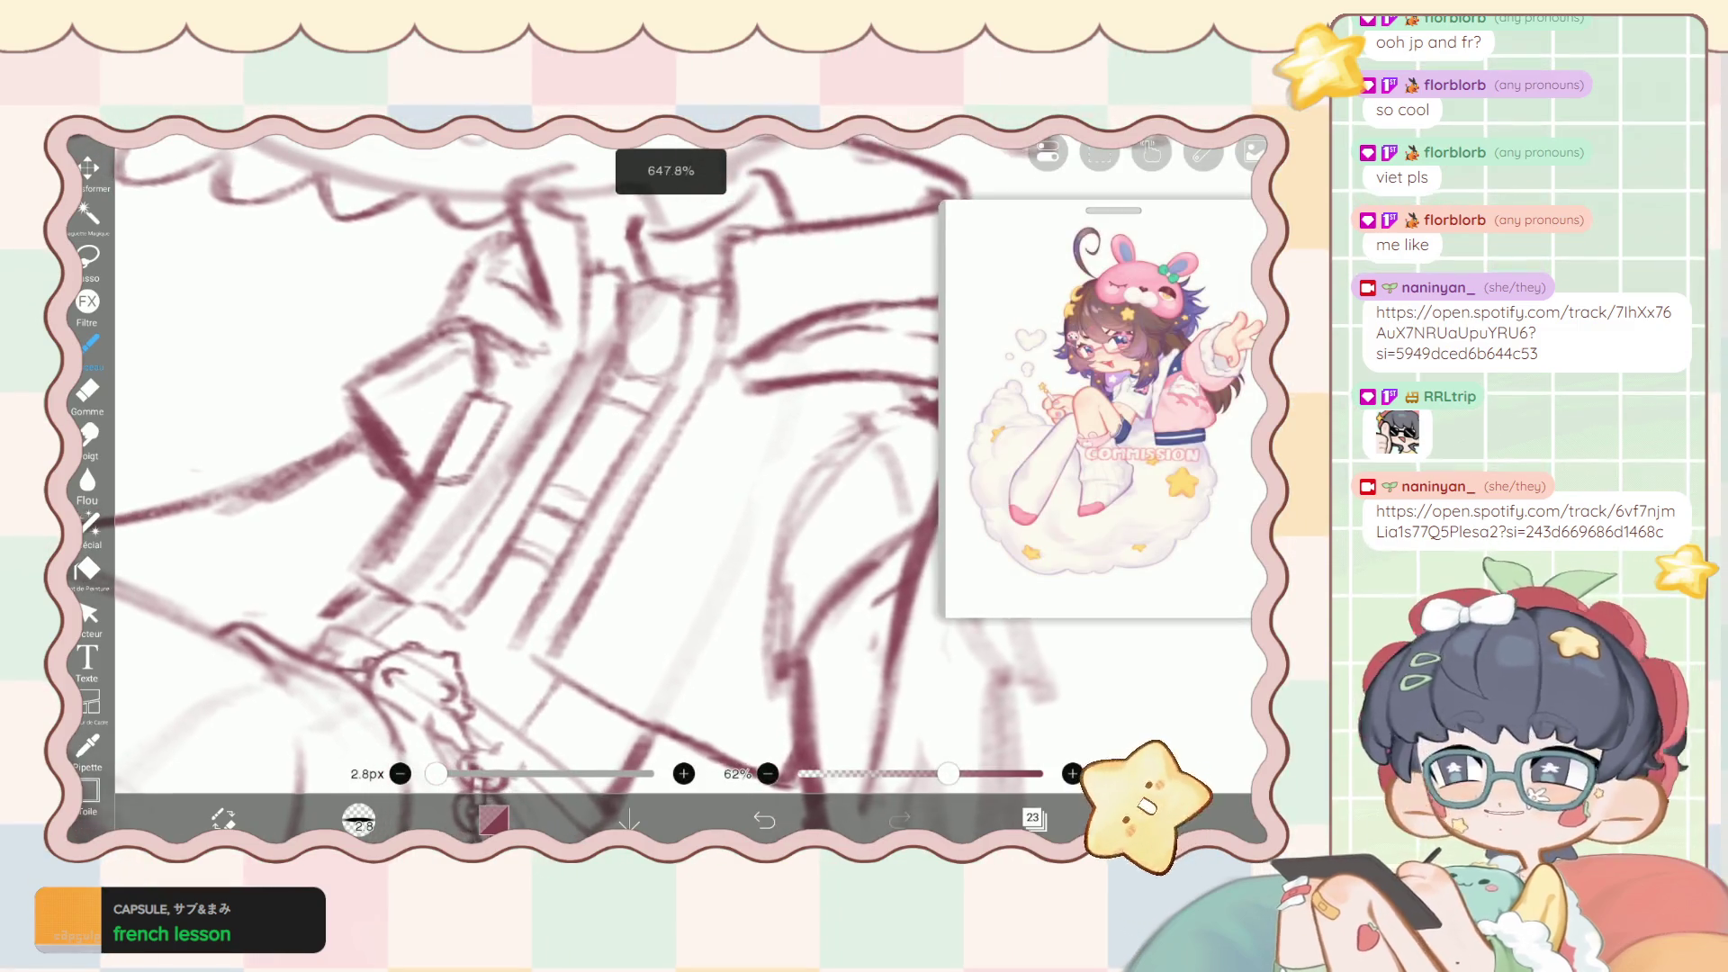
pyautogui.scroll(1, 540, 450)
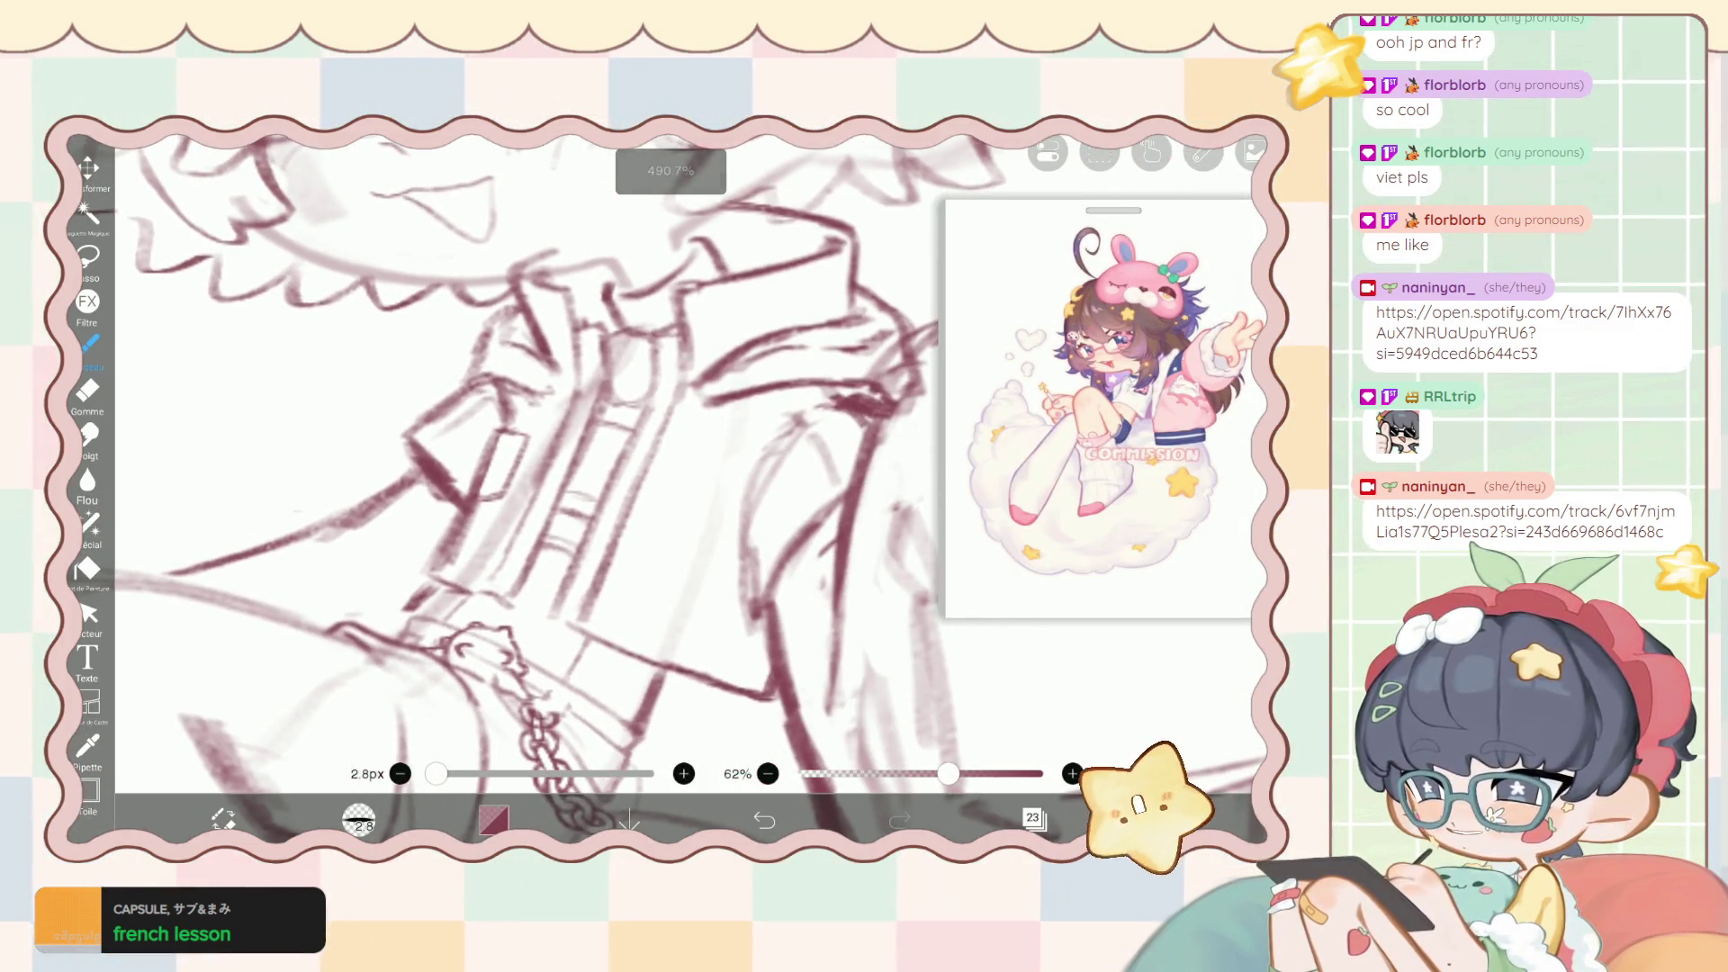
pyautogui.scroll(1, 540, 450)
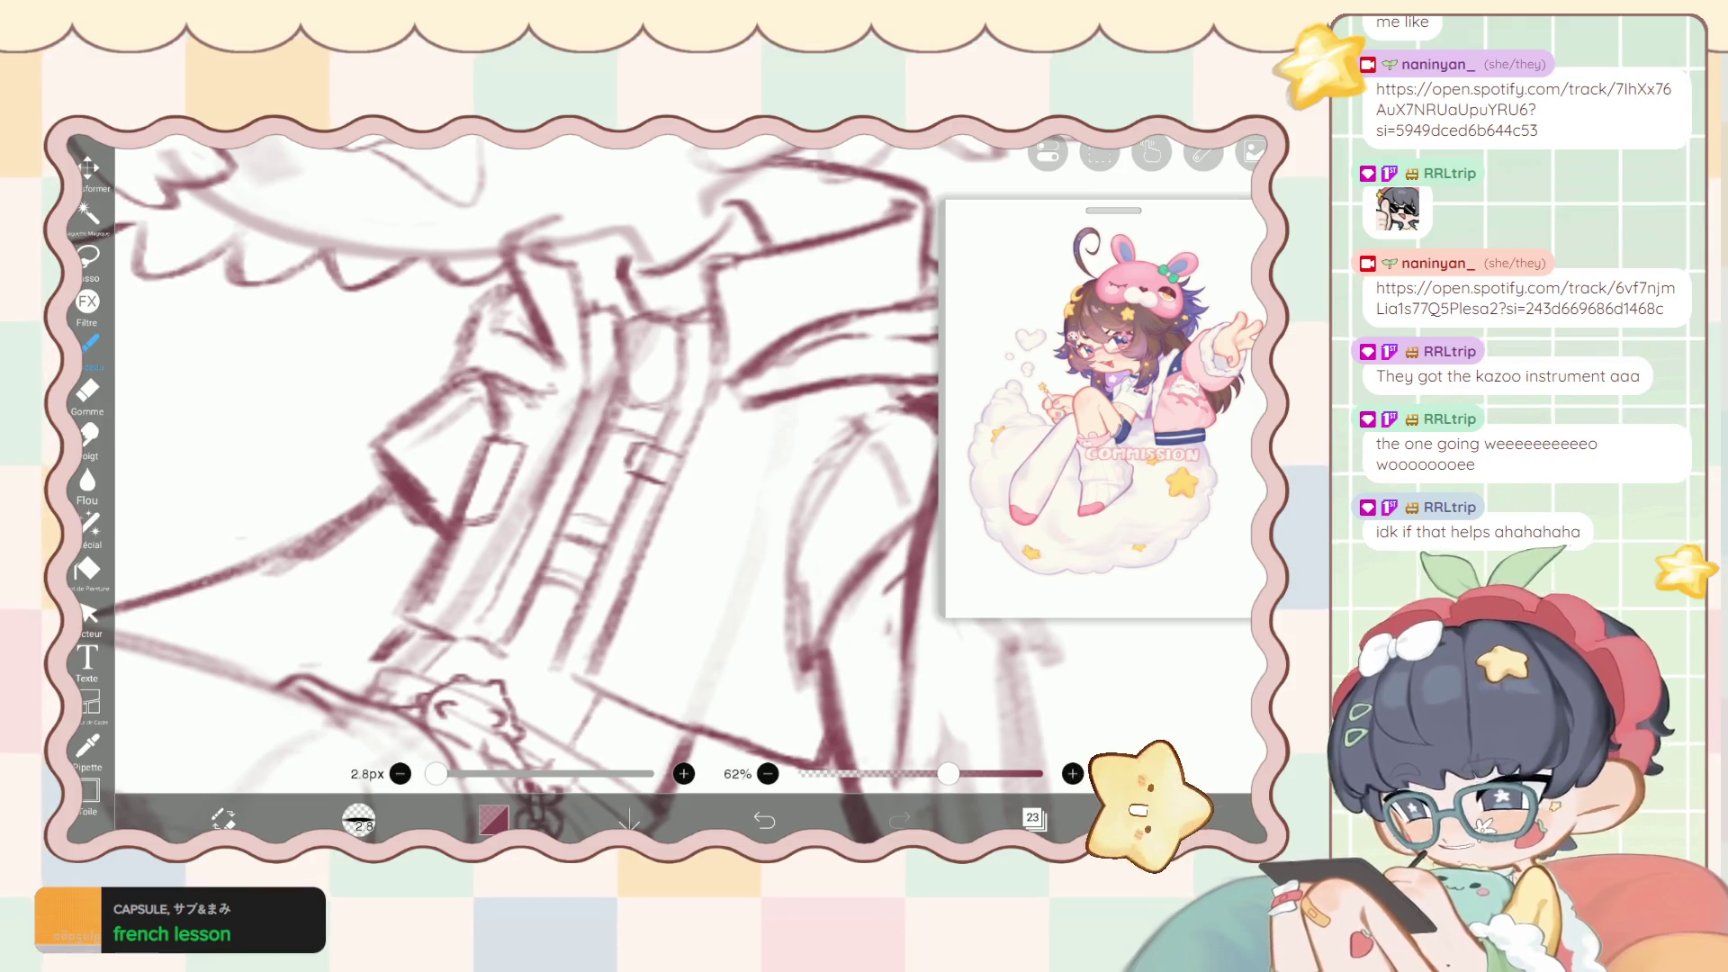
pyautogui.scroll(5, 630, 450)
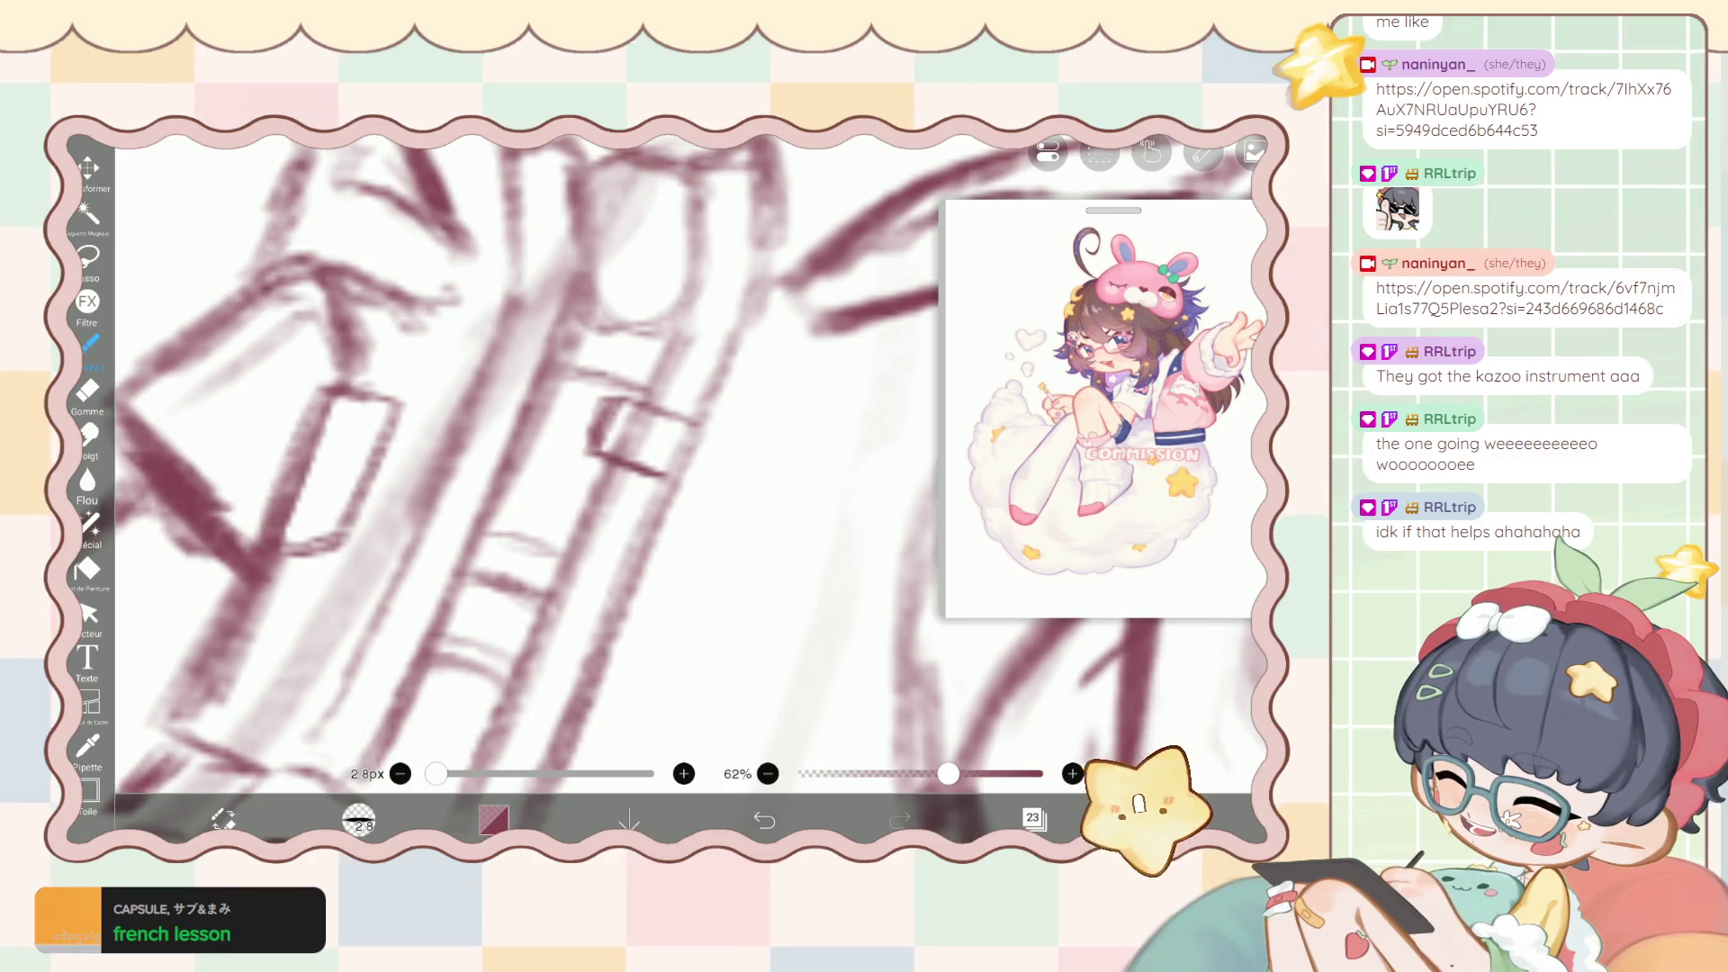
# Erase part of the zipper box's left edge and draw short ladder strokes.
pyautogui.press('e')
pyautogui.moveTo(589, 398)
pyautogui.mouseDown()
pyautogui.moveTo(611, 453)
pyautogui.moveTo(648, 449)
pyautogui.mouseUp()
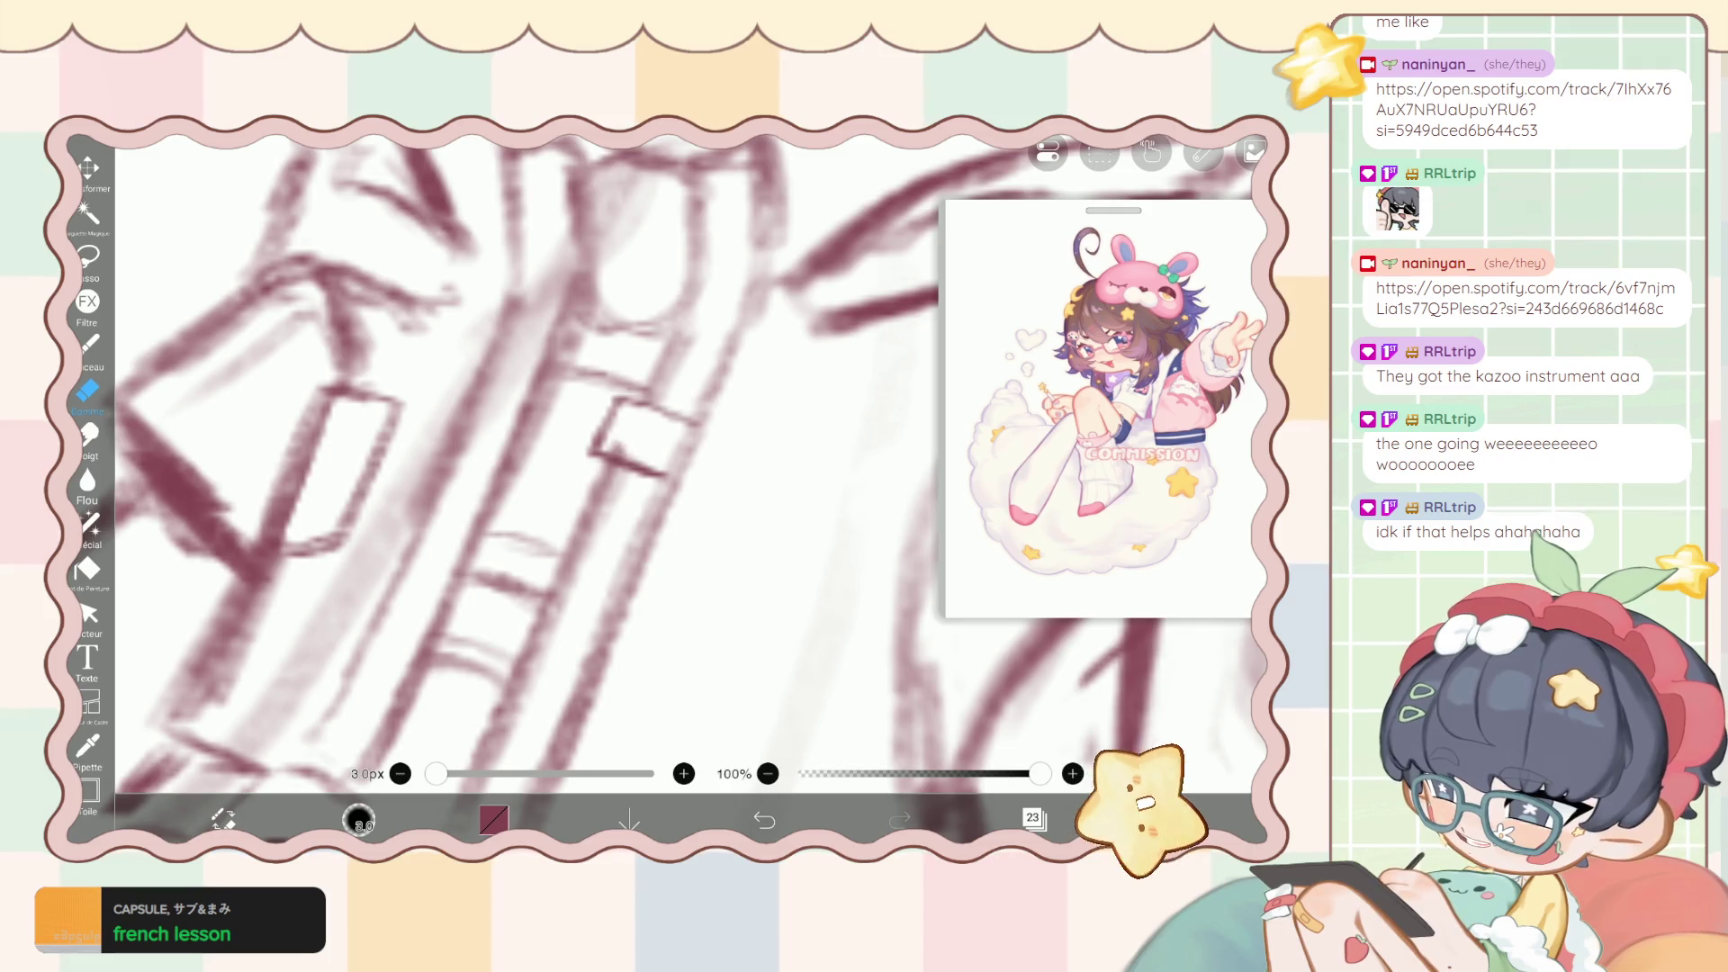
pyautogui.press('b')
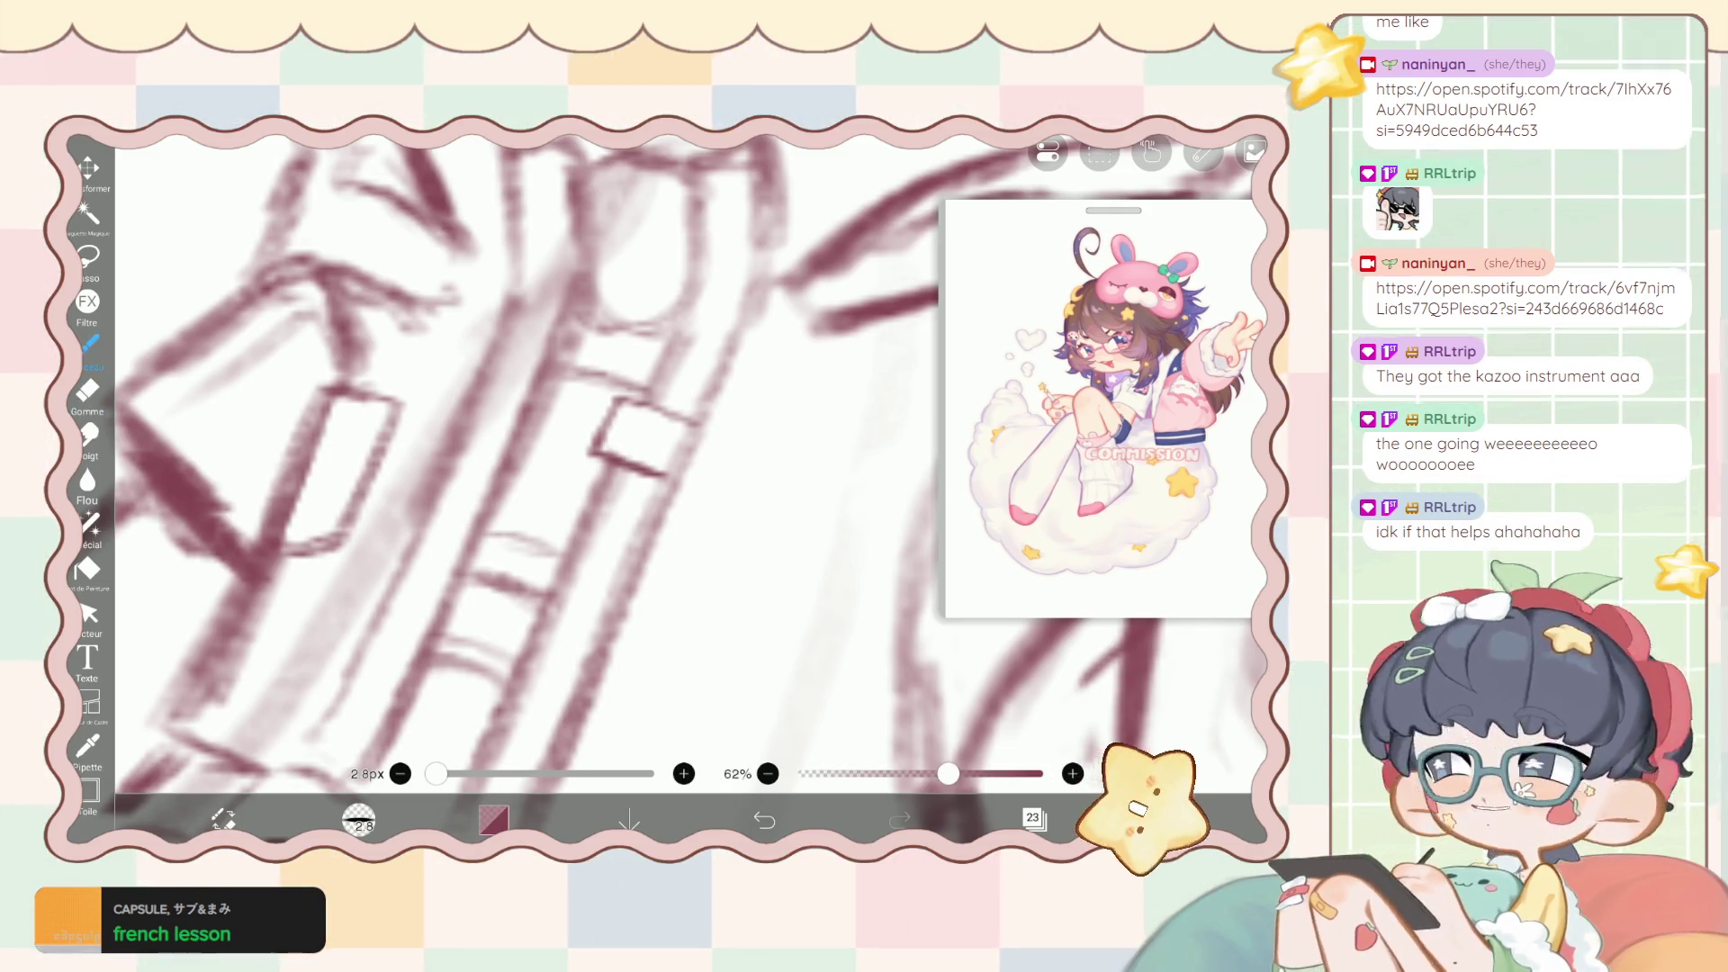
pyautogui.scroll(-2, 576, 486)
pyautogui.moveTo(648, 453)
pyautogui.mouseDown()
pyautogui.moveTo(569, 472)
pyautogui.moveTo(556, 527)
pyautogui.moveTo(584, 541)
pyautogui.mouseUp()
# Erase the rough lines in the zipper's ladder section.
pyautogui.click(87, 392)
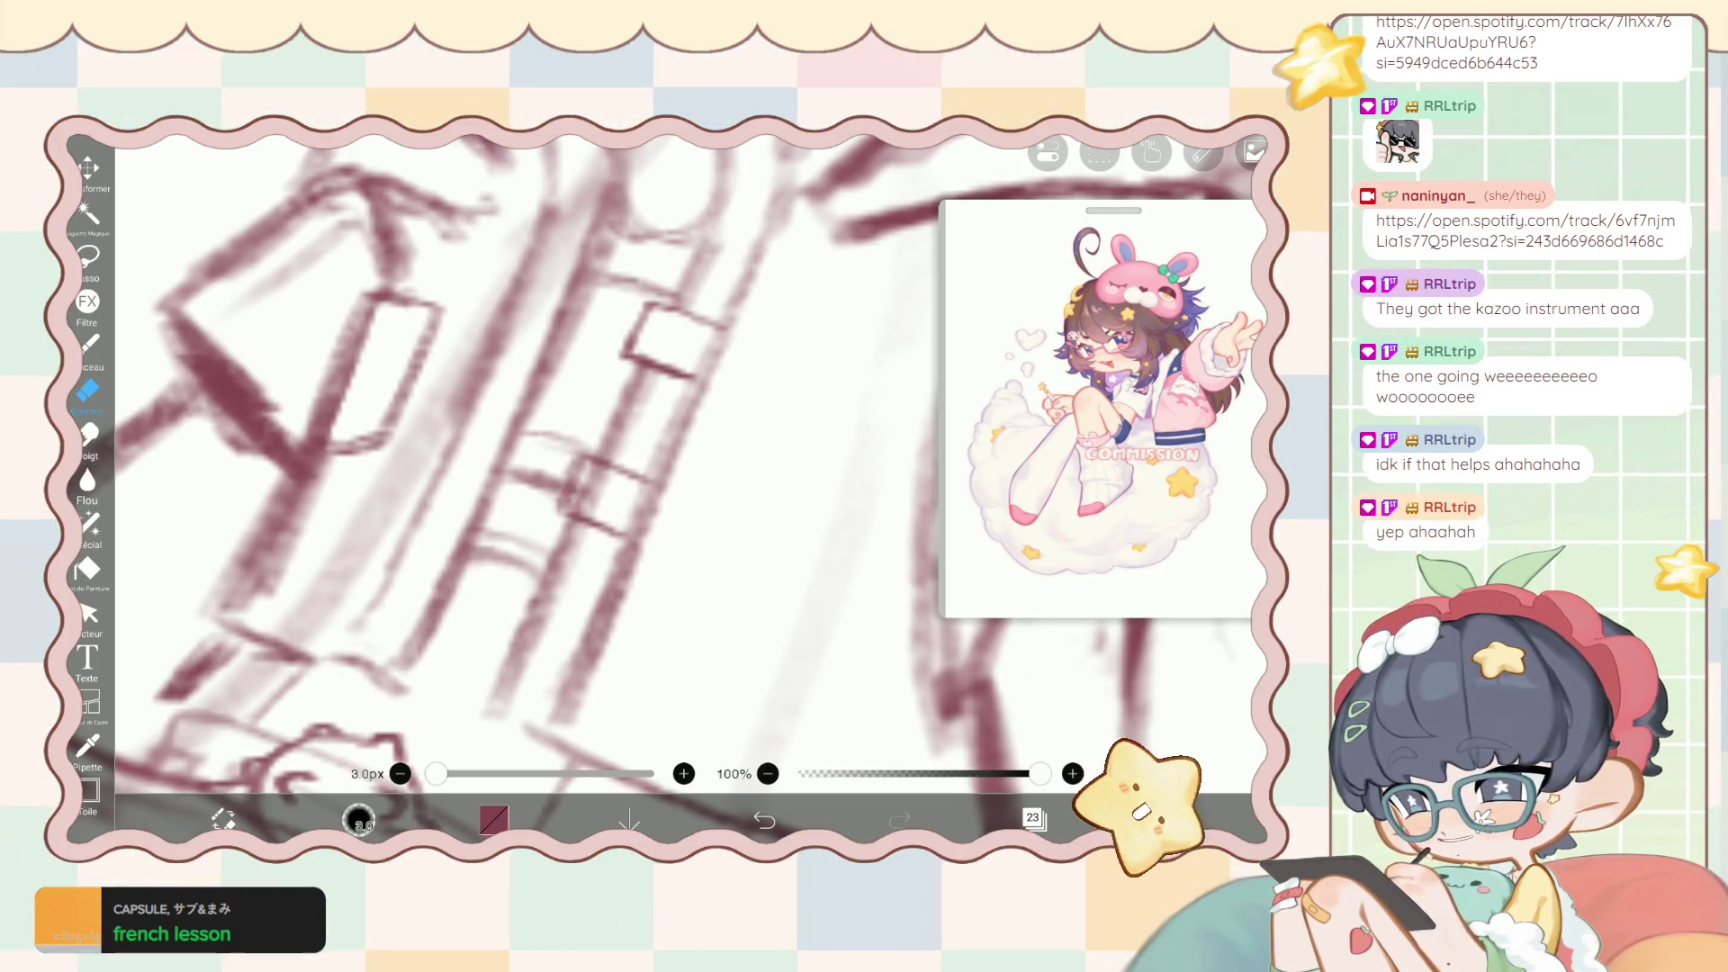
pyautogui.moveTo(594, 509); pyautogui.dragTo(566, 461)
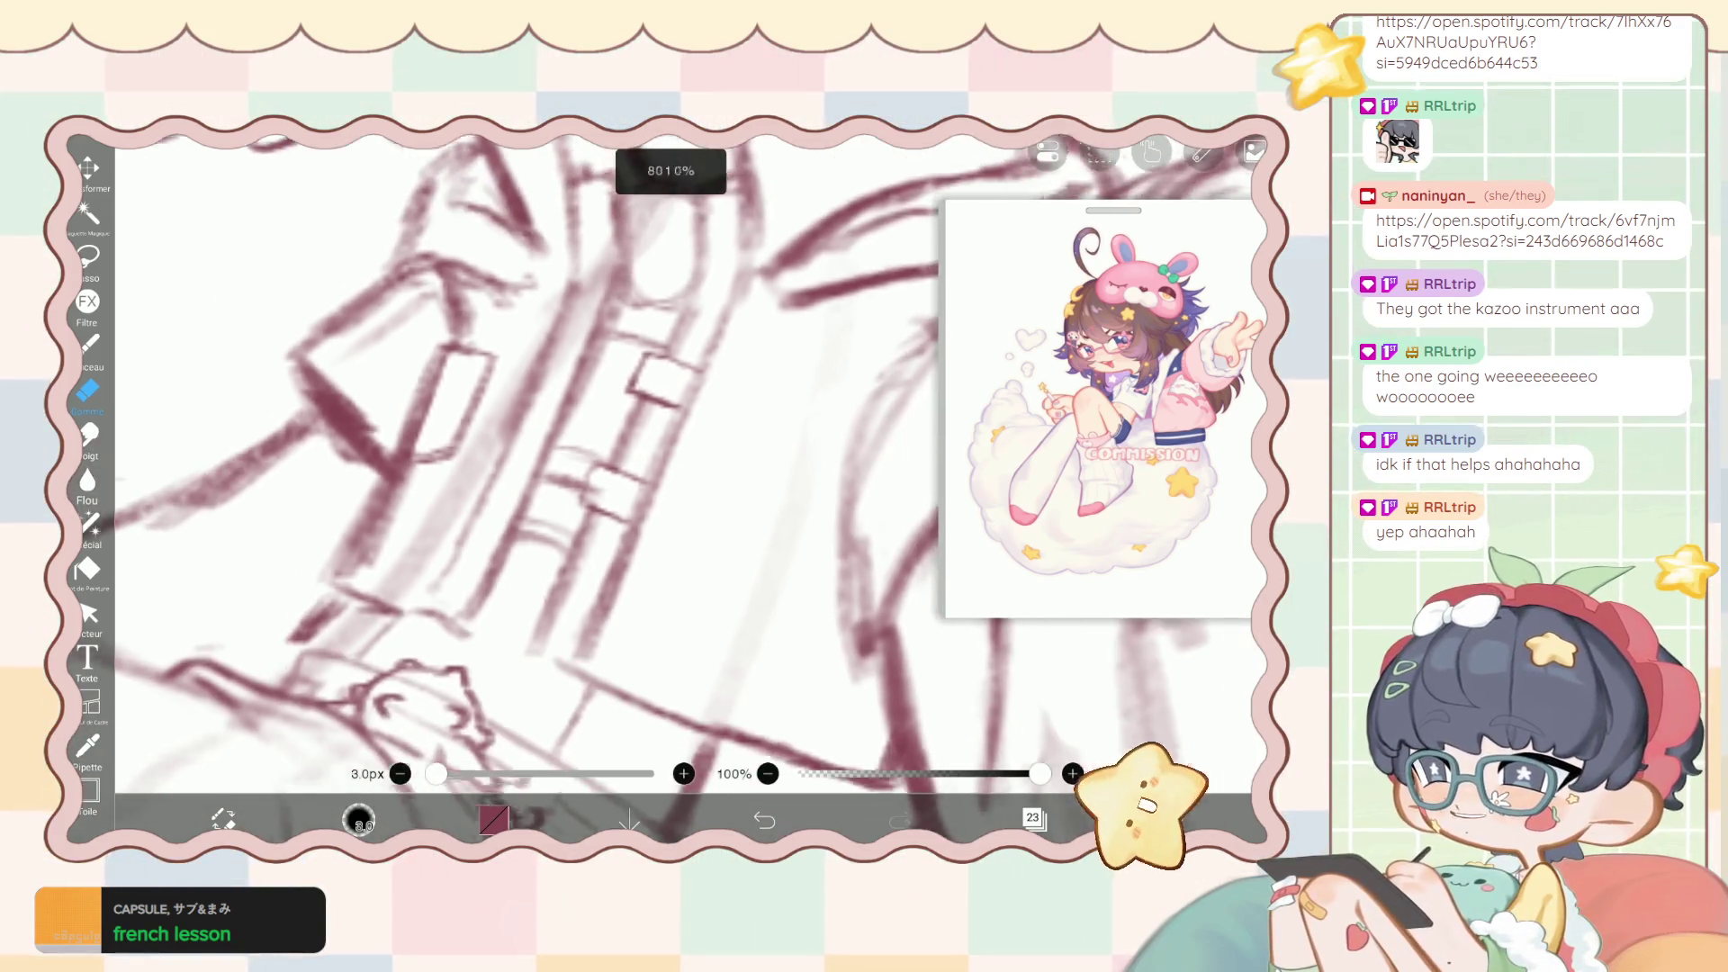
pyautogui.scroll(-3, 576, 468)
pyautogui.scroll(3, 577, 468)
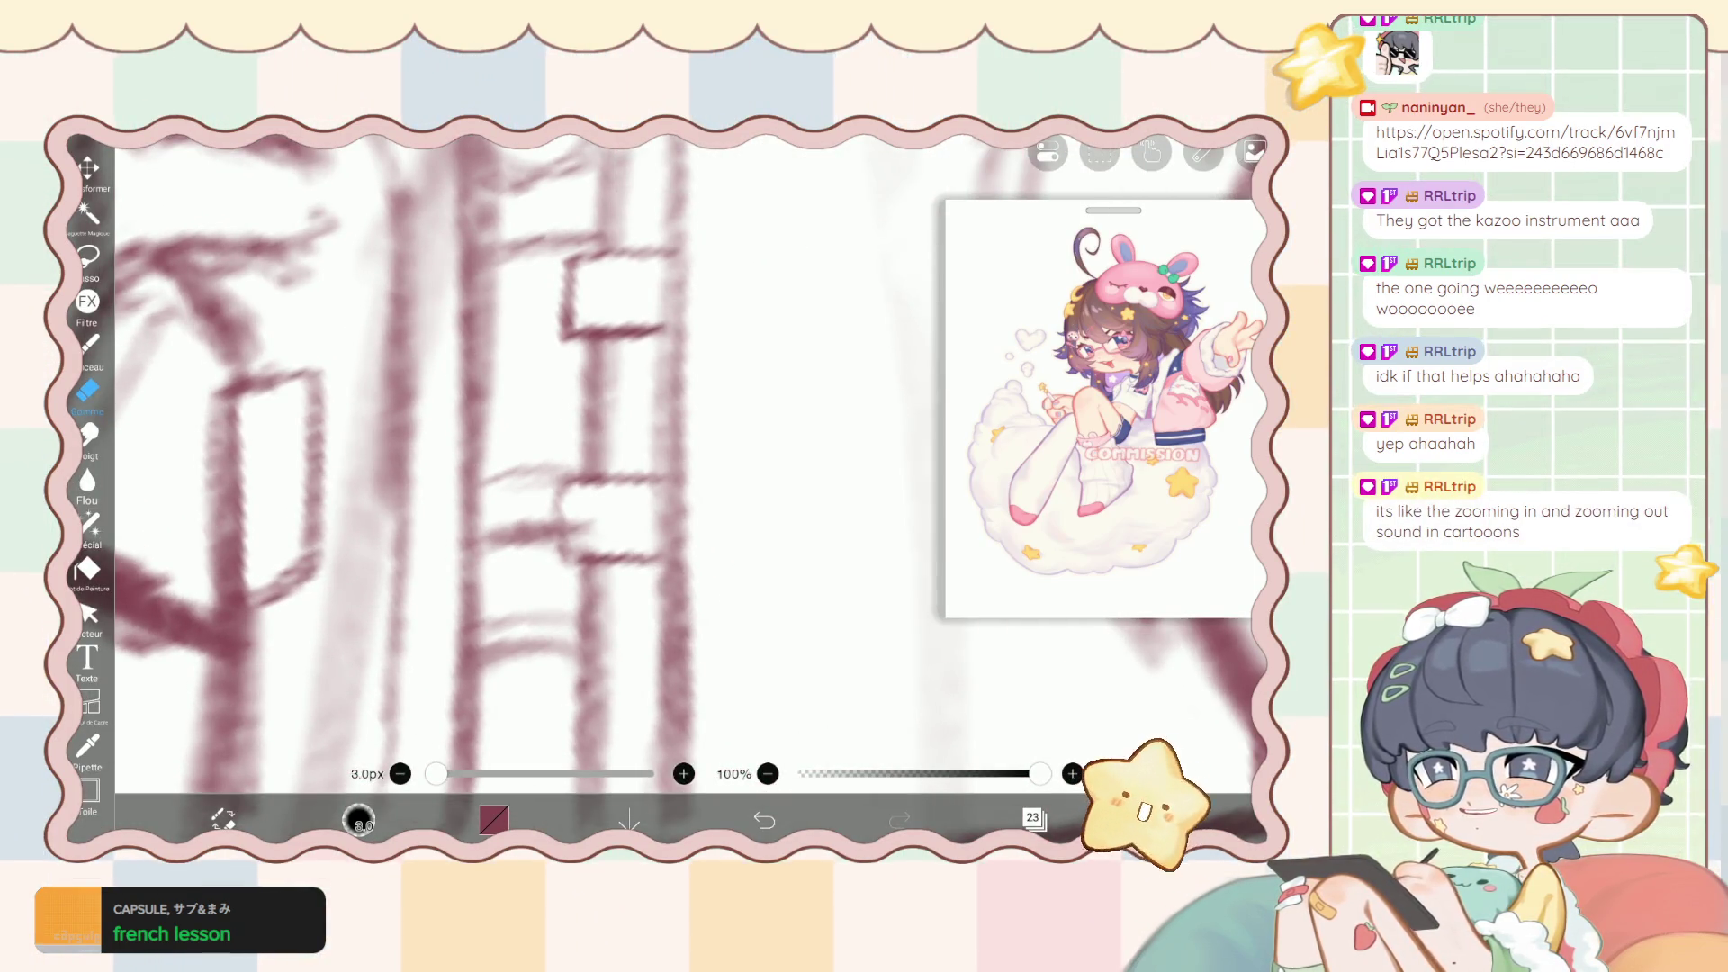
pyautogui.click(87, 343)
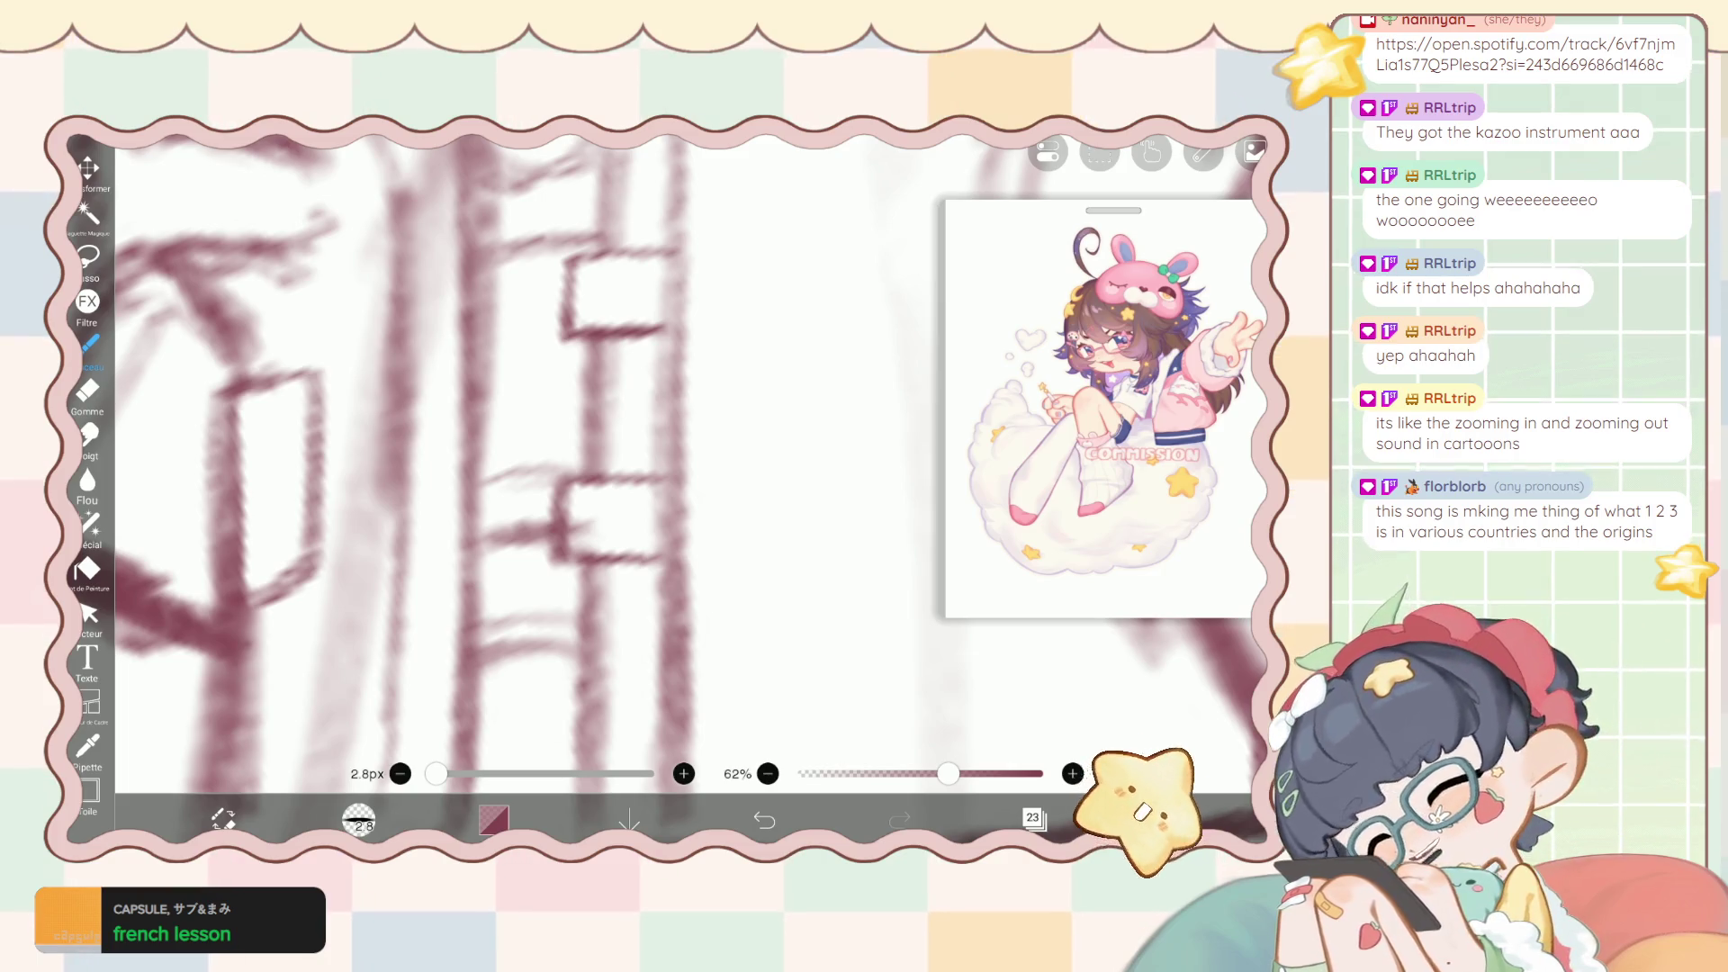
# Lighten the vertical zipper strokes and erase leftover marks across the zipper.
pyautogui.click(87, 392)
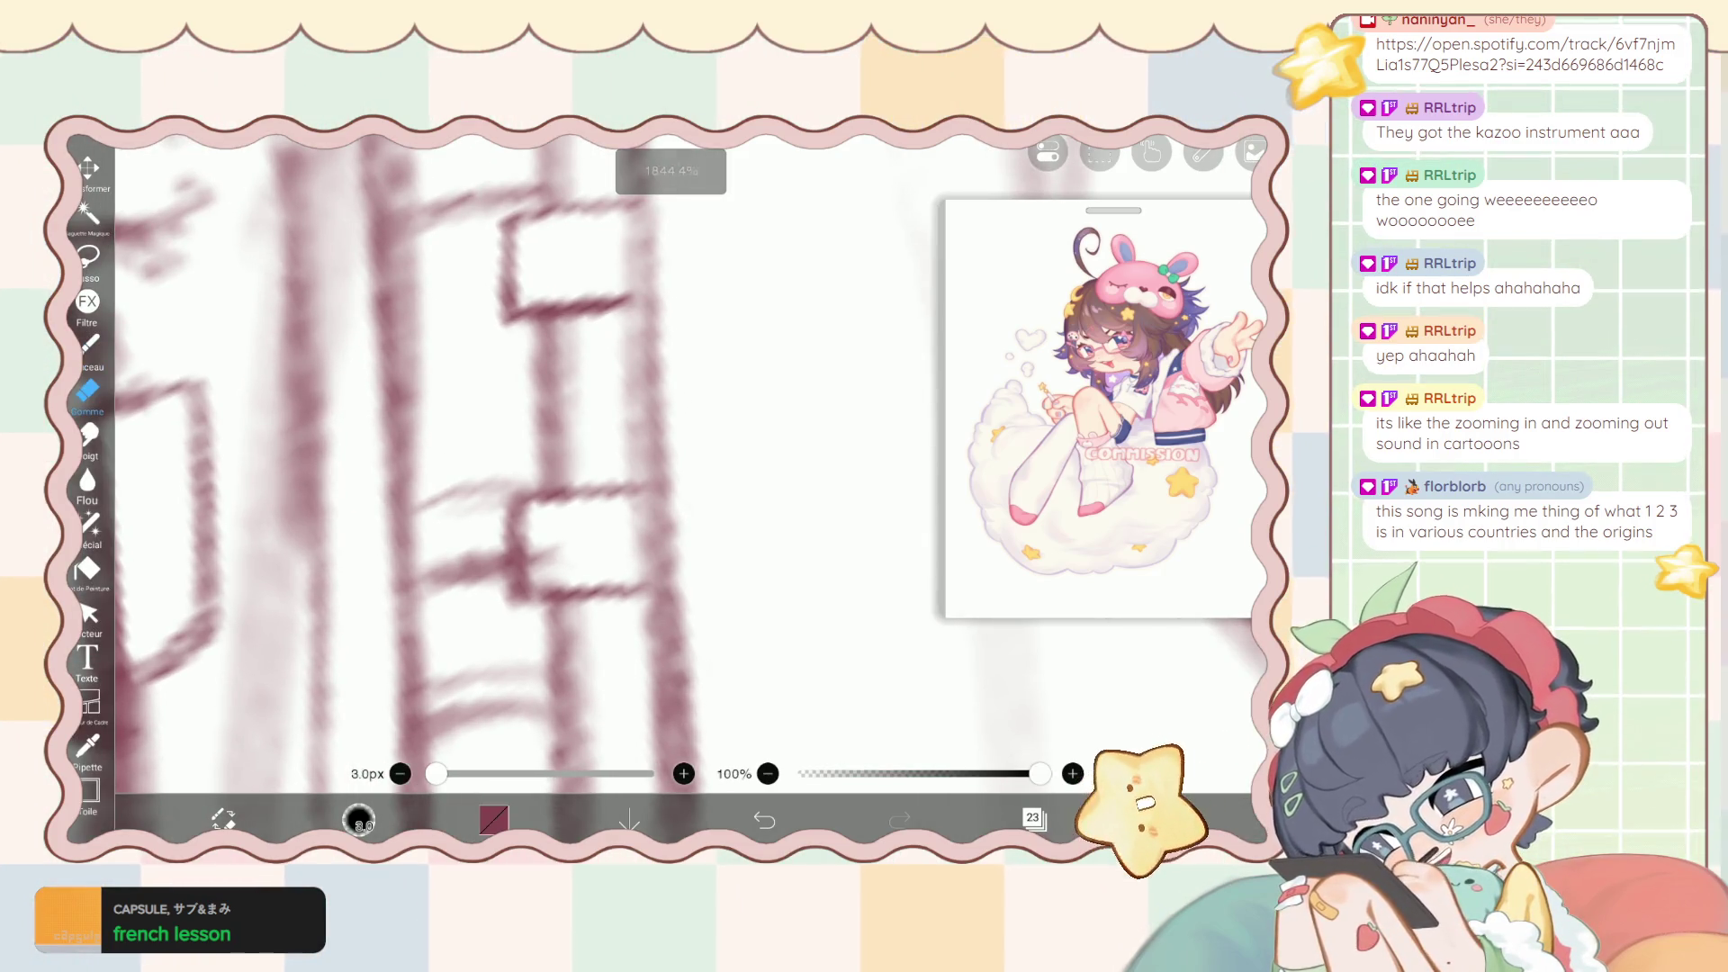
pyautogui.moveTo(518, 603); pyautogui.dragTo(518, 513)
pyautogui.moveTo(538, 342)
pyautogui.mouseDown()
pyautogui.moveTo(537, 460)
pyautogui.moveTo(541, 347)
pyautogui.moveTo(540, 423)
pyautogui.moveTo(590, 491)
pyautogui.moveTo(540, 468)
pyautogui.mouseUp()
pyautogui.scroll(-5, 576, 468)
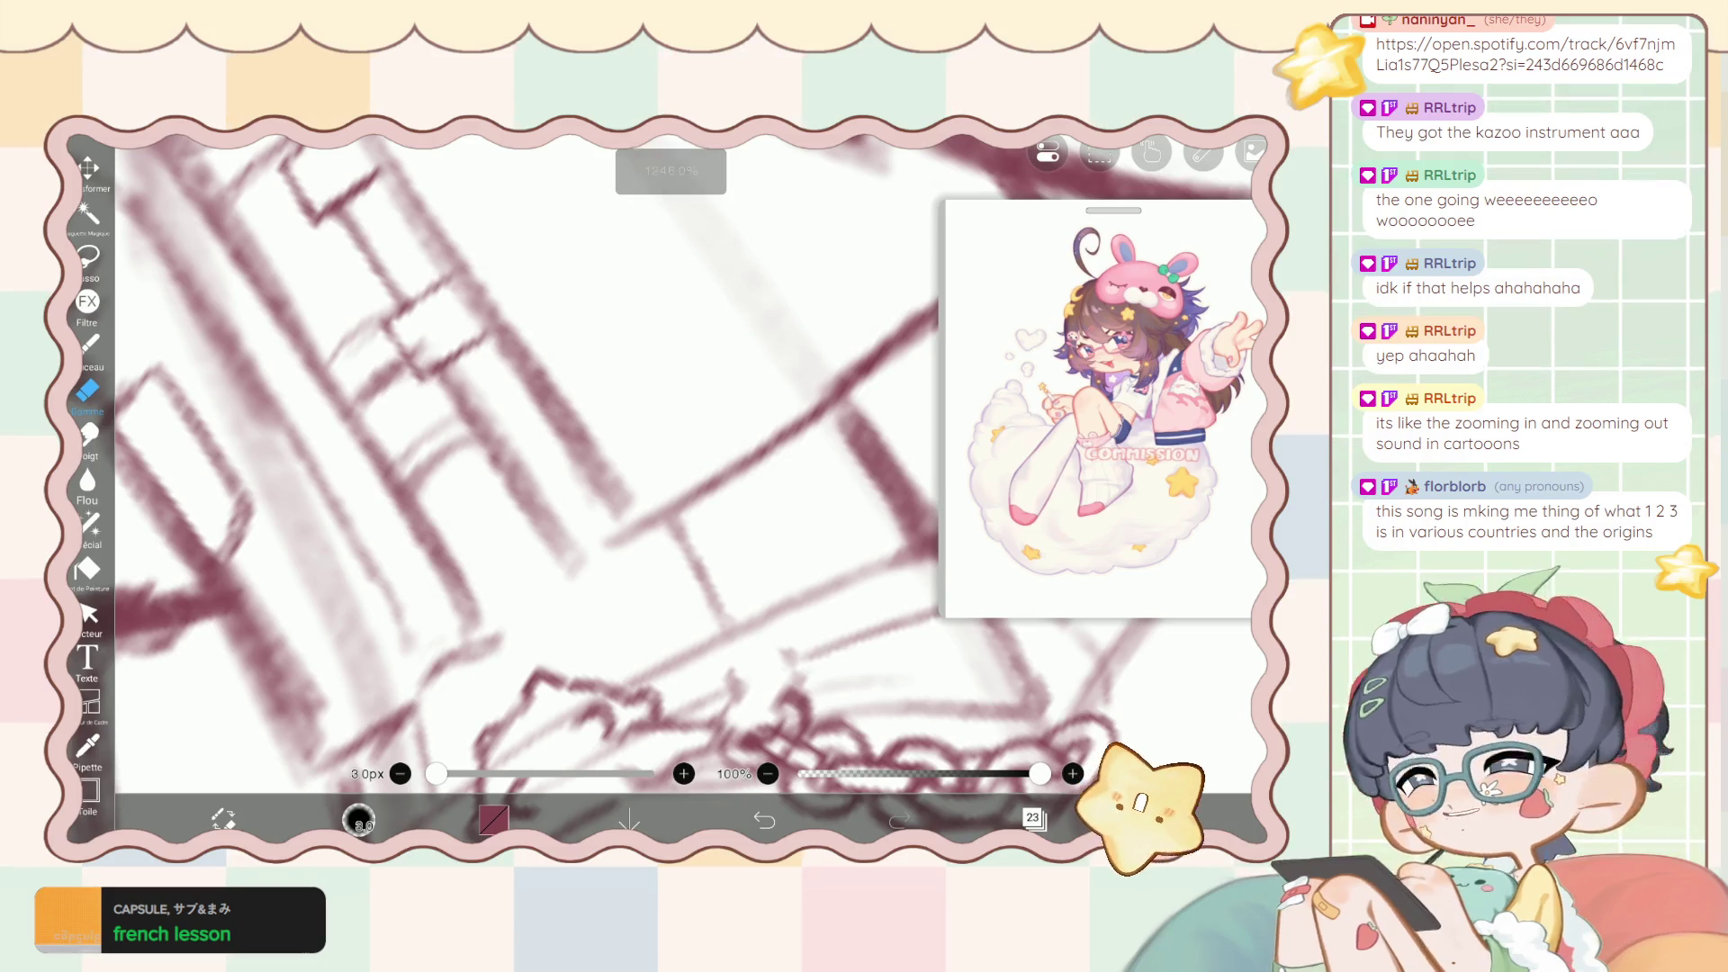
pyautogui.moveTo(454, 400); pyautogui.dragTo(567, 576)
pyautogui.moveTo(455, 365); pyautogui.dragTo(585, 567)
pyautogui.scroll(2, 576, 468)
pyautogui.scroll(-10, 576, 468)
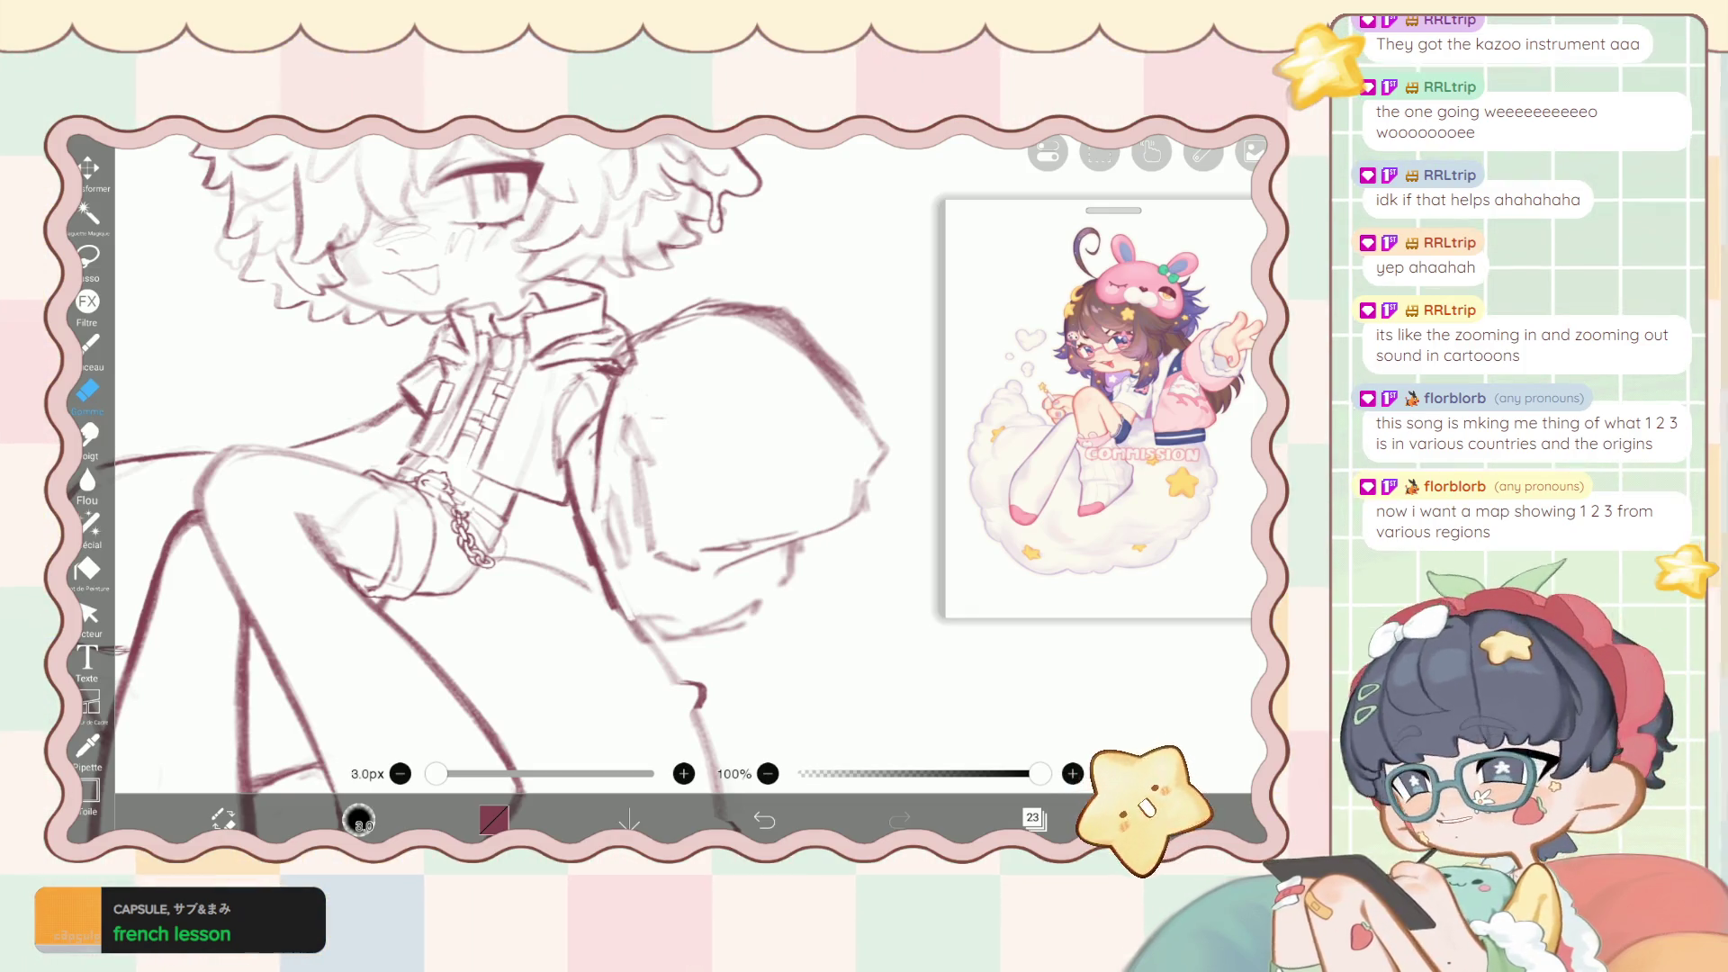
# Undo the last eraser stroke on the zipper.
pyautogui.scroll(10, 531, 468)
pyautogui.scroll(2, 594, 468)
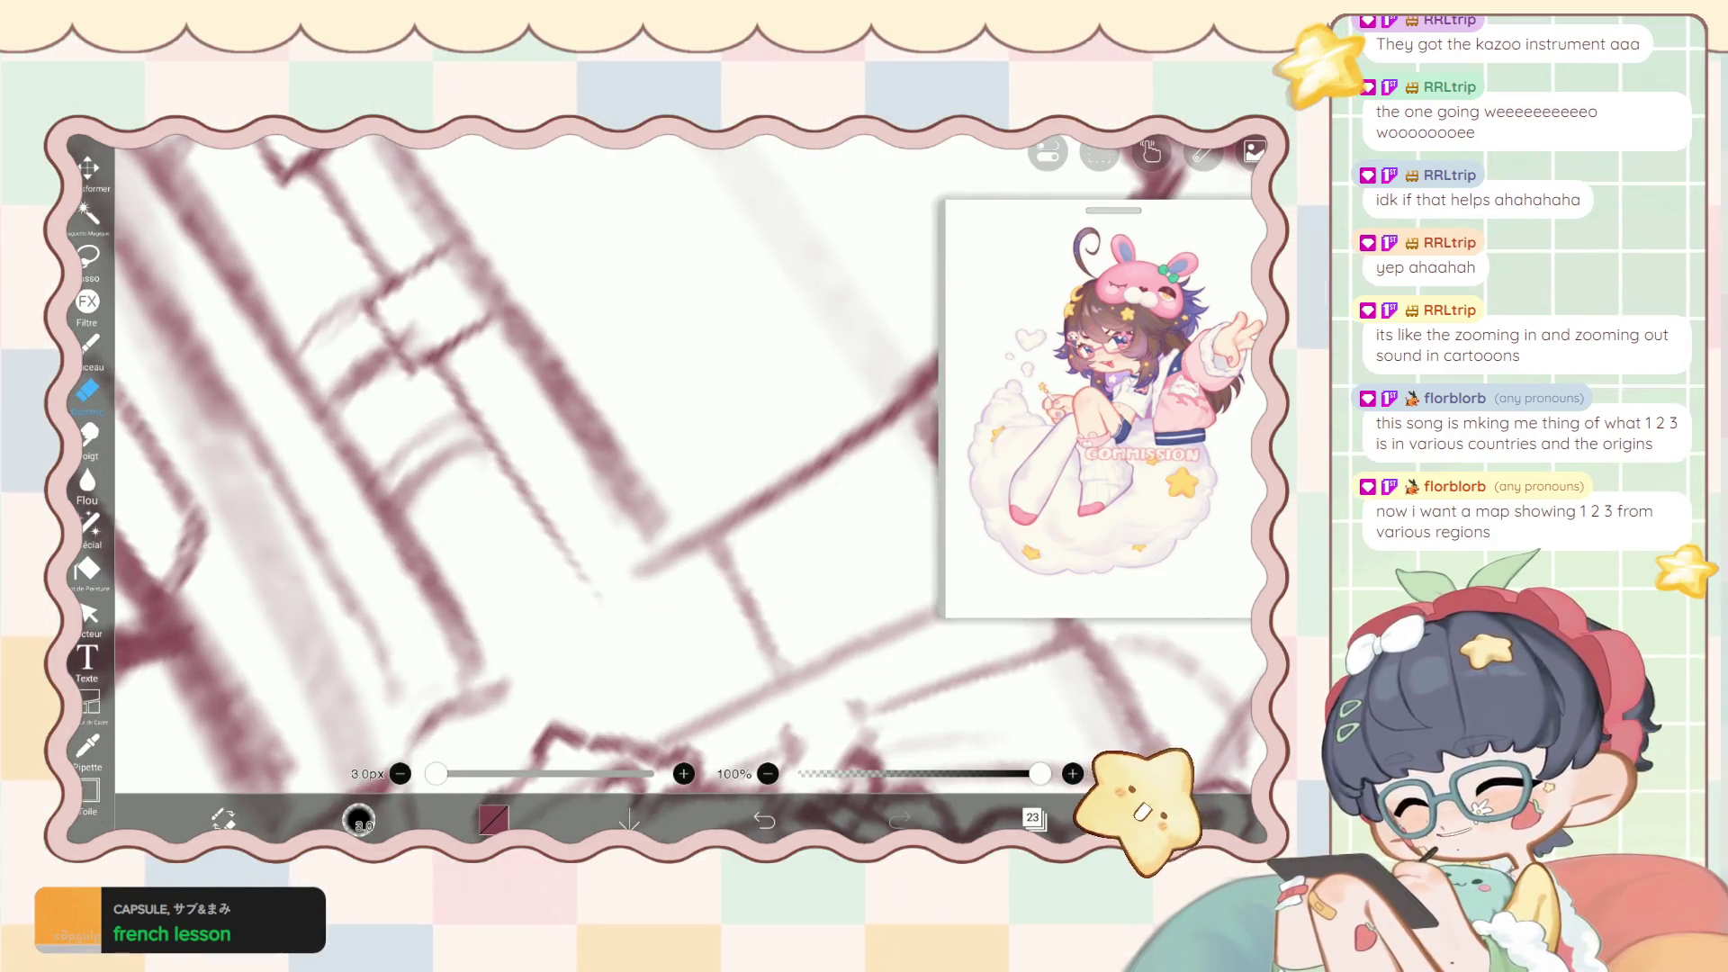
pyautogui.scroll(-2, 531, 468)
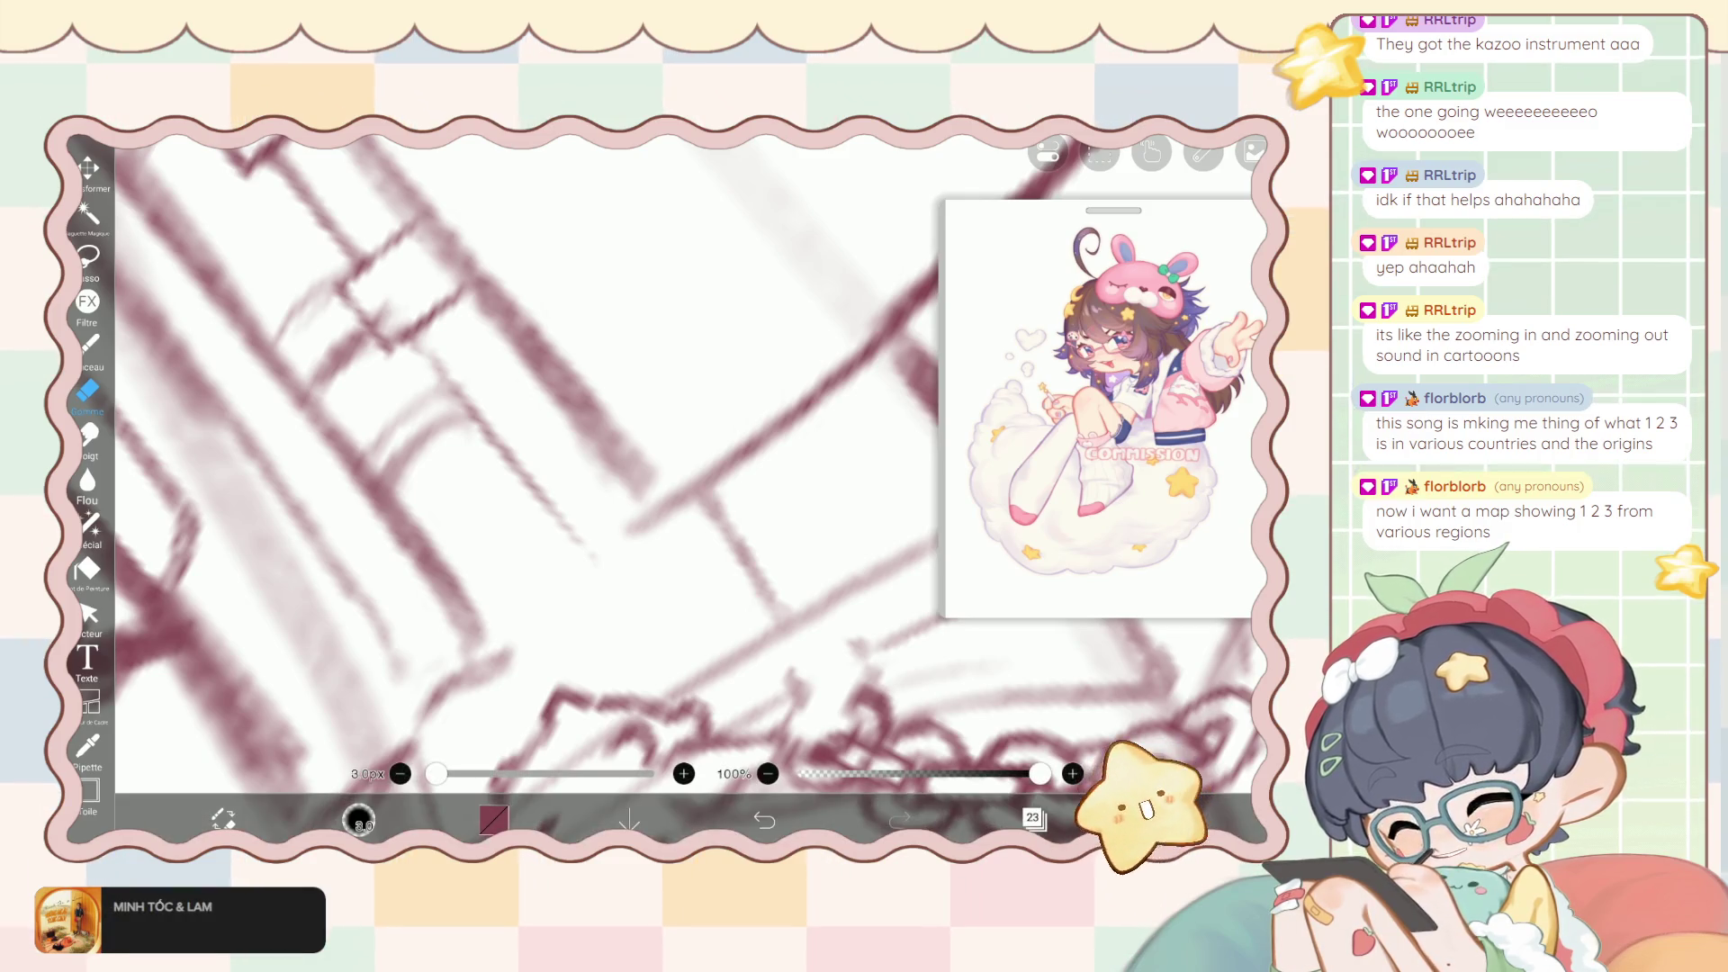
pyautogui.hotkey('ctrl', 'z')
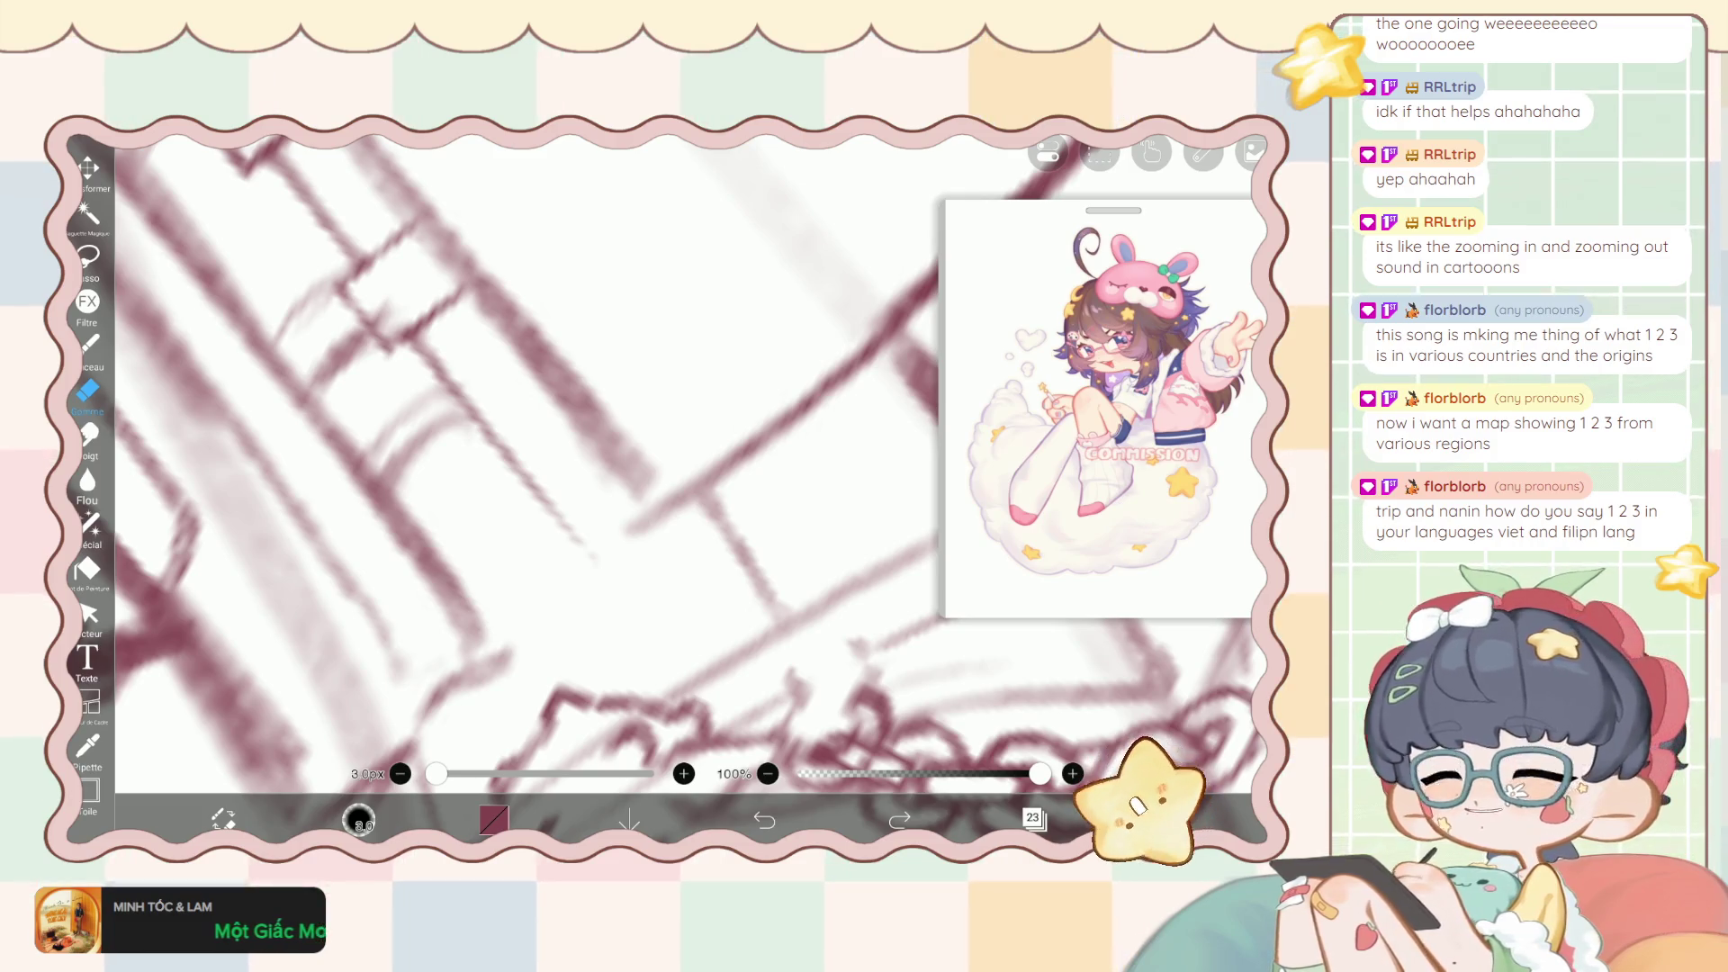
# Try a diagonal line across the jacket, erase it, and zoom out to the full character.
pyautogui.press('b')
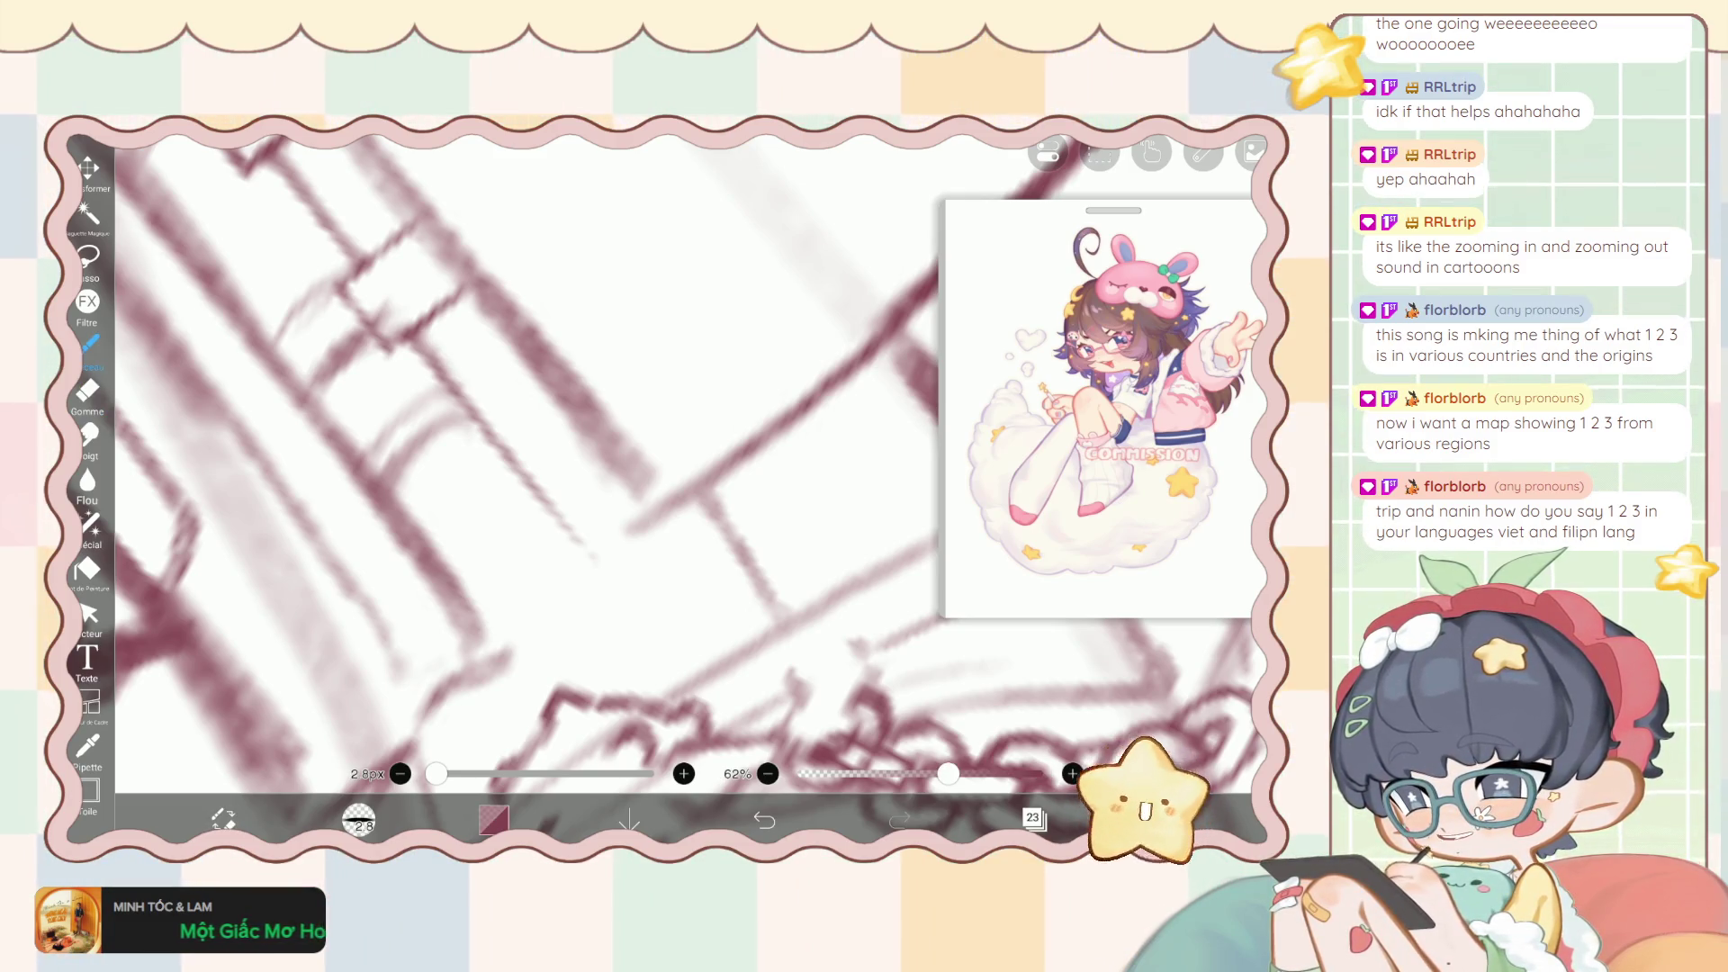
pyautogui.moveTo(427, 336); pyautogui.dragTo(576, 525)
pyautogui.moveTo(509, 443); pyautogui.dragTo(601, 569)
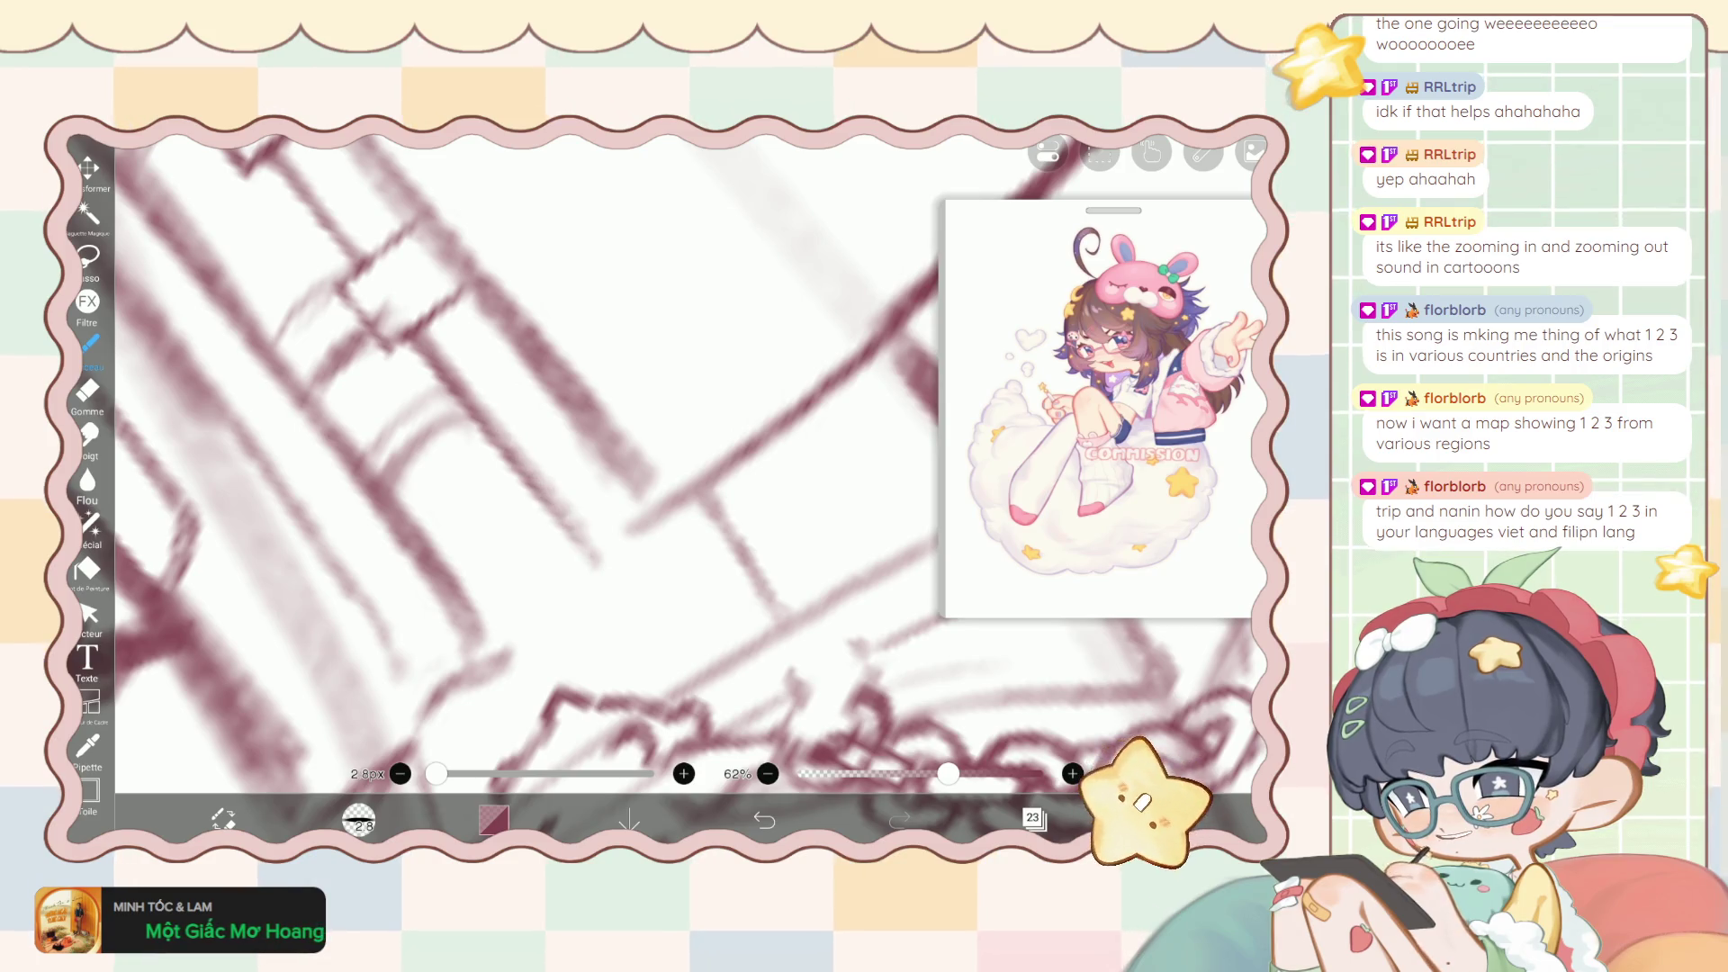
pyautogui.press('e')
pyautogui.moveTo(432, 361); pyautogui.dragTo(595, 565)
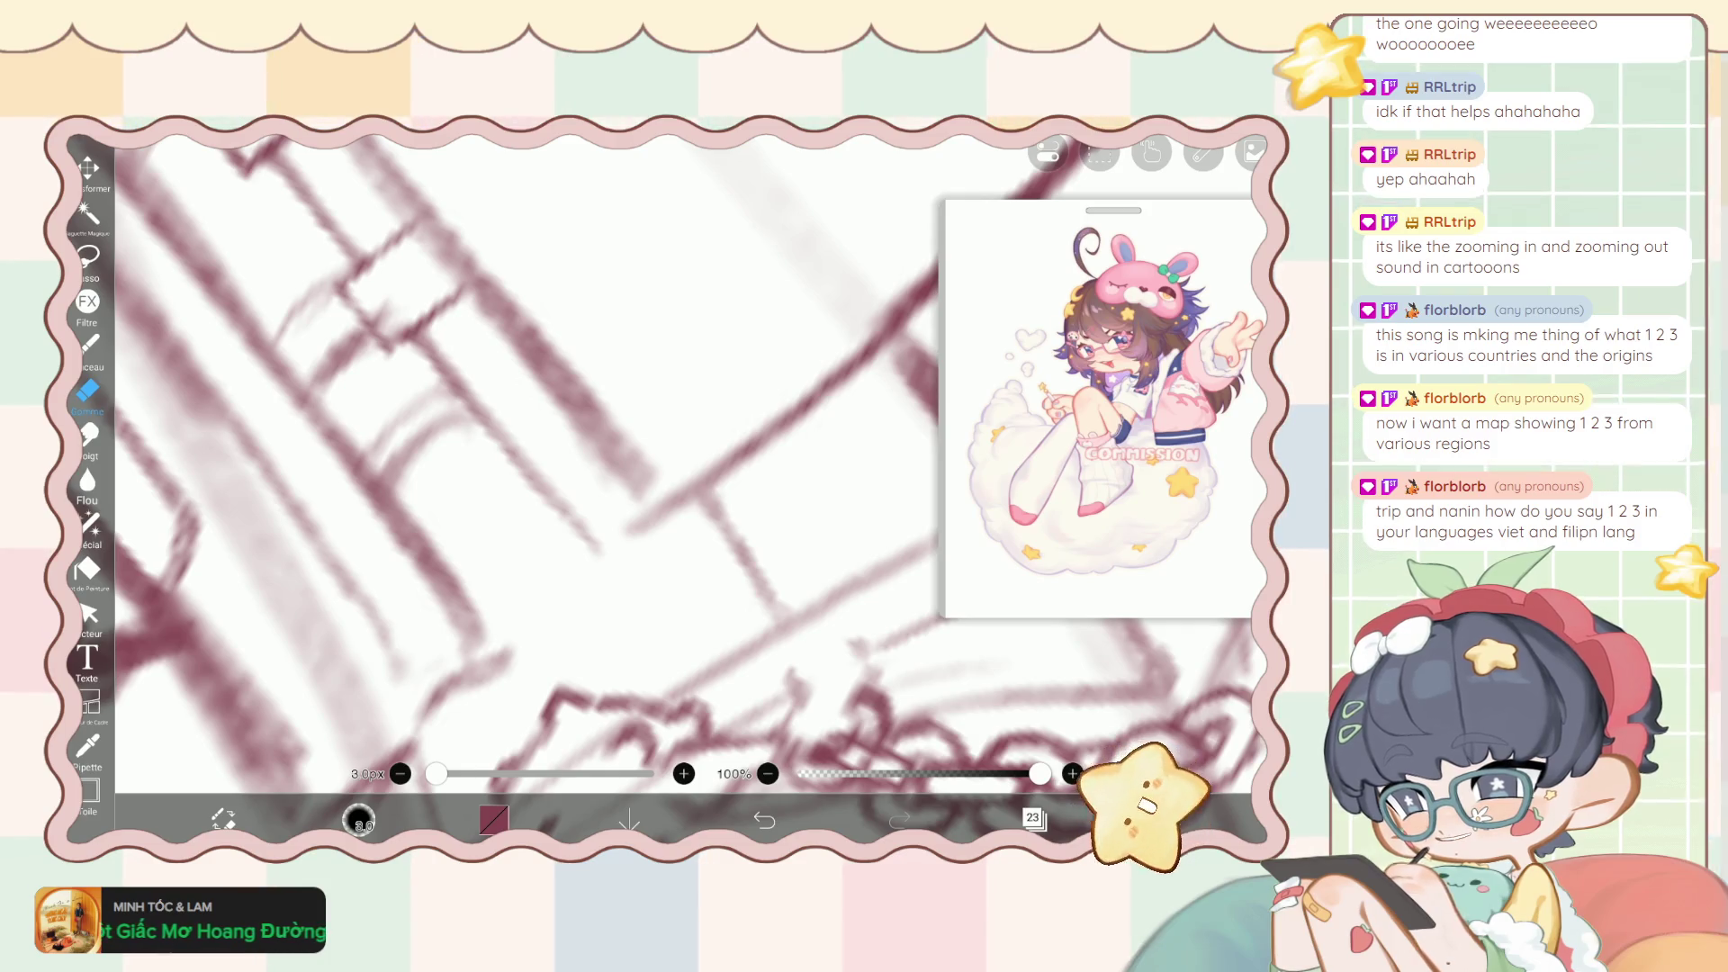
pyautogui.scroll(-5, 684, 468)
pyautogui.scroll(-3, 684, 469)
pyautogui.scroll(-2, 684, 468)
pyautogui.scroll(-1, 684, 468)
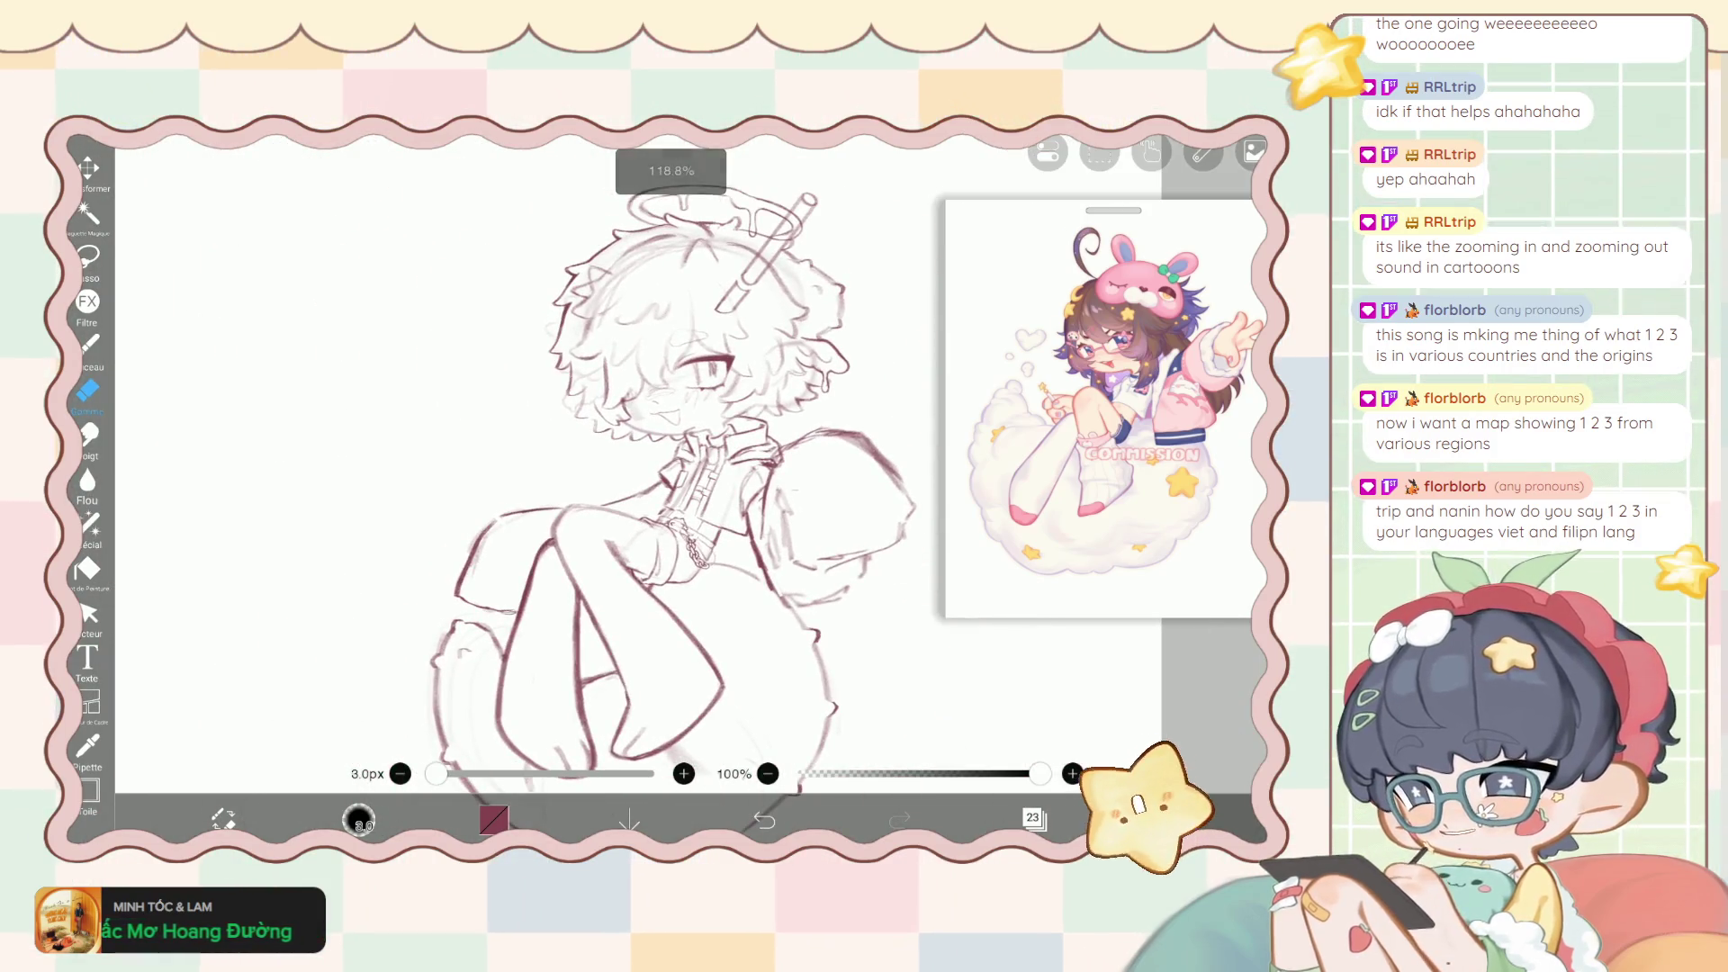
# Sketch a tall rectangle on a leg-and-base stand, with small inner marks and a curved line across it.
pyautogui.press('b')
pyautogui.scroll(-2, 684, 468)
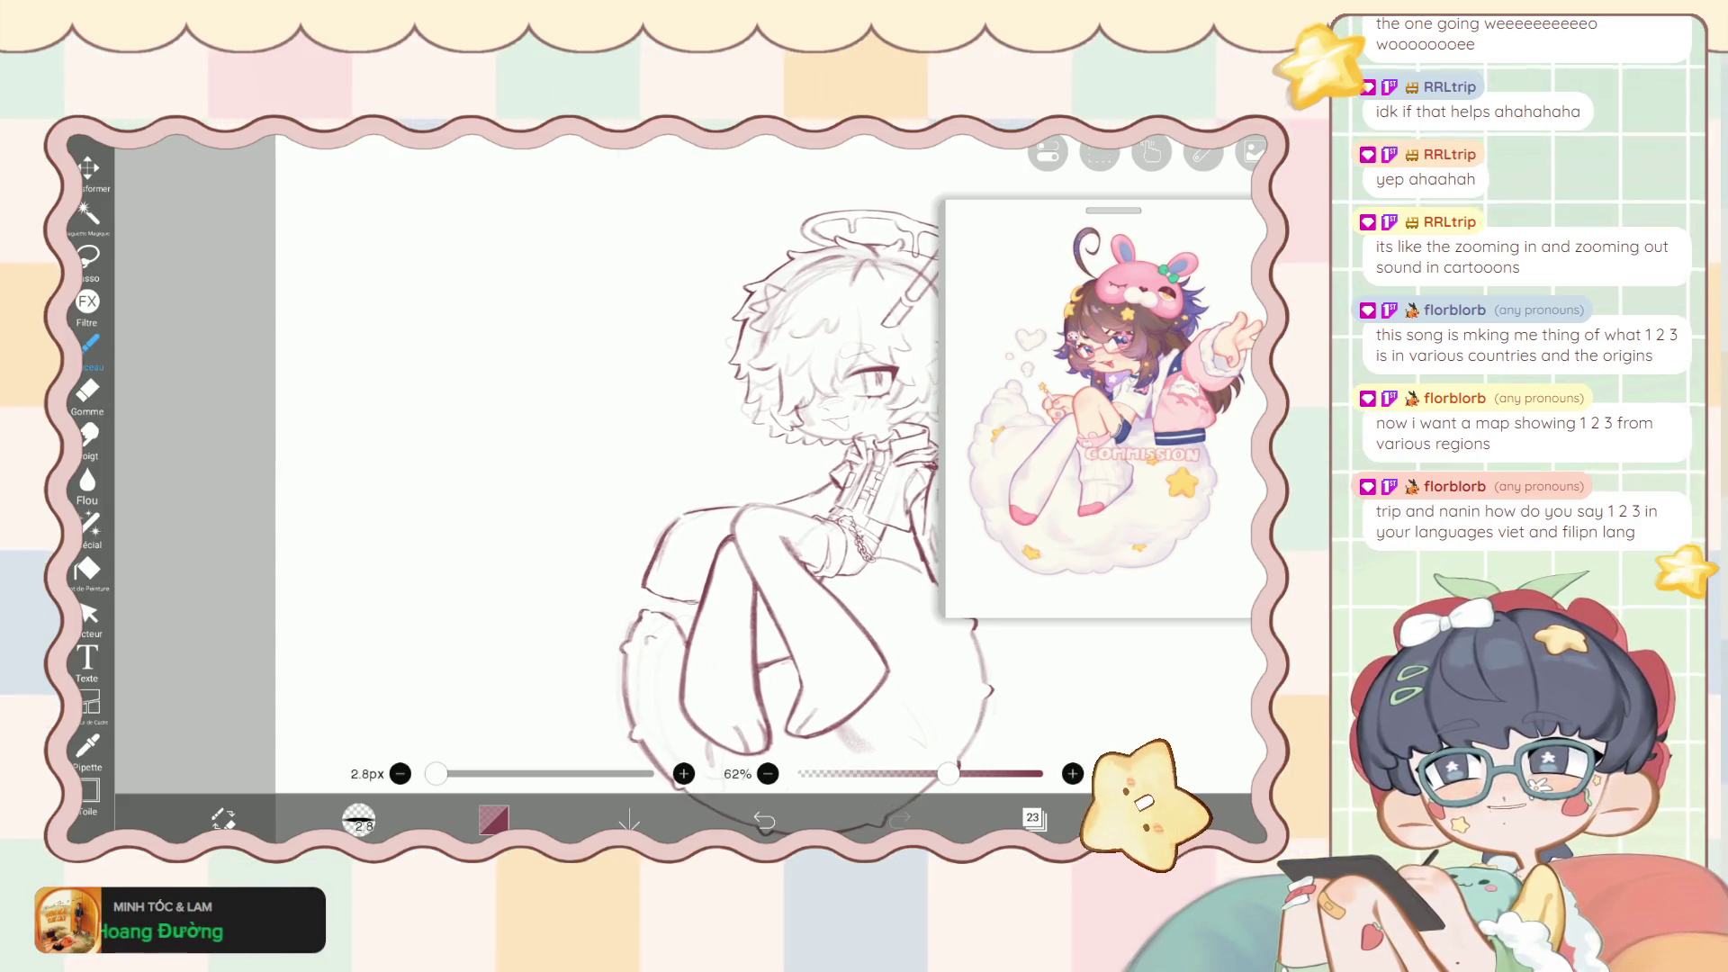
pyautogui.moveTo(423, 220); pyautogui.dragTo(419, 576)
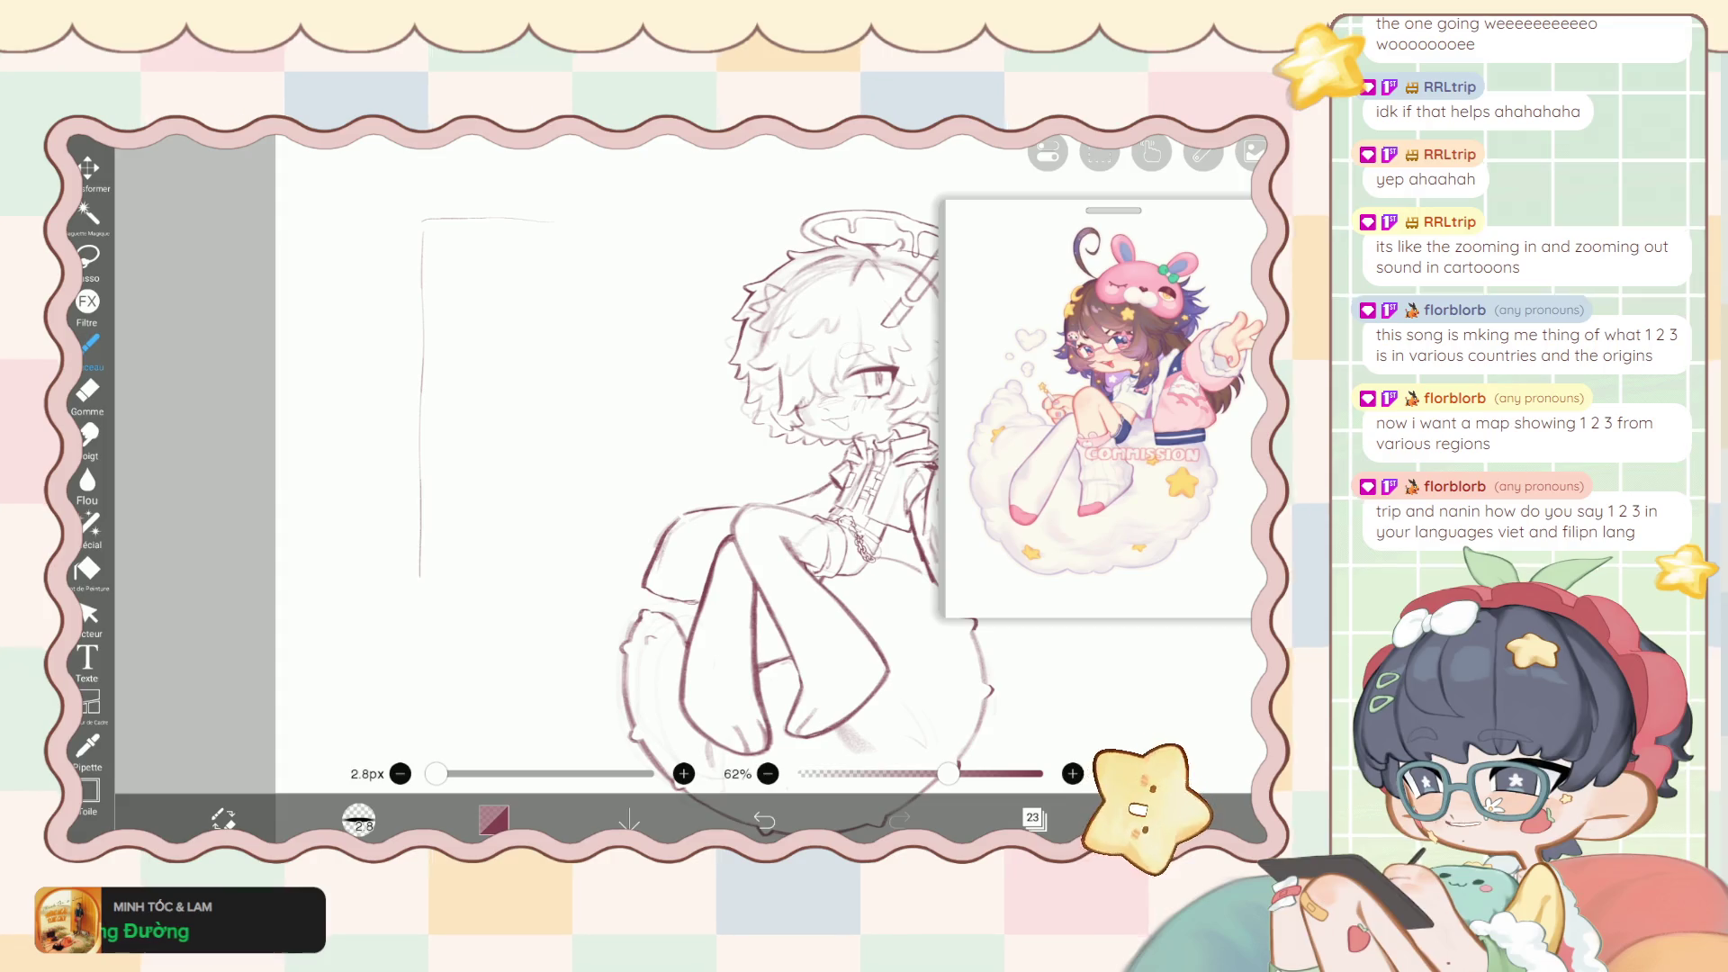
pyautogui.moveTo(545, 634); pyautogui.dragTo(568, 251)
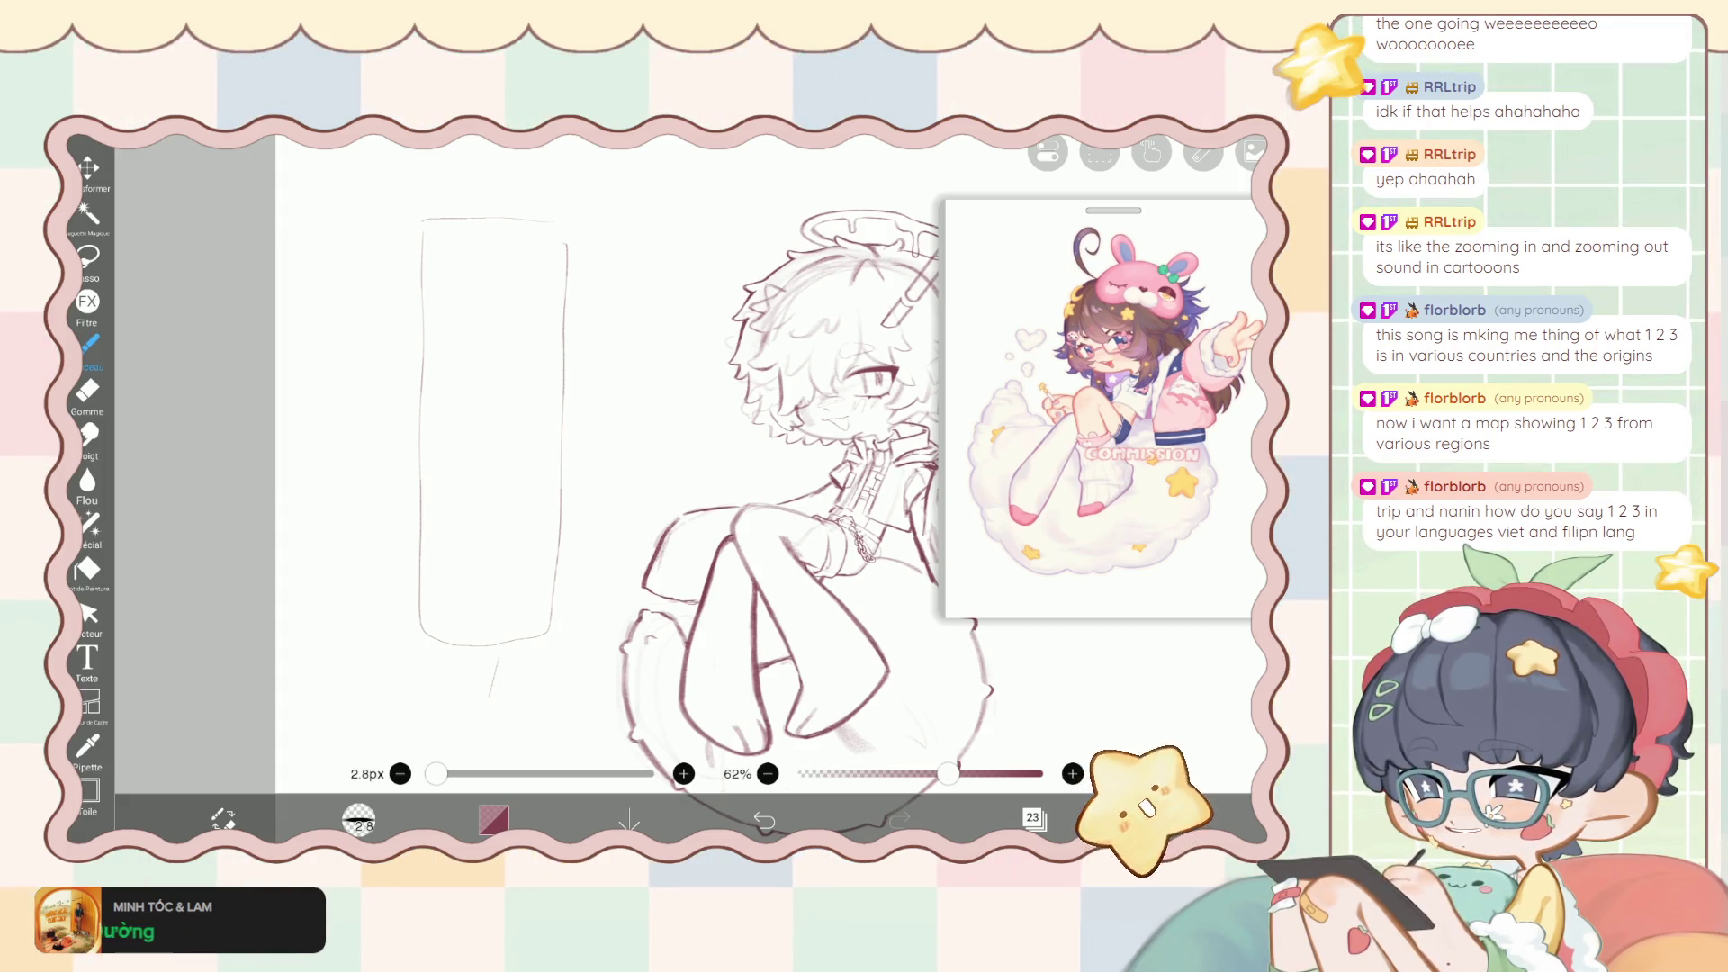
pyautogui.moveTo(478, 657)
pyautogui.mouseDown()
pyautogui.moveTo(473, 706)
pyautogui.moveTo(416, 716)
pyautogui.mouseUp()
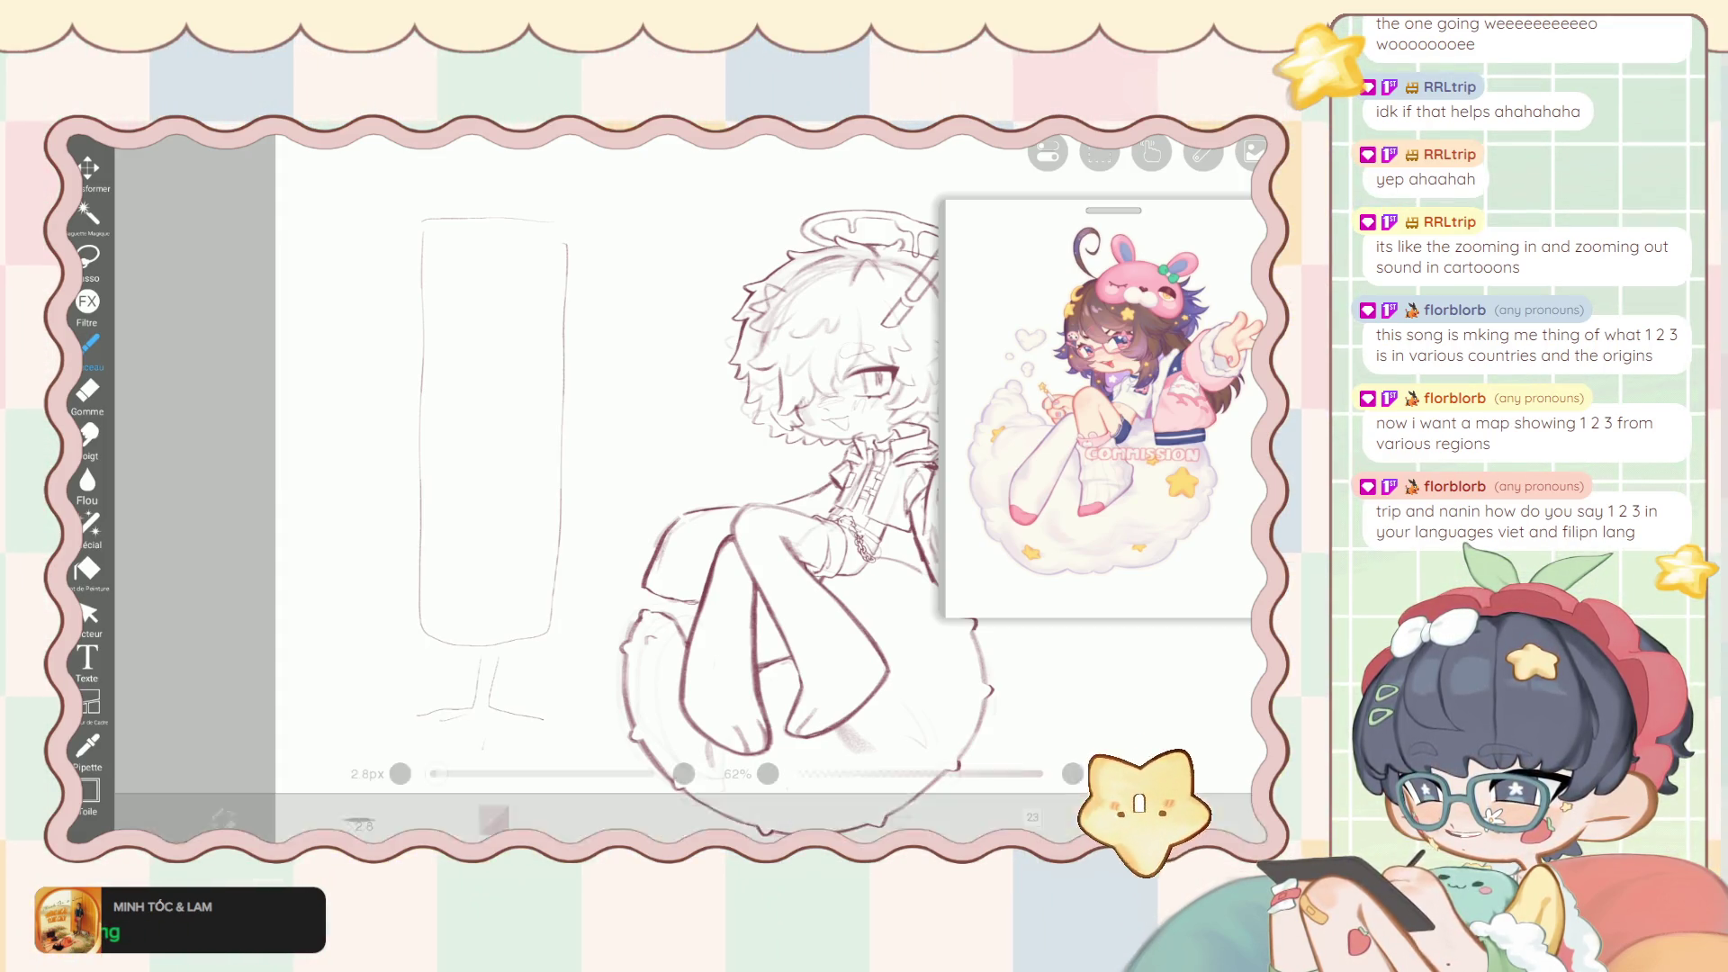
pyautogui.moveTo(427, 614); pyautogui.dragTo(451, 612)
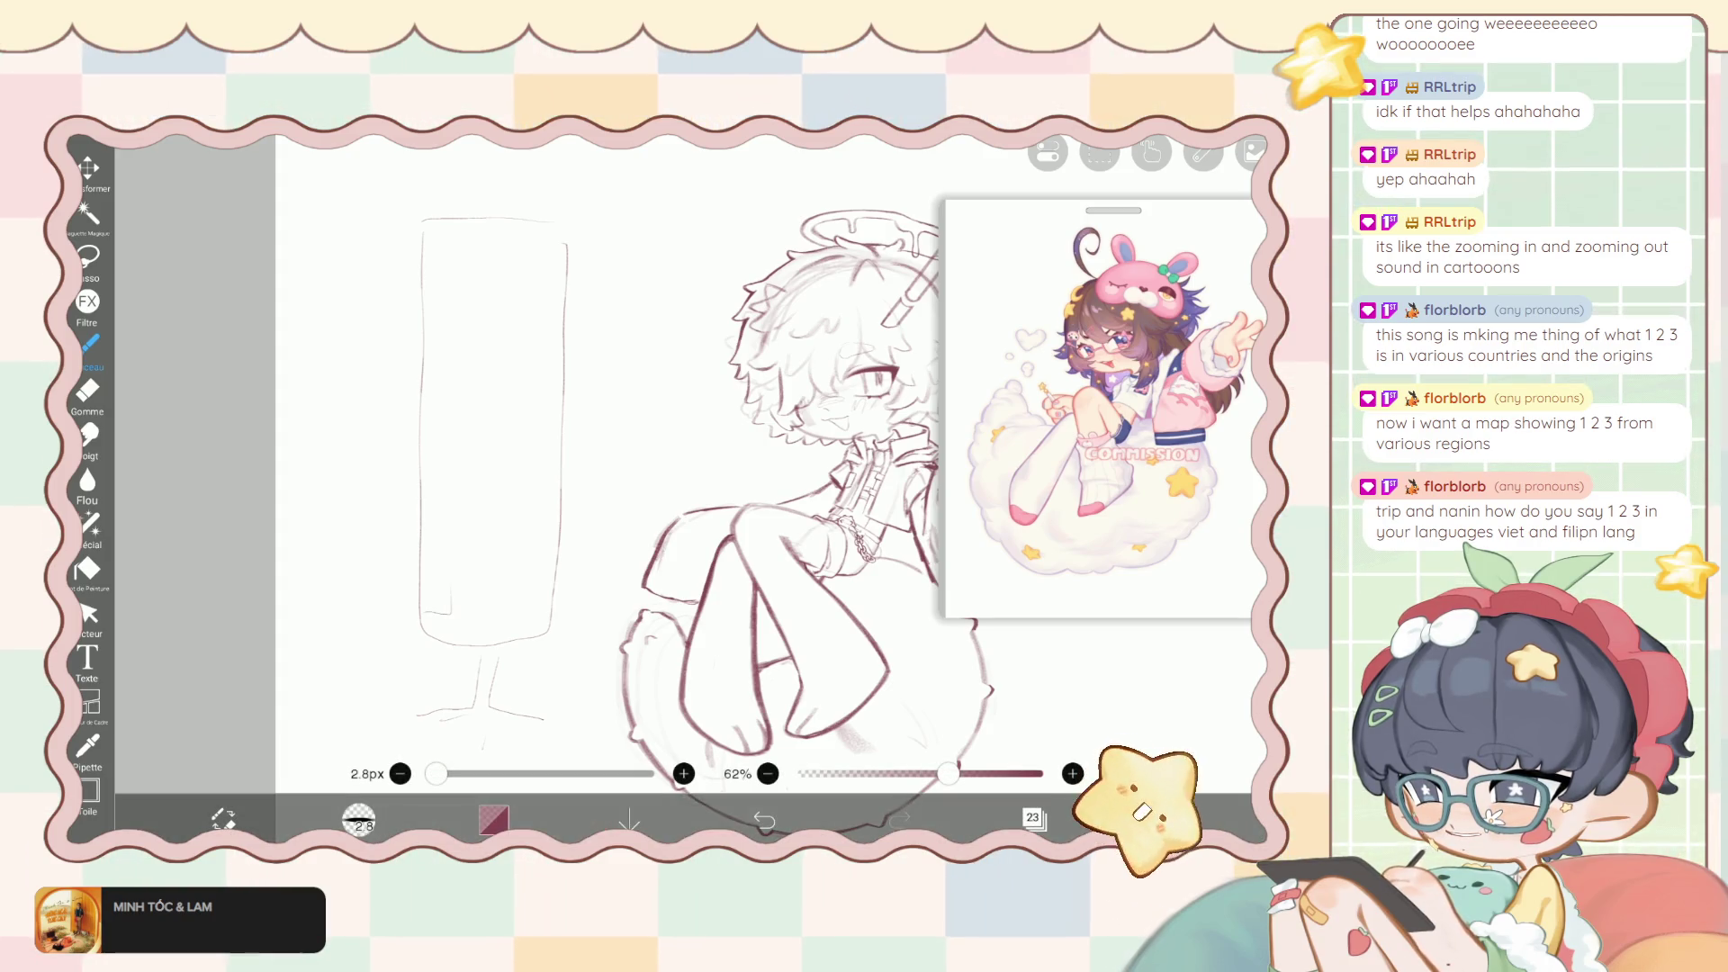
pyautogui.moveTo(436, 545); pyautogui.dragTo(496, 562)
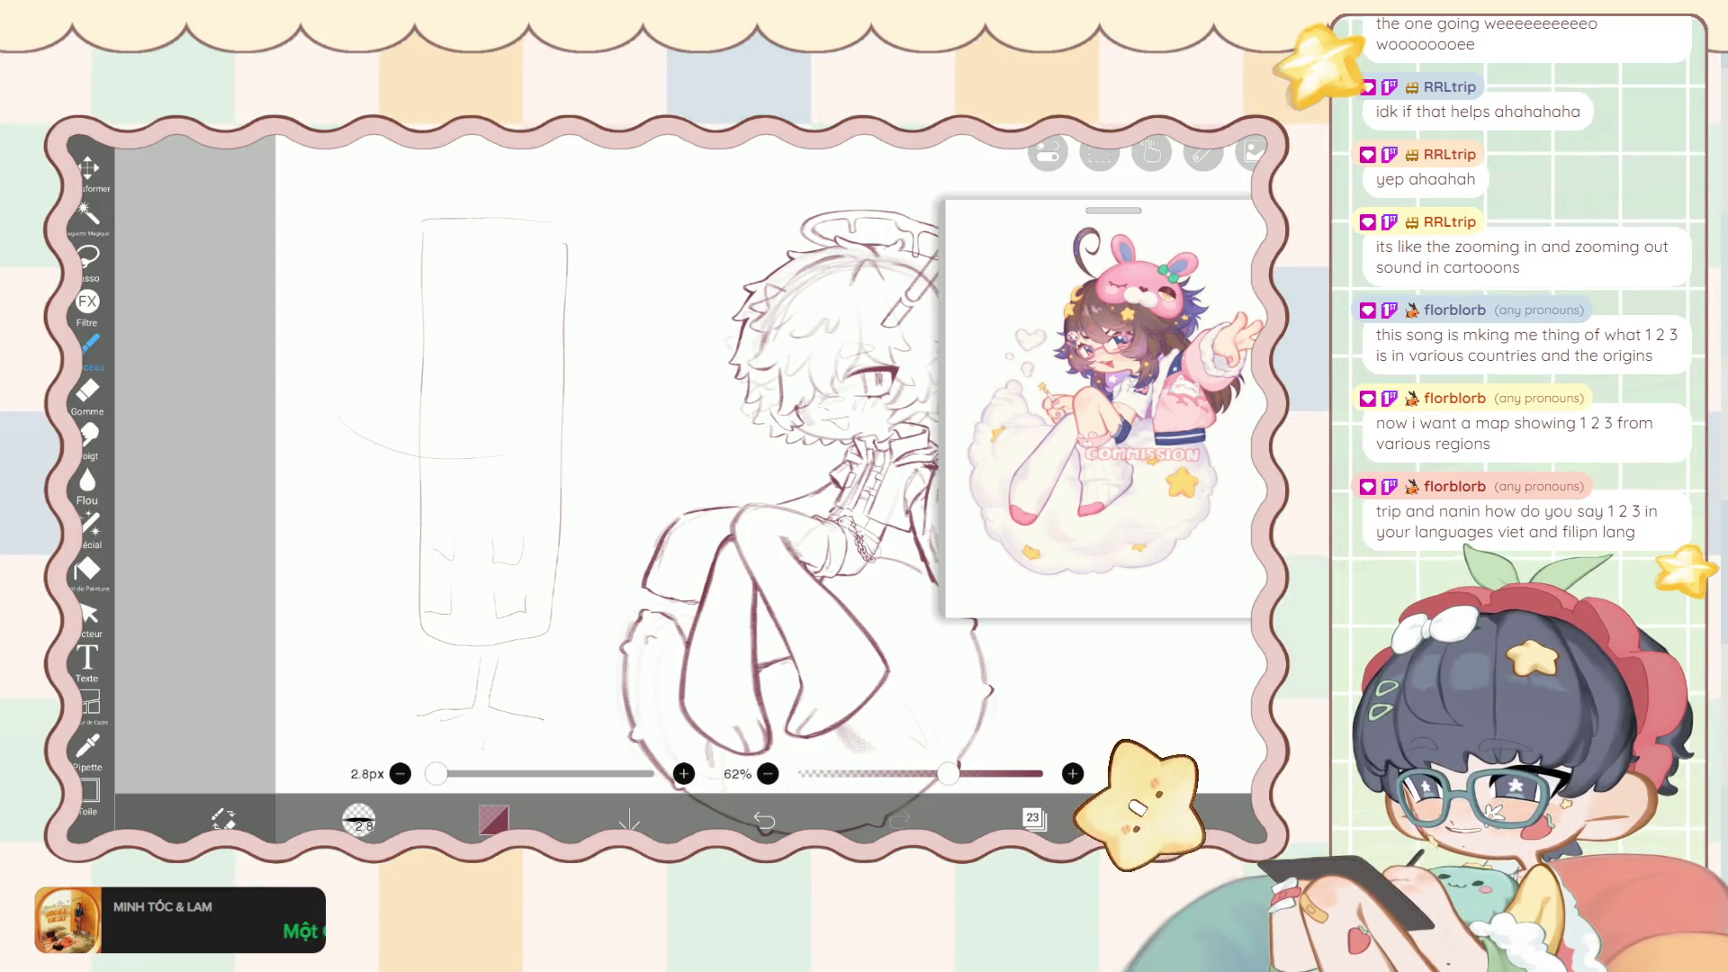
pyautogui.moveTo(340, 410); pyautogui.dragTo(601, 436)
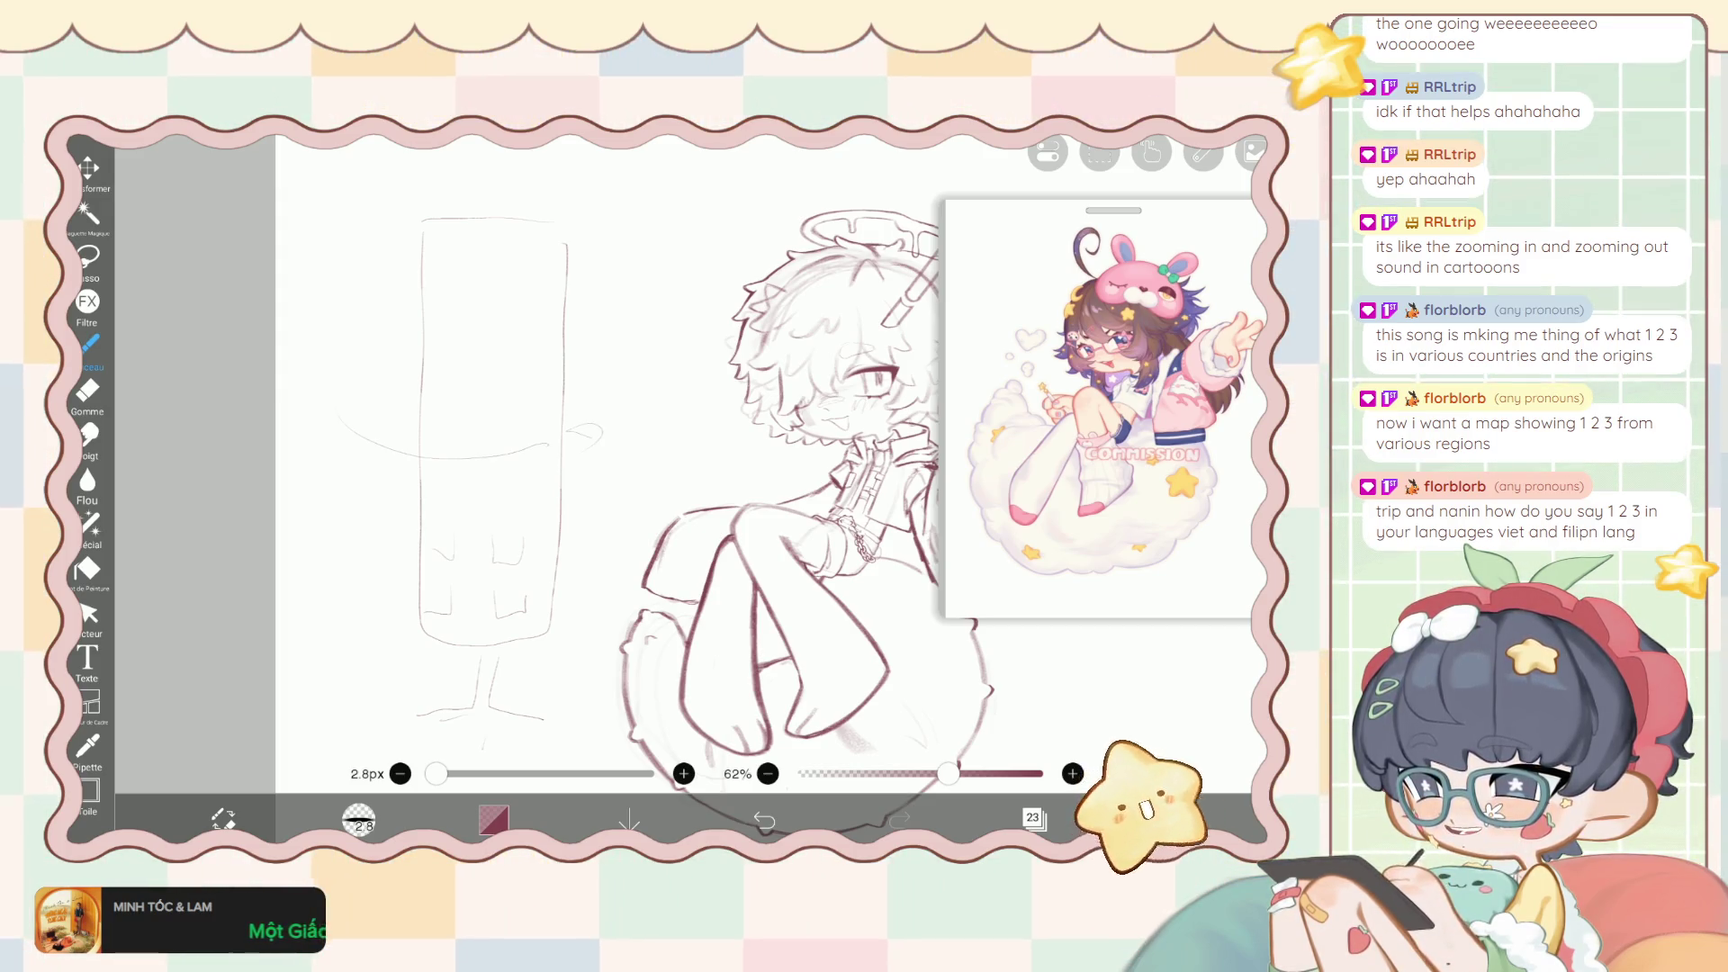
pyautogui.scroll(3, 375, 509)
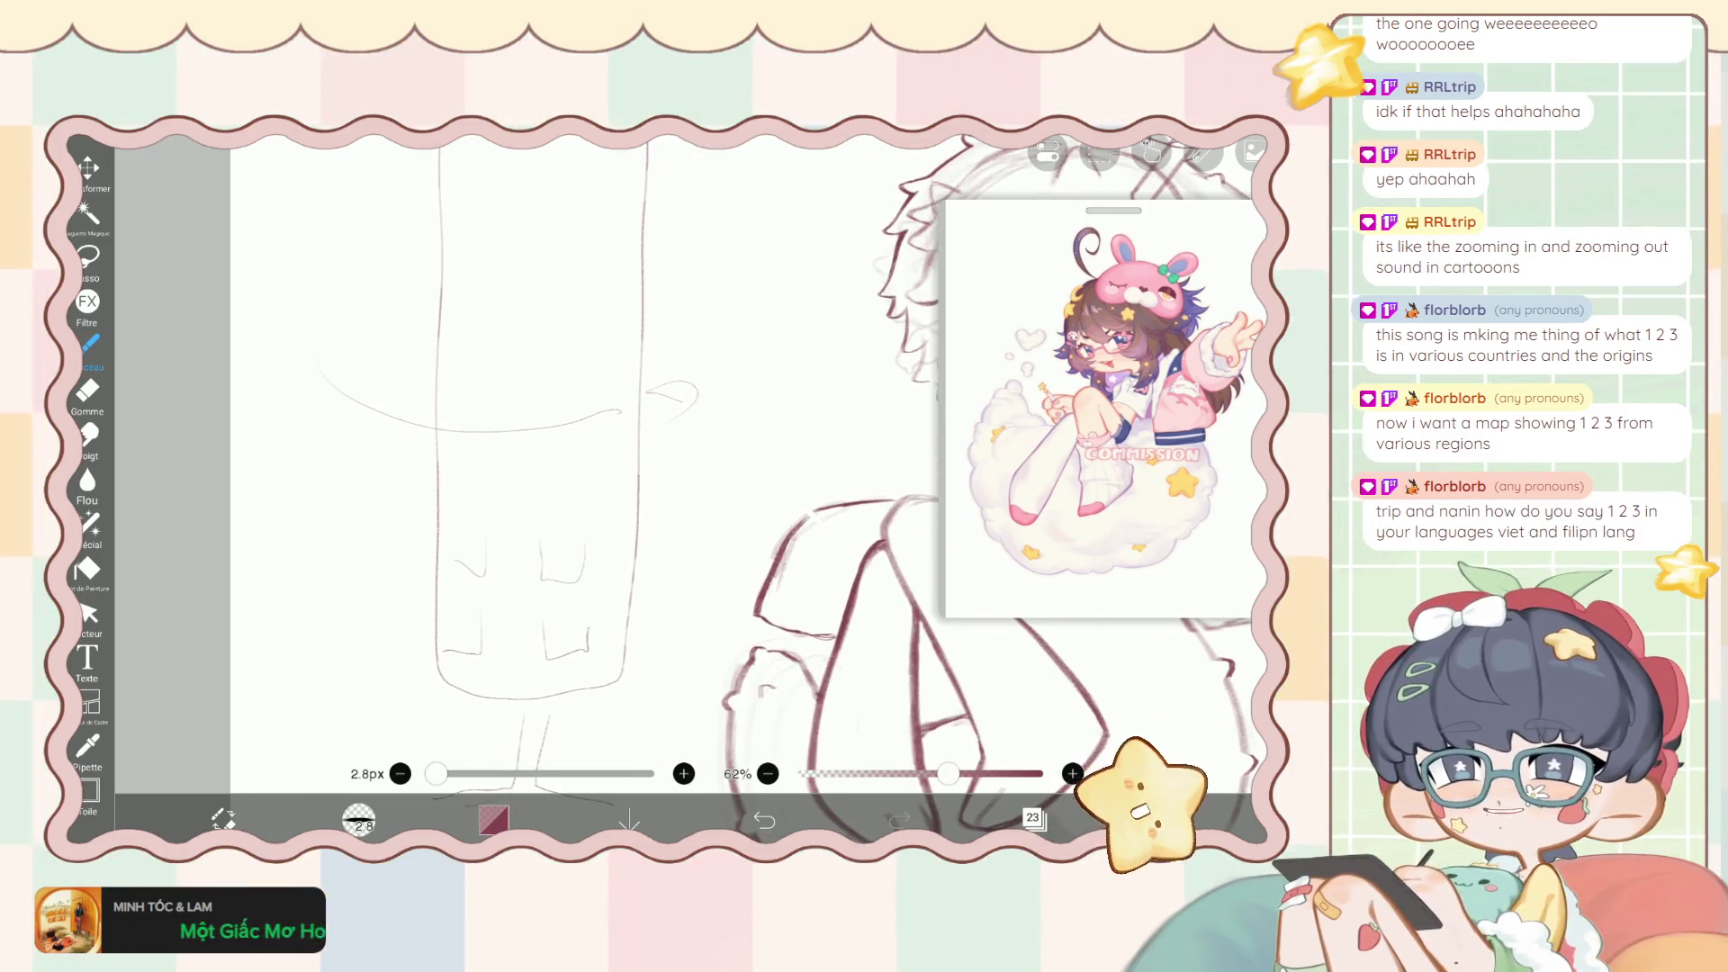
pyautogui.scroll(2, 576, 468)
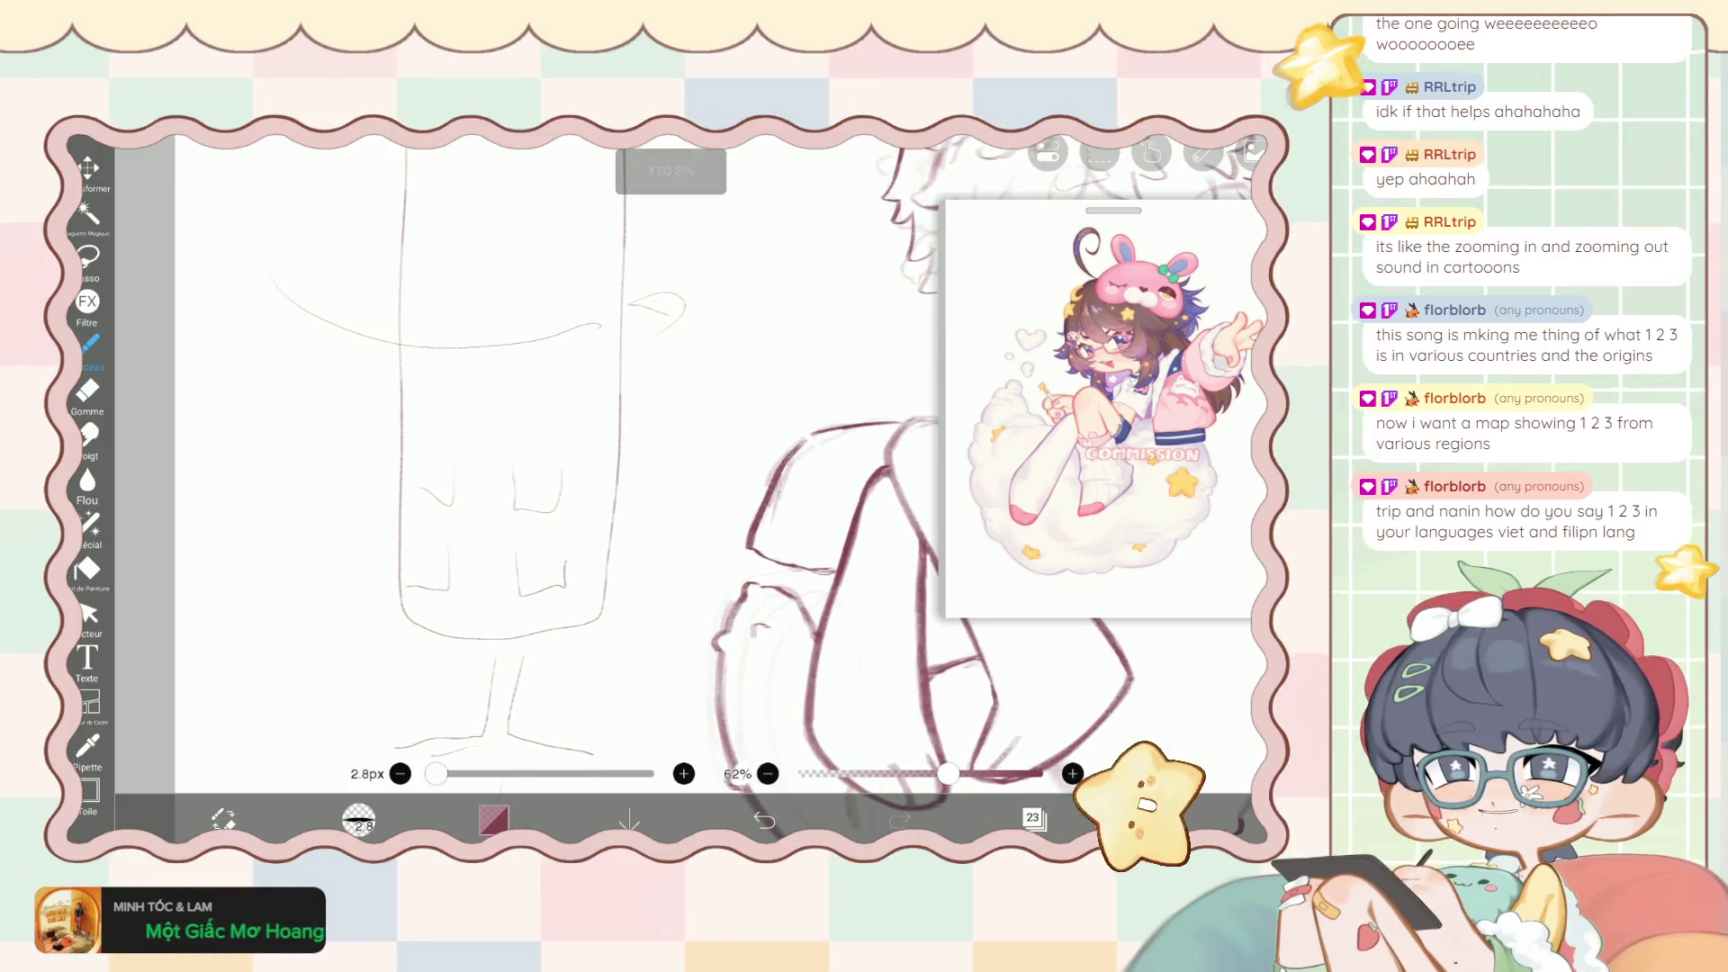
pyautogui.scroll(1, 576, 468)
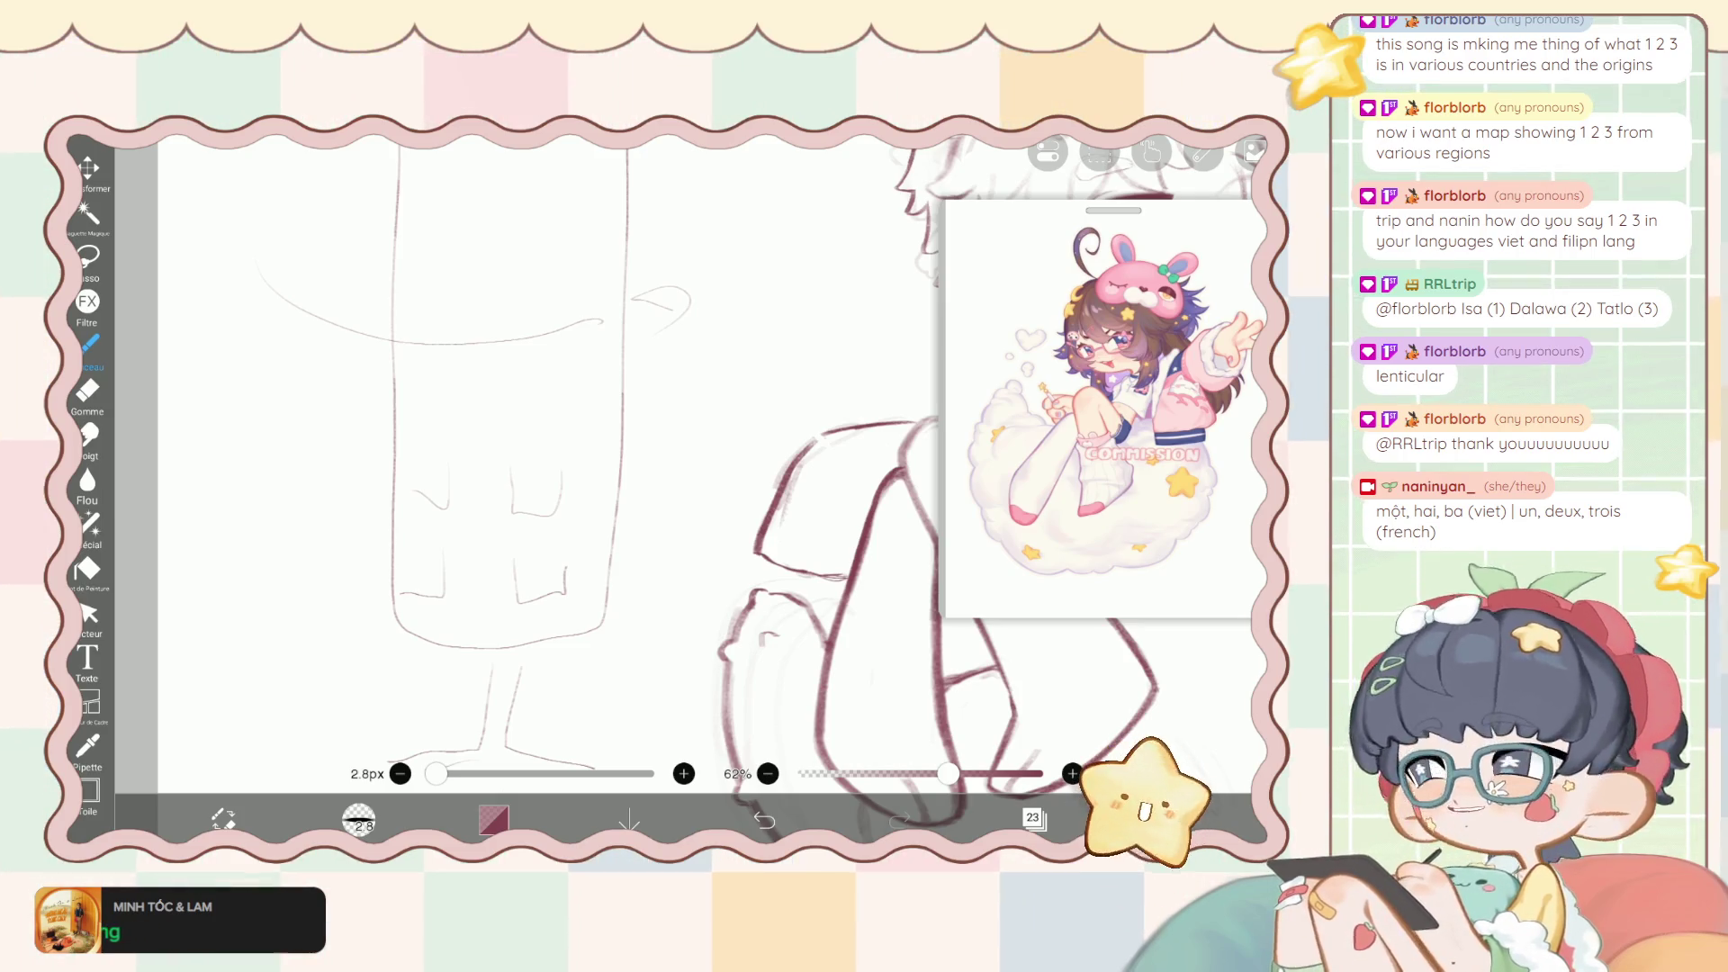
# Undo the curved line and remaining rectangle strokes until only the character sketch is left.
pyautogui.scroll(3, 630, 450)
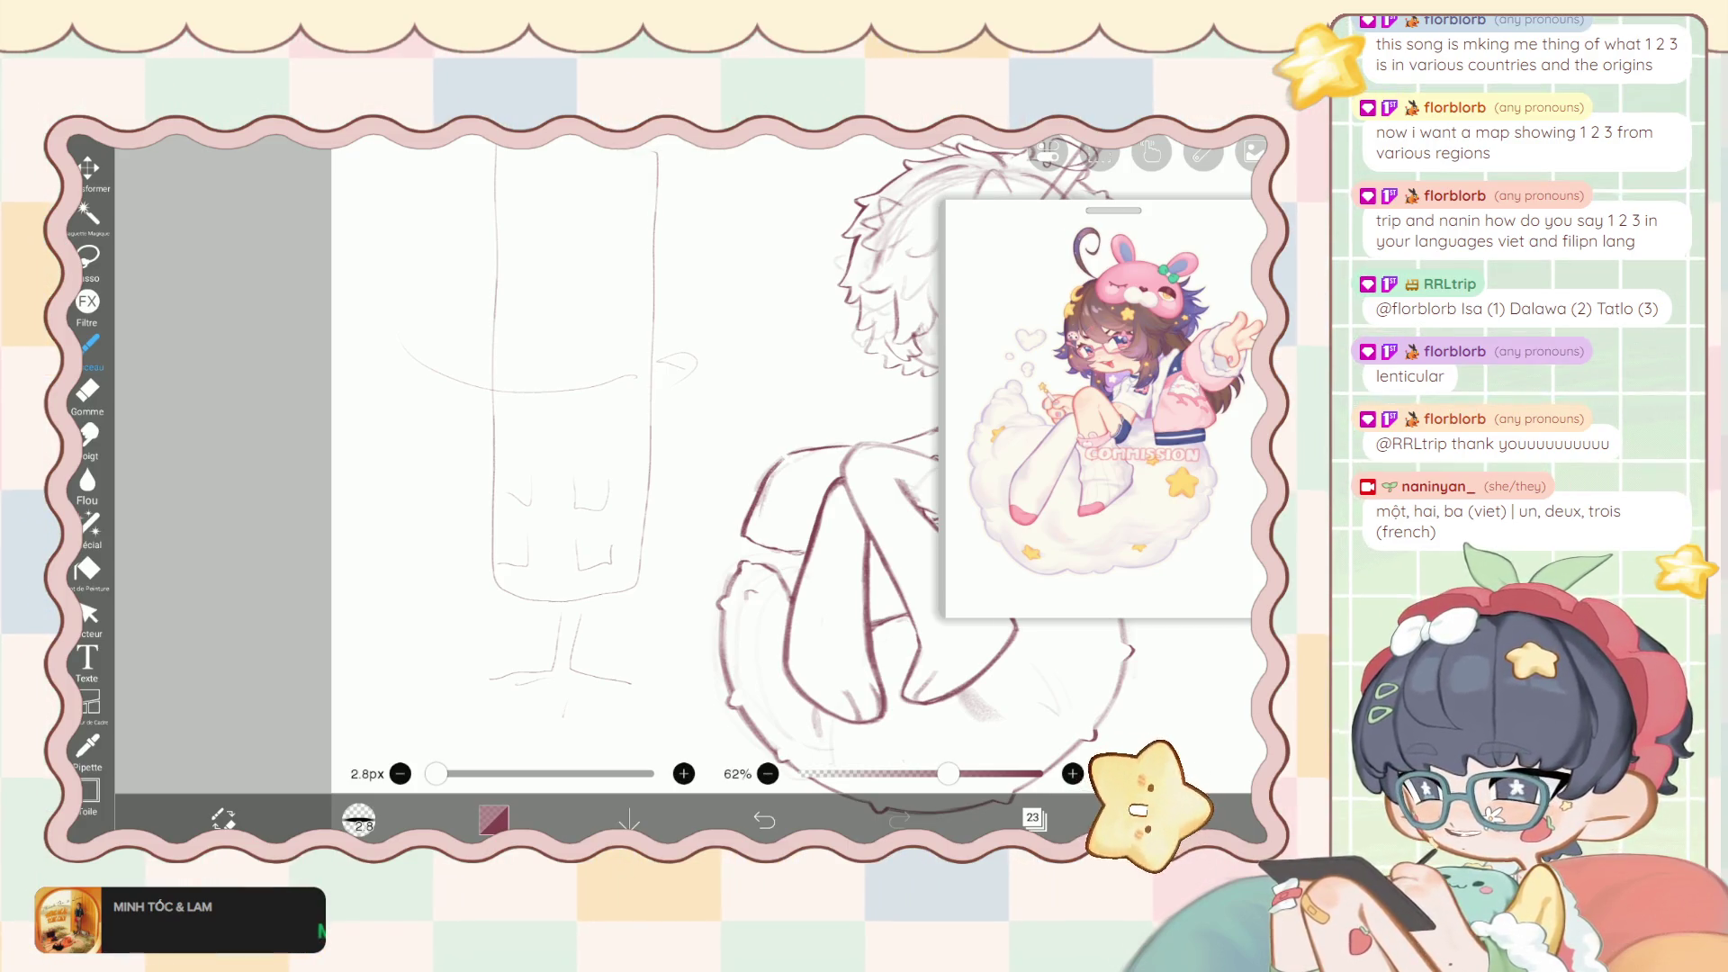
pyautogui.scroll(-2, 792, 450)
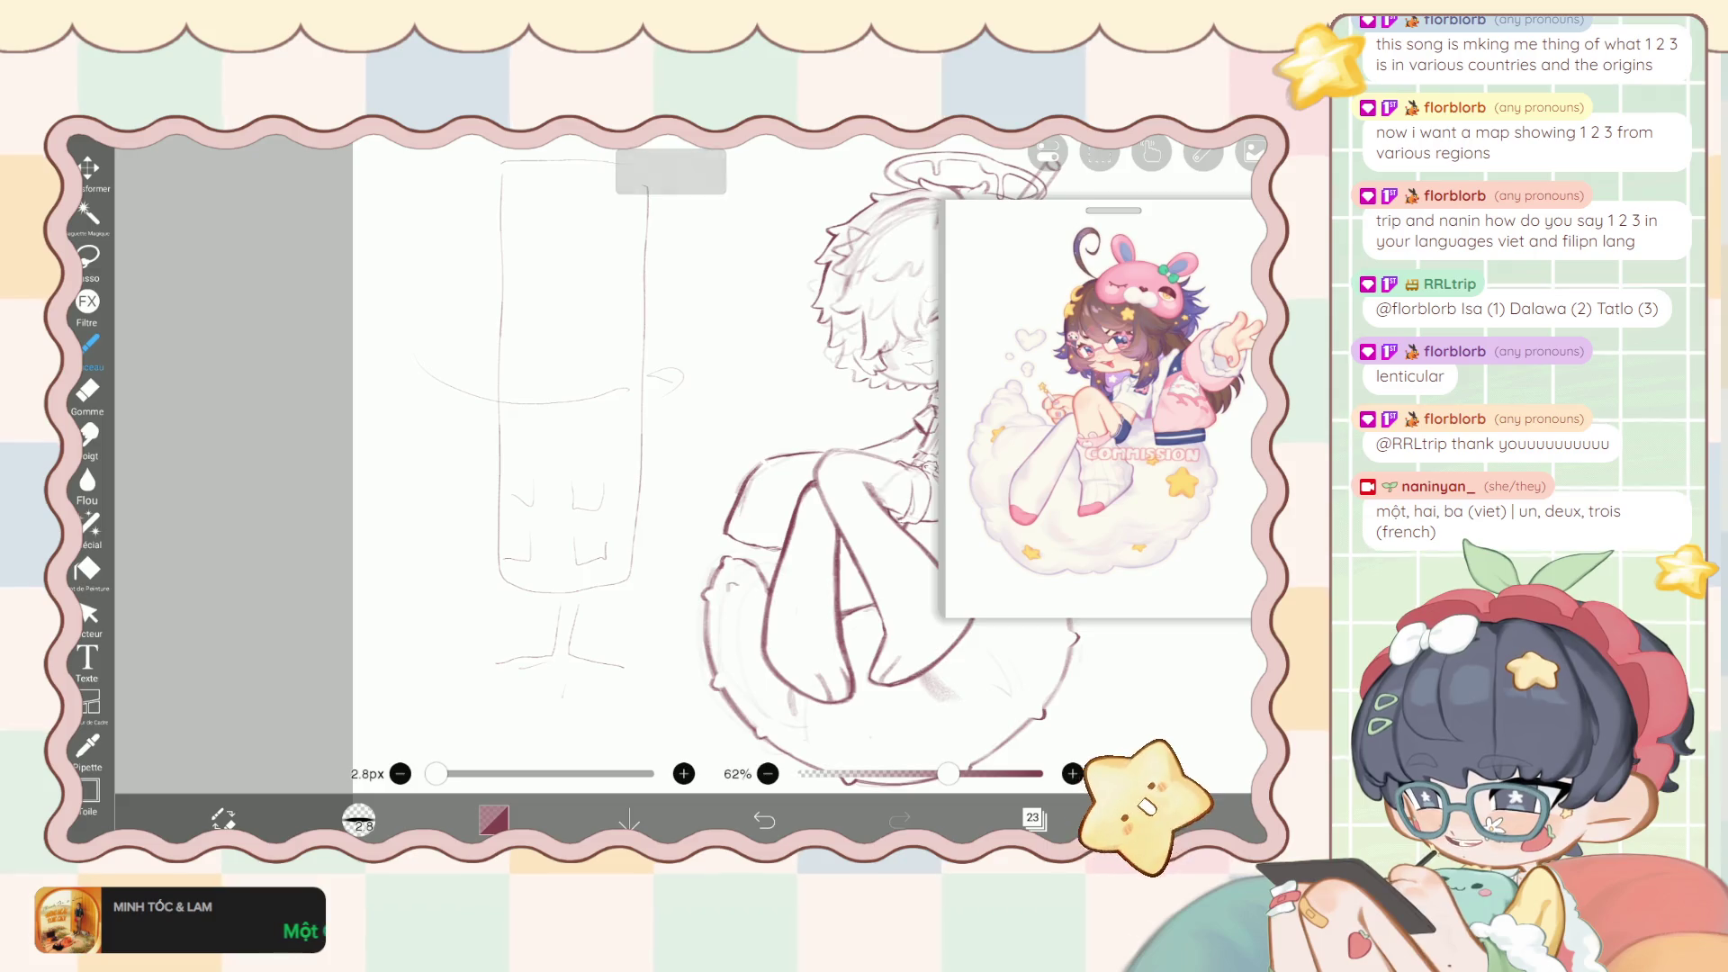
pyautogui.scroll(2, 558, 450)
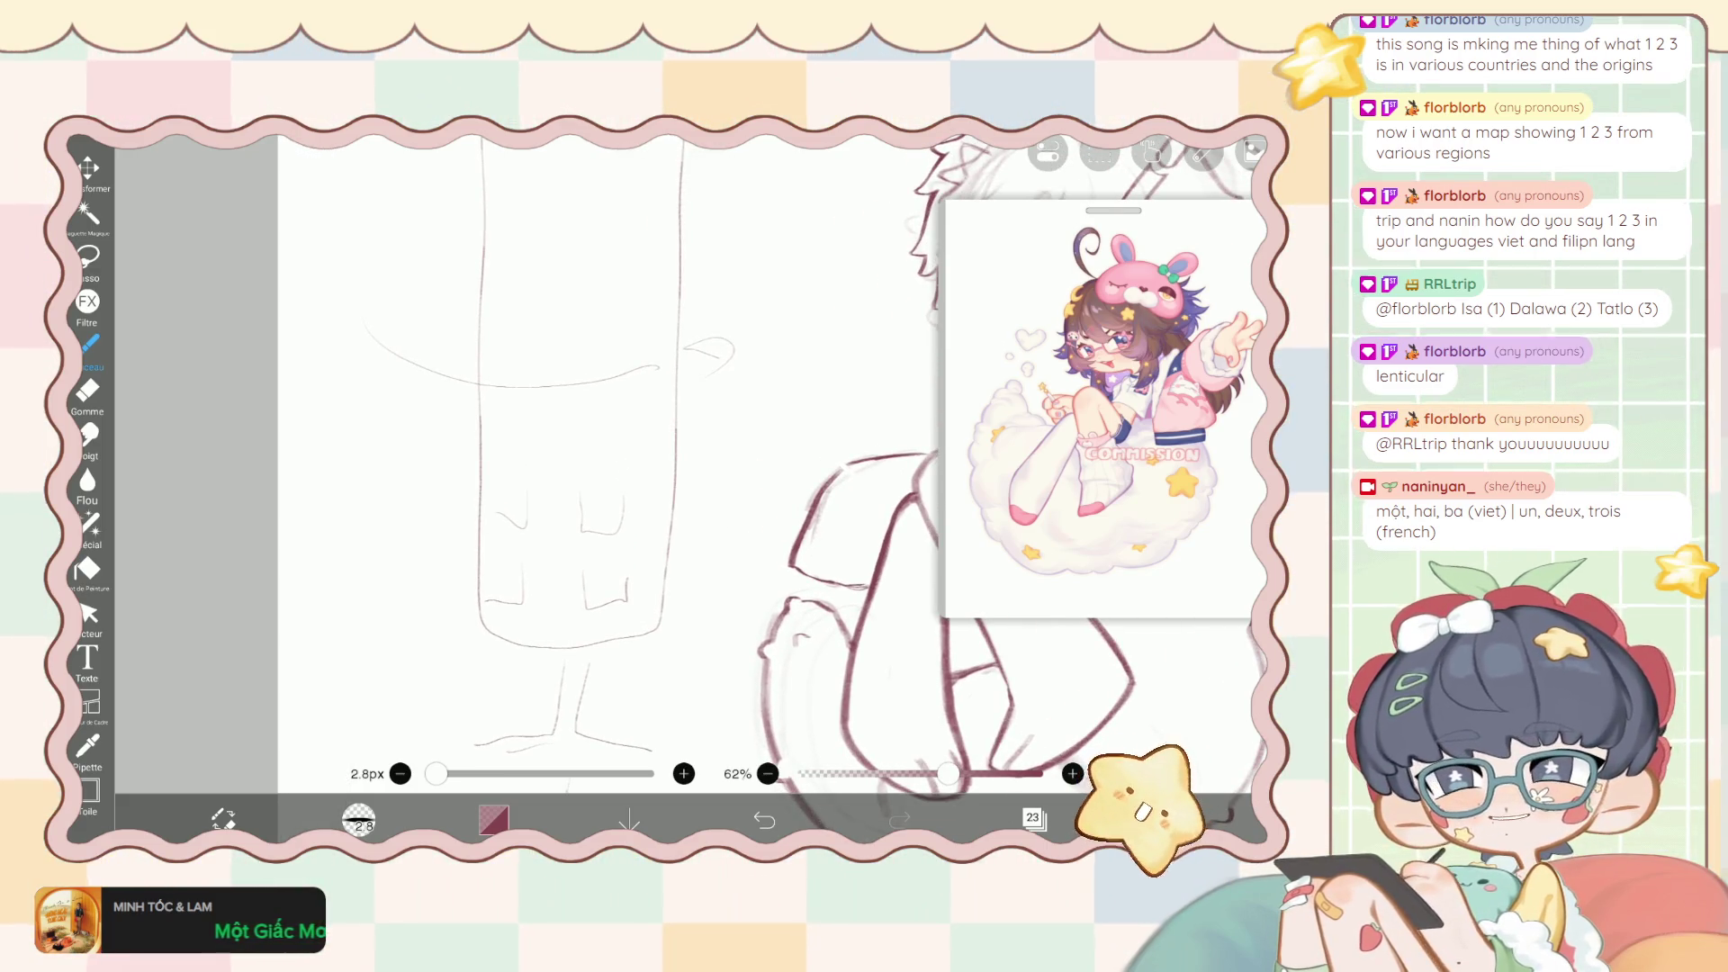
pyautogui.scroll(-2, 630, 468)
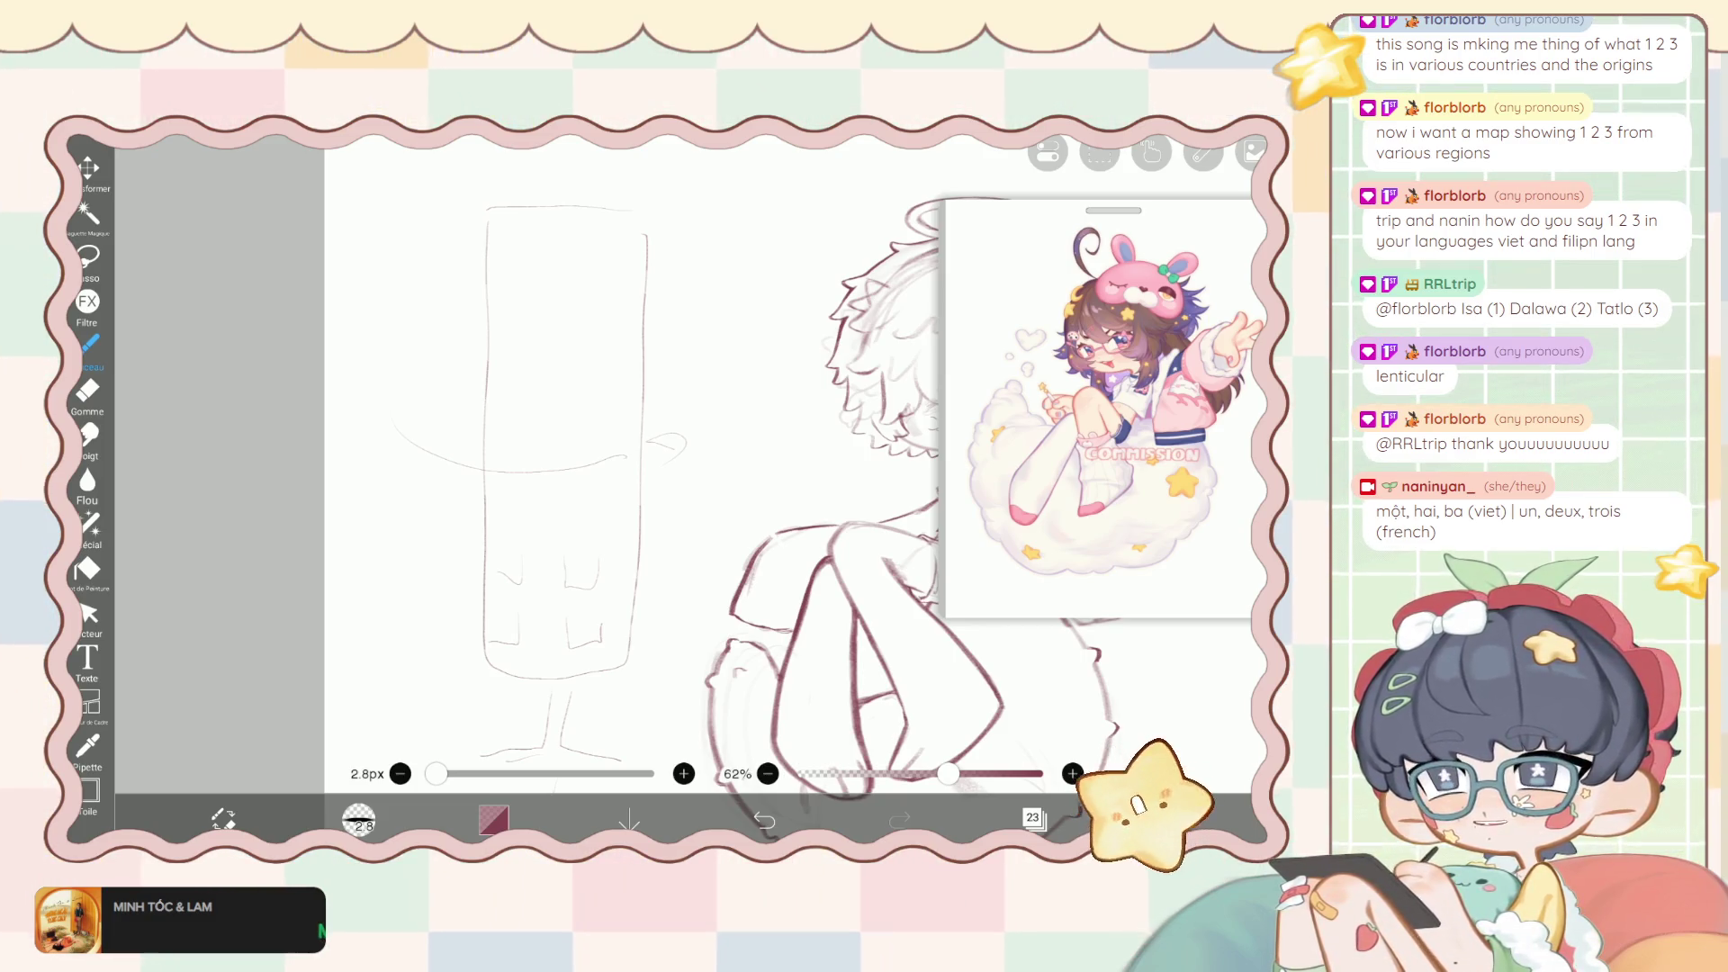
pyautogui.hotkey('ctrl', 'z')
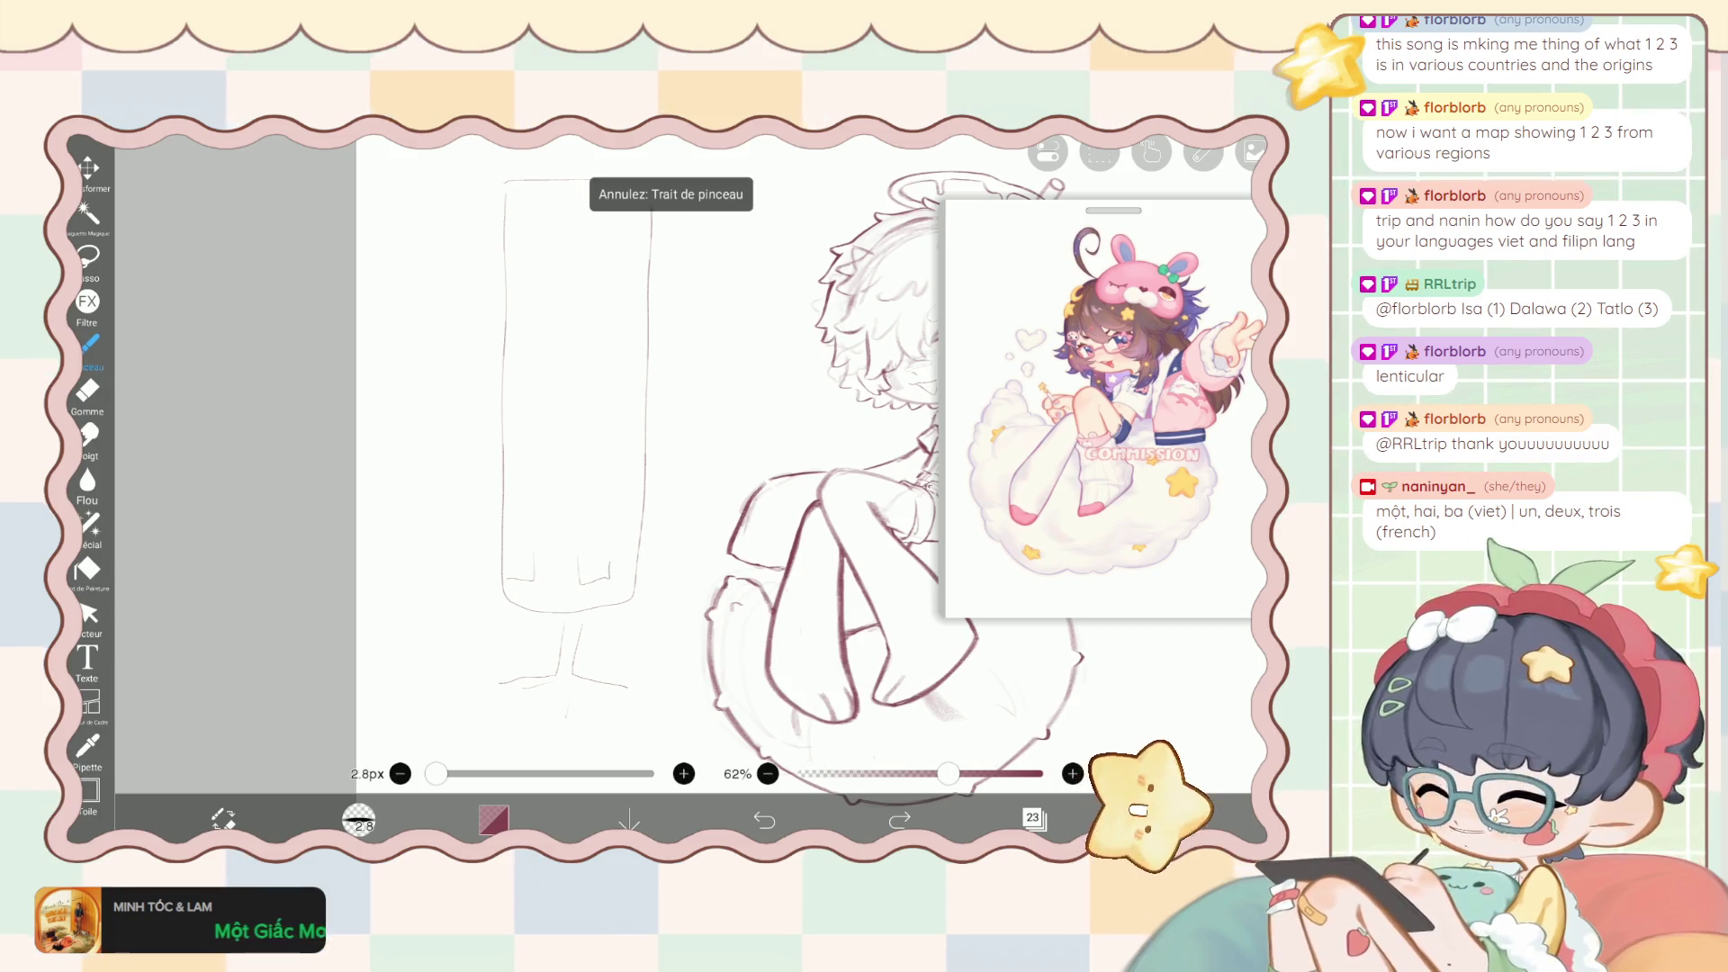
pyautogui.hotkey('ctrl', 'z')
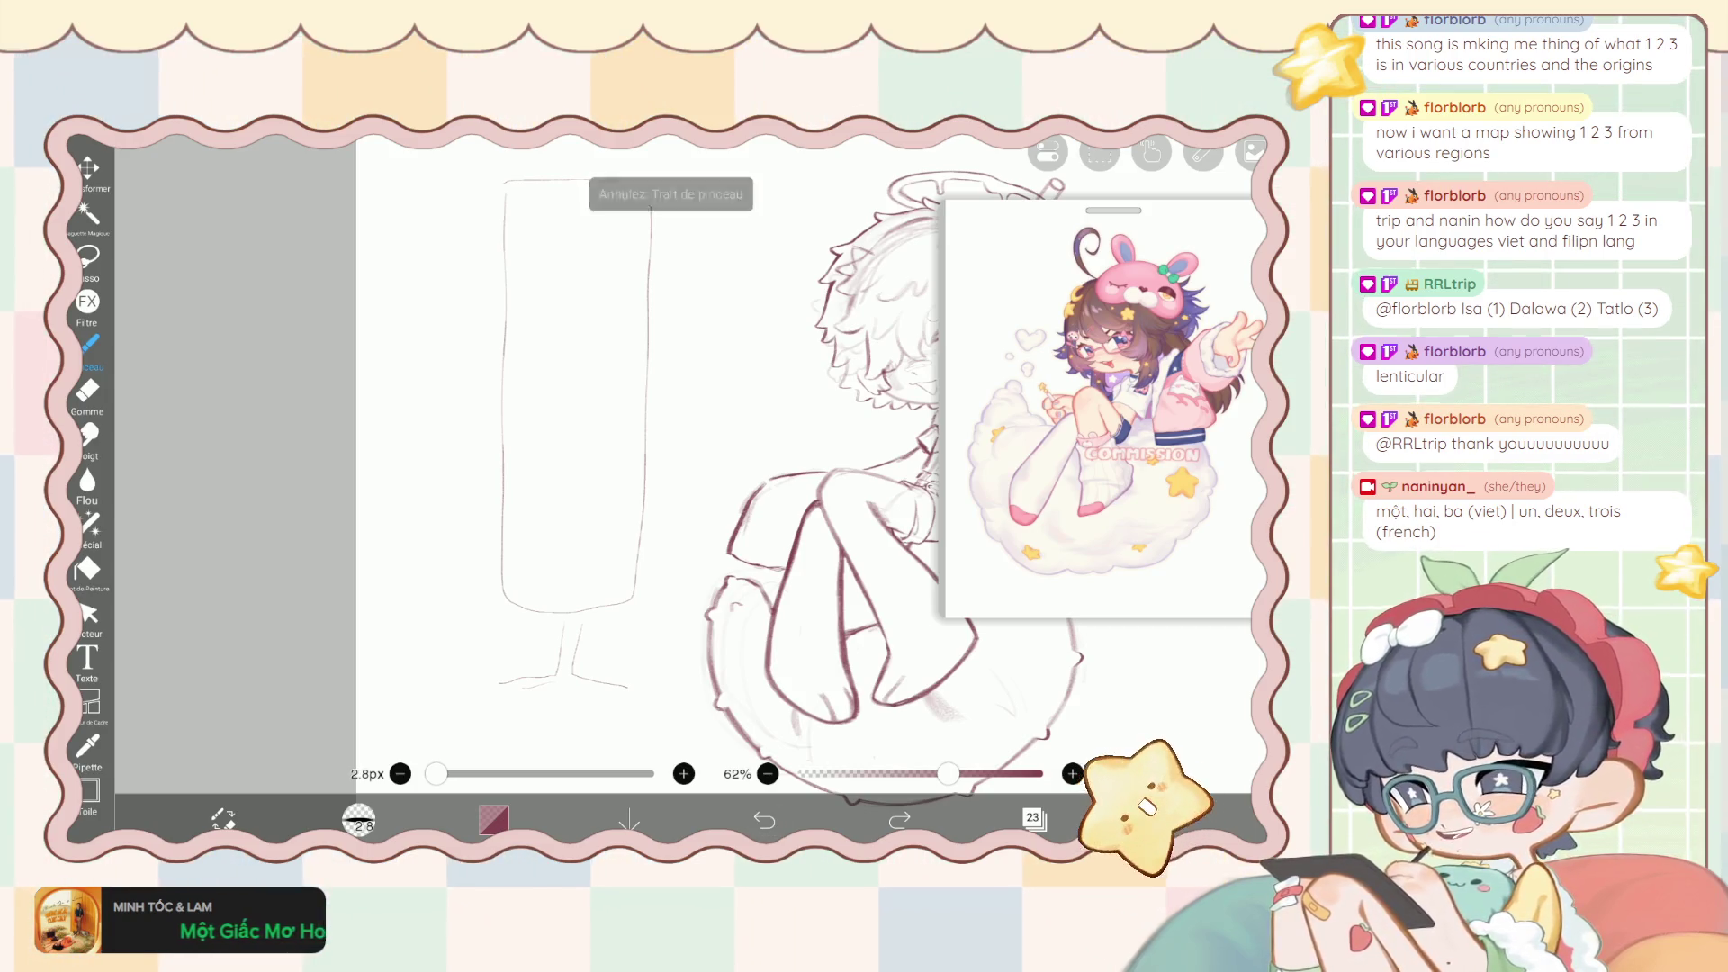
pyautogui.hotkey('ctrl', 'z')
pyautogui.hotkey('ctrl', 'z')
pyautogui.hotkey('ctrl', 'z')
pyautogui.hotkey('ctrl', 'z')
pyautogui.hotkey('ctrl', 'z')
pyautogui.hotkey('ctrl', 'z')
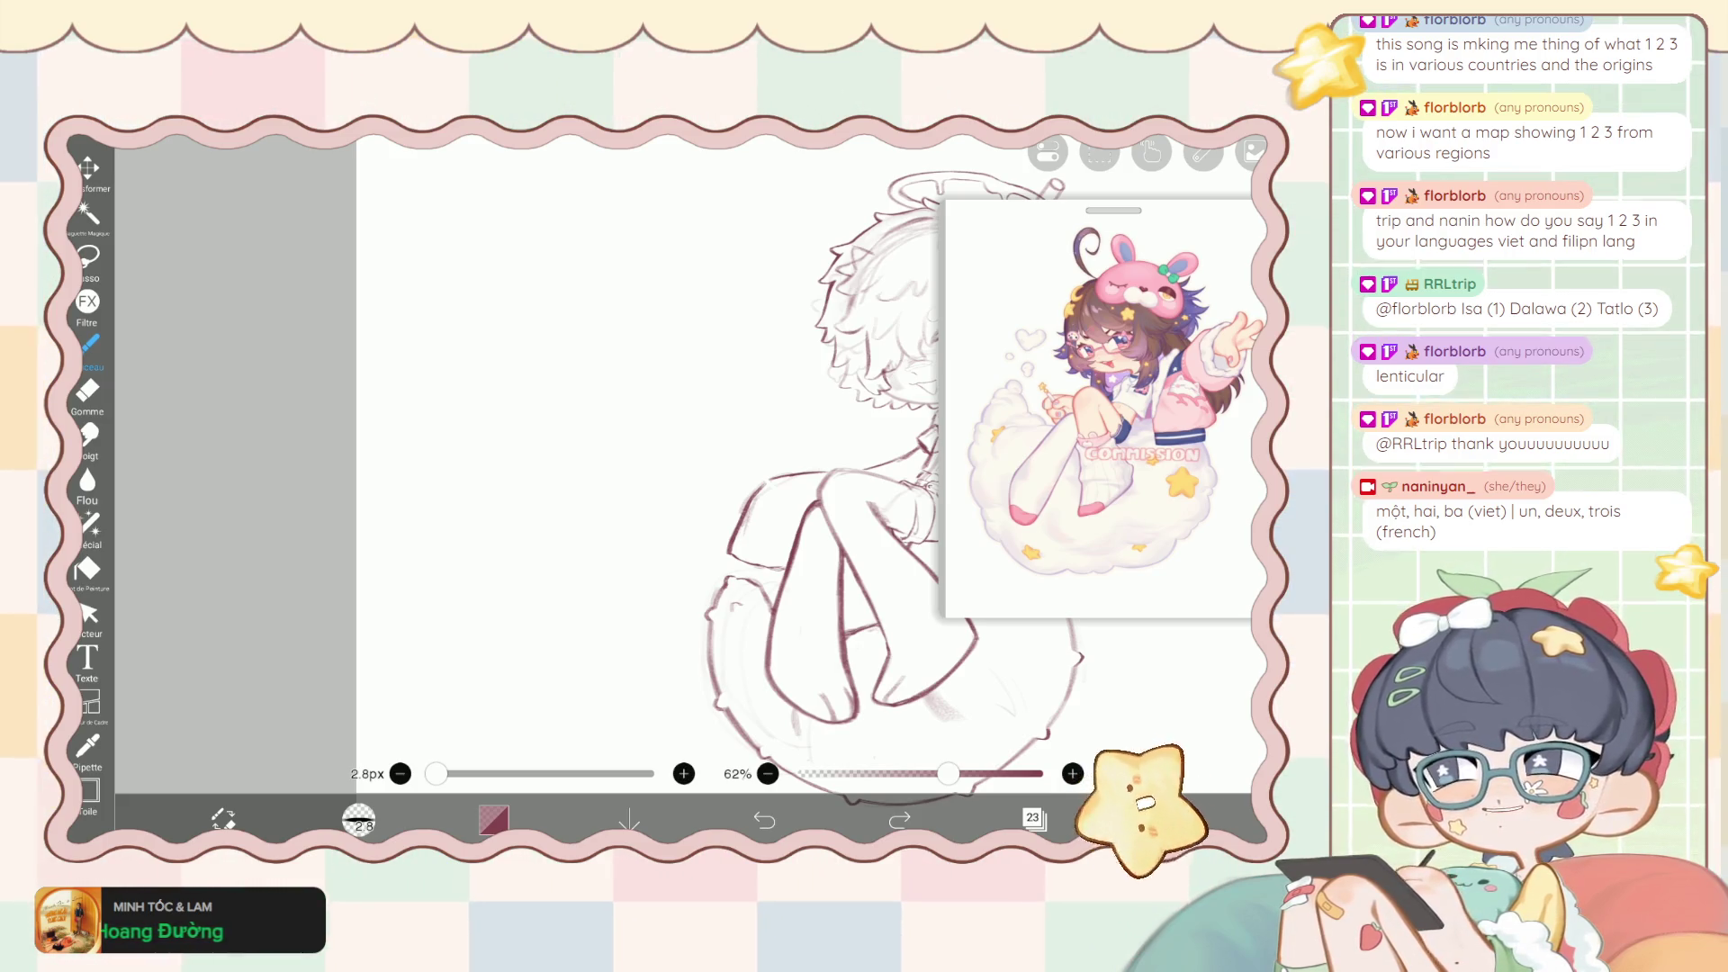
pyautogui.scroll(3, 684, 450)
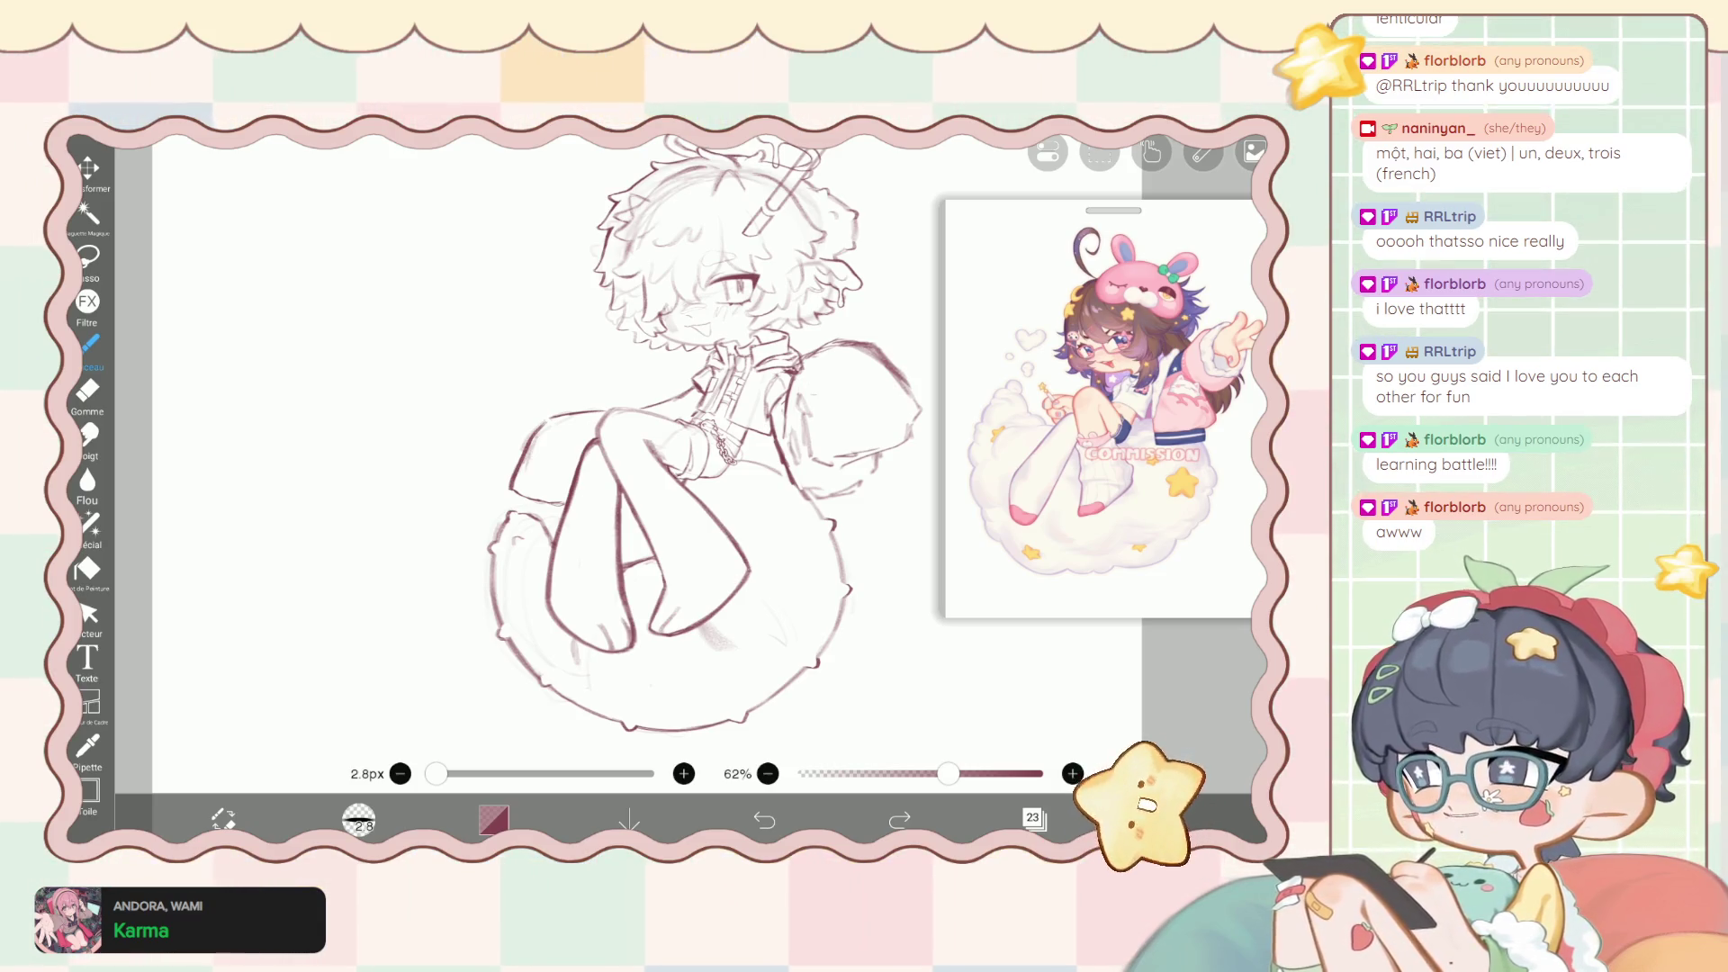
# Pan the canvas left to center the whole haloed character on its cloud.
pyautogui.moveTo(720, 450); pyautogui.dragTo(621, 450)
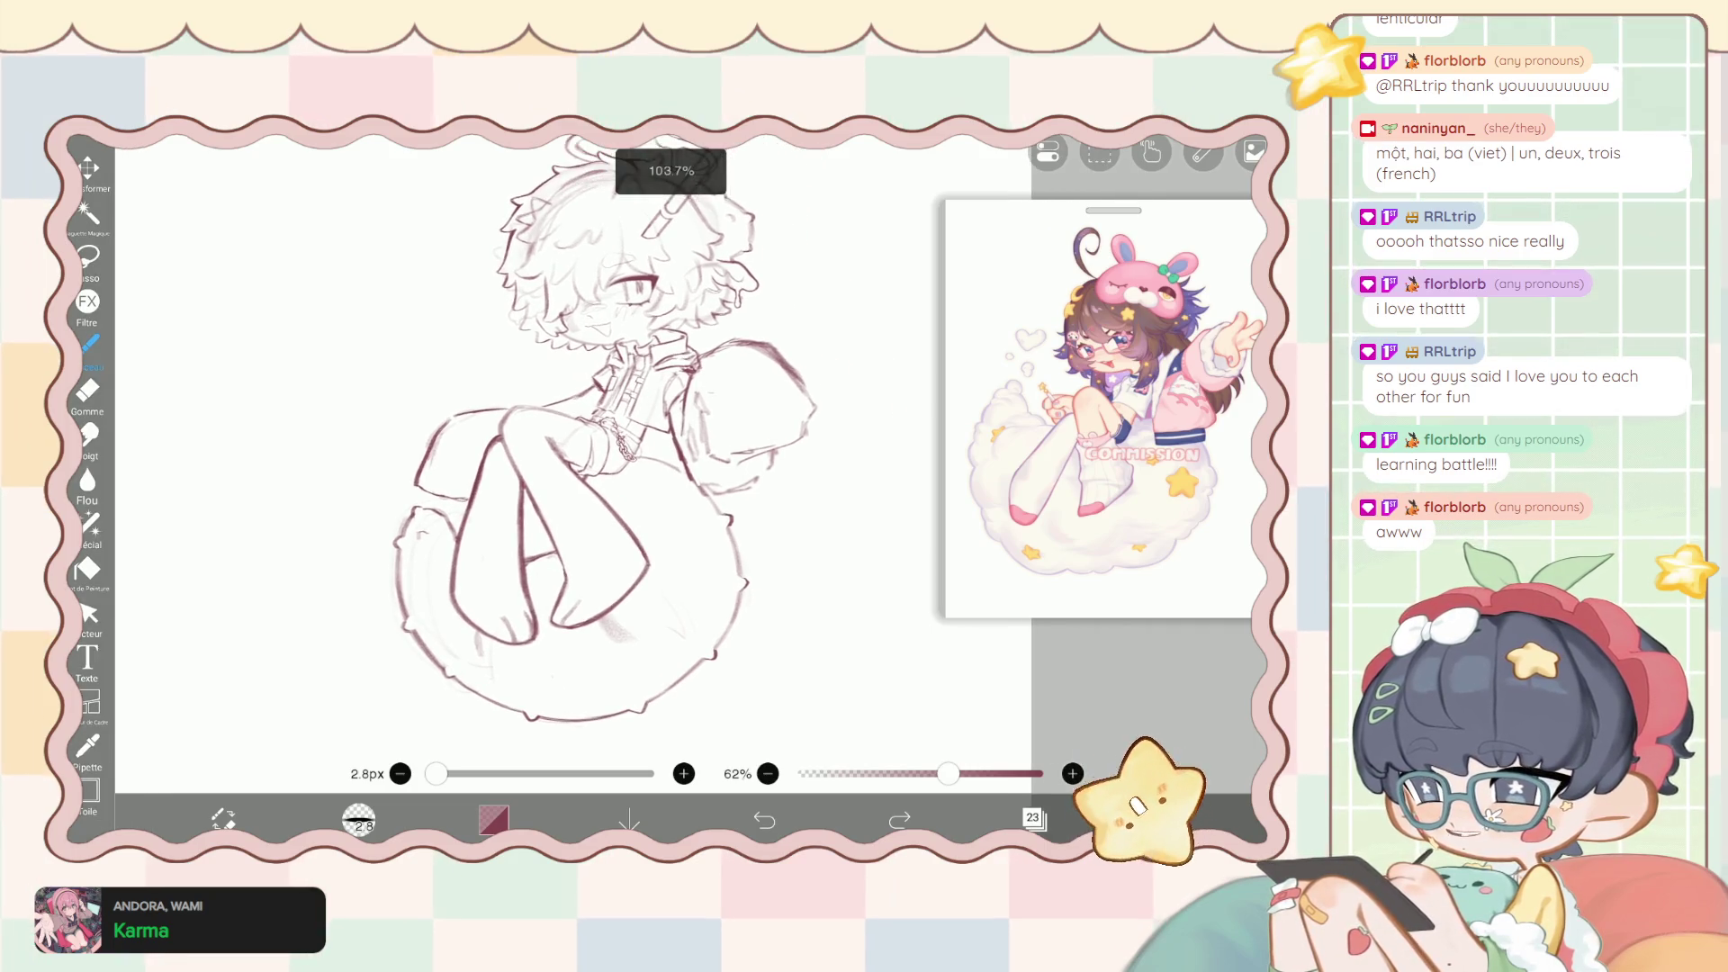
# Review the layer stack, keep layer 28 visible, and make layer 24 the working layer.
pyautogui.click(1032, 817)
pyautogui.scroll(3, 1094, 423)
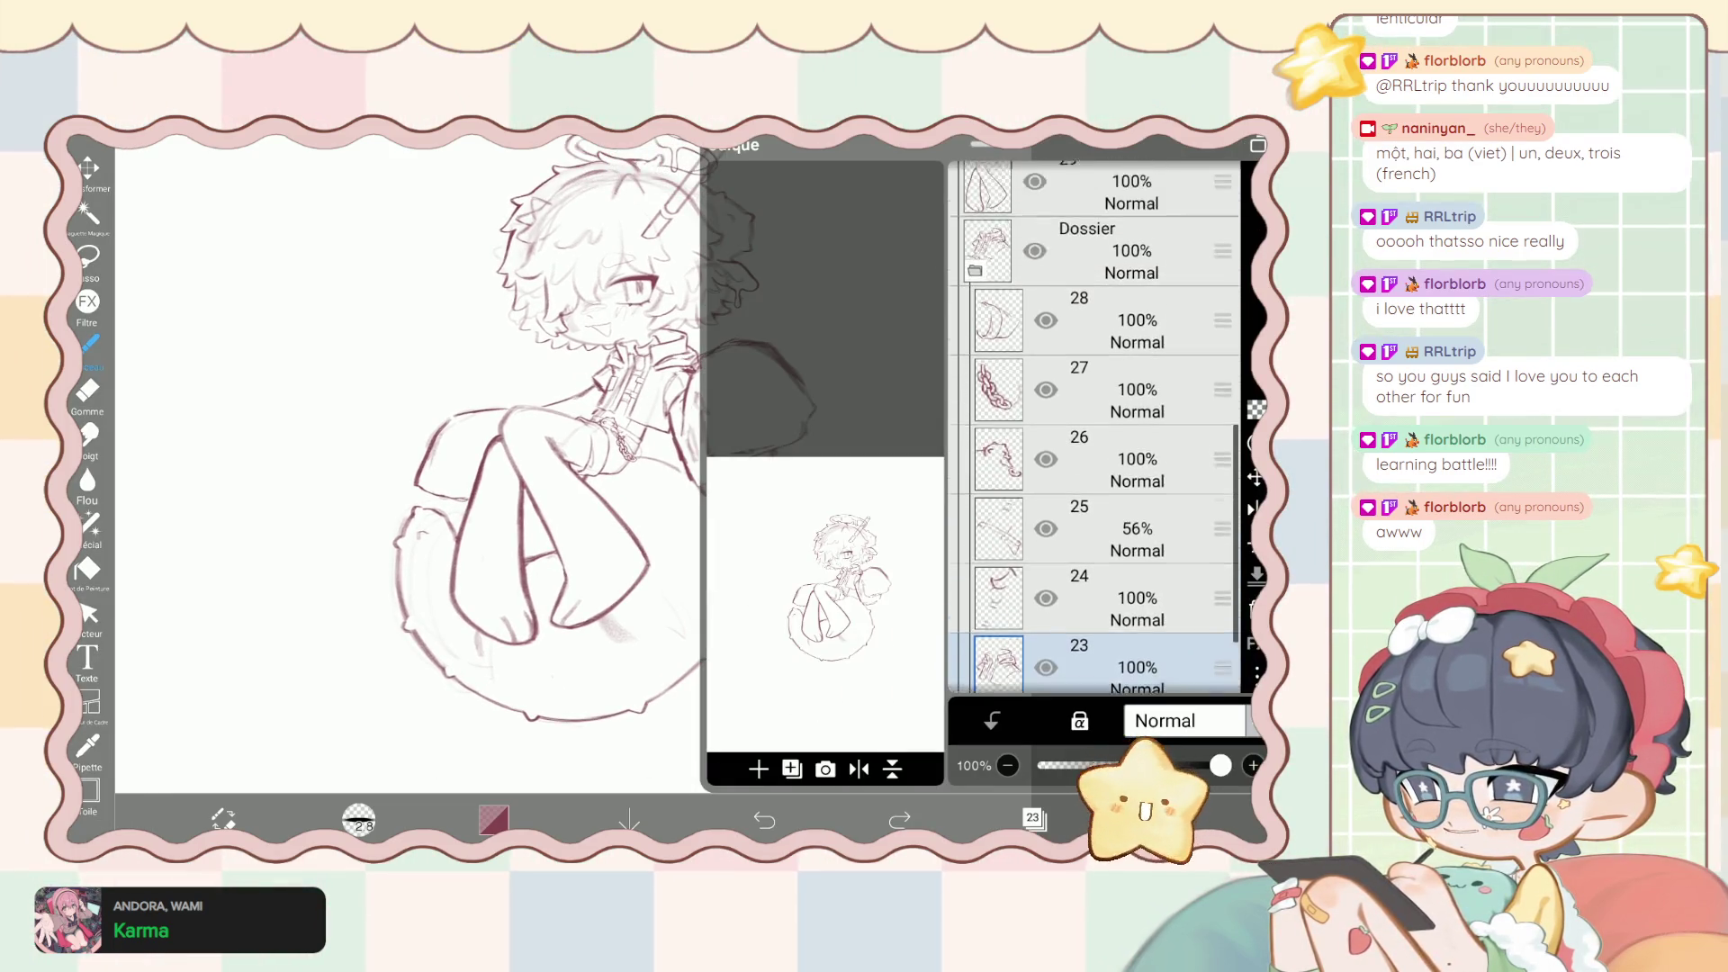
pyautogui.scroll(-1, 1094, 427)
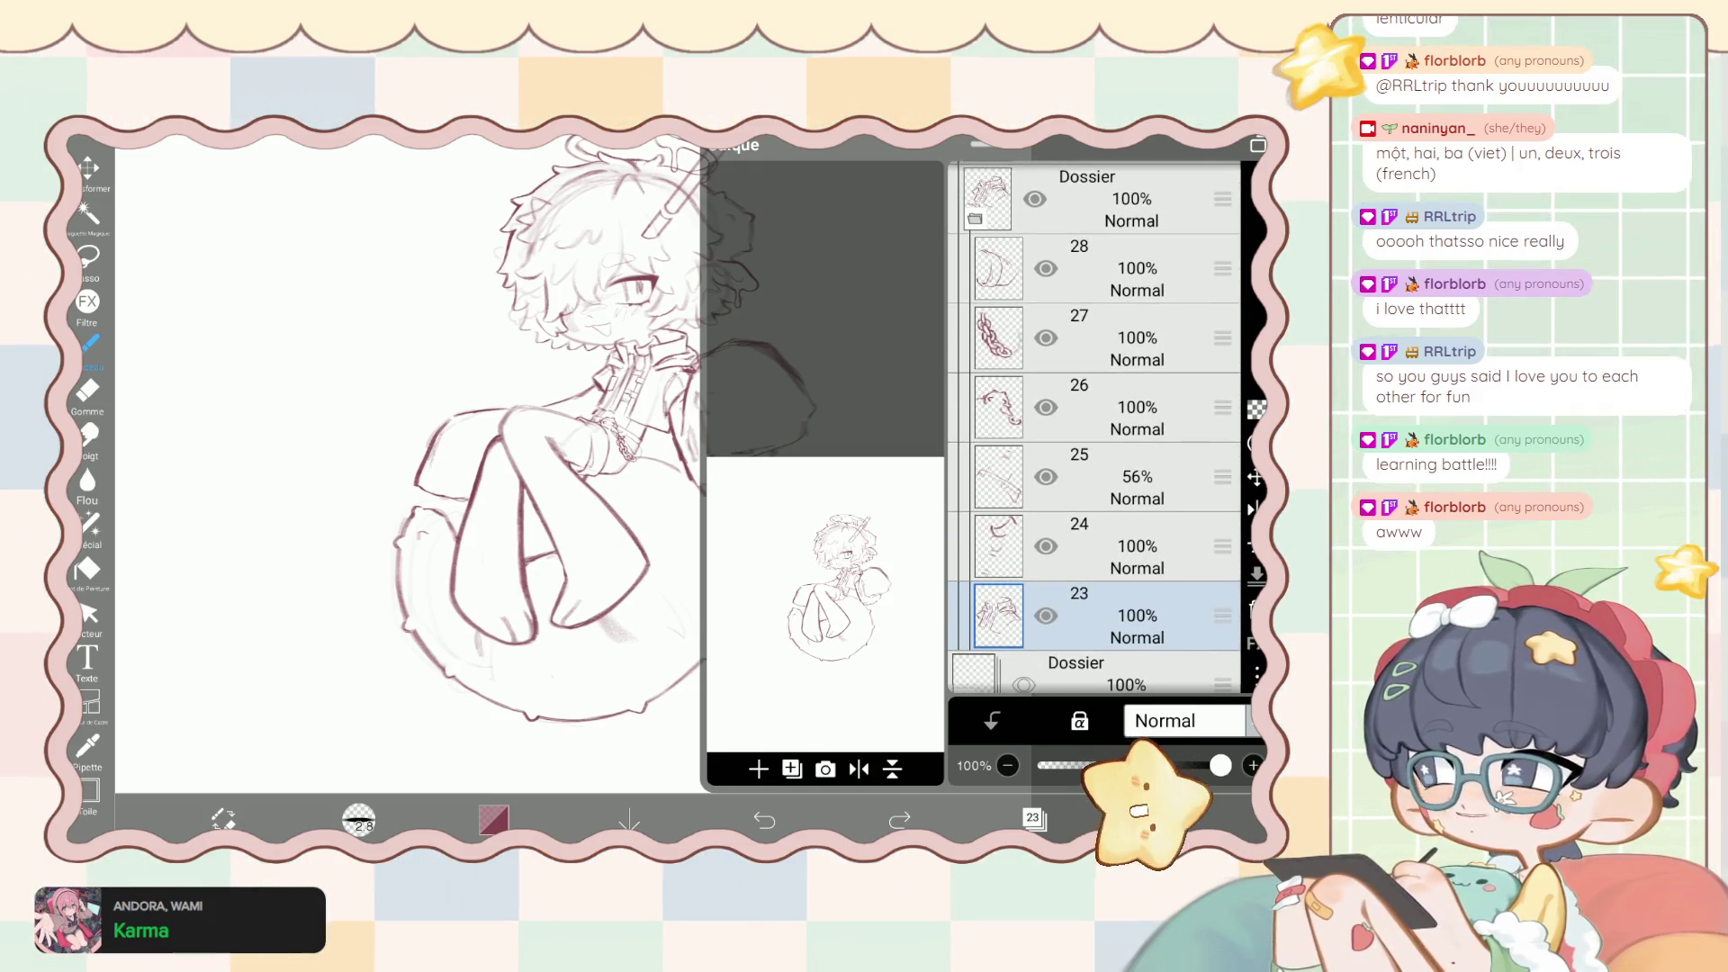
pyautogui.scroll(3, 1094, 424)
pyautogui.click(1046, 376)
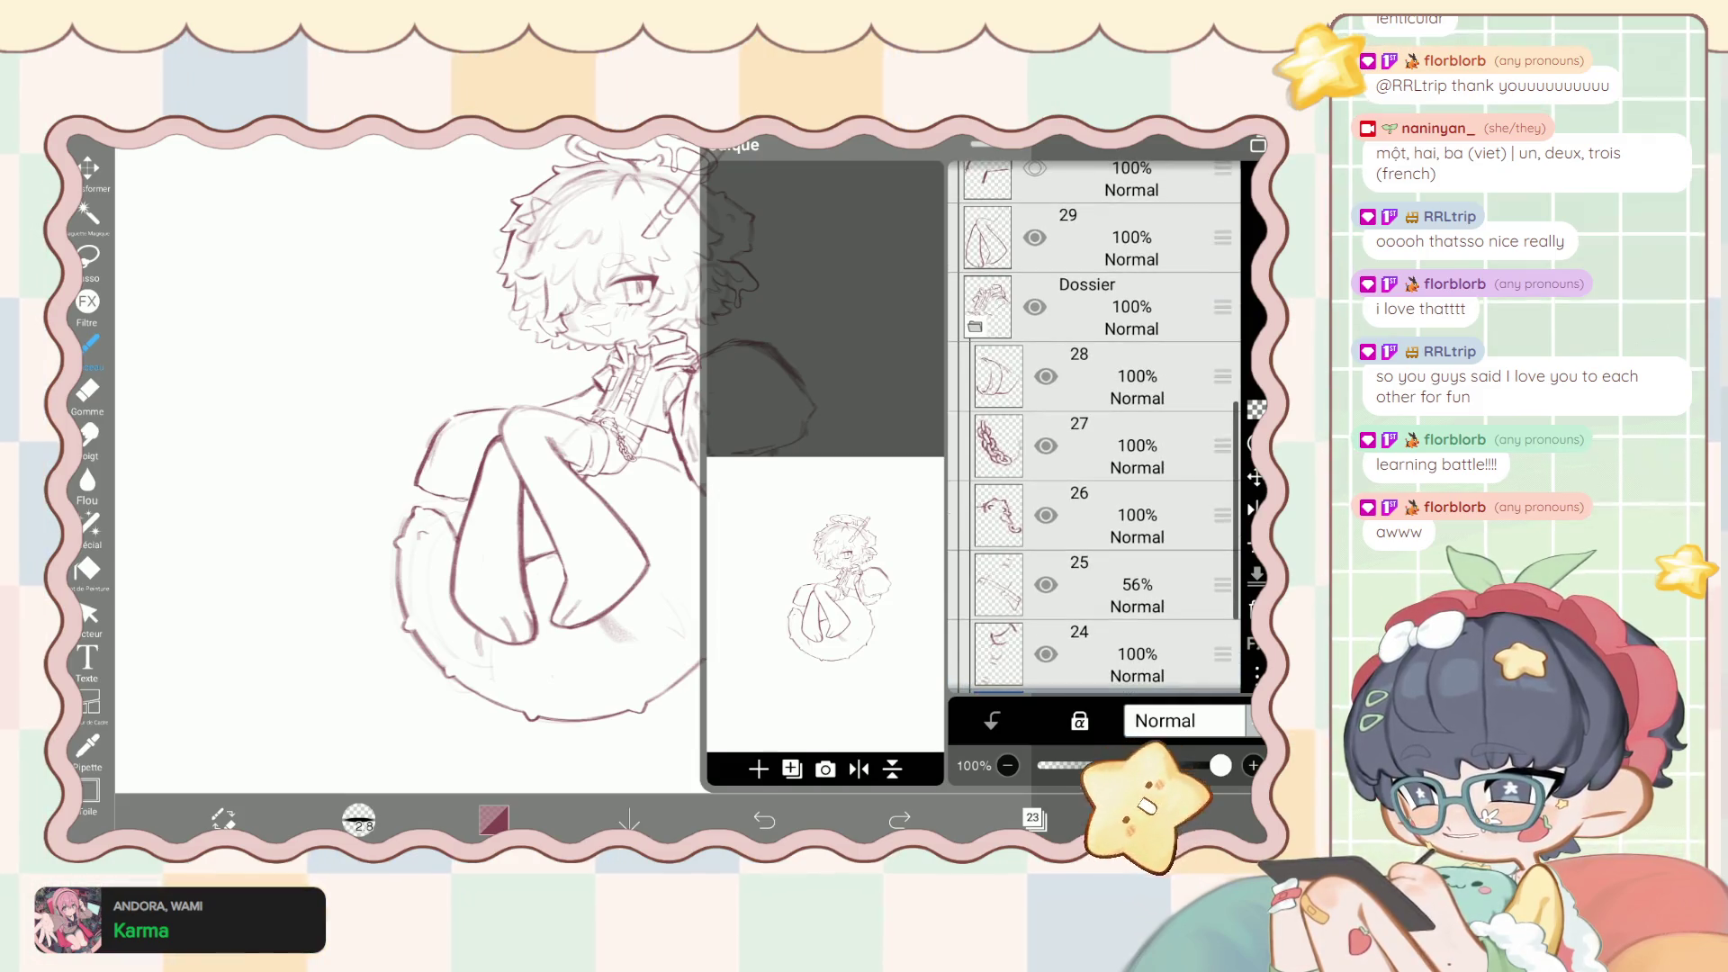
pyautogui.hotkey('ctrl', 'z')
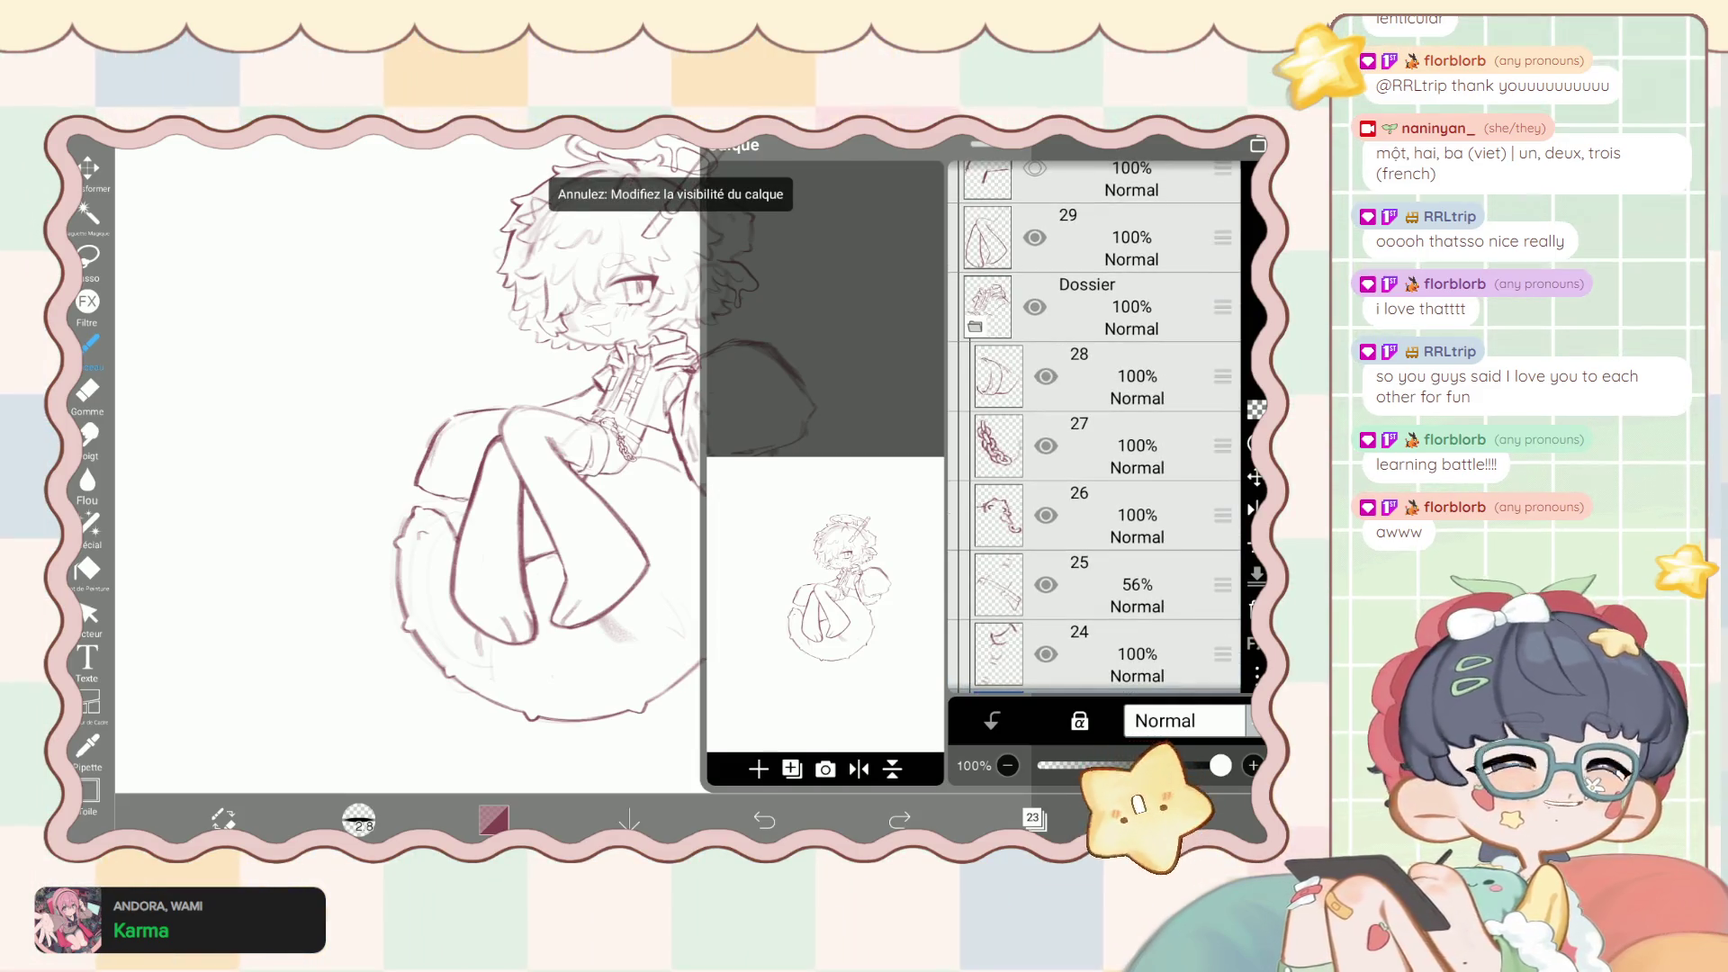
pyautogui.scroll(2, 1094, 423)
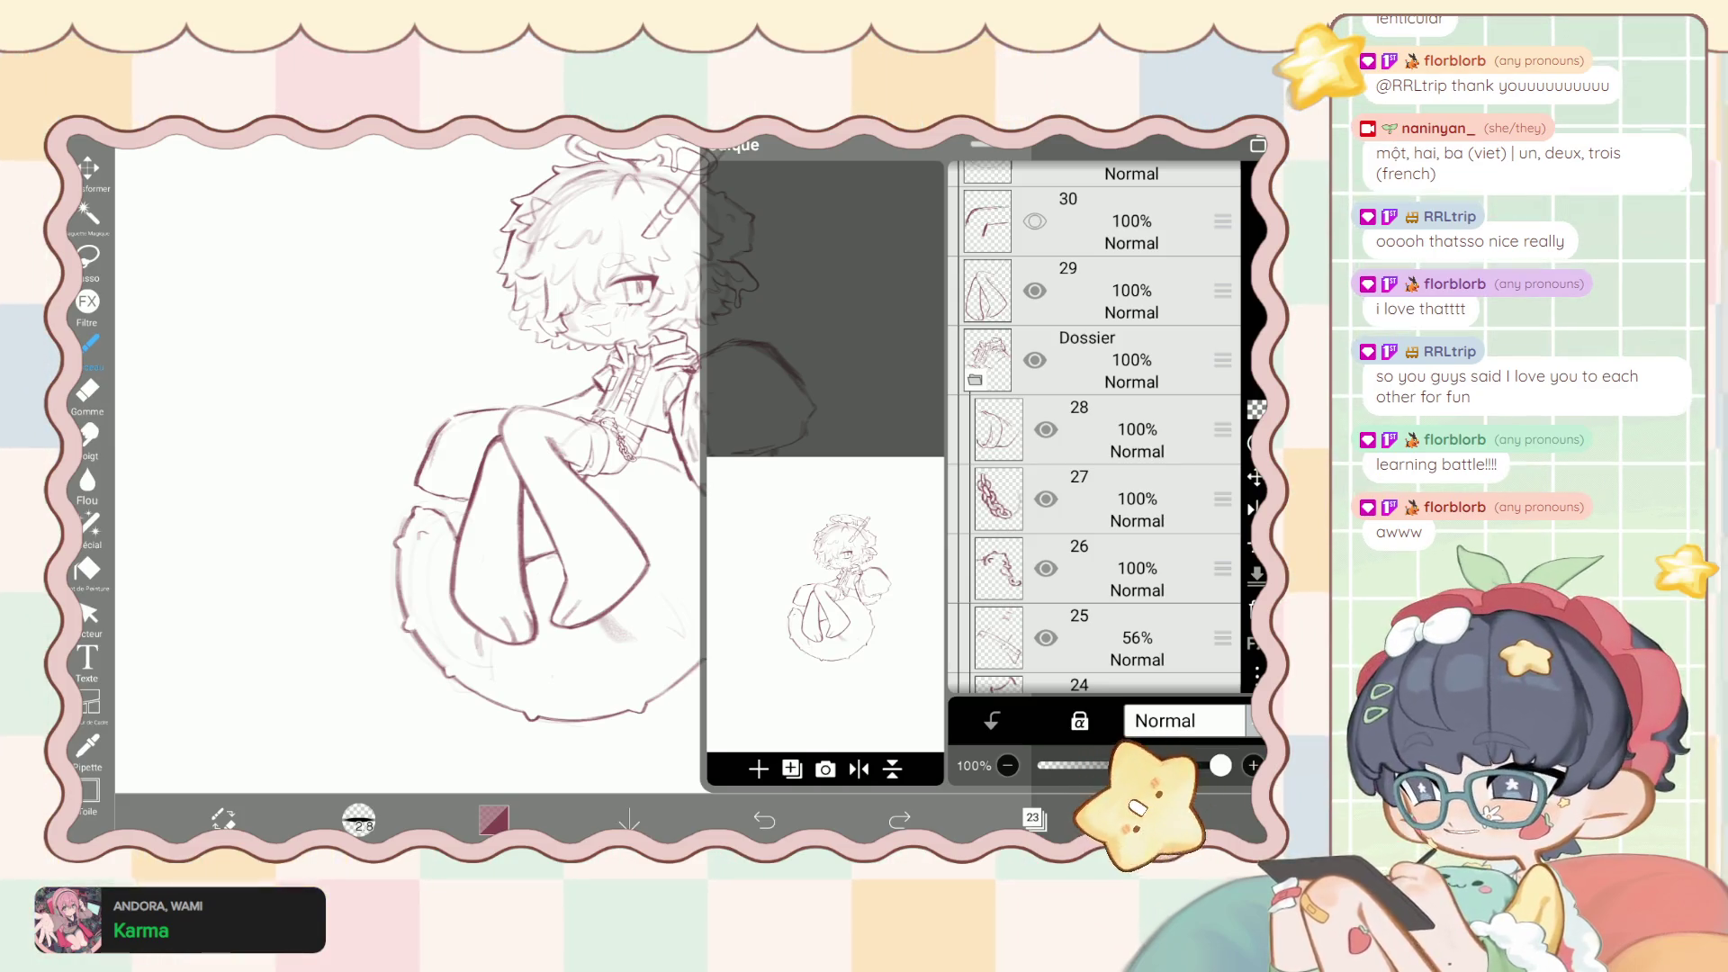
pyautogui.scroll(-3, 1093, 428)
pyautogui.click(1108, 535)
pyautogui.press('Escape')
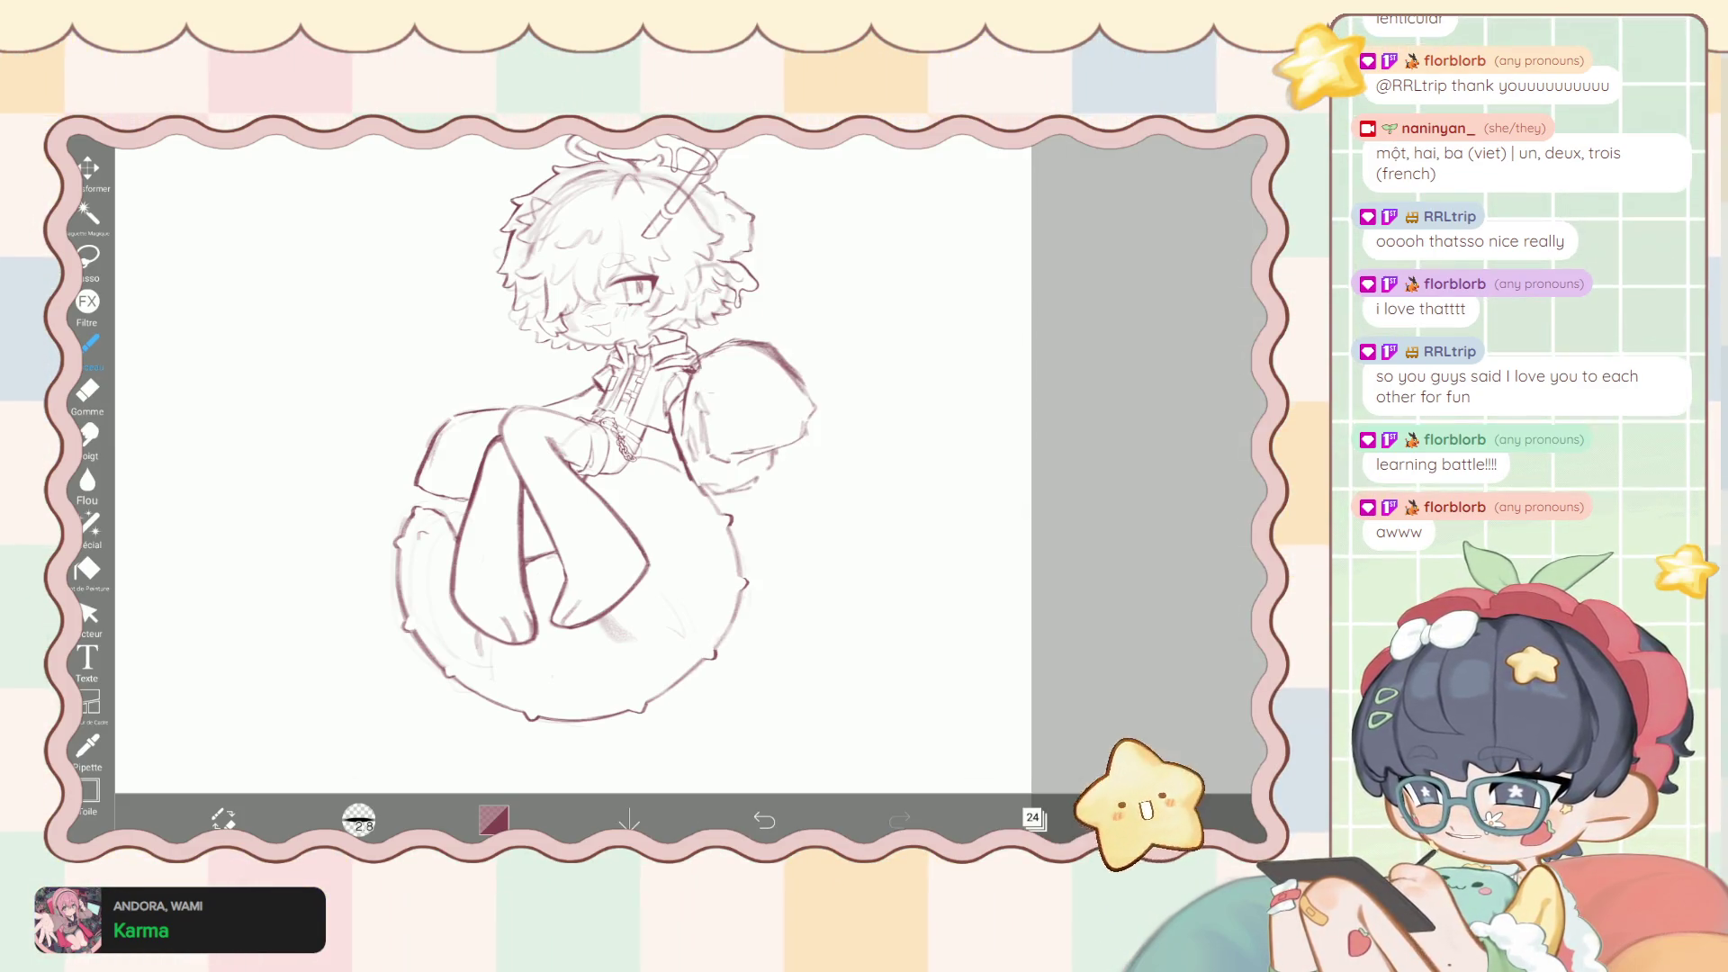
# Add short dark-red strokes to the jacket zipper's ladder using the 2.8px, 62% Pinceau brush.
pyautogui.scroll(10, 576, 468)
pyautogui.press('e')
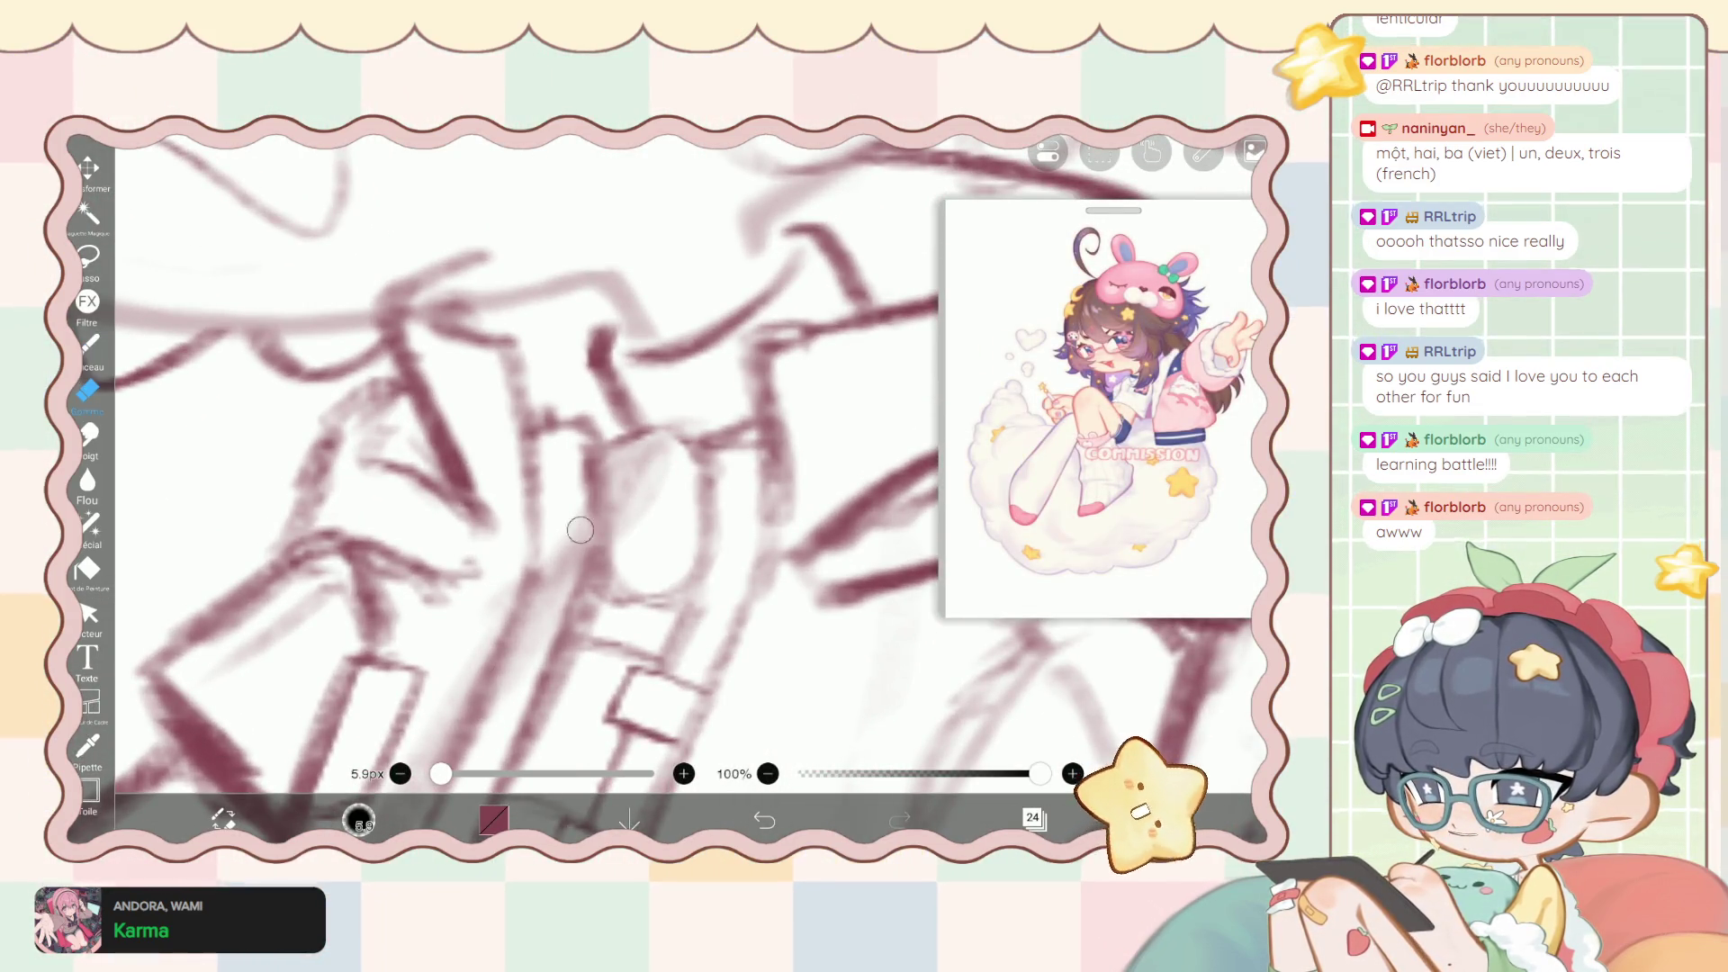
pyautogui.press('b')
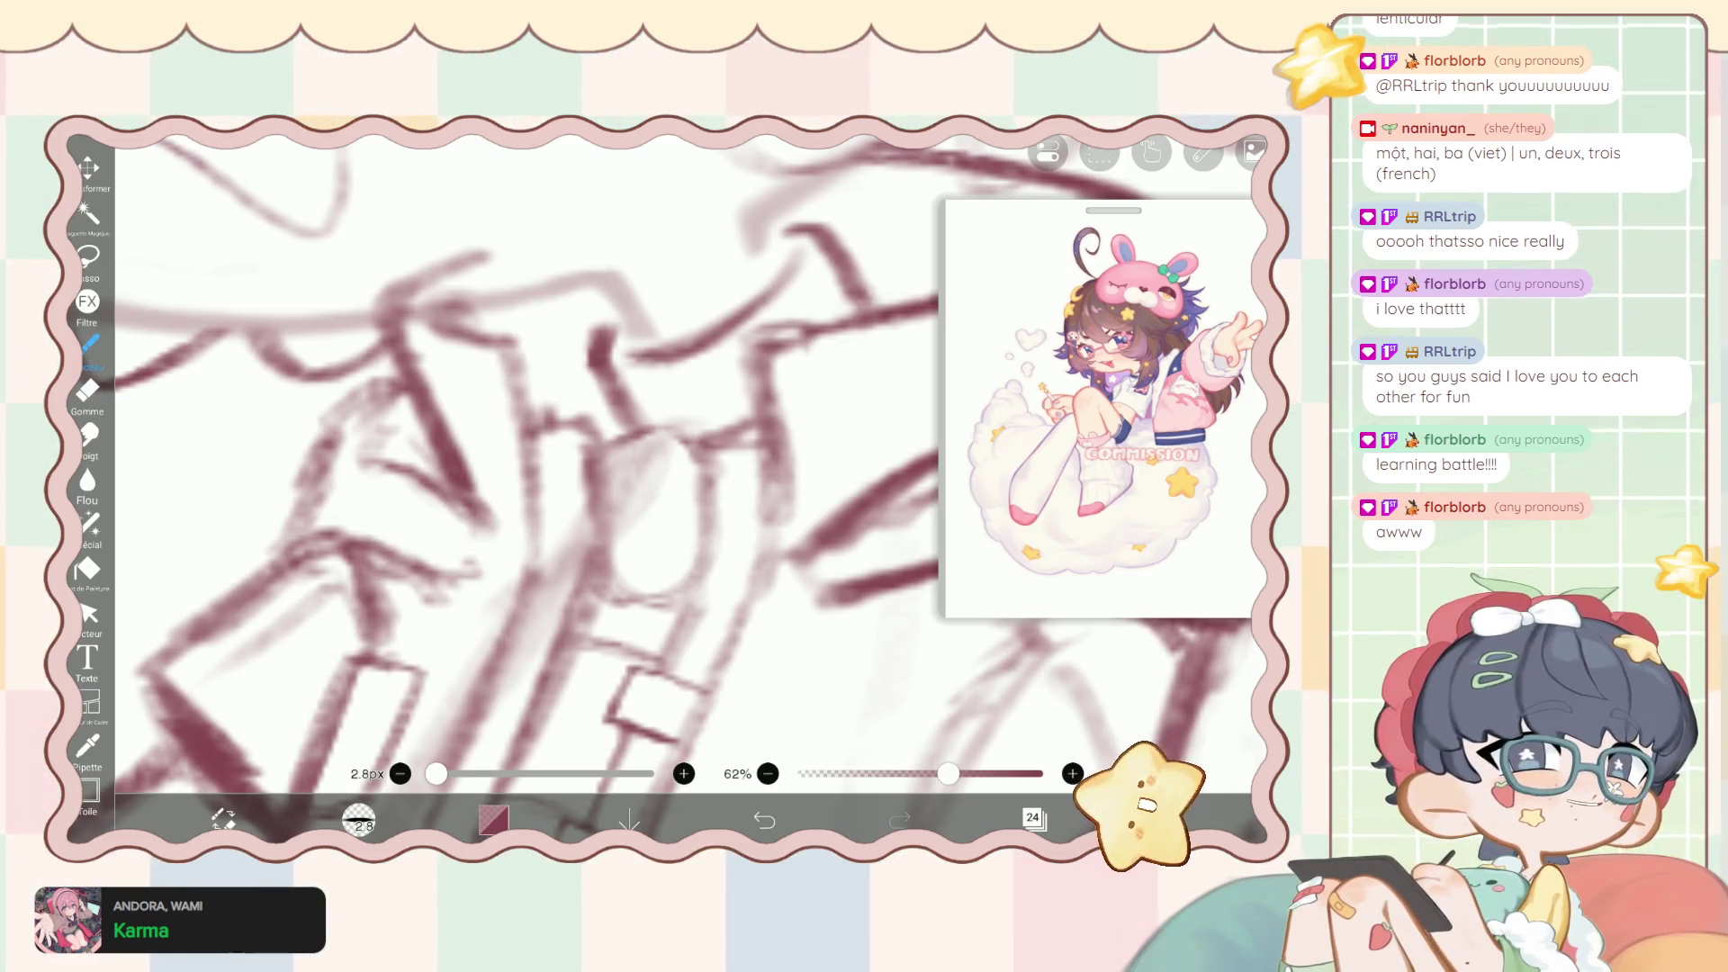
pyautogui.moveTo(641, 412)
pyautogui.mouseDown()
pyautogui.moveTo(688, 397)
pyautogui.moveTo(745, 409)
pyautogui.moveTo(756, 372)
pyautogui.mouseUp()
pyautogui.moveTo(594, 393); pyautogui.dragTo(627, 431)
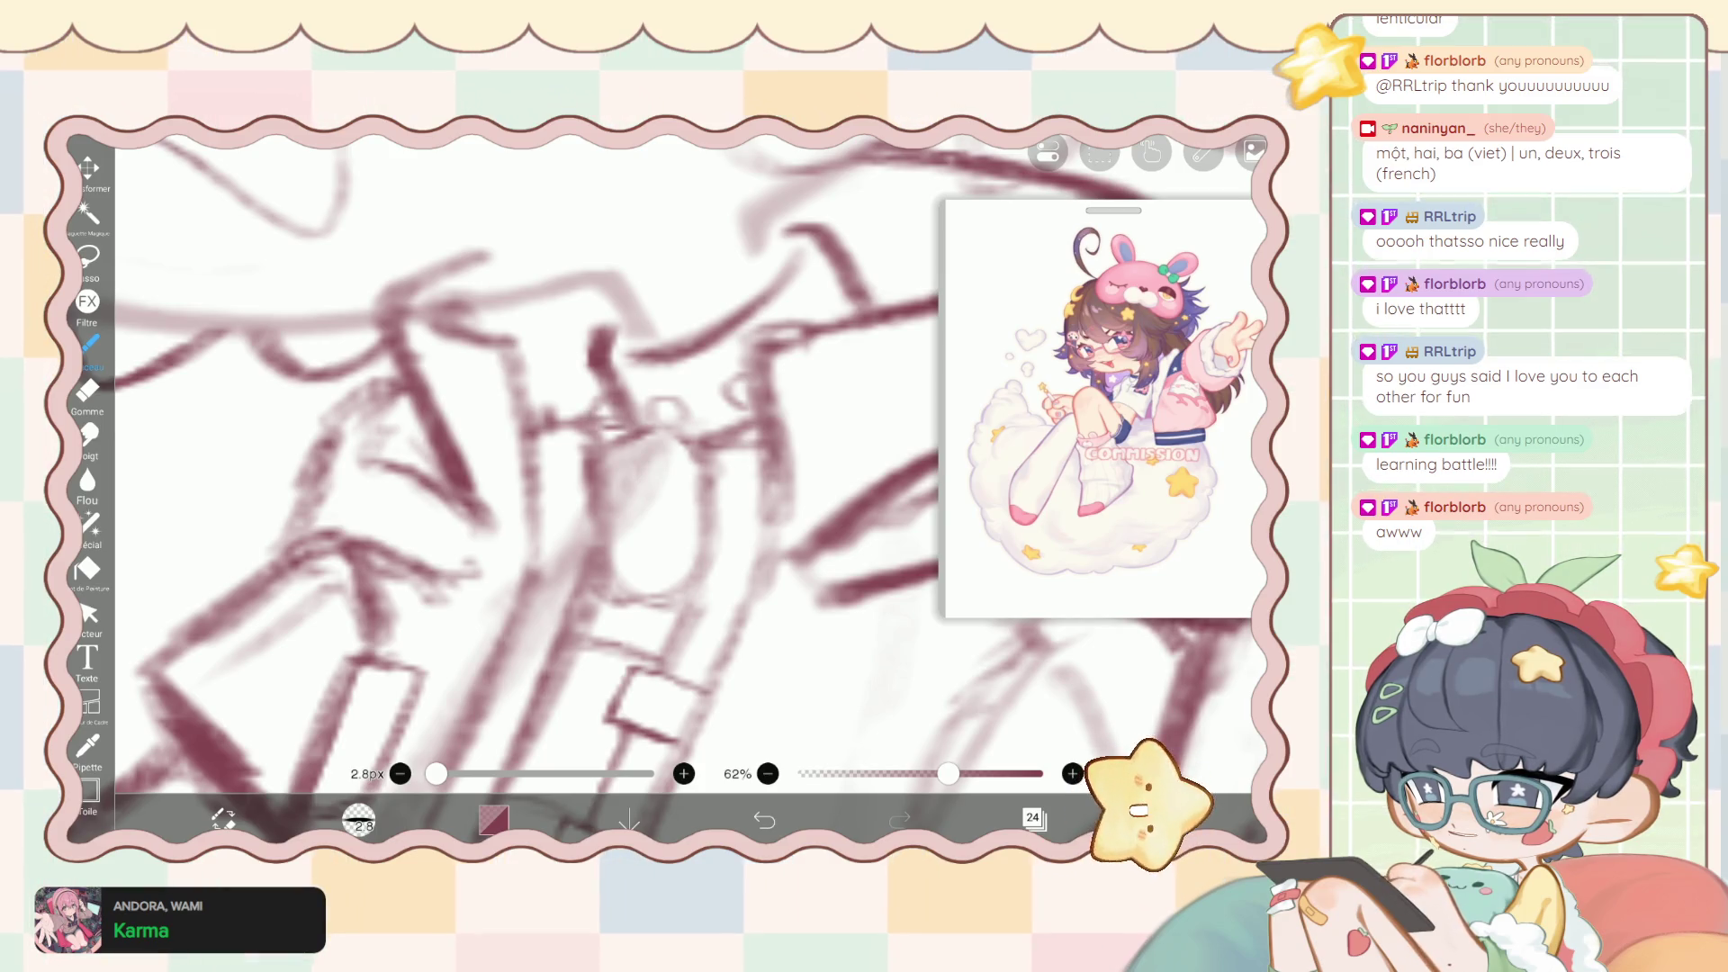
pyautogui.click(88, 390)
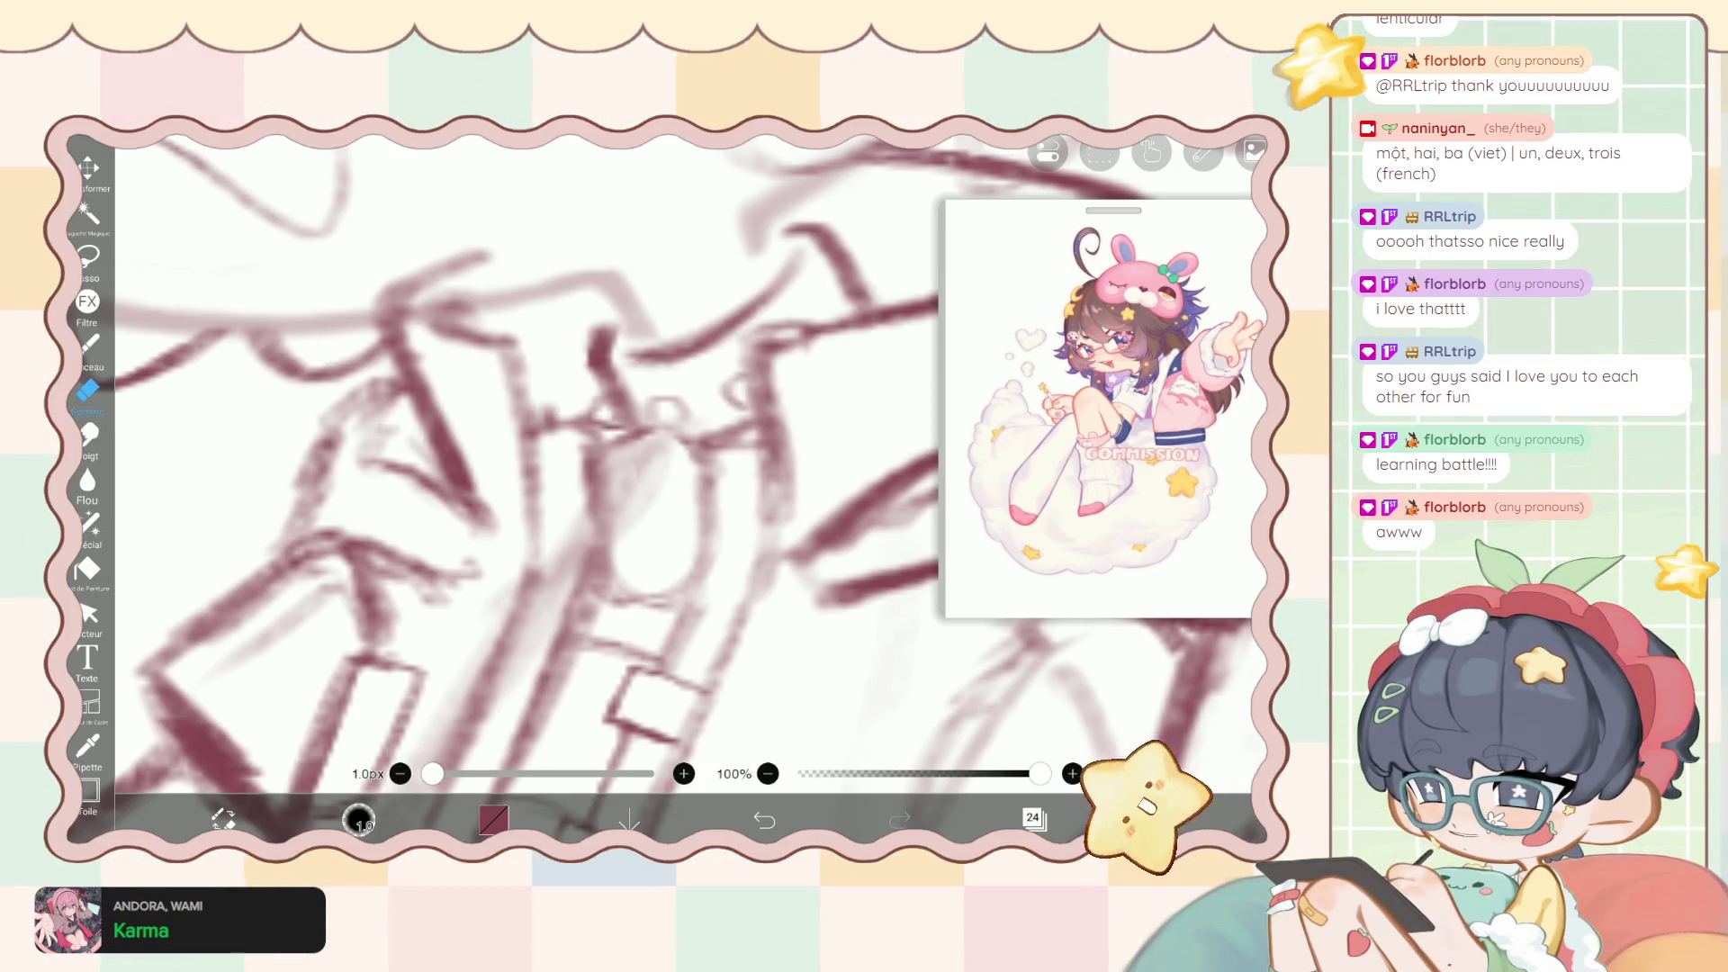
pyautogui.click(87, 343)
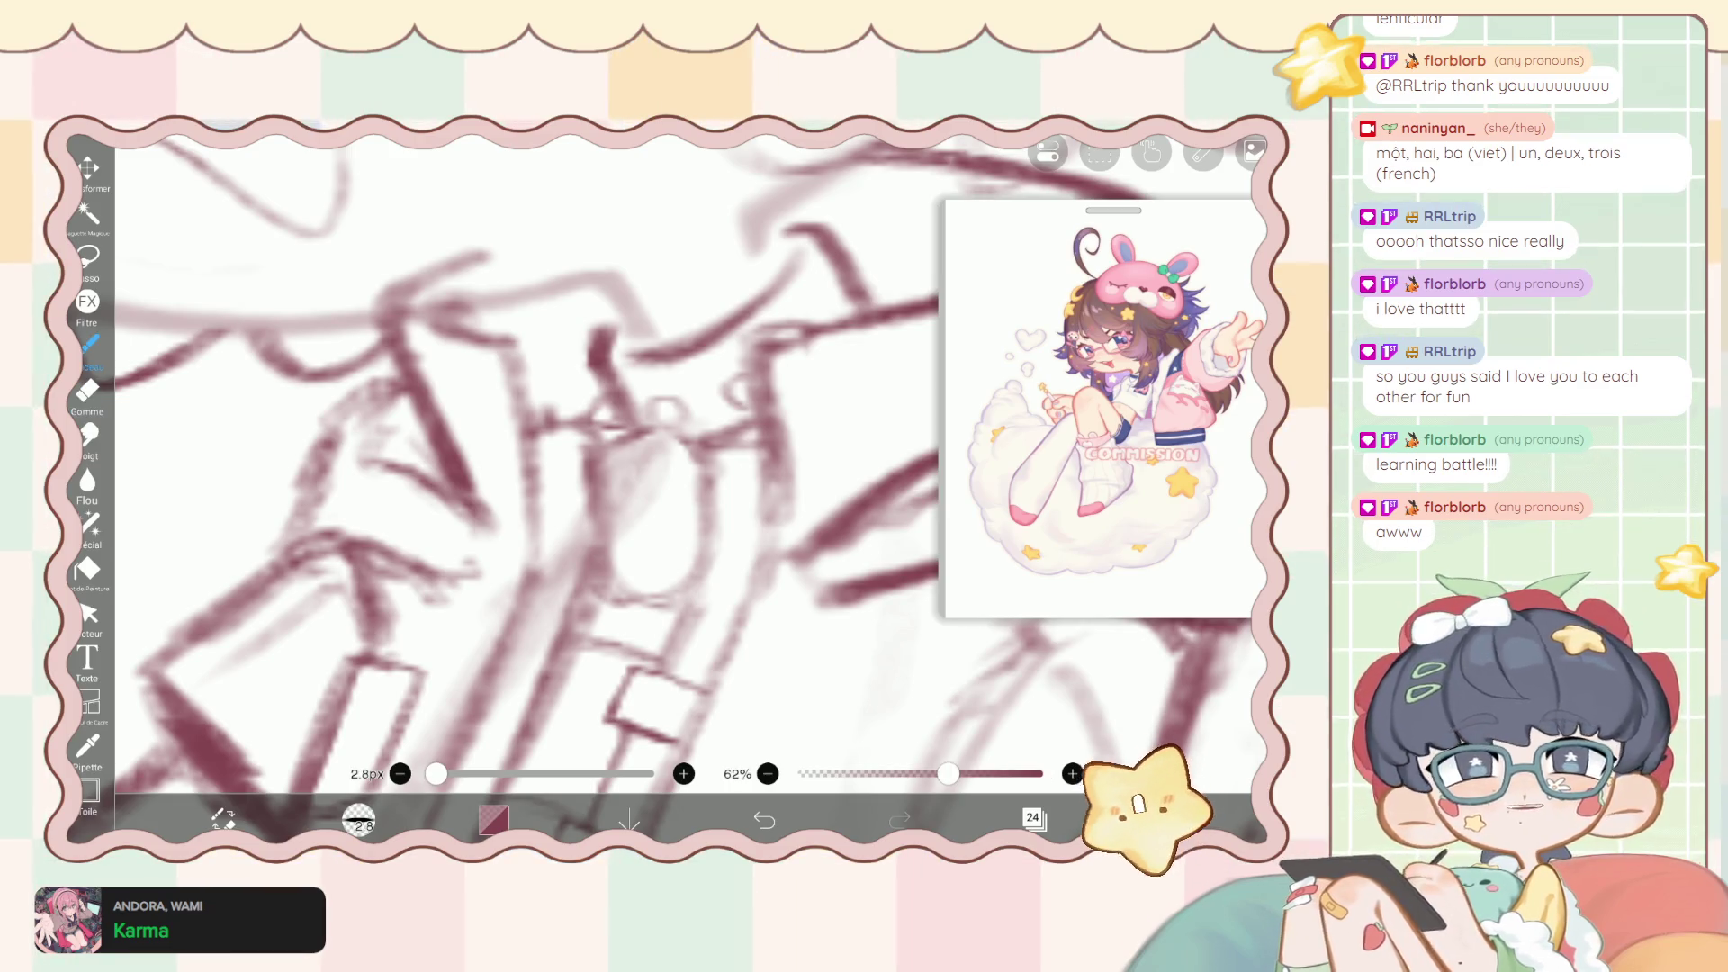
pyautogui.scroll(-1, 527, 486)
pyautogui.scroll(2, 527, 486)
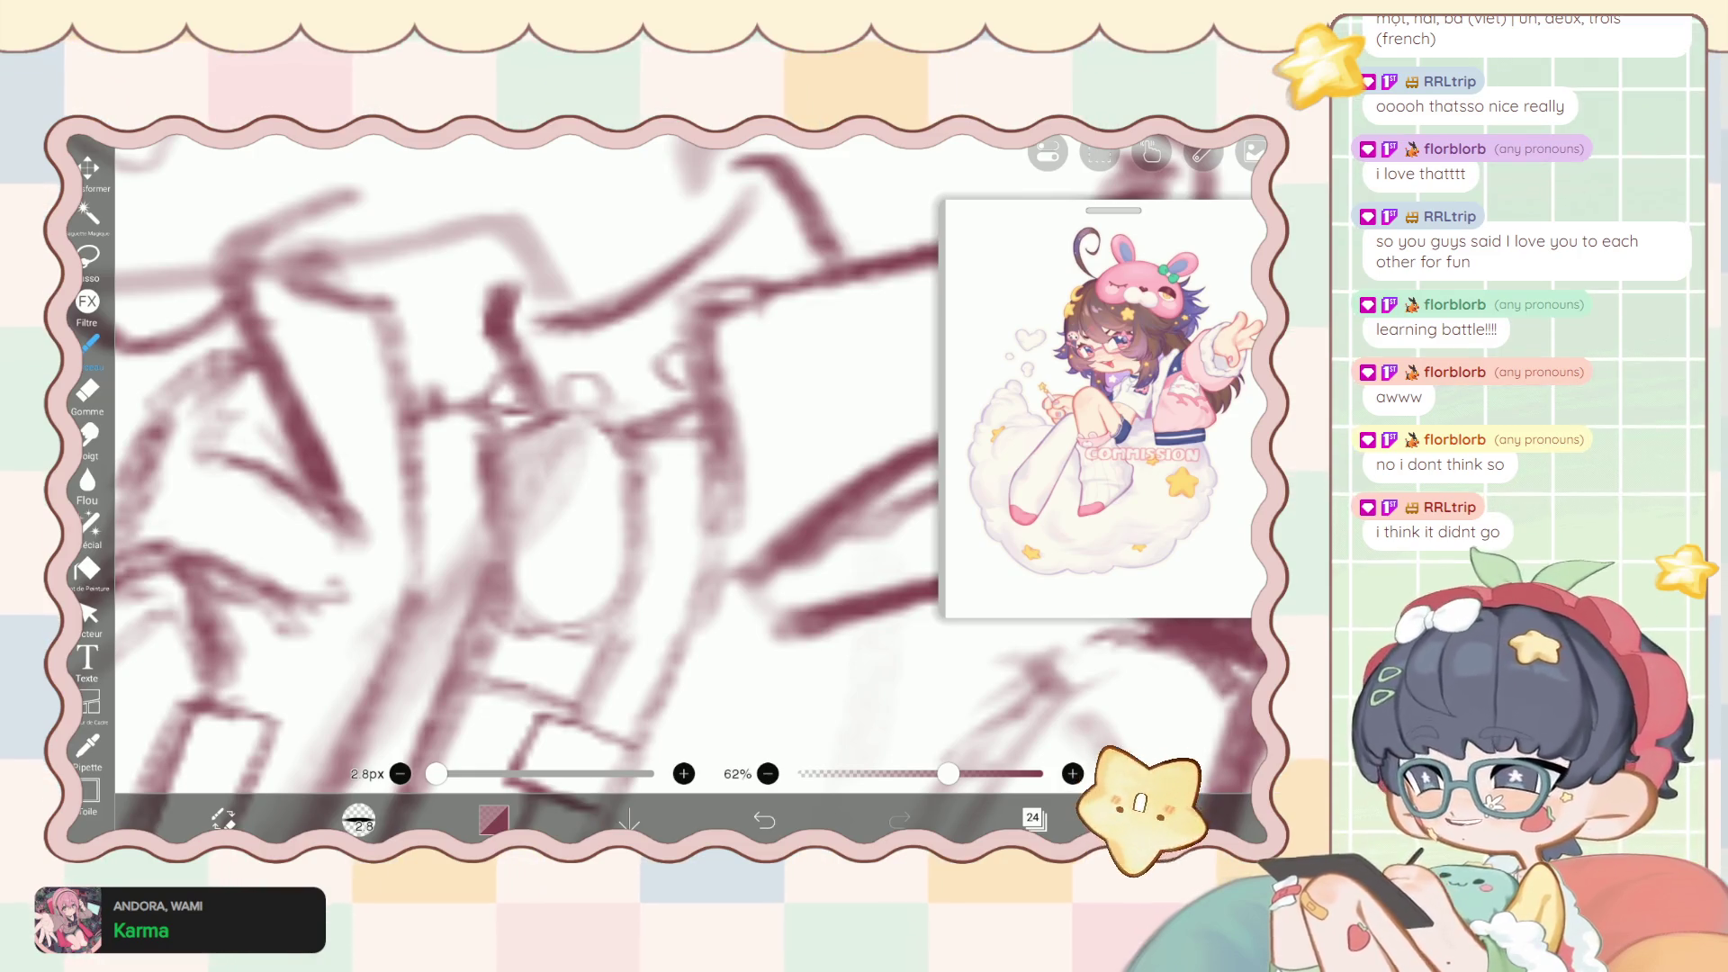
pyautogui.scroll(2, 526, 491)
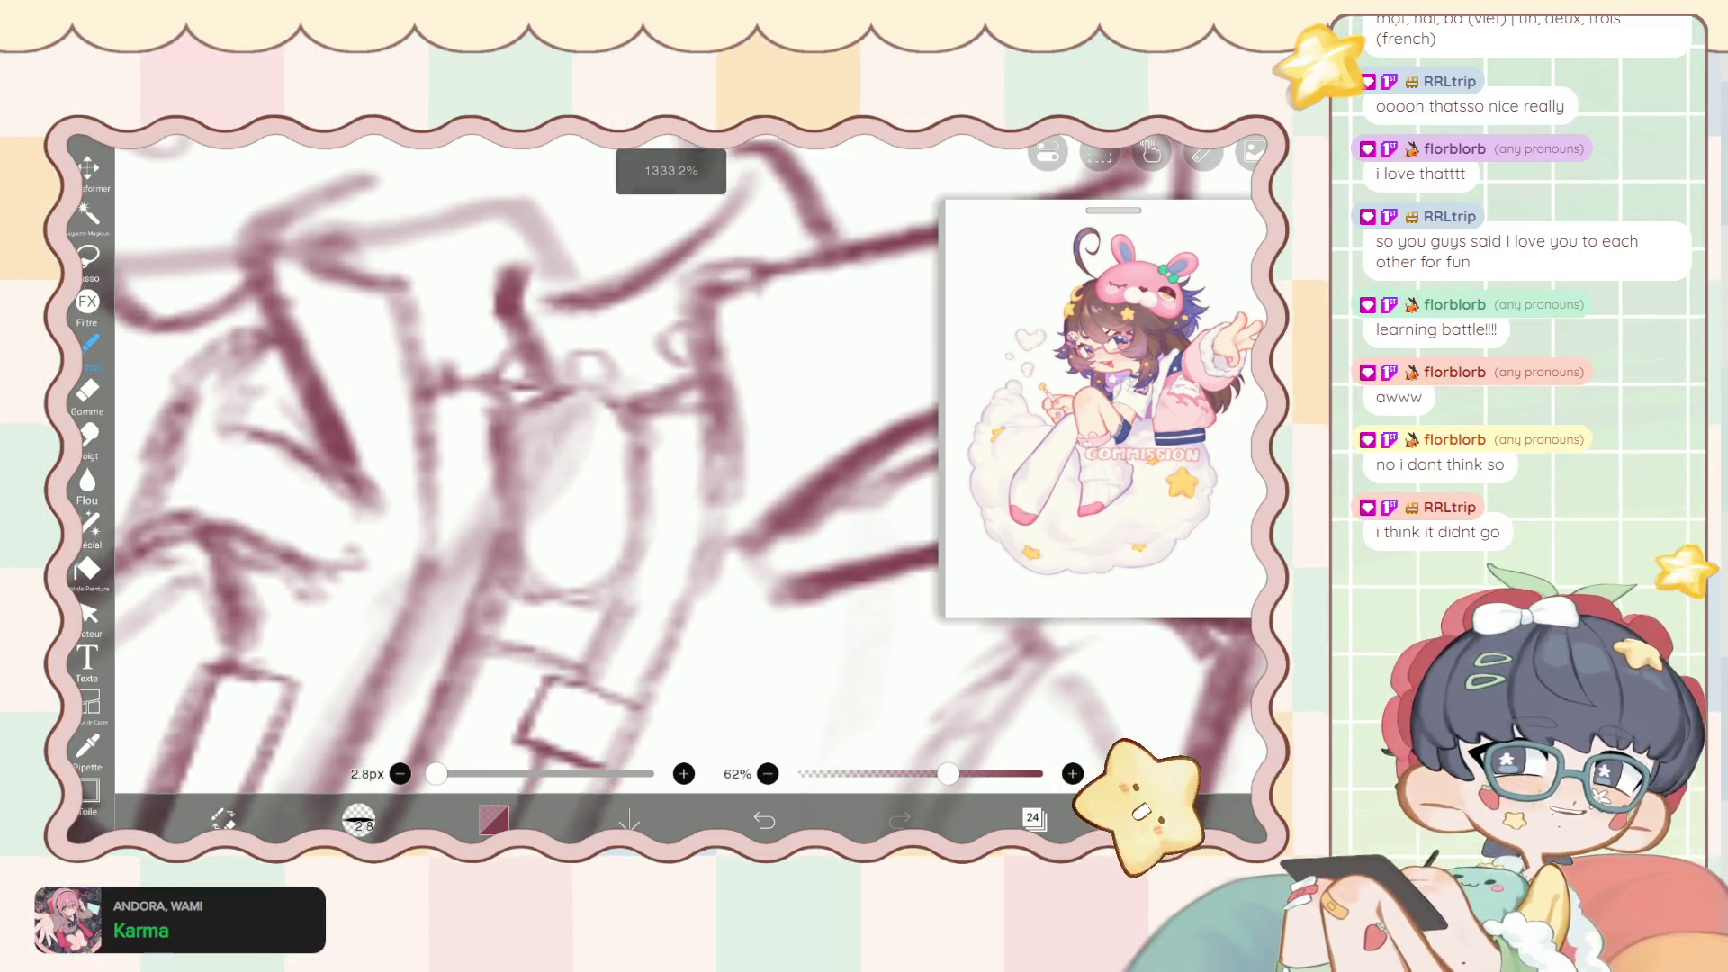
# Switch to the Stylo à liquifier pen at 39.0px thickness to warp the jacket lines.
pyautogui.hscroll(2, 526, 490)
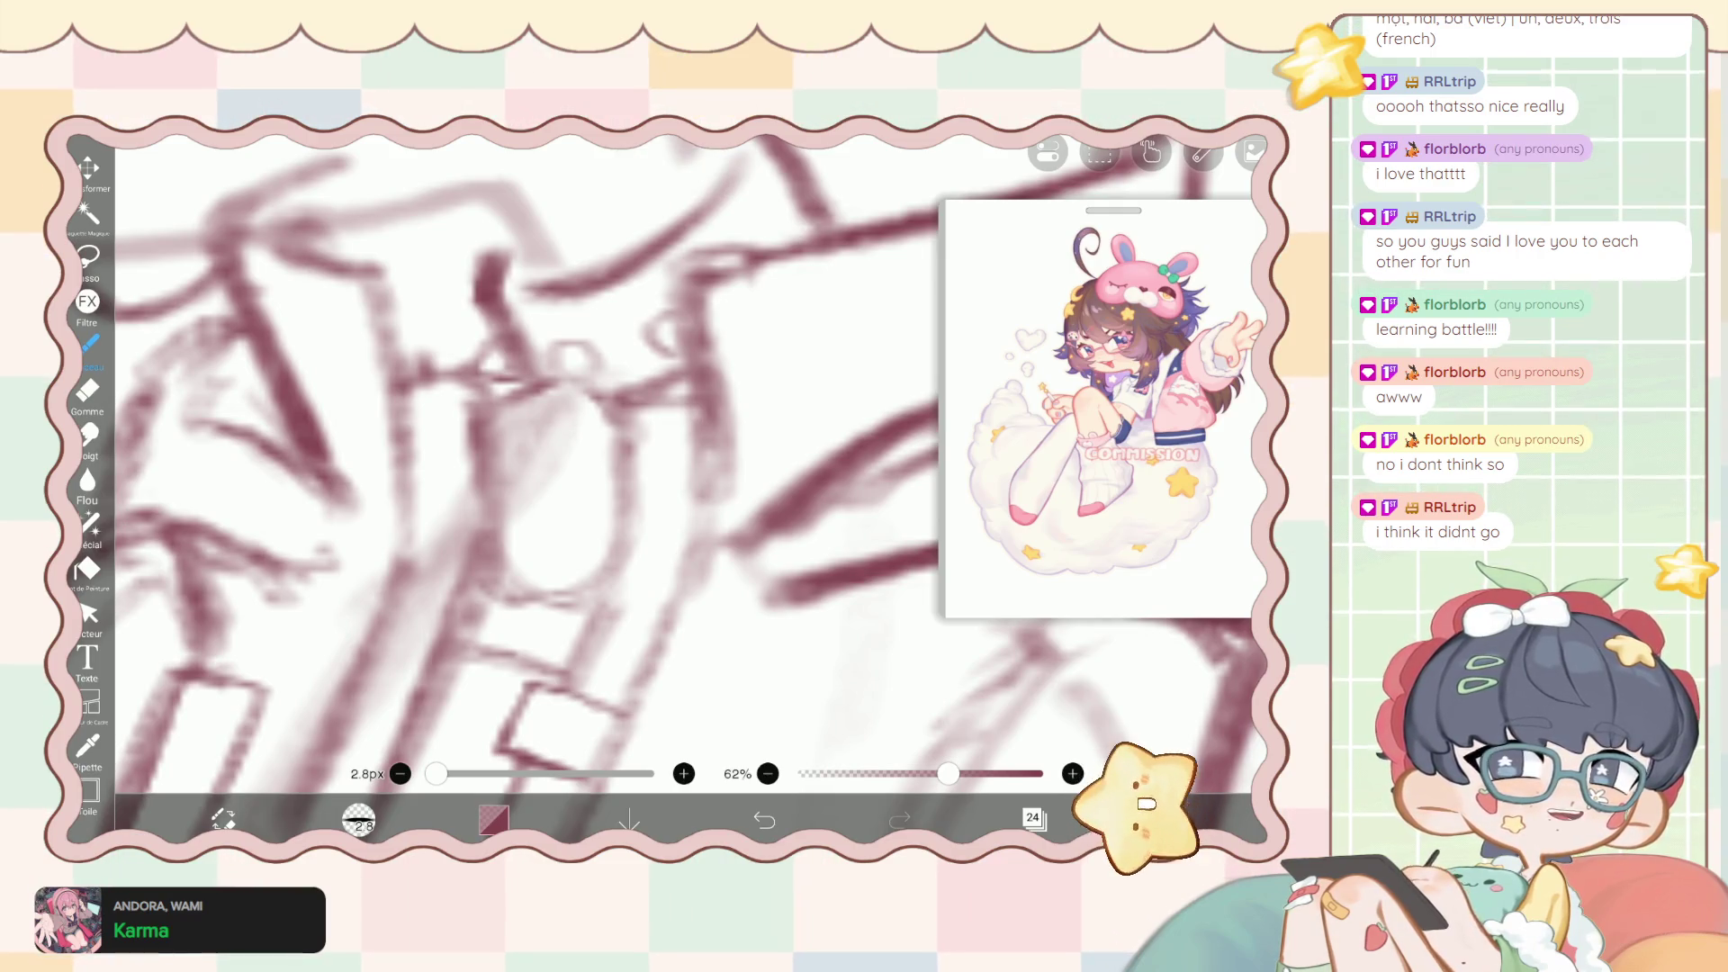
pyautogui.click(1034, 818)
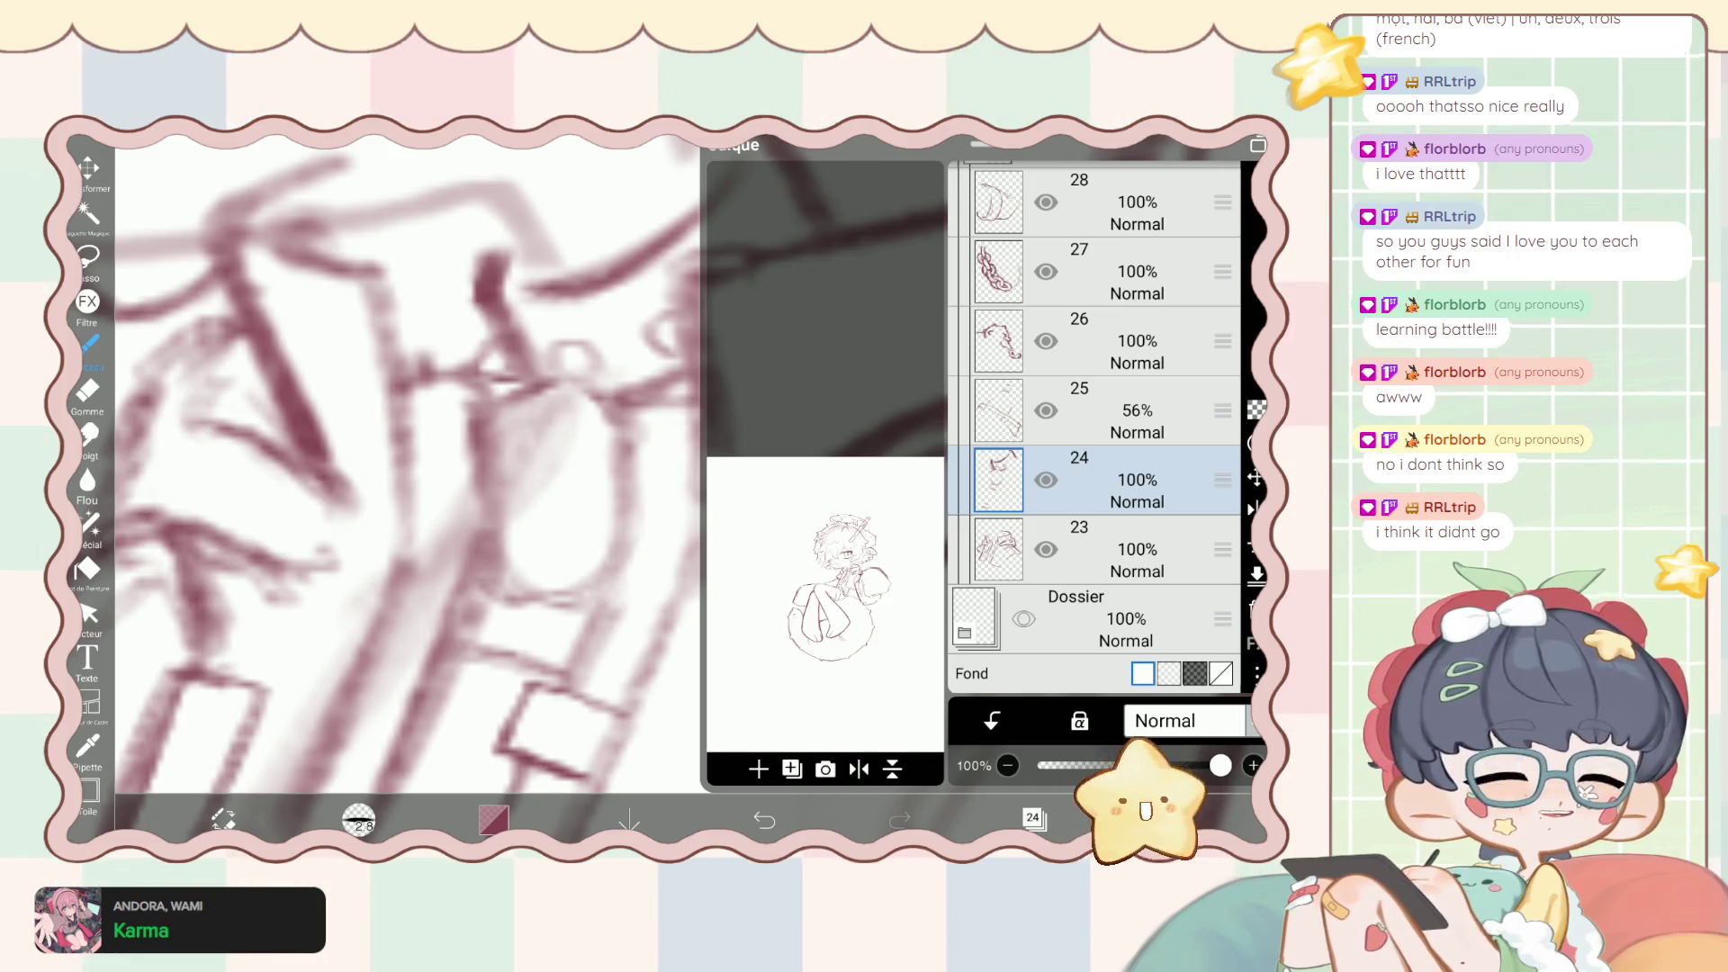
pyautogui.click(1034, 817)
pyautogui.click(90, 524)
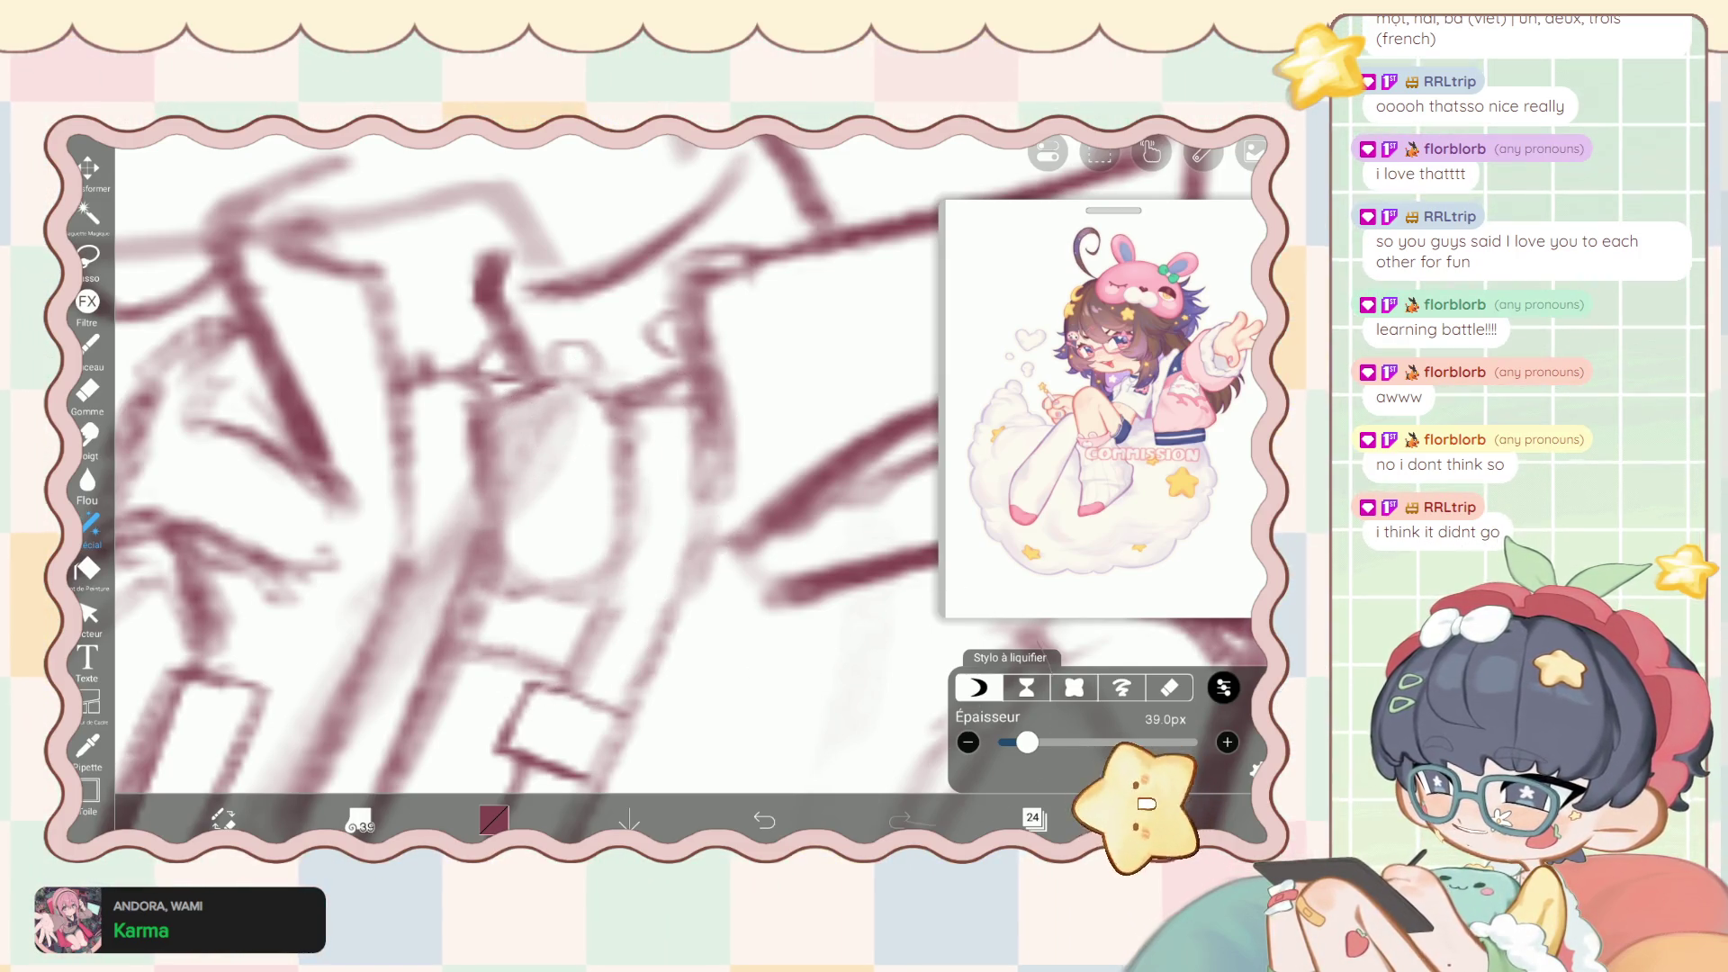
# Undo the liquify warp and earlier layer change, and return to the Pinceau brush.
pyautogui.click(765, 820)
pyautogui.click(1035, 818)
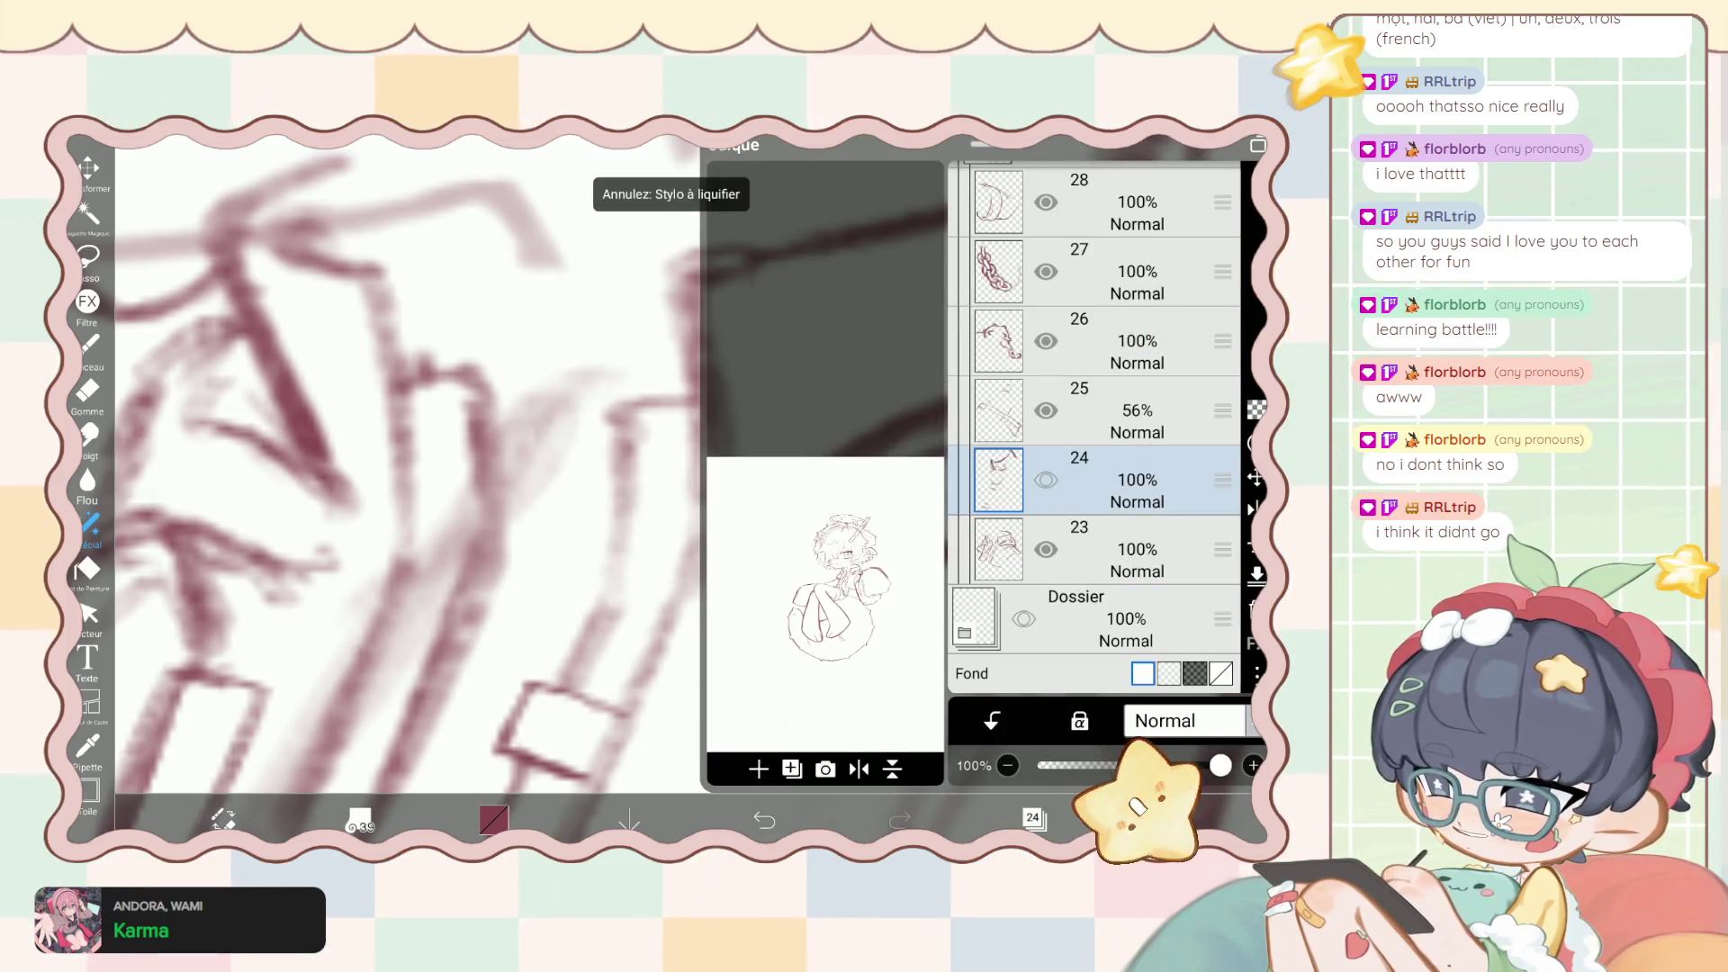
pyautogui.click(1034, 818)
pyautogui.click(764, 820)
pyautogui.click(90, 345)
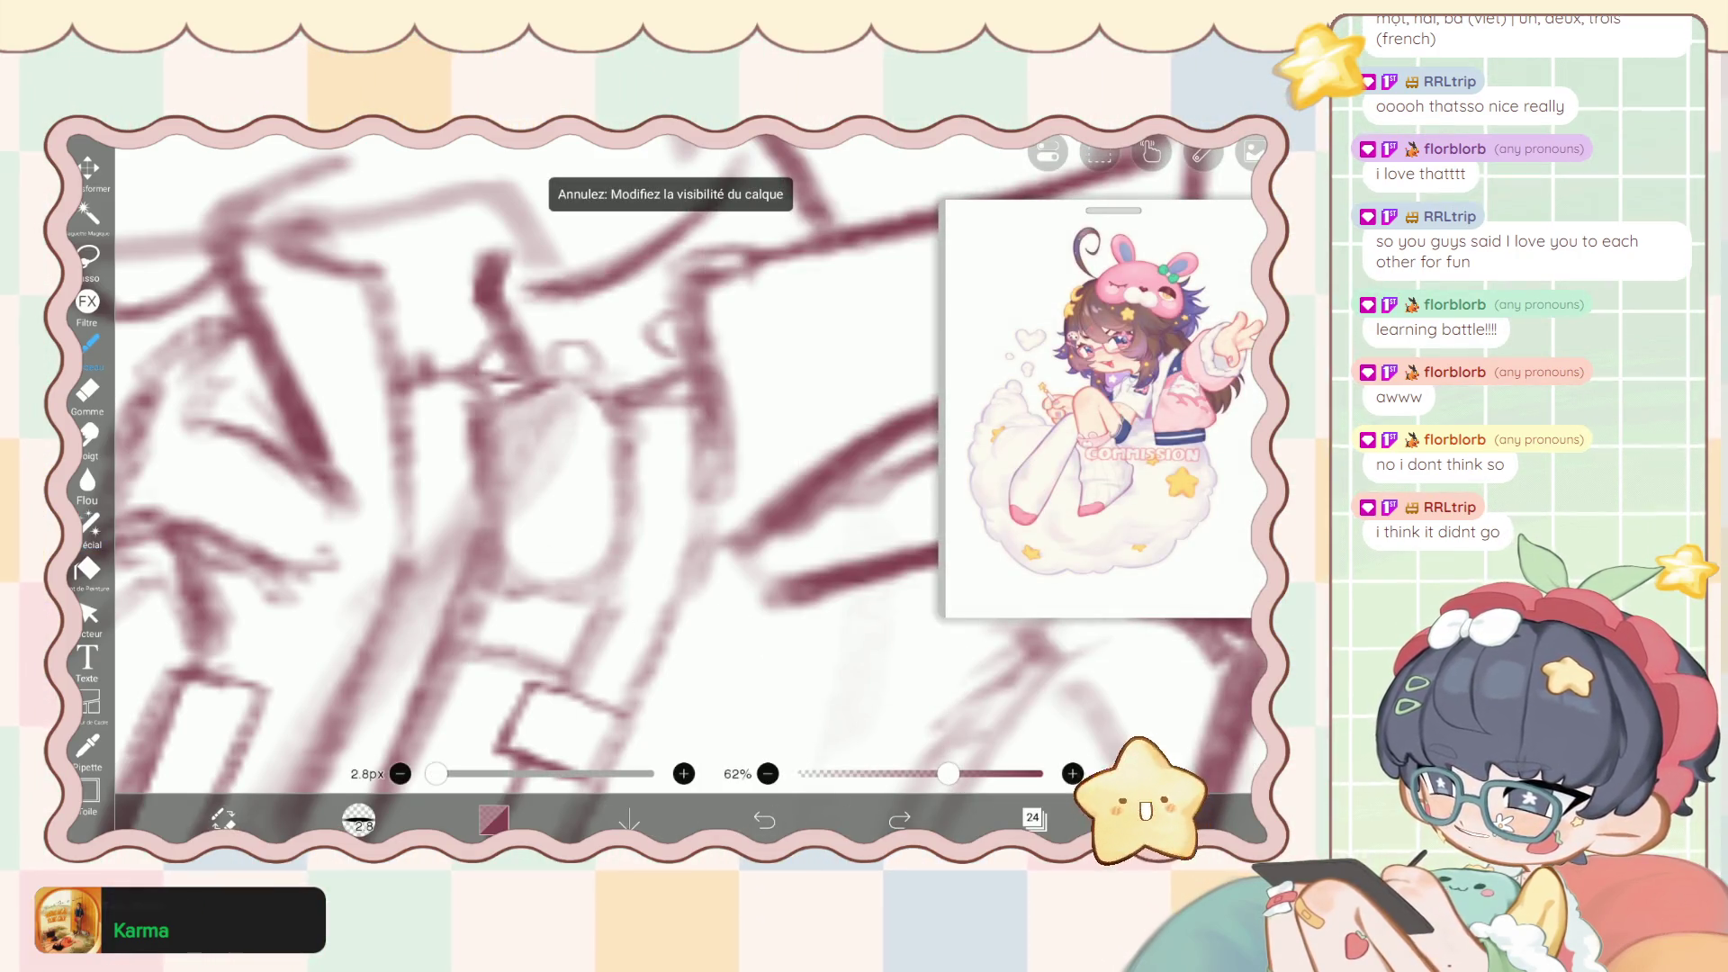
pyautogui.scroll(3, 576, 450)
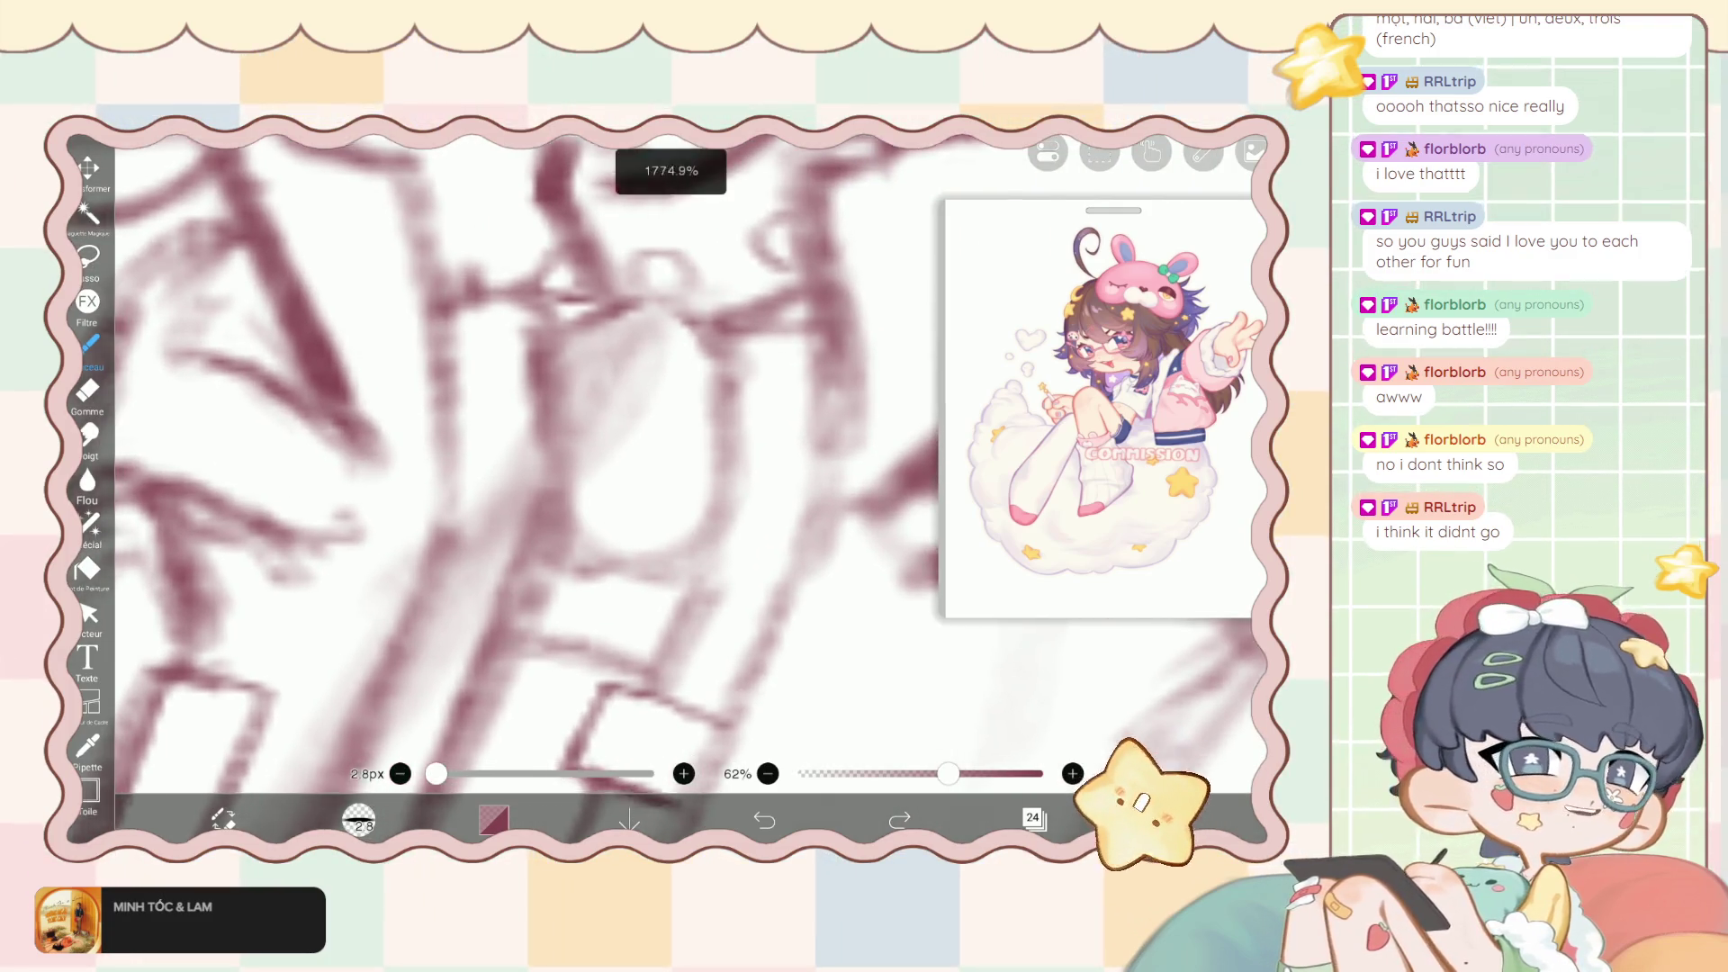
pyautogui.scroll(1, 576, 450)
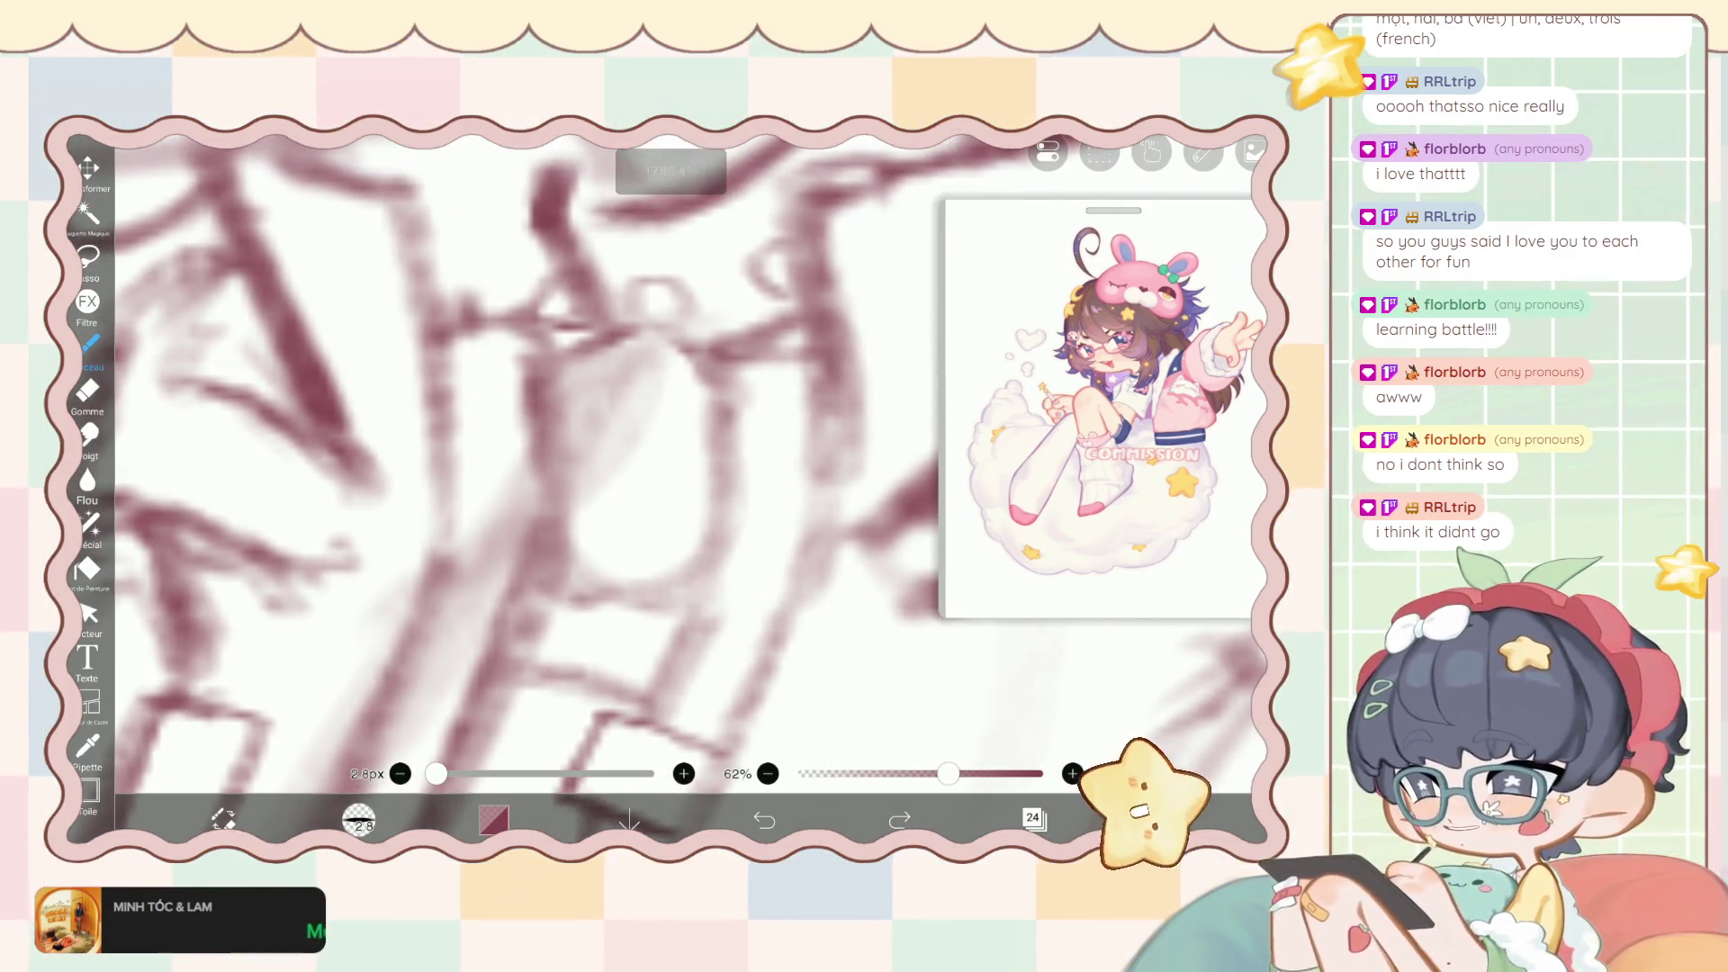
# Redraw the short zipper stroke, discarding a trial curved stroke lower right.
pyautogui.moveTo(598, 335); pyautogui.dragTo(518, 324)
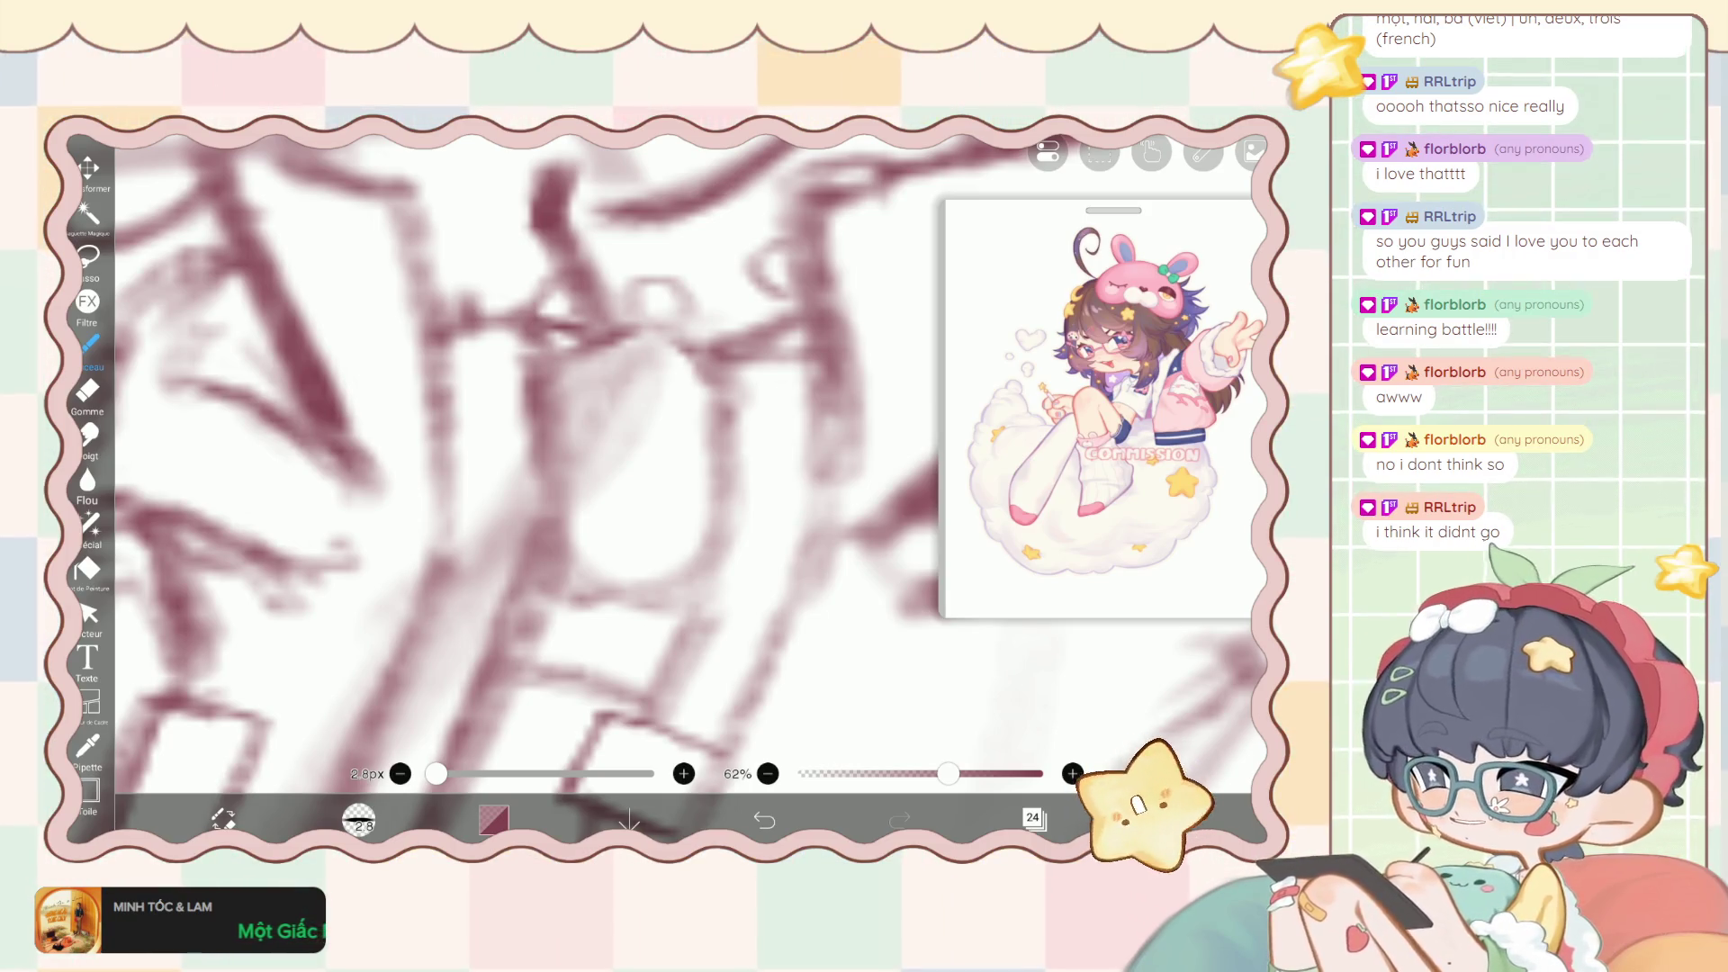
pyautogui.hotkey('ctrl', 'z')
pyautogui.moveTo(585, 338); pyautogui.dragTo(536, 329)
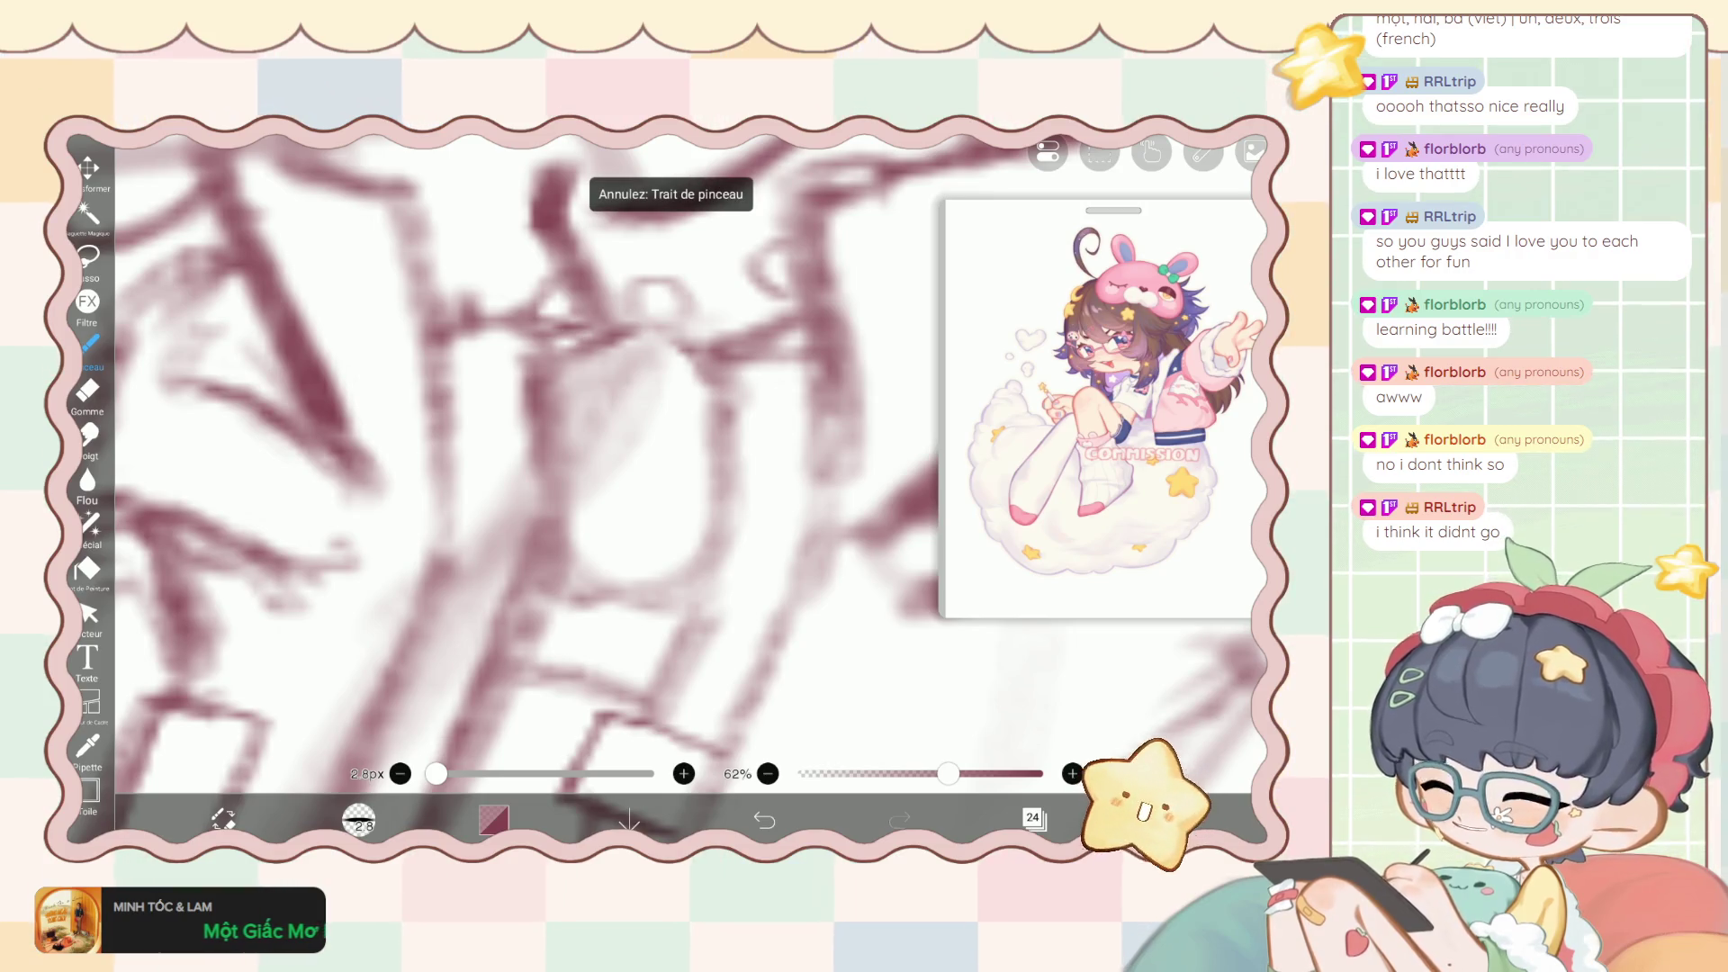
pyautogui.moveTo(679, 413); pyautogui.dragTo(622, 396)
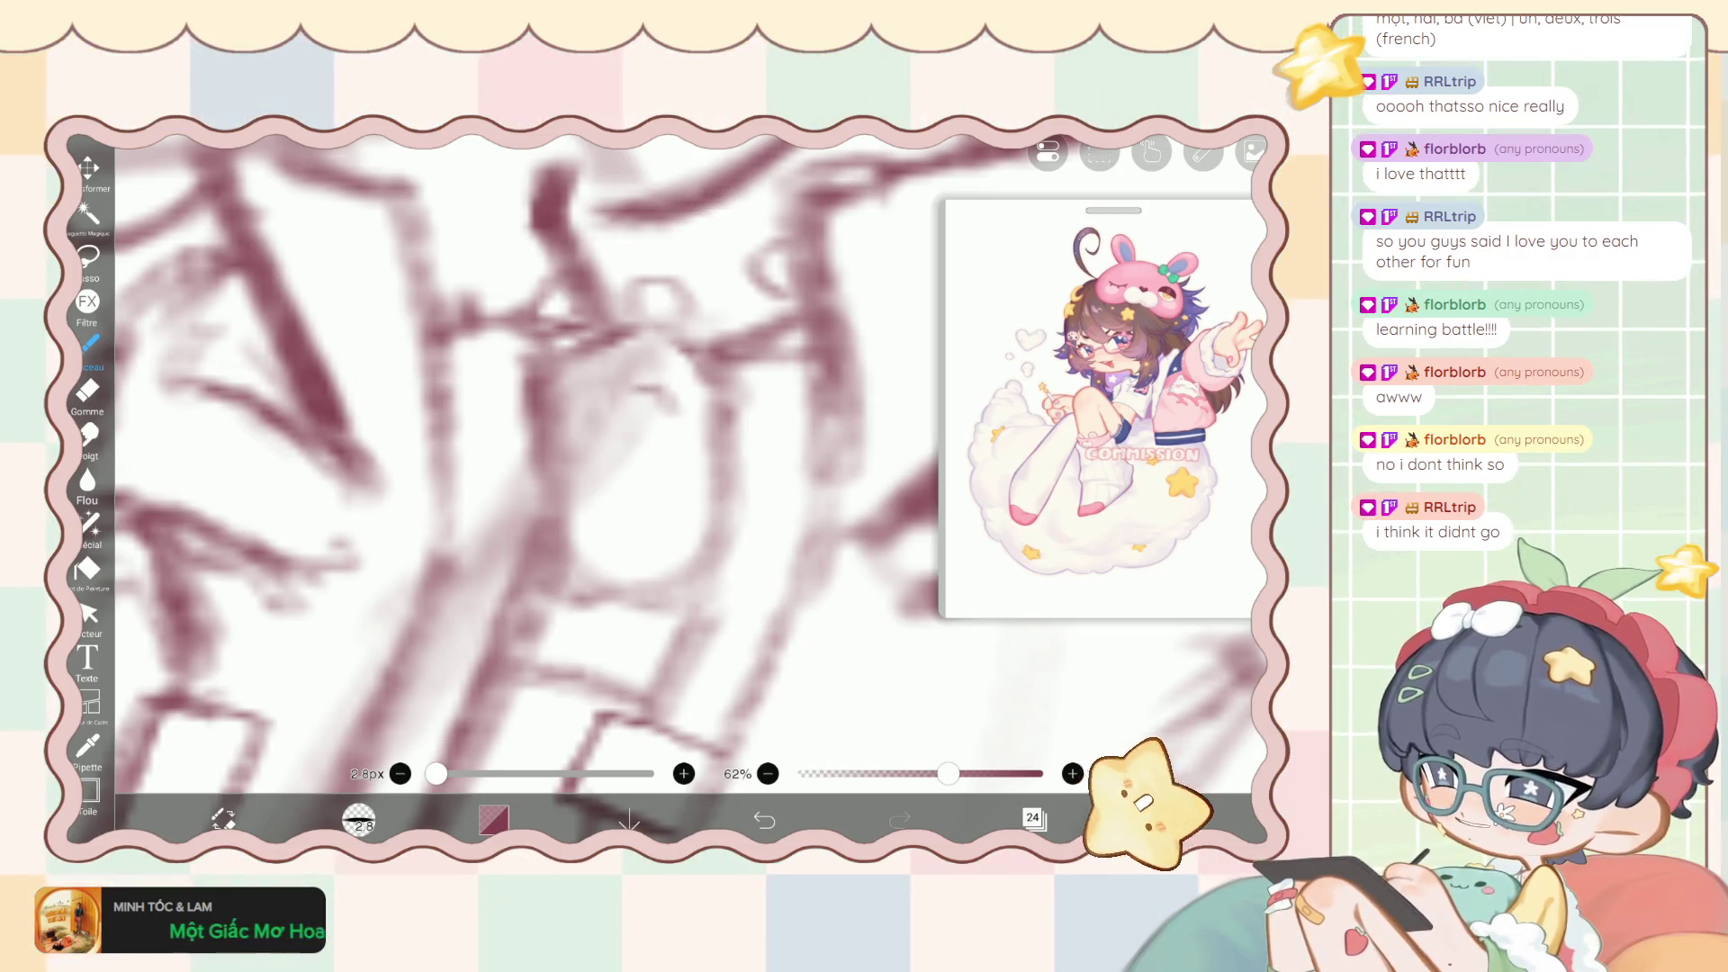
pyautogui.hotkey('ctrl', 'z')
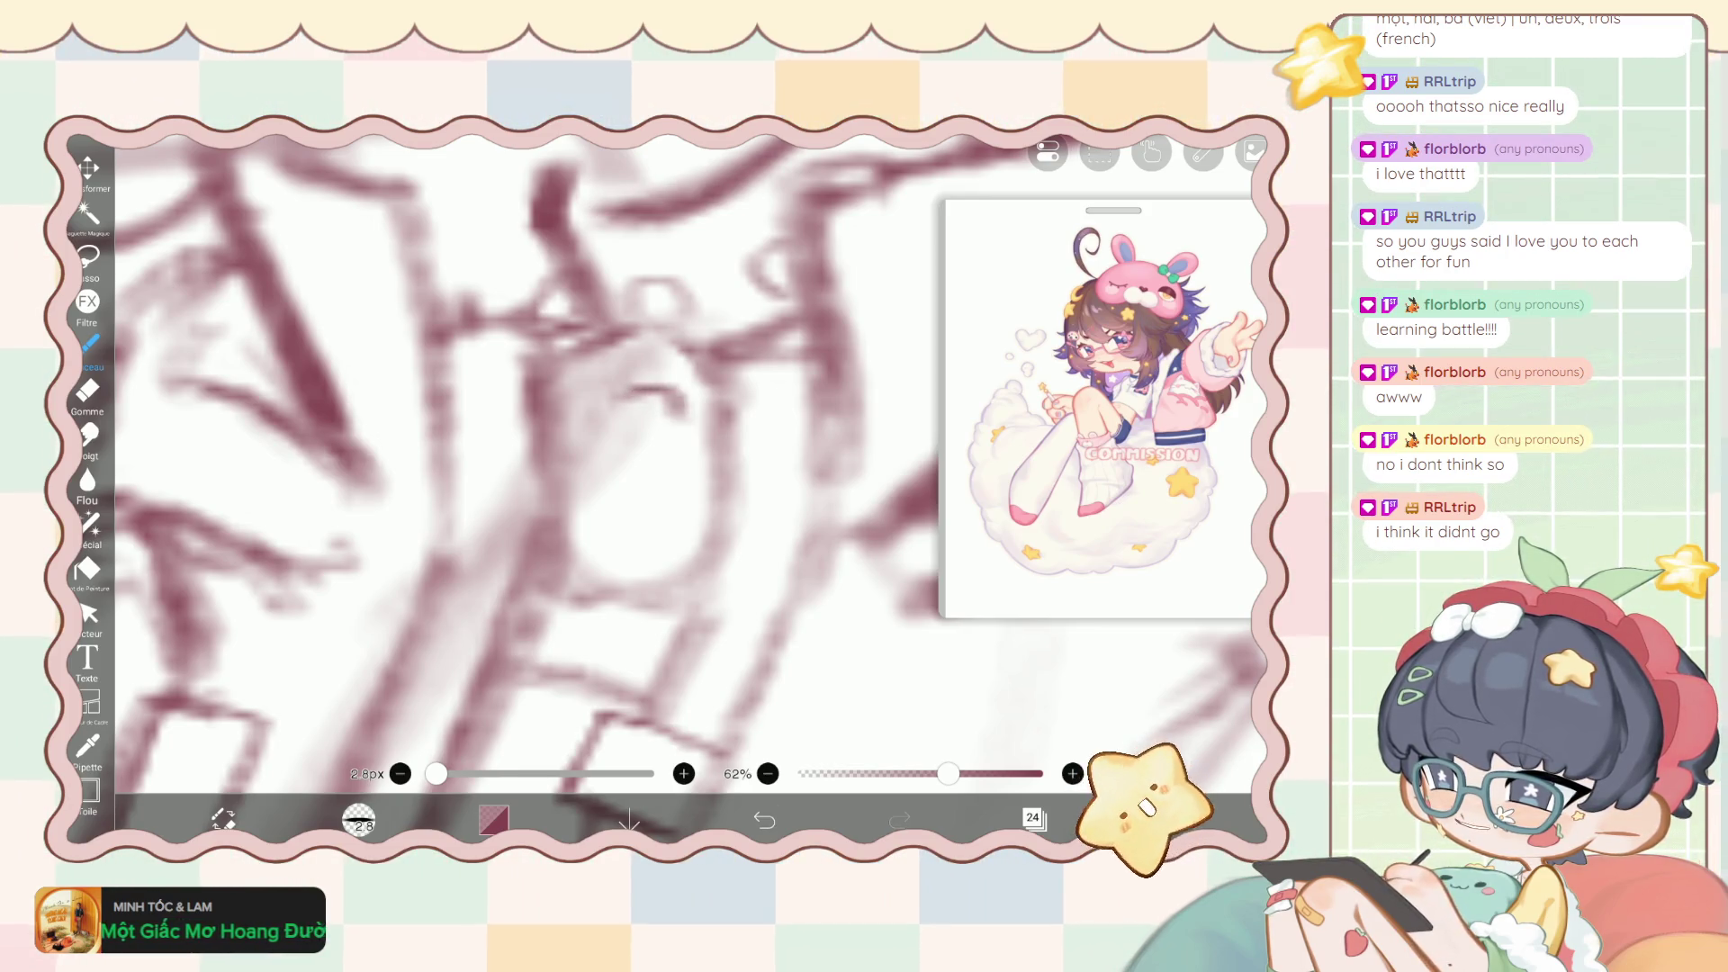
# Erase stray bits and lighten parts of the zipper and jacket strokes with the 1px Gomme.
pyautogui.press('e')
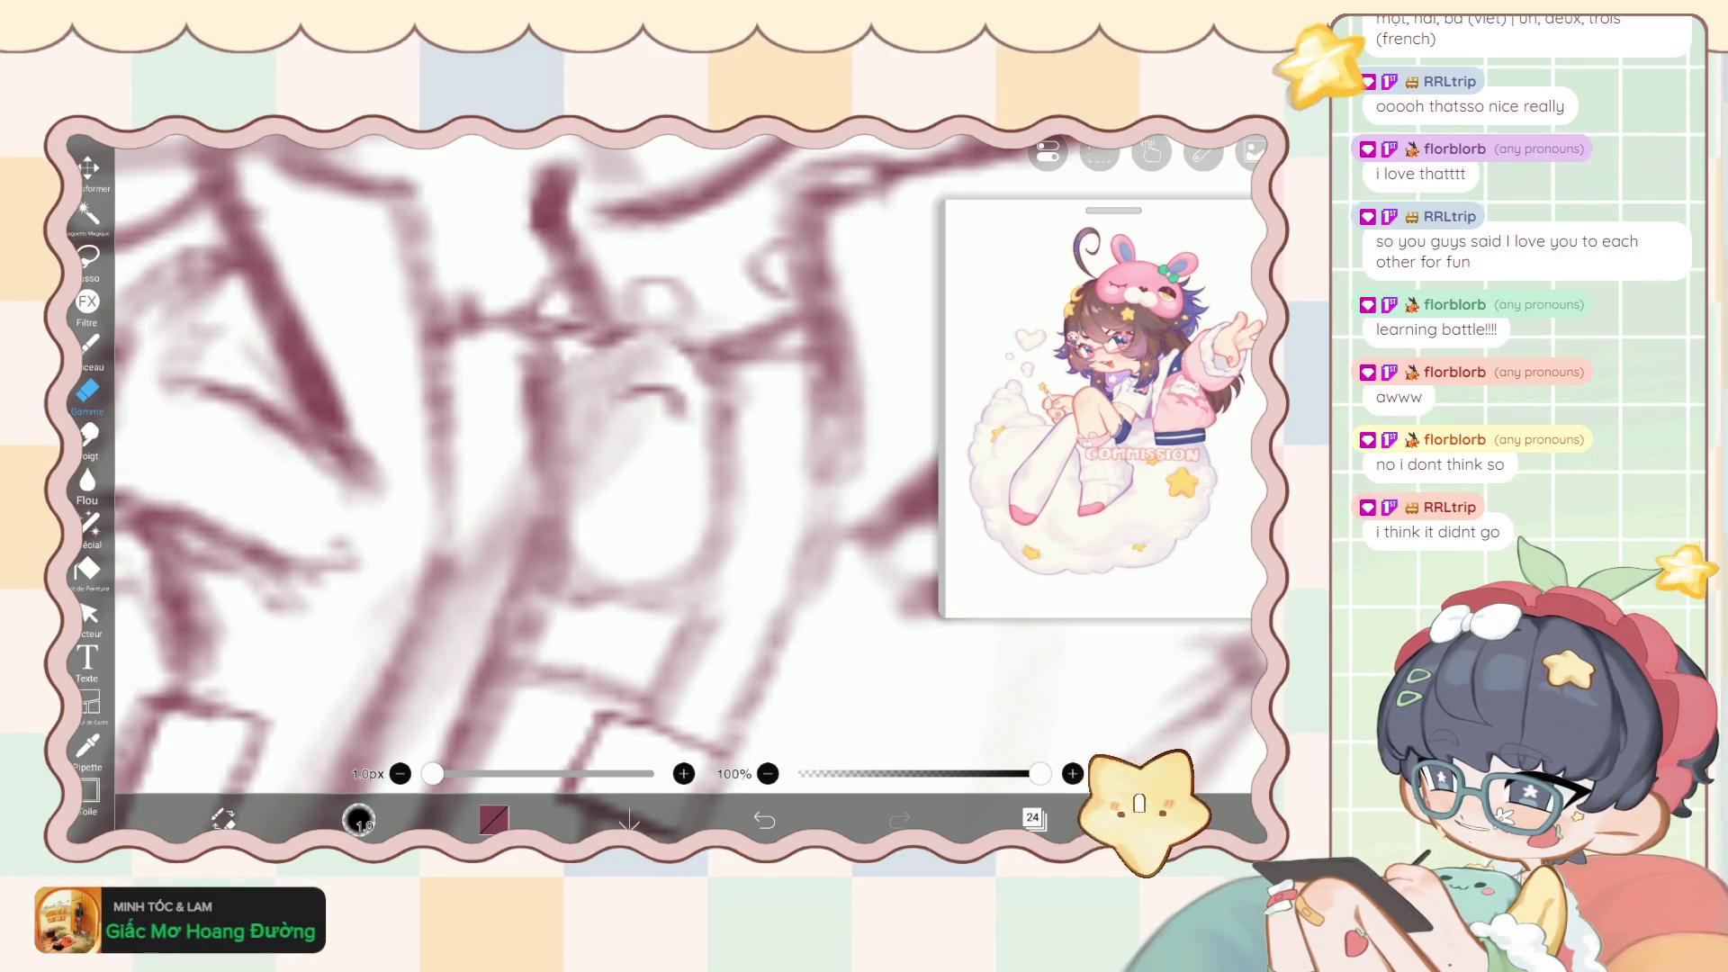
pyautogui.moveTo(601, 332)
pyautogui.mouseDown()
pyautogui.moveTo(549, 312)
pyautogui.moveTo(590, 400)
pyautogui.mouseUp()
pyautogui.scroll(-3, 576, 450)
pyautogui.click(765, 820)
pyautogui.scroll(3, 577, 450)
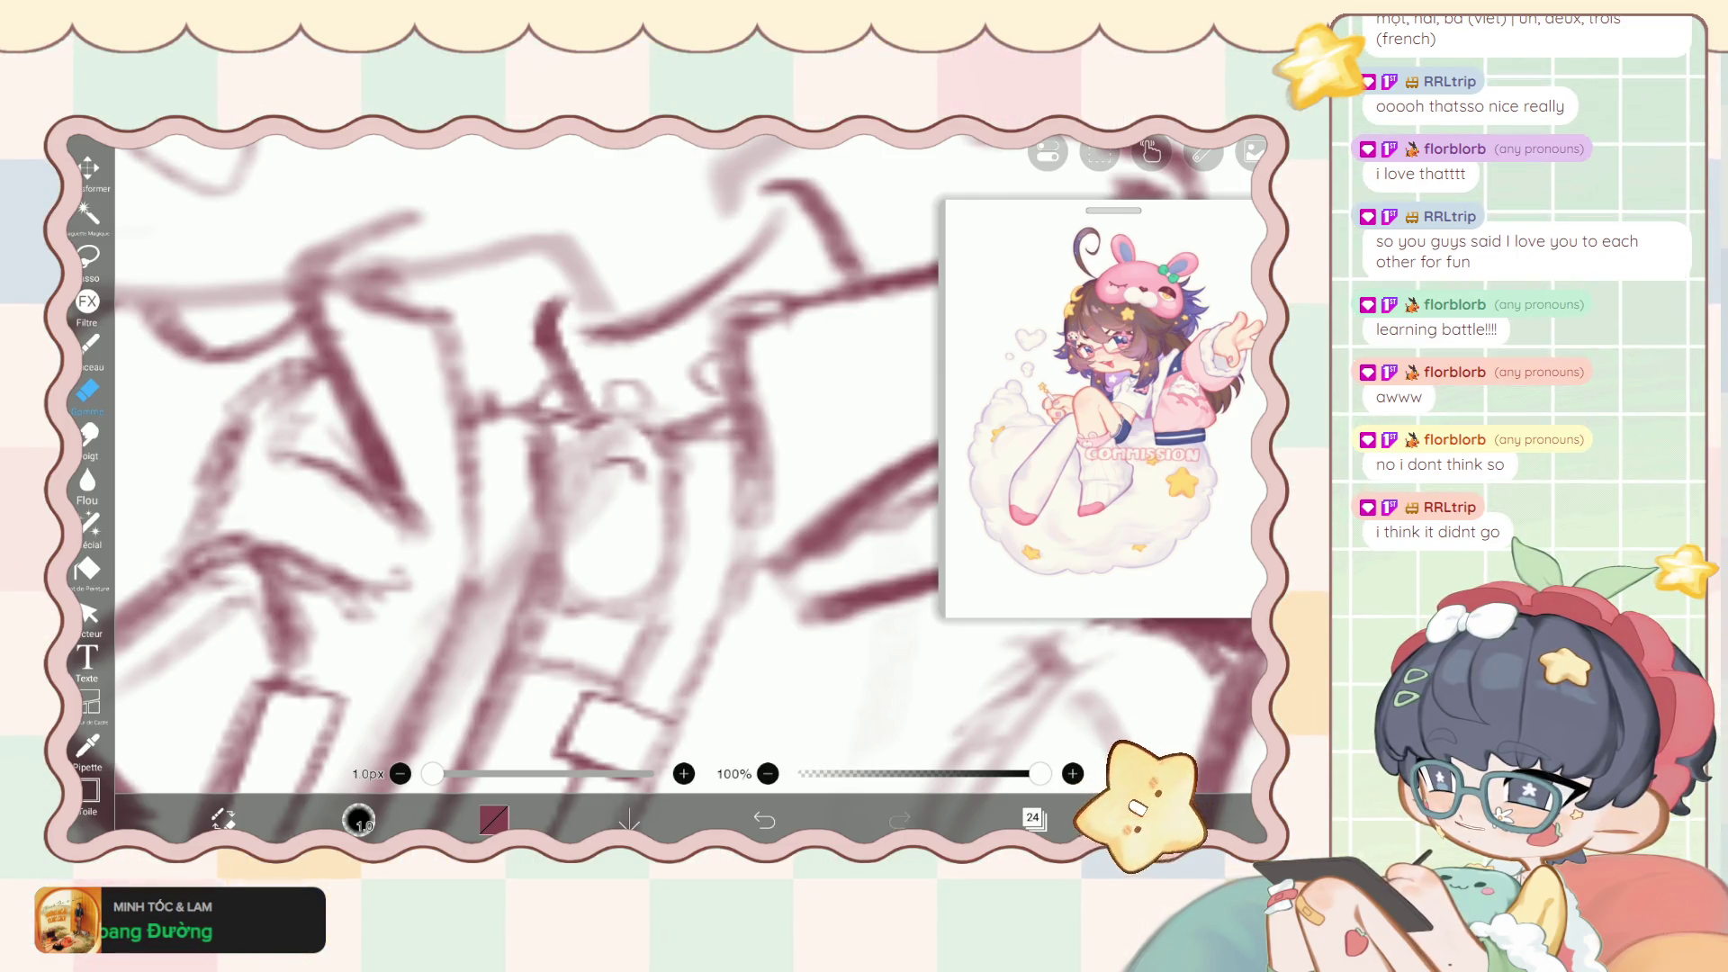
pyautogui.moveTo(538, 315); pyautogui.dragTo(550, 391)
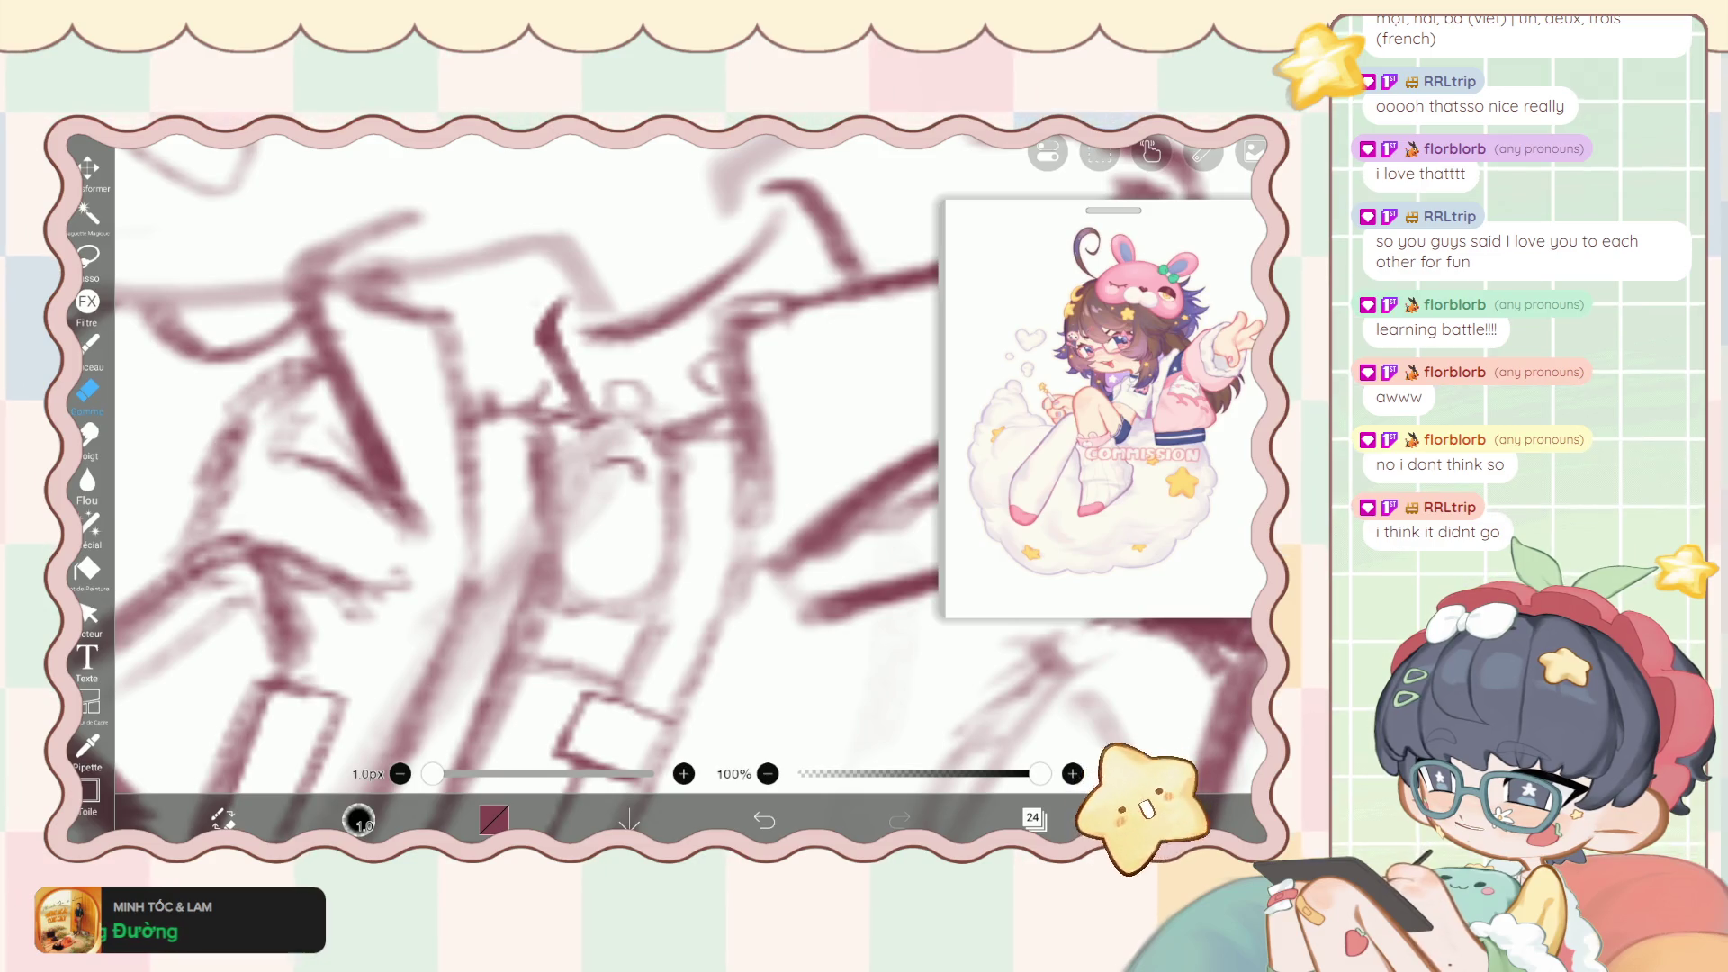
pyautogui.scroll(-5, 576, 450)
pyautogui.scroll(4, 576, 450)
pyautogui.moveTo(594, 349)
pyautogui.mouseDown()
pyautogui.moveTo(554, 350)
pyautogui.moveTo(684, 295)
pyautogui.mouseUp()
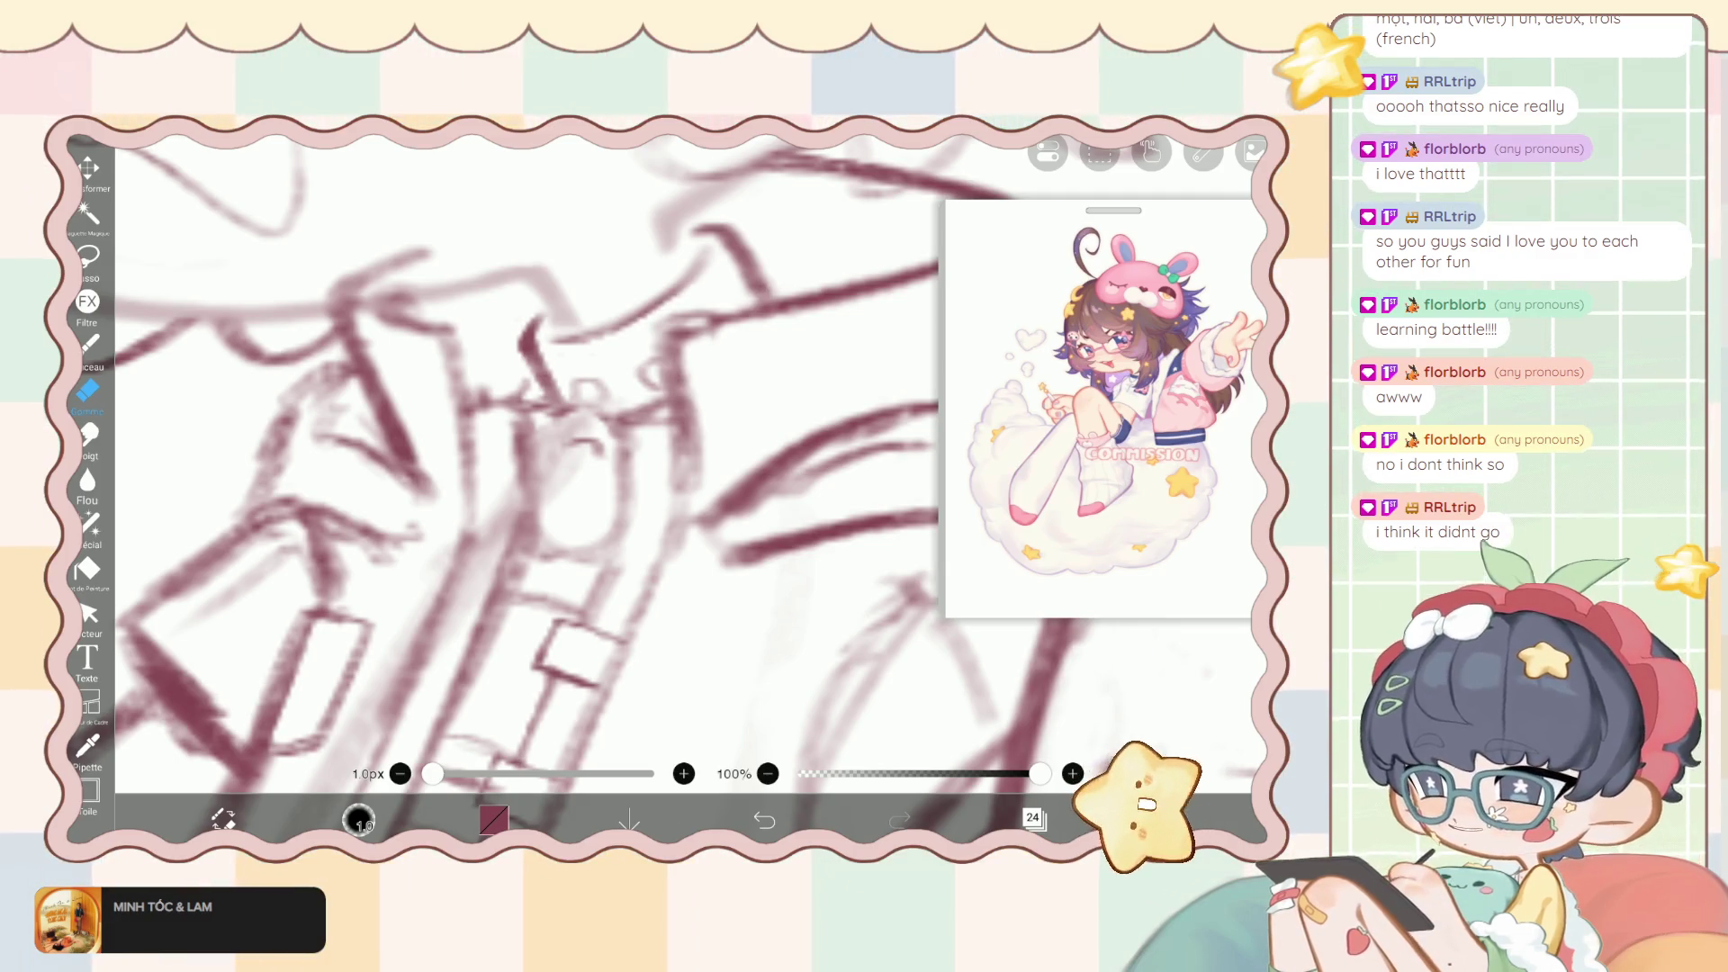
# Return to the 2.8px, 62% Pinceau brush and undo the latest stroke.
pyautogui.press('b')
pyautogui.hotkey('ctrl', 'z')
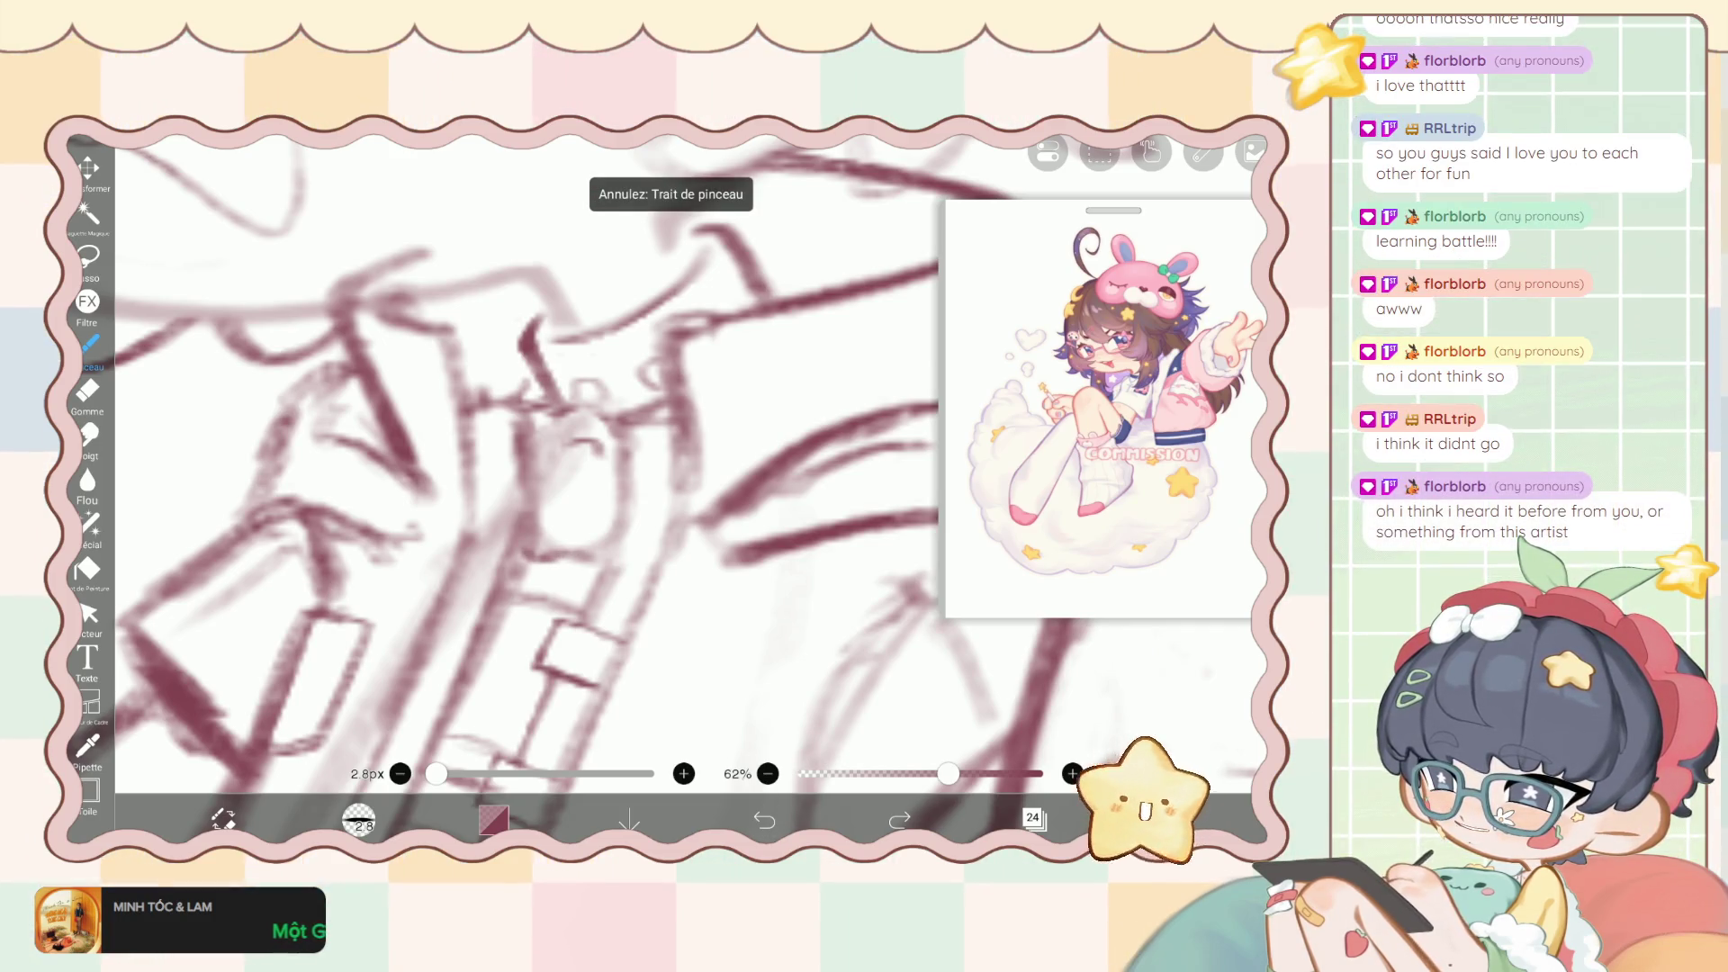
pyautogui.scroll(-5, 540, 468)
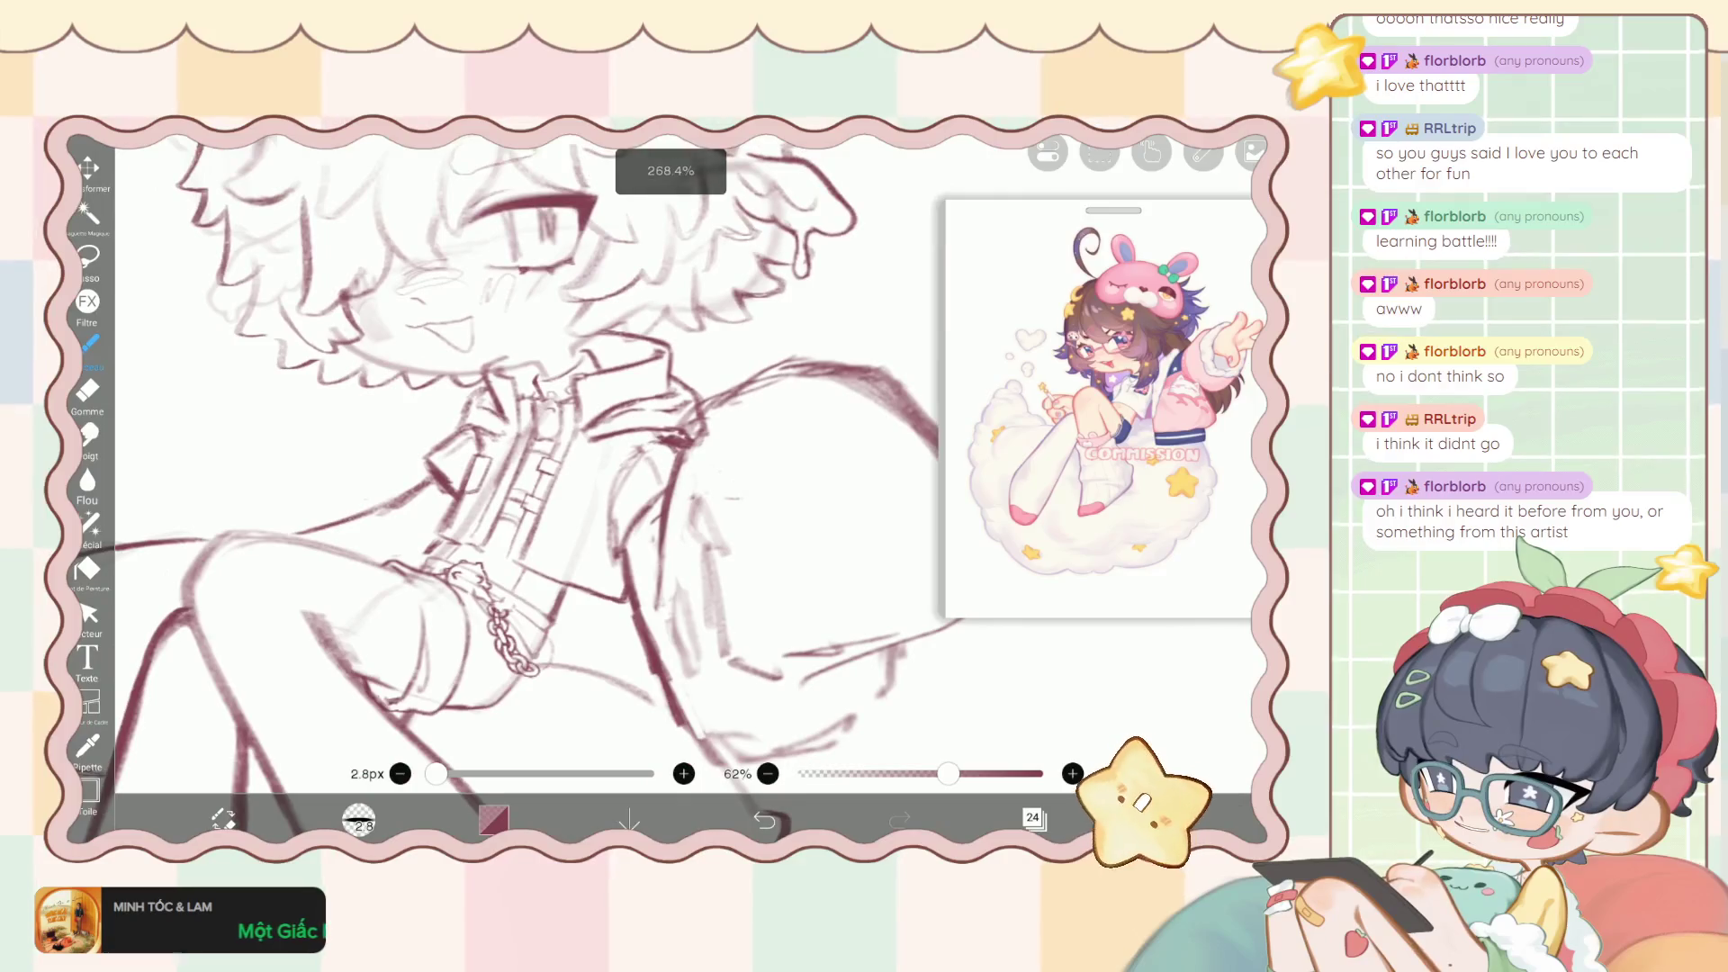
pyautogui.scroll(3, 540, 468)
pyautogui.scroll(3, 540, 468)
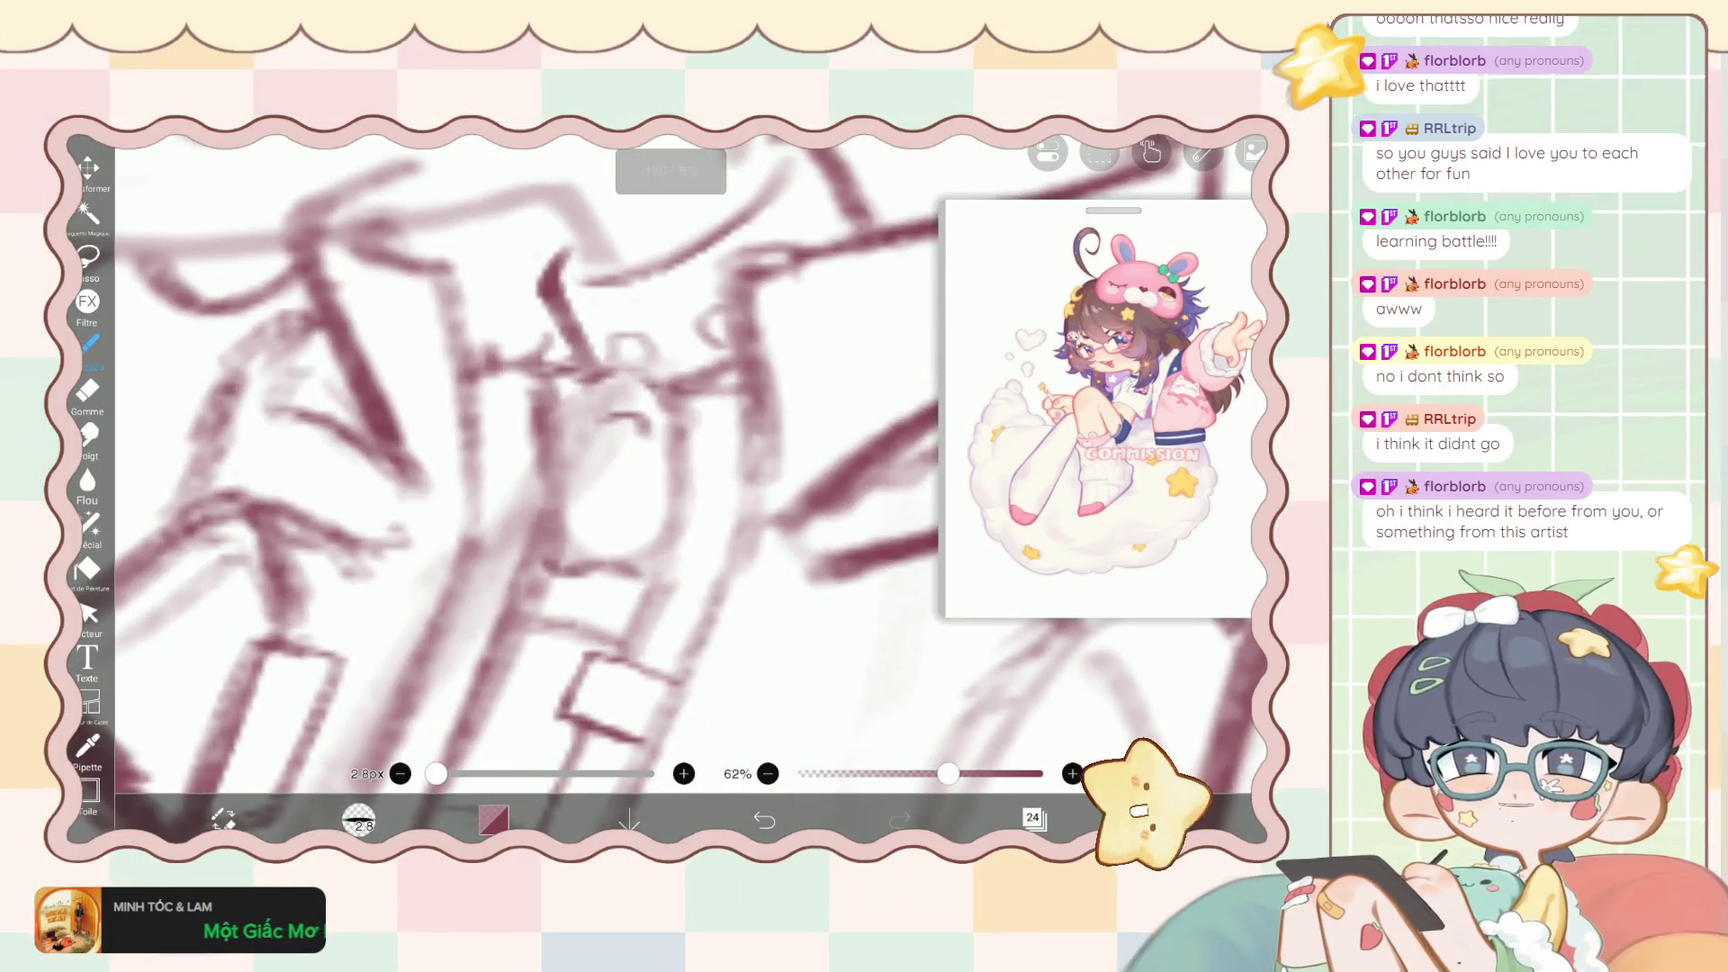
pyautogui.scroll(2, 540, 468)
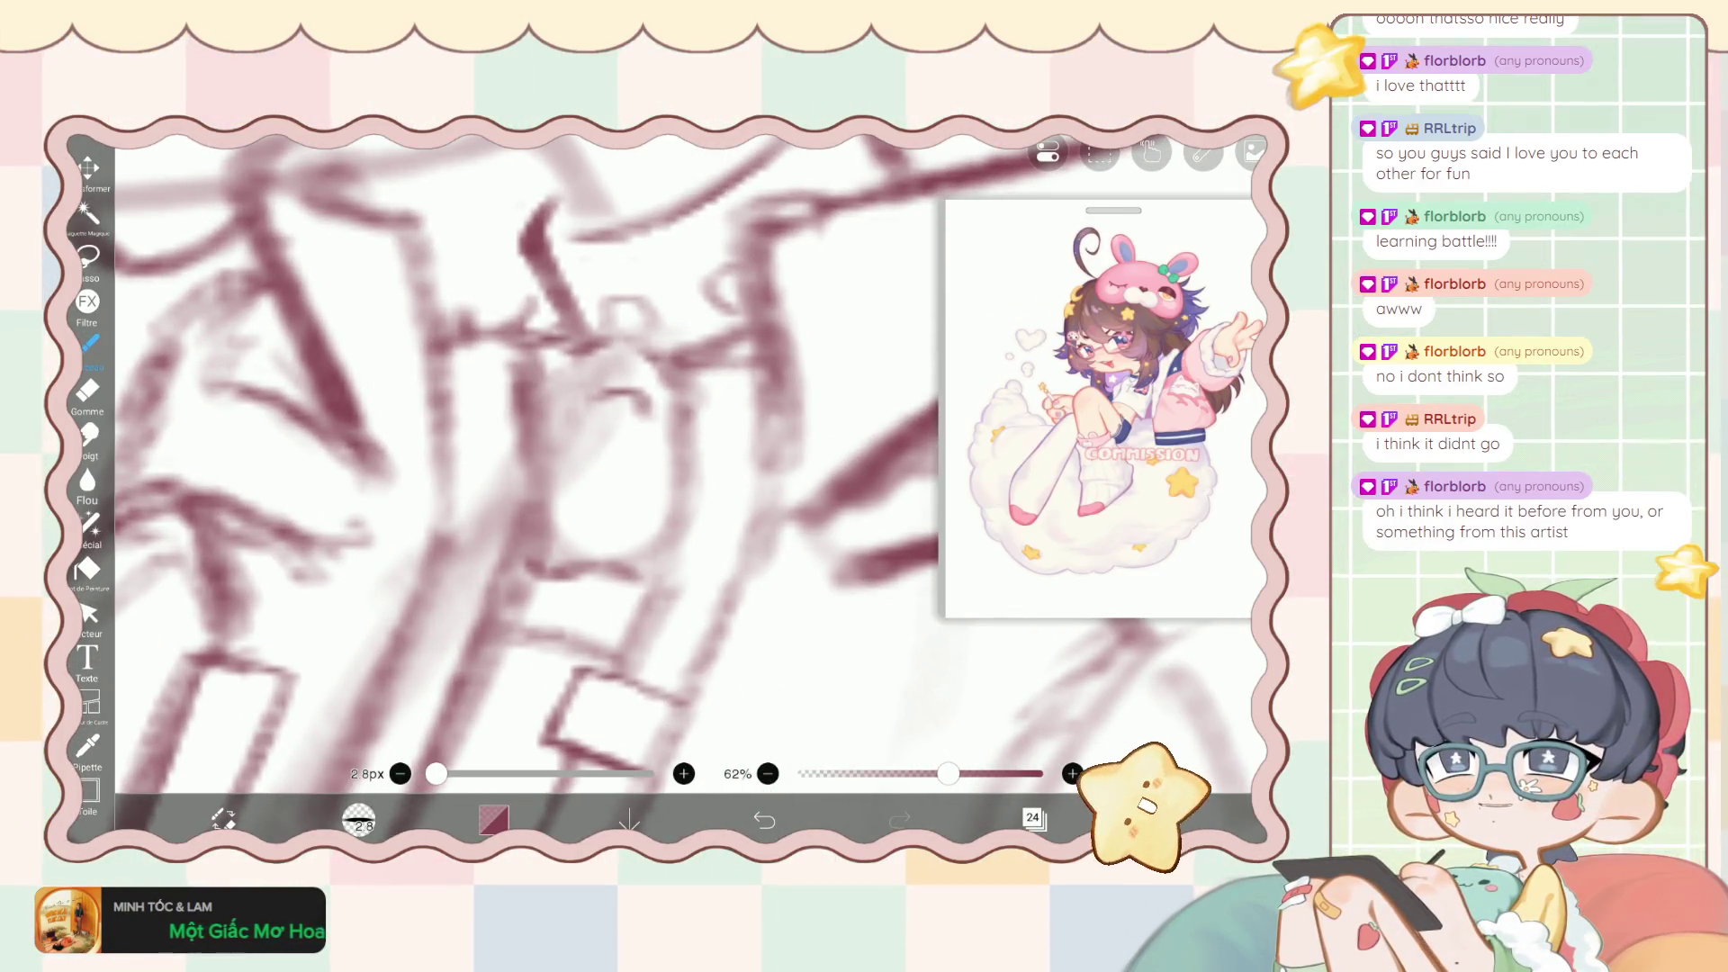
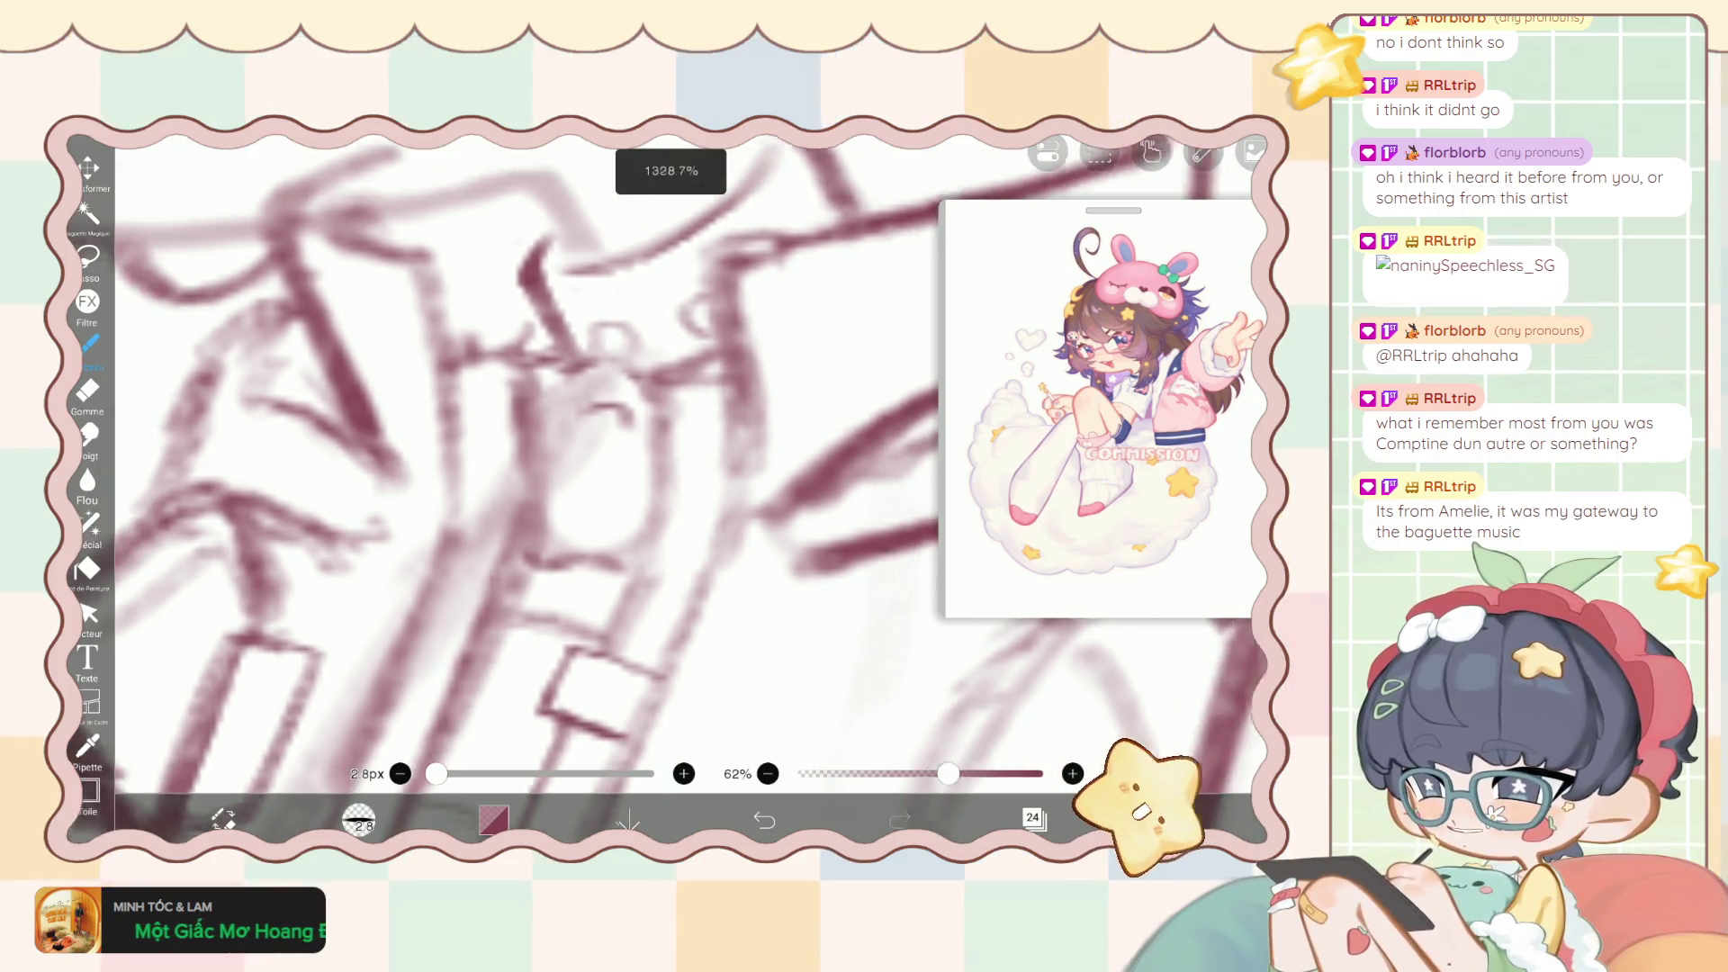
# Erase stray strokes on the jacket's zipper and collar with a 1px eraser, then return to the brush and show the layers.
pyautogui.moveTo(594, 450); pyautogui.dragTo(563, 490)
pyautogui.click(87, 391)
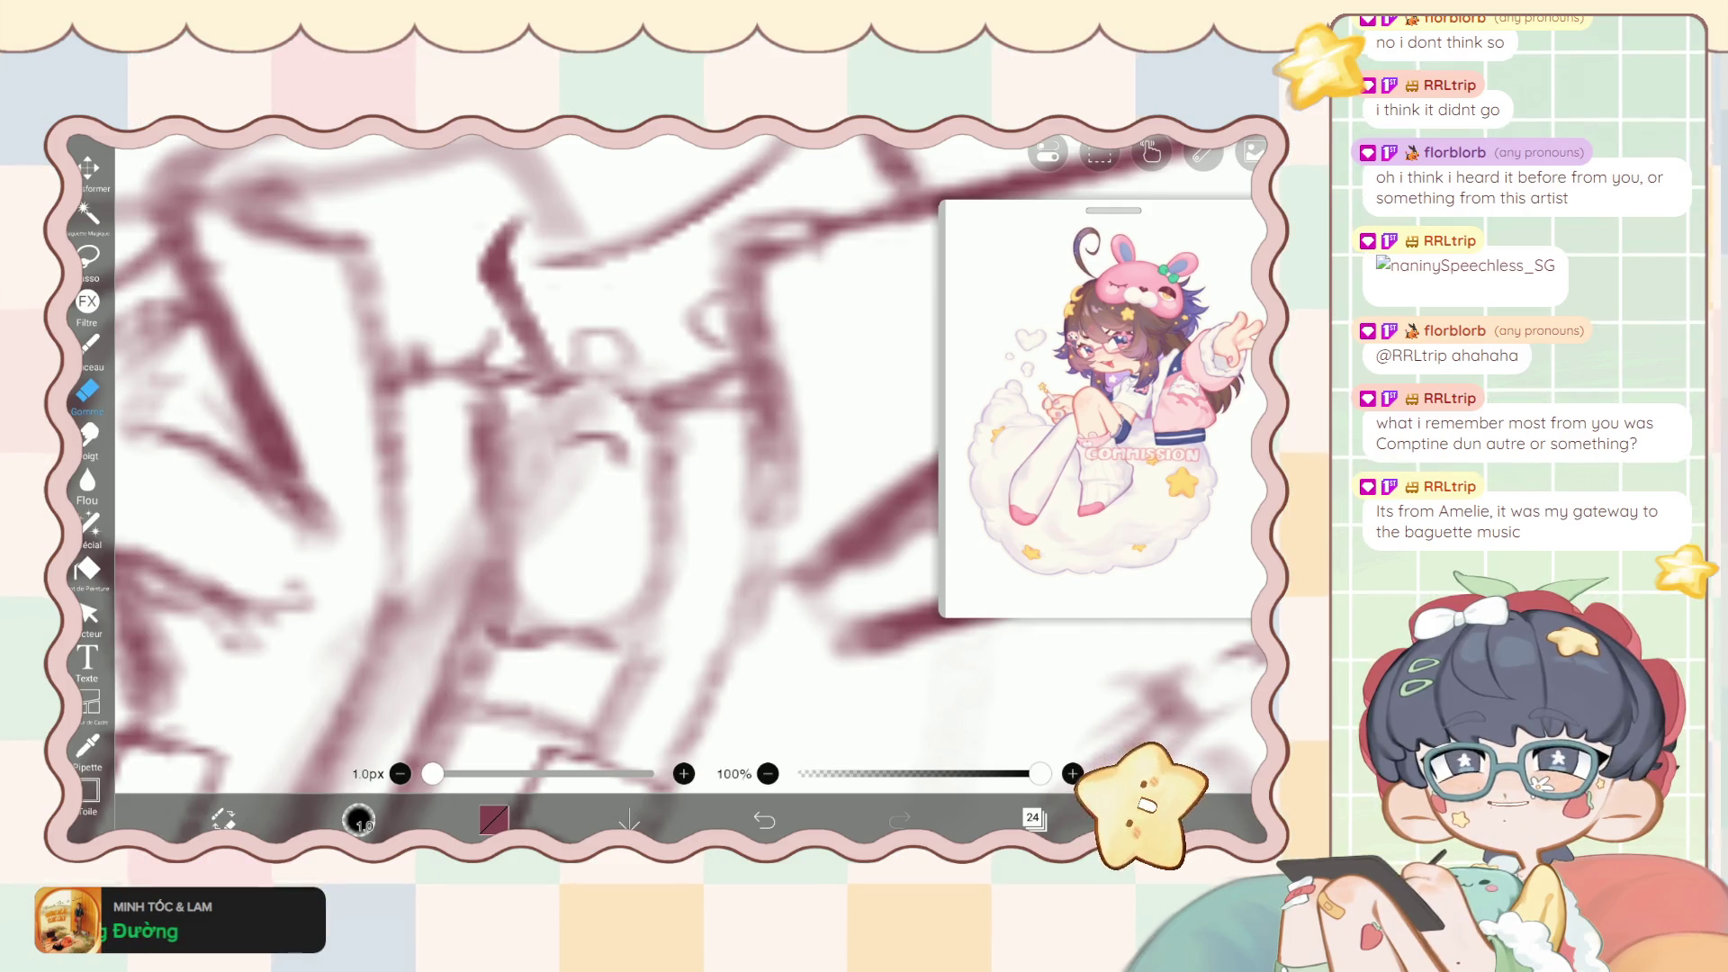
pyautogui.scroll(2, 684, 468)
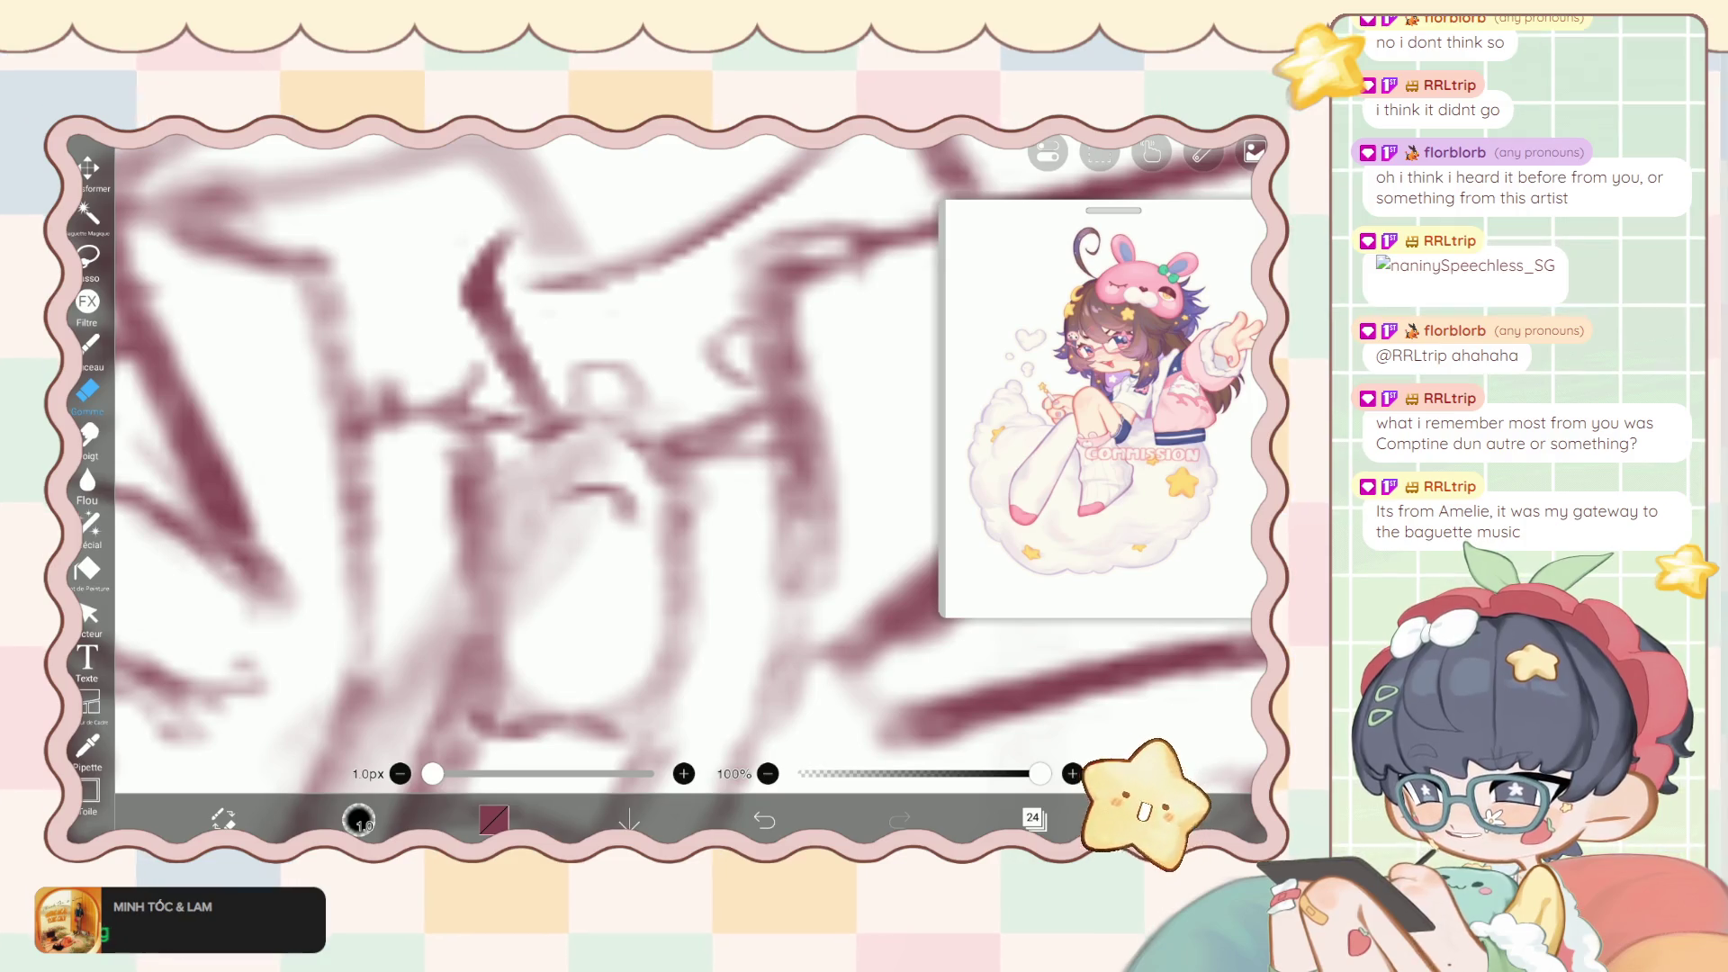
pyautogui.scroll(-1, 684, 469)
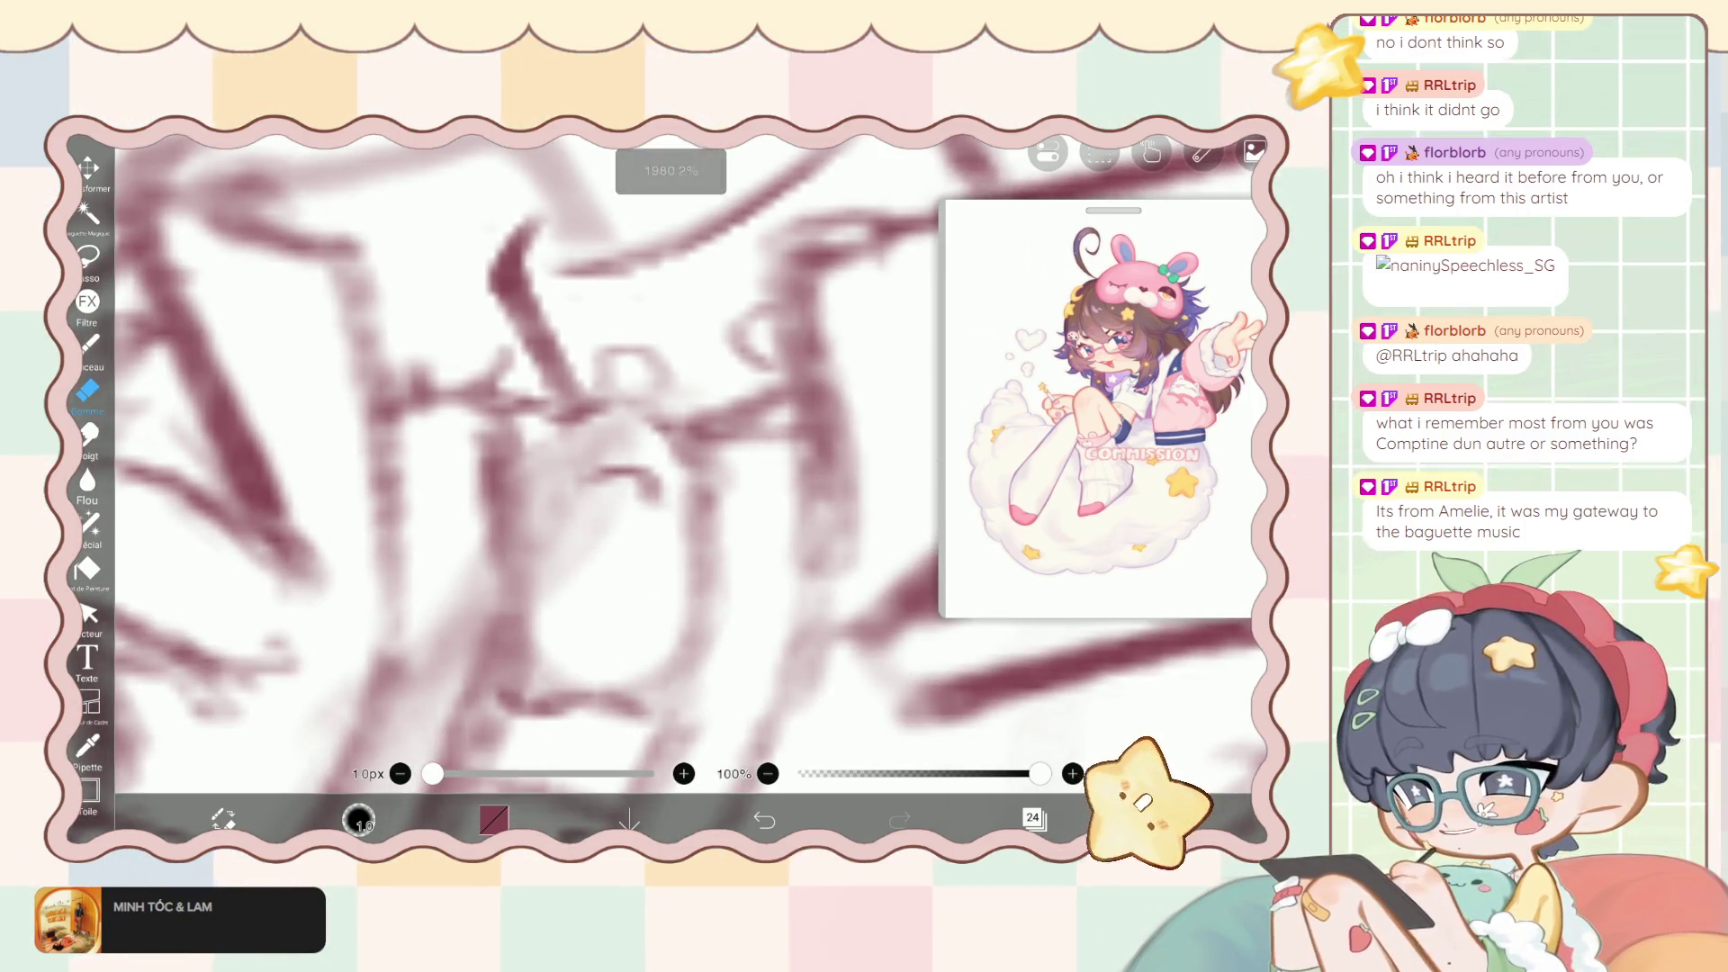
pyautogui.scroll(-1, 684, 468)
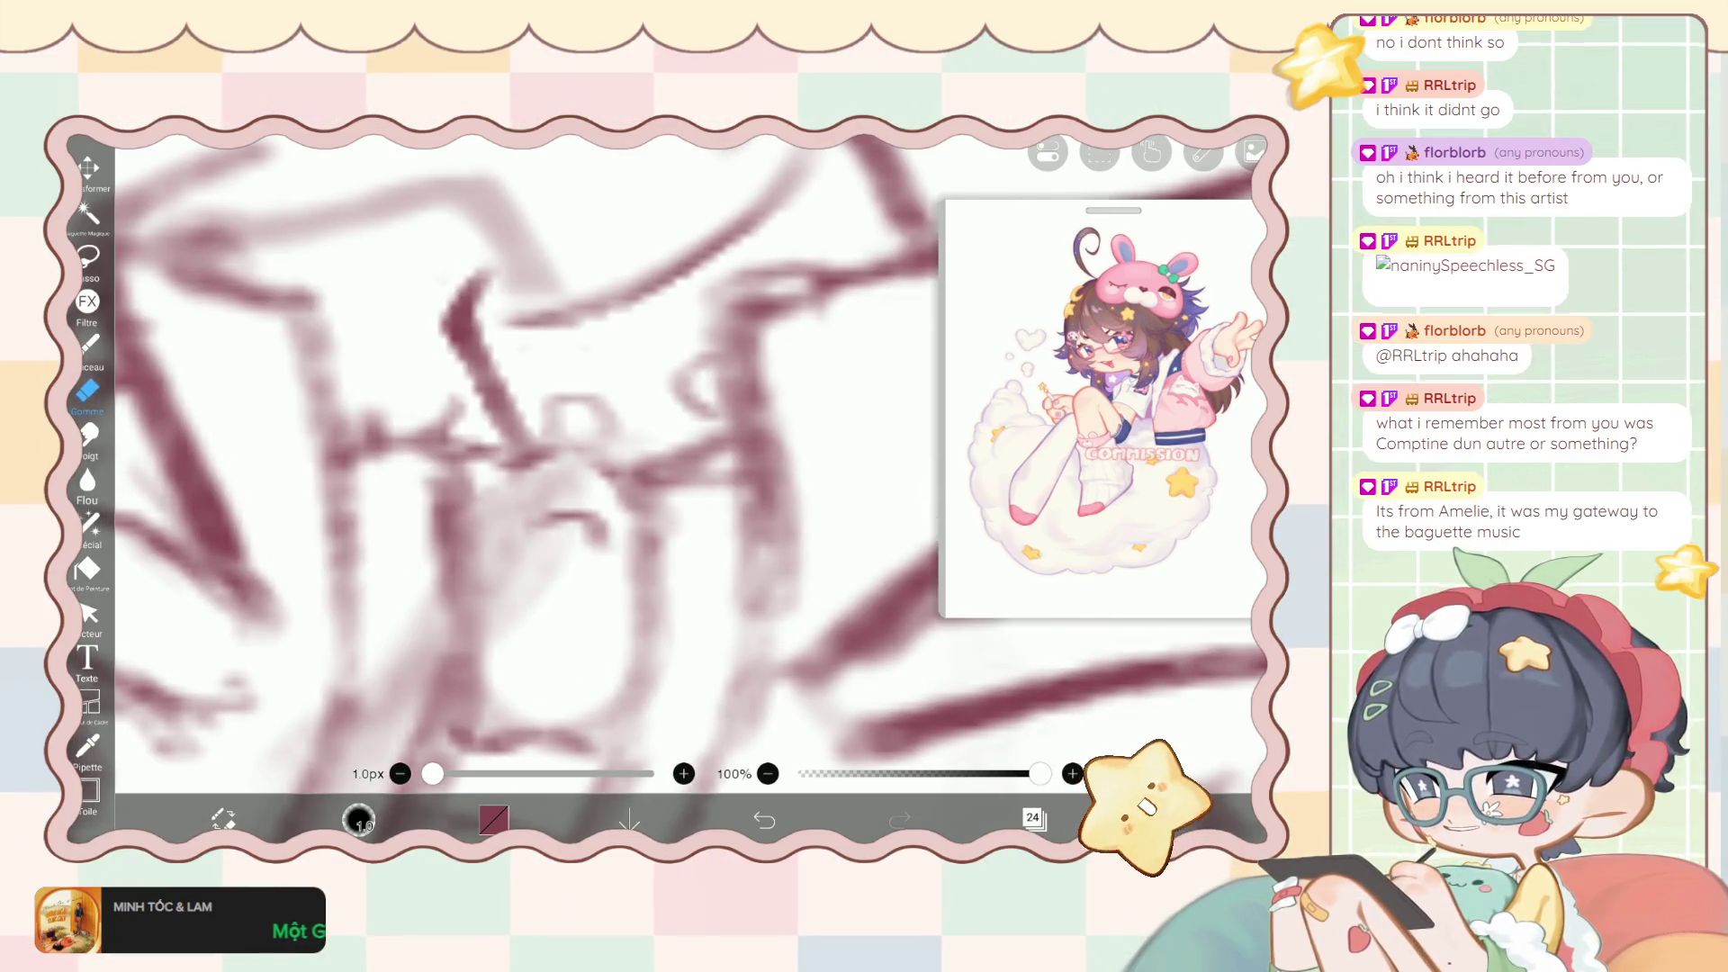
pyautogui.scroll(-2, 684, 468)
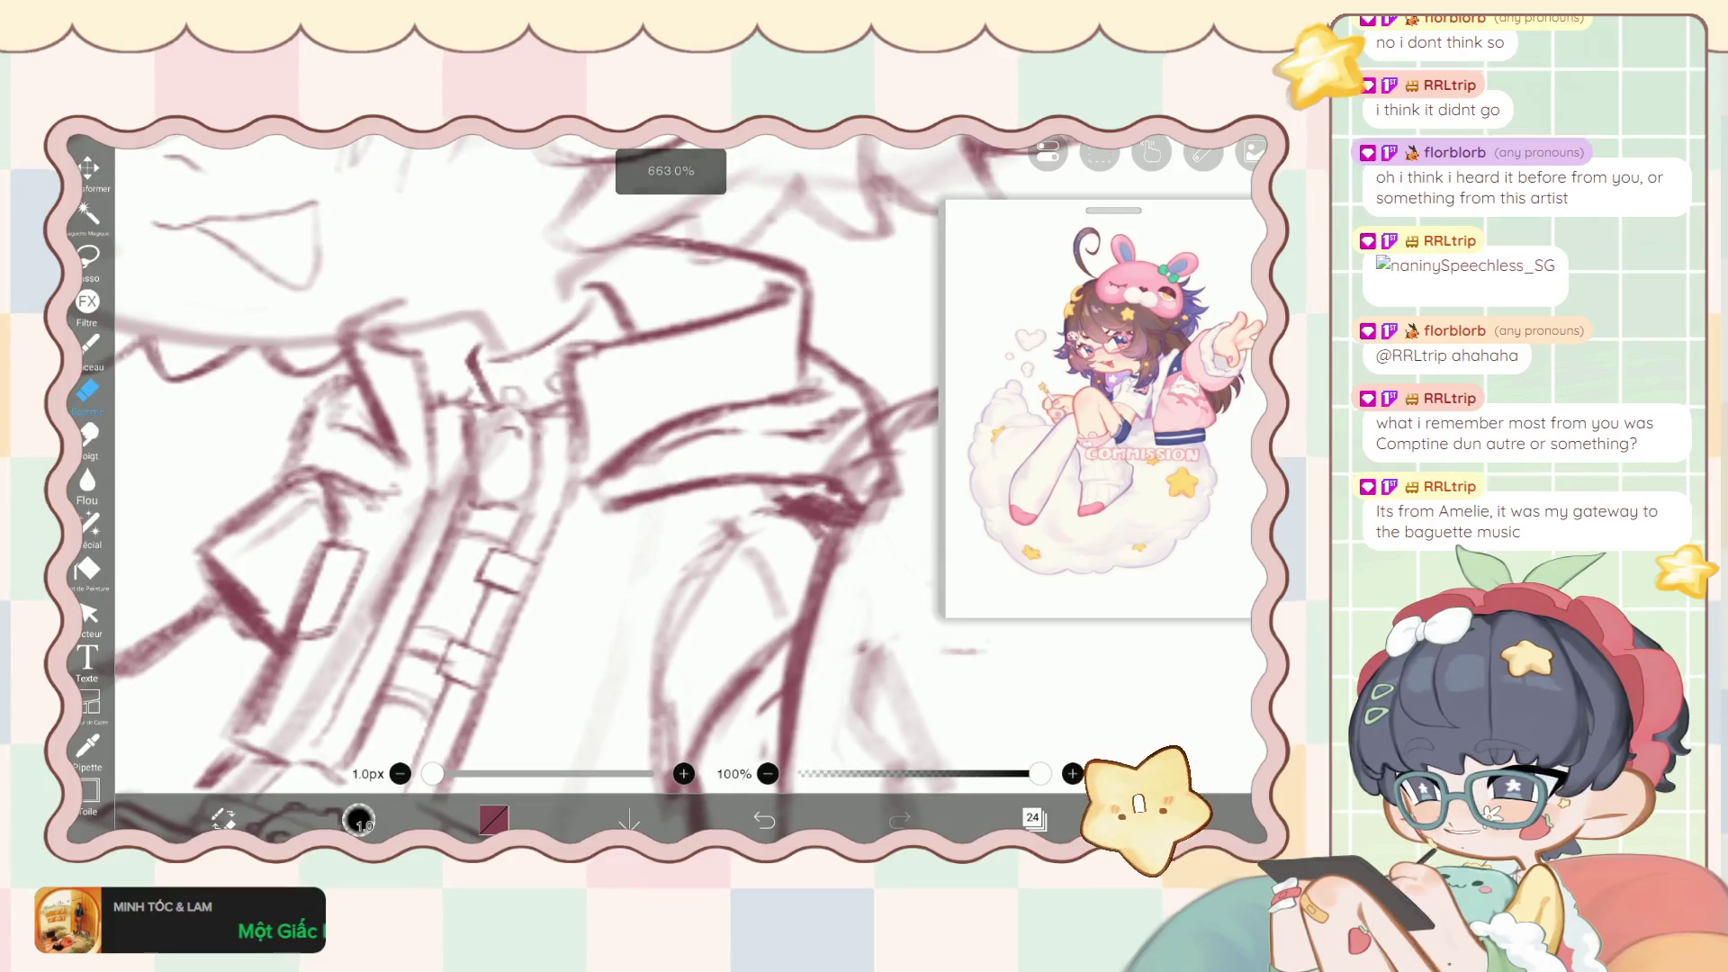
pyautogui.scroll(-1, 684, 468)
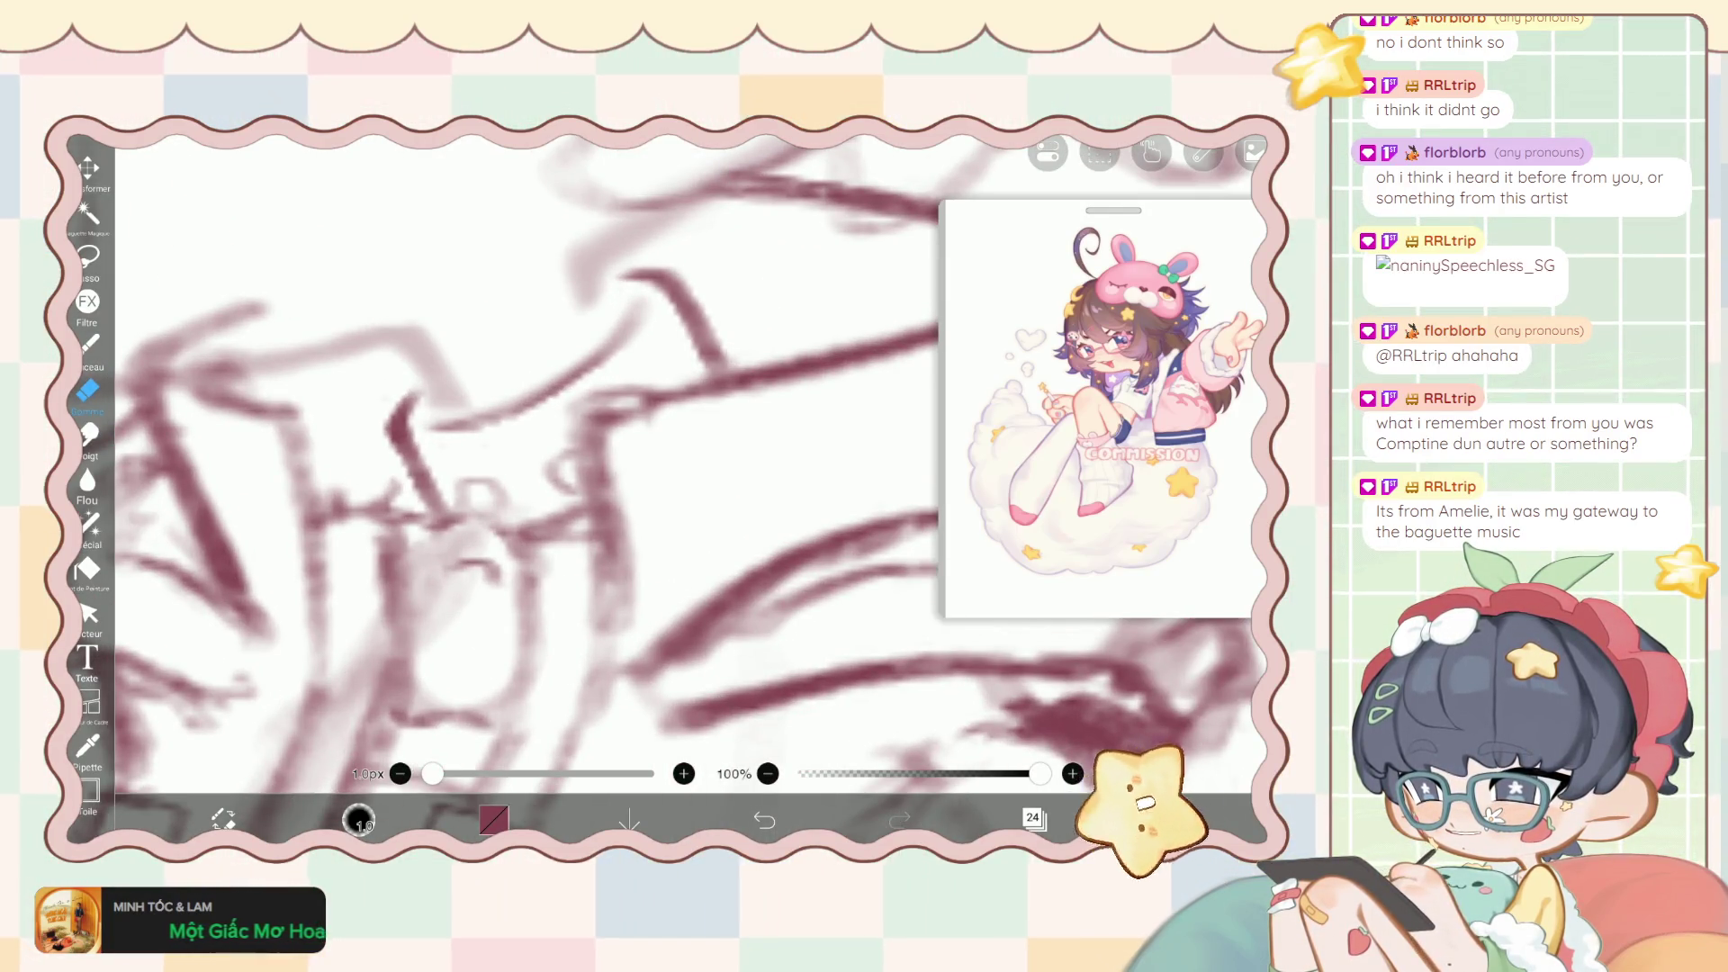
pyautogui.scroll(-10, 527, 486)
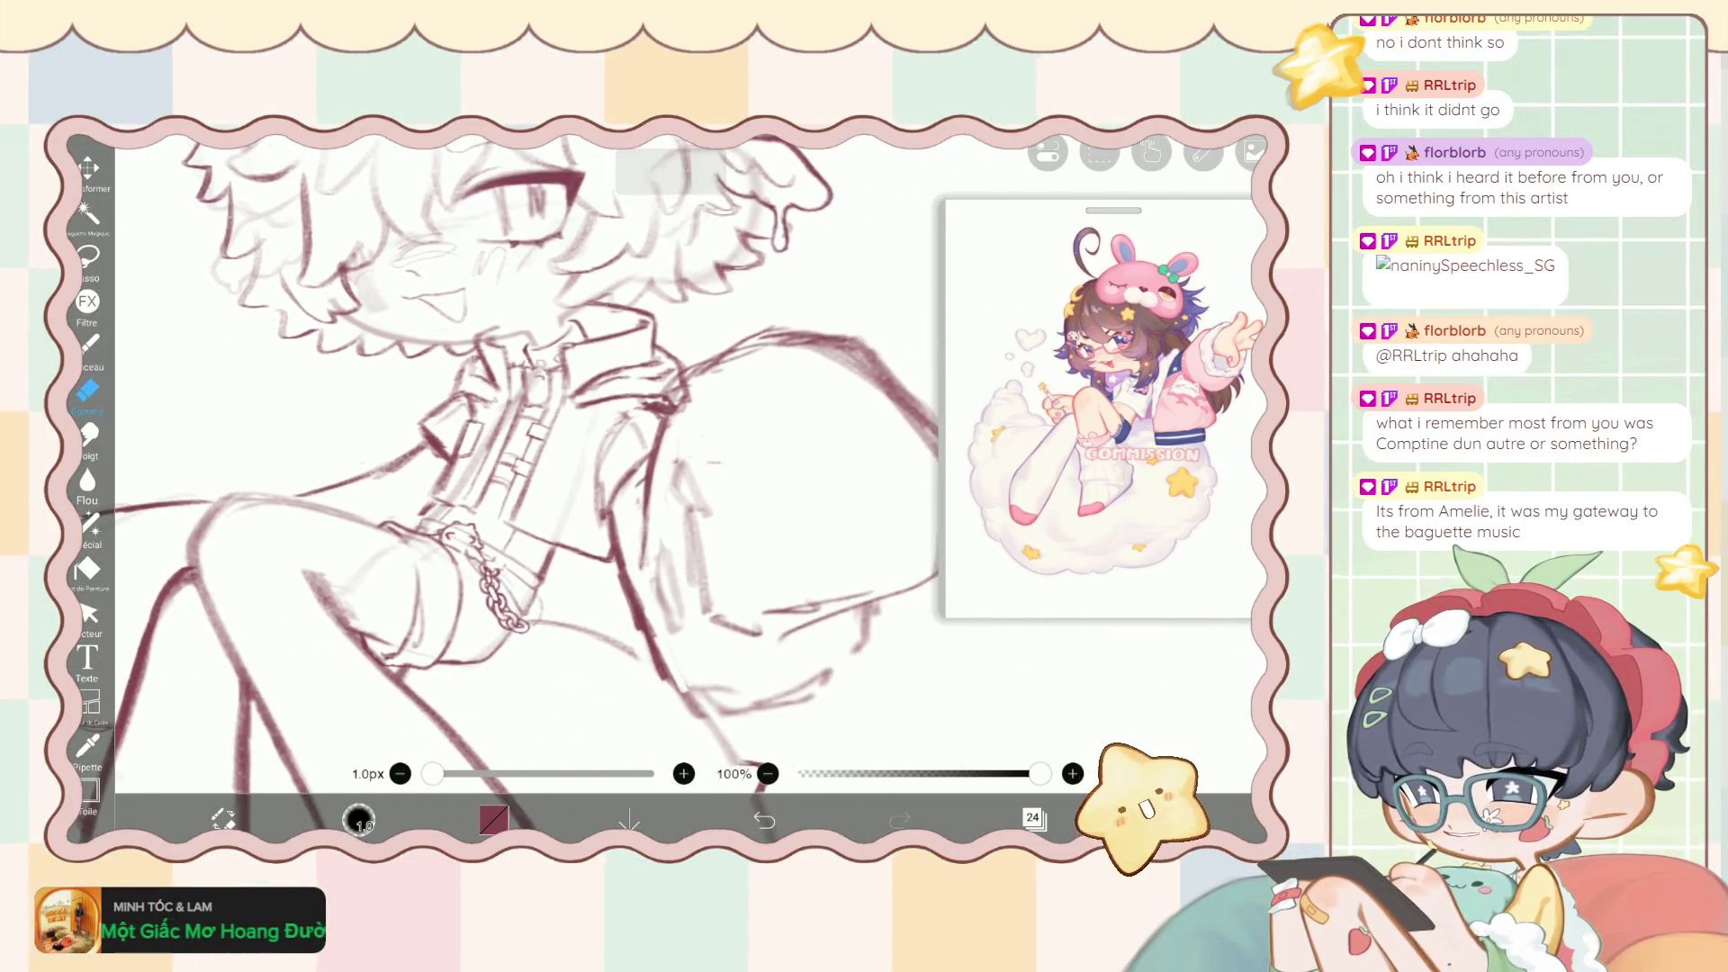
pyautogui.click(88, 344)
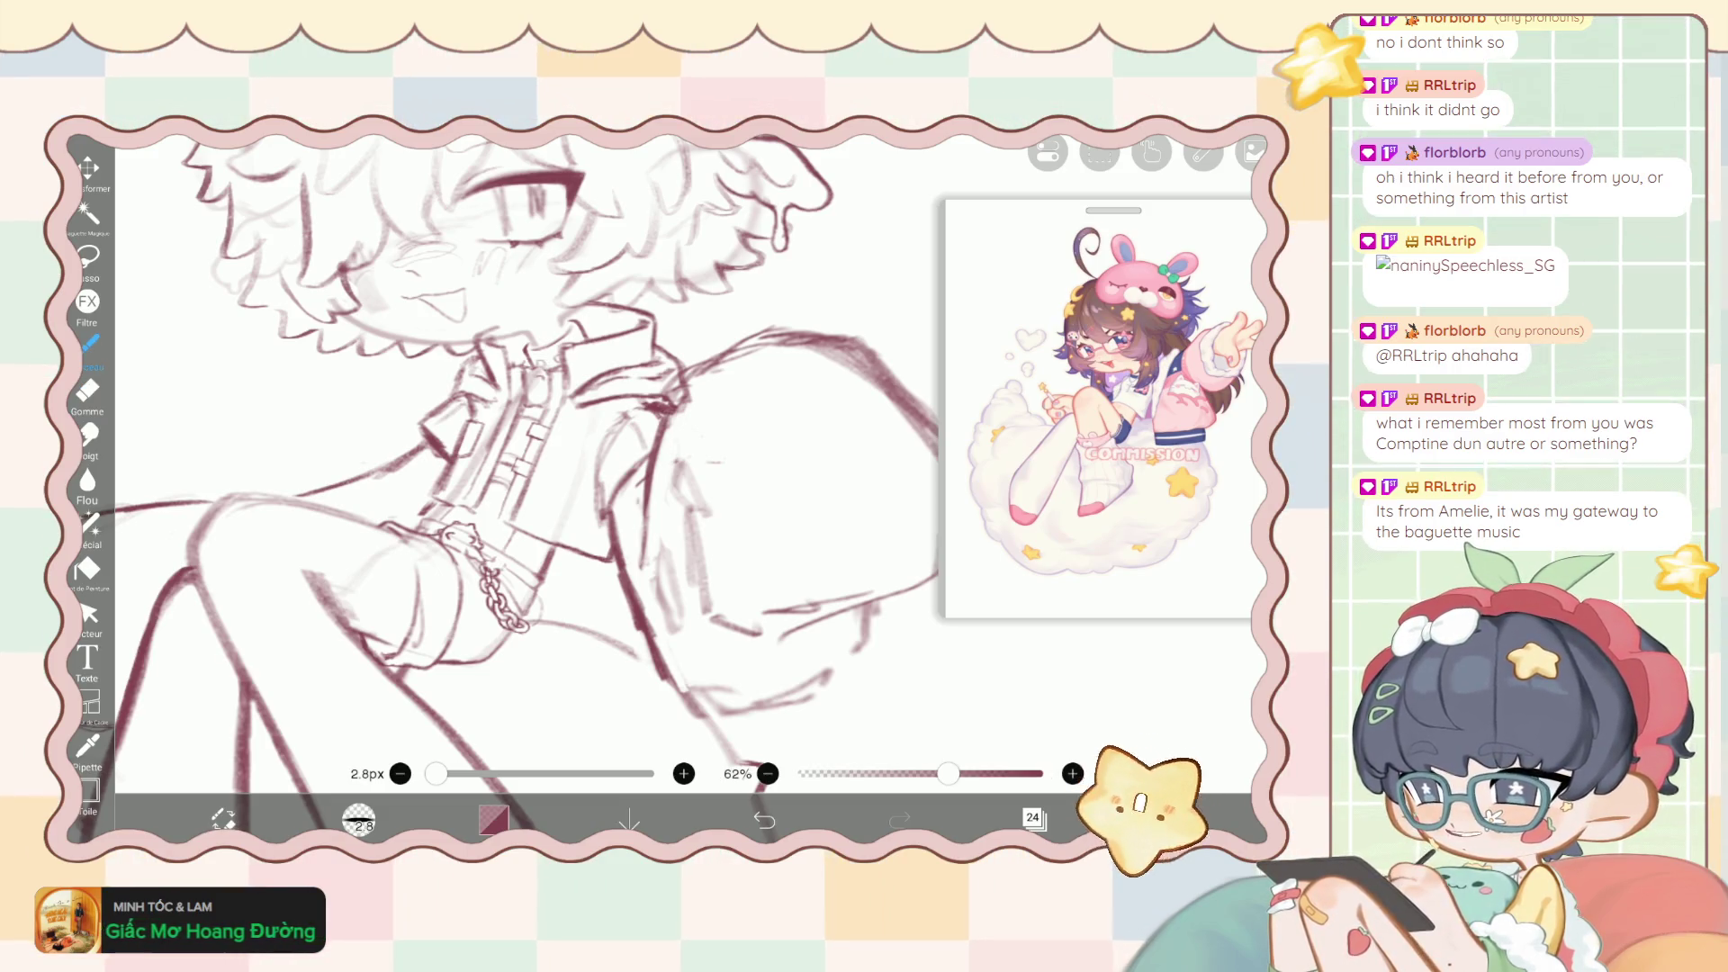
pyautogui.click(1033, 818)
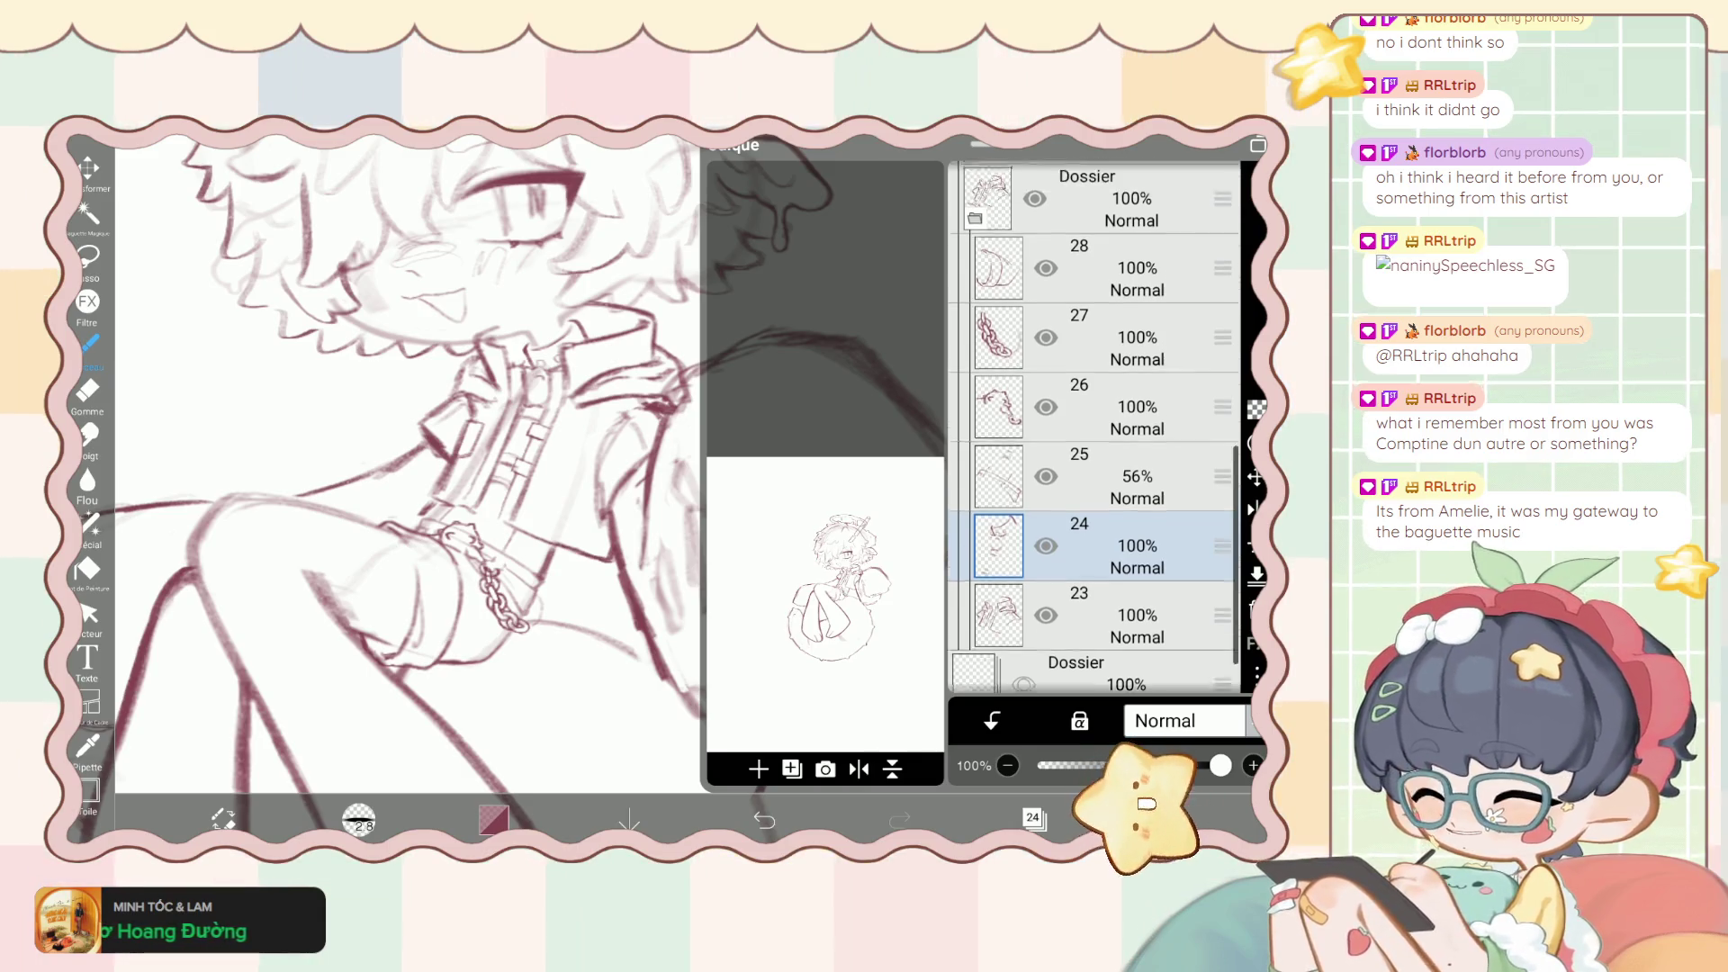
# Select layer 27 in the layer list and close the panel.
pyautogui.scroll(2, 1094, 432)
pyautogui.click(1033, 817)
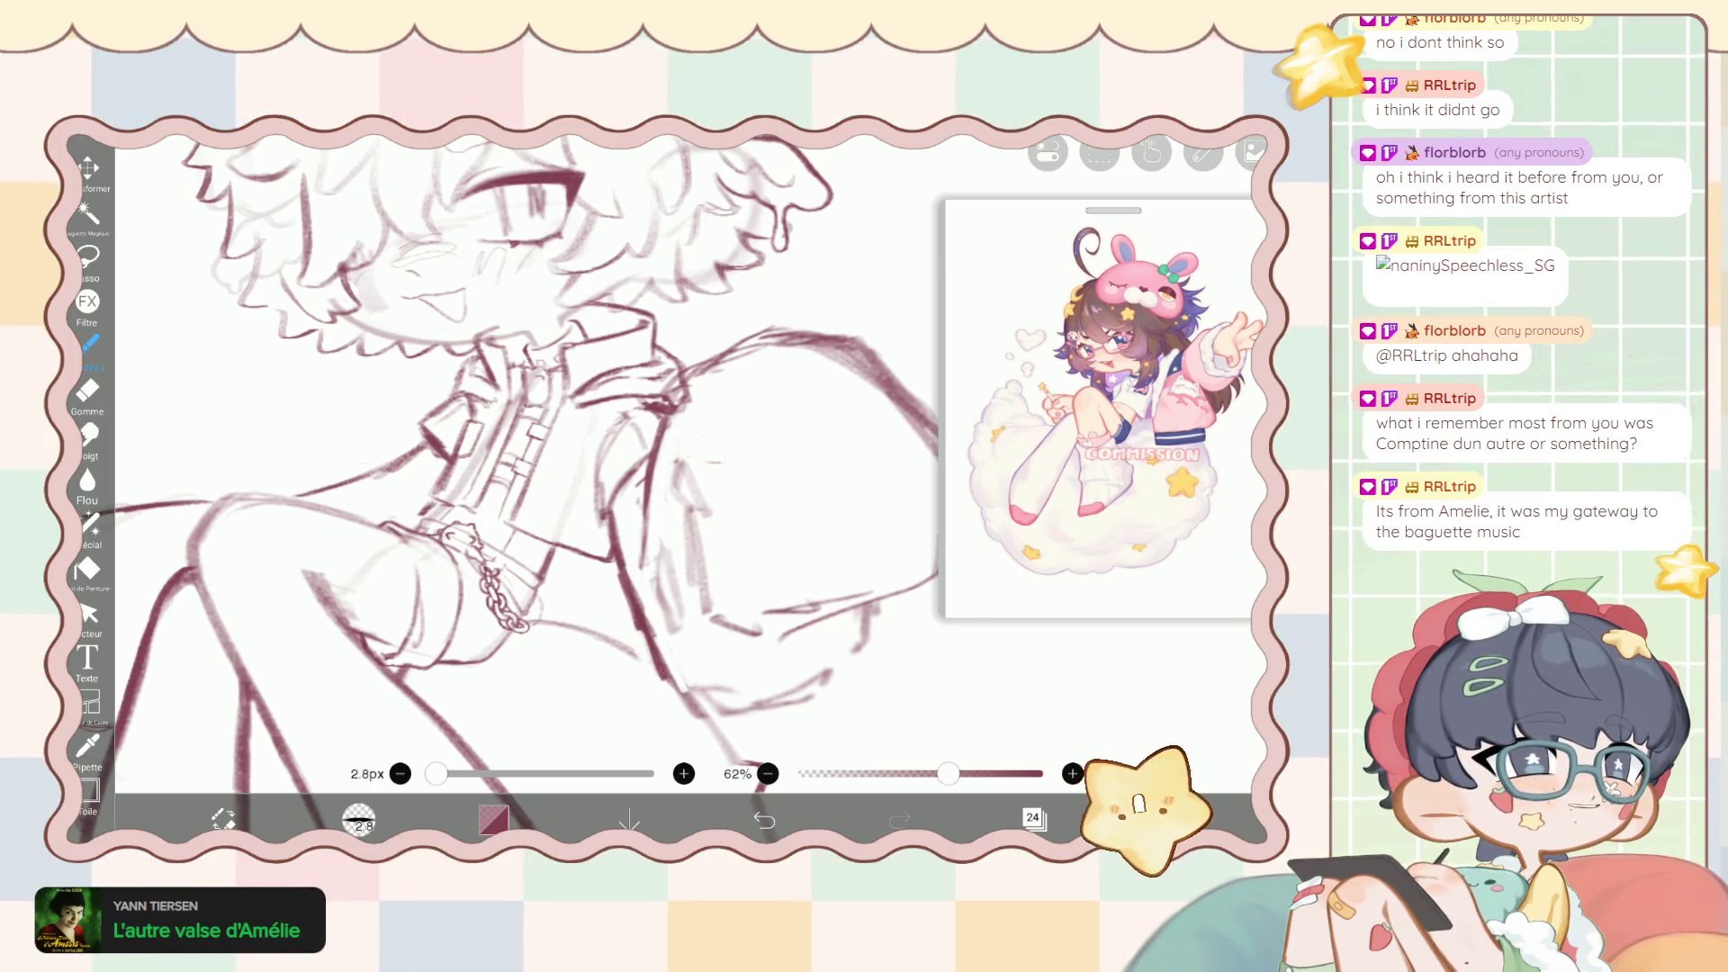
pyautogui.click(1034, 817)
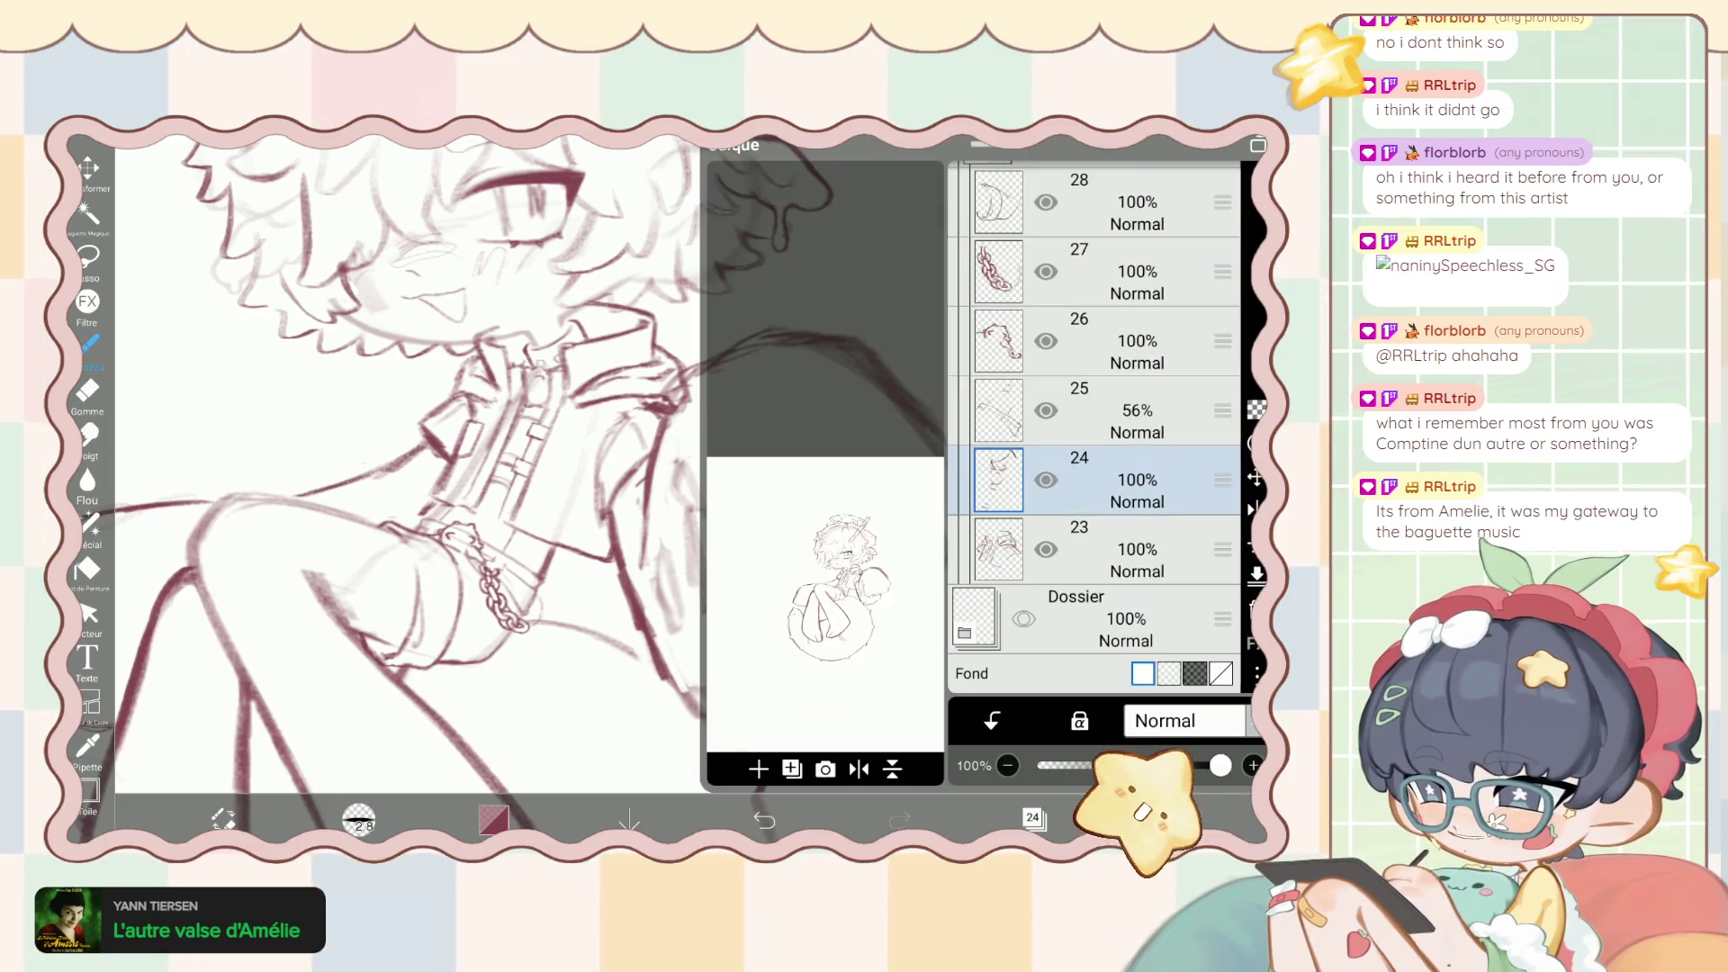
pyautogui.scroll(1, 1093, 423)
pyautogui.click(1098, 339)
pyautogui.click(1033, 818)
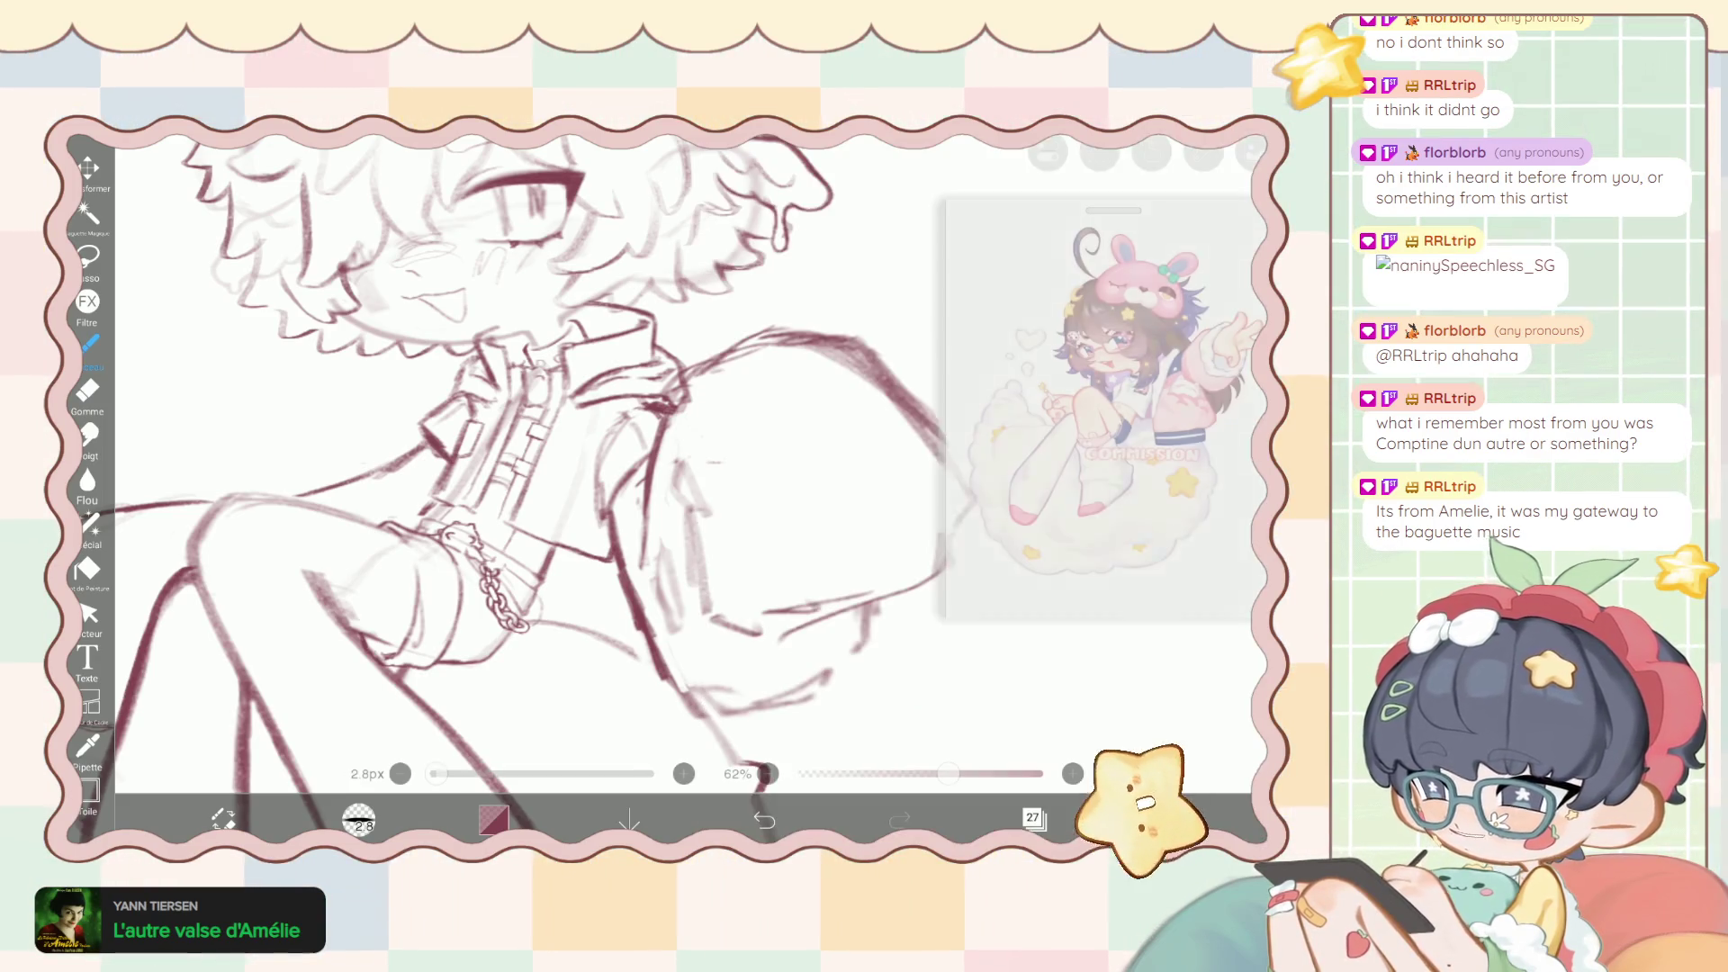
pyautogui.scroll(5, 540, 450)
# Trace over a chain link, then undo the two unsatisfactory strokes.
pyautogui.scroll(3, 504, 486)
pyautogui.scroll(3, 504, 486)
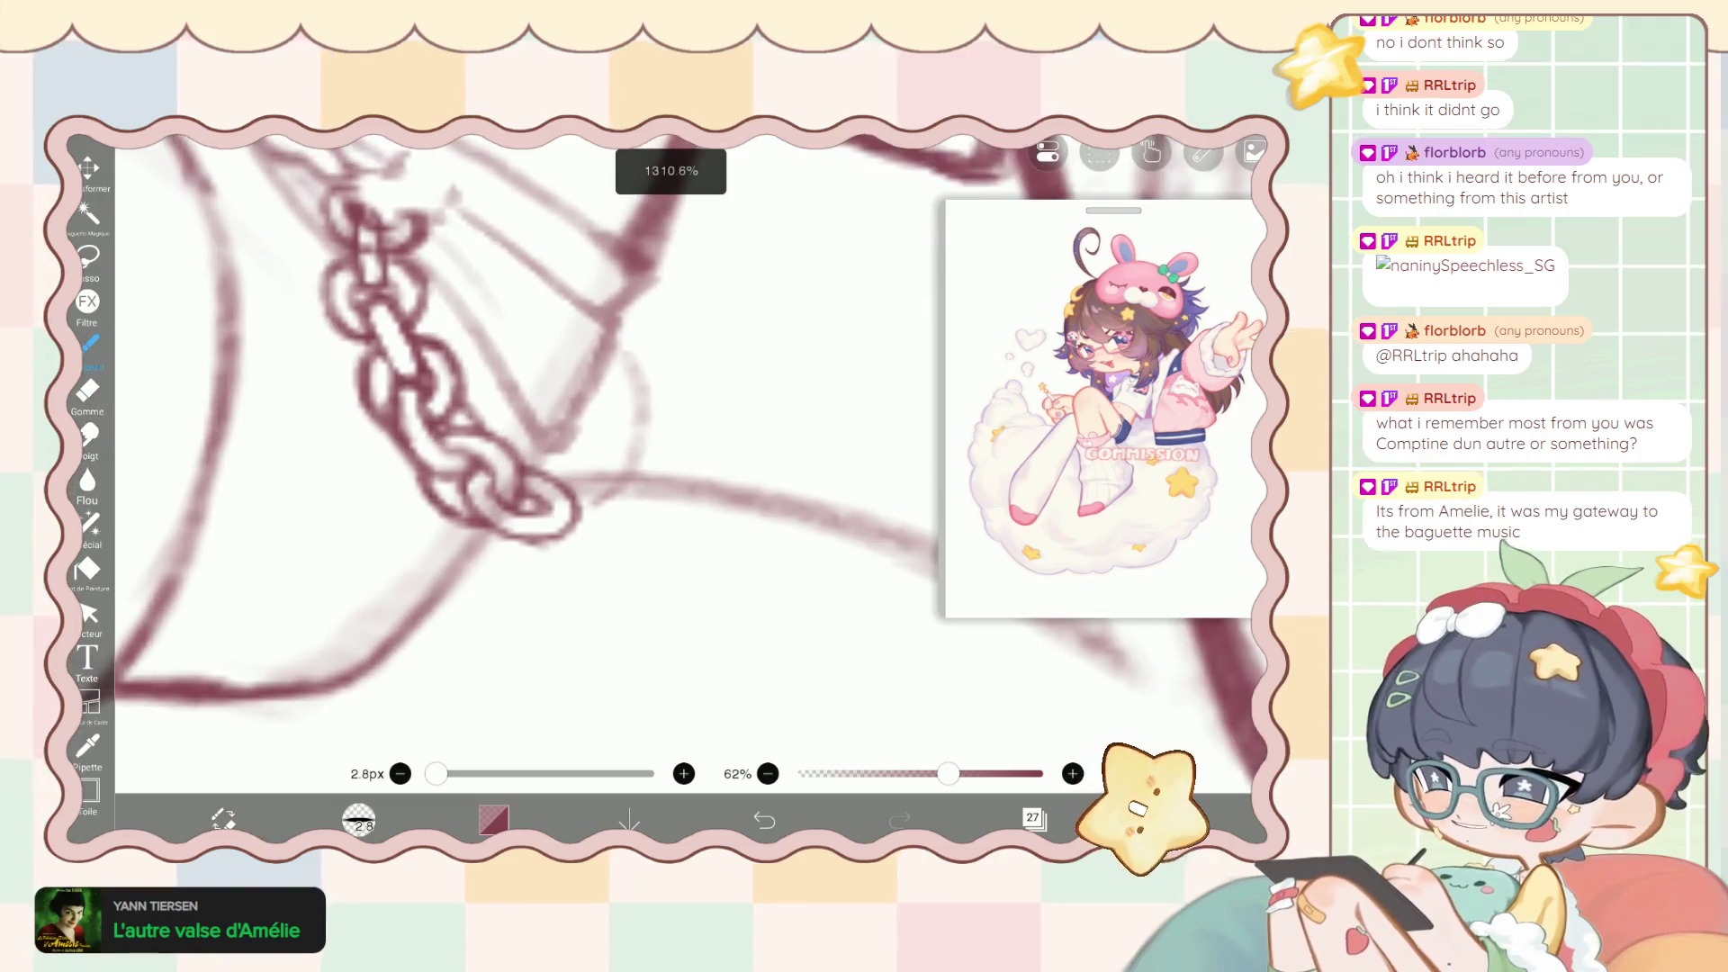
pyautogui.scroll(3, 504, 486)
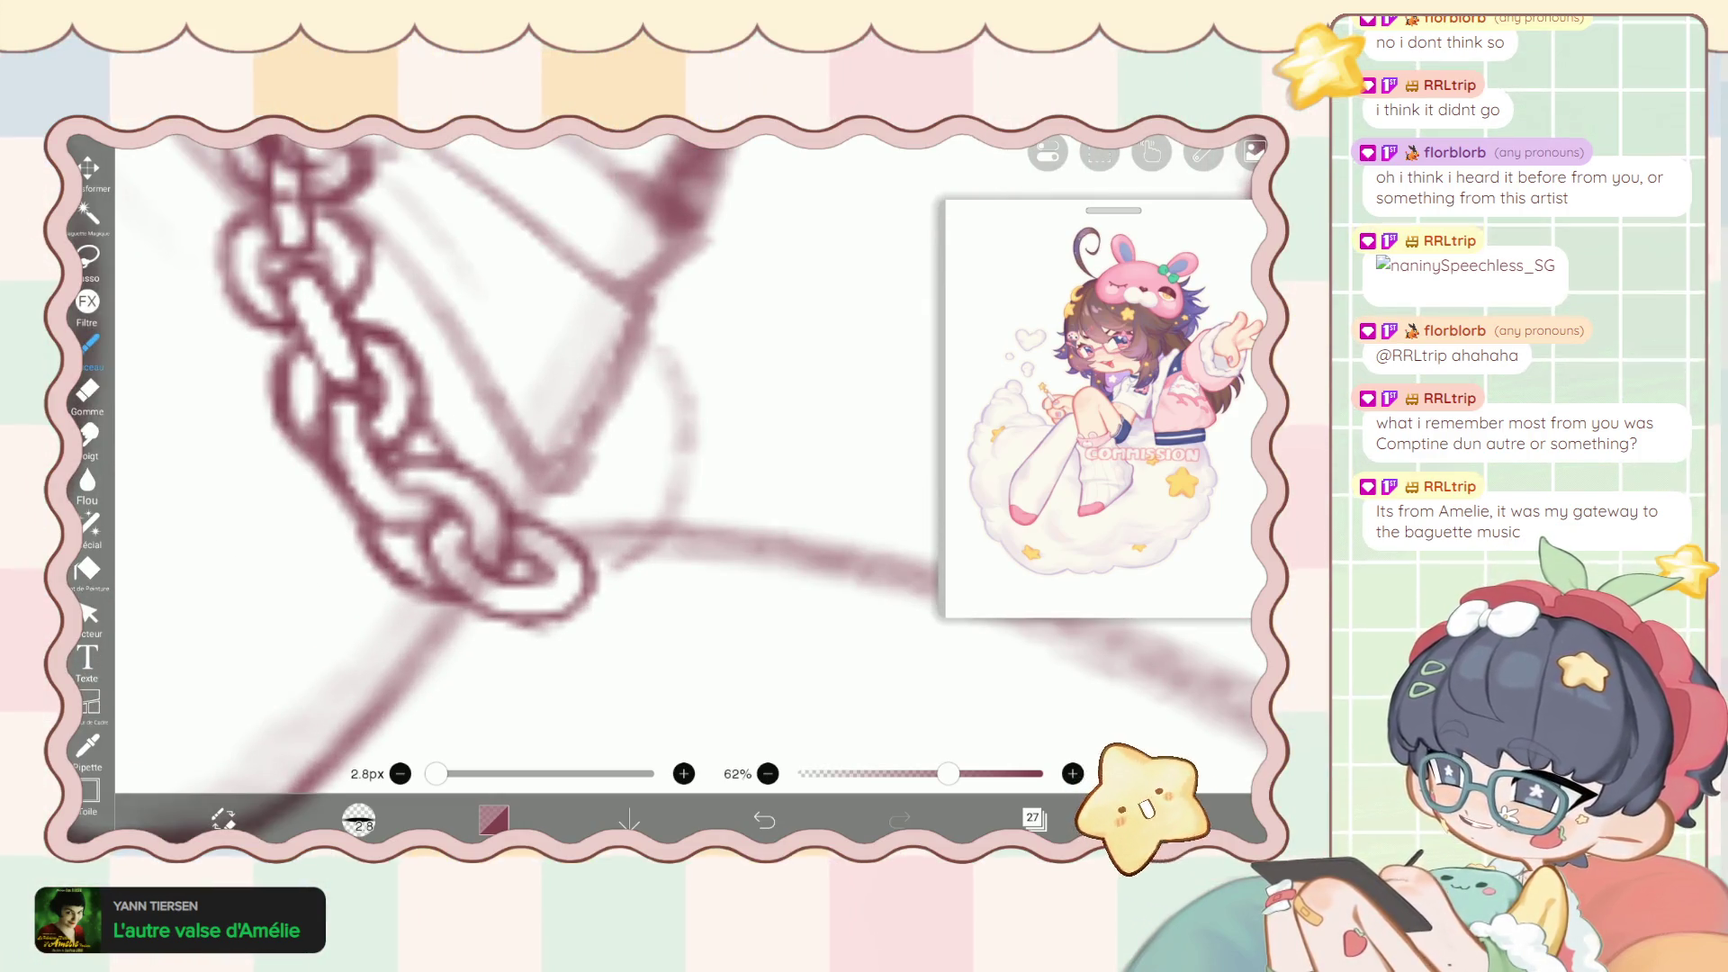
pyautogui.moveTo(630, 509)
pyautogui.mouseDown()
pyautogui.moveTo(531, 544)
pyautogui.moveTo(508, 581)
pyautogui.mouseUp()
pyautogui.hotkey('ctrl', 'z')
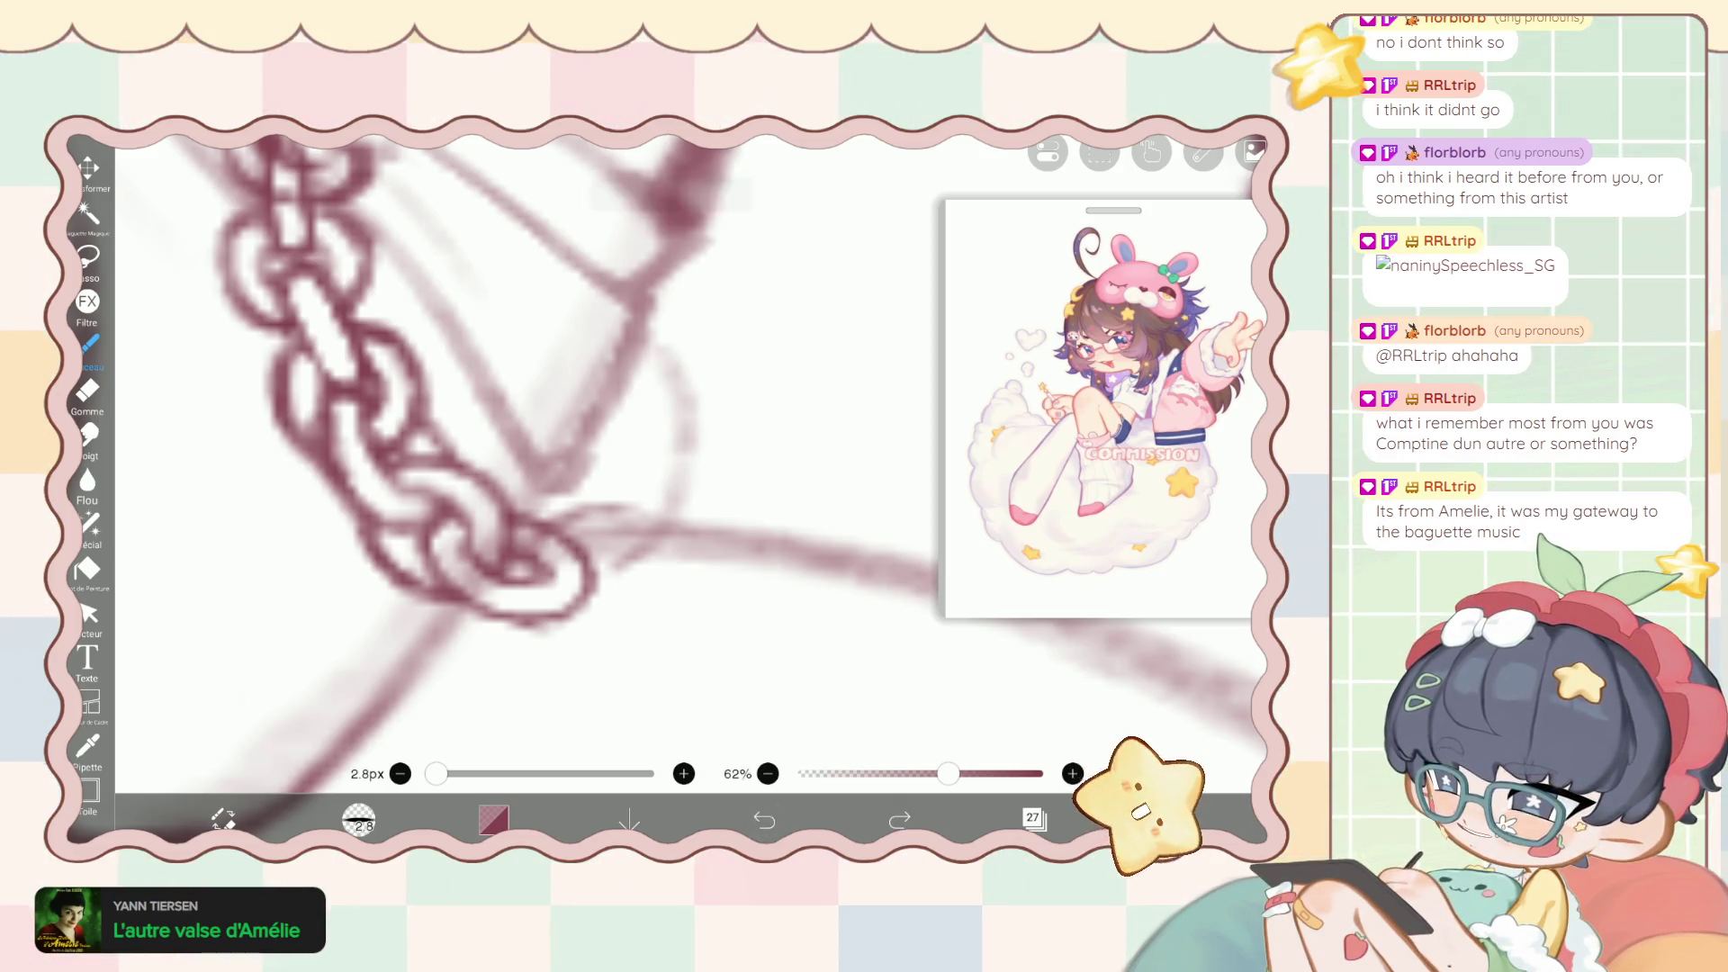
pyautogui.hotkey('ctrl', 'z')
pyautogui.hotkey('ctrl', 'z')
pyautogui.hotkey('ctrl', 'z')
# Redraw and darken the bottom link's outline and sketch a new loop beside it.
pyautogui.scroll(2, 541, 450)
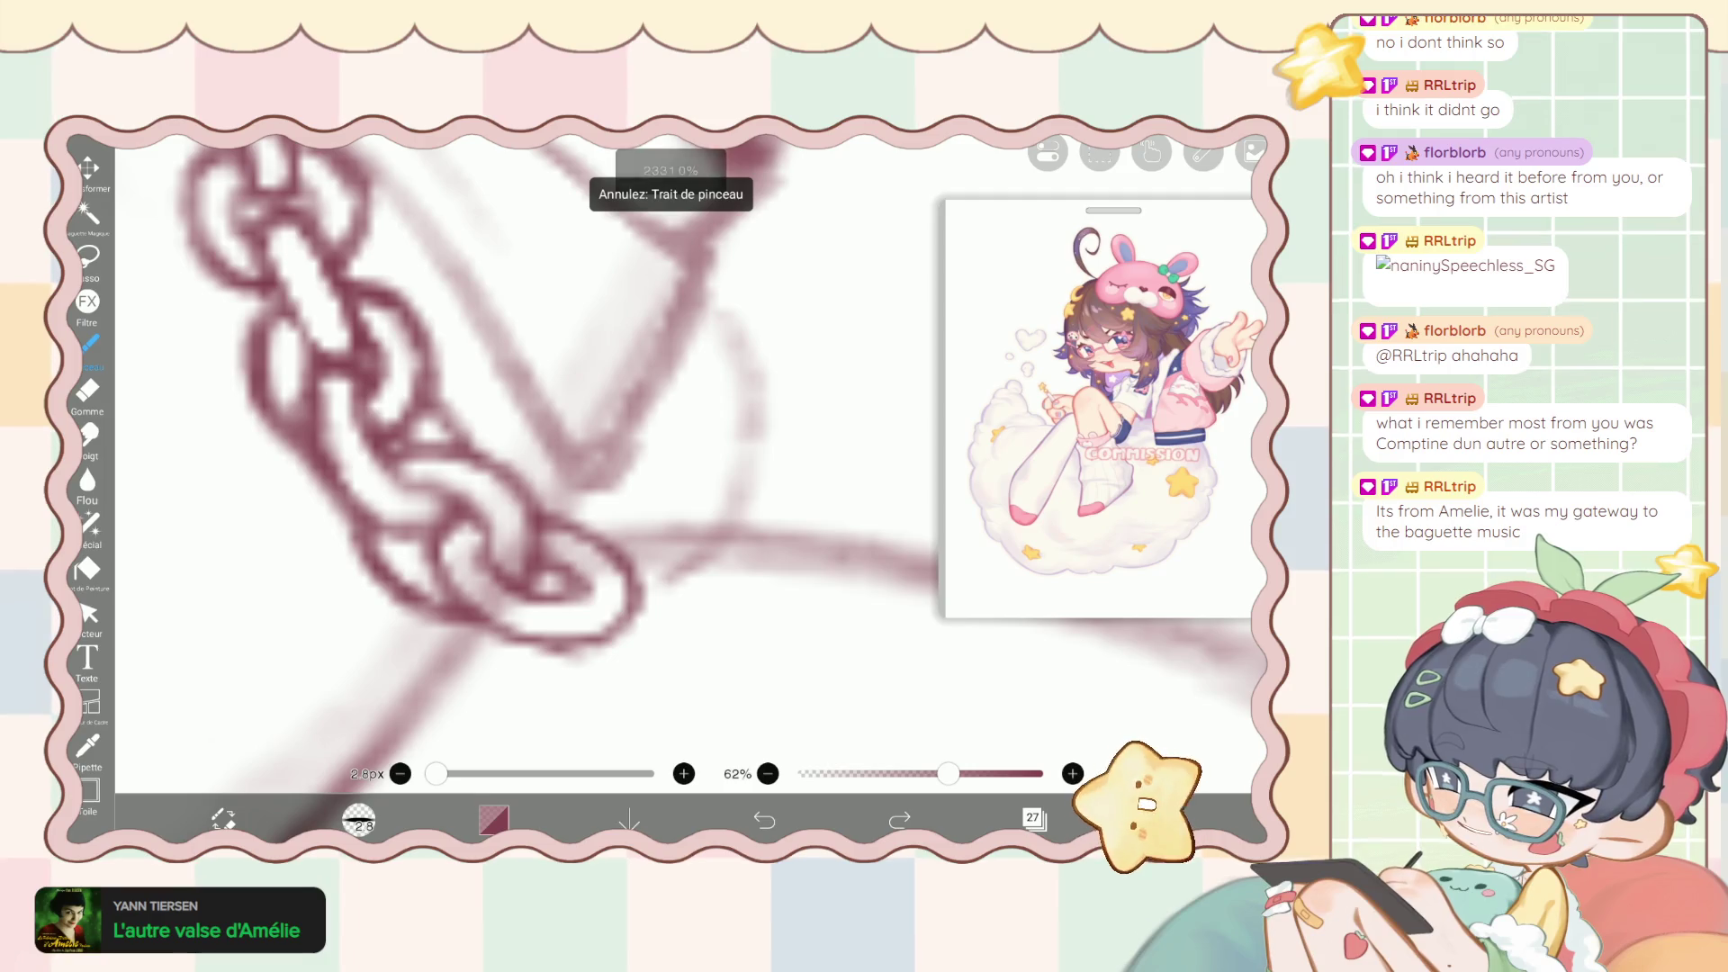
pyautogui.moveTo(666, 504)
pyautogui.mouseDown()
pyautogui.moveTo(581, 515)
pyautogui.moveTo(551, 558)
pyautogui.mouseUp()
pyautogui.moveTo(603, 504); pyautogui.dragTo(534, 585)
pyautogui.moveTo(666, 500)
pyautogui.mouseDown()
pyautogui.moveTo(554, 554)
pyautogui.moveTo(711, 576)
pyautogui.moveTo(685, 612)
pyautogui.moveTo(634, 623)
pyautogui.mouseUp()
pyautogui.moveTo(713, 576); pyautogui.dragTo(631, 635)
pyautogui.moveTo(707, 585); pyautogui.dragTo(612, 641)
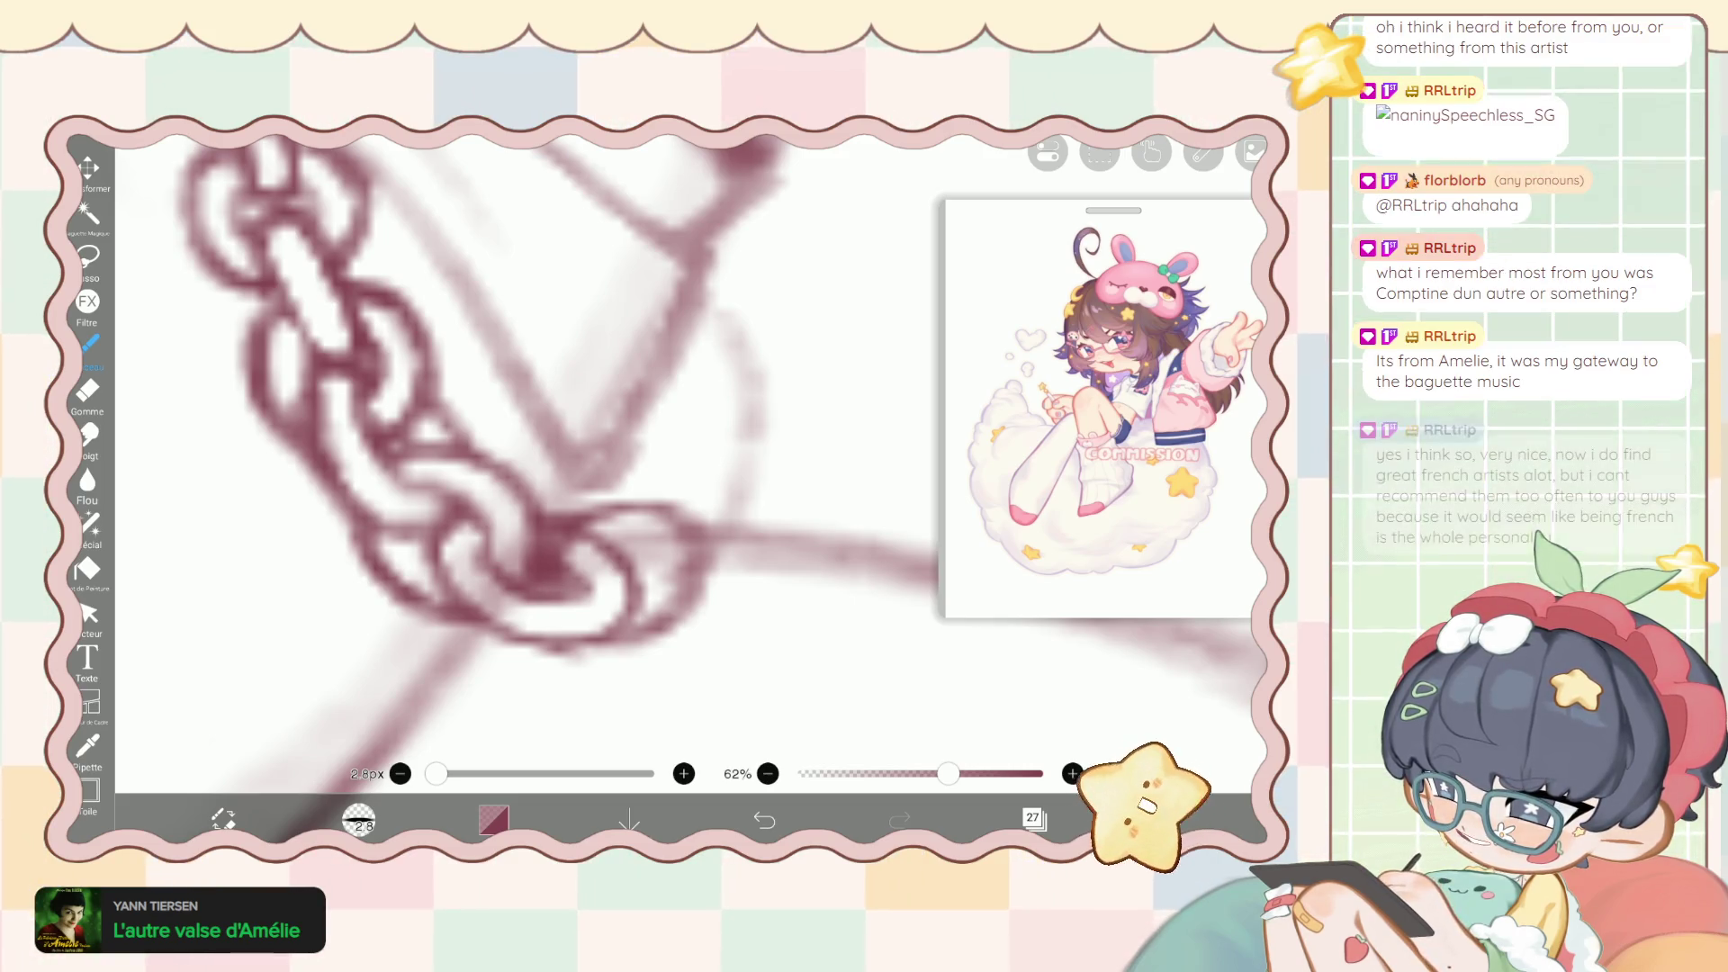
# Erase stray and excess lines where the chain links overlap.
pyautogui.scroll(3, 527, 450)
pyautogui.press('e')
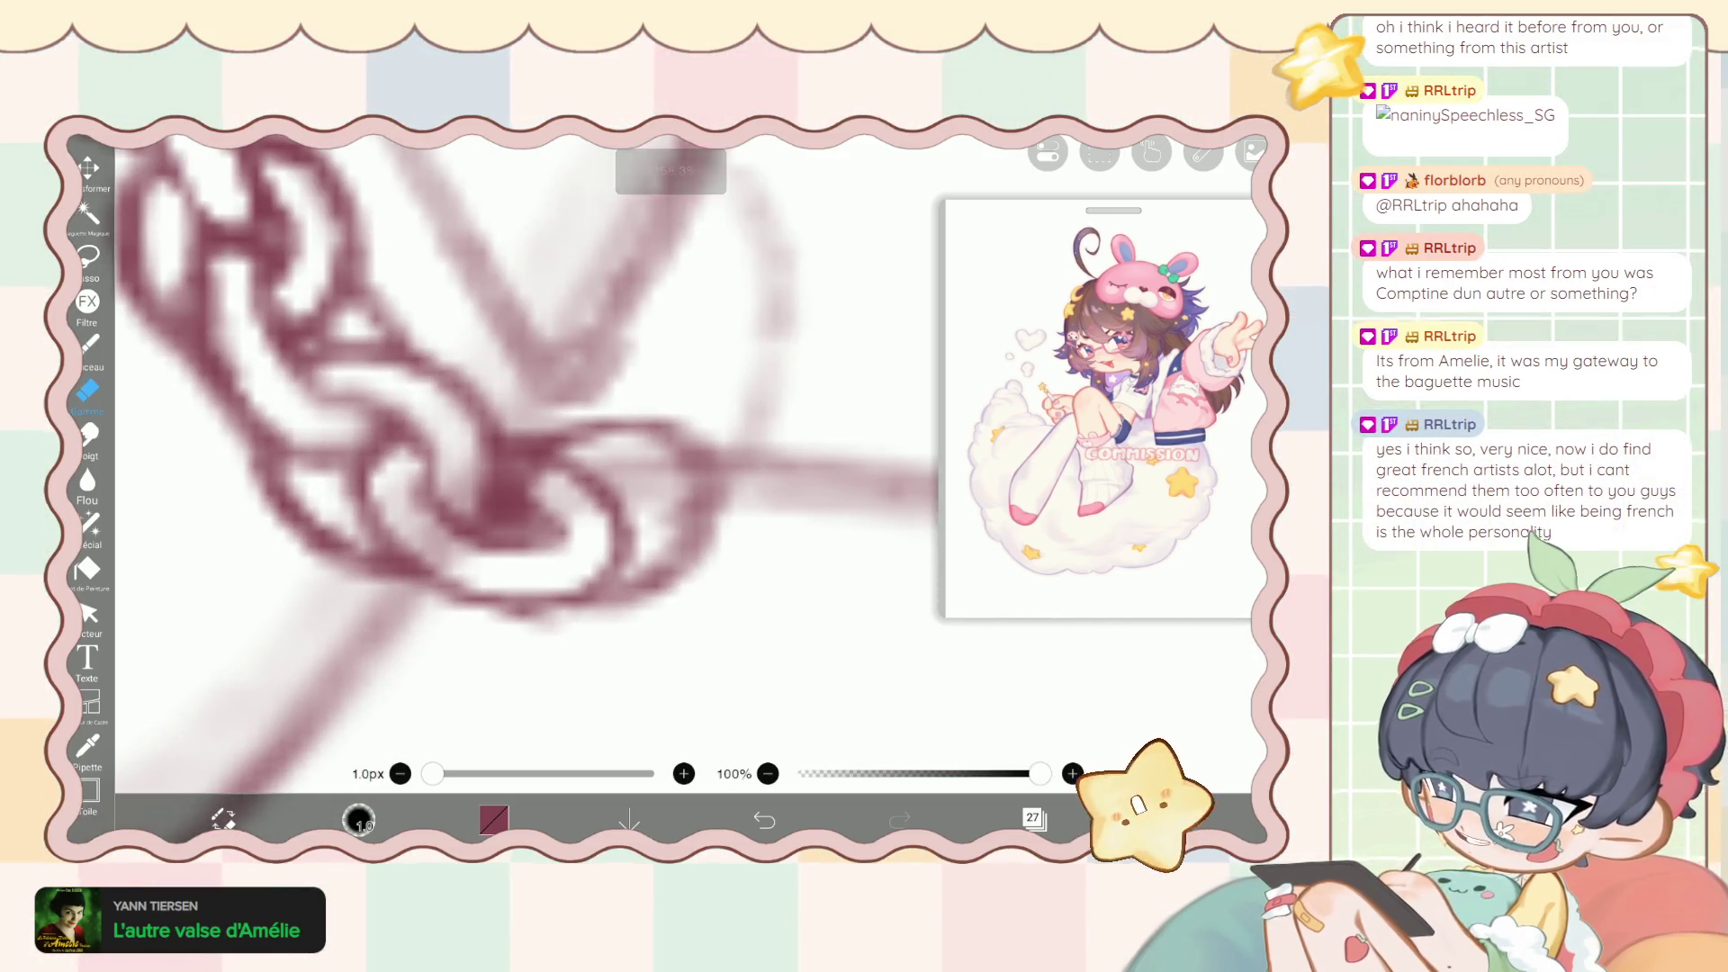
pyautogui.scroll(1, 527, 450)
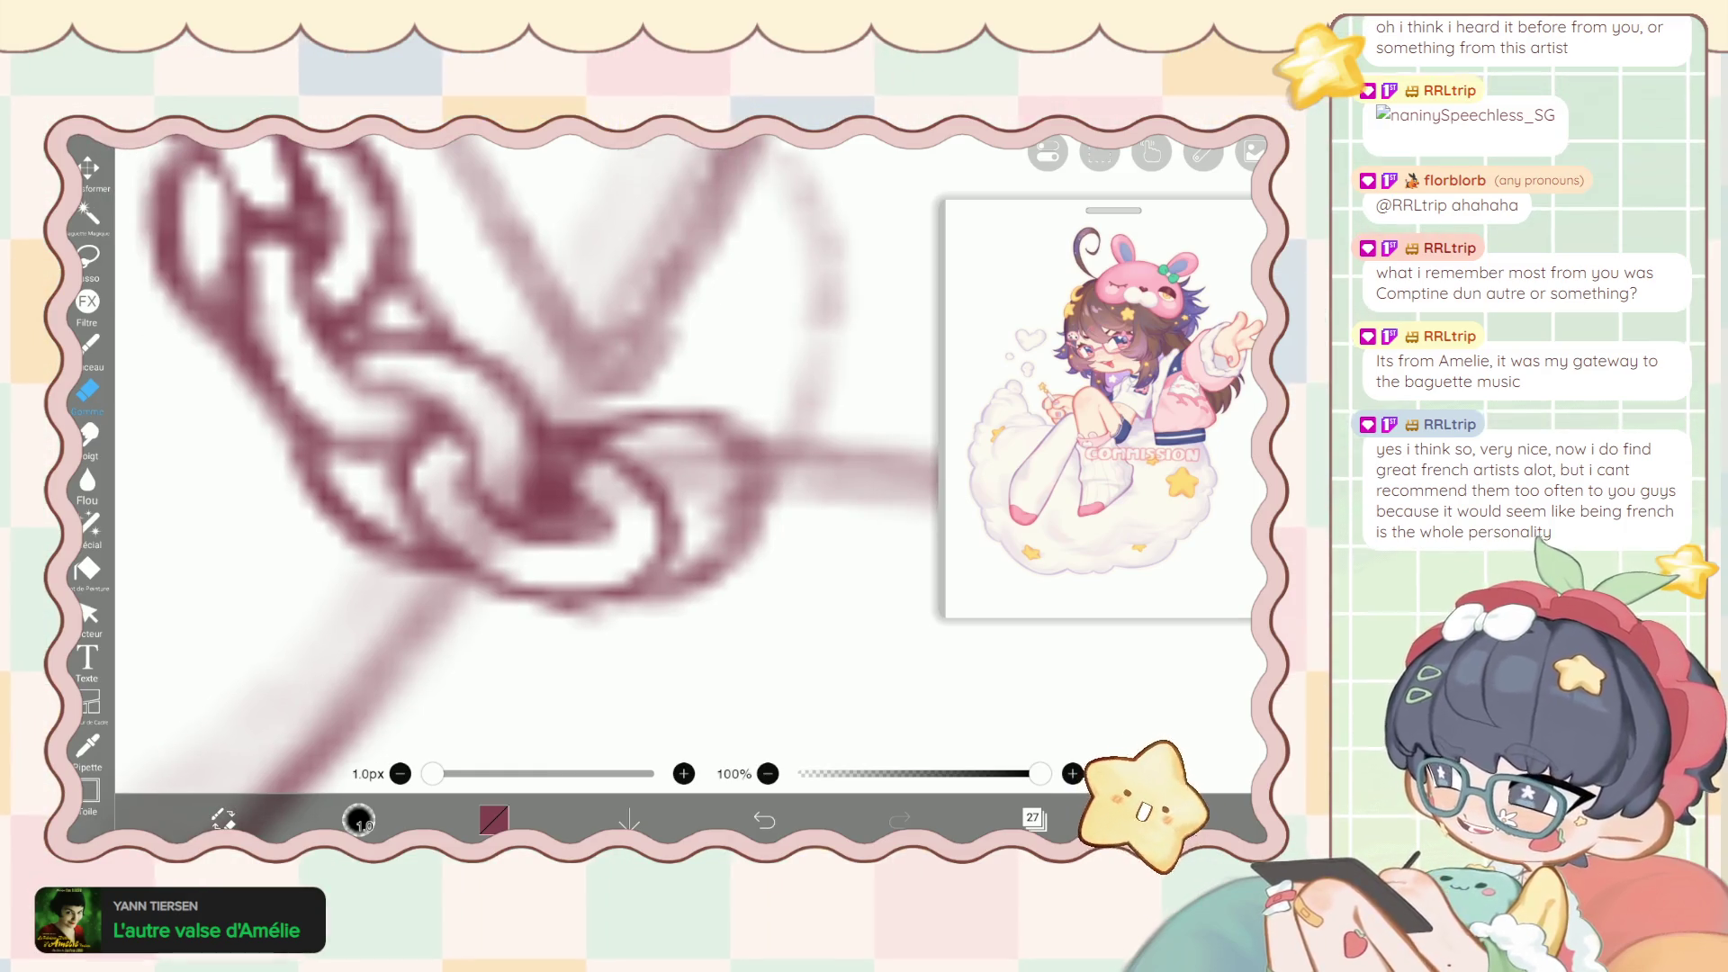
pyautogui.scroll(2, 527, 450)
pyautogui.moveTo(675, 423)
pyautogui.mouseDown()
pyautogui.moveTo(621, 425)
pyautogui.moveTo(540, 468)
pyautogui.moveTo(517, 545)
pyautogui.moveTo(598, 419)
pyautogui.mouseUp()
pyautogui.moveTo(711, 450)
pyautogui.mouseDown()
pyautogui.moveTo(706, 522)
pyautogui.moveTo(648, 594)
pyautogui.mouseUp()
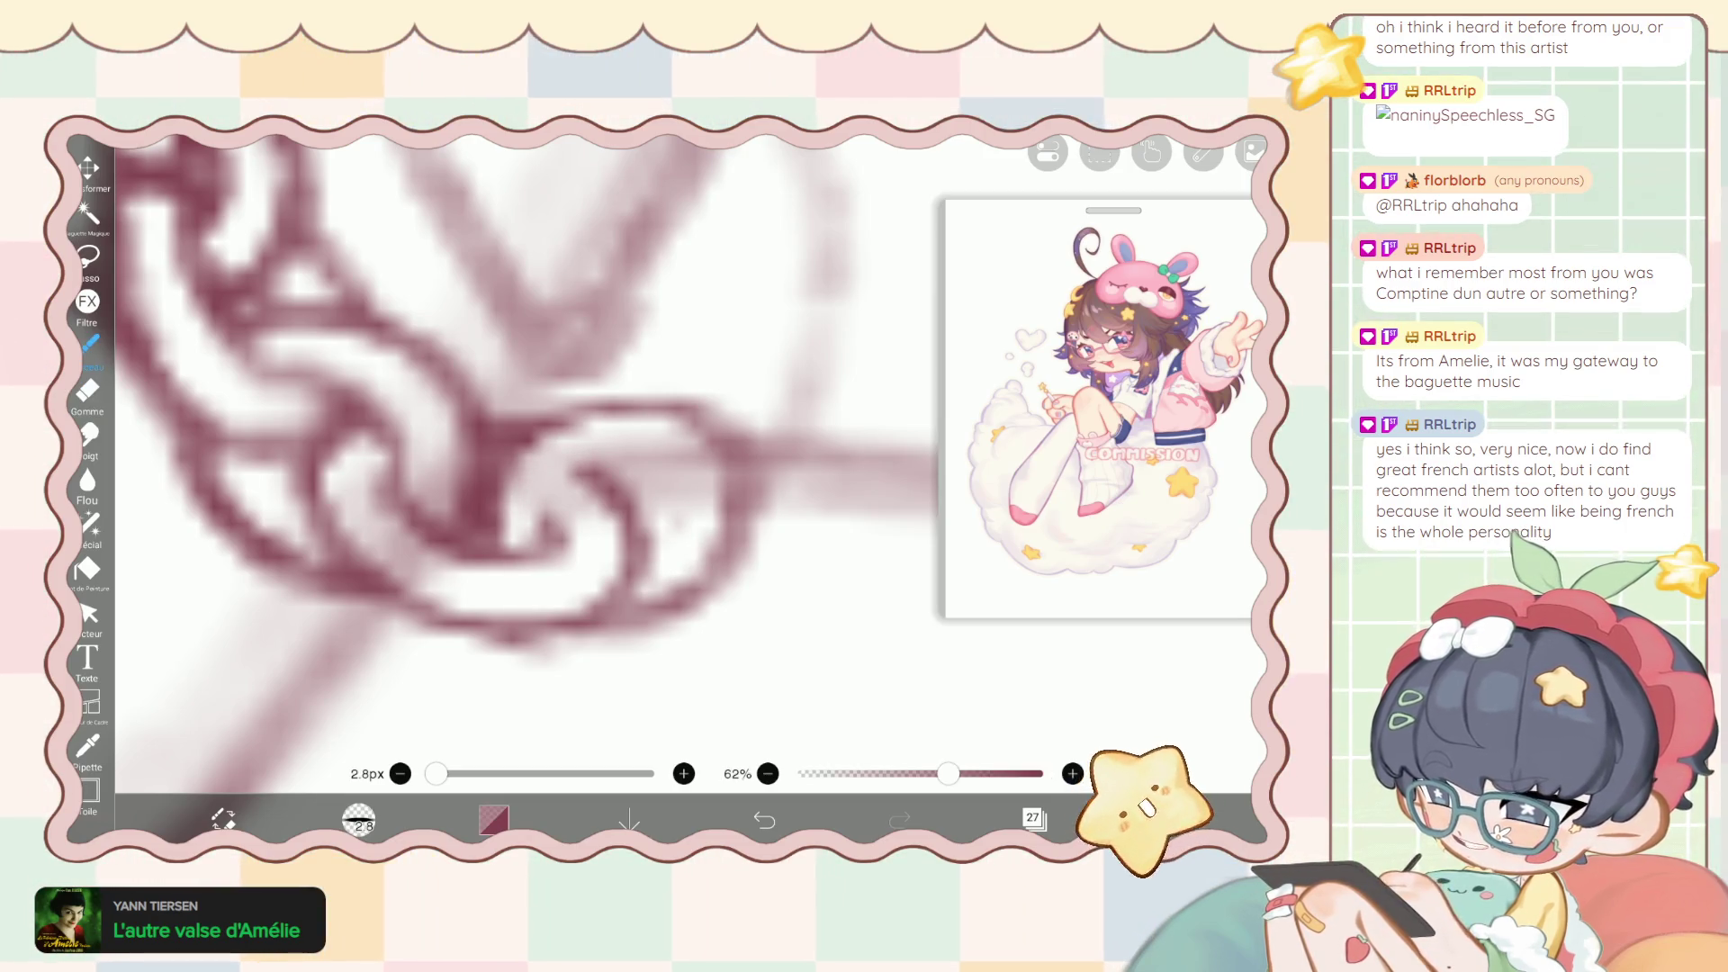
pyautogui.moveTo(670, 519); pyautogui.dragTo(684, 531)
# Redraw the knot's crossing line, then erase the overlapping bits of the knot.
pyautogui.click(88, 344)
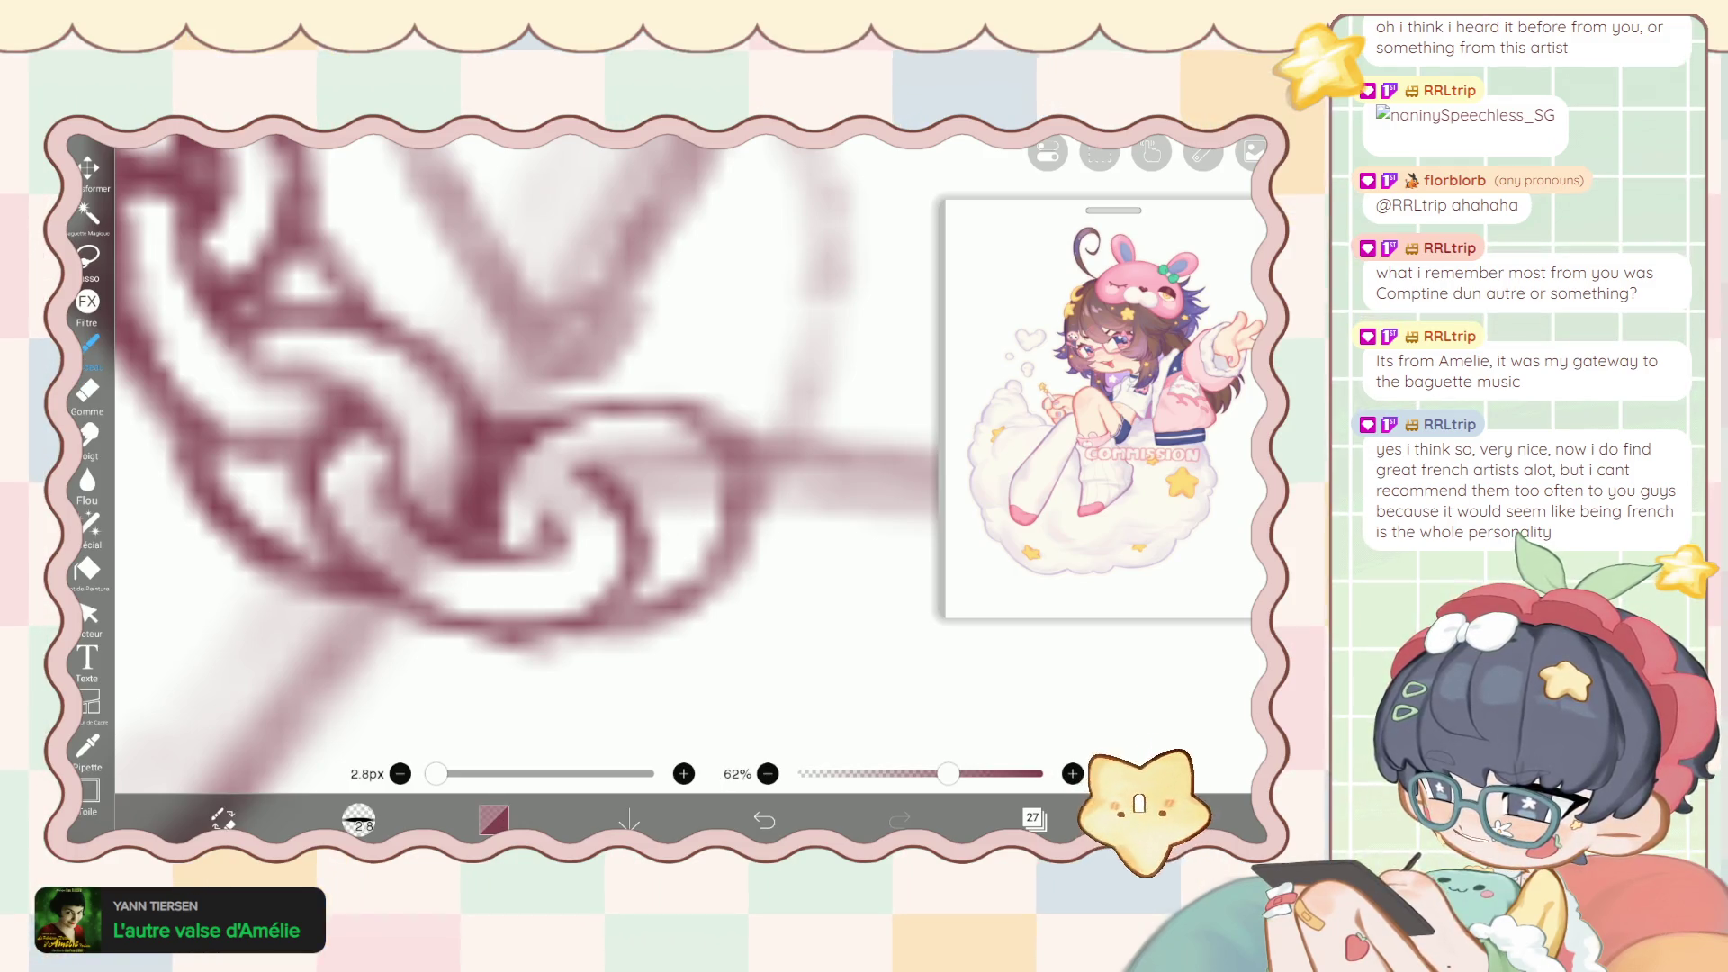
pyautogui.moveTo(675, 460); pyautogui.dragTo(533, 520)
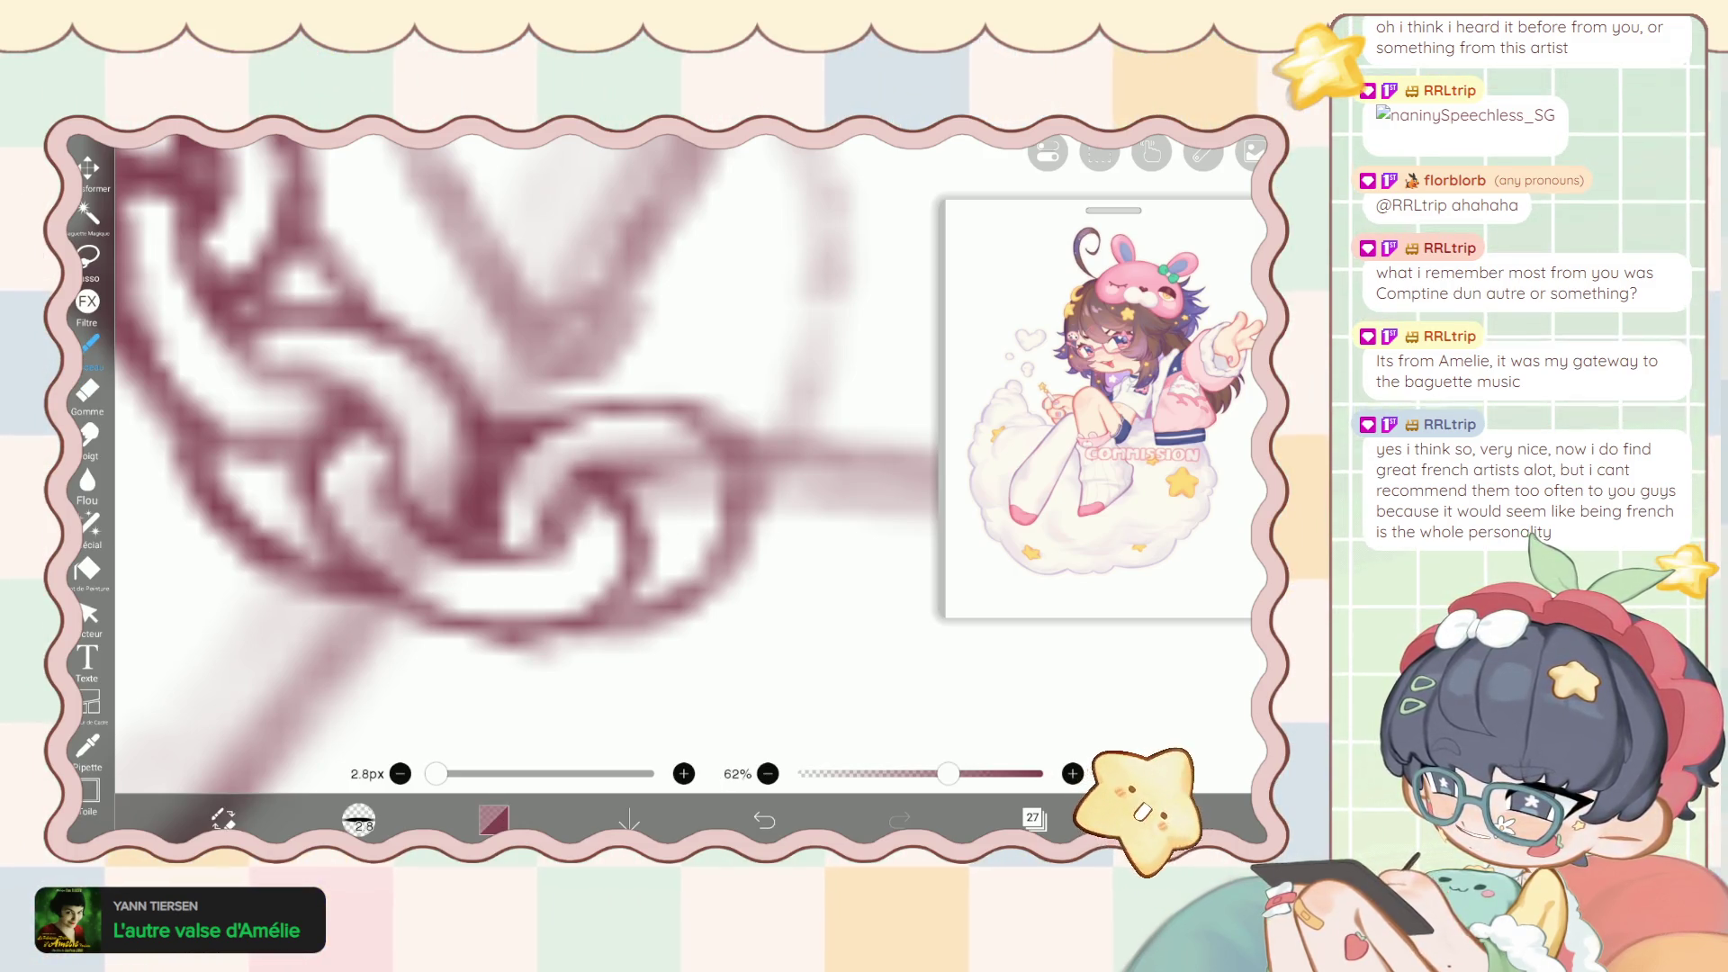
pyautogui.moveTo(551, 434); pyautogui.dragTo(506, 490)
pyautogui.click(87, 390)
pyautogui.moveTo(578, 423)
pyautogui.mouseDown()
pyautogui.moveTo(513, 492)
pyautogui.moveTo(495, 549)
pyautogui.mouseUp()
pyautogui.moveTo(594, 407); pyautogui.dragTo(537, 450)
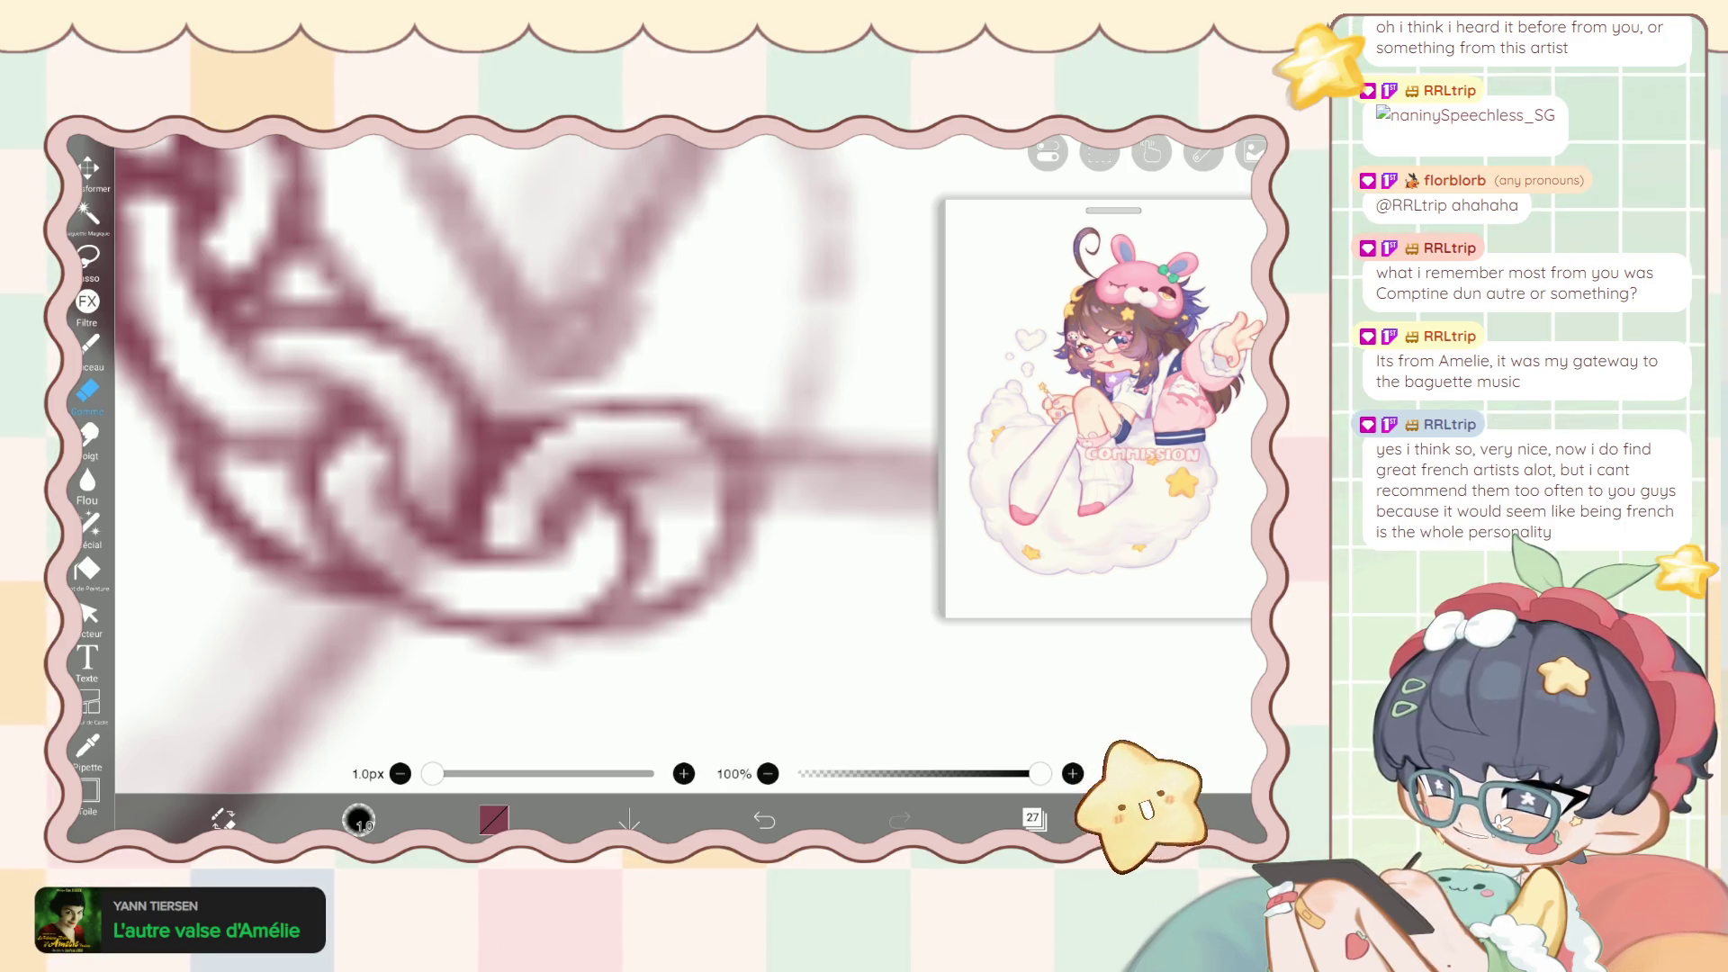
# Reinforce and darken the knot's lower and right loops with the brush.
pyautogui.click(89, 343)
pyautogui.moveTo(527, 640); pyautogui.dragTo(626, 652)
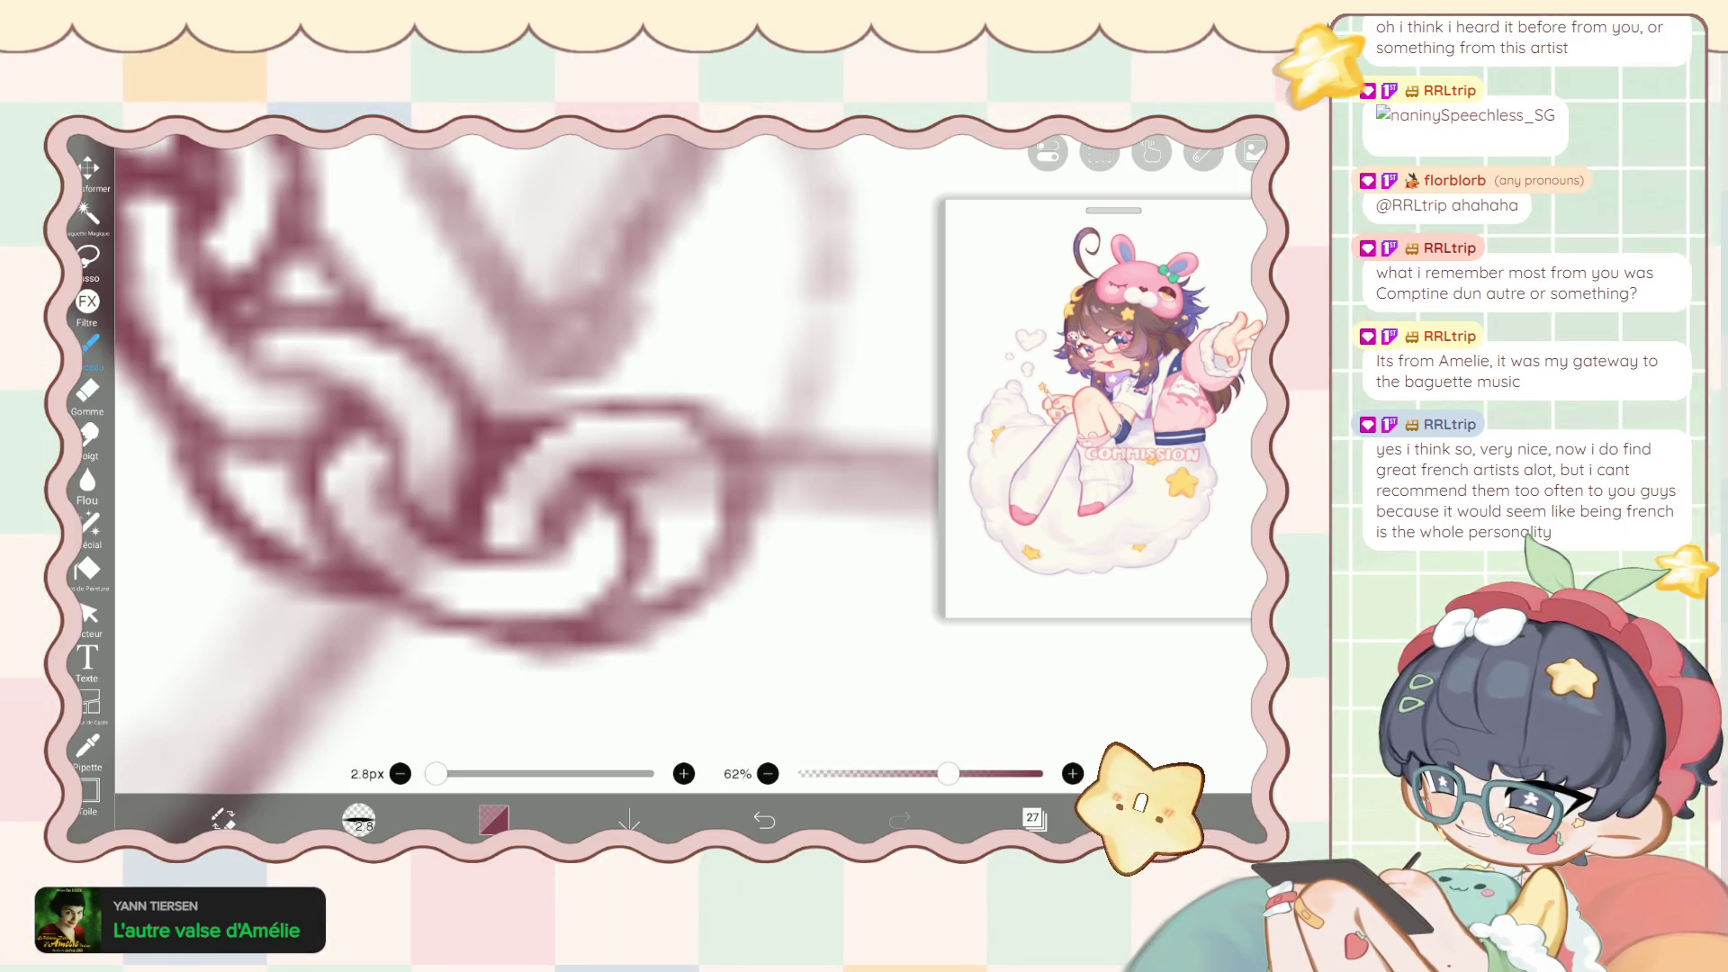
pyautogui.moveTo(513, 667); pyautogui.dragTo(644, 657)
pyautogui.moveTo(689, 437); pyautogui.dragTo(770, 567)
pyautogui.moveTo(765, 477); pyautogui.dragTo(671, 630)
pyautogui.moveTo(747, 549)
pyautogui.mouseDown()
pyautogui.moveTo(580, 666)
pyautogui.moveTo(747, 554)
pyautogui.mouseUp()
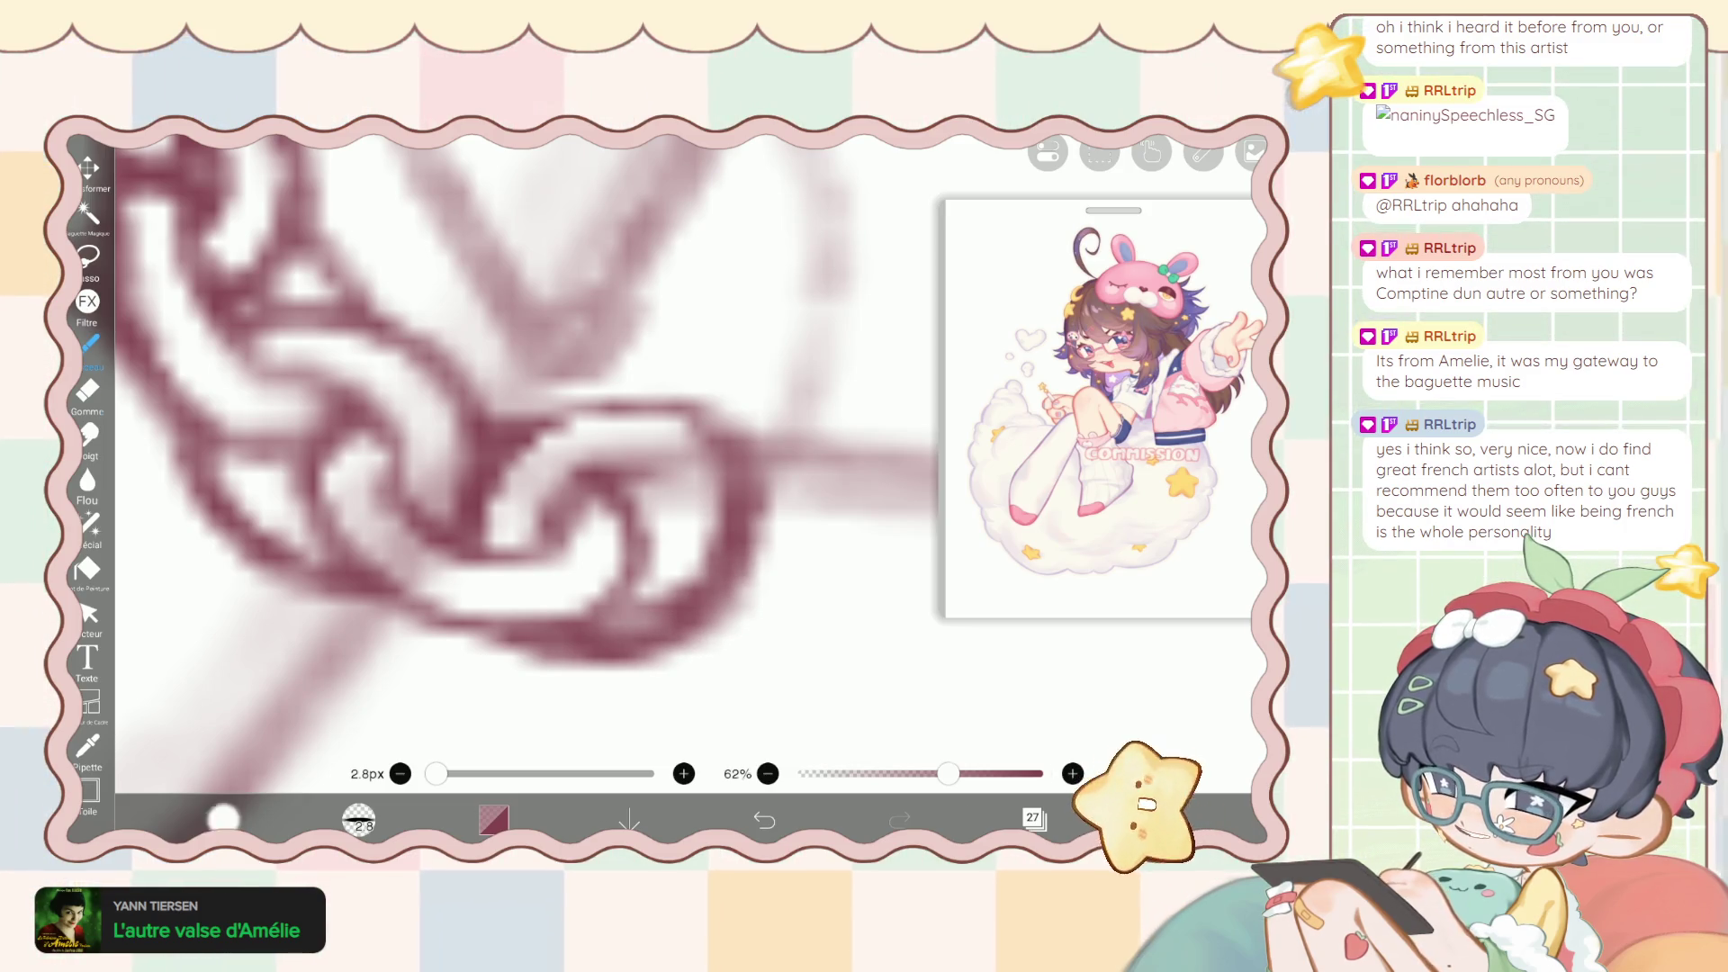
# Erase excess line from the lower-right loop and clean its edges.
pyautogui.click(90, 389)
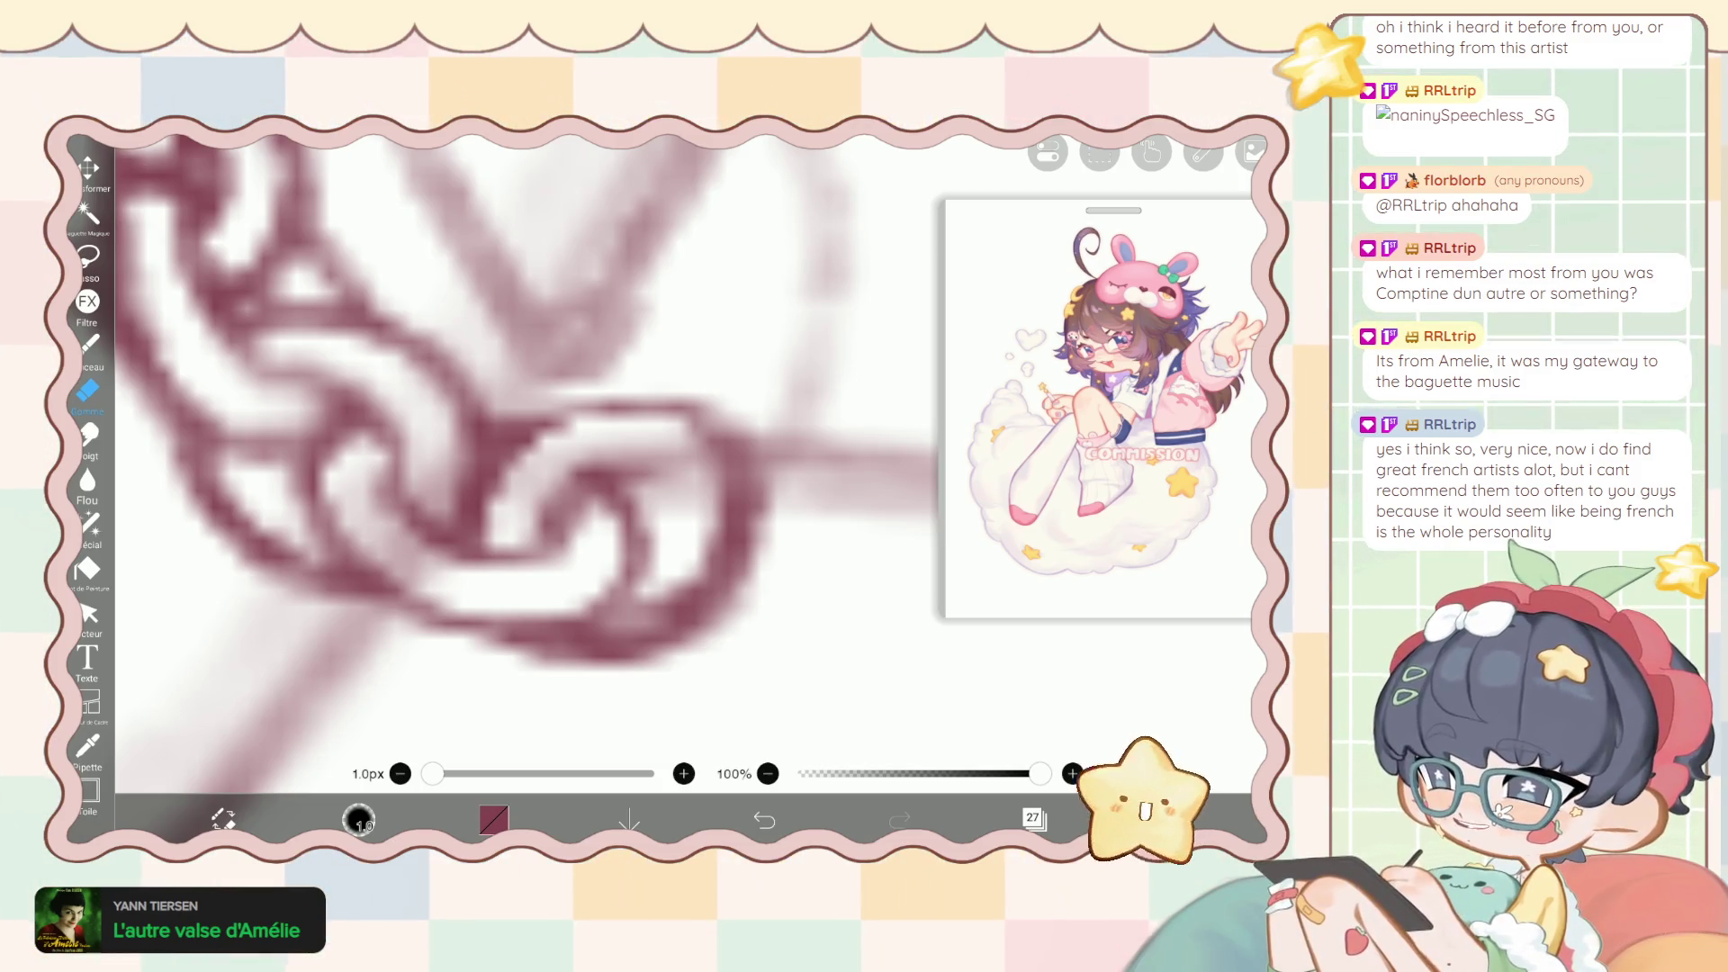
pyautogui.moveTo(711, 464)
pyautogui.mouseDown()
pyautogui.moveTo(698, 581)
pyautogui.moveTo(622, 625)
pyautogui.mouseUp()
pyautogui.moveTo(720, 518); pyautogui.dragTo(702, 581)
pyautogui.moveTo(716, 567)
pyautogui.mouseDown()
pyautogui.moveTo(626, 630)
pyautogui.moveTo(668, 659)
pyautogui.mouseUp()
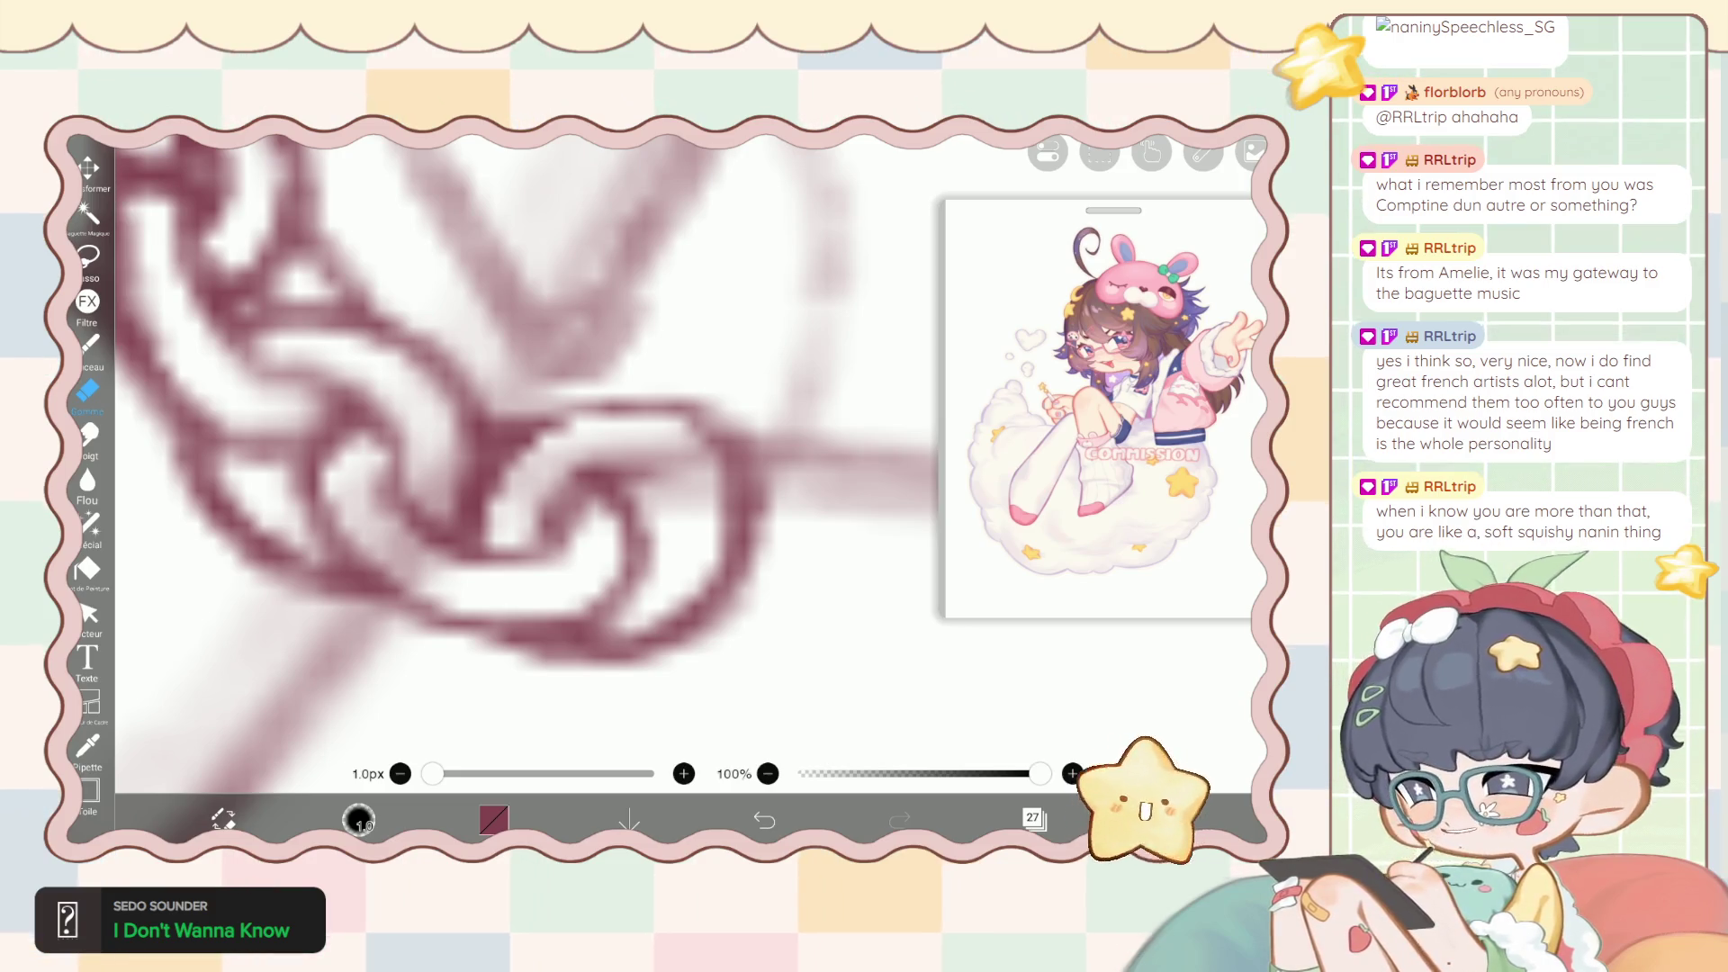
# Switch from the eraser back to the Brush tool in the left toolbar.
pyautogui.click(87, 344)
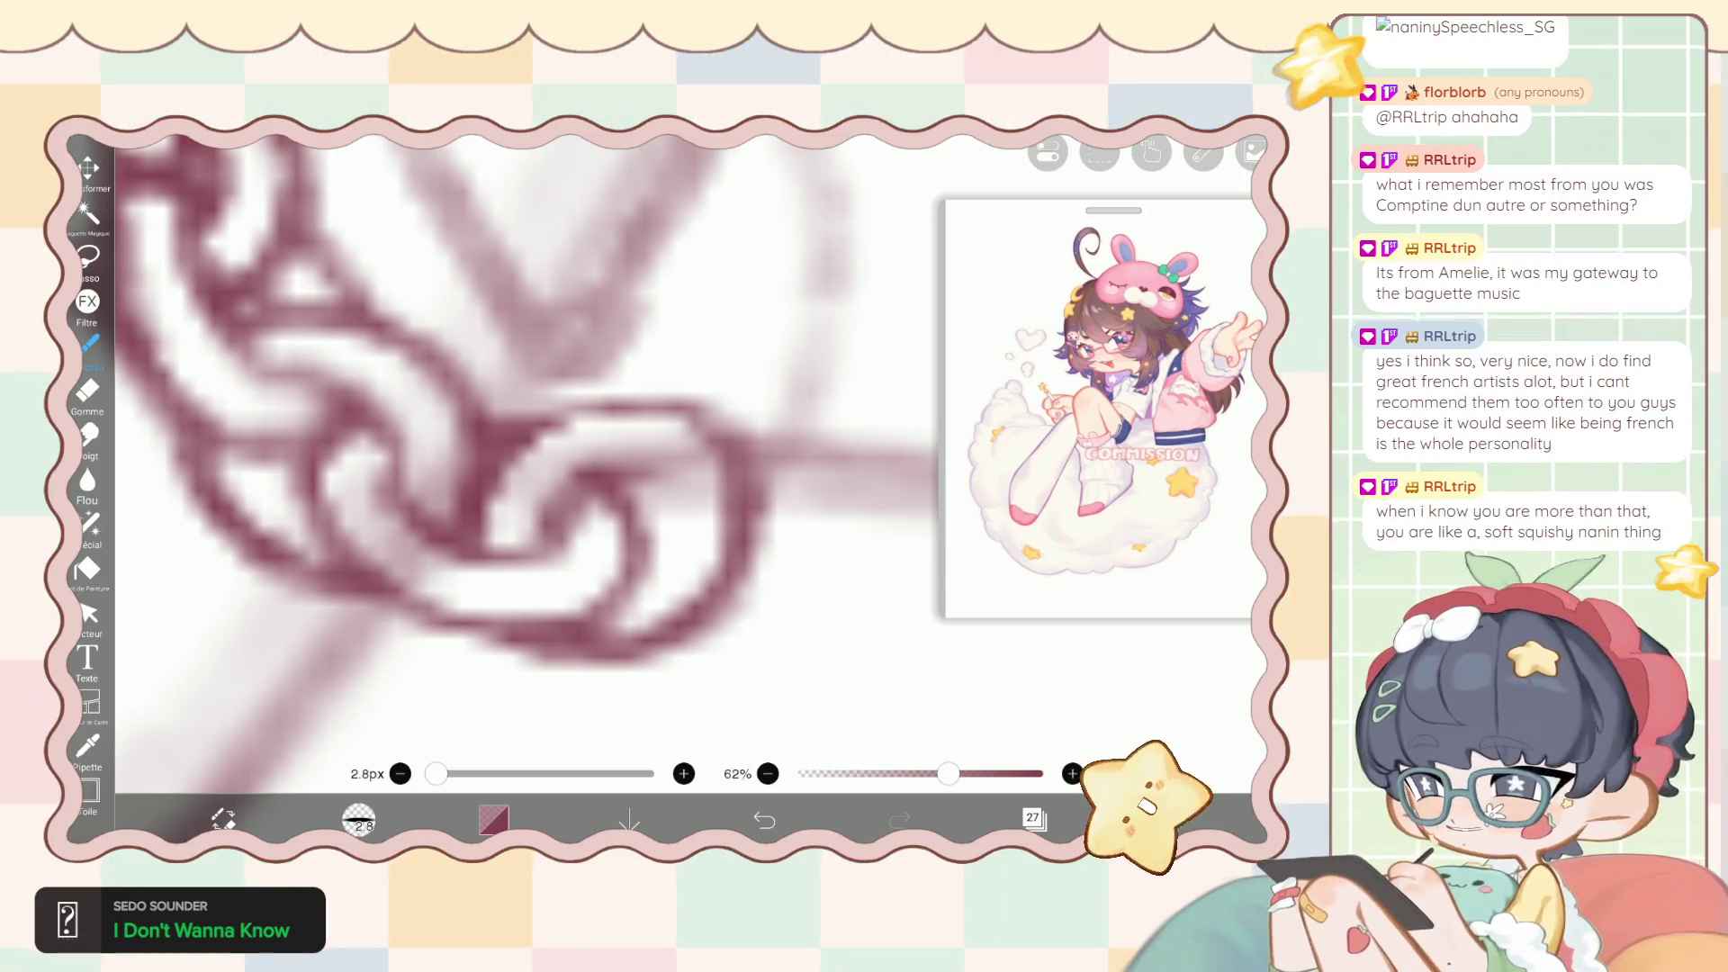
# Push the bottom chain link's outline into shape with the liquify pen at 14px.
pyautogui.moveTo(540, 450); pyautogui.dragTo(567, 405)
pyautogui.click(90, 524)
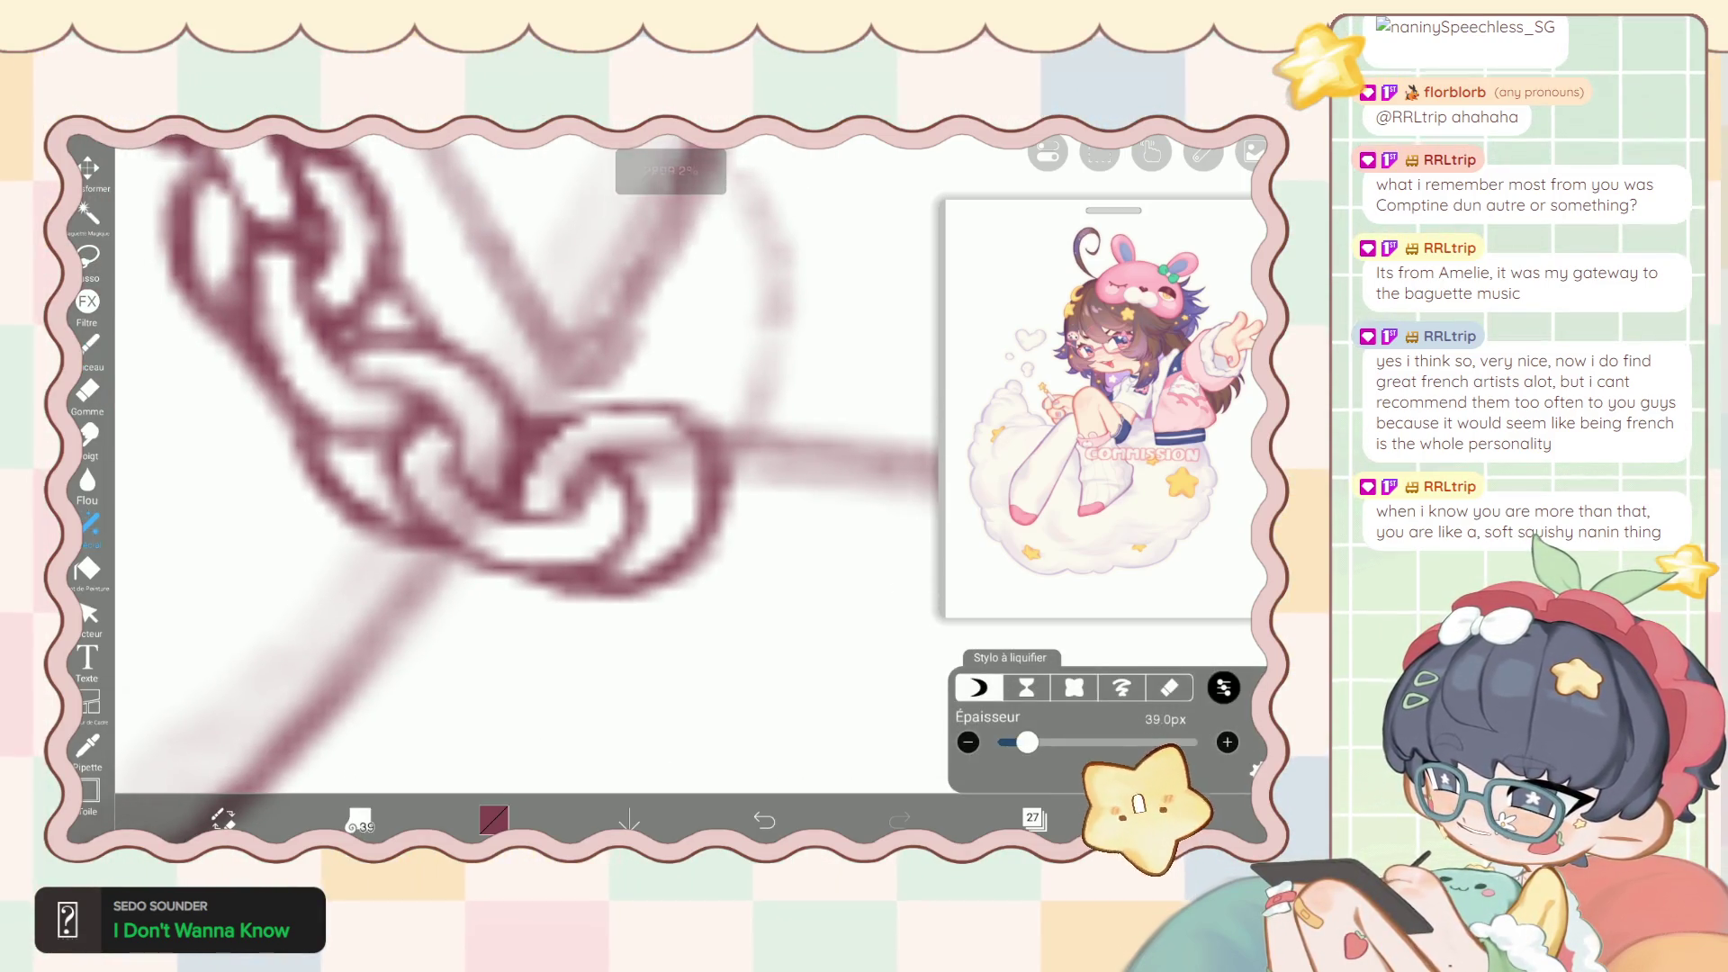
pyautogui.moveTo(1015, 742); pyautogui.dragTo(1012, 742)
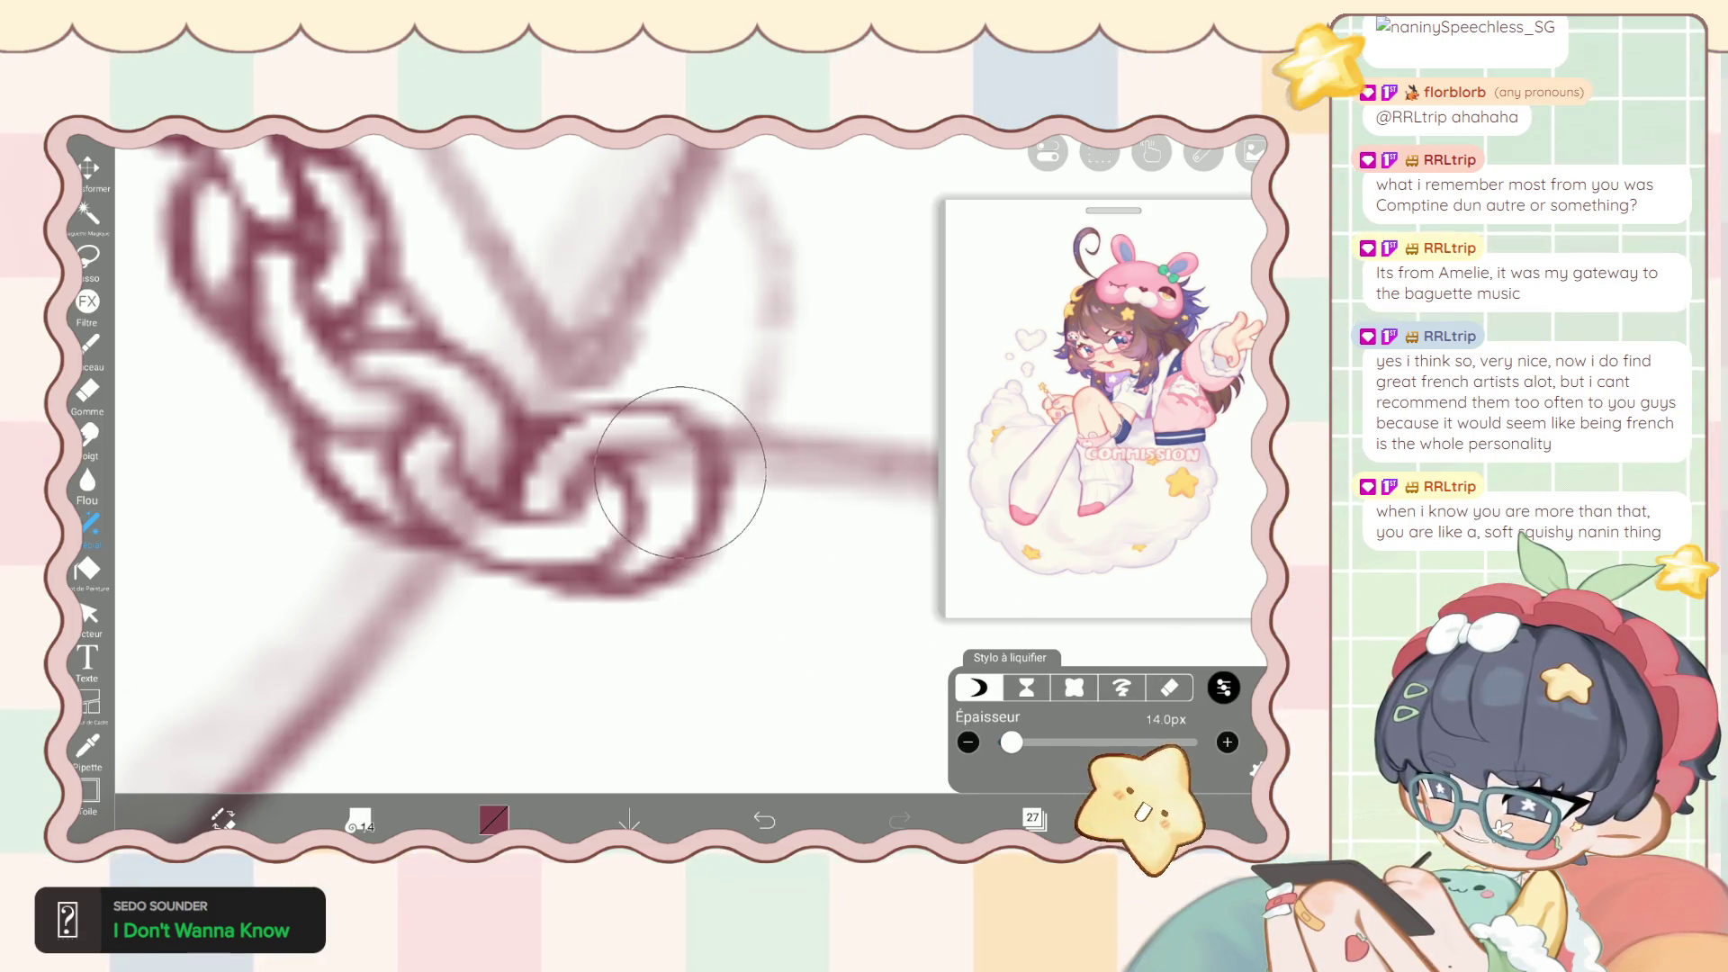
pyautogui.moveTo(662, 628); pyautogui.dragTo(629, 495)
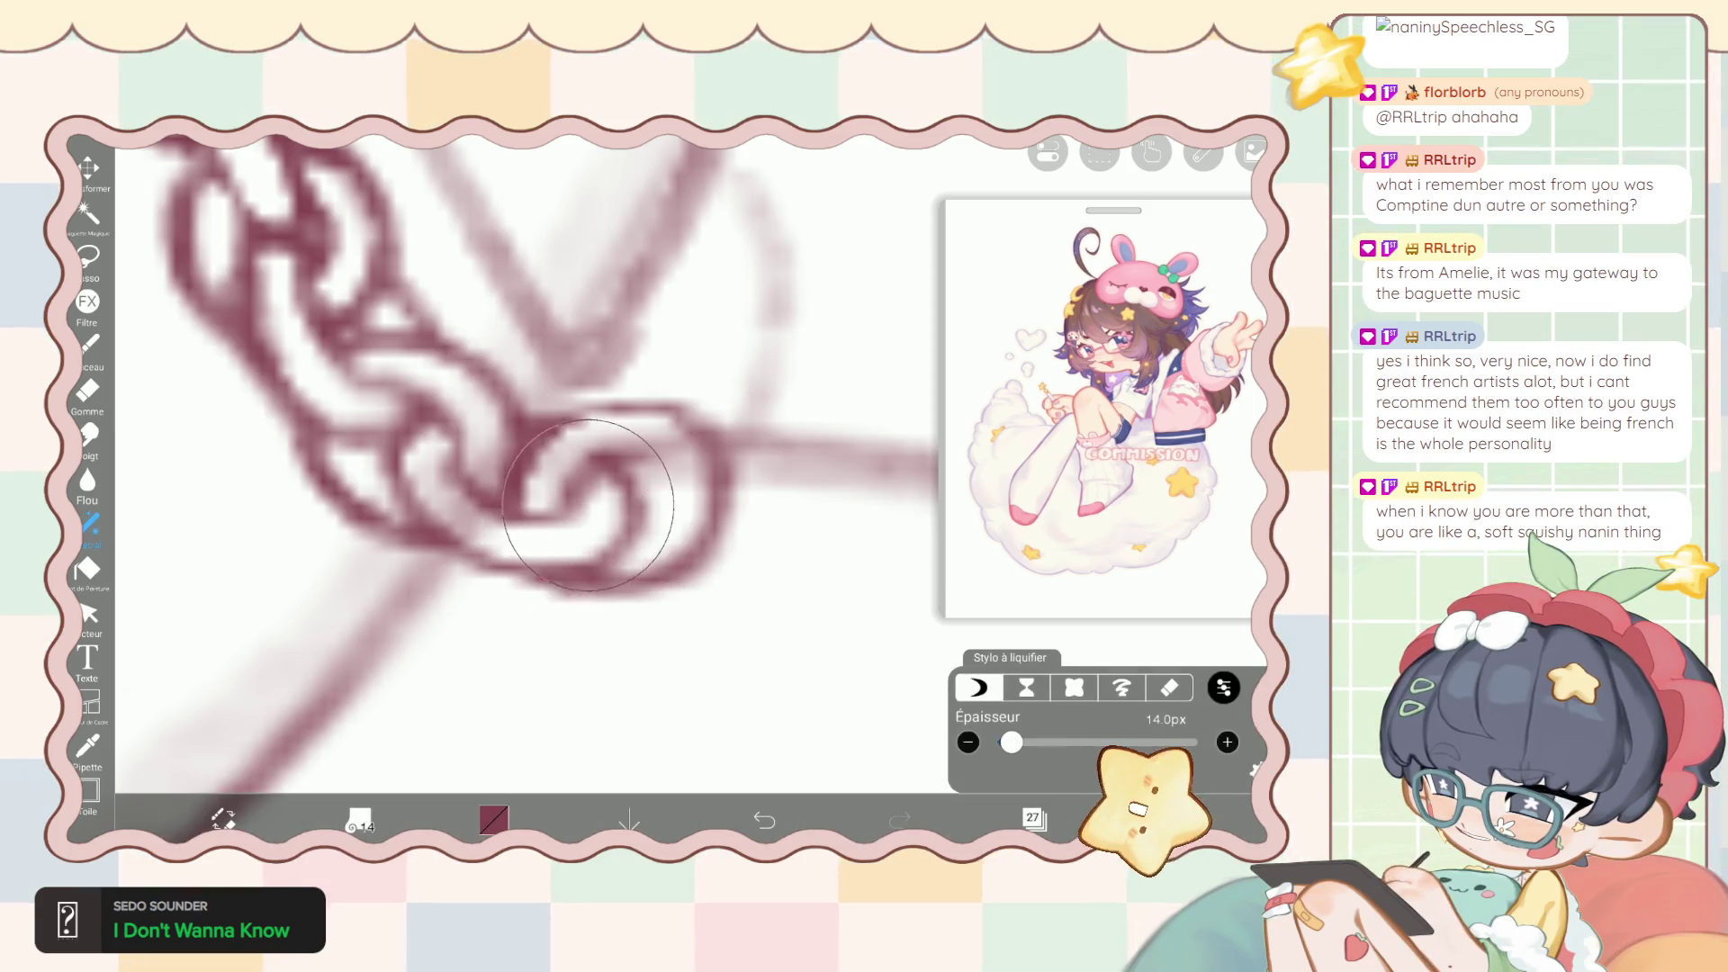
# Switch briefly to the brush, then settle on the 1px eraser.
pyautogui.scroll(-2, 541, 468)
pyautogui.scroll(-2, 540, 468)
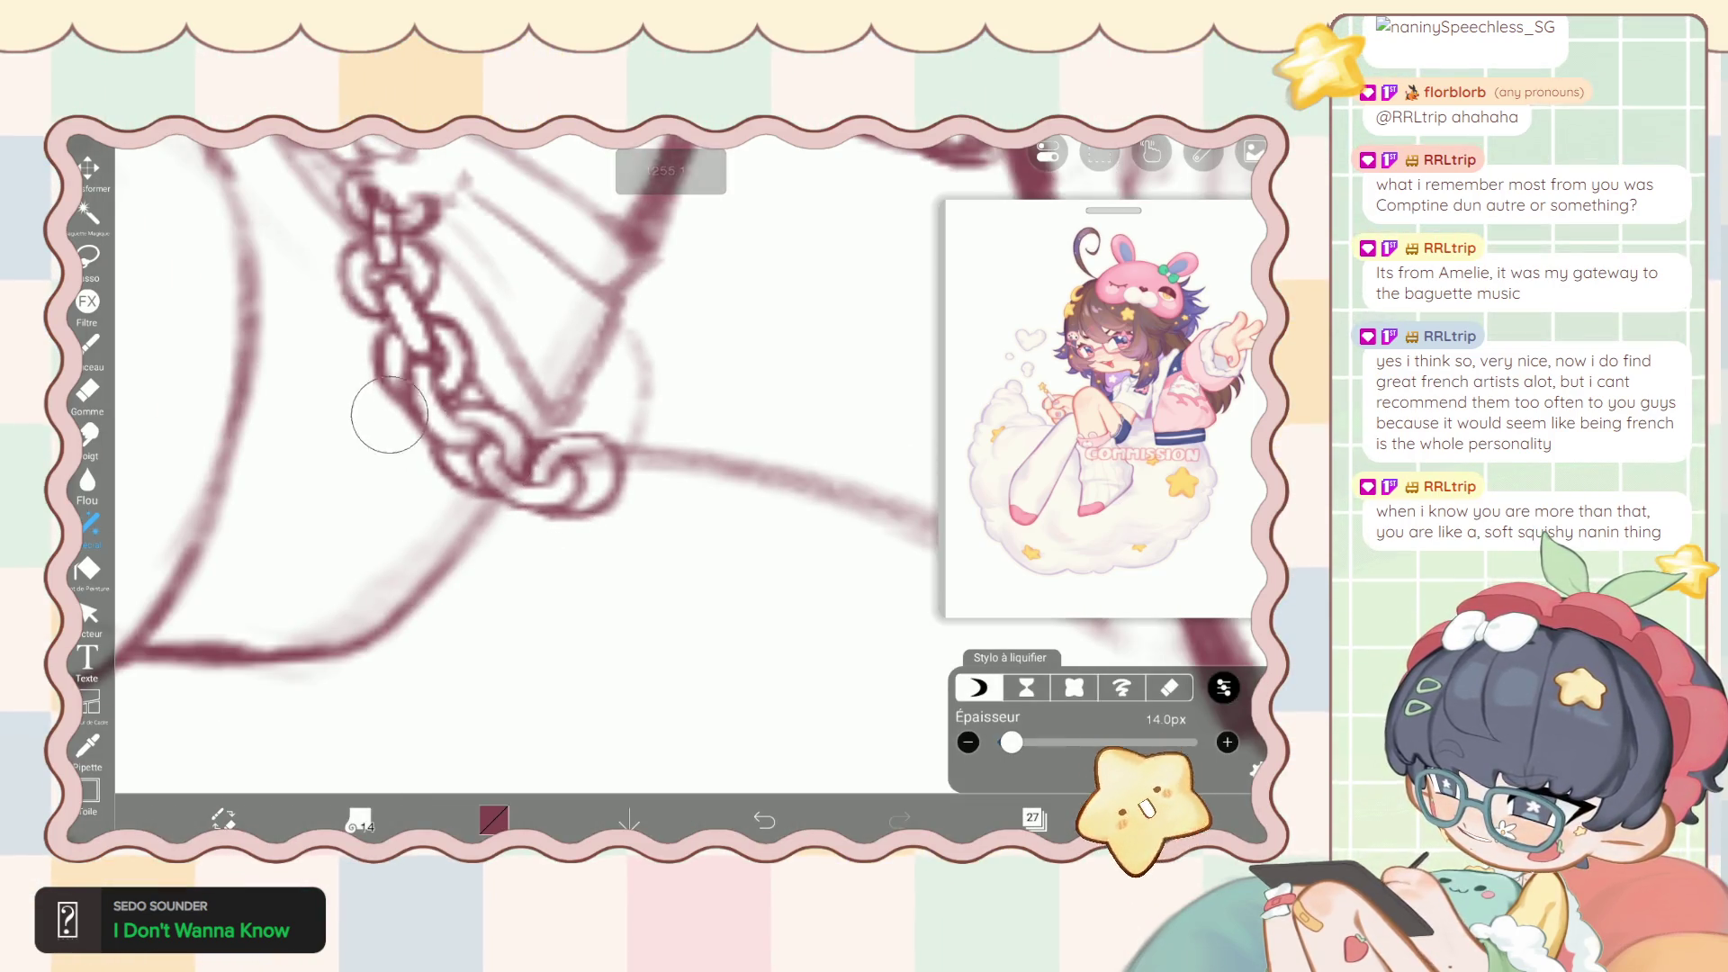
pyautogui.press('b')
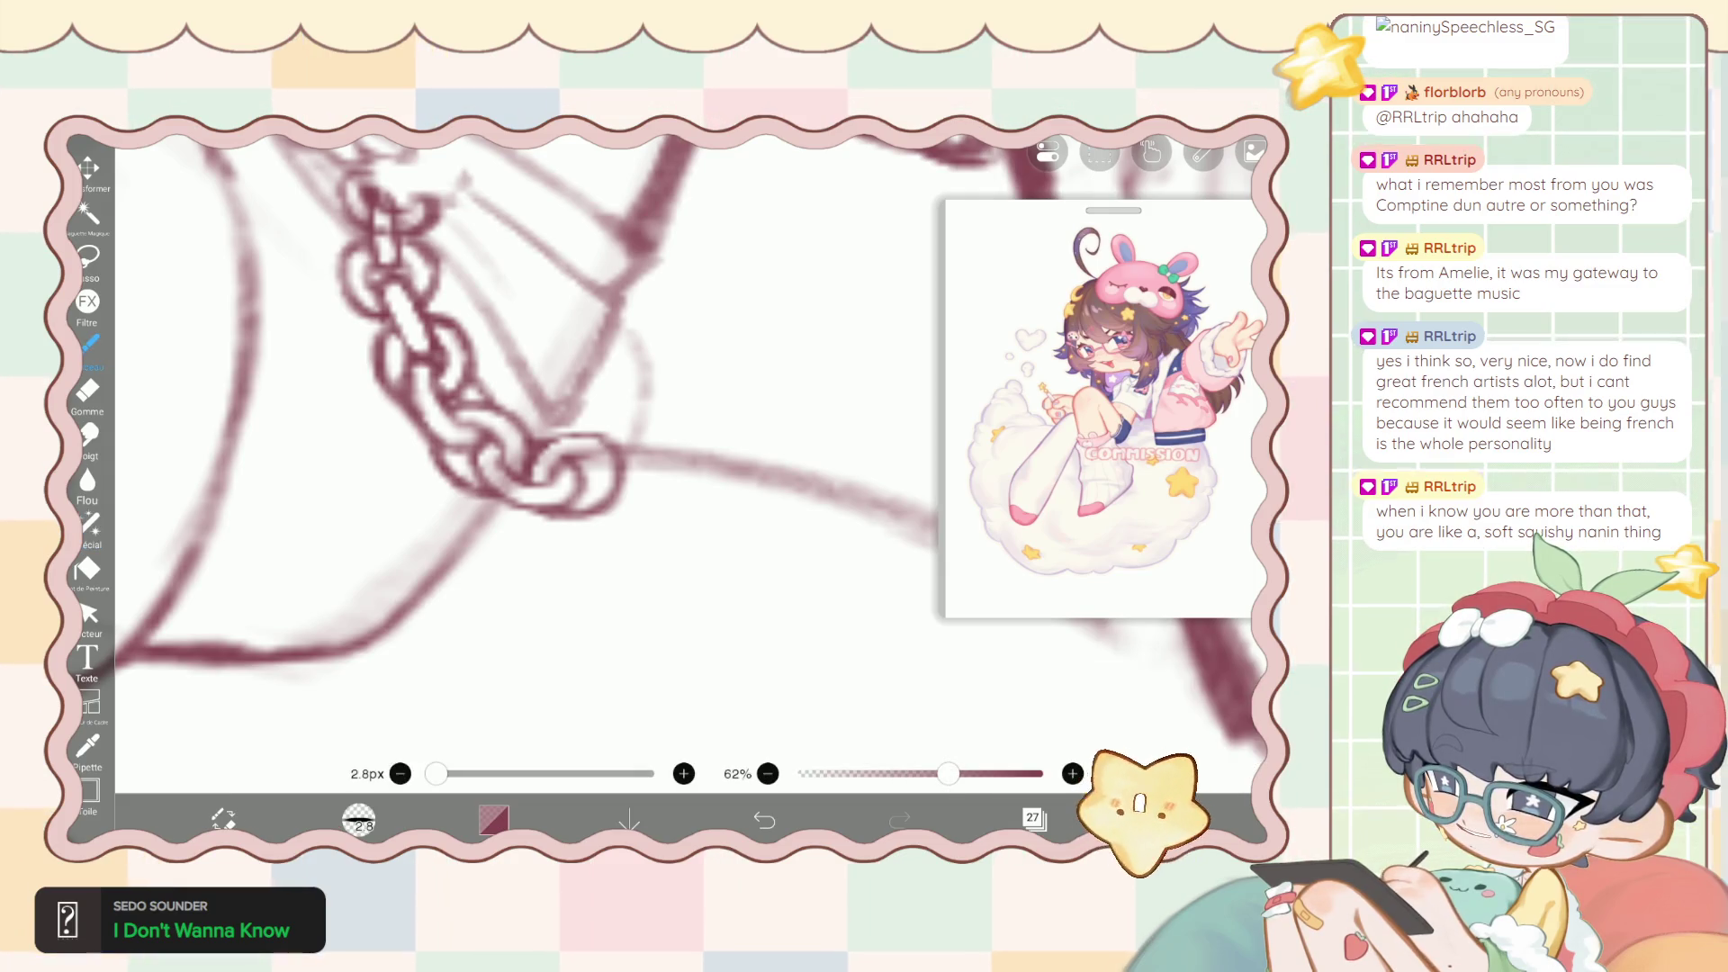
pyautogui.scroll(2, 540, 468)
pyautogui.press('e')
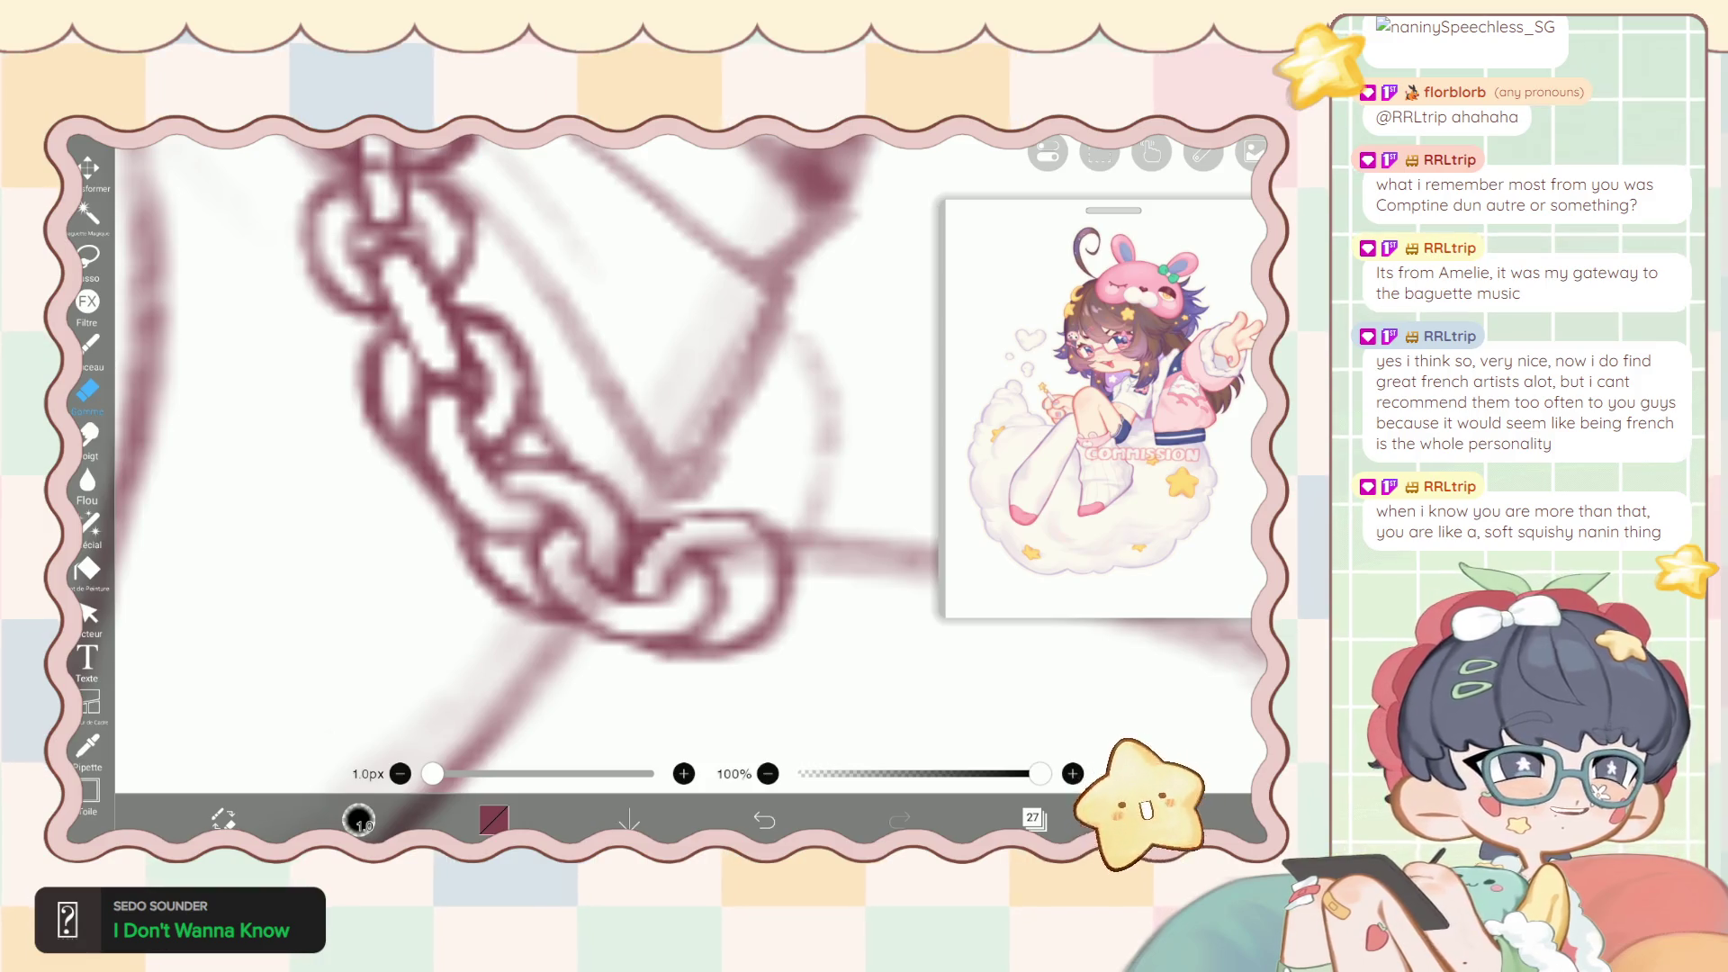
pyautogui.scroll(3, 540, 451)
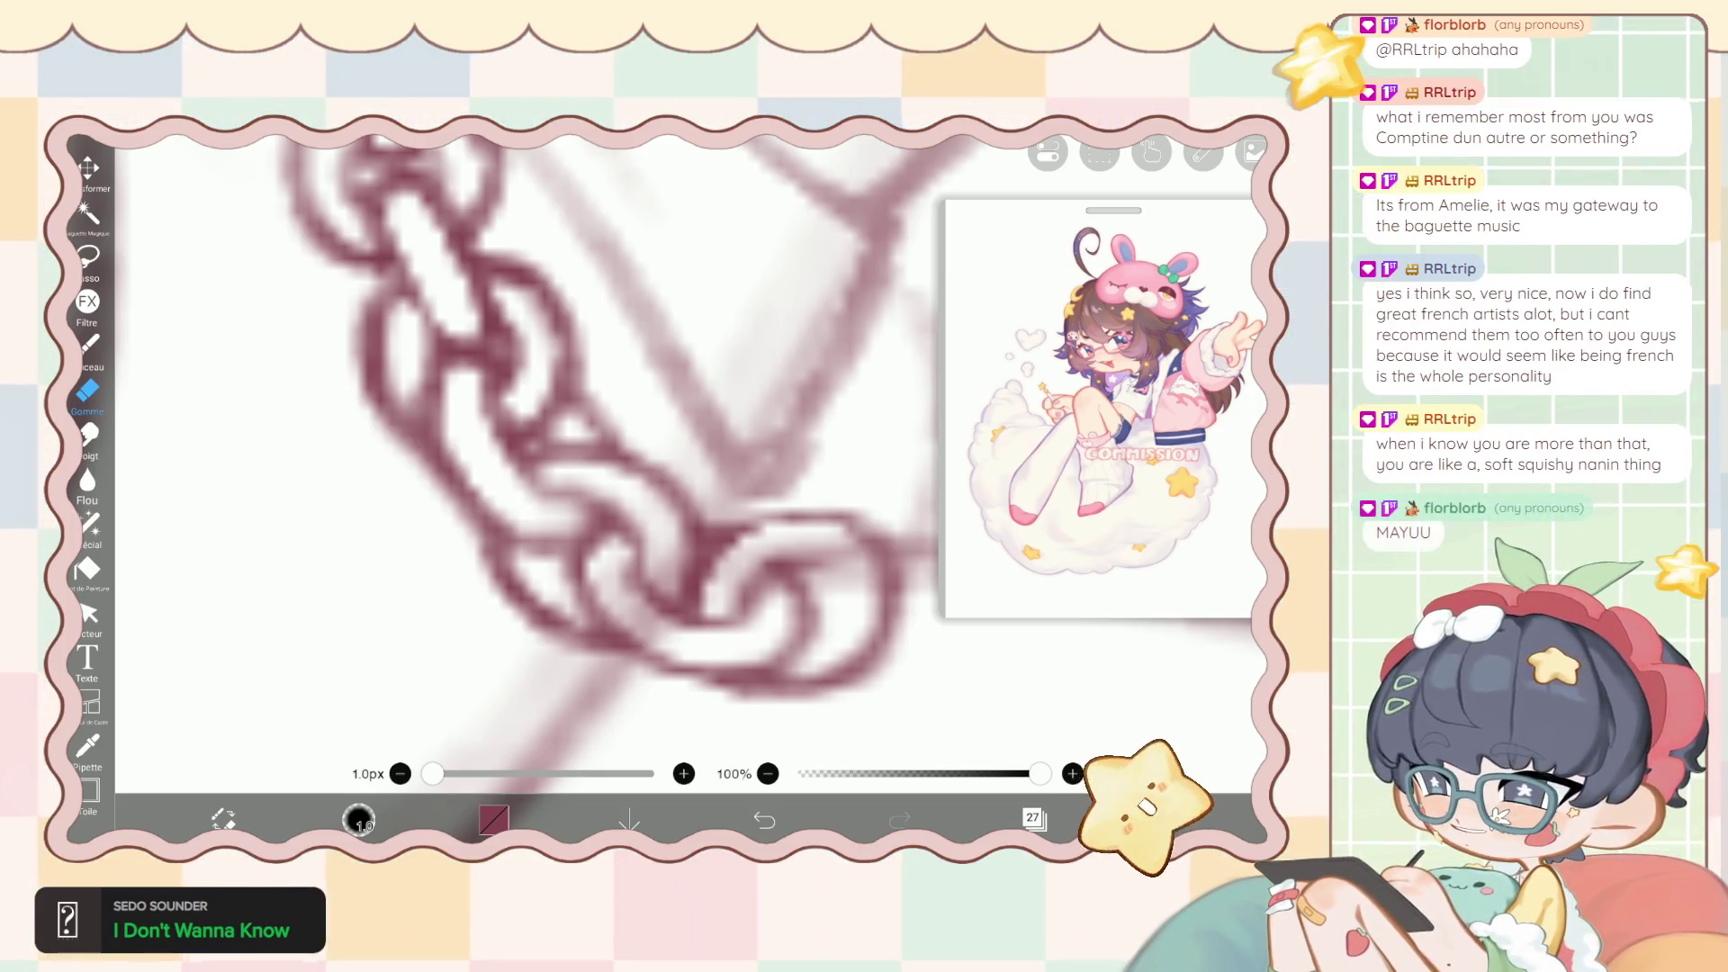
# Touch up the lower chain links with the 2.8px, 62% brush, then switch to the eraser.
pyautogui.click(89, 345)
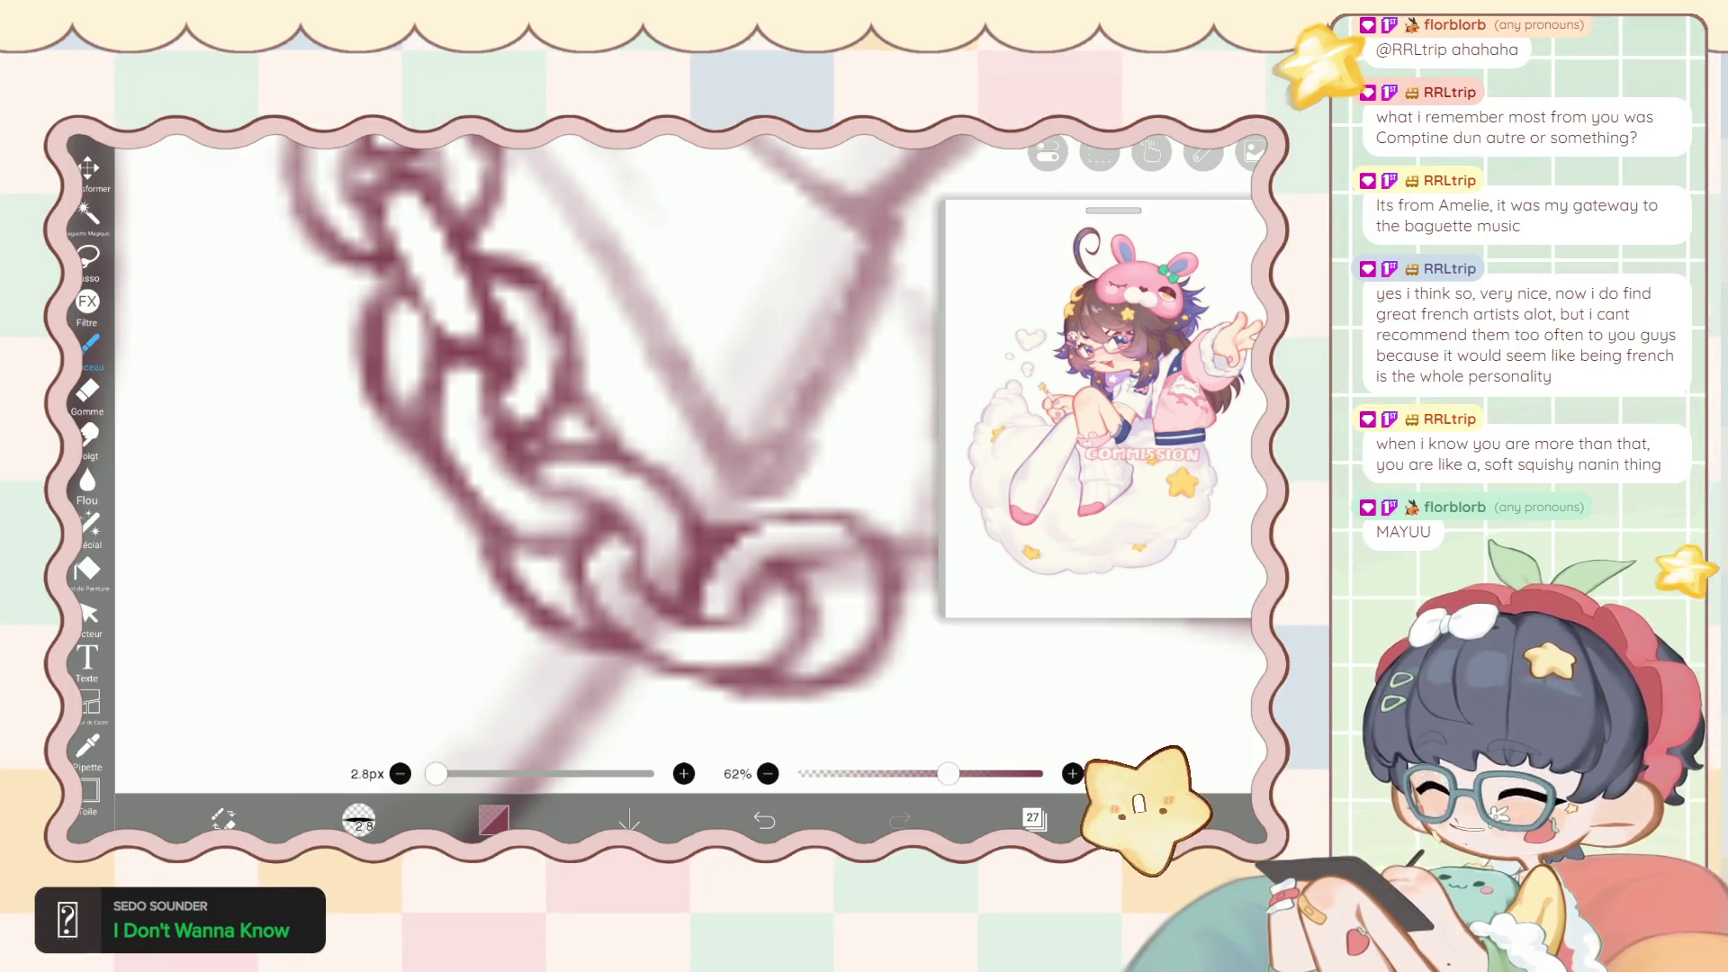
pyautogui.scroll(-2, 613, 451)
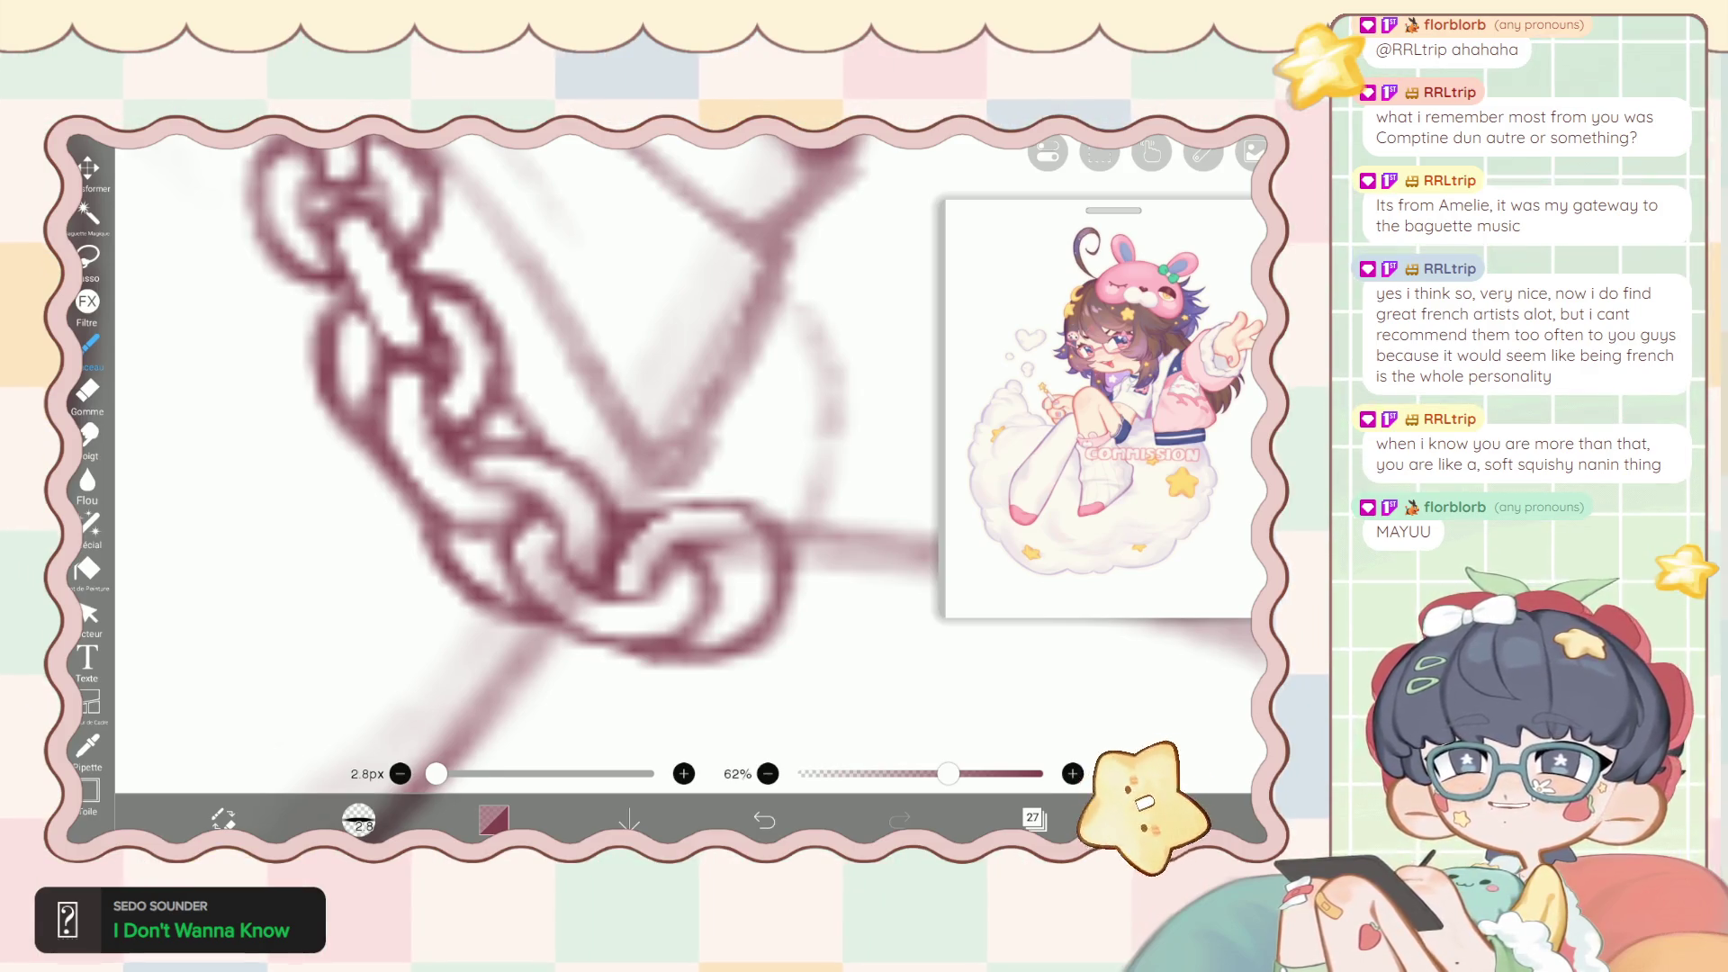
pyautogui.scroll(-3, 540, 450)
pyautogui.scroll(3, 450, 405)
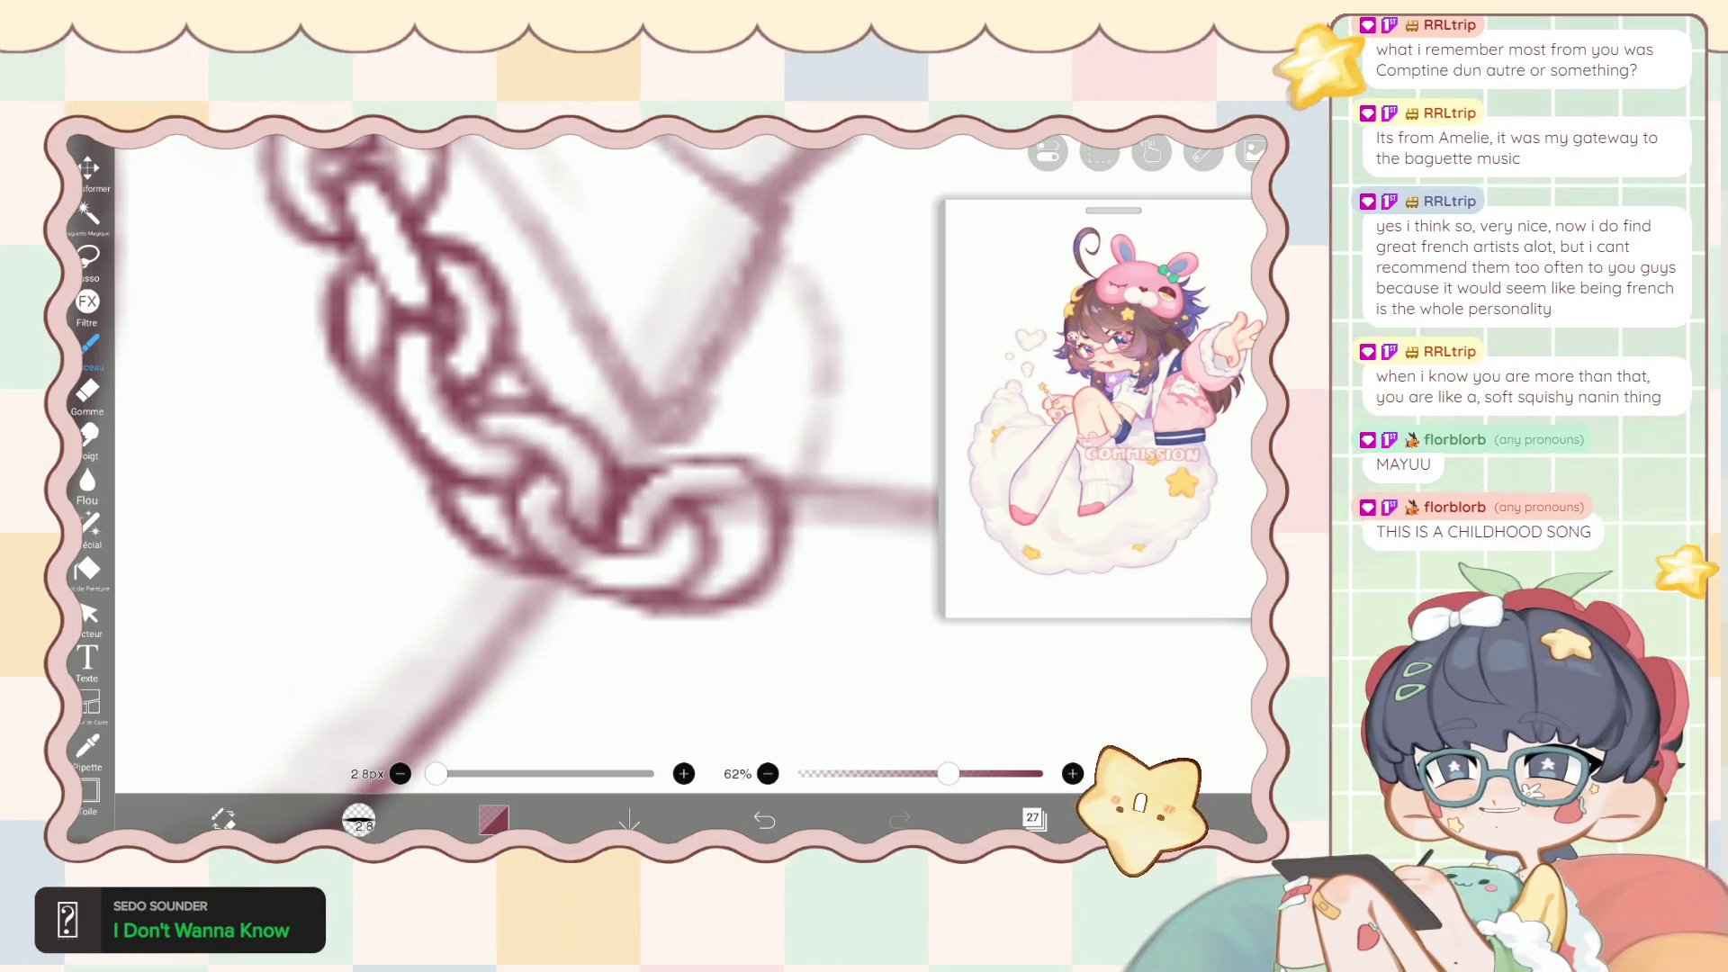
pyautogui.press('e')
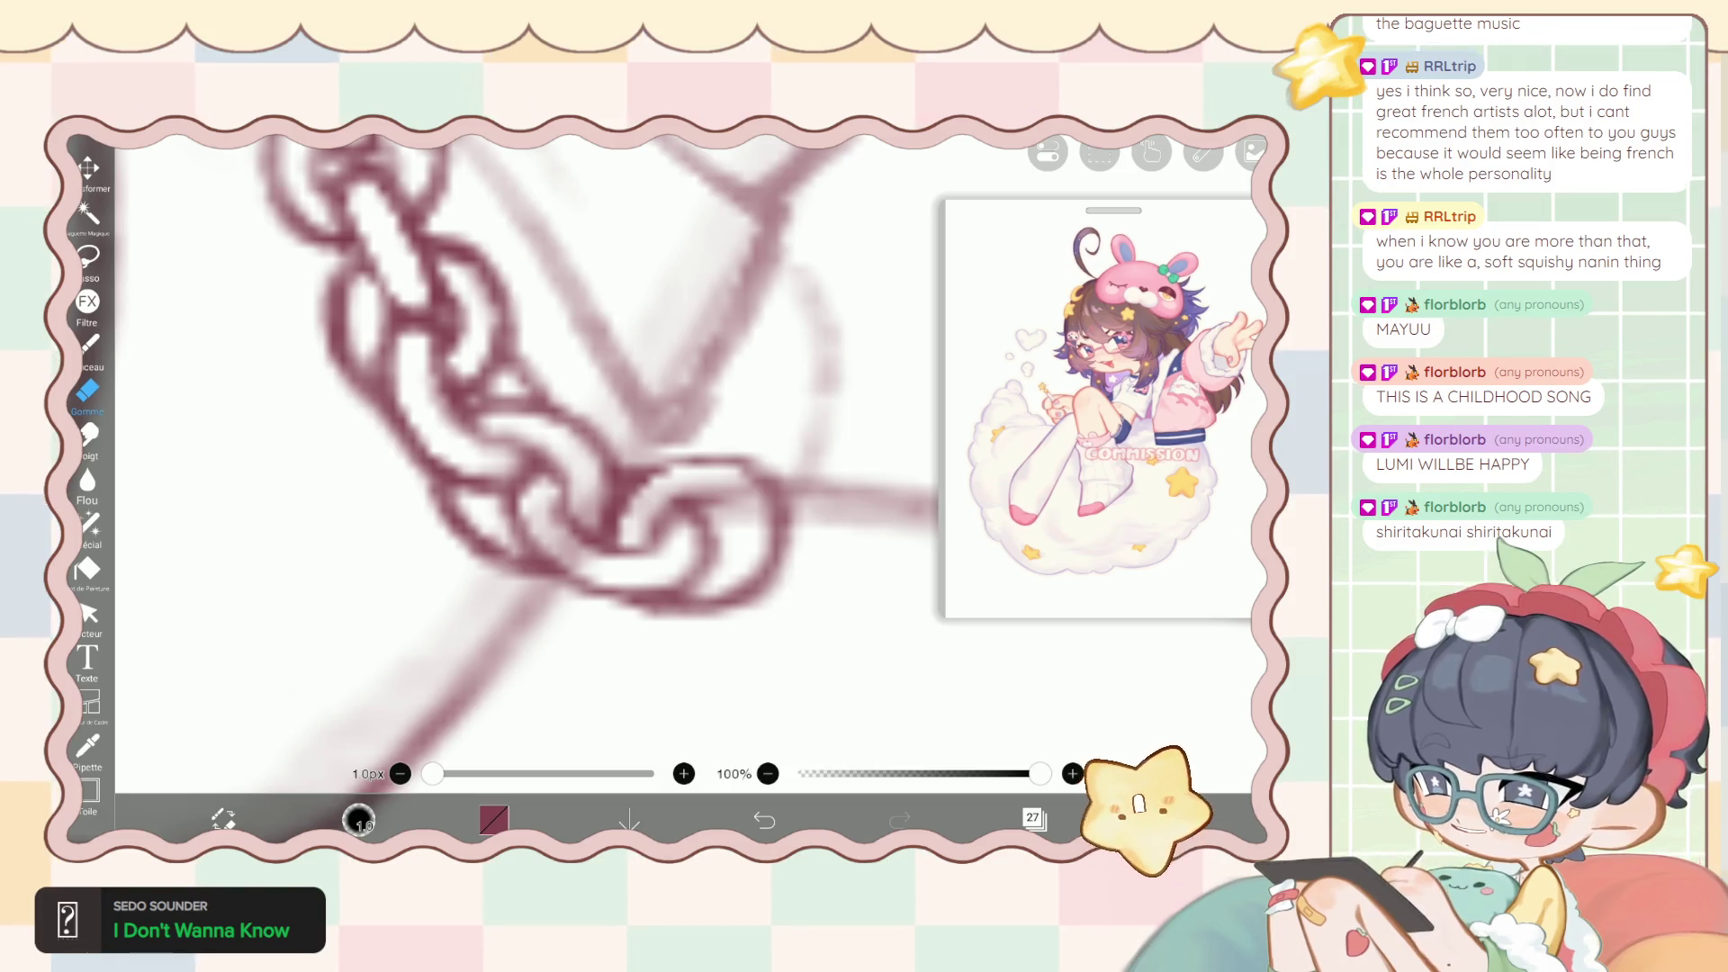
# Adjust the overlapping last two links with the brush, then switch to a 1px eraser.
pyautogui.click(88, 344)
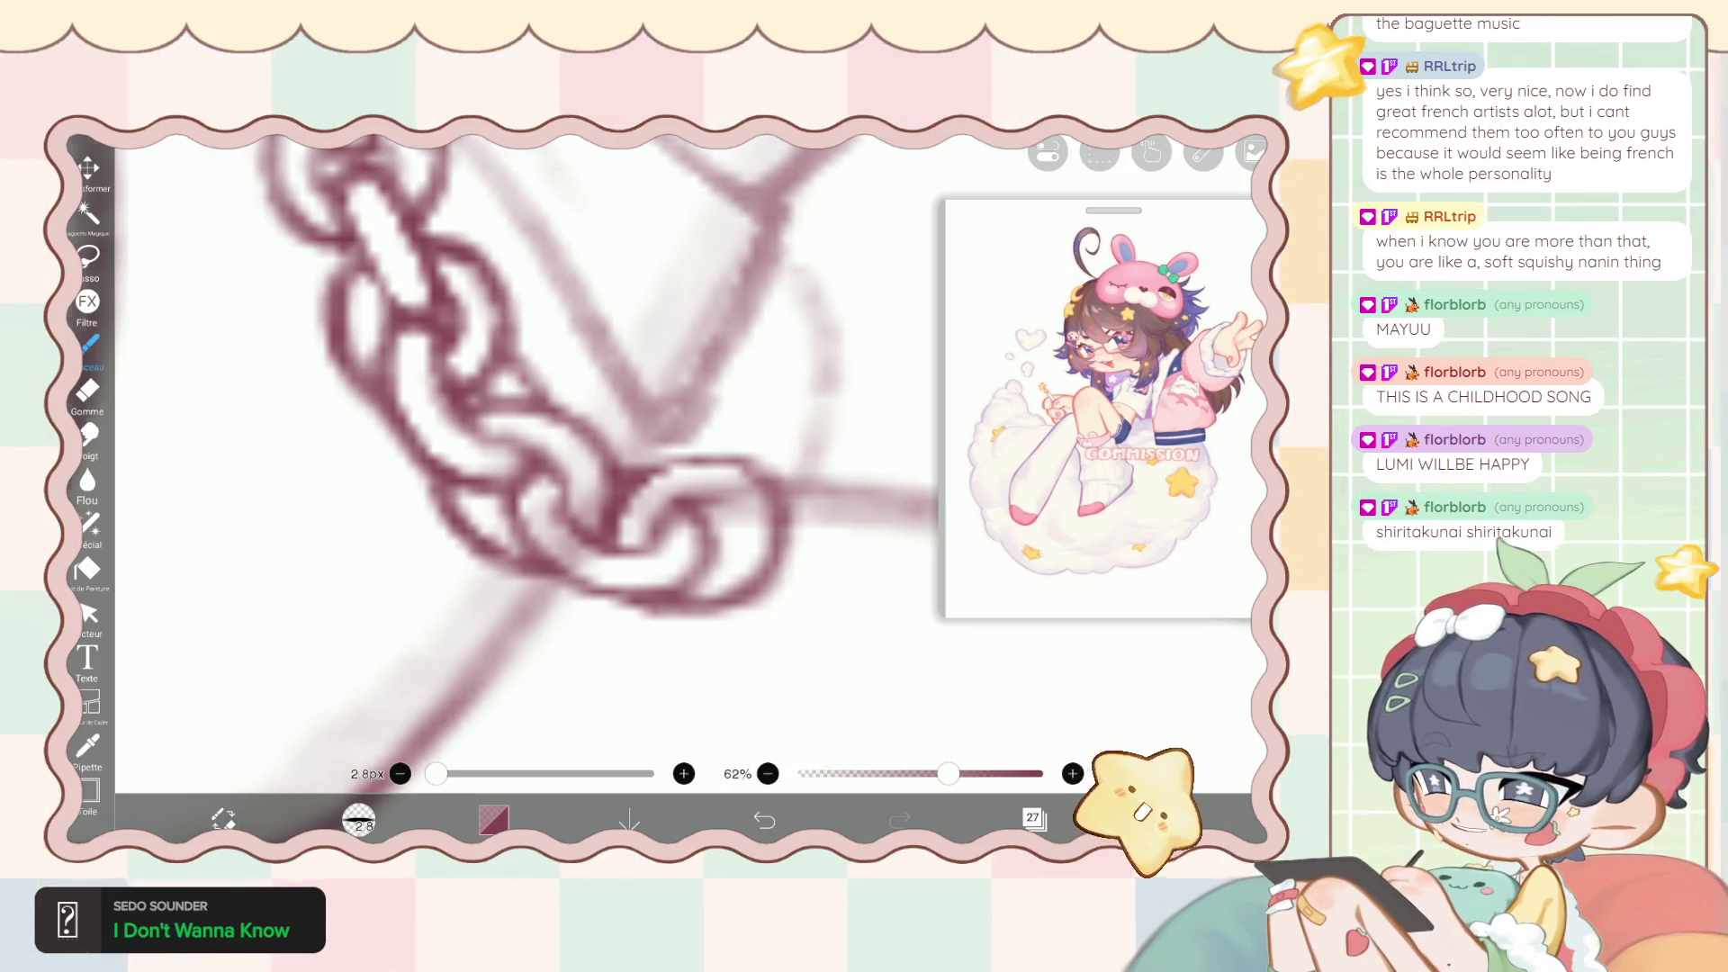
pyautogui.scroll(3, 504, 486)
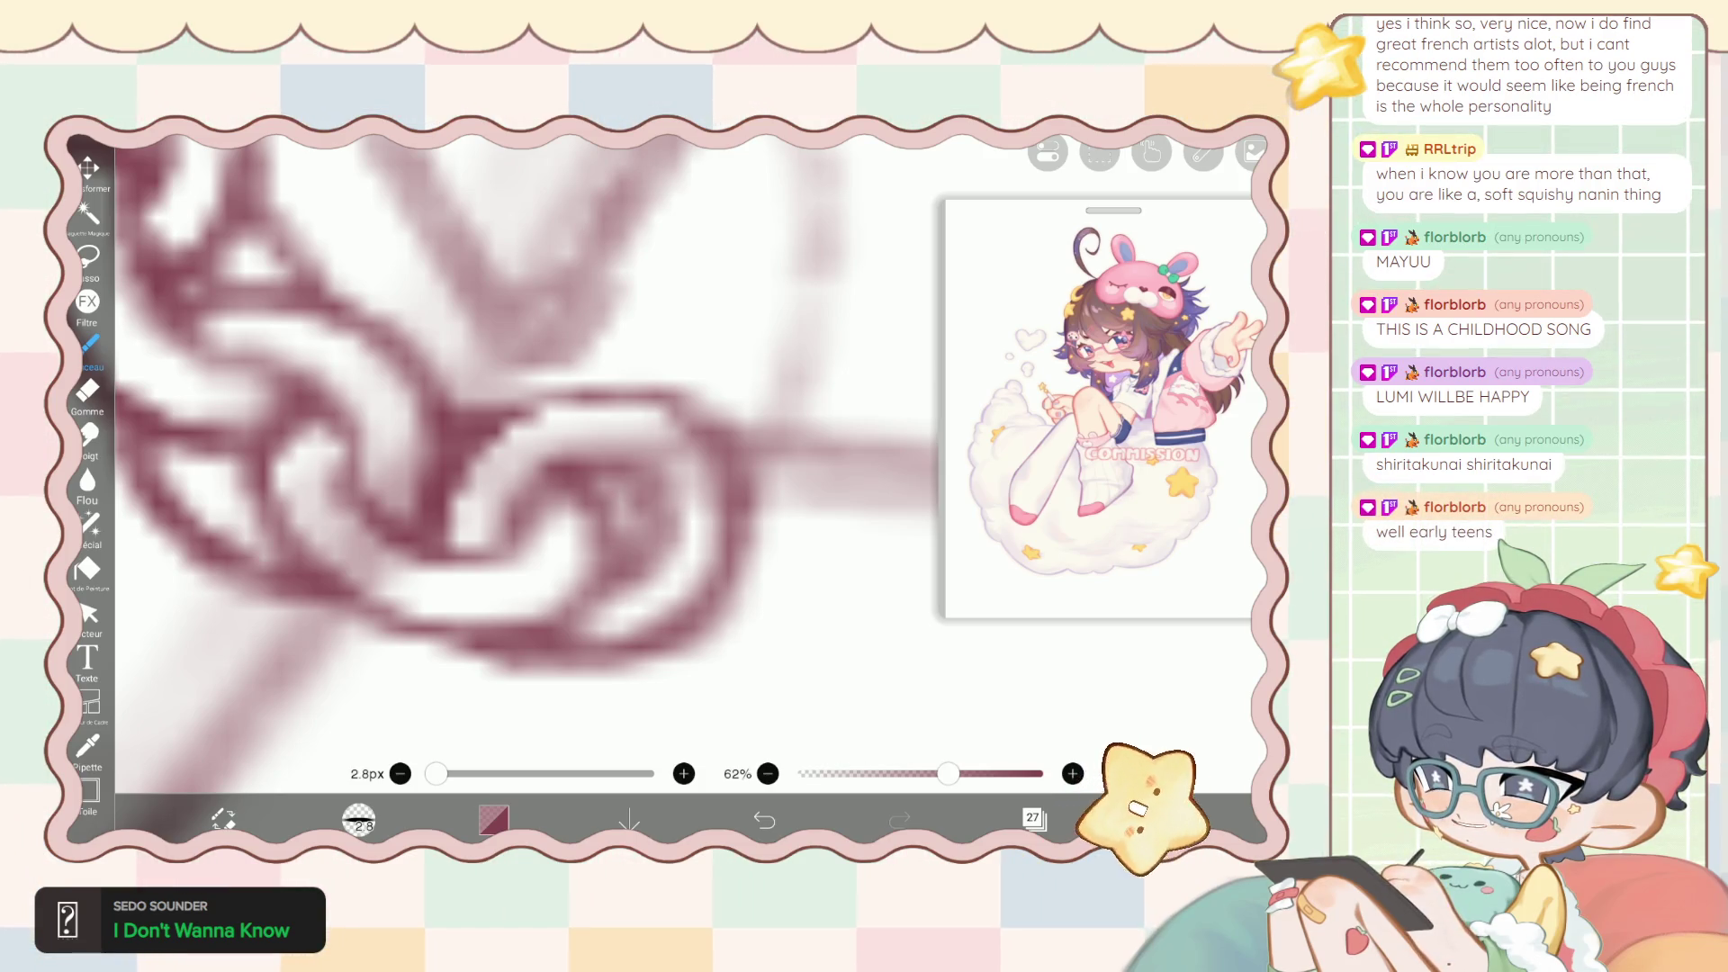
pyautogui.scroll(-2, 504, 486)
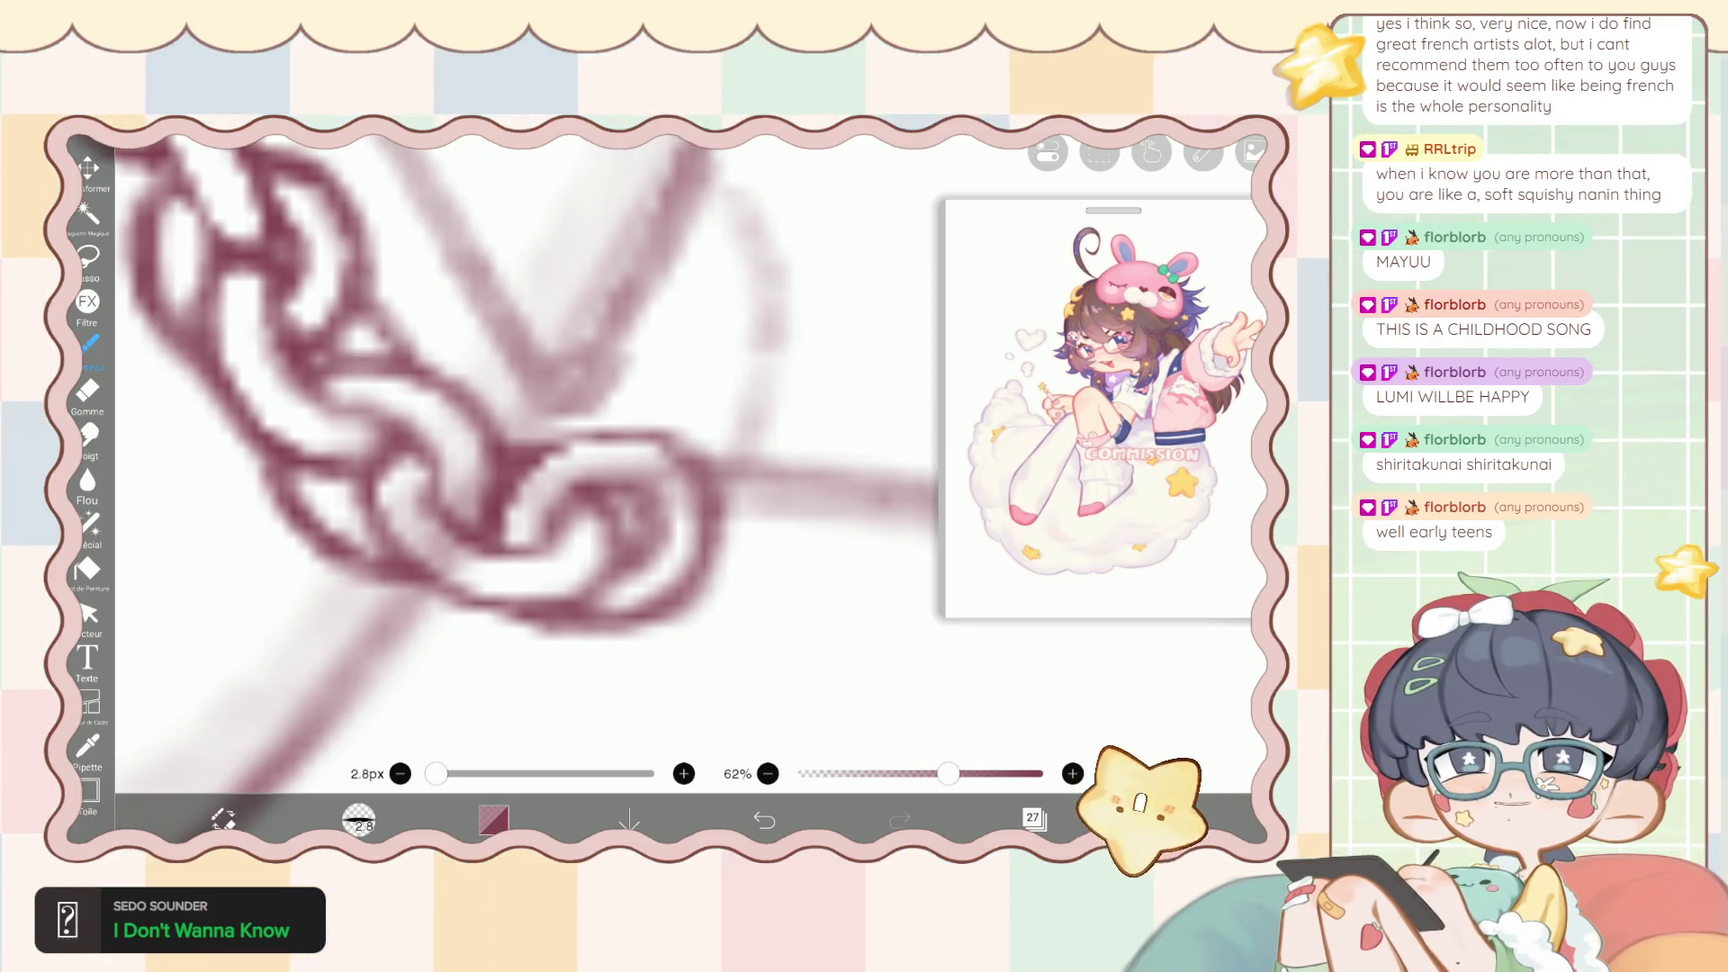
pyautogui.scroll(1, 504, 486)
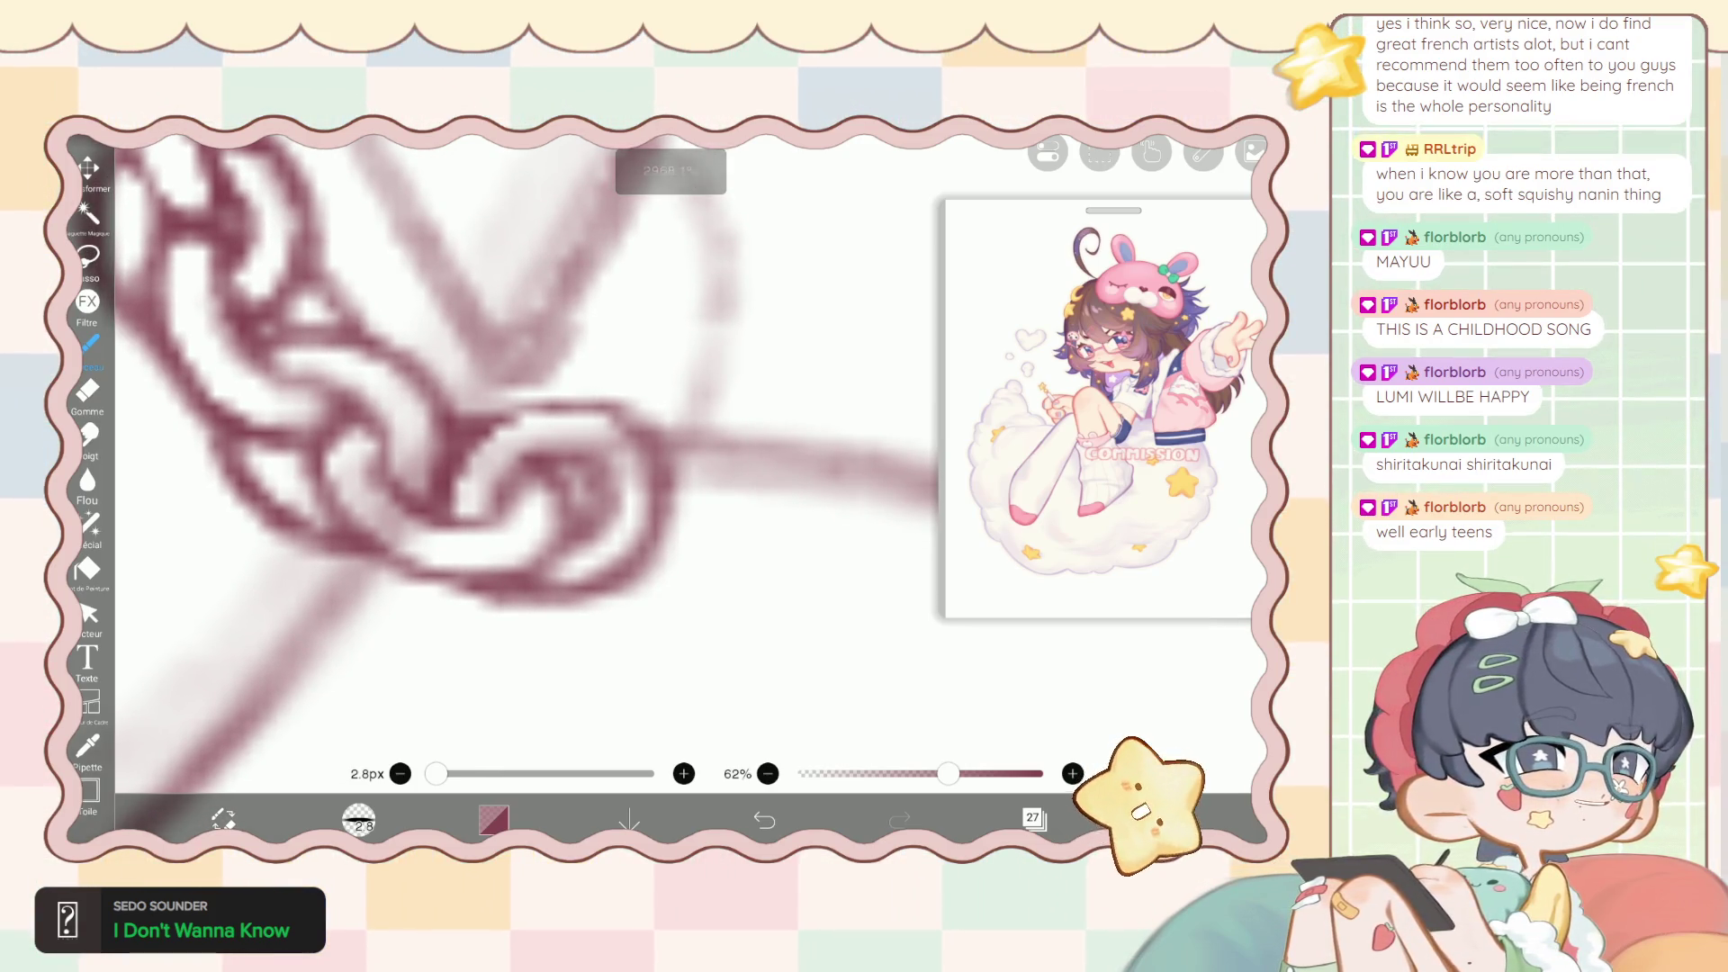
pyautogui.scroll(1, 504, 486)
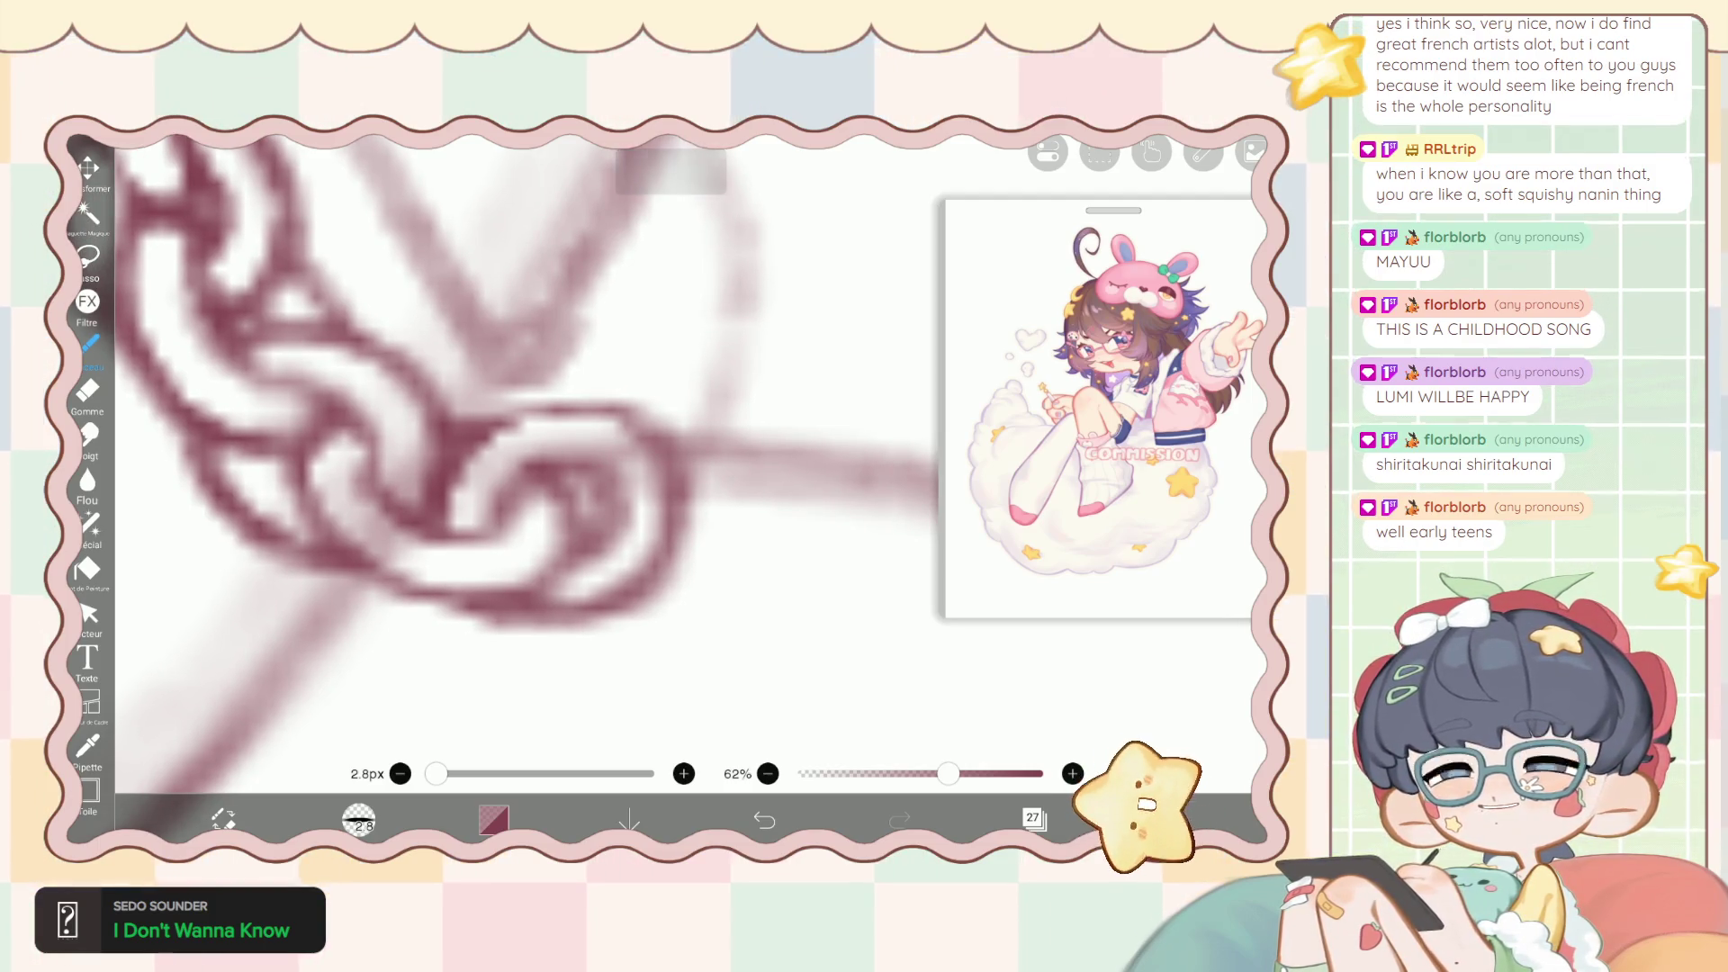
pyautogui.scroll(1, 504, 486)
pyautogui.scroll(2, 504, 486)
pyautogui.press('e')
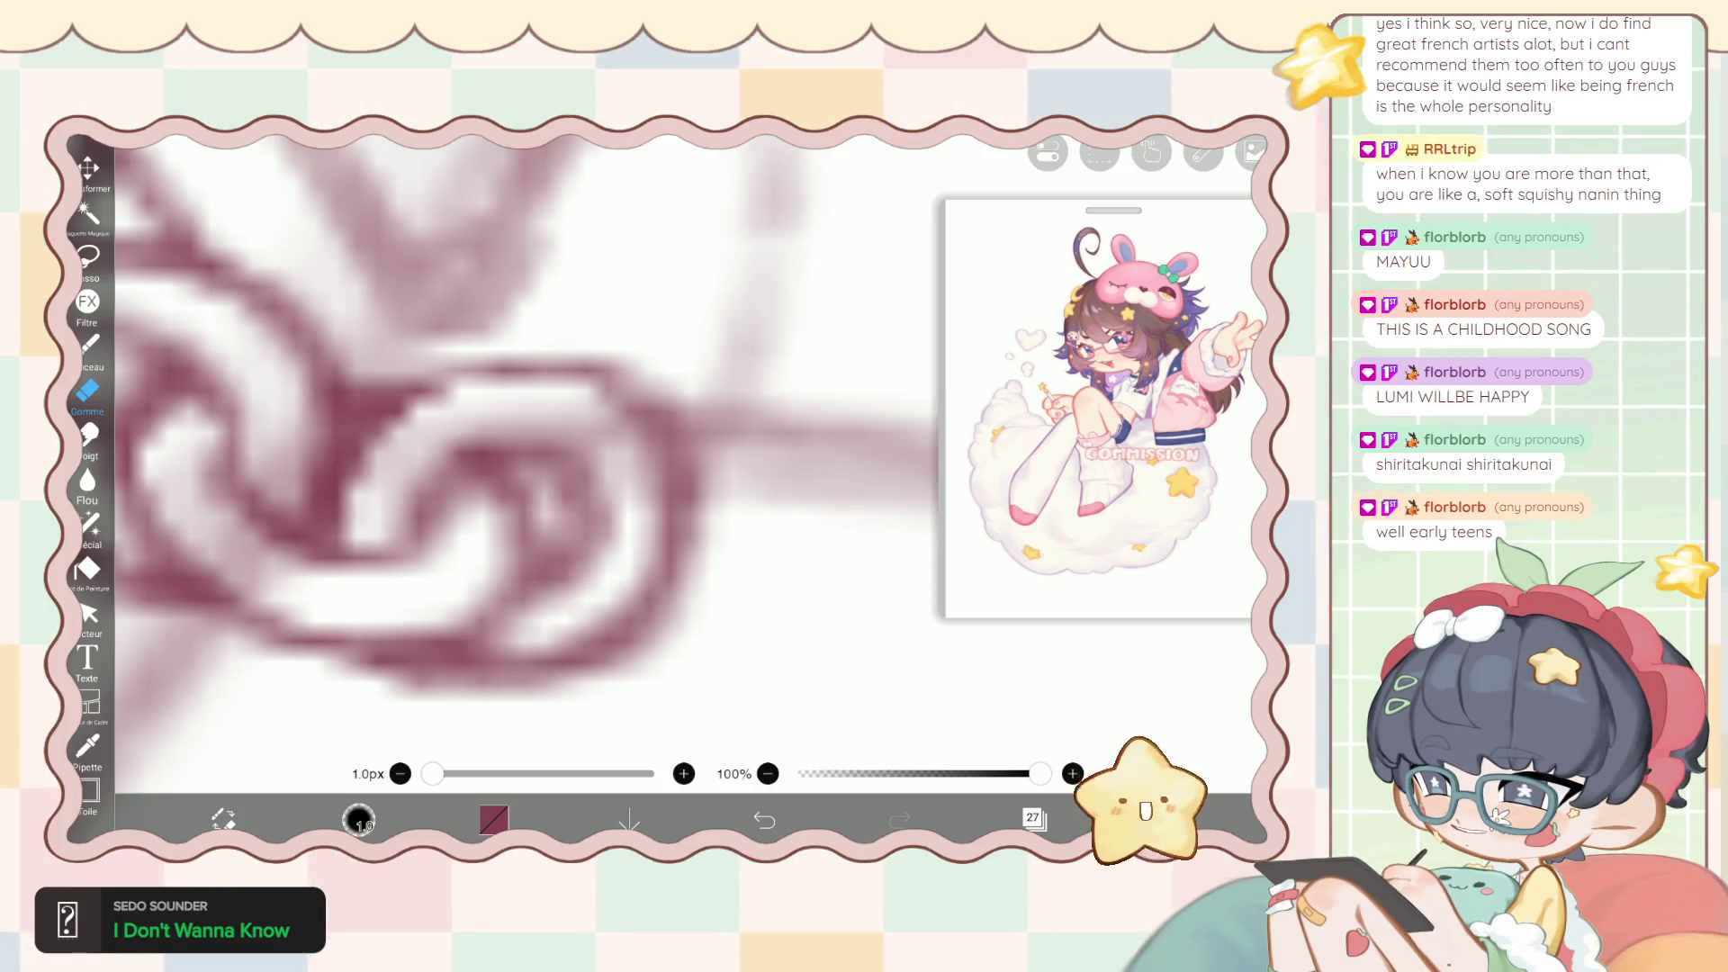
# Switch to the 2.8px, 62% brush to redraw the overlapping end links.
pyautogui.click(87, 345)
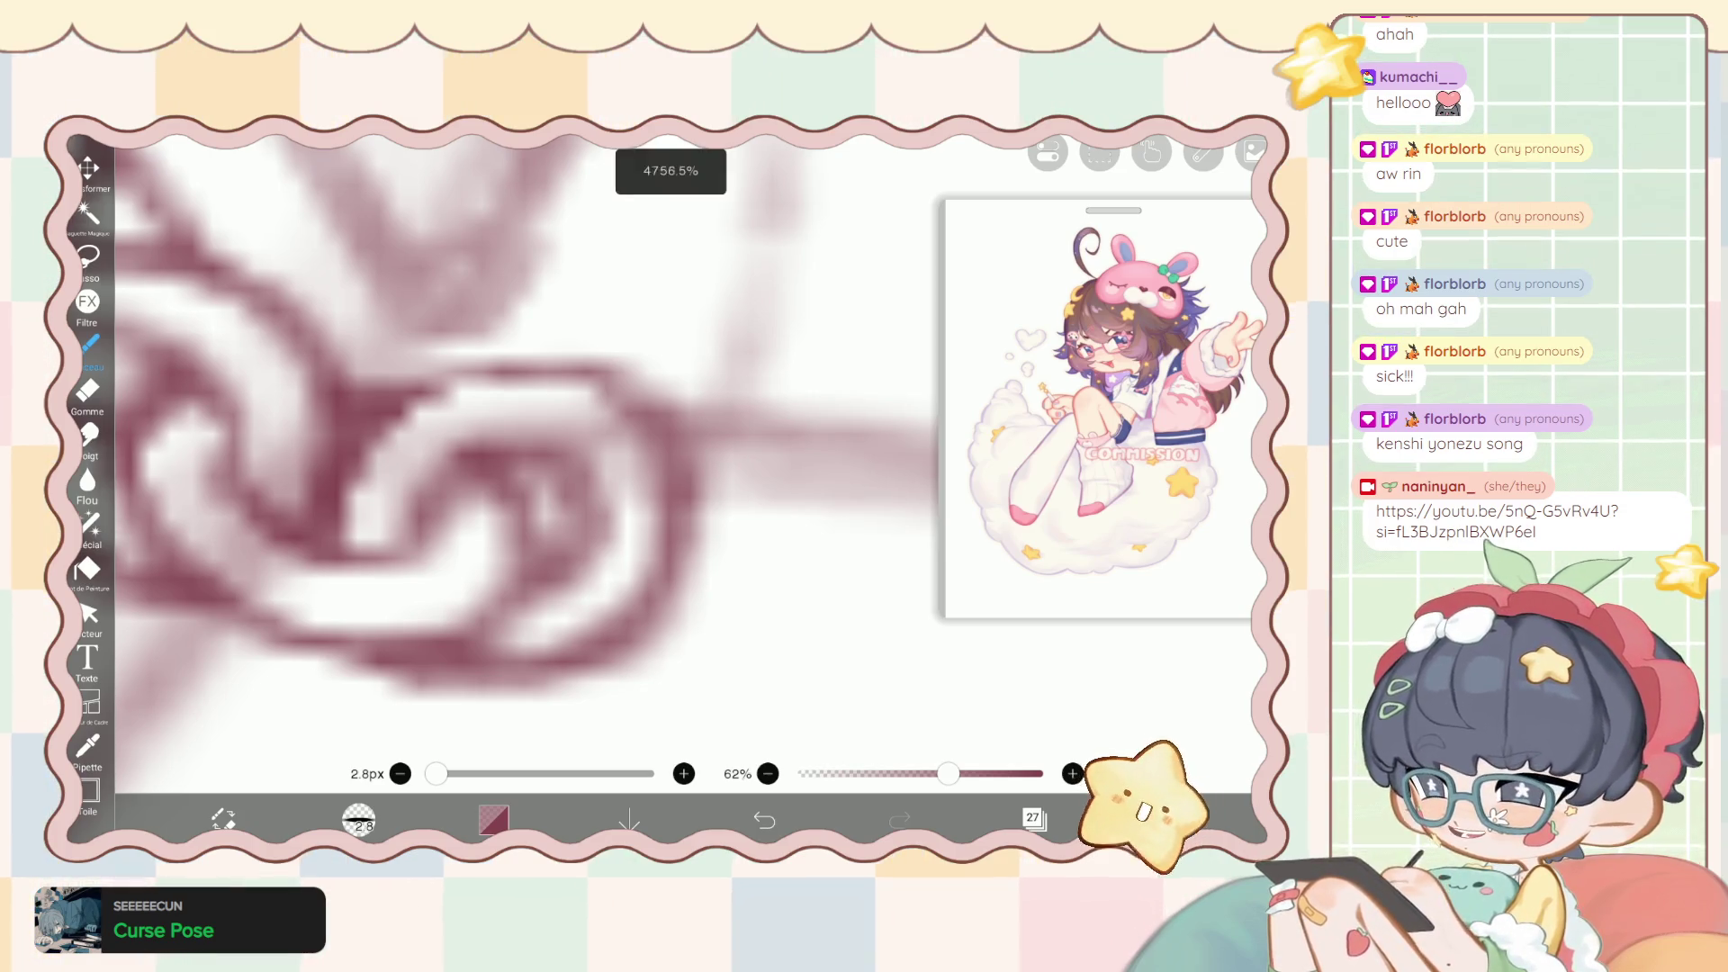
# Cycle through the liquify pen, brush and eraser, ending on the 1px eraser.
pyautogui.scroll(-5, 522, 459)
pyautogui.scroll(5, 522, 459)
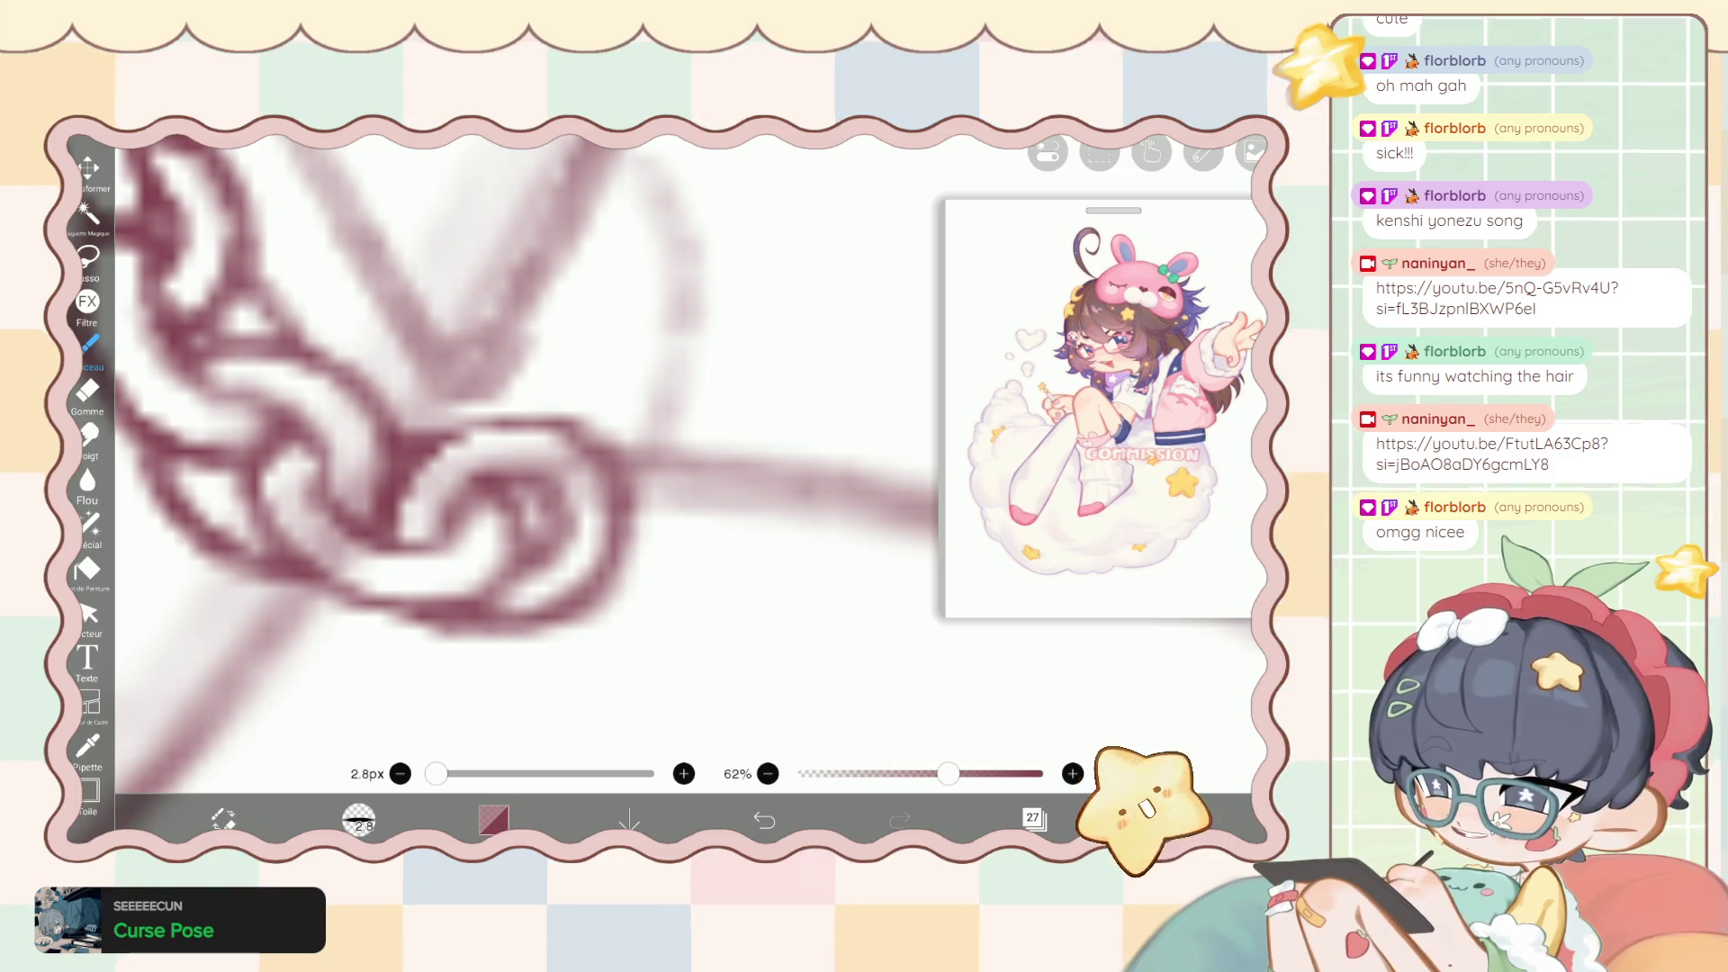
pyautogui.scroll(-5, 526, 464)
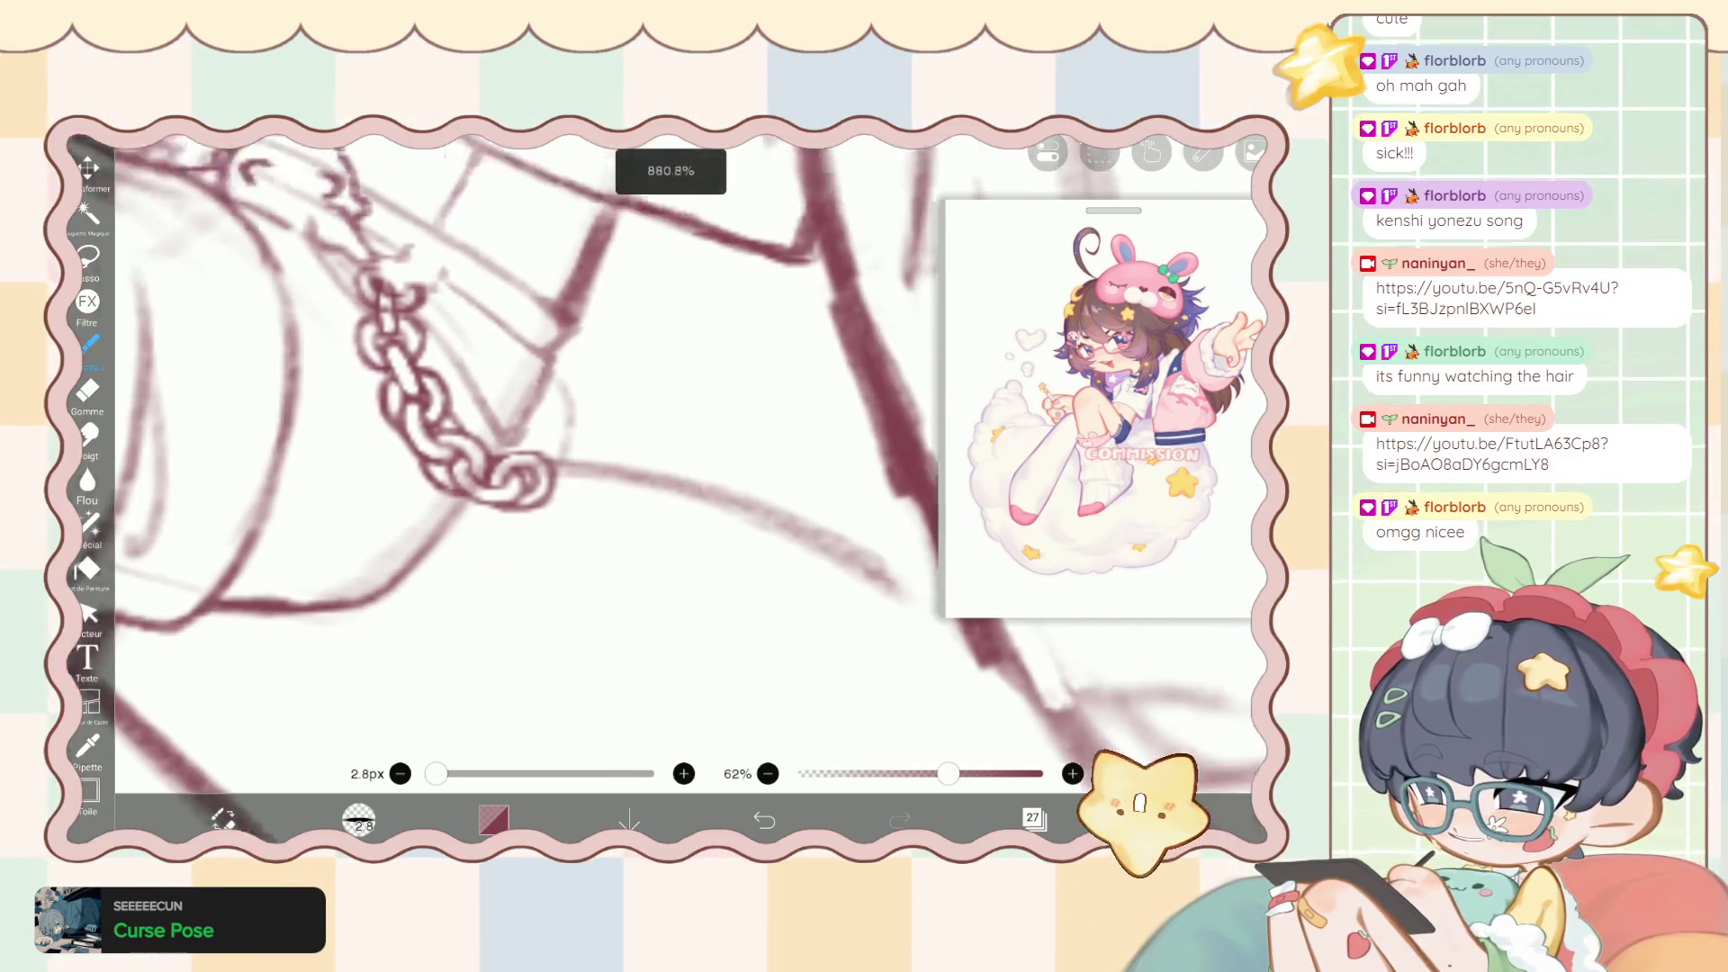
pyautogui.click(88, 522)
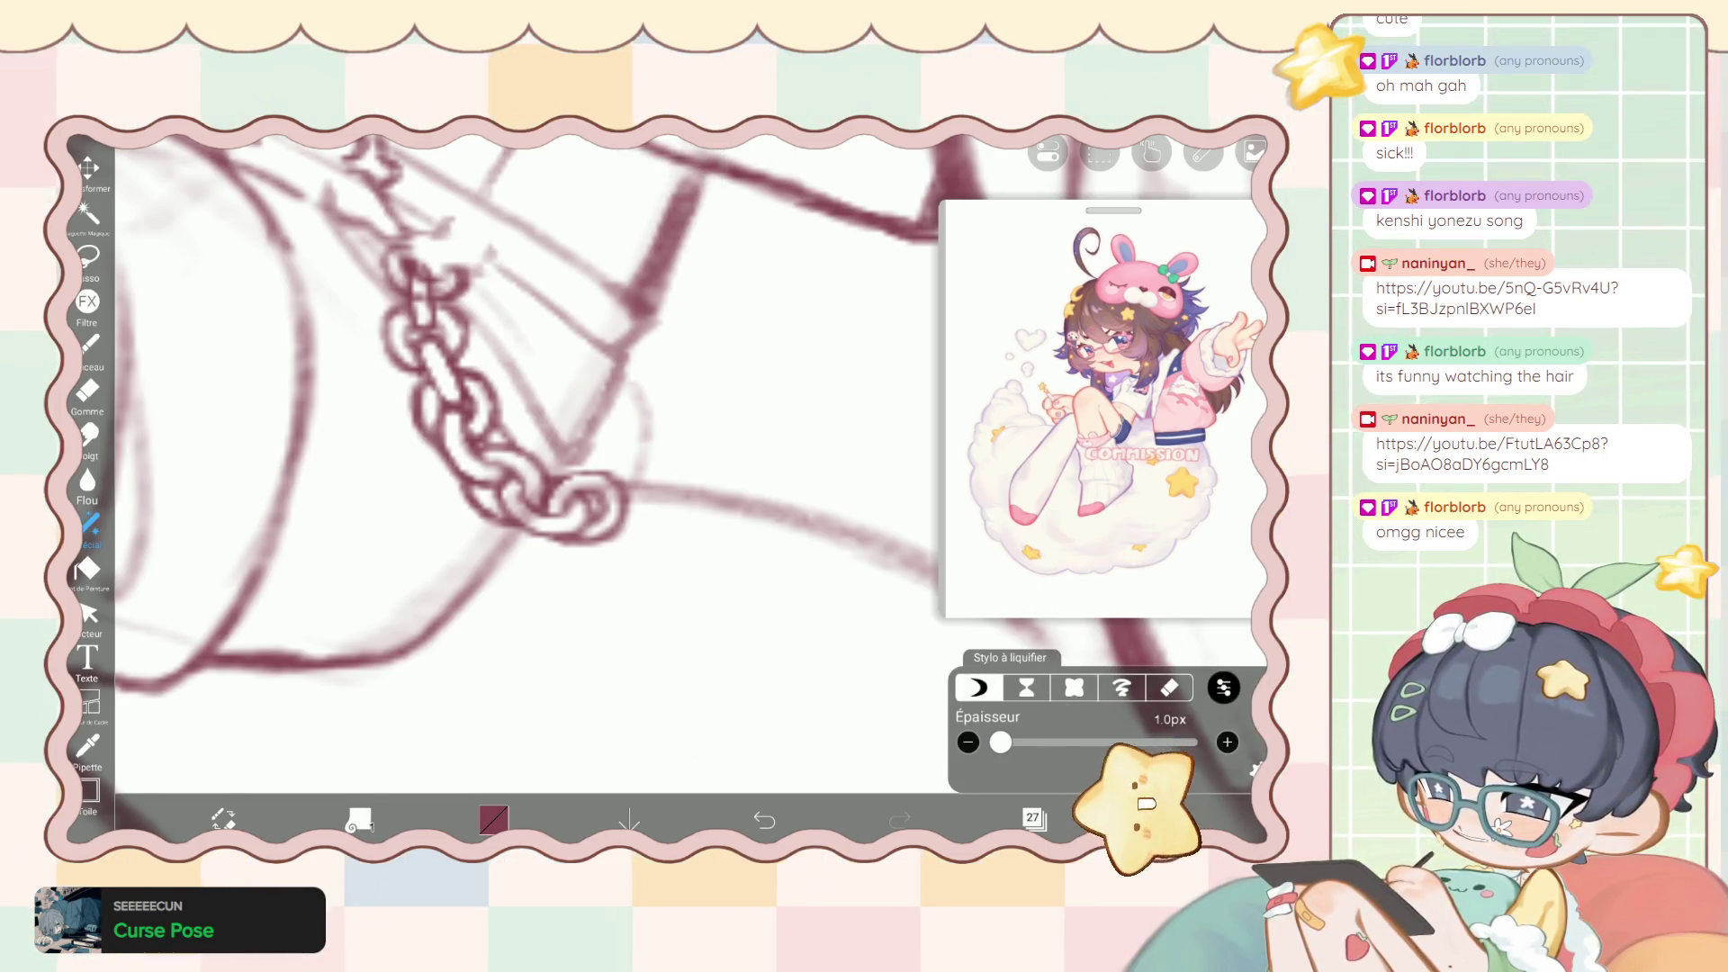
pyautogui.click(88, 343)
pyautogui.scroll(3, 549, 499)
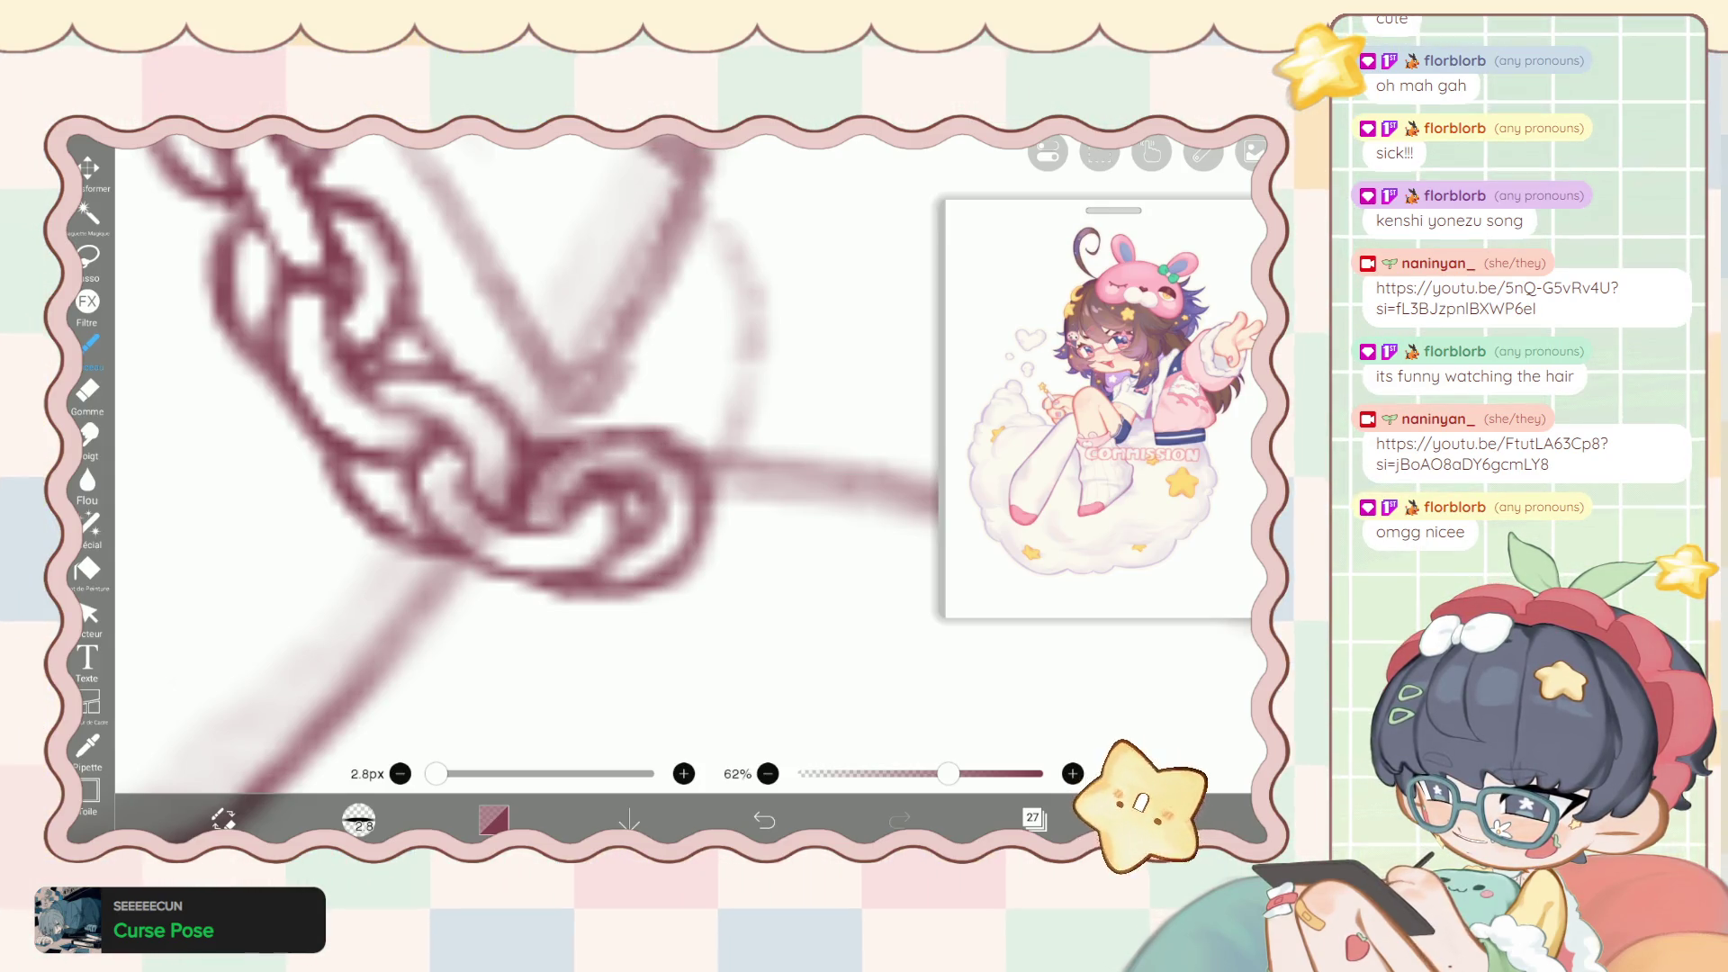
pyautogui.click(87, 390)
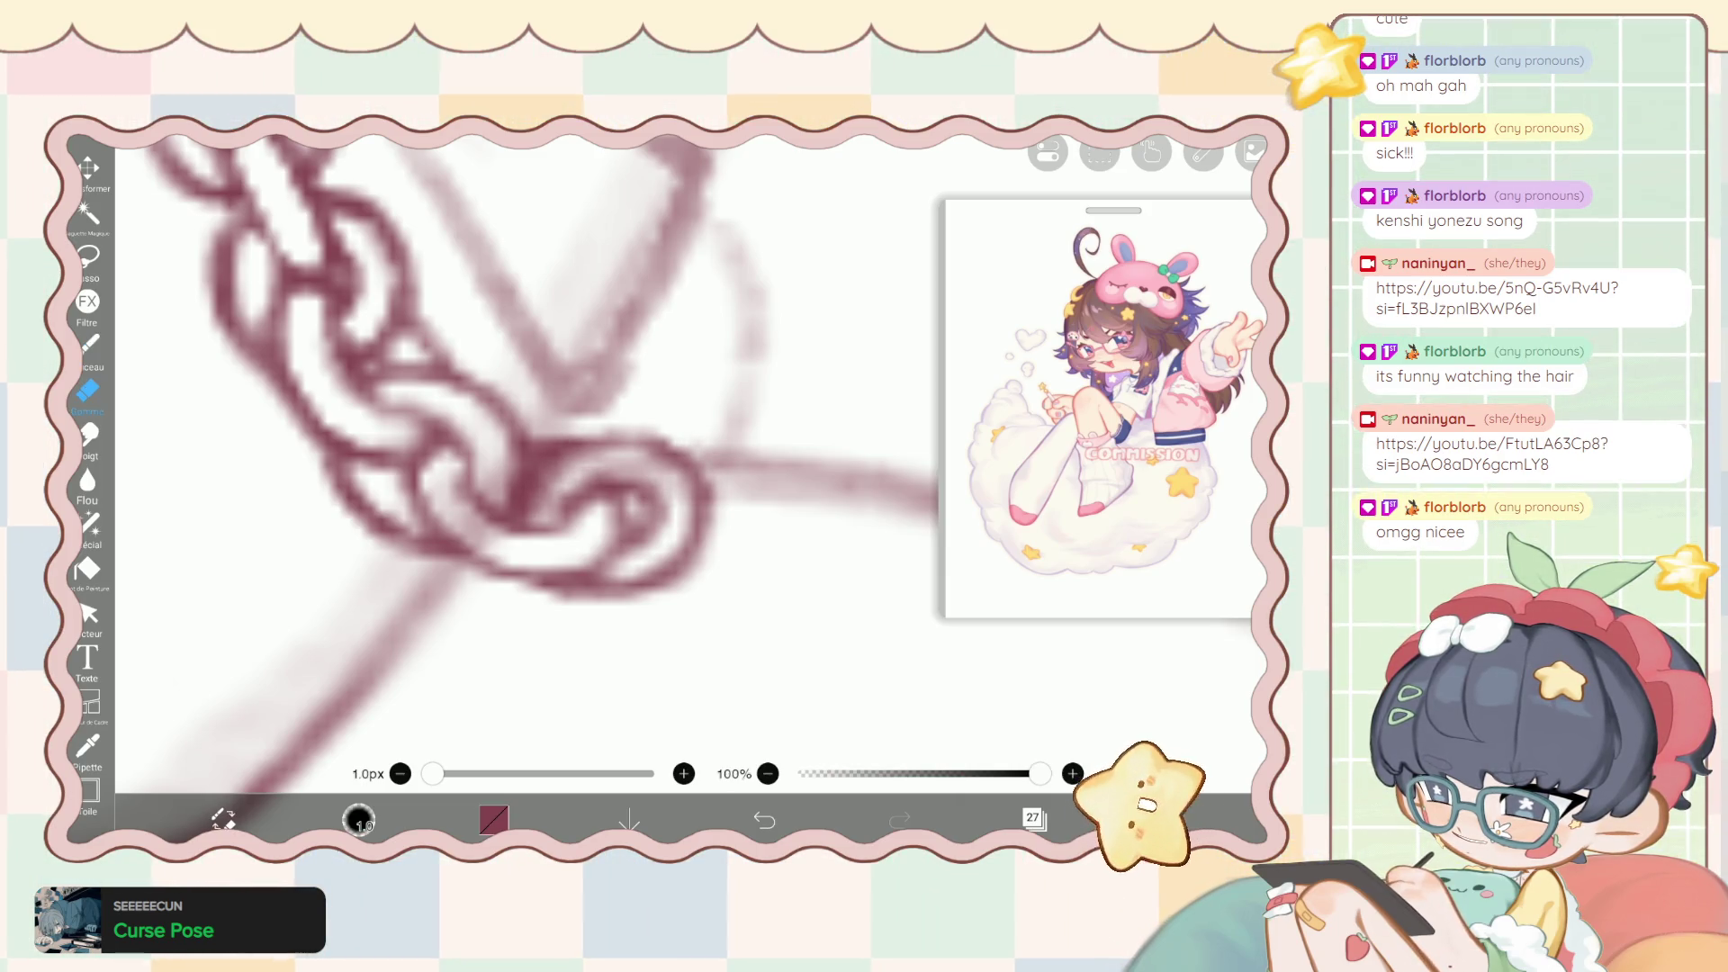
pyautogui.click(90, 343)
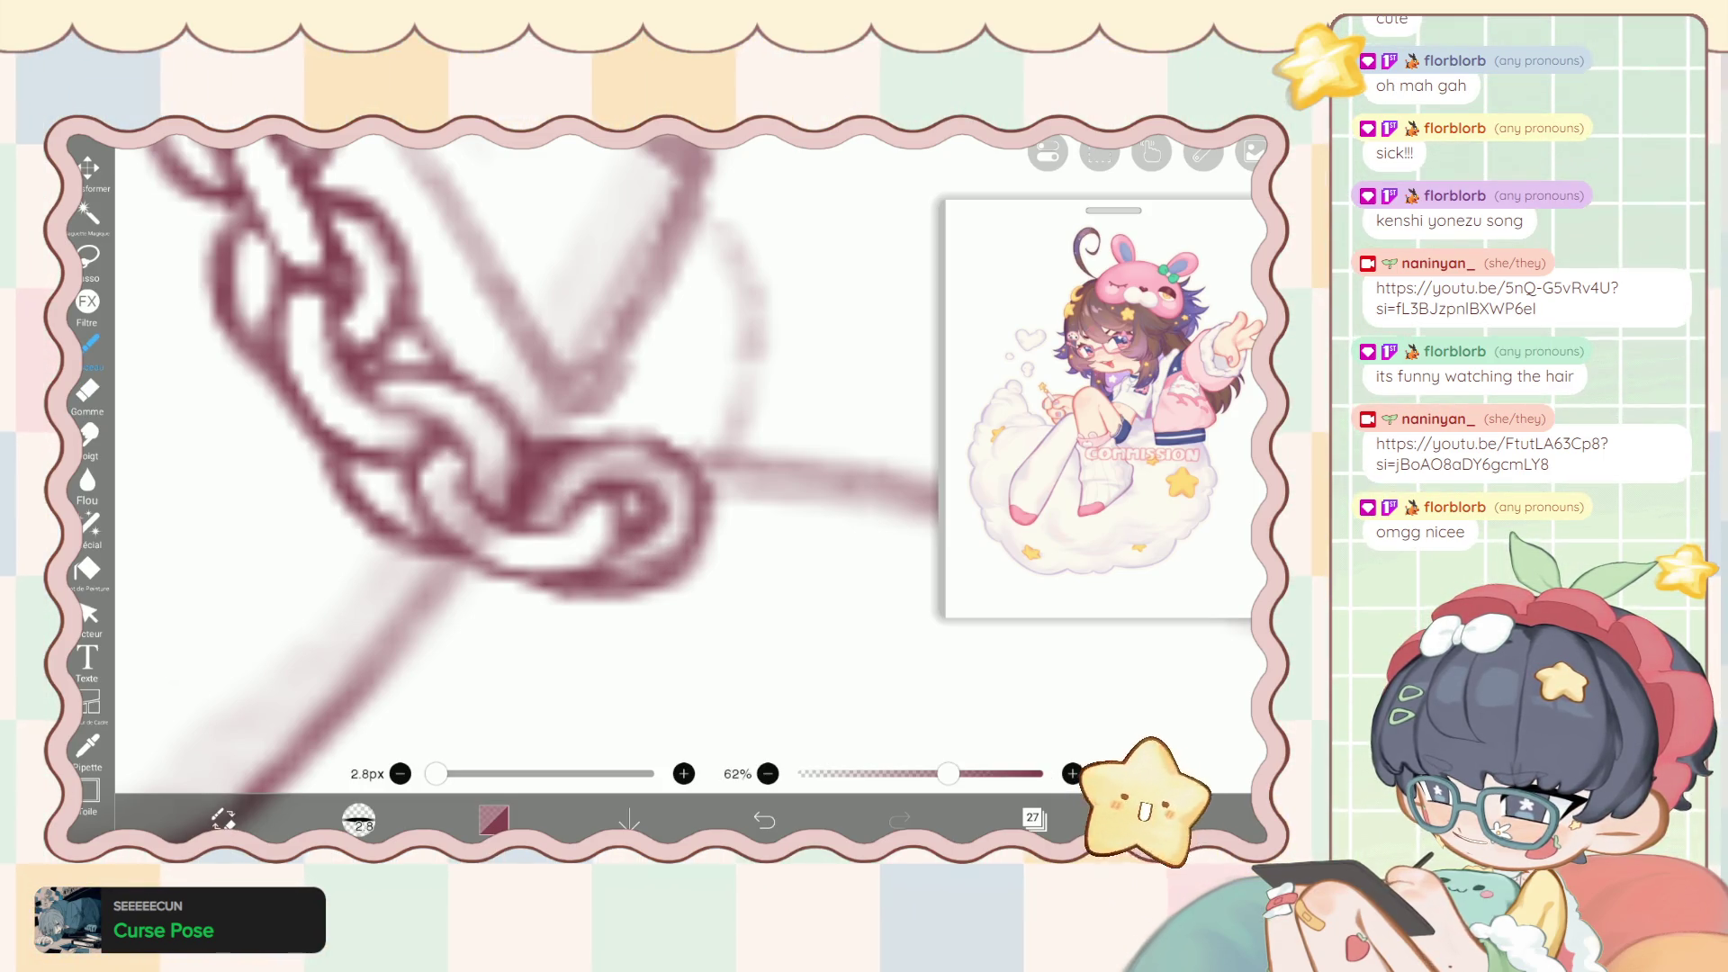
pyautogui.click(87, 389)
# Erase the end link's bottom edge, undoing one bad stroke, and trim the lower-right link.
pyautogui.moveTo(540, 590)
pyautogui.mouseDown()
pyautogui.moveTo(712, 531)
pyautogui.moveTo(603, 585)
pyautogui.mouseUp()
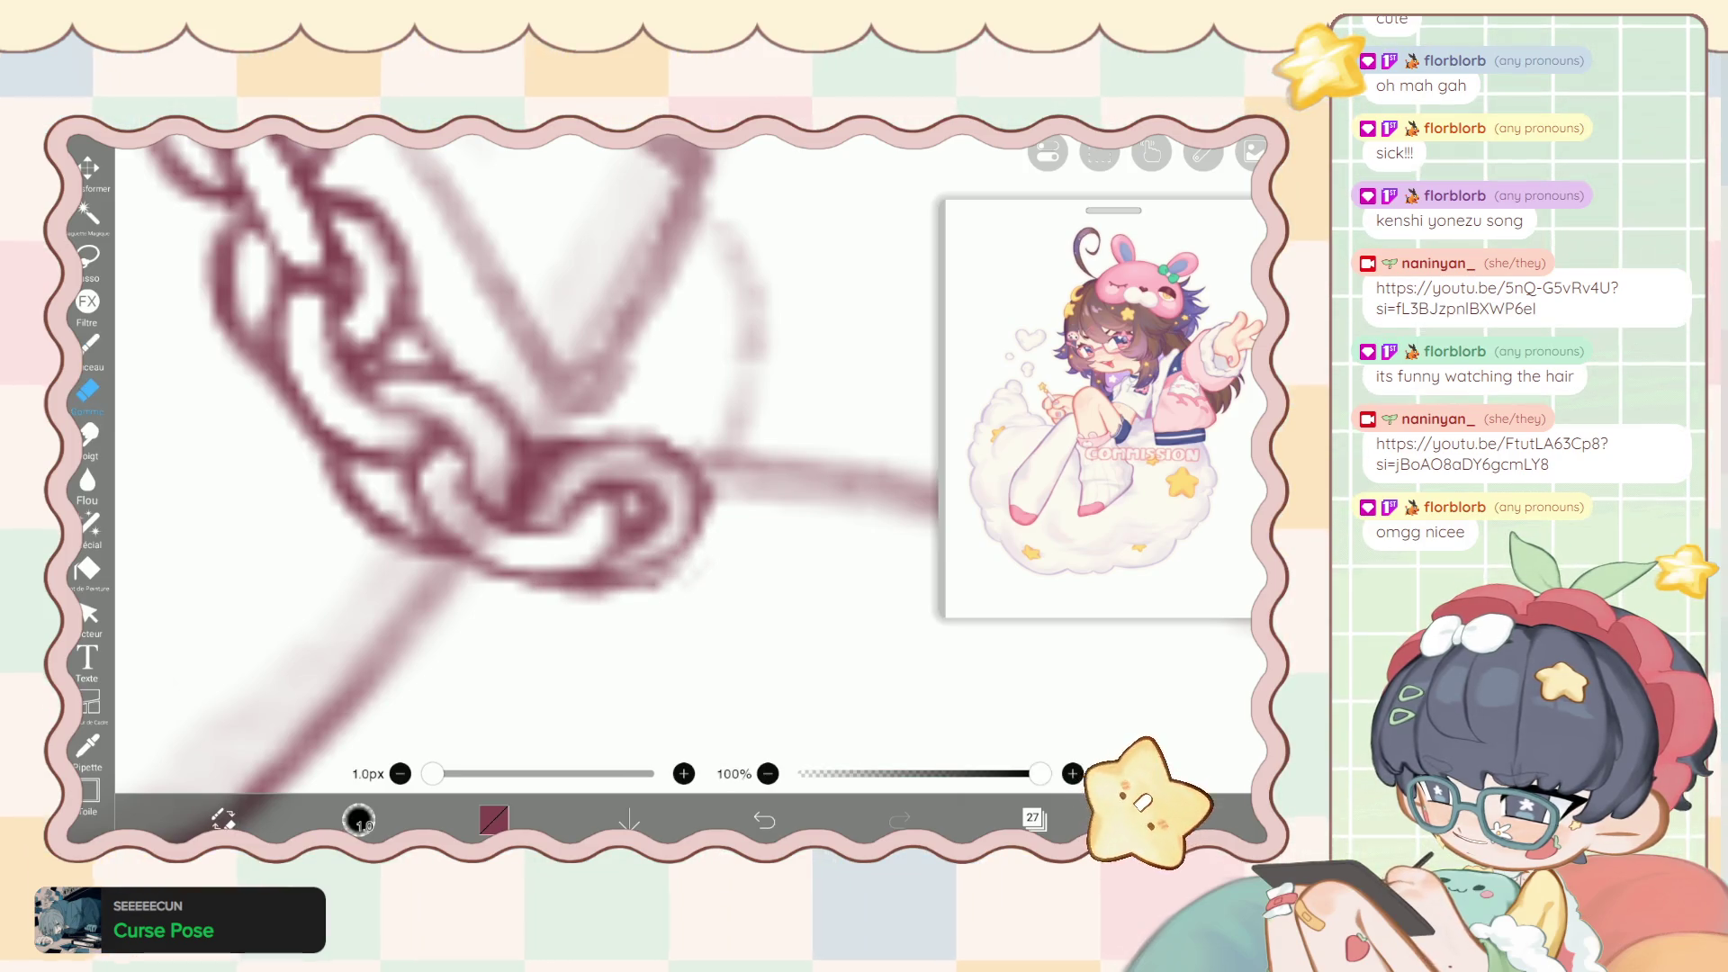
pyautogui.hotkey('ctrl', 'z')
pyautogui.moveTo(712, 540)
pyautogui.mouseDown()
pyautogui.moveTo(639, 599)
pyautogui.moveTo(549, 599)
pyautogui.mouseUp()
pyautogui.moveTo(684, 518); pyautogui.dragTo(612, 569)
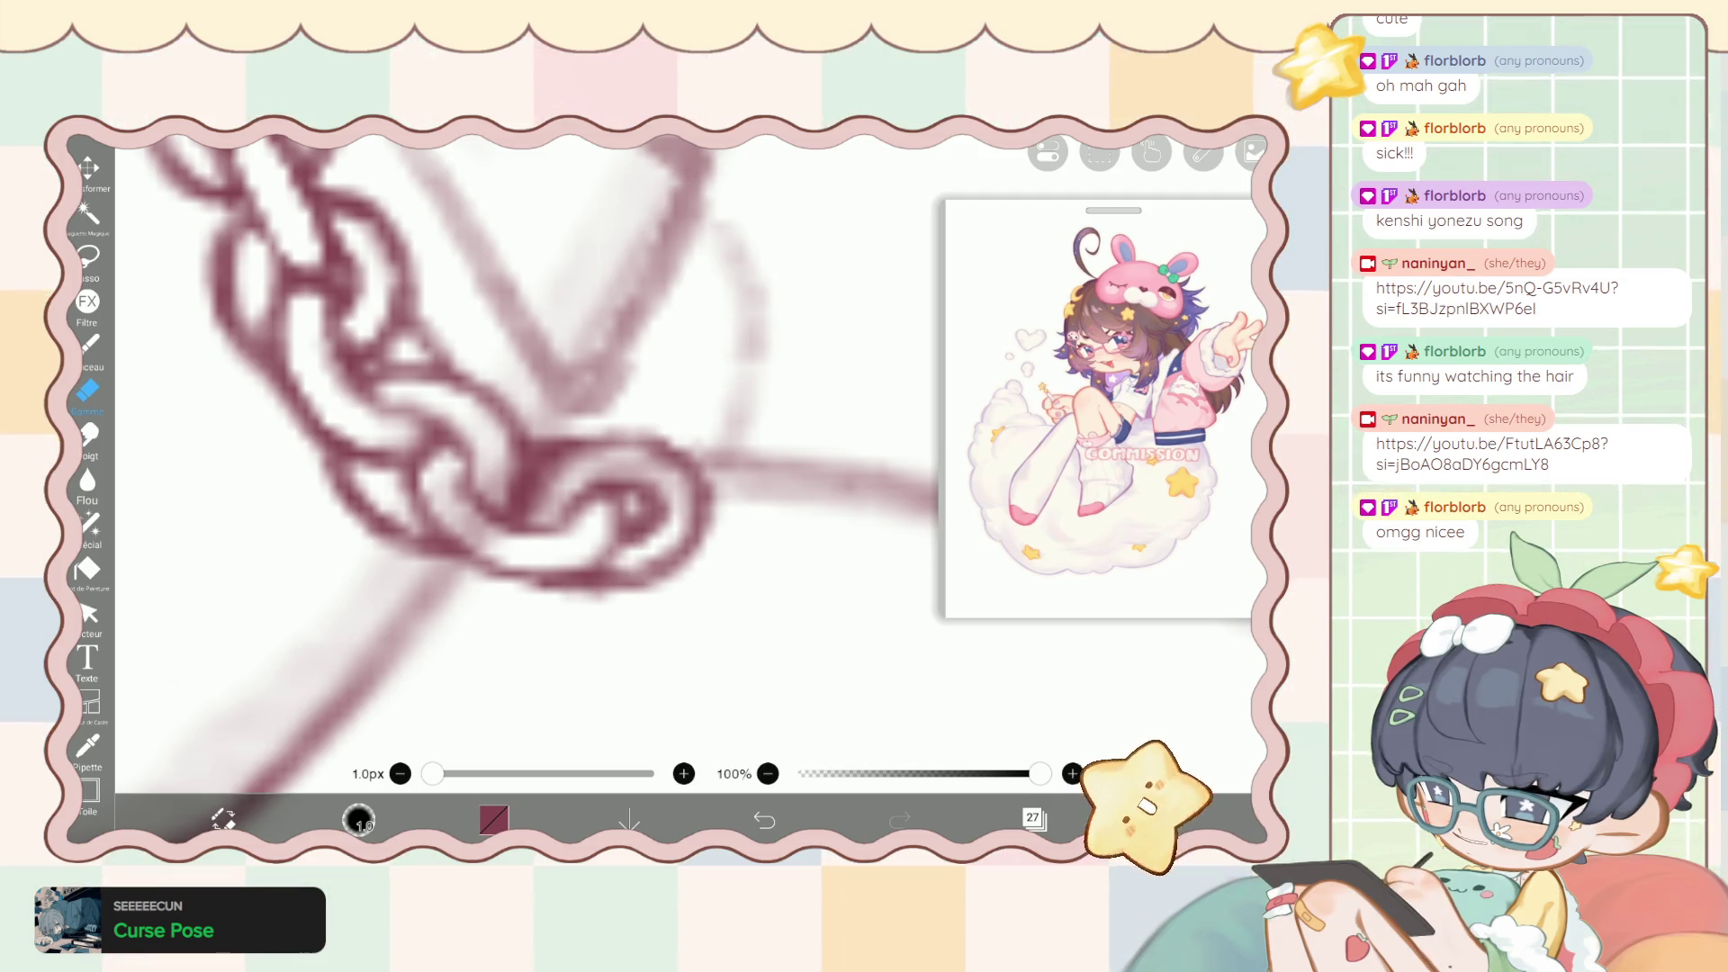
pyautogui.moveTo(675, 495); pyautogui.dragTo(657, 536)
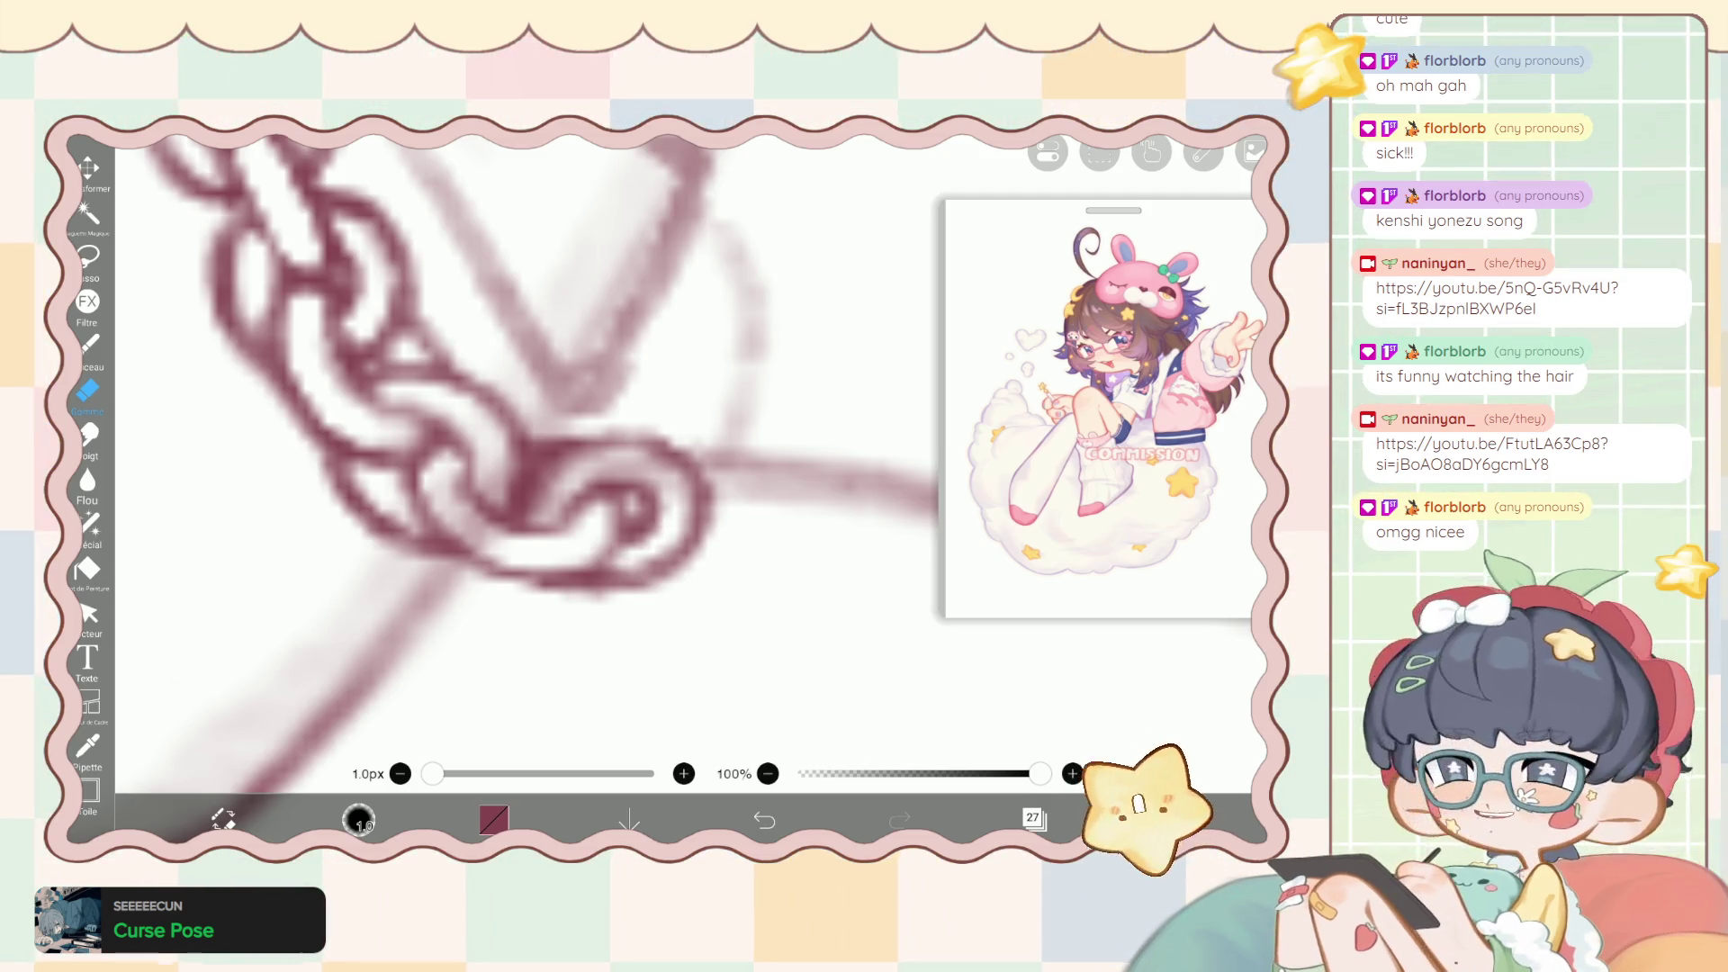
pyautogui.scroll(1, 540, 450)
pyautogui.scroll(2, 540, 450)
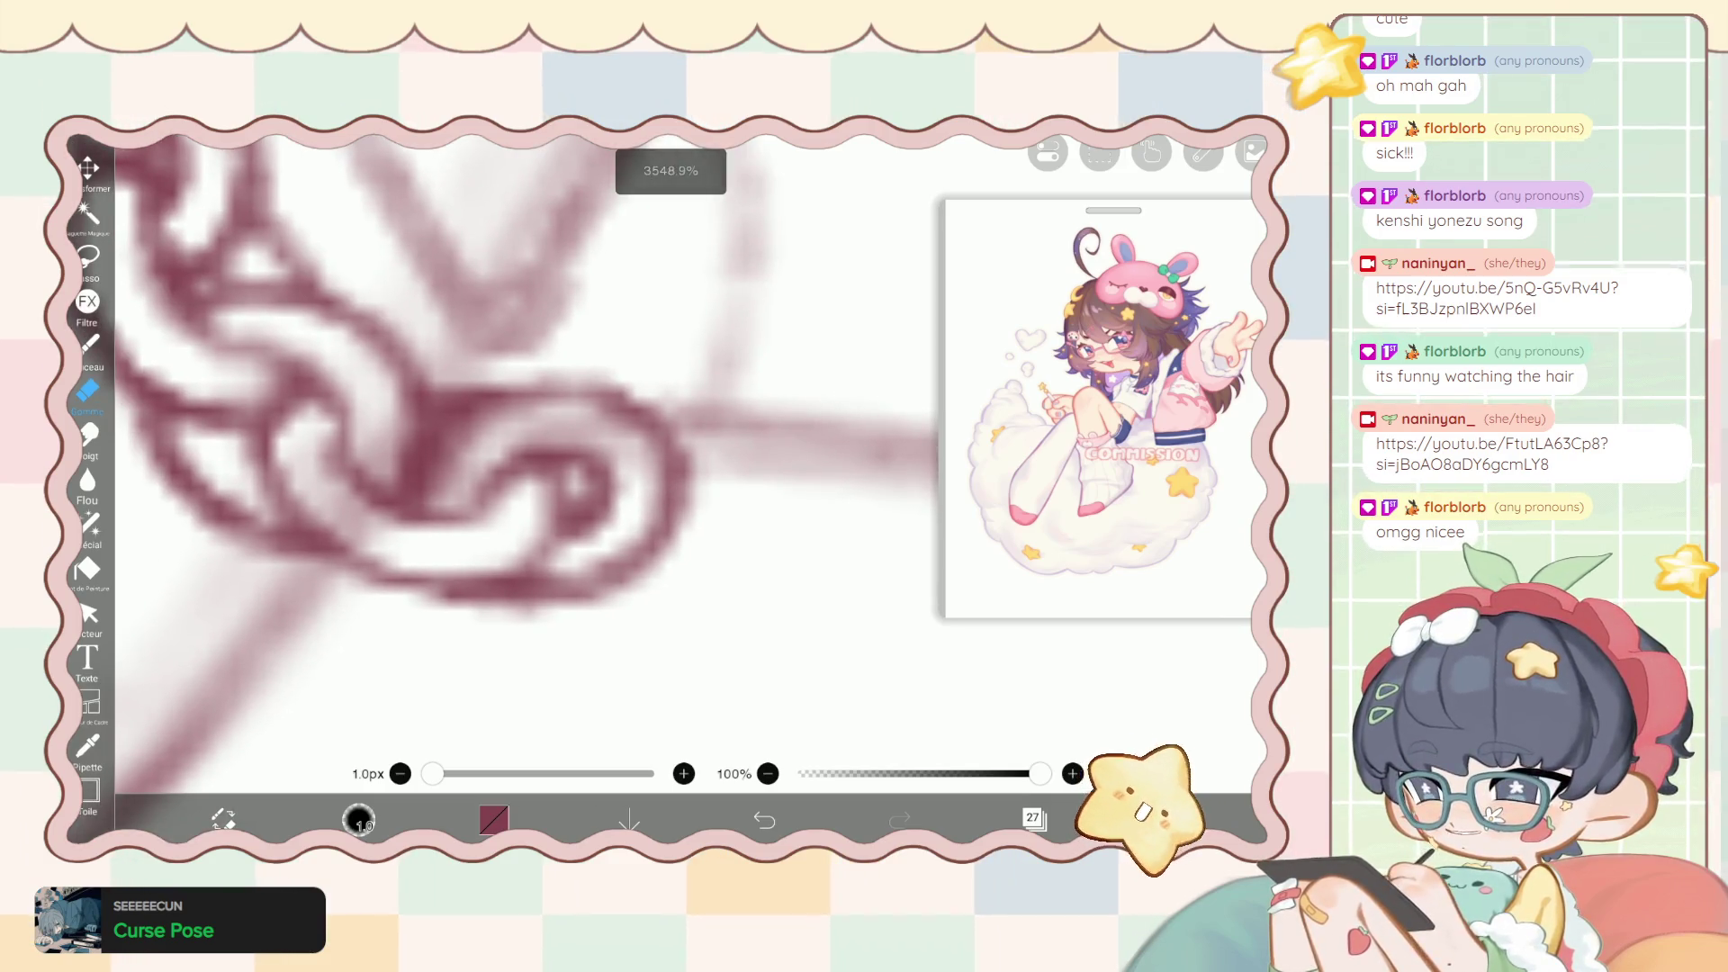
pyautogui.scroll(1, 540, 450)
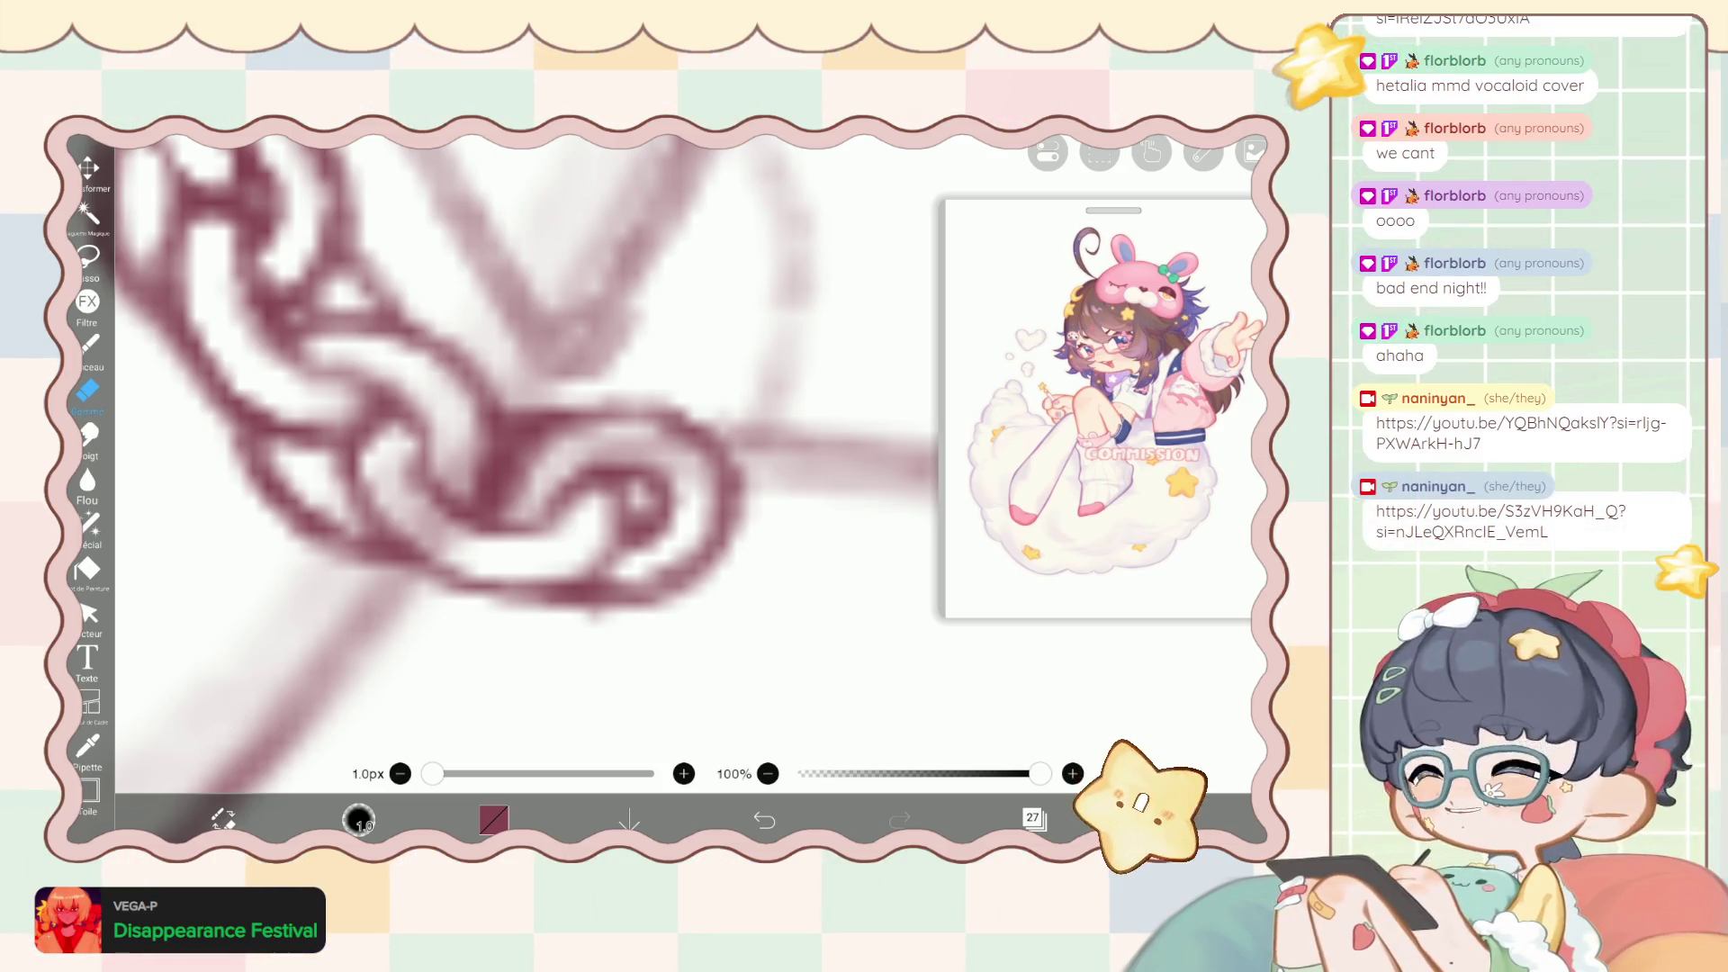
# Push the end chain link into a smoother loop with the liquify pen.
pyautogui.scroll(-2, 522, 486)
pyautogui.scroll(-2, 522, 486)
pyautogui.scroll(-2, 522, 486)
pyautogui.click(87, 522)
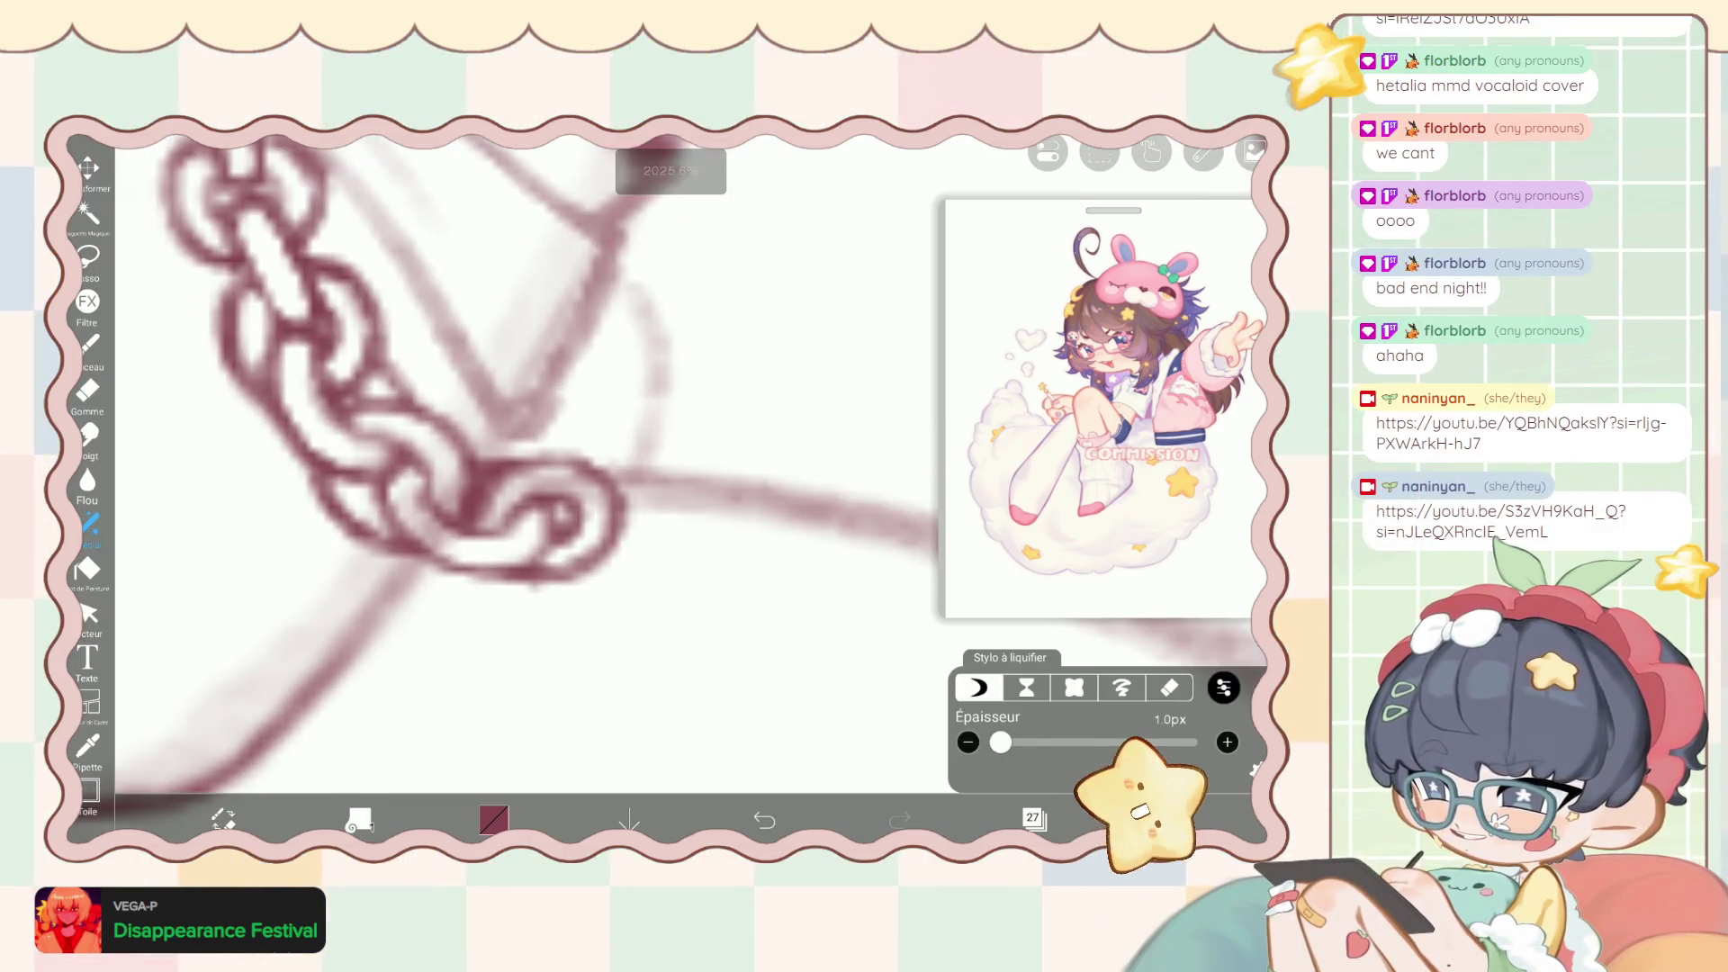
pyautogui.moveTo(586, 521)
pyautogui.mouseDown()
pyautogui.moveTo(579, 501)
pyautogui.moveTo(579, 571)
pyautogui.moveTo(535, 522)
pyautogui.mouseUp()
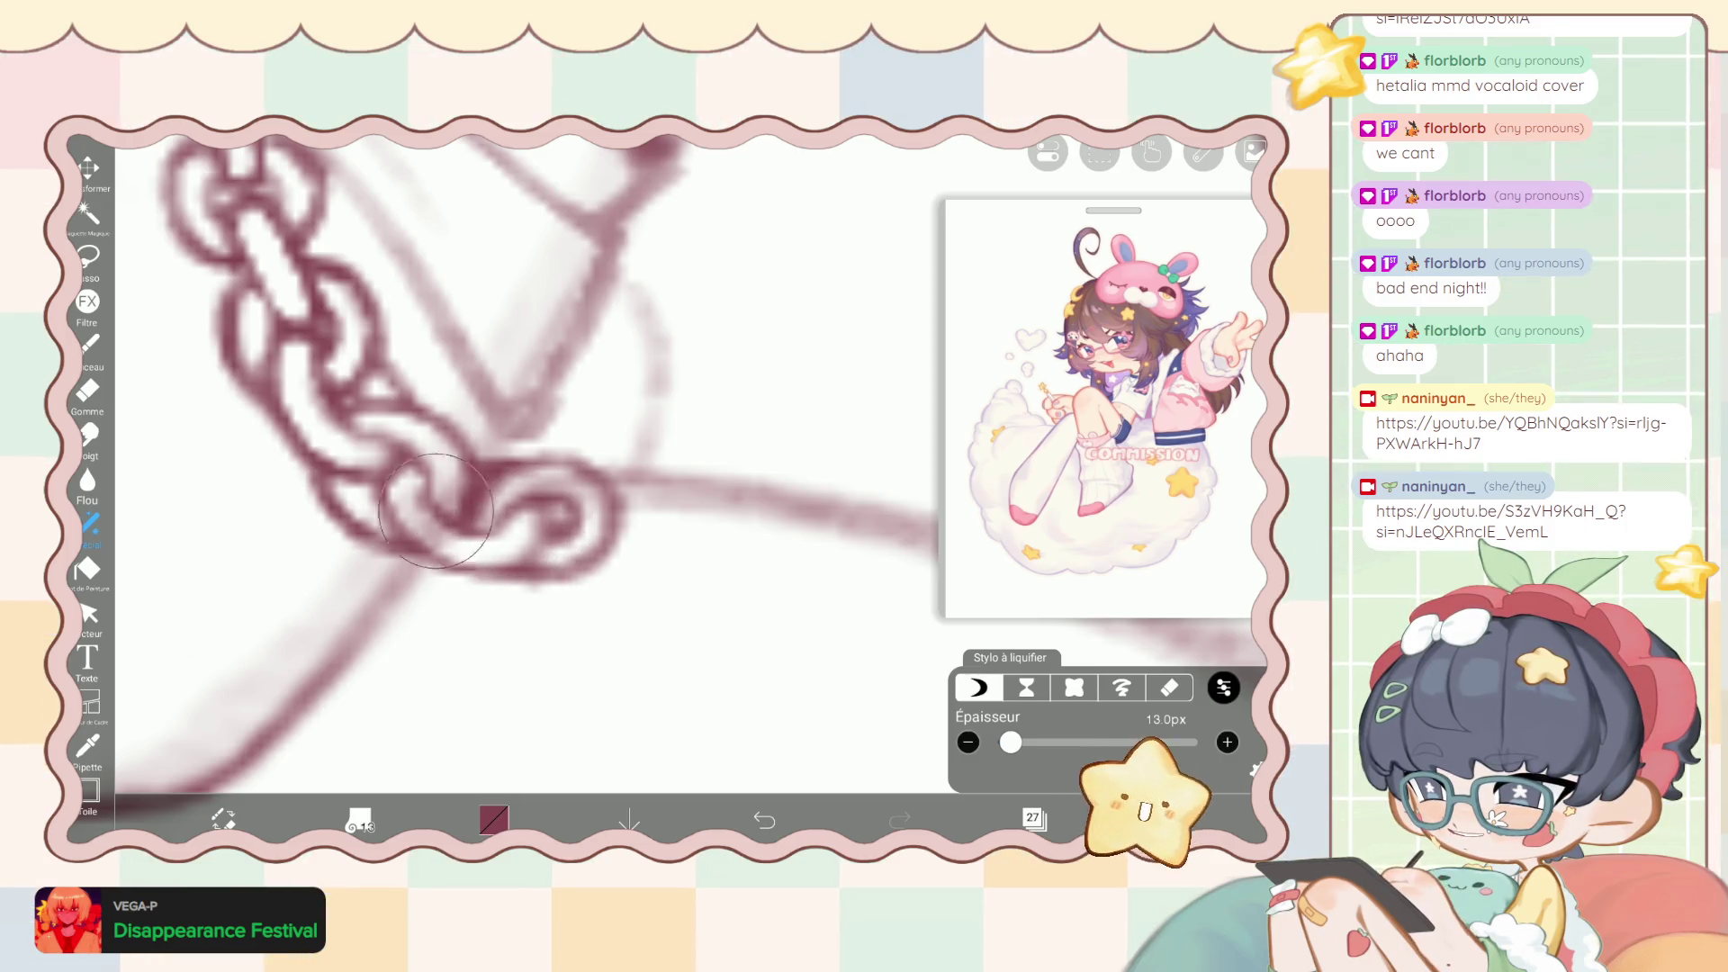
pyautogui.scroll(-3, 576, 495)
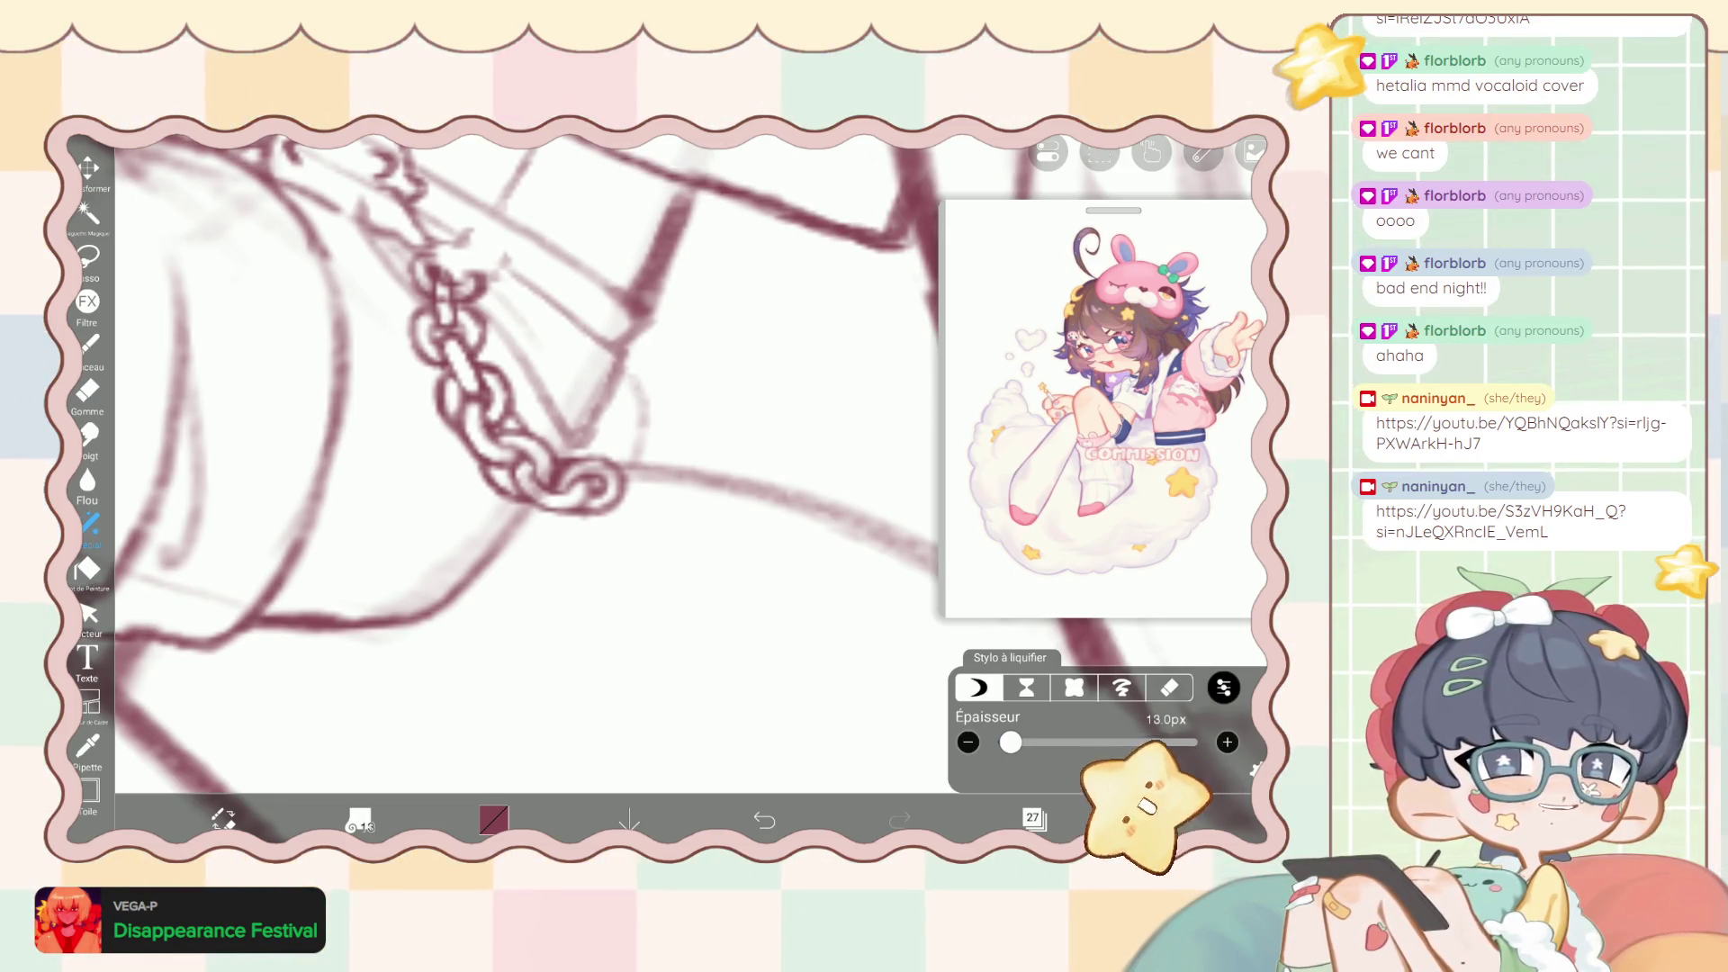
pyautogui.scroll(3, 594, 486)
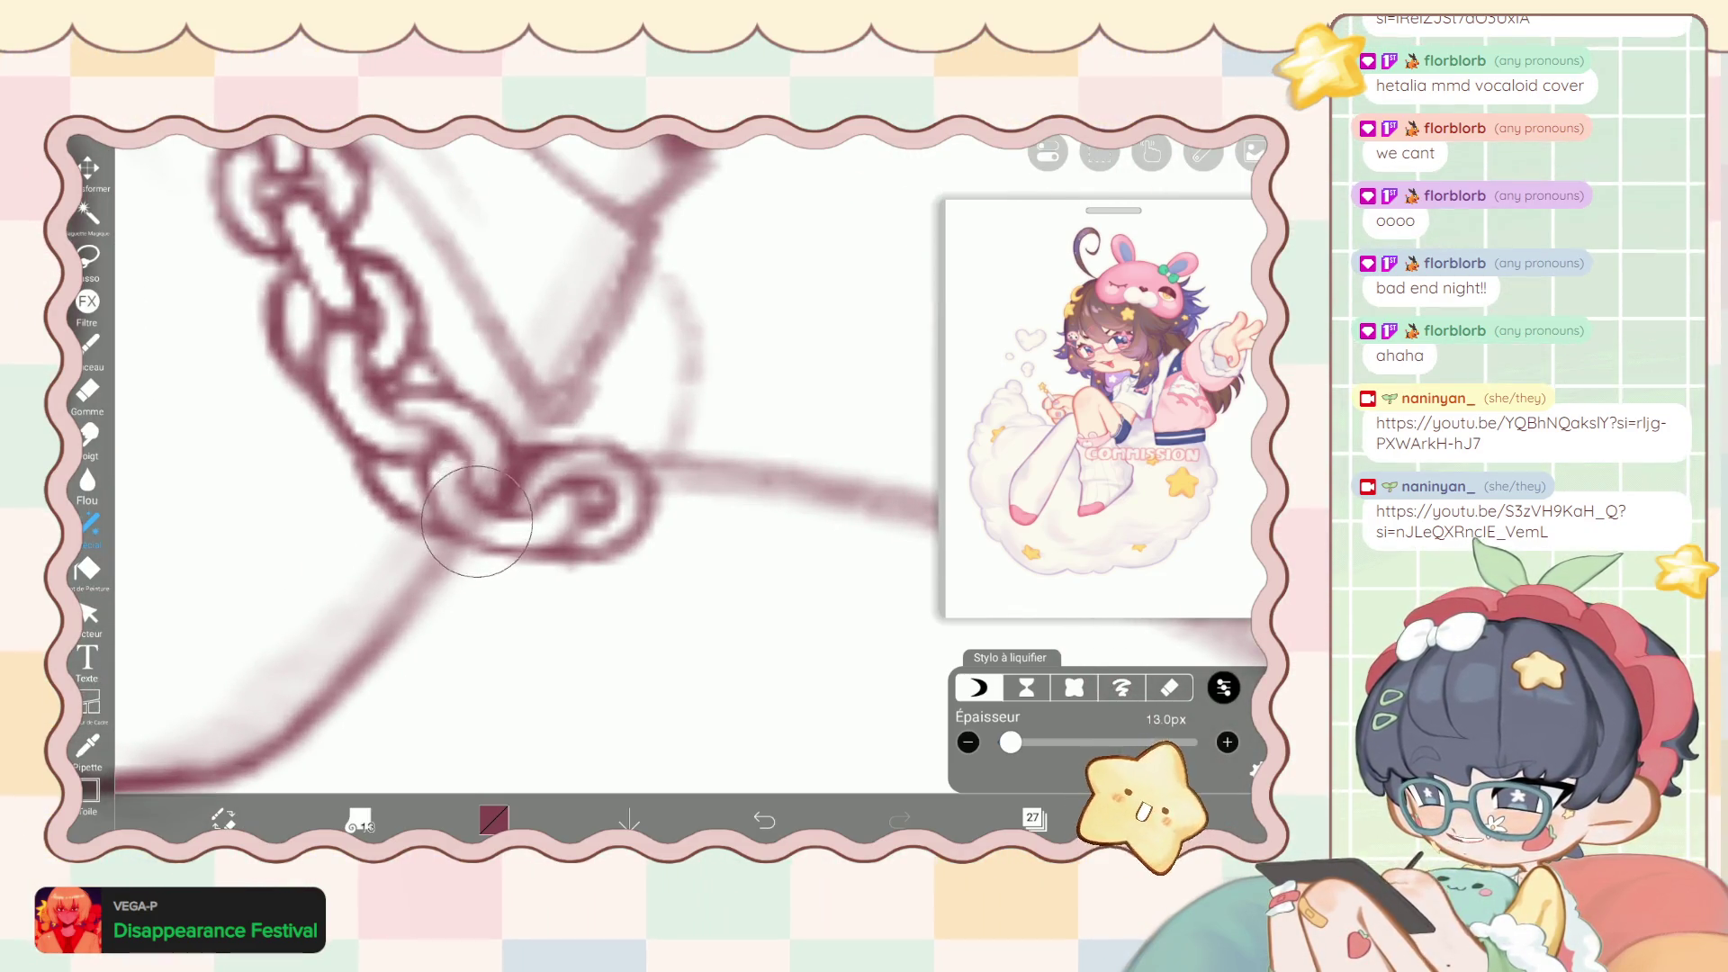
pyautogui.moveTo(477, 520); pyautogui.dragTo(569, 537)
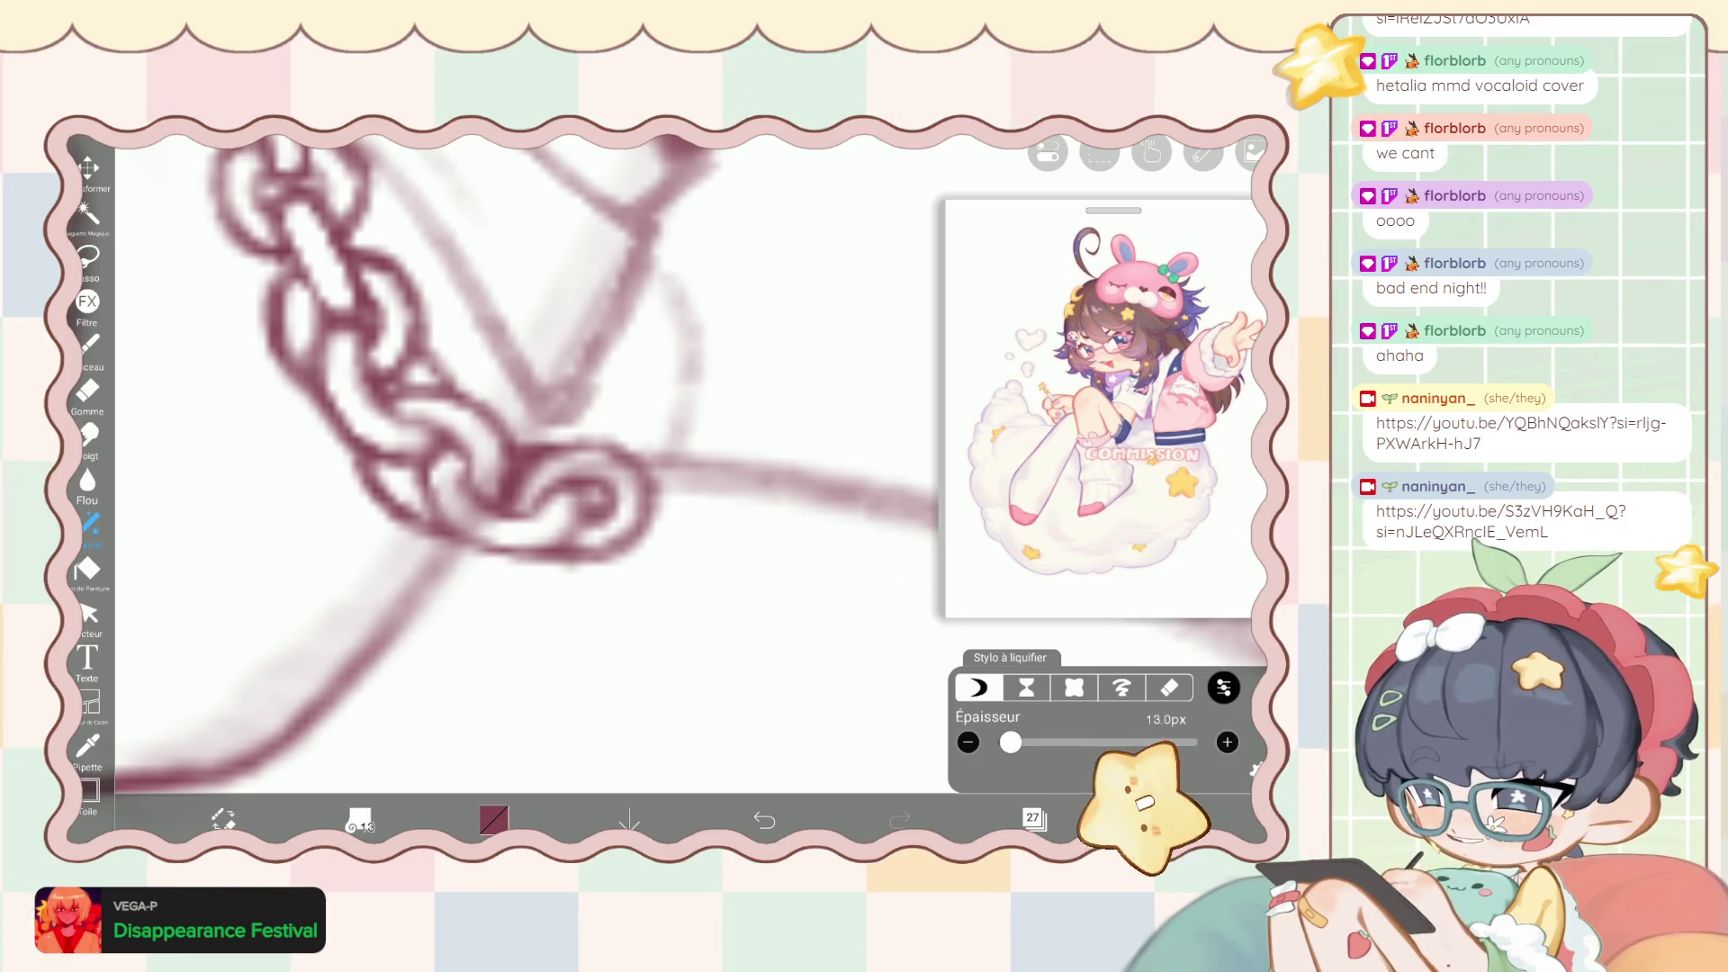
# Reduce the liquify pen to 12px, then switch to the eraser.
pyautogui.click(968, 741)
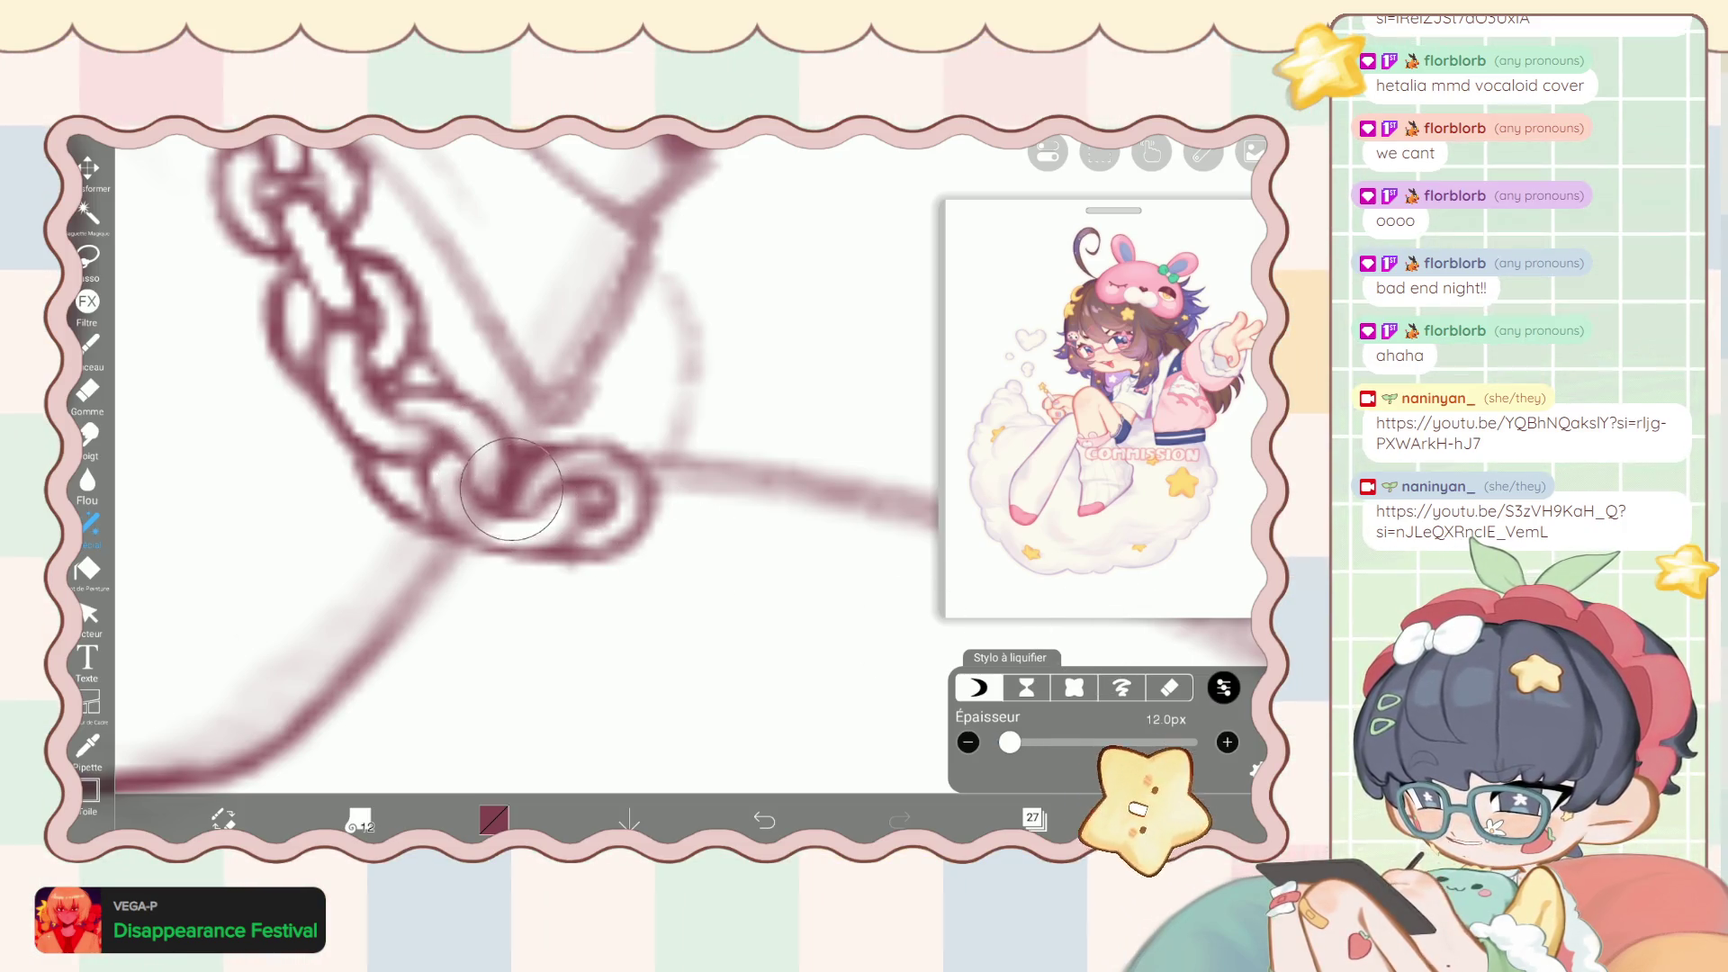
pyautogui.click(87, 392)
pyautogui.scroll(5, 540, 468)
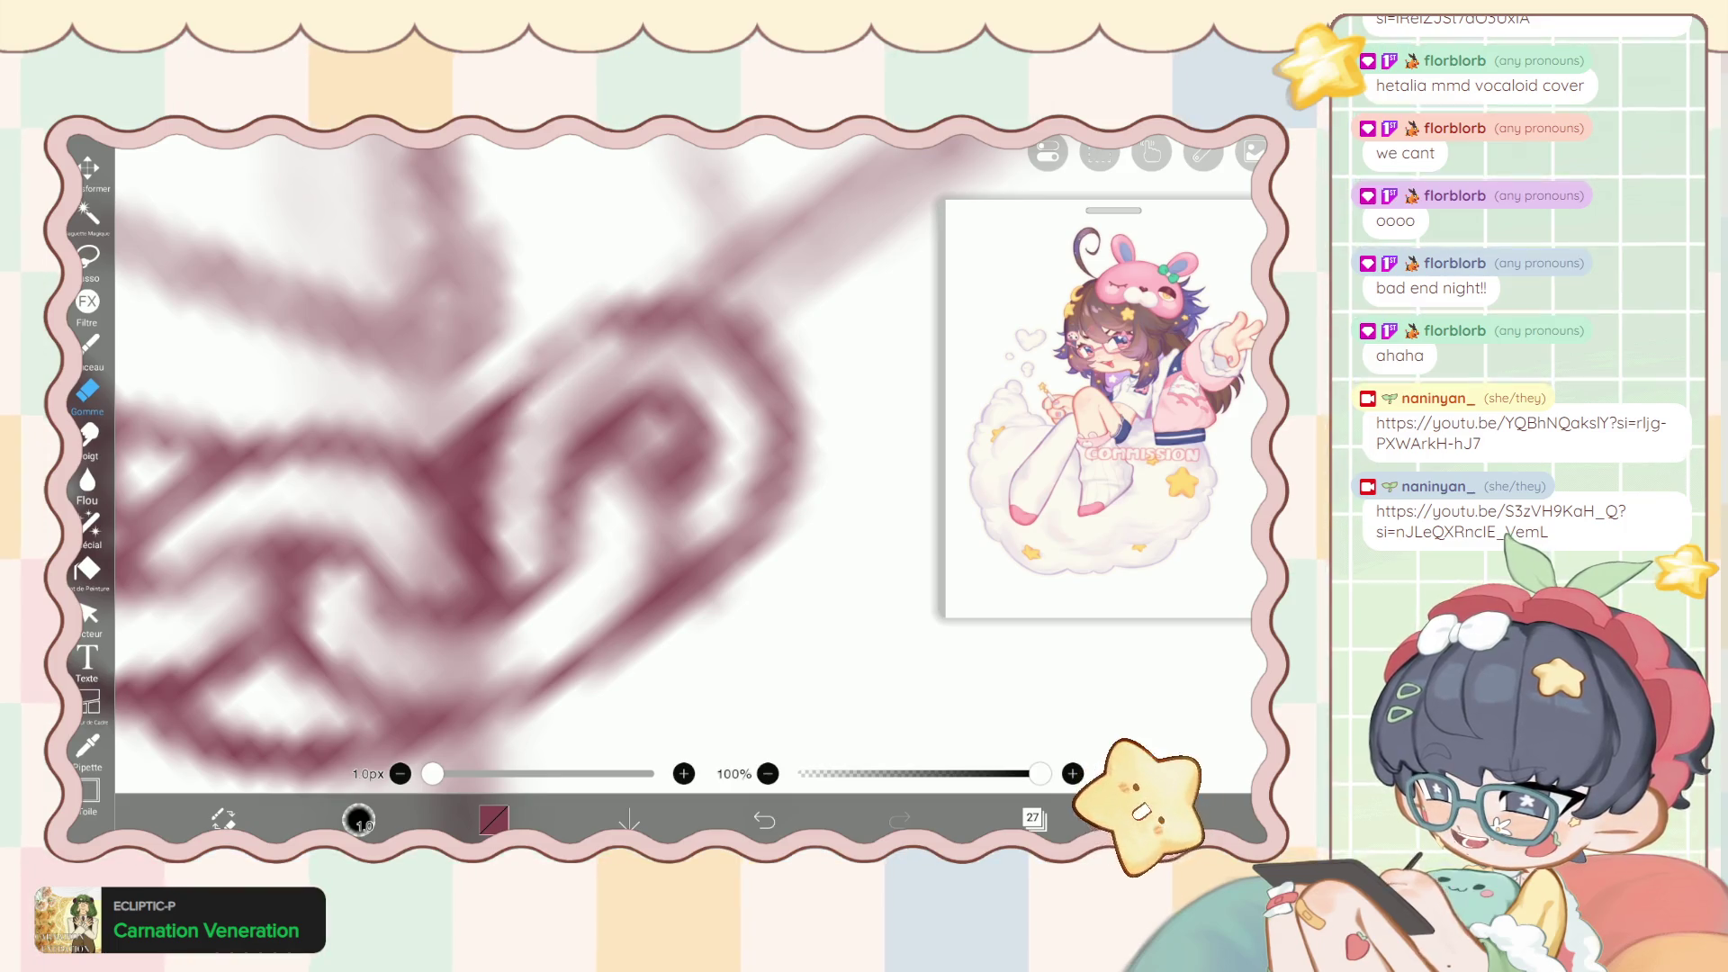
pyautogui.scroll(-5, 540, 468)
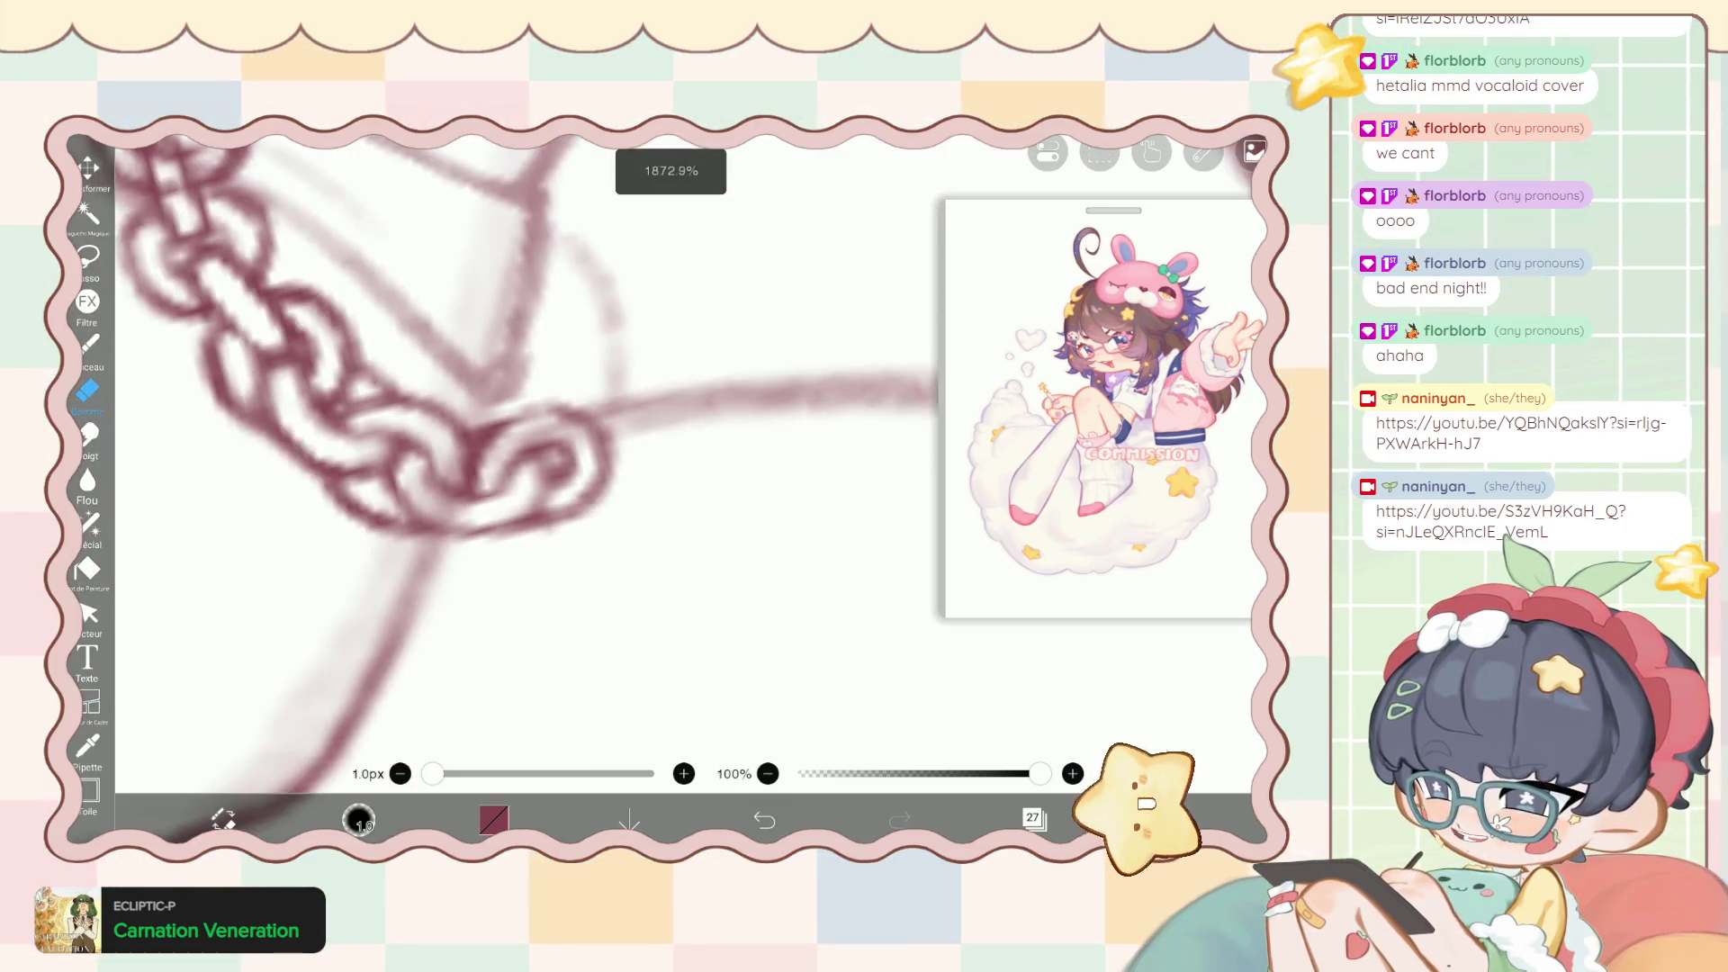
pyautogui.scroll(5, 504, 468)
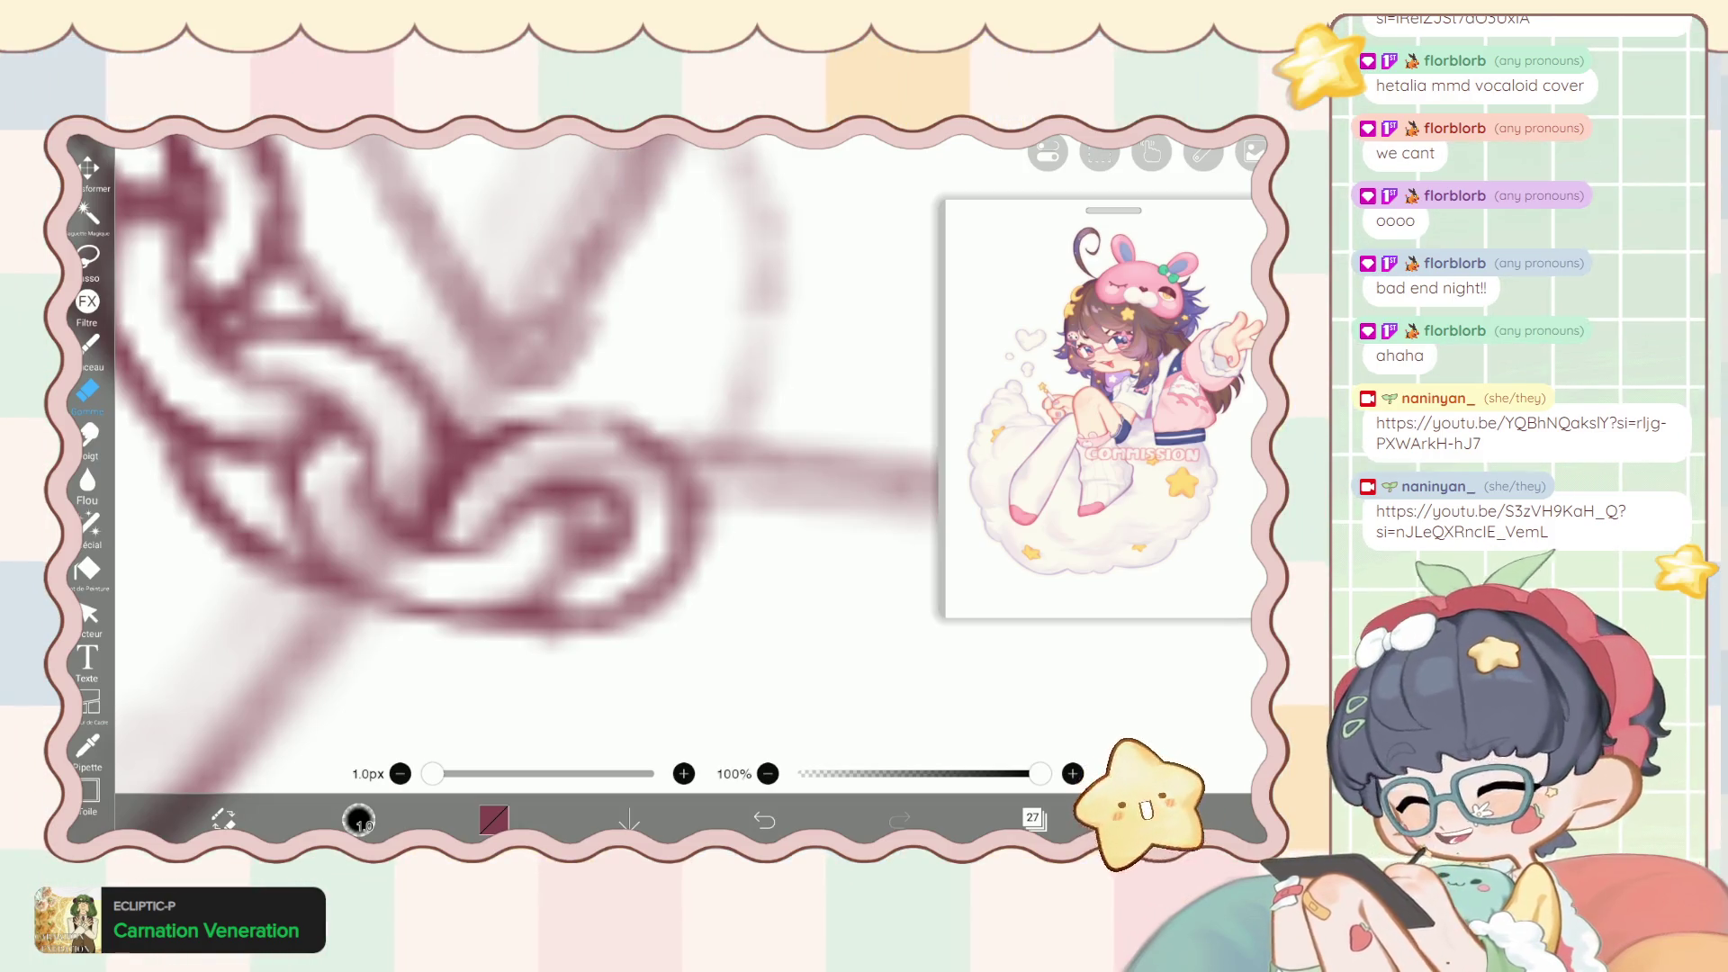
pyautogui.click(88, 343)
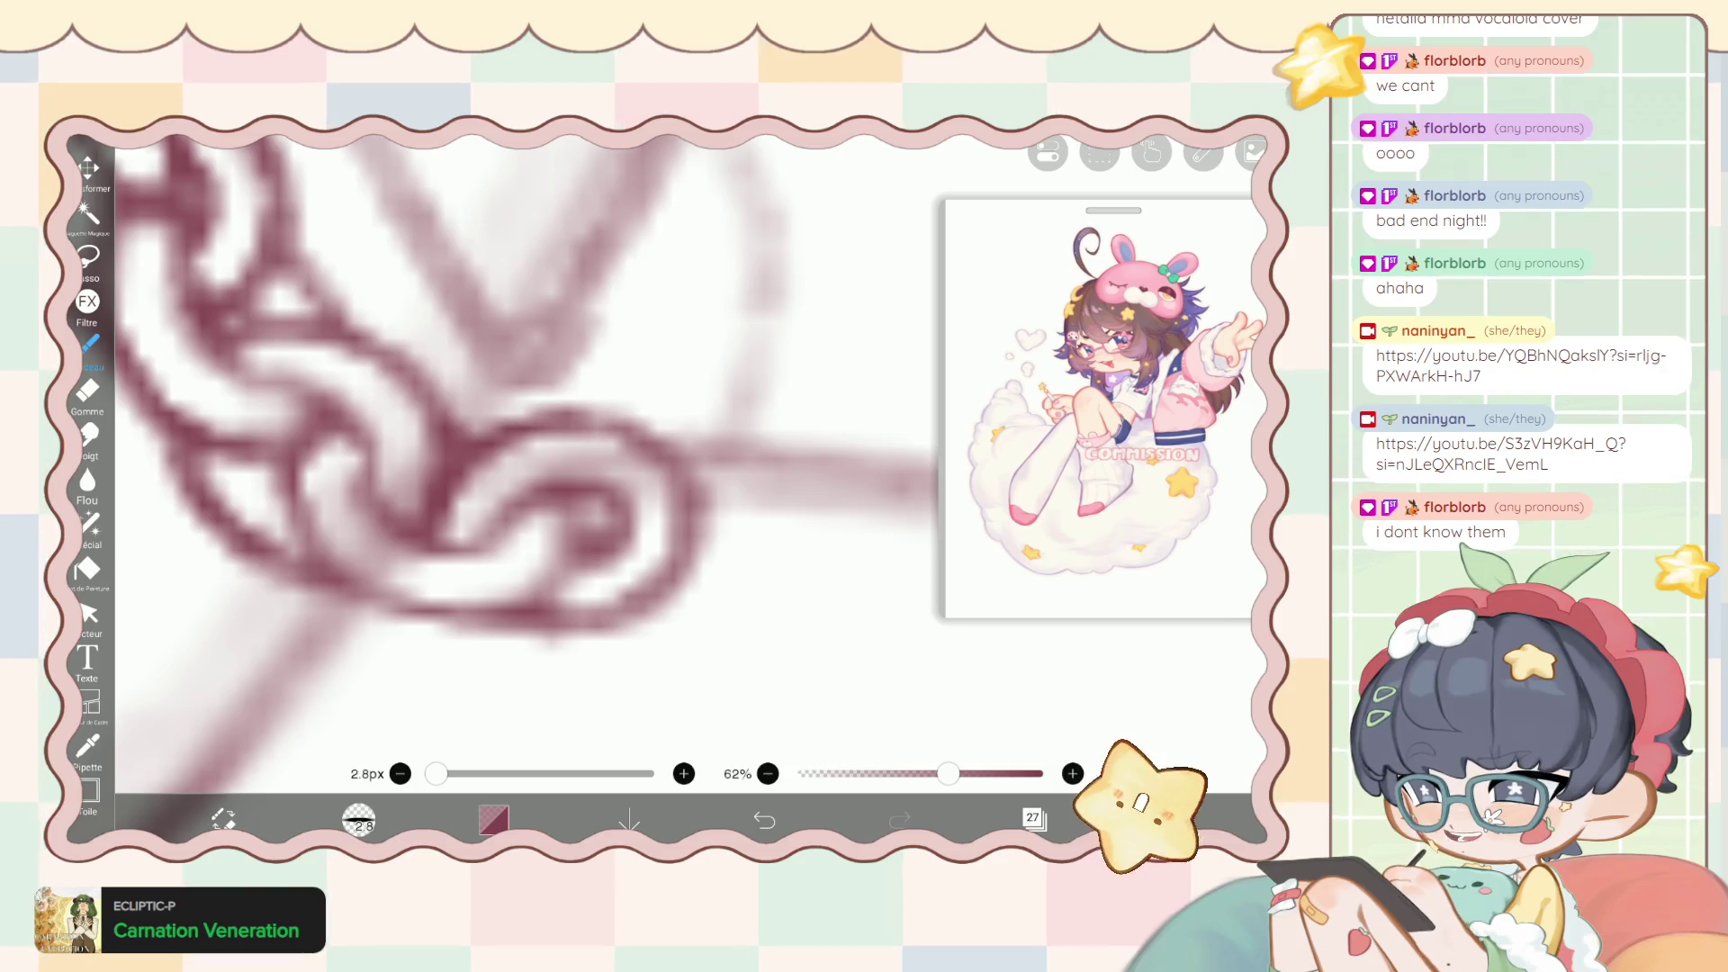
pyautogui.scroll(-2, 405, 486)
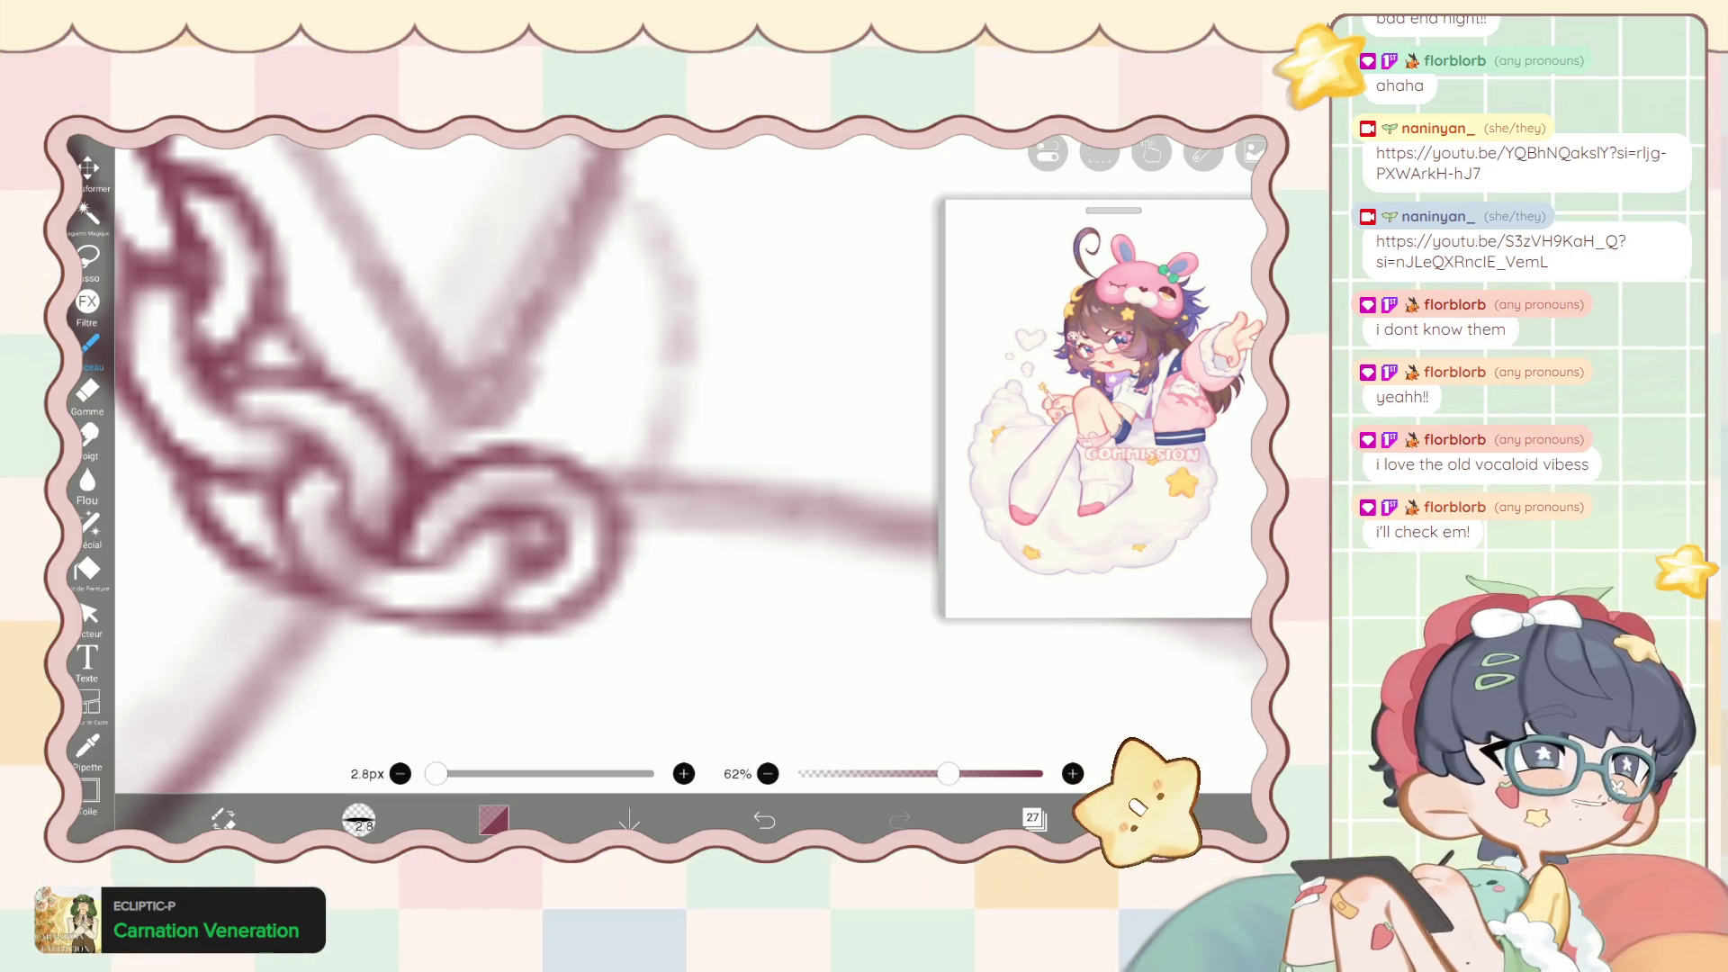
pyautogui.scroll(2, 540, 450)
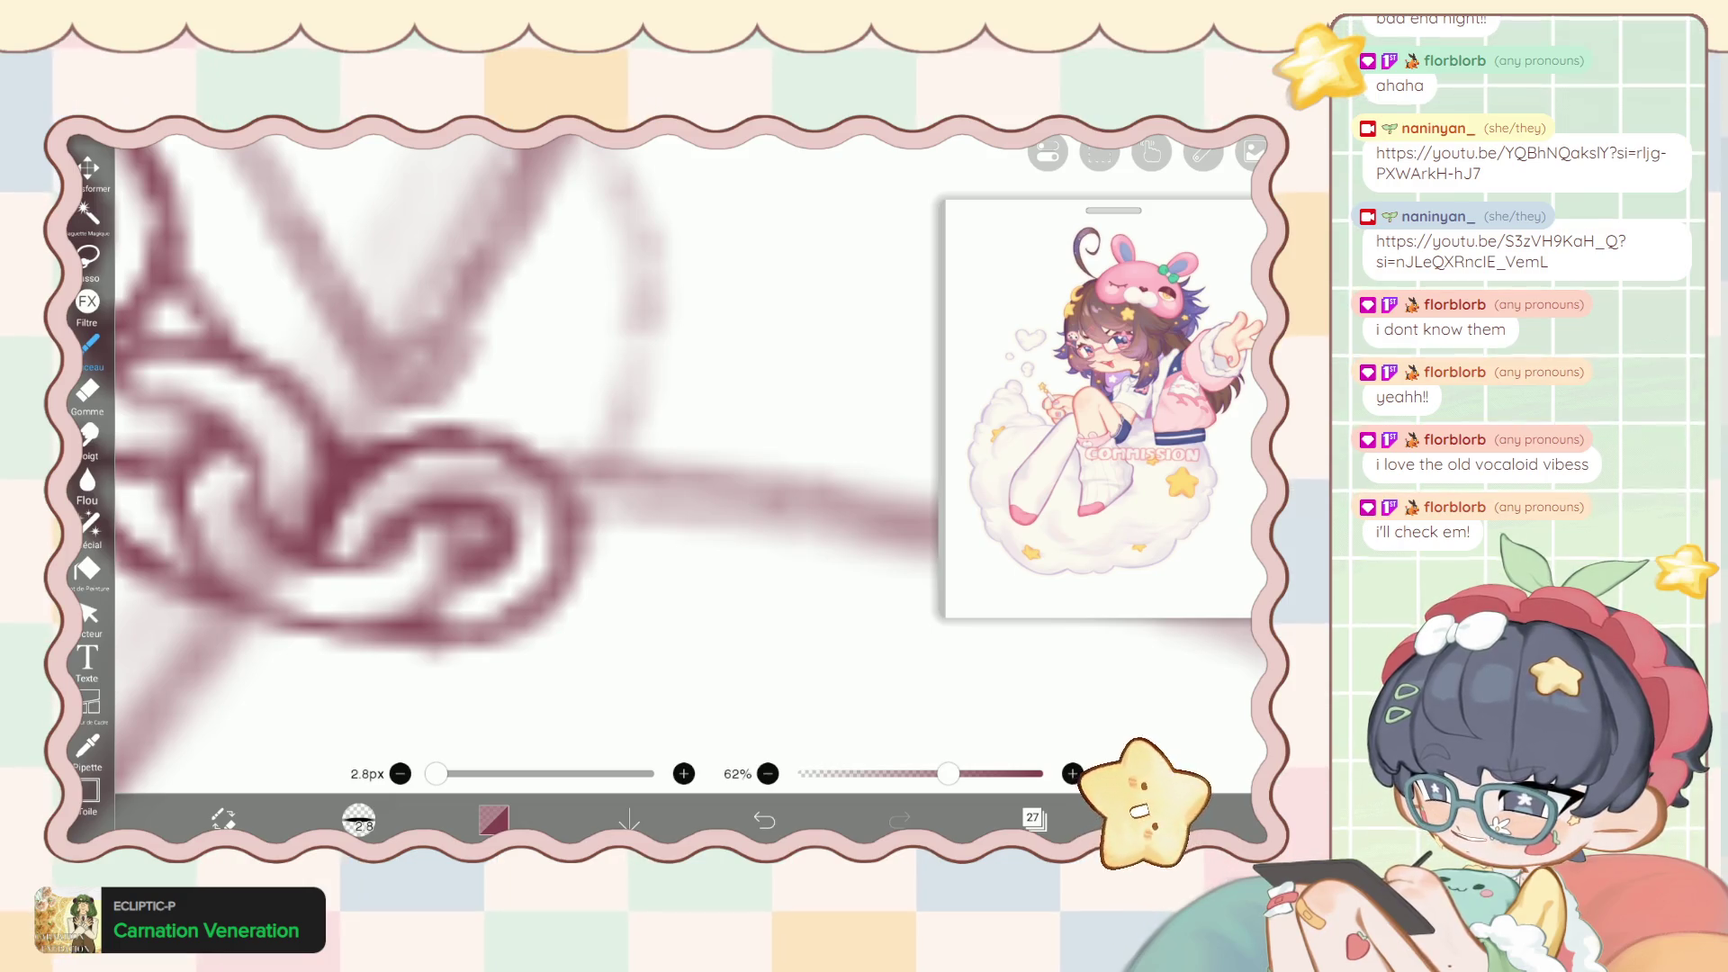
pyautogui.press('e')
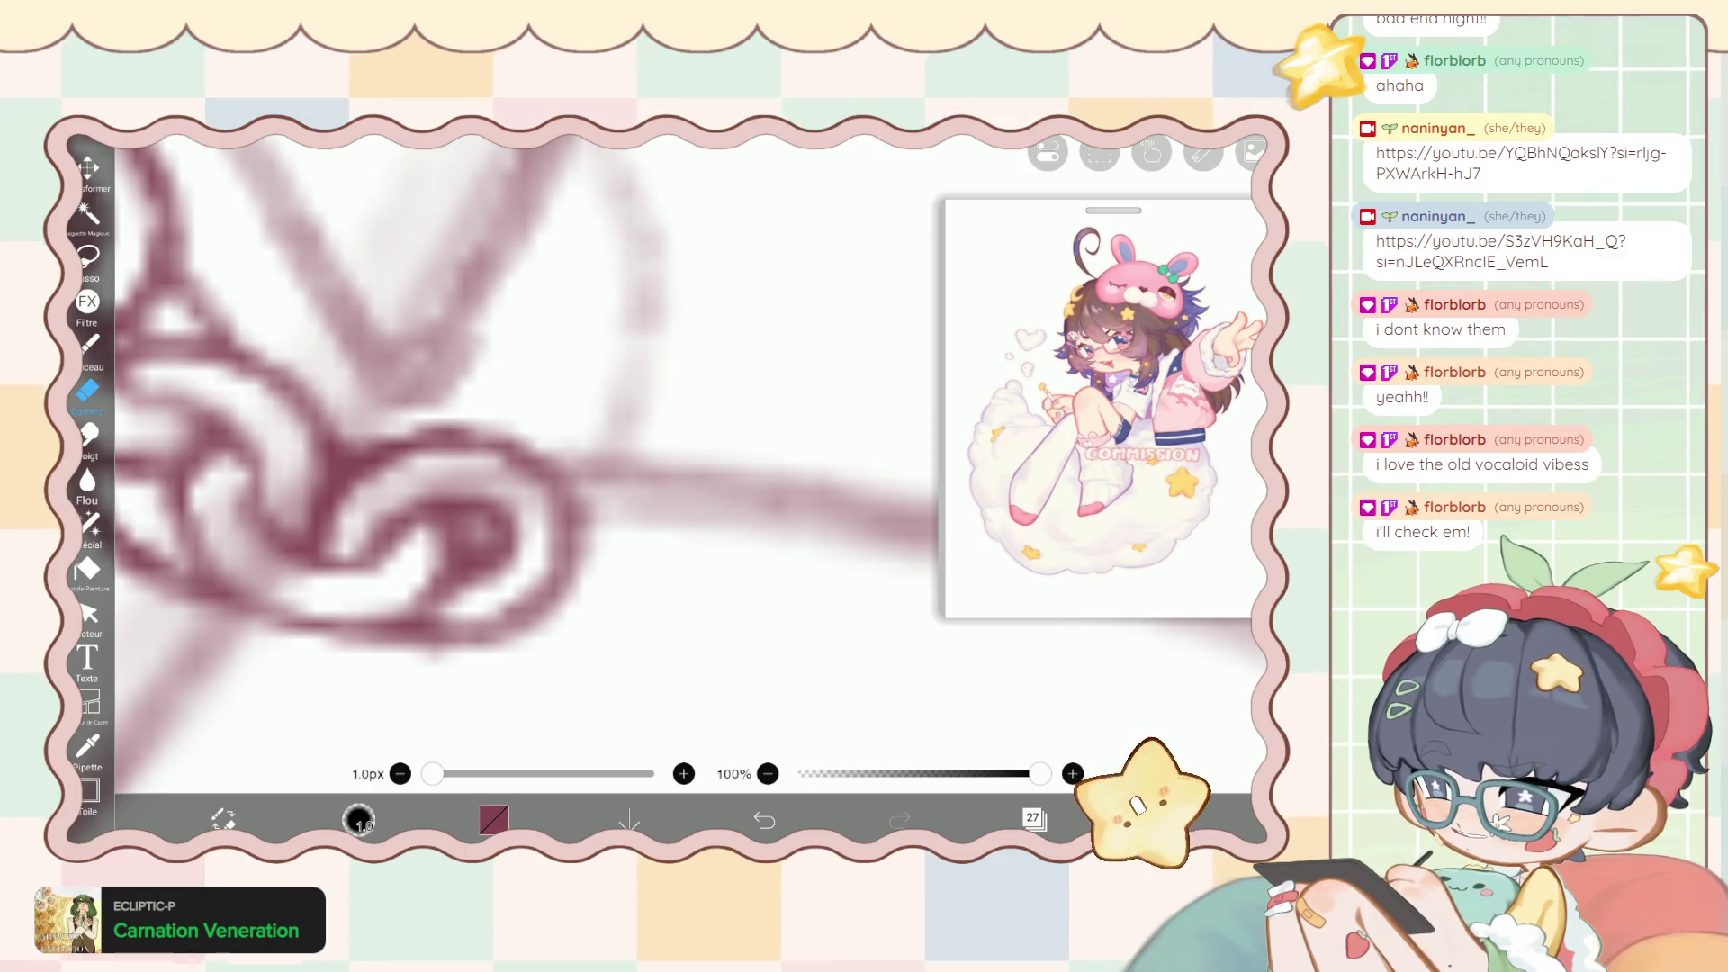
pyautogui.click(87, 345)
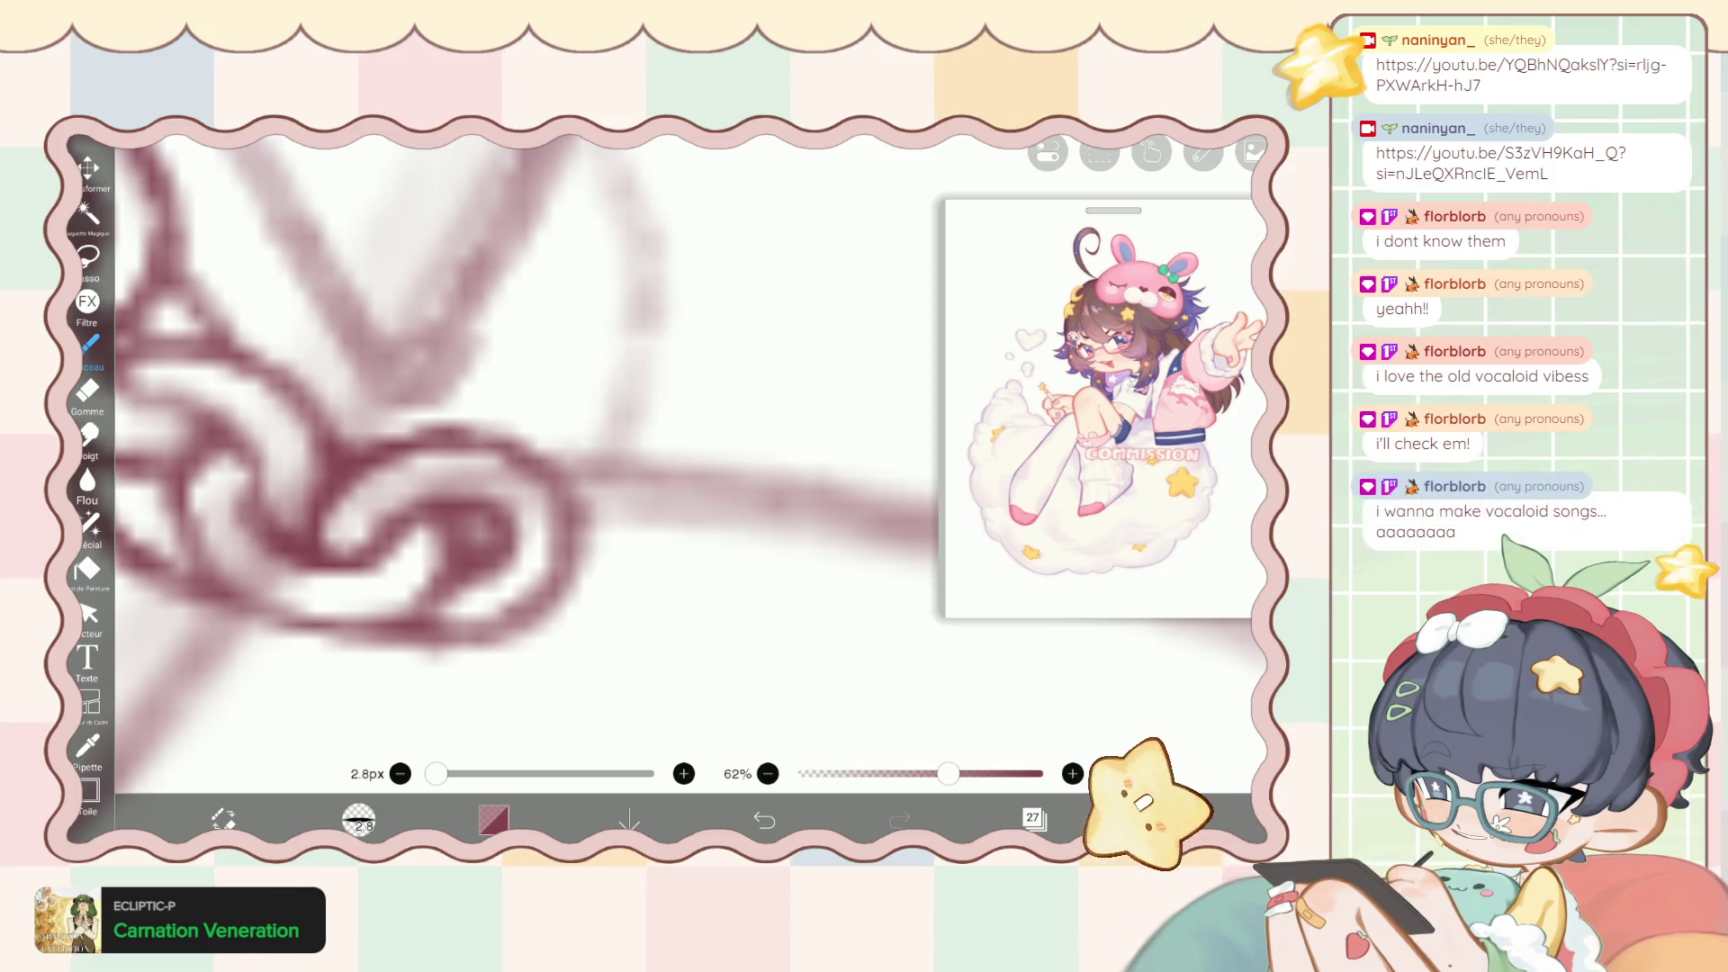
pyautogui.scroll(-3, 540, 432)
pyautogui.click(88, 391)
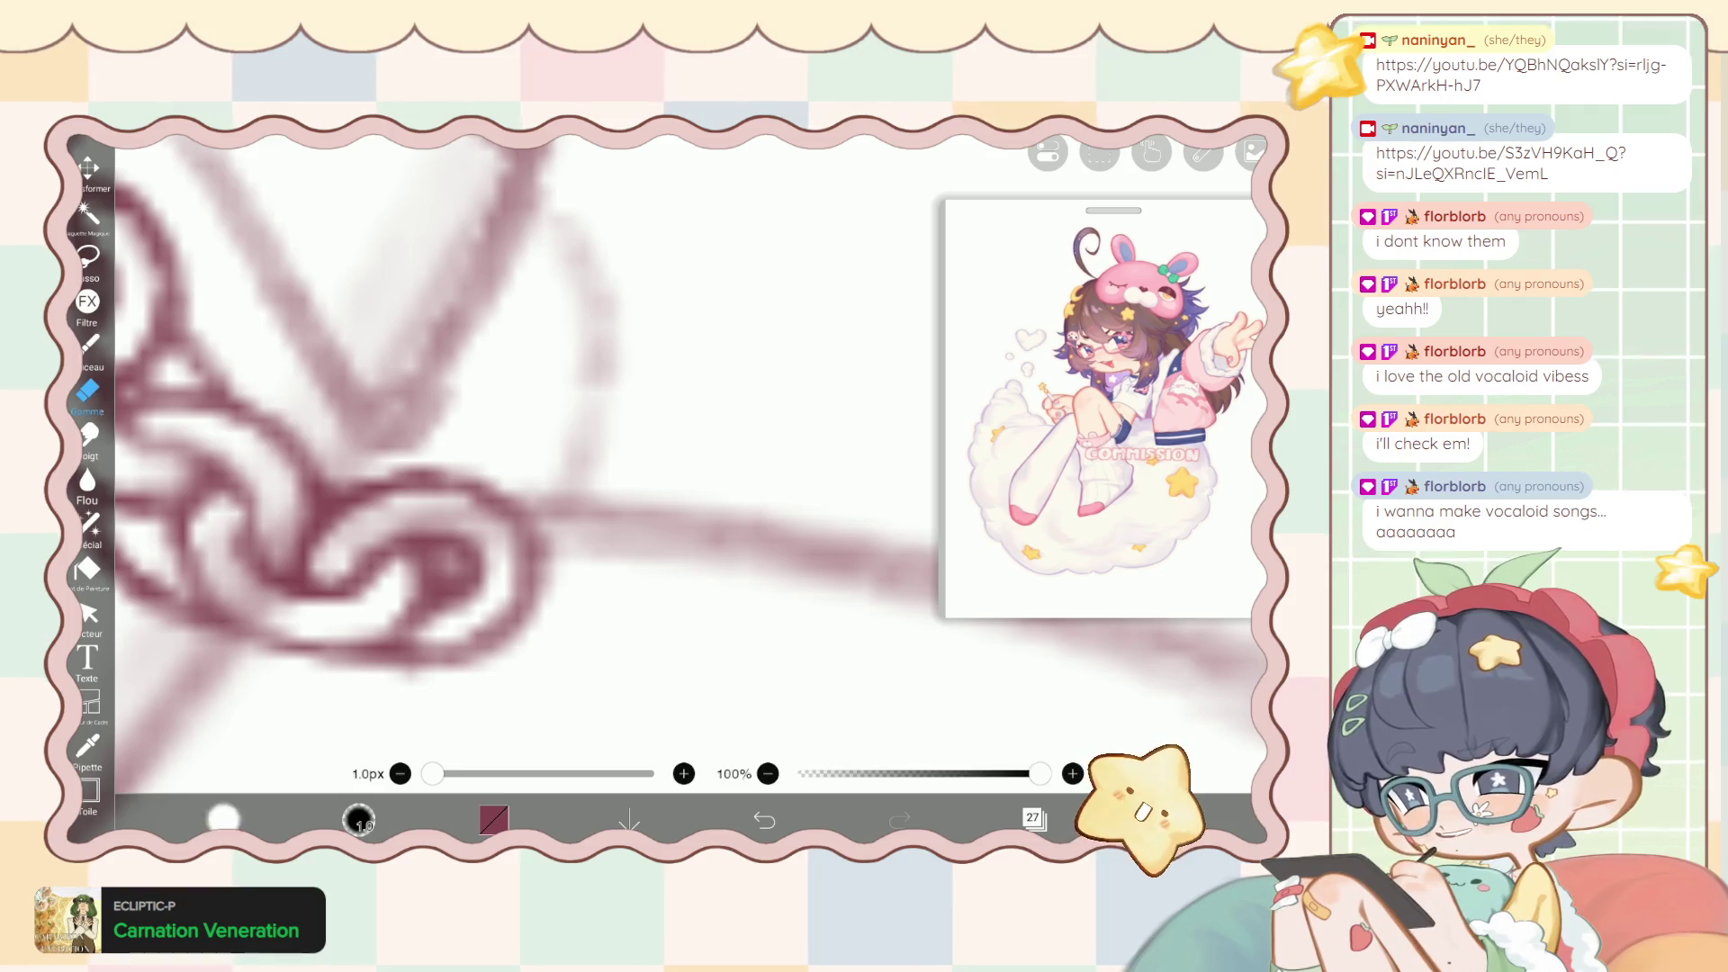
pyautogui.click(89, 344)
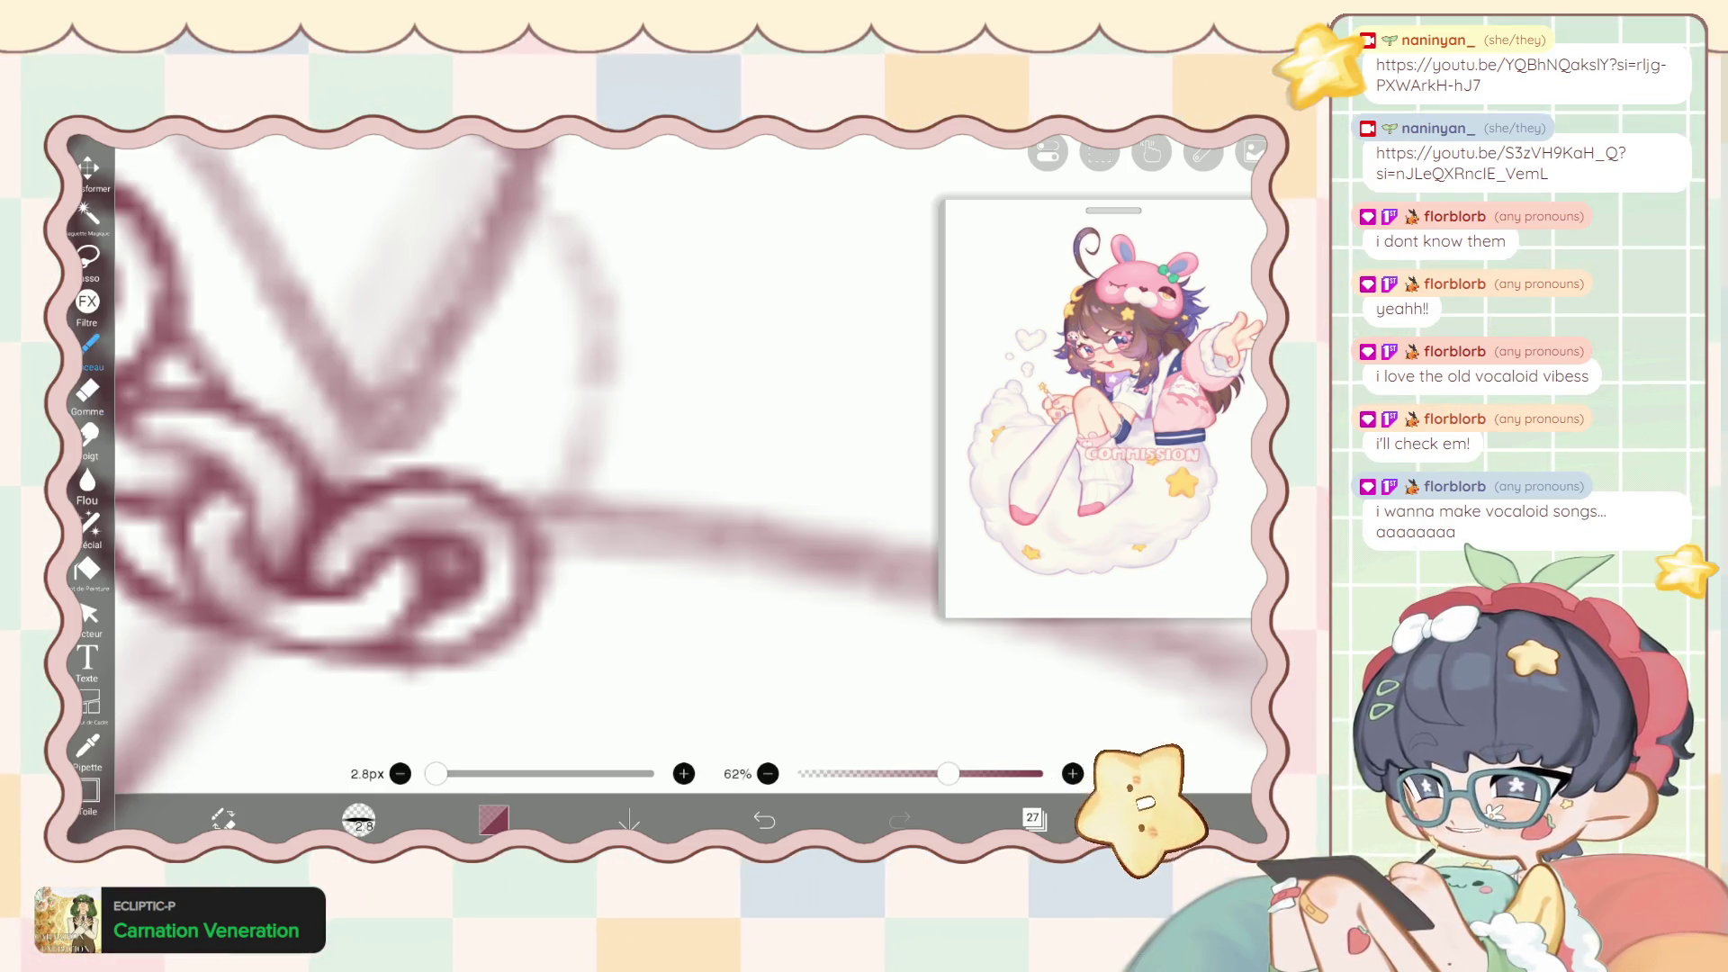
pyautogui.click(87, 390)
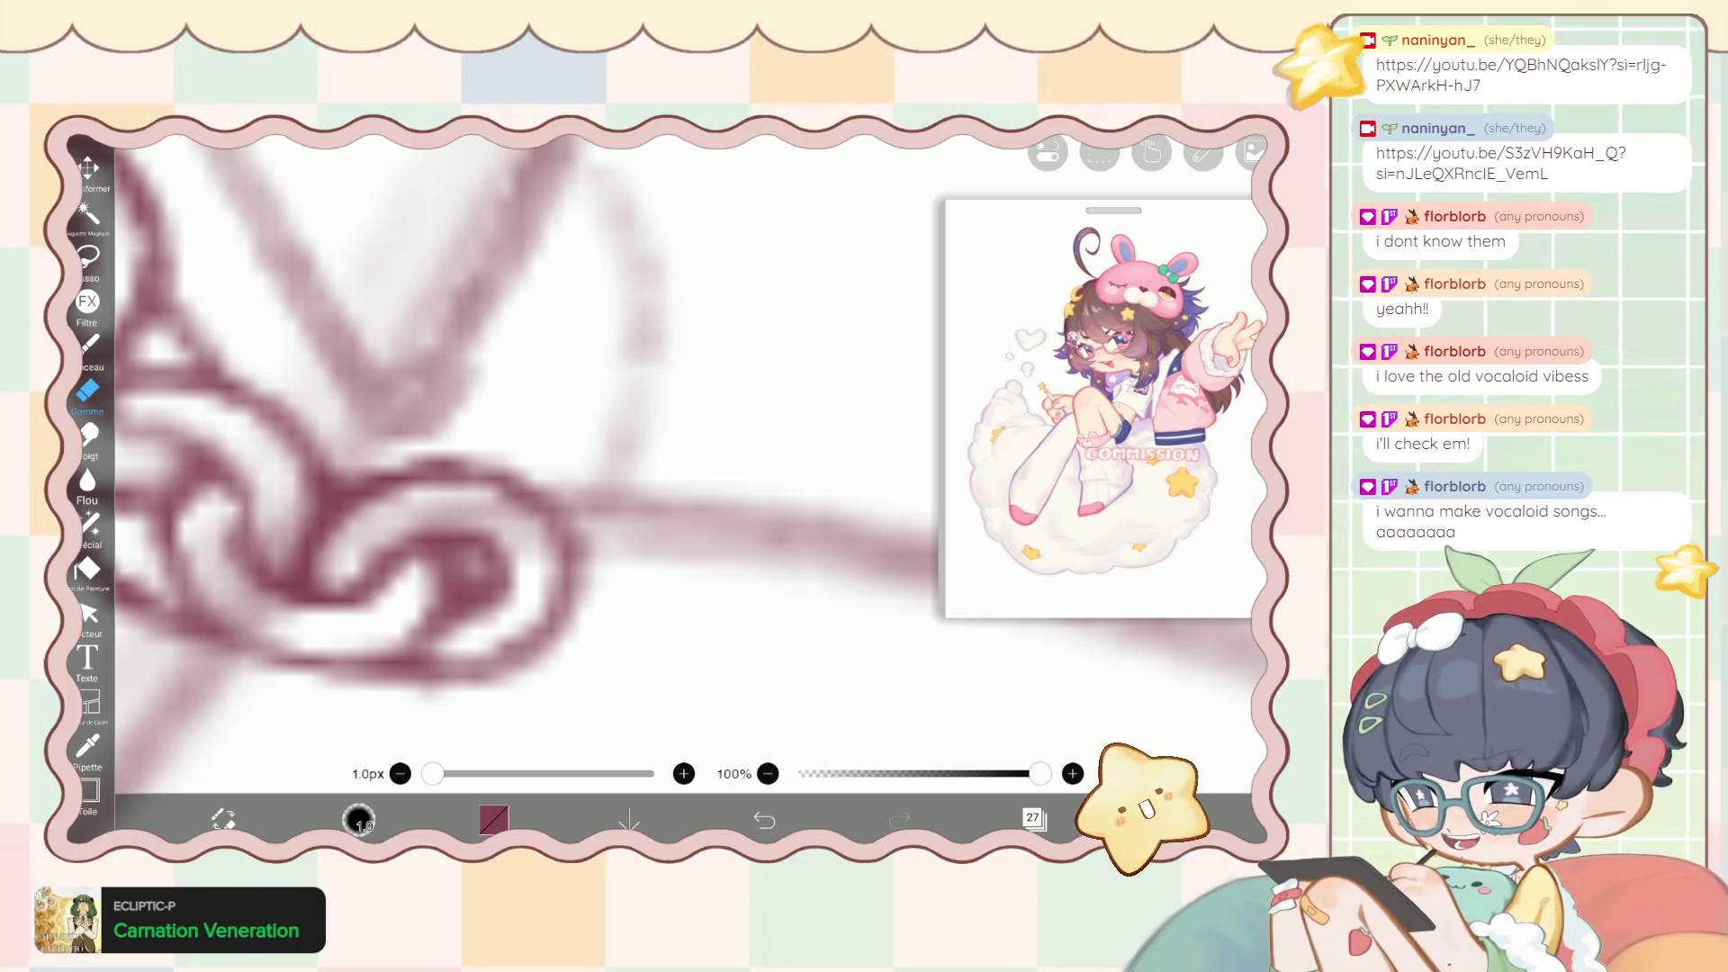
pyautogui.click(90, 524)
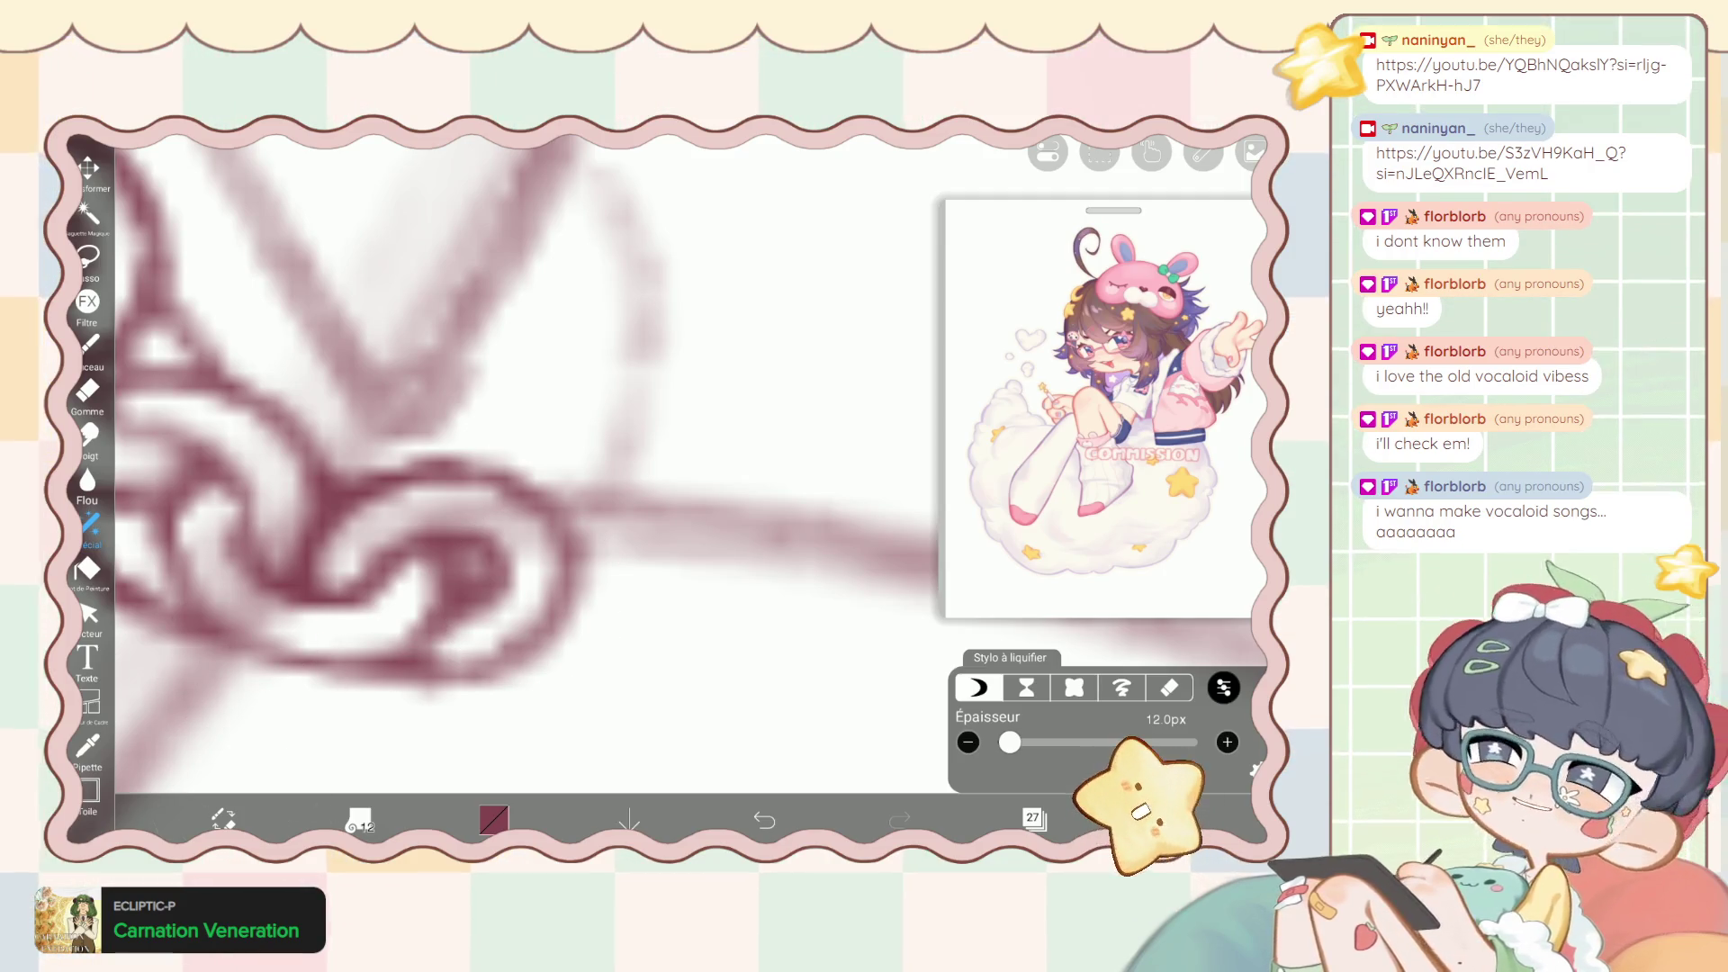
pyautogui.click(90, 344)
# Thicken and darken the right chain link's outline after undoing a stray stroke.
pyautogui.scroll(-2, 522, 450)
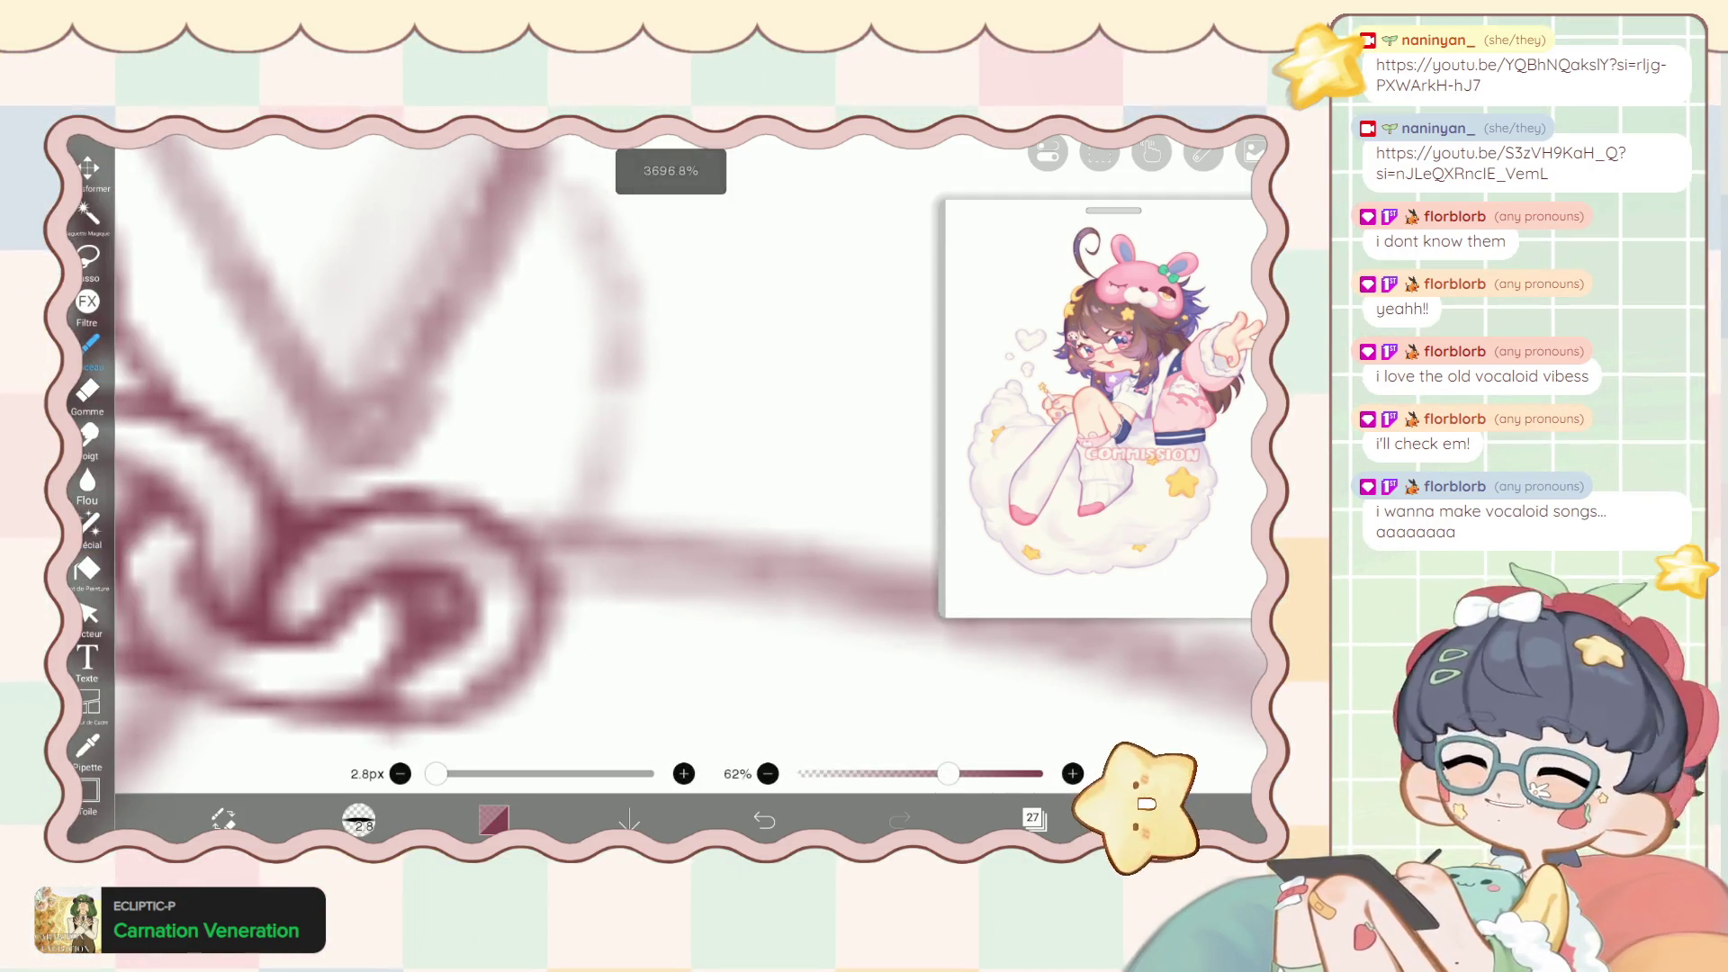
pyautogui.scroll(-1, 522, 450)
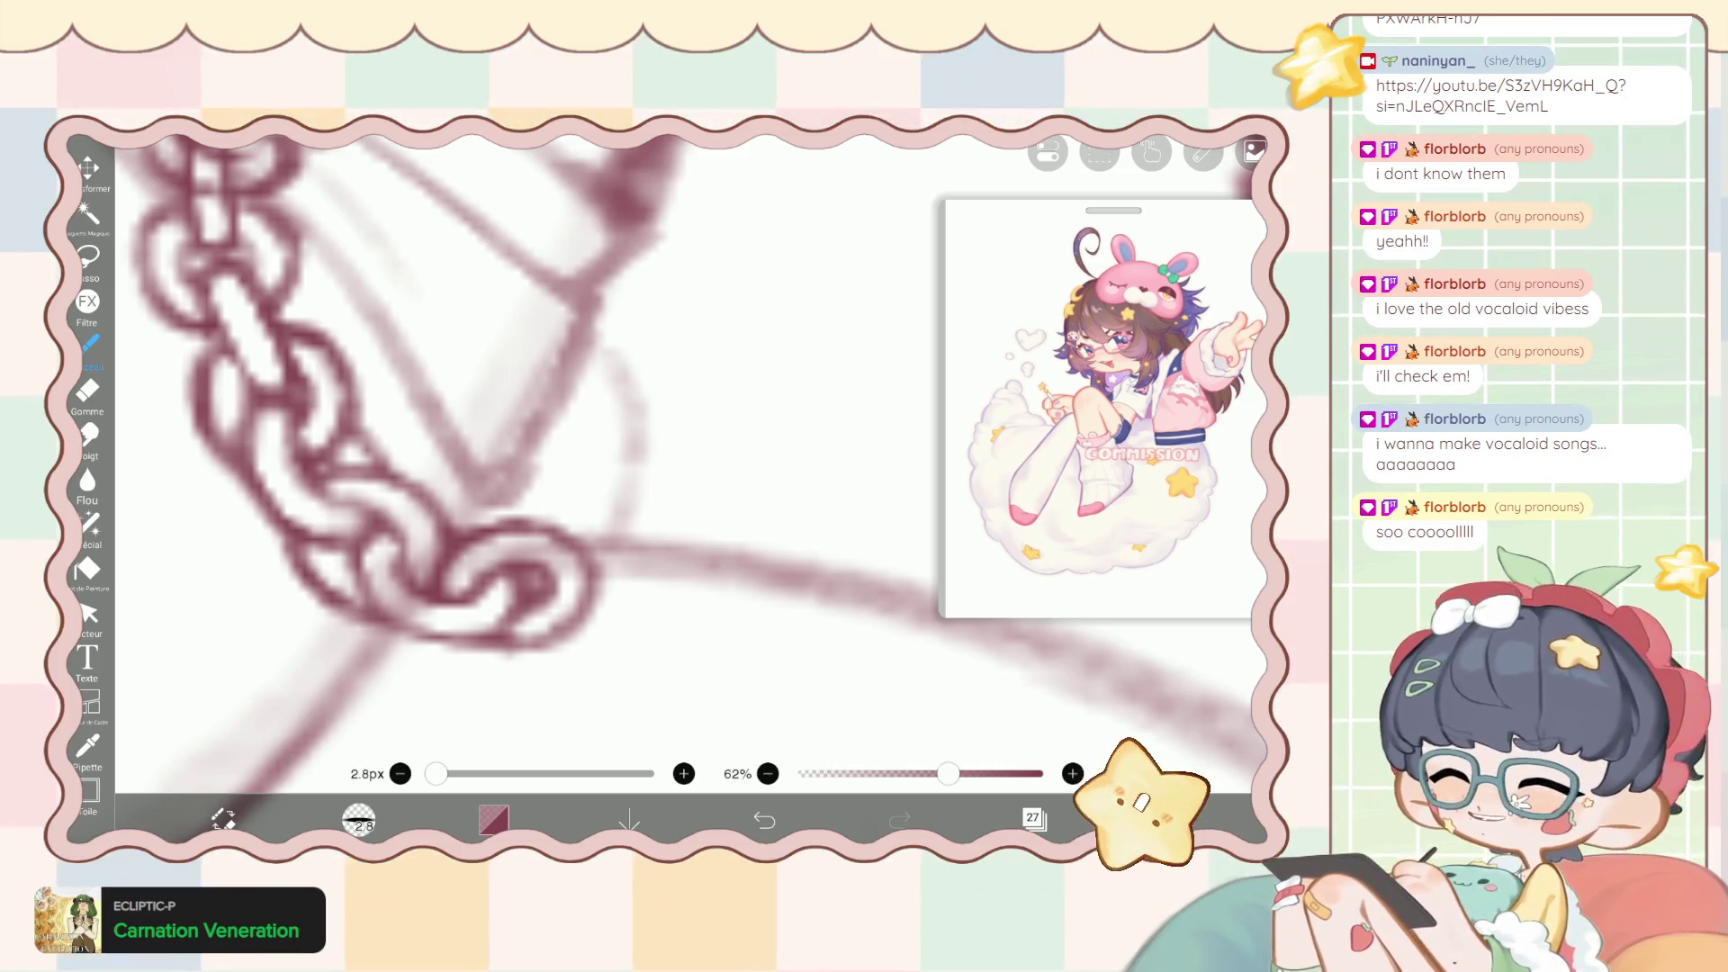
pyautogui.scroll(2, 378, 486)
pyautogui.scroll(3, 378, 486)
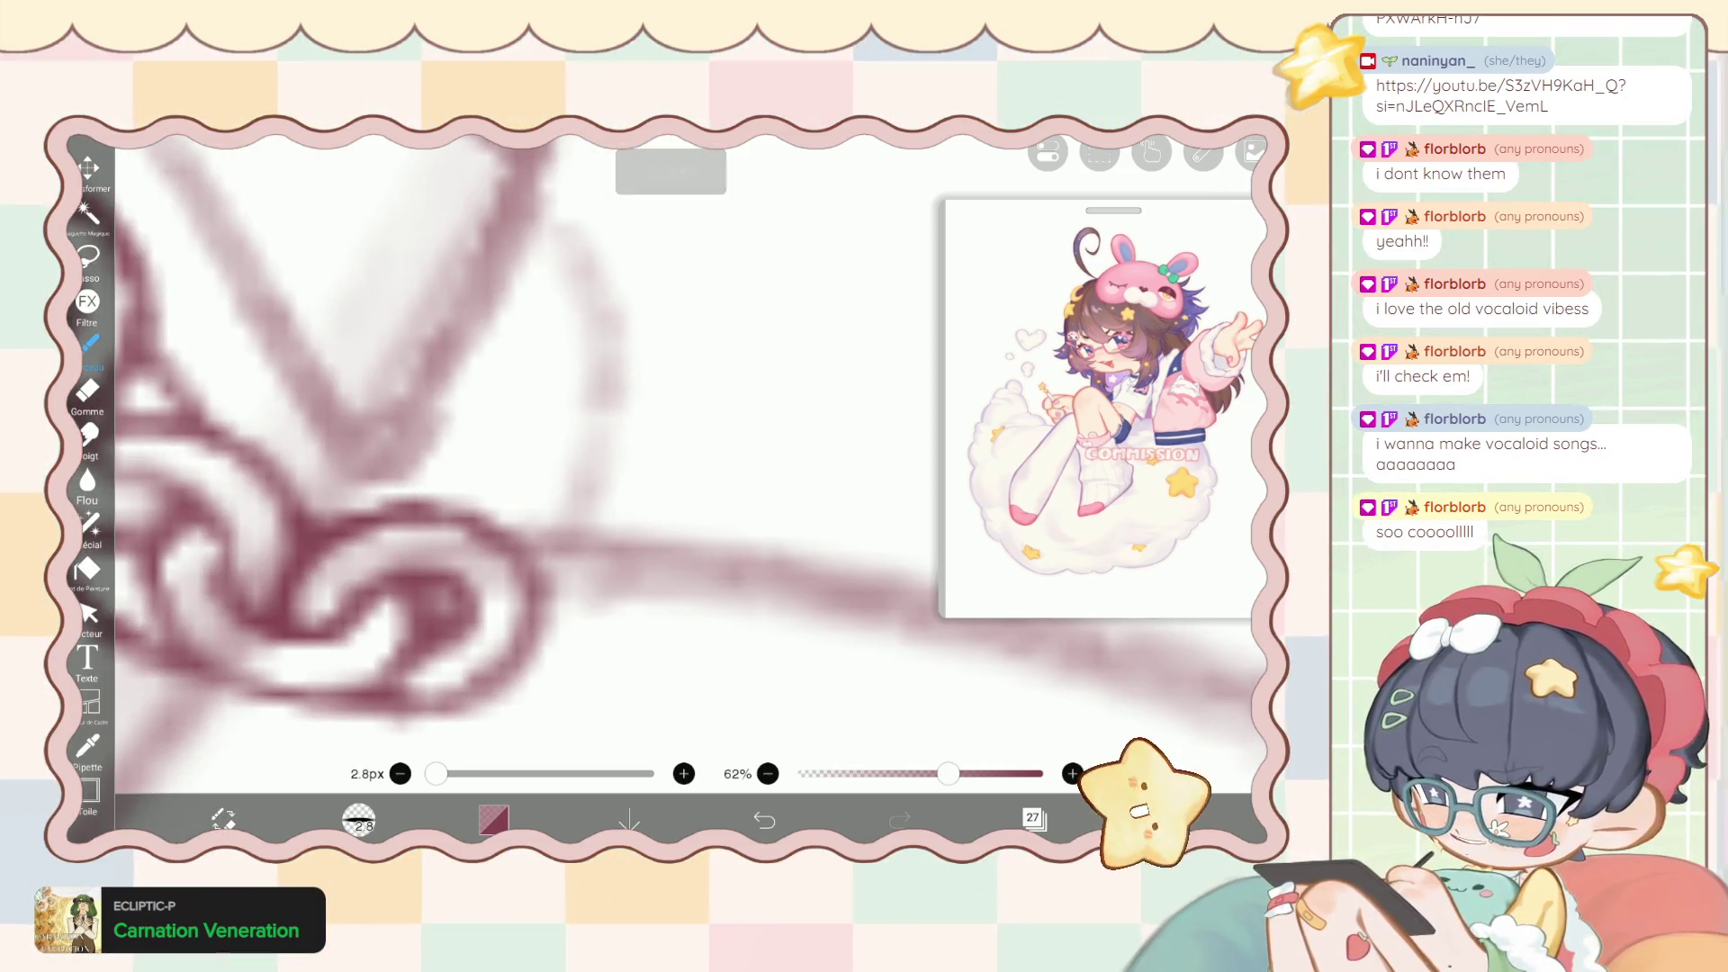
pyautogui.moveTo(603, 605); pyautogui.dragTo(504, 622)
pyautogui.hotkey('ctrl', 'z')
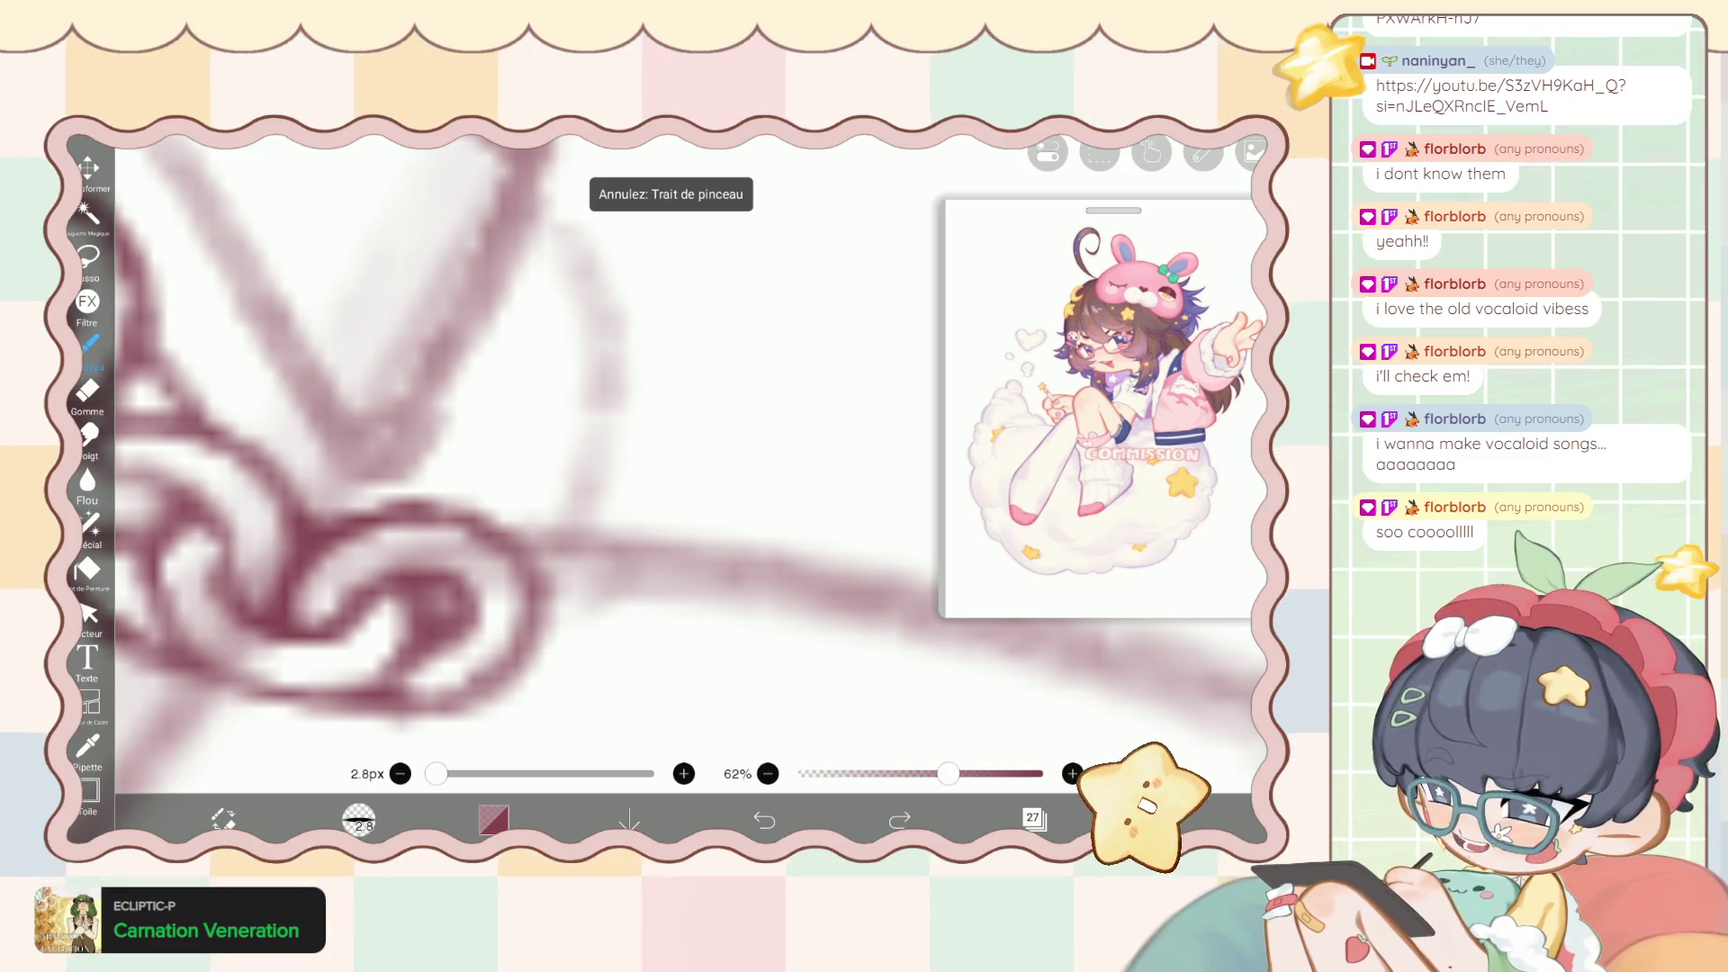
pyautogui.moveTo(441, 643)
pyautogui.mouseDown()
pyautogui.moveTo(603, 612)
pyautogui.moveTo(553, 641)
pyautogui.mouseUp()
pyautogui.moveTo(612, 577); pyautogui.dragTo(540, 656)
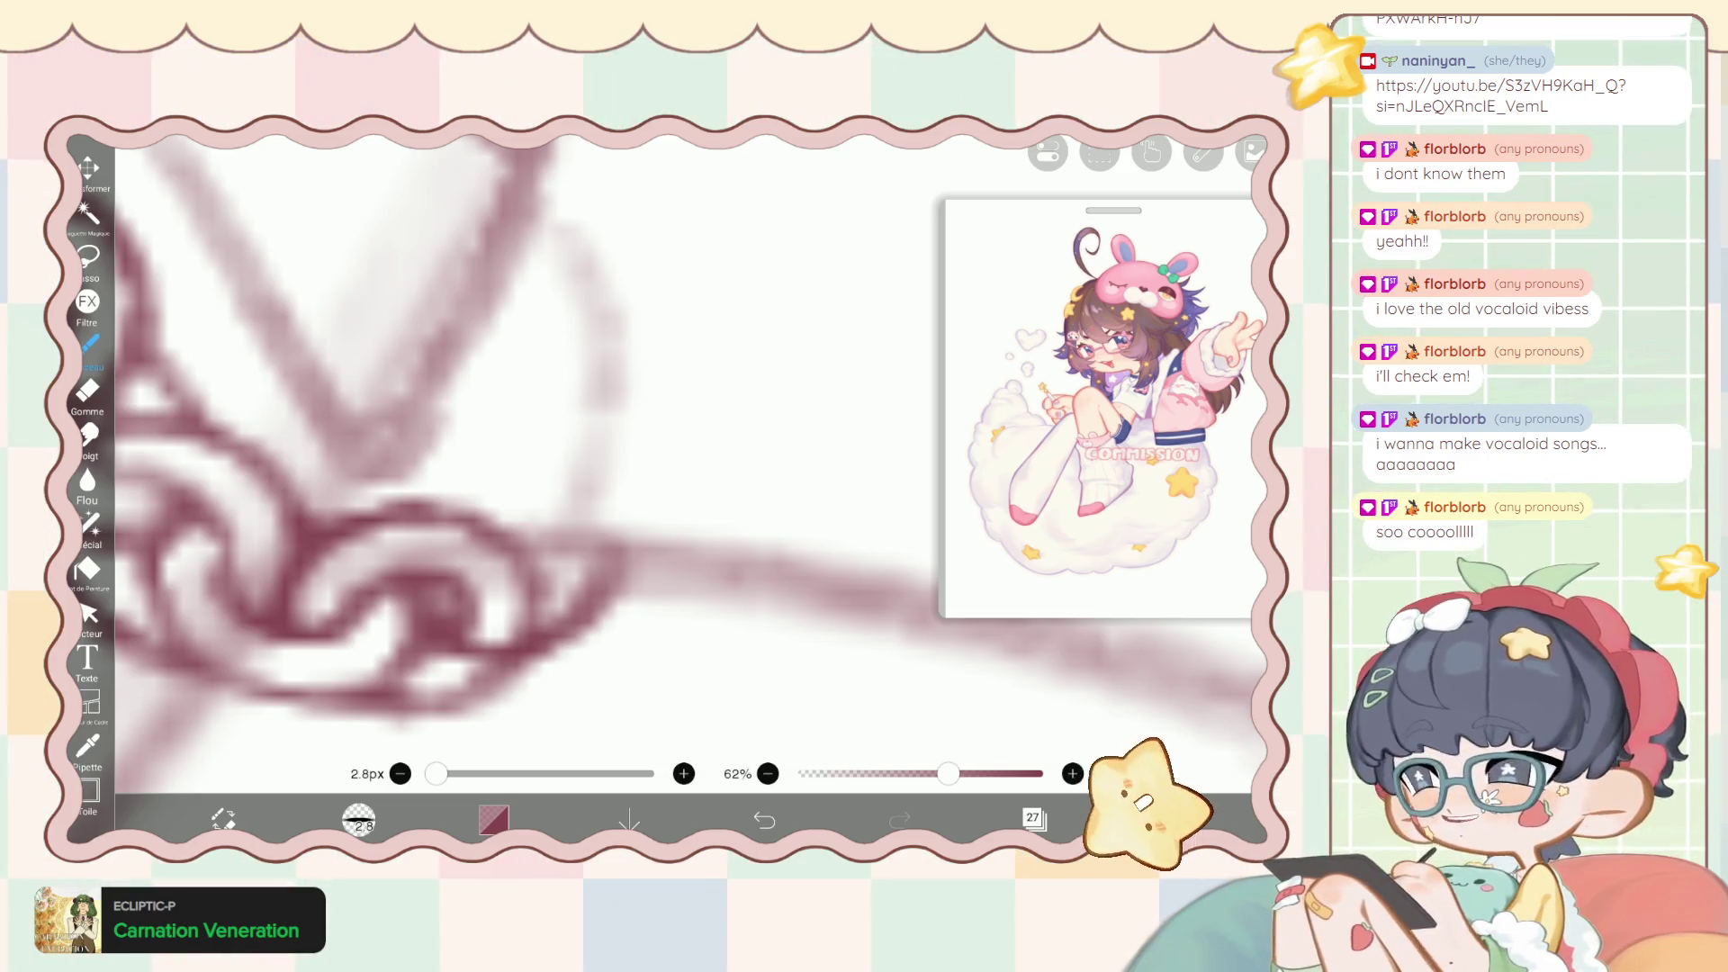
pyautogui.moveTo(639, 553); pyautogui.dragTo(551, 656)
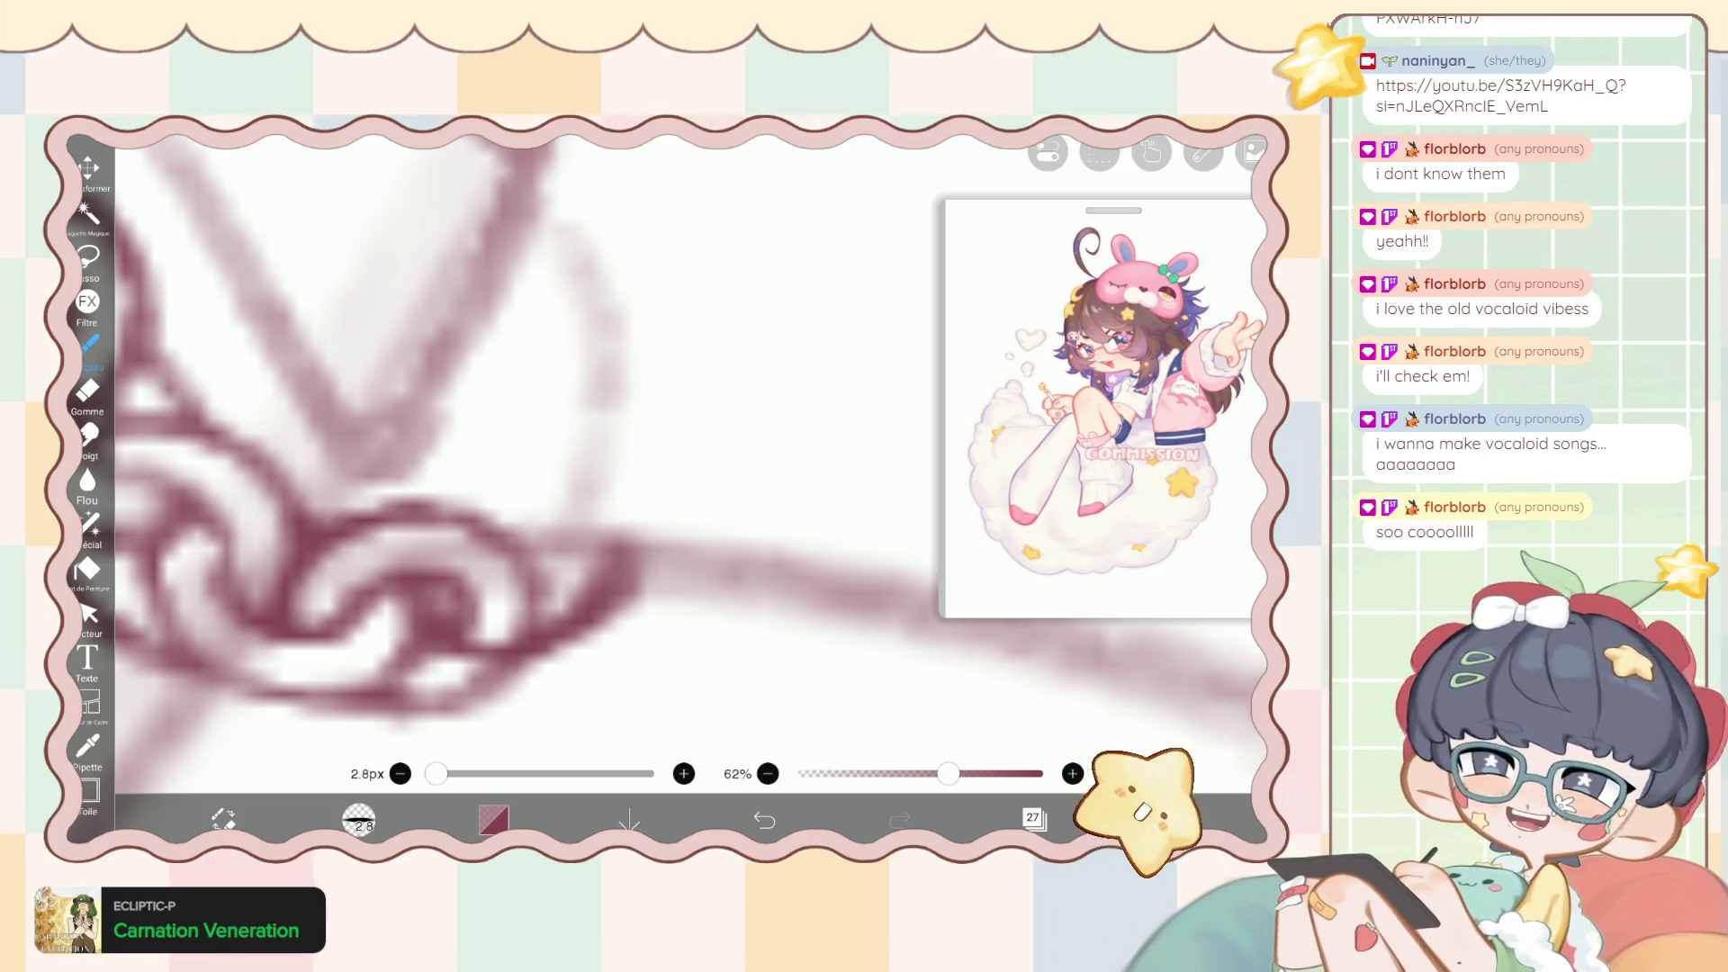
pyautogui.moveTo(641, 533); pyautogui.dragTo(612, 623)
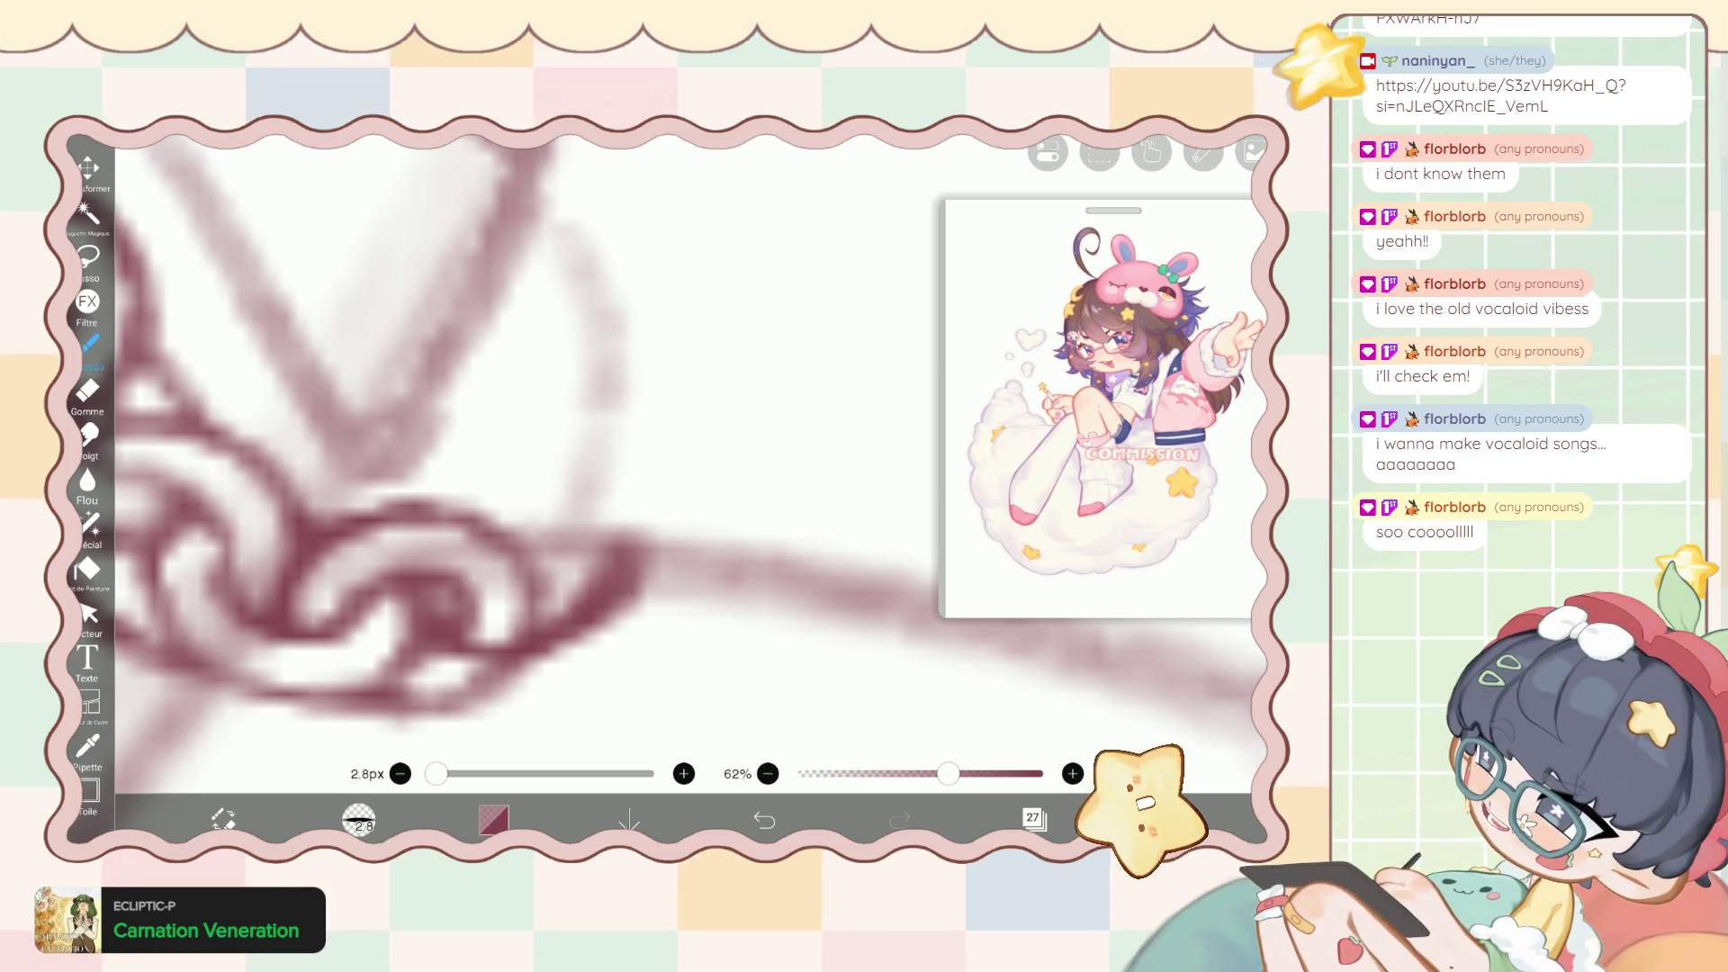
# Erase stray bits from the chain lines, then add small strokes and a hooked curve to the links.
pyautogui.click(87, 392)
pyautogui.moveTo(607, 549)
pyautogui.mouseDown()
pyautogui.moveTo(531, 630)
pyautogui.moveTo(441, 622)
pyautogui.moveTo(423, 644)
pyautogui.mouseUp()
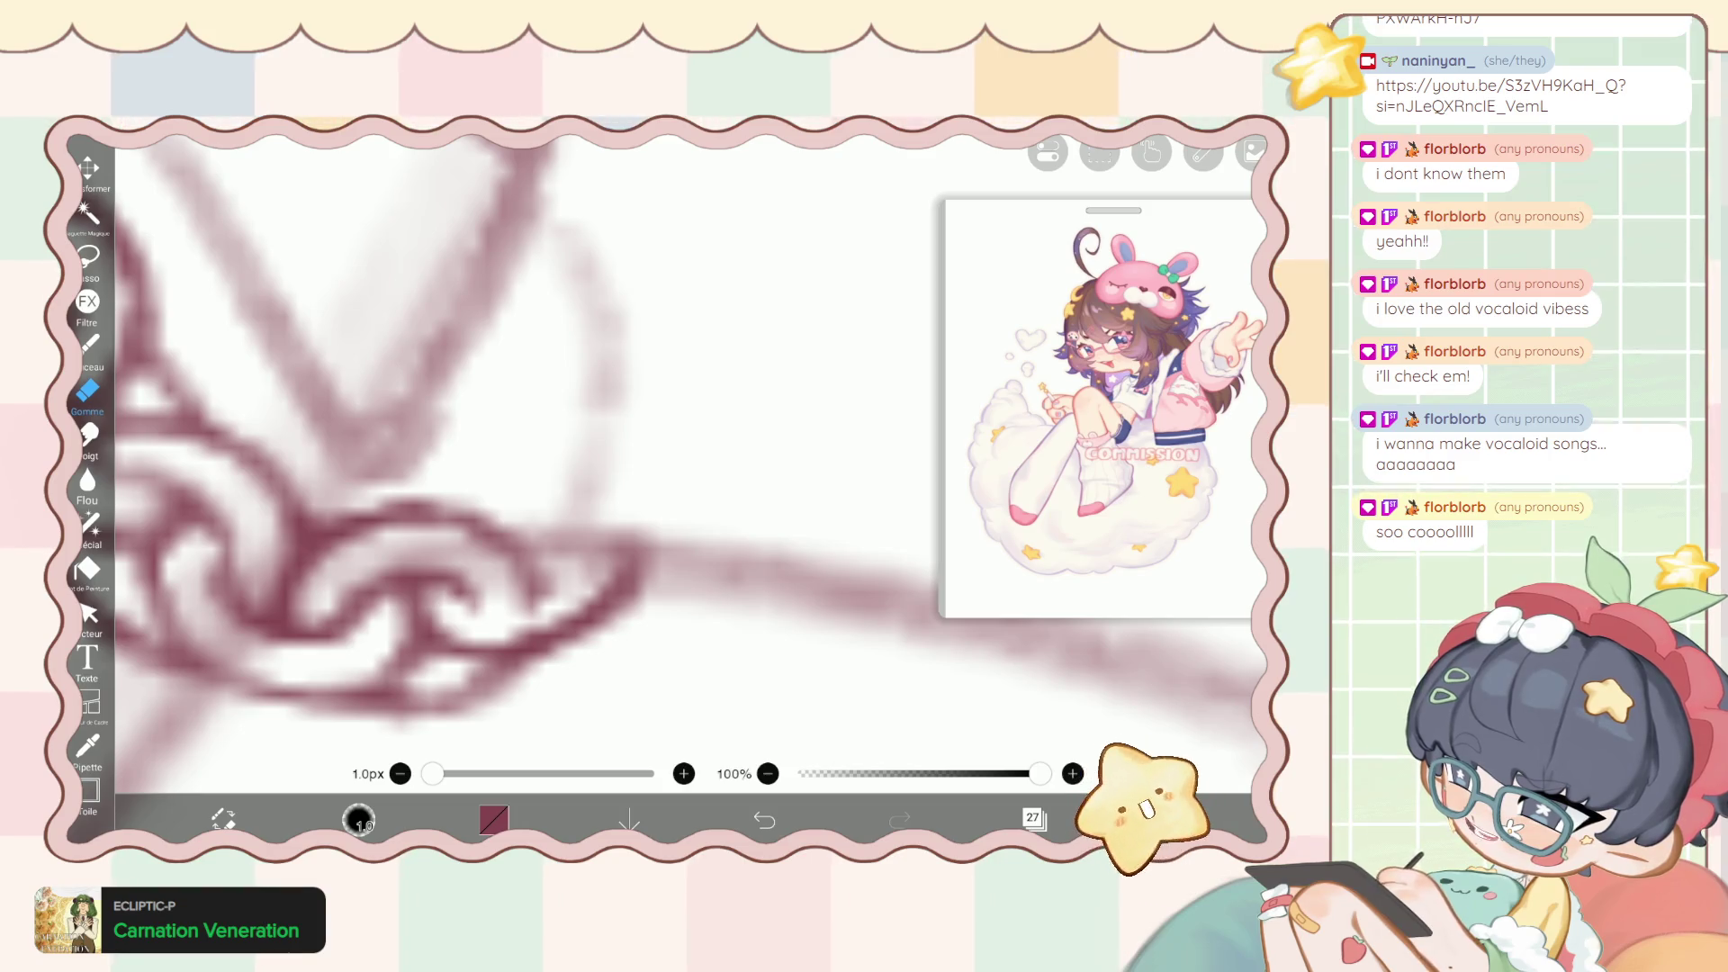
pyautogui.moveTo(554, 585); pyautogui.dragTo(468, 612)
pyautogui.moveTo(621, 540)
pyautogui.mouseDown()
pyautogui.moveTo(441, 630)
pyautogui.moveTo(531, 653)
pyautogui.moveTo(594, 517)
pyautogui.moveTo(650, 501)
pyautogui.moveTo(603, 533)
pyautogui.mouseUp()
pyautogui.click(89, 345)
pyautogui.moveTo(540, 478); pyautogui.dragTo(455, 517)
pyautogui.moveTo(566, 423); pyautogui.dragTo(499, 487)
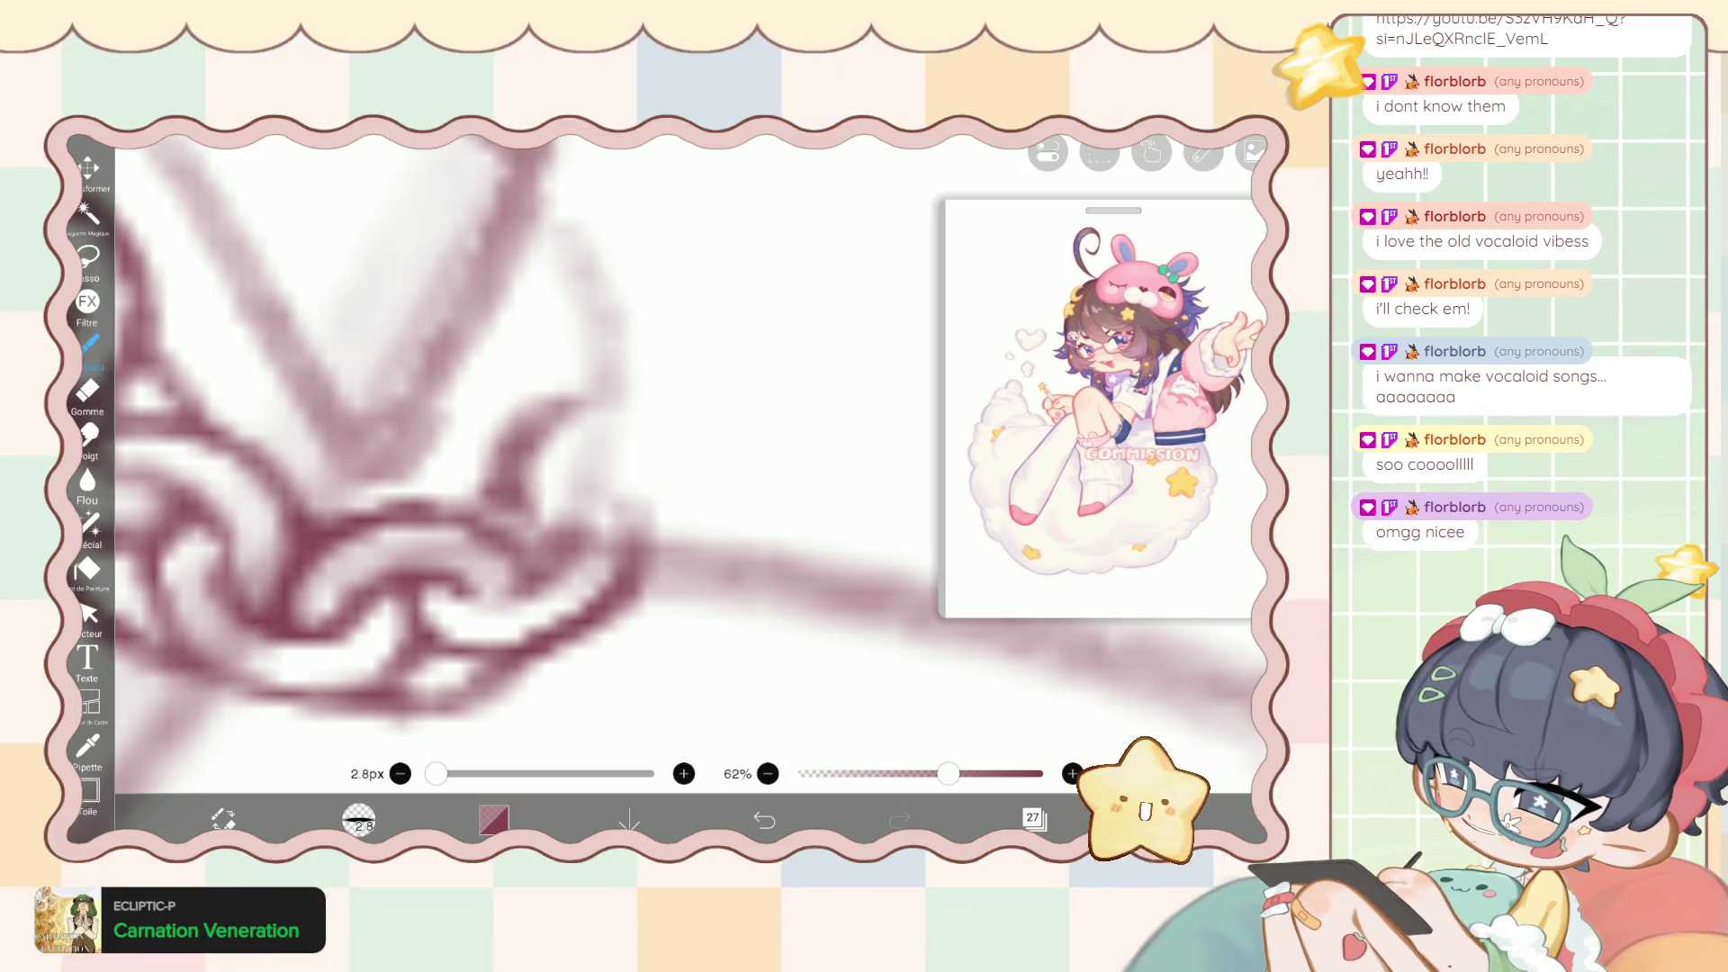
pyautogui.moveTo(585, 383); pyautogui.dragTo(508, 490)
# Trim excess from the new chain stroke and darken the chain loop outline.
pyautogui.click(87, 391)
pyautogui.moveTo(603, 396); pyautogui.dragTo(531, 518)
pyautogui.click(89, 345)
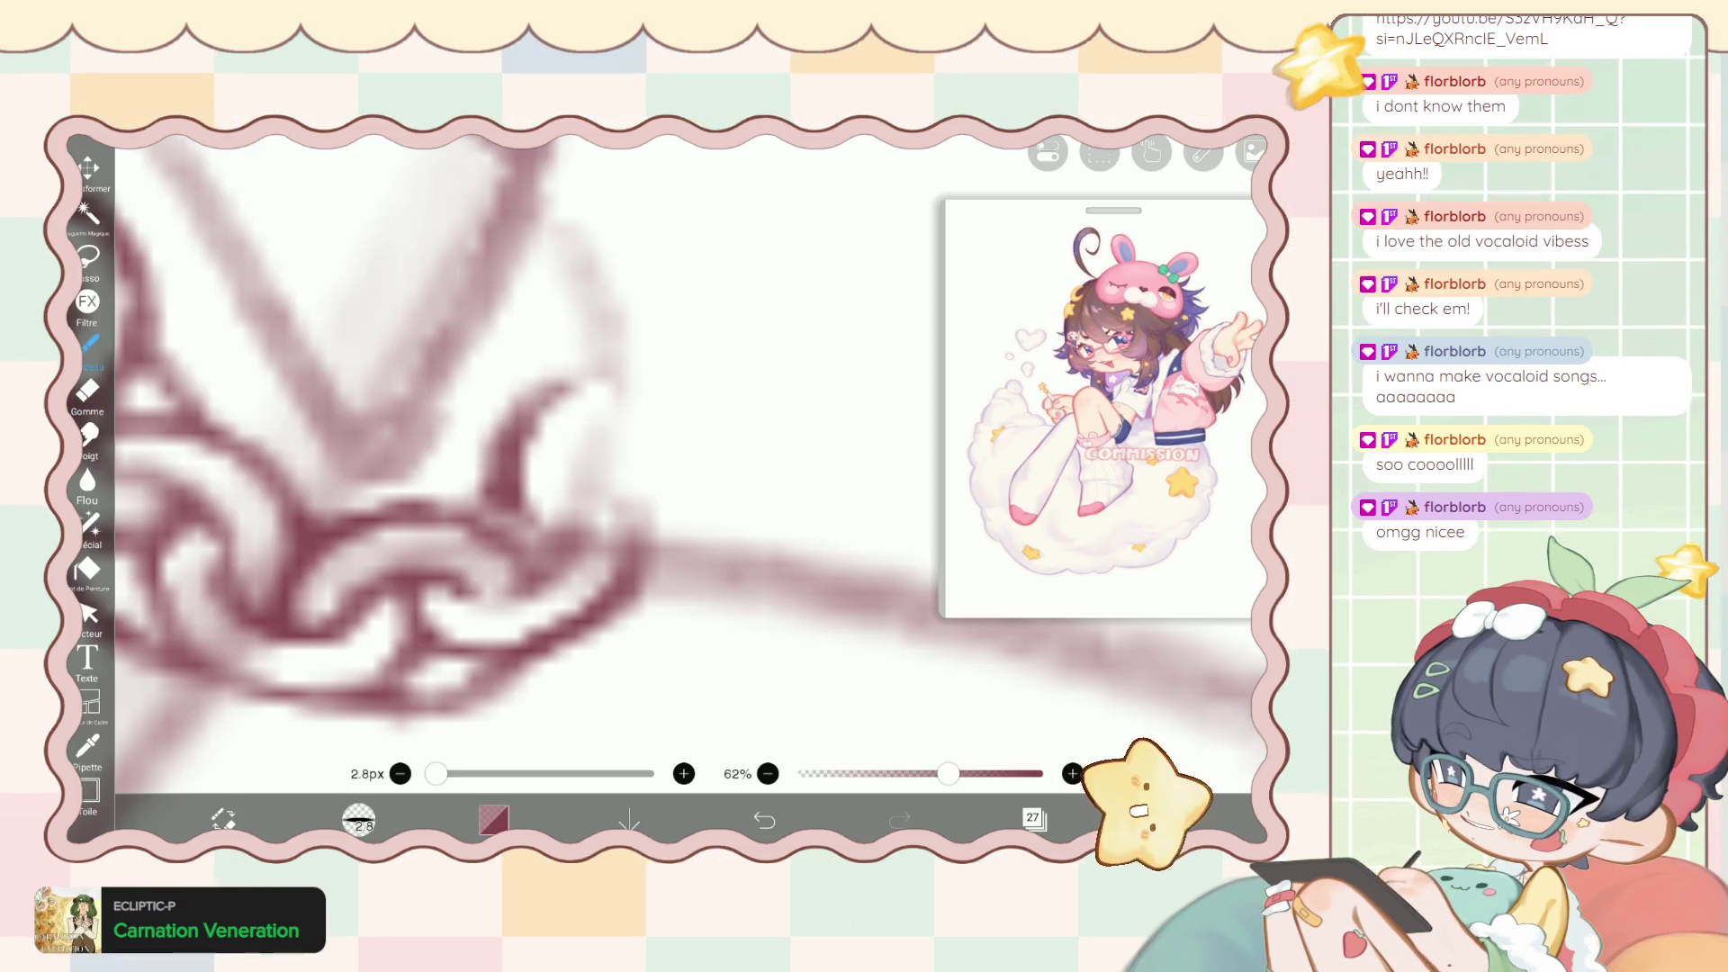
pyautogui.click(87, 392)
pyautogui.moveTo(540, 527); pyautogui.dragTo(572, 558)
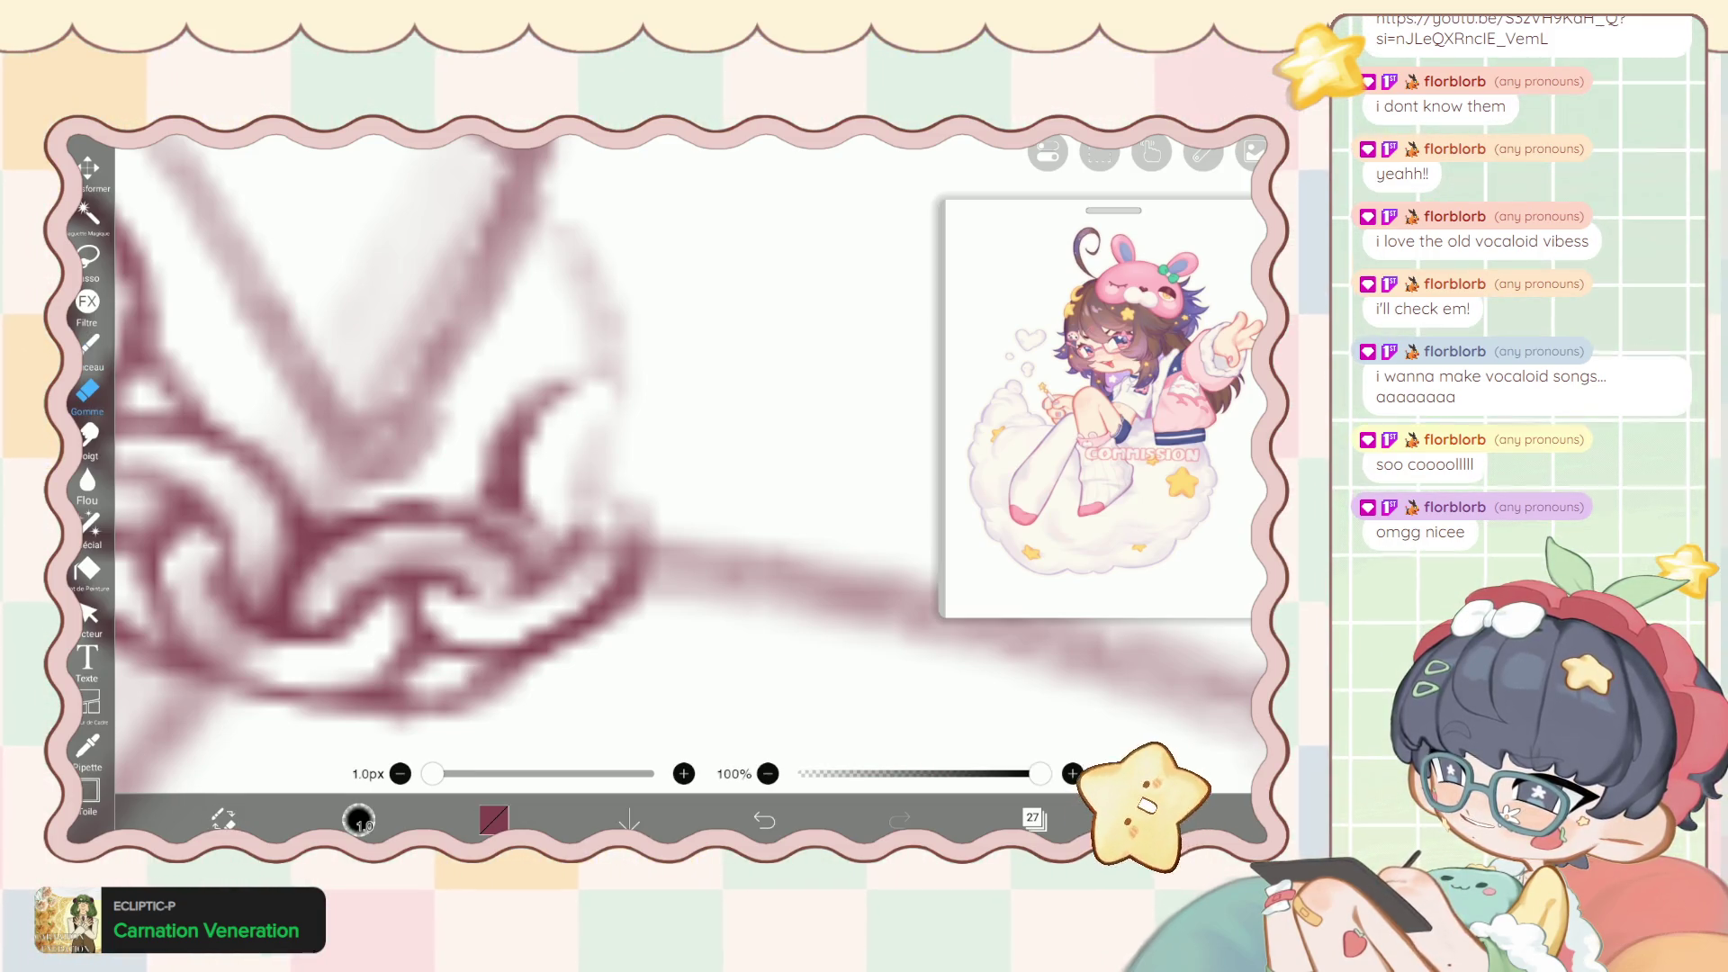
pyautogui.click(89, 345)
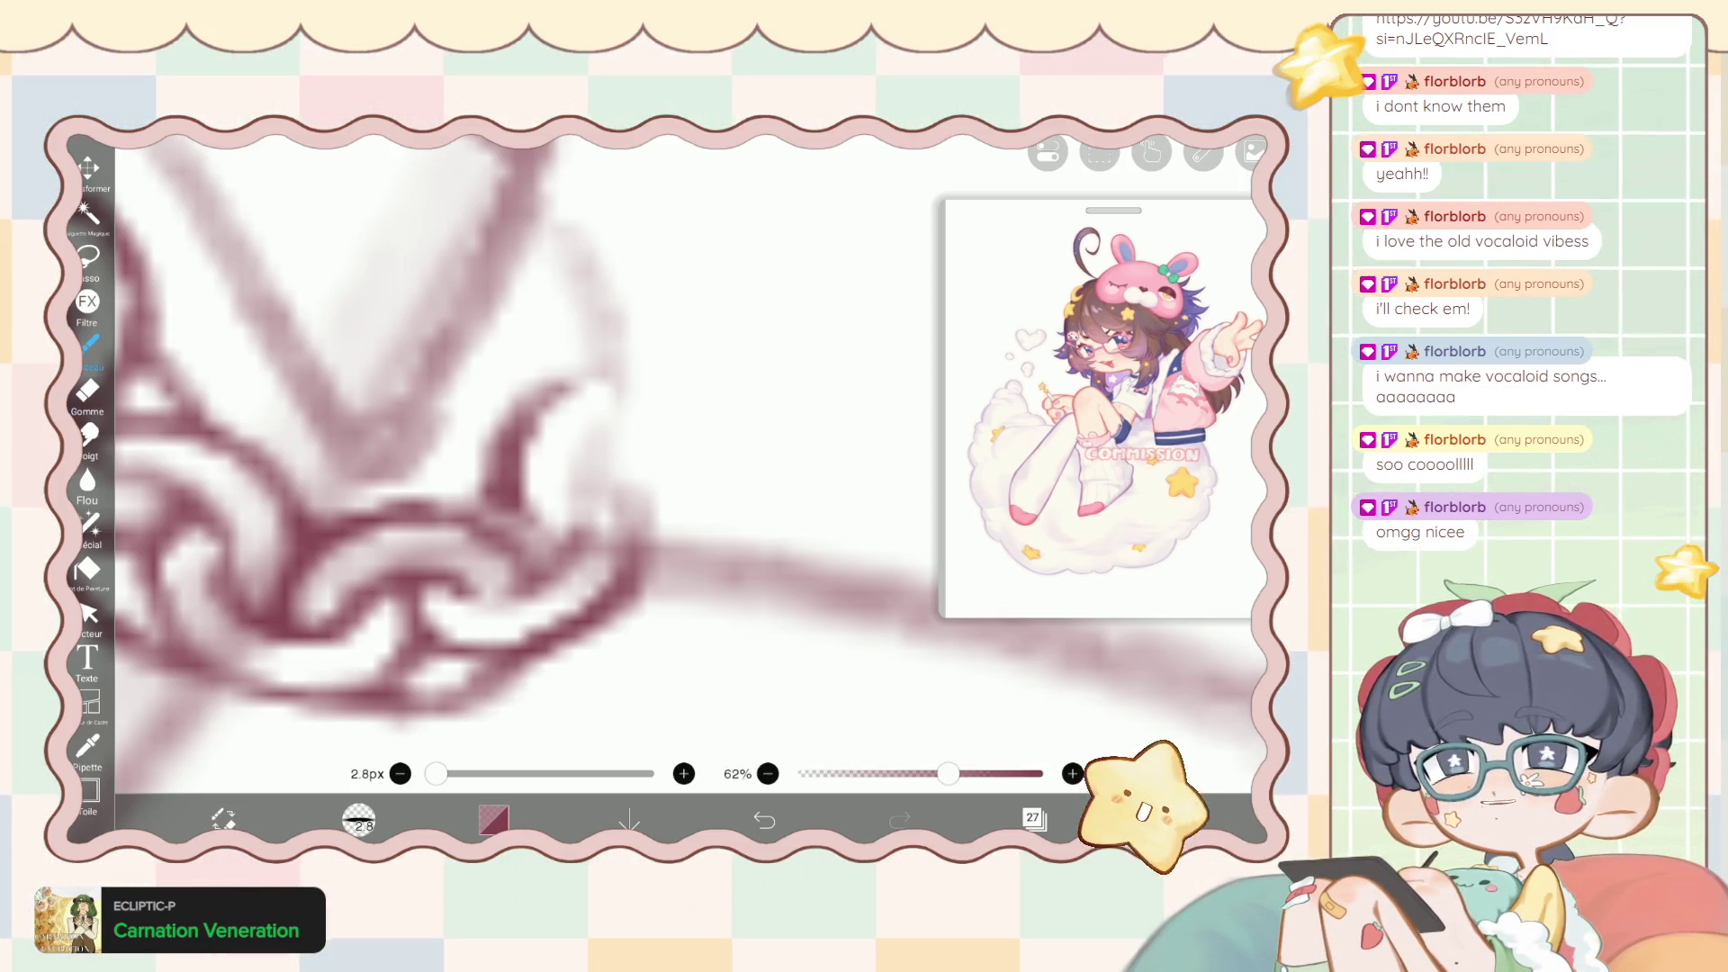
pyautogui.moveTo(648, 486); pyautogui.dragTo(630, 567)
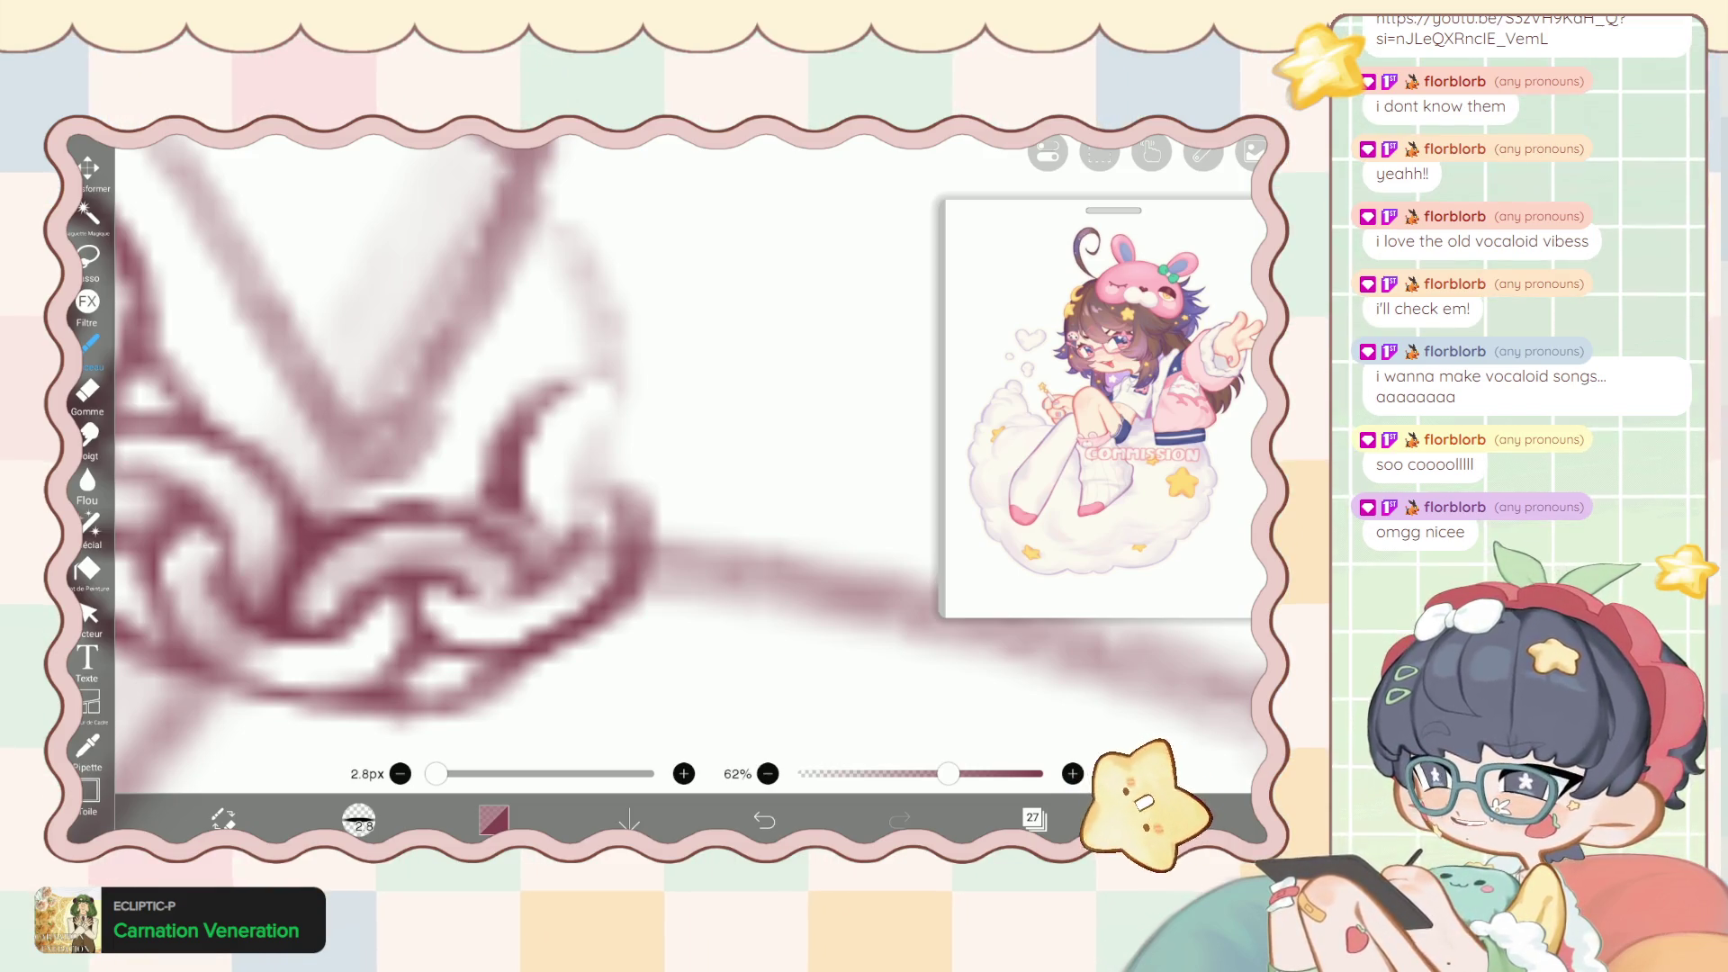
pyautogui.moveTo(594, 500); pyautogui.dragTo(540, 540)
pyautogui.moveTo(620, 468)
pyautogui.mouseDown()
pyautogui.moveTo(566, 490)
pyautogui.moveTo(599, 517)
pyautogui.moveTo(635, 504)
pyautogui.mouseUp()
pyautogui.scroll(3, 630, 450)
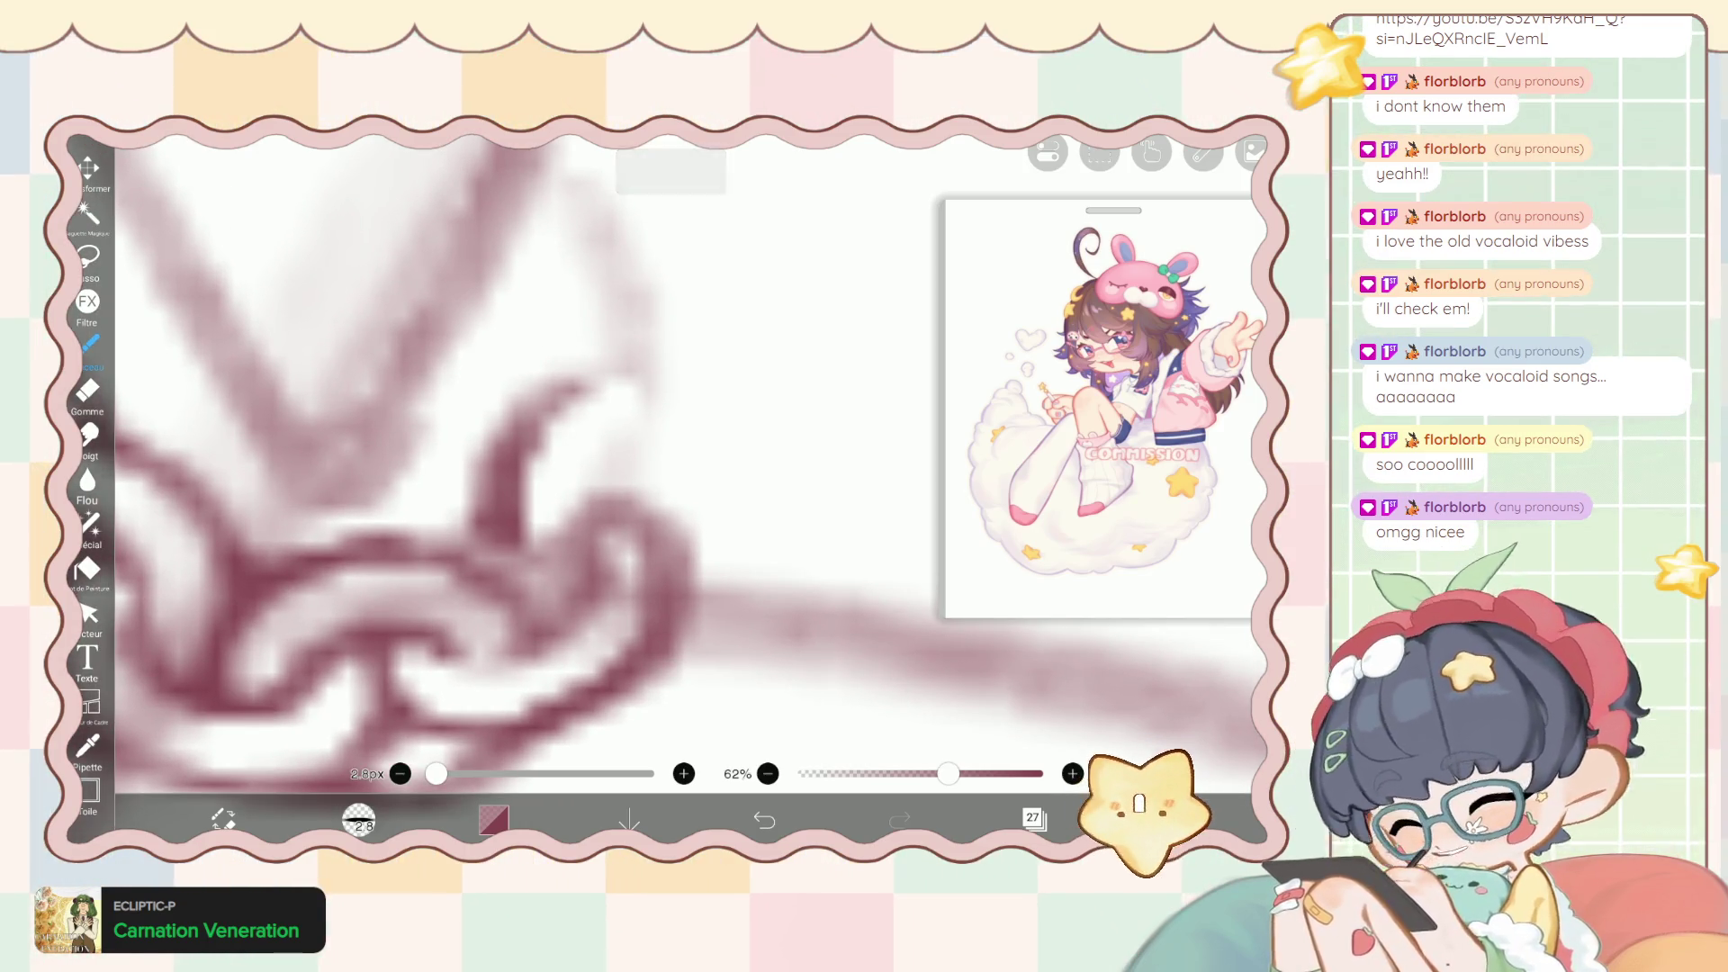
# Erase stray patches around the chain loop and redraw its upper edge in dark red.
pyautogui.click(87, 392)
pyautogui.moveTo(646, 550)
pyautogui.mouseDown()
pyautogui.moveTo(648, 619)
pyautogui.moveTo(612, 594)
pyautogui.mouseUp()
pyautogui.moveTo(685, 517); pyautogui.dragTo(671, 603)
pyautogui.moveTo(630, 473); pyautogui.dragTo(666, 671)
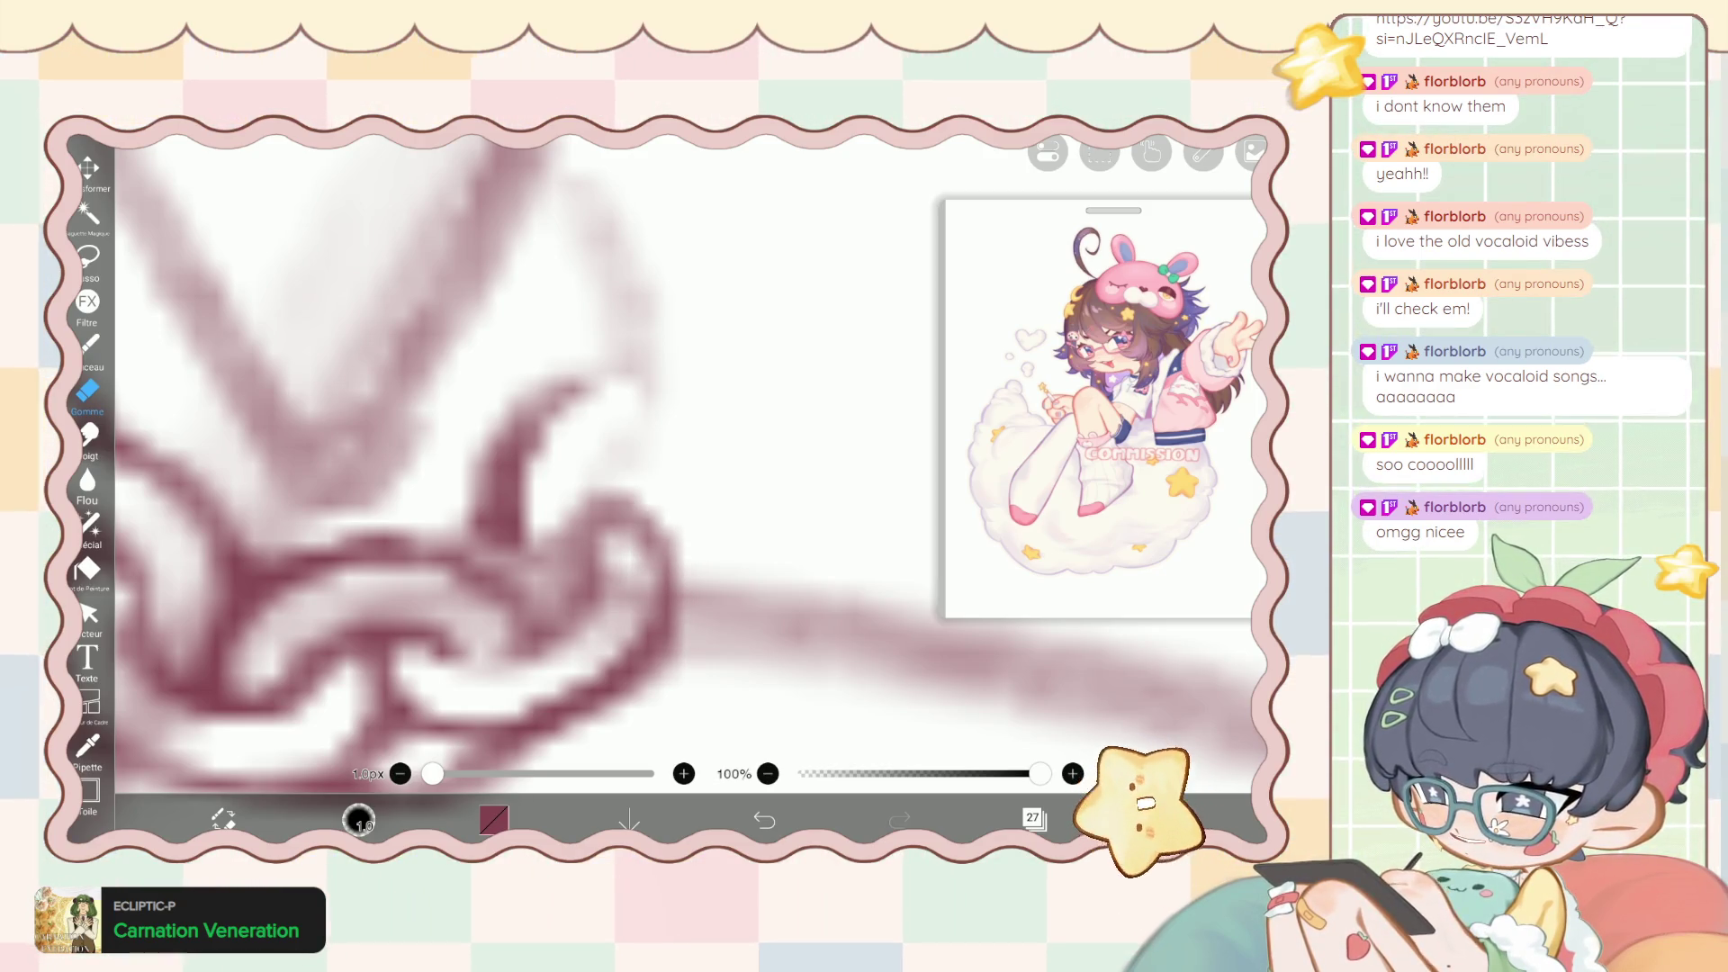
pyautogui.click(87, 343)
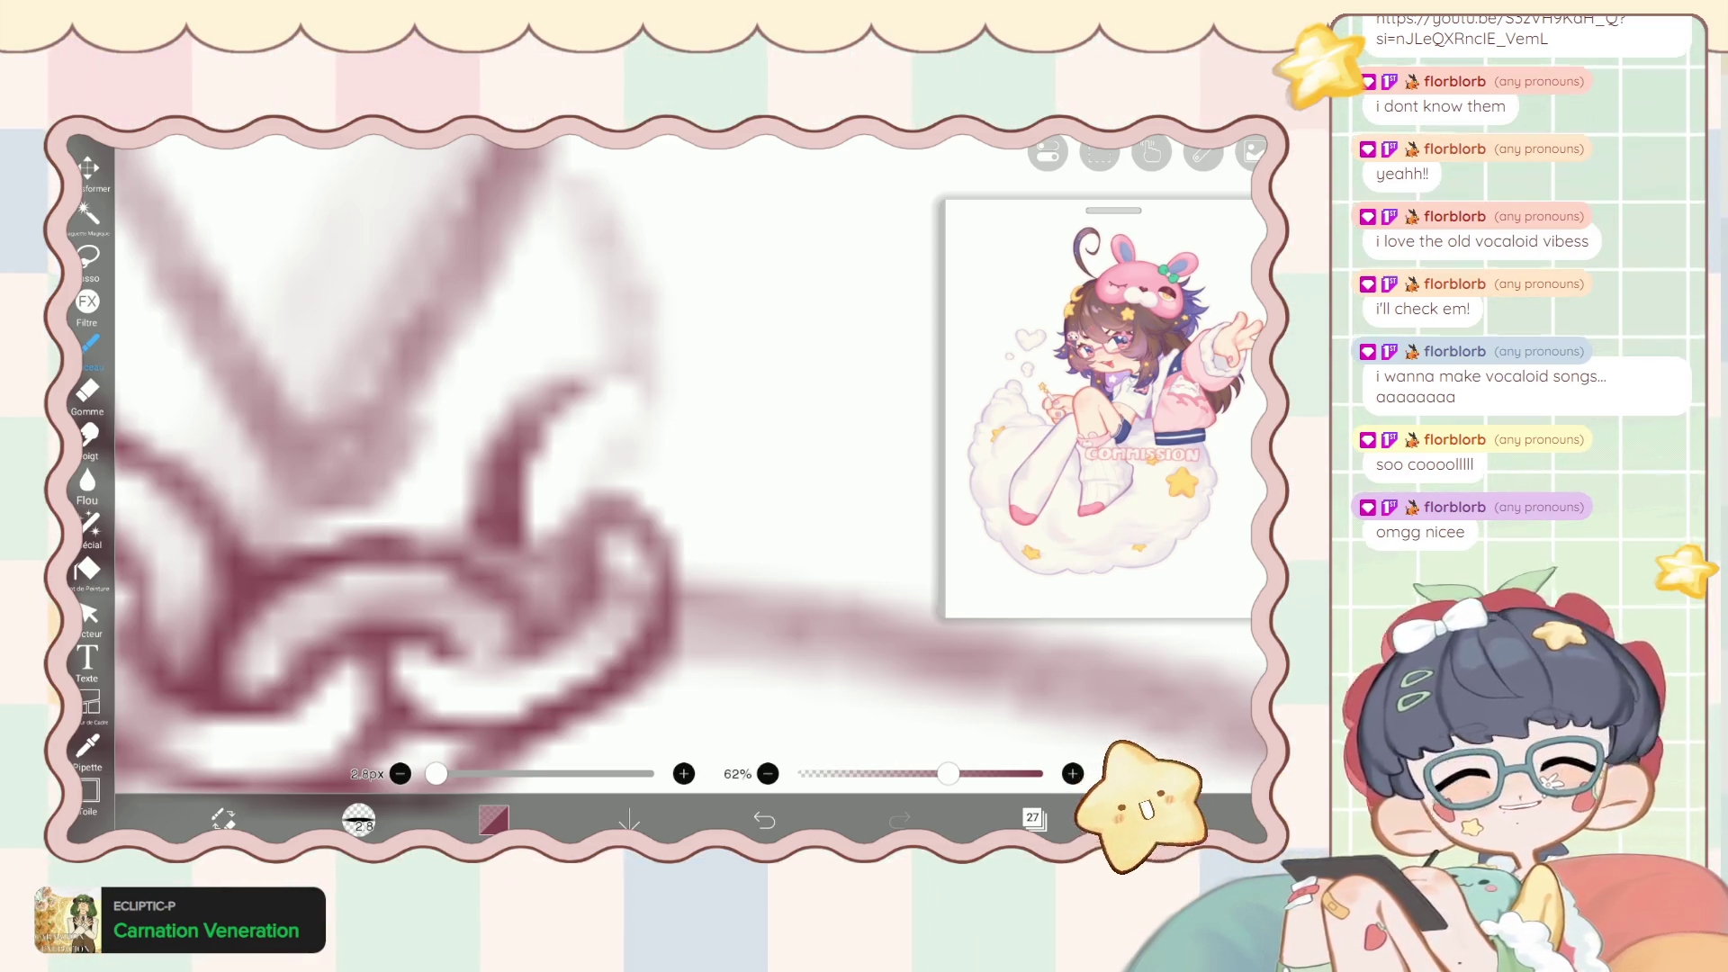
pyautogui.moveTo(693, 577)
pyautogui.mouseDown()
pyautogui.moveTo(621, 500)
pyautogui.moveTo(540, 545)
pyautogui.mouseUp()
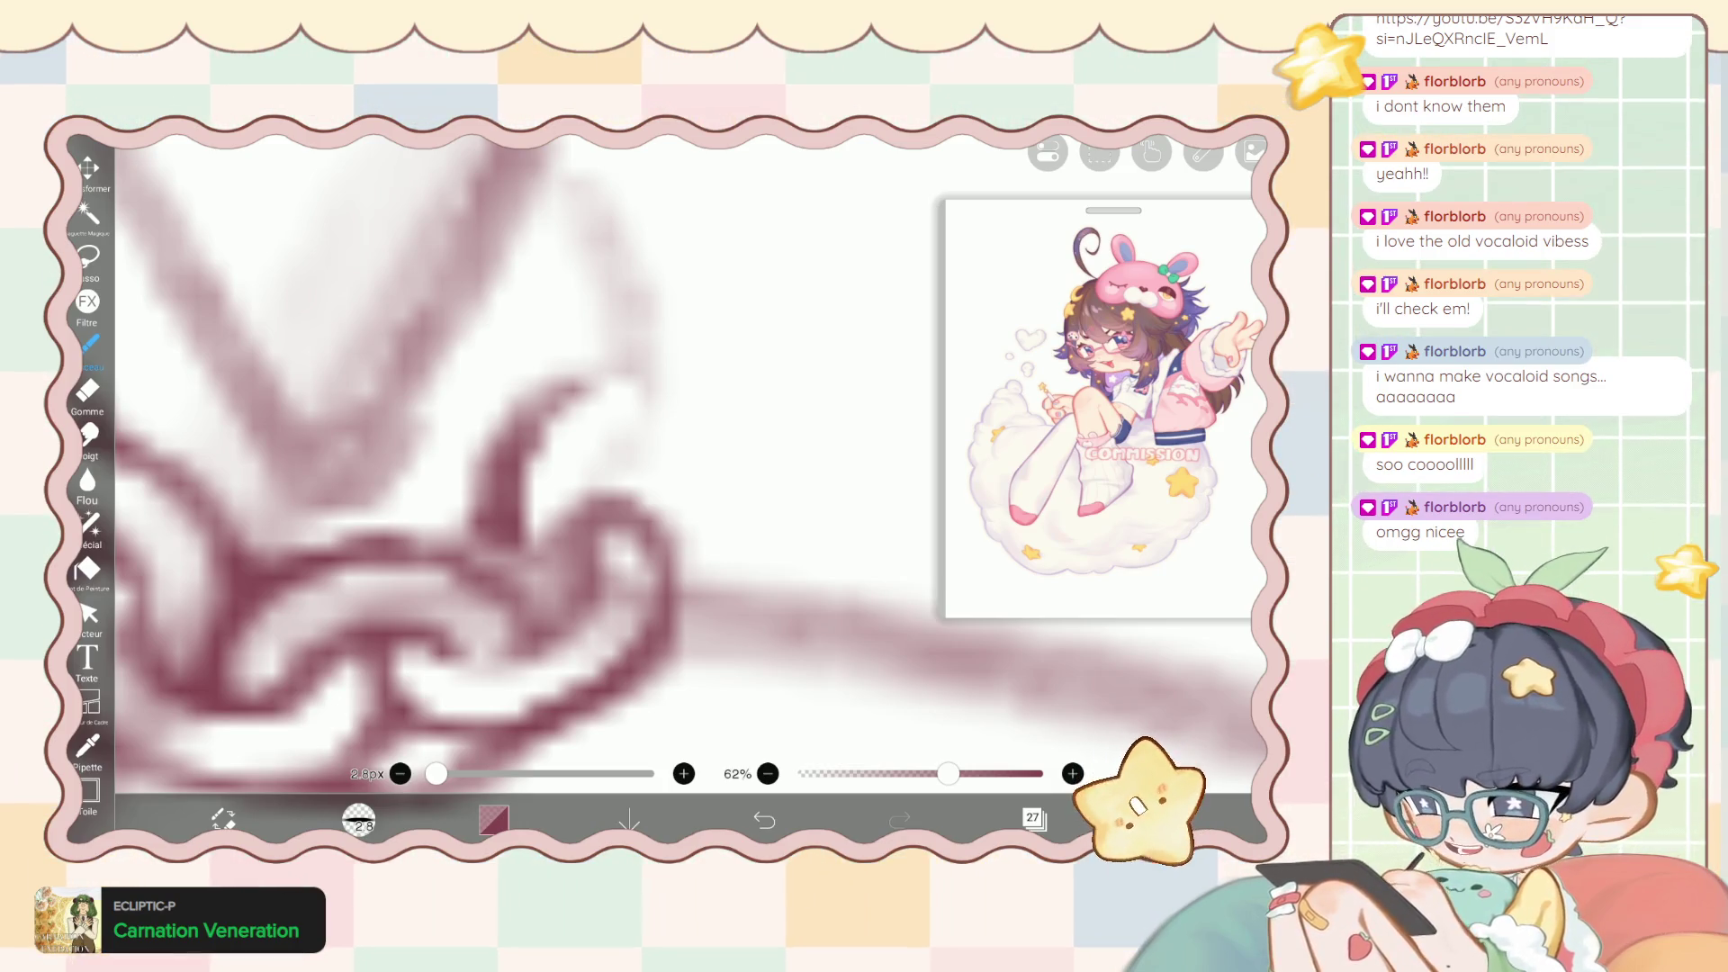
# Erase the remaining rough bits of the loop with the 1px eraser.
pyautogui.click(87, 392)
pyautogui.moveTo(567, 513); pyautogui.dragTo(530, 557)
pyautogui.moveTo(540, 455)
pyautogui.mouseDown()
pyautogui.moveTo(504, 549)
pyautogui.moveTo(524, 590)
pyautogui.moveTo(495, 574)
pyautogui.mouseUp()
pyautogui.moveTo(567, 529); pyautogui.dragTo(540, 569)
pyautogui.moveTo(652, 477); pyautogui.dragTo(565, 528)
pyautogui.click(90, 344)
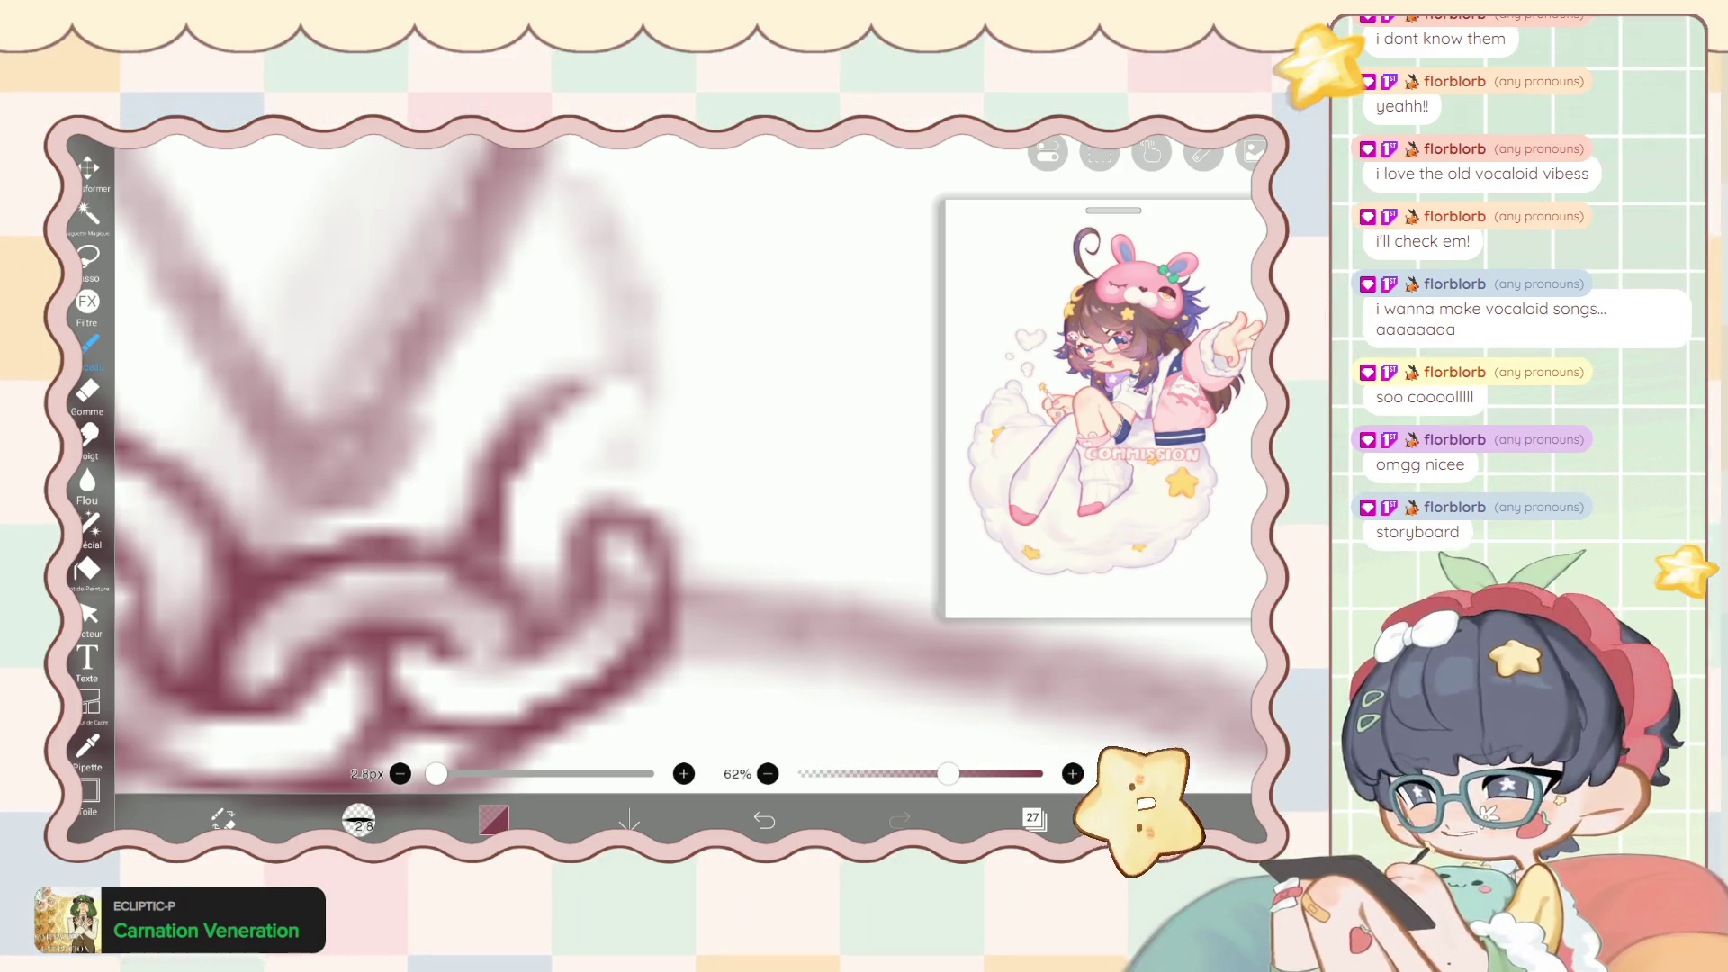
# Draw a new curve above the chain and trim its top.
pyautogui.scroll(-5, 576, 468)
pyautogui.scroll(-5, 576, 468)
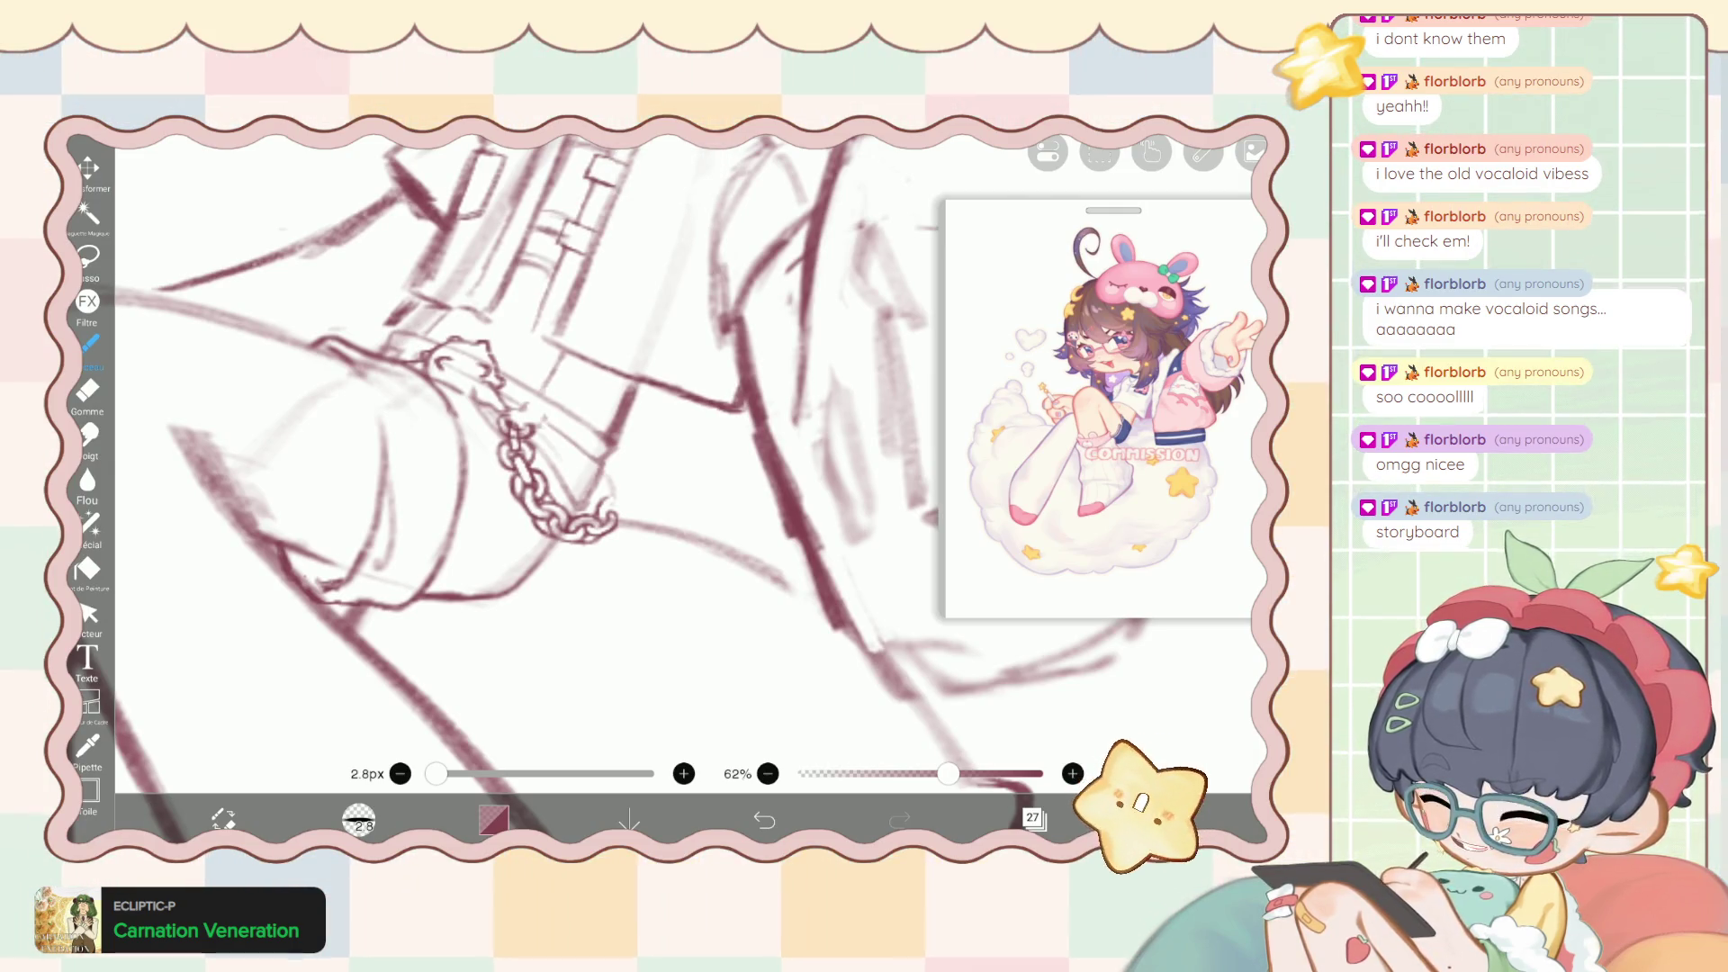
pyautogui.scroll(10, 559, 504)
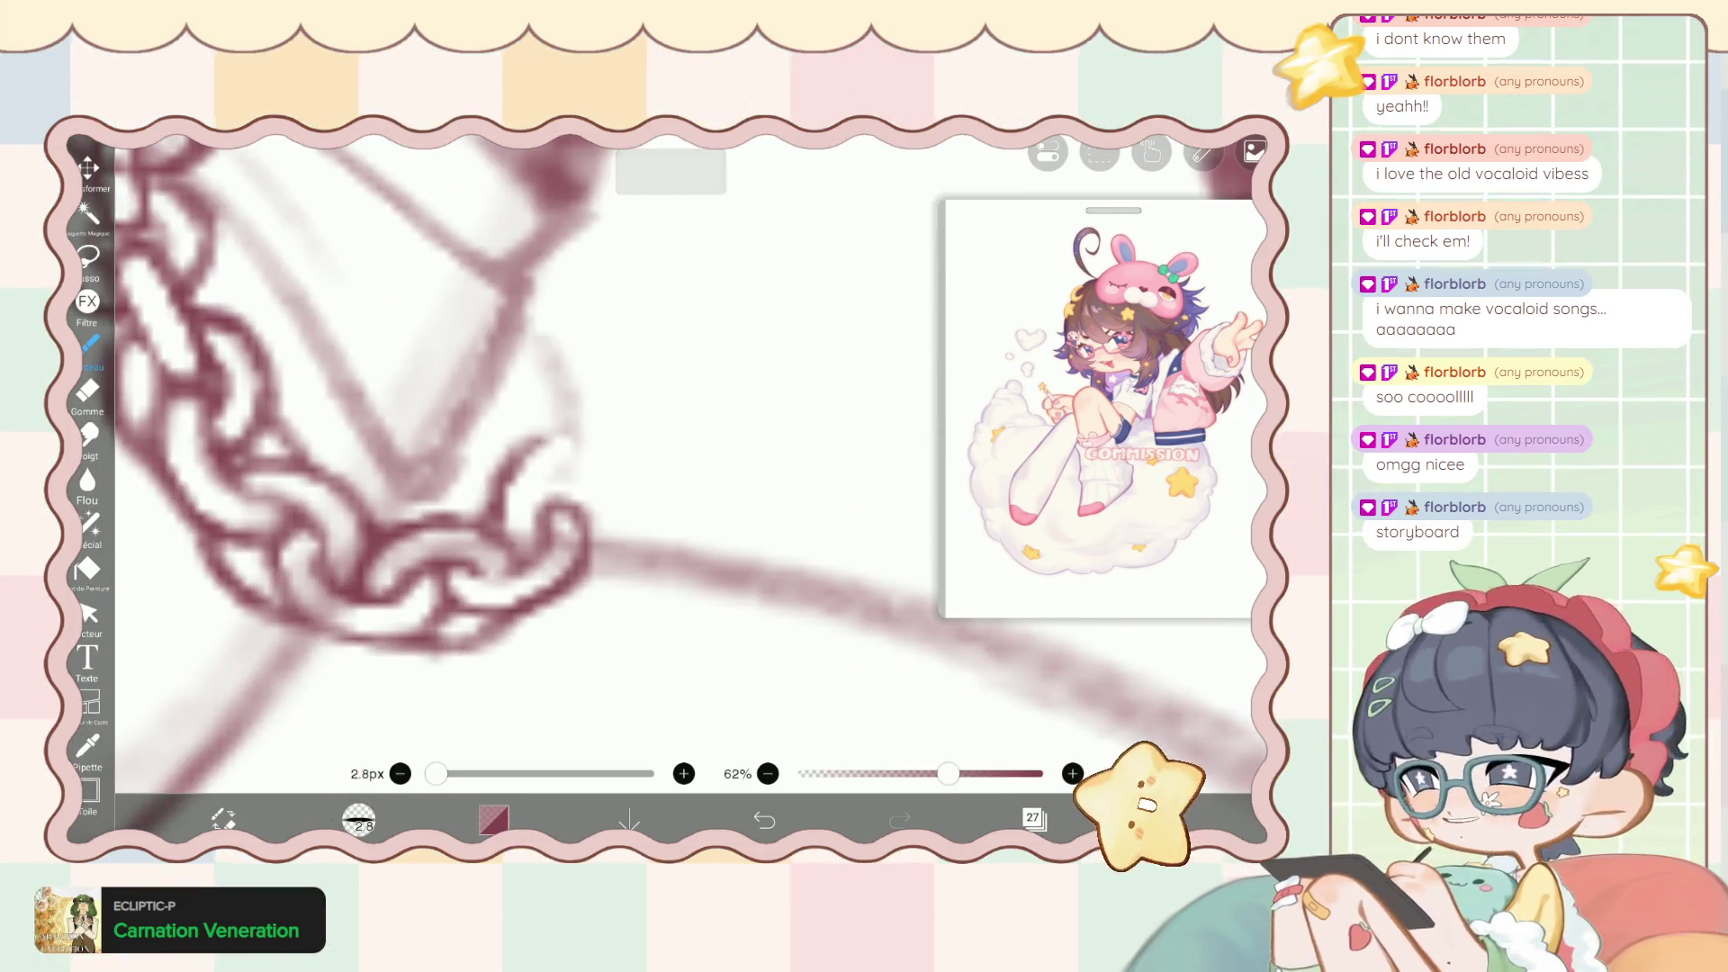
pyautogui.scroll(3, 558, 504)
pyautogui.scroll(3, 558, 504)
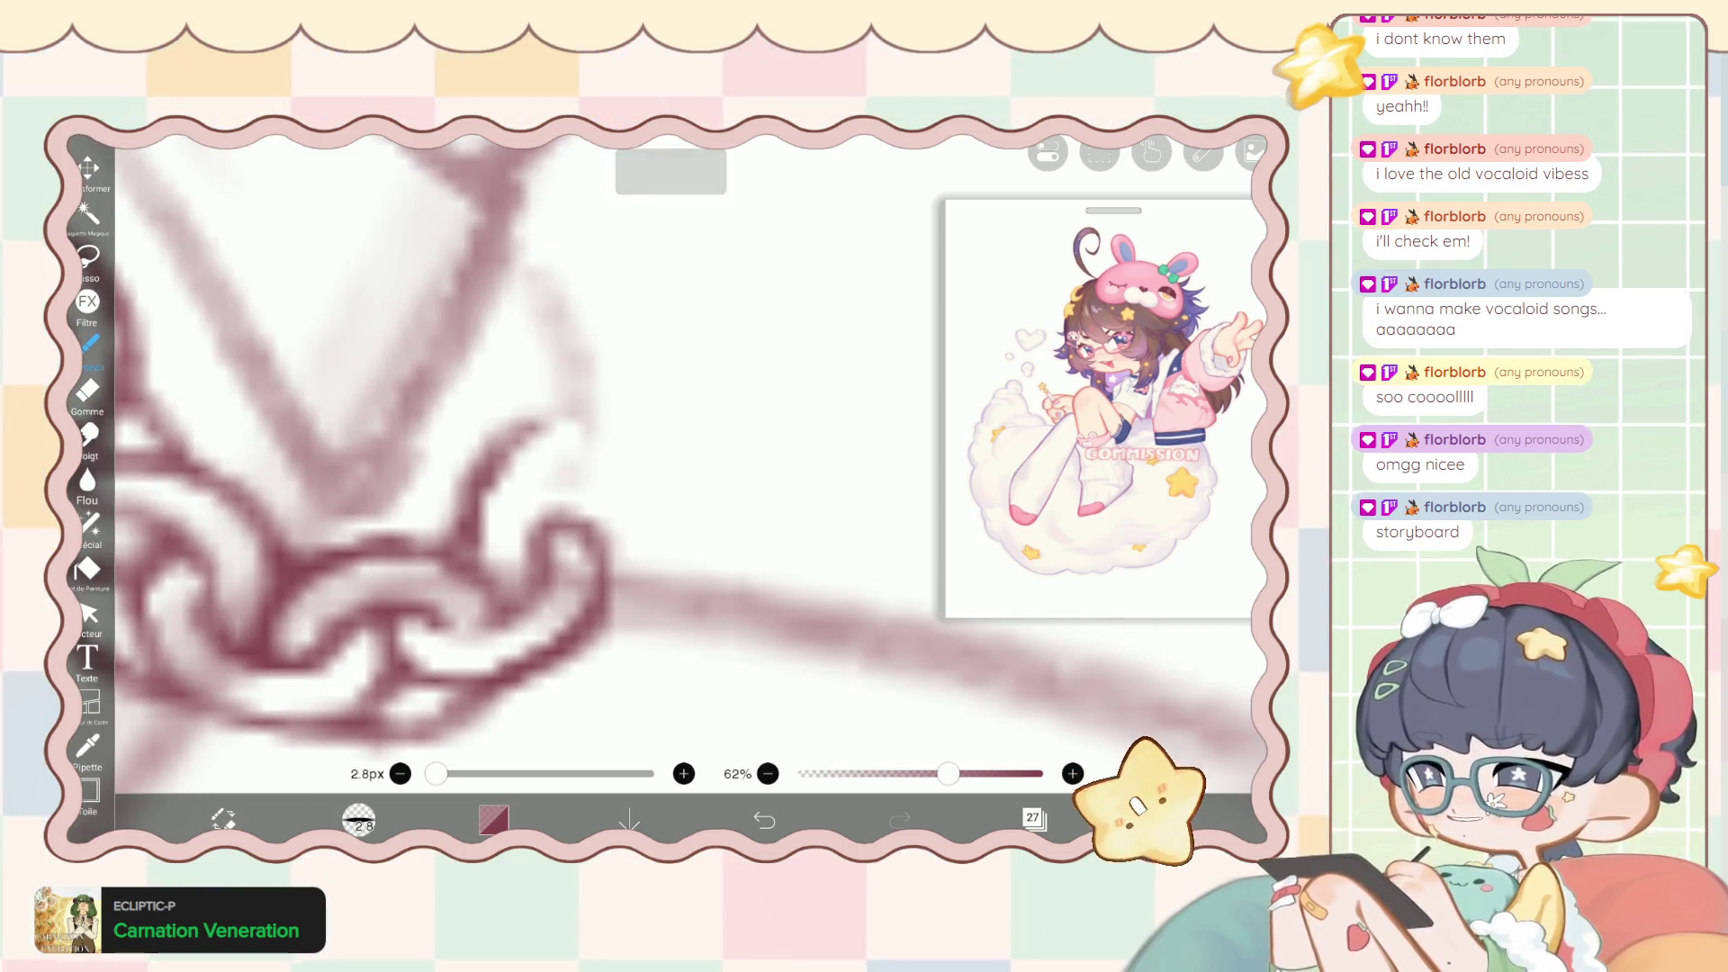
pyautogui.moveTo(491, 473); pyautogui.dragTo(613, 441)
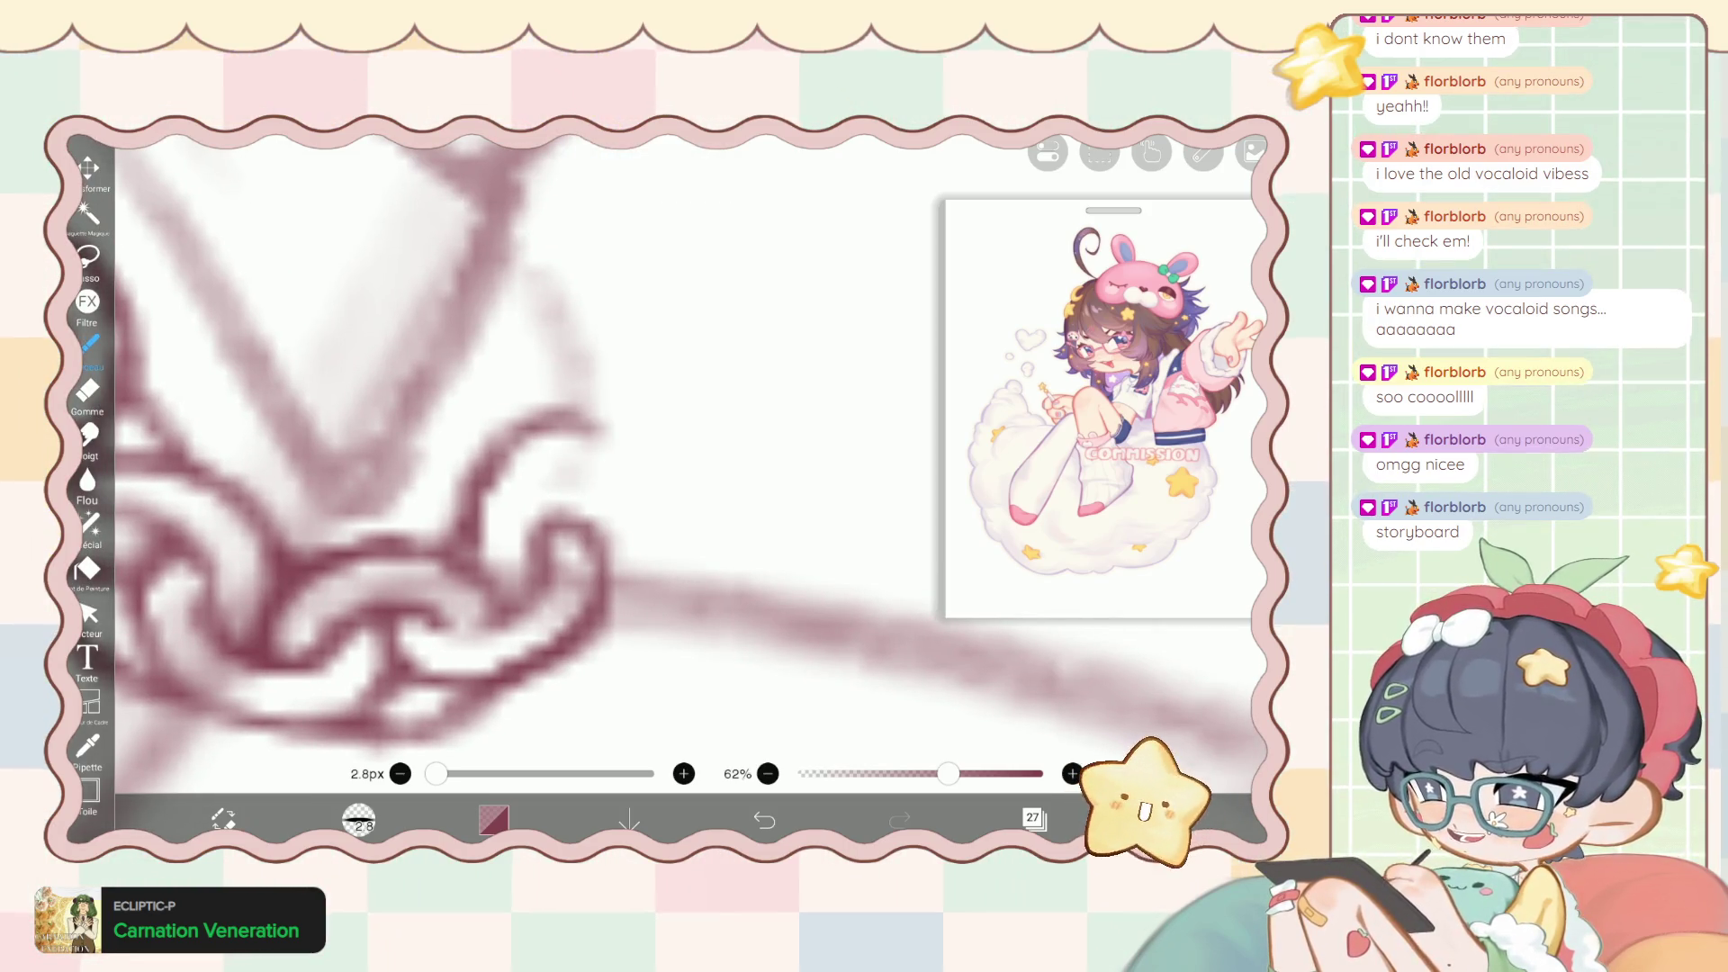
pyautogui.press('e')
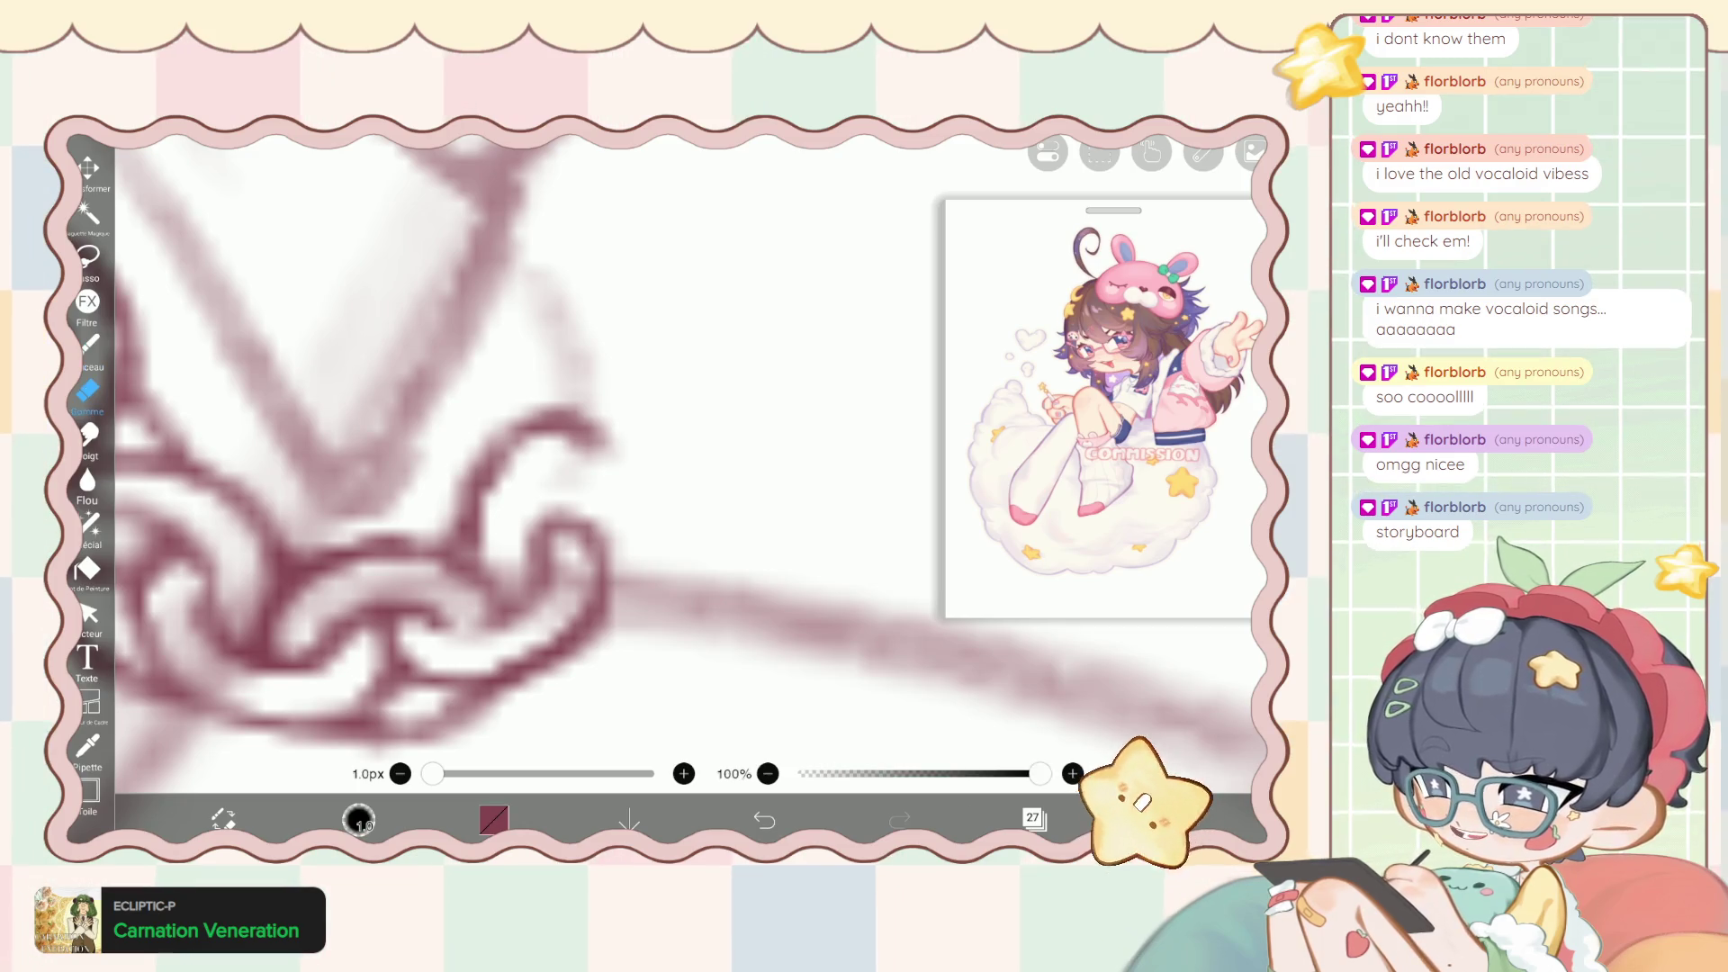
pyautogui.moveTo(567, 443)
pyautogui.mouseDown()
pyautogui.moveTo(594, 441)
pyautogui.moveTo(599, 418)
pyautogui.mouseUp()
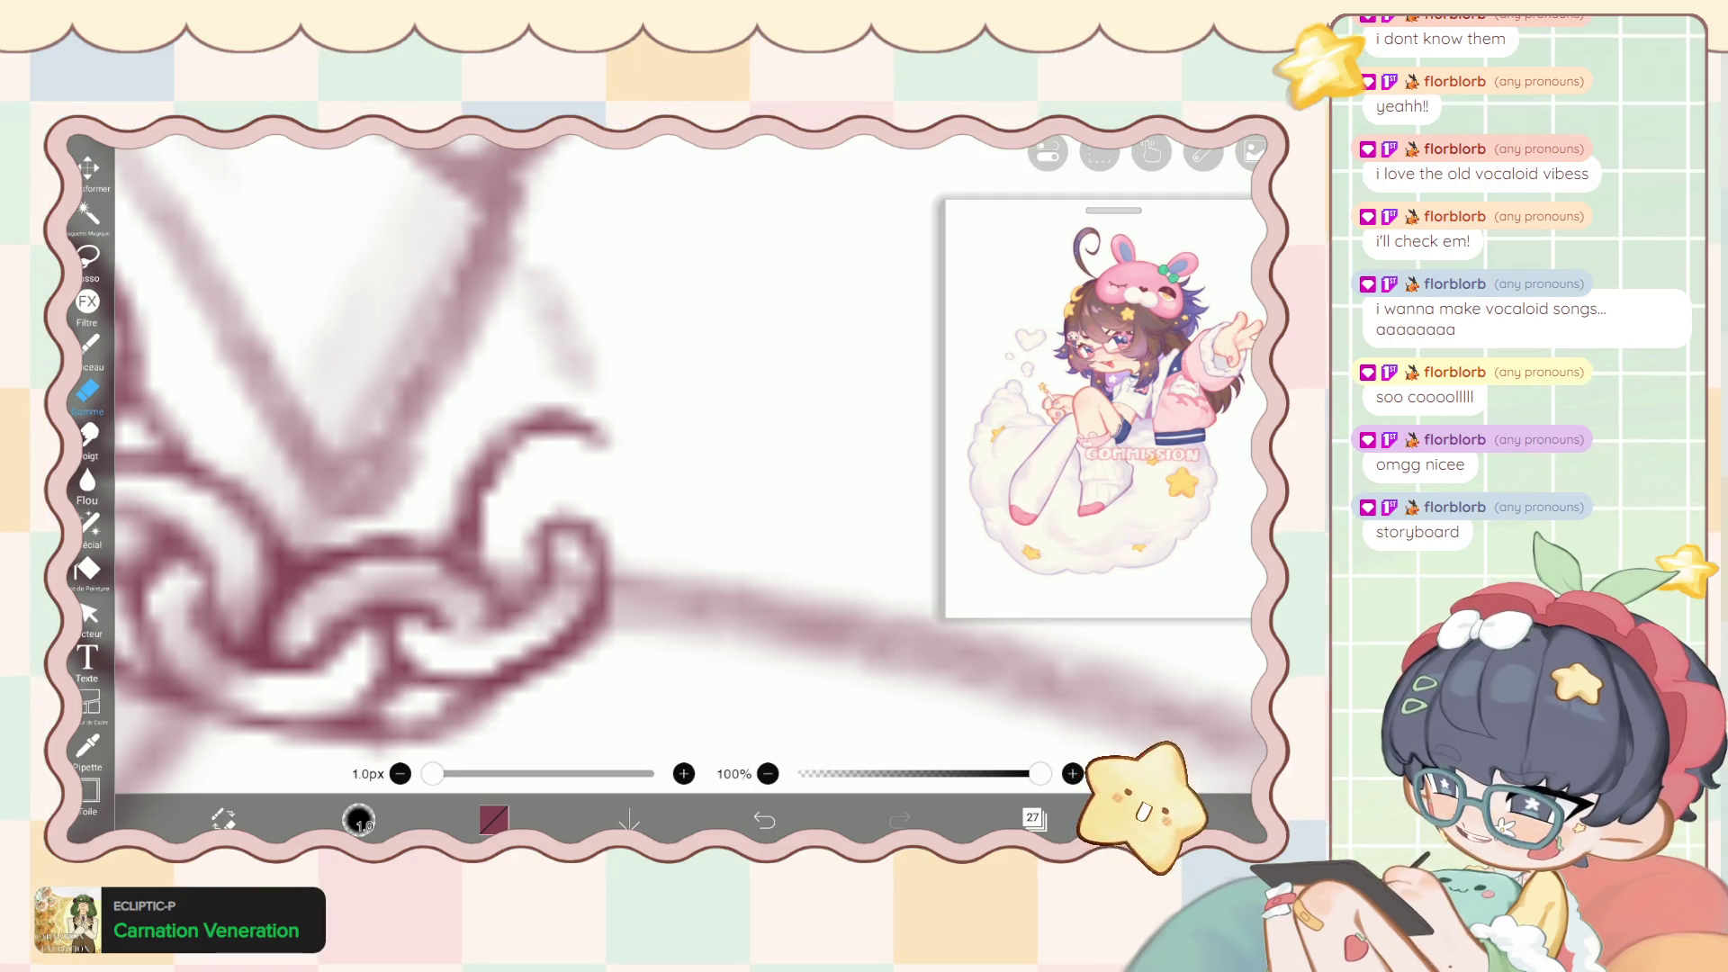
pyautogui.click(89, 344)
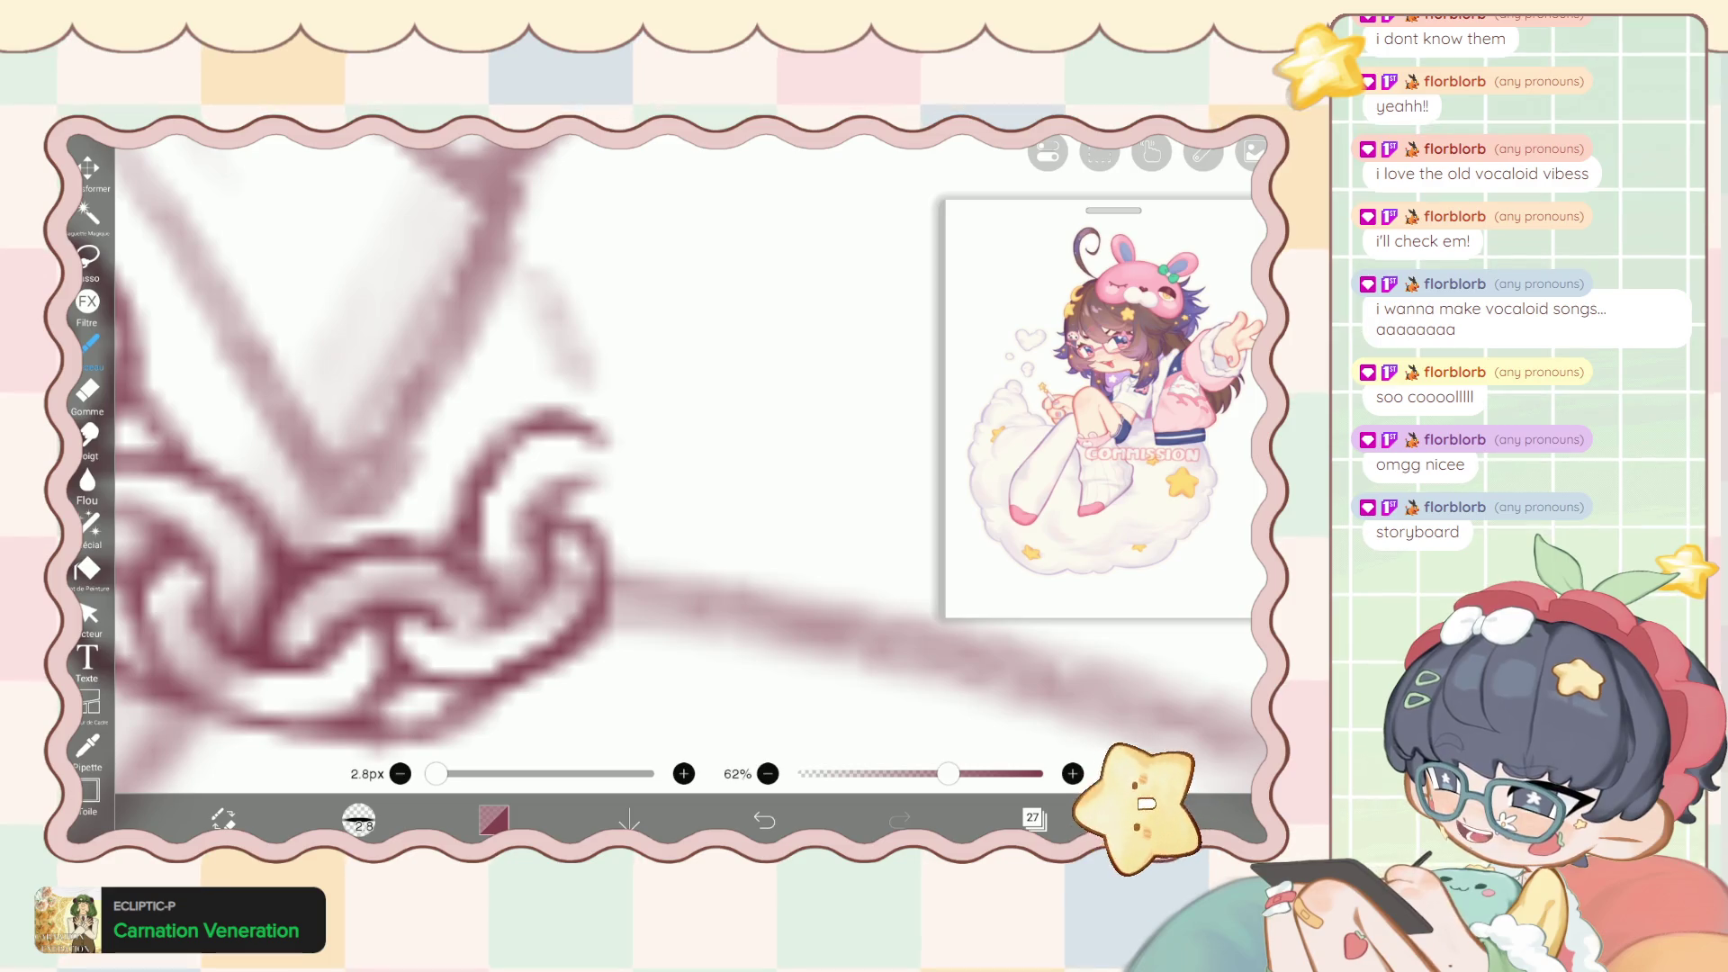
# Extend the chain's right loop and thicken its right edge.
pyautogui.moveTo(540, 464); pyautogui.dragTo(612, 490)
pyautogui.moveTo(576, 423)
pyautogui.mouseDown()
pyautogui.moveTo(634, 487)
pyautogui.moveTo(635, 540)
pyautogui.mouseUp()
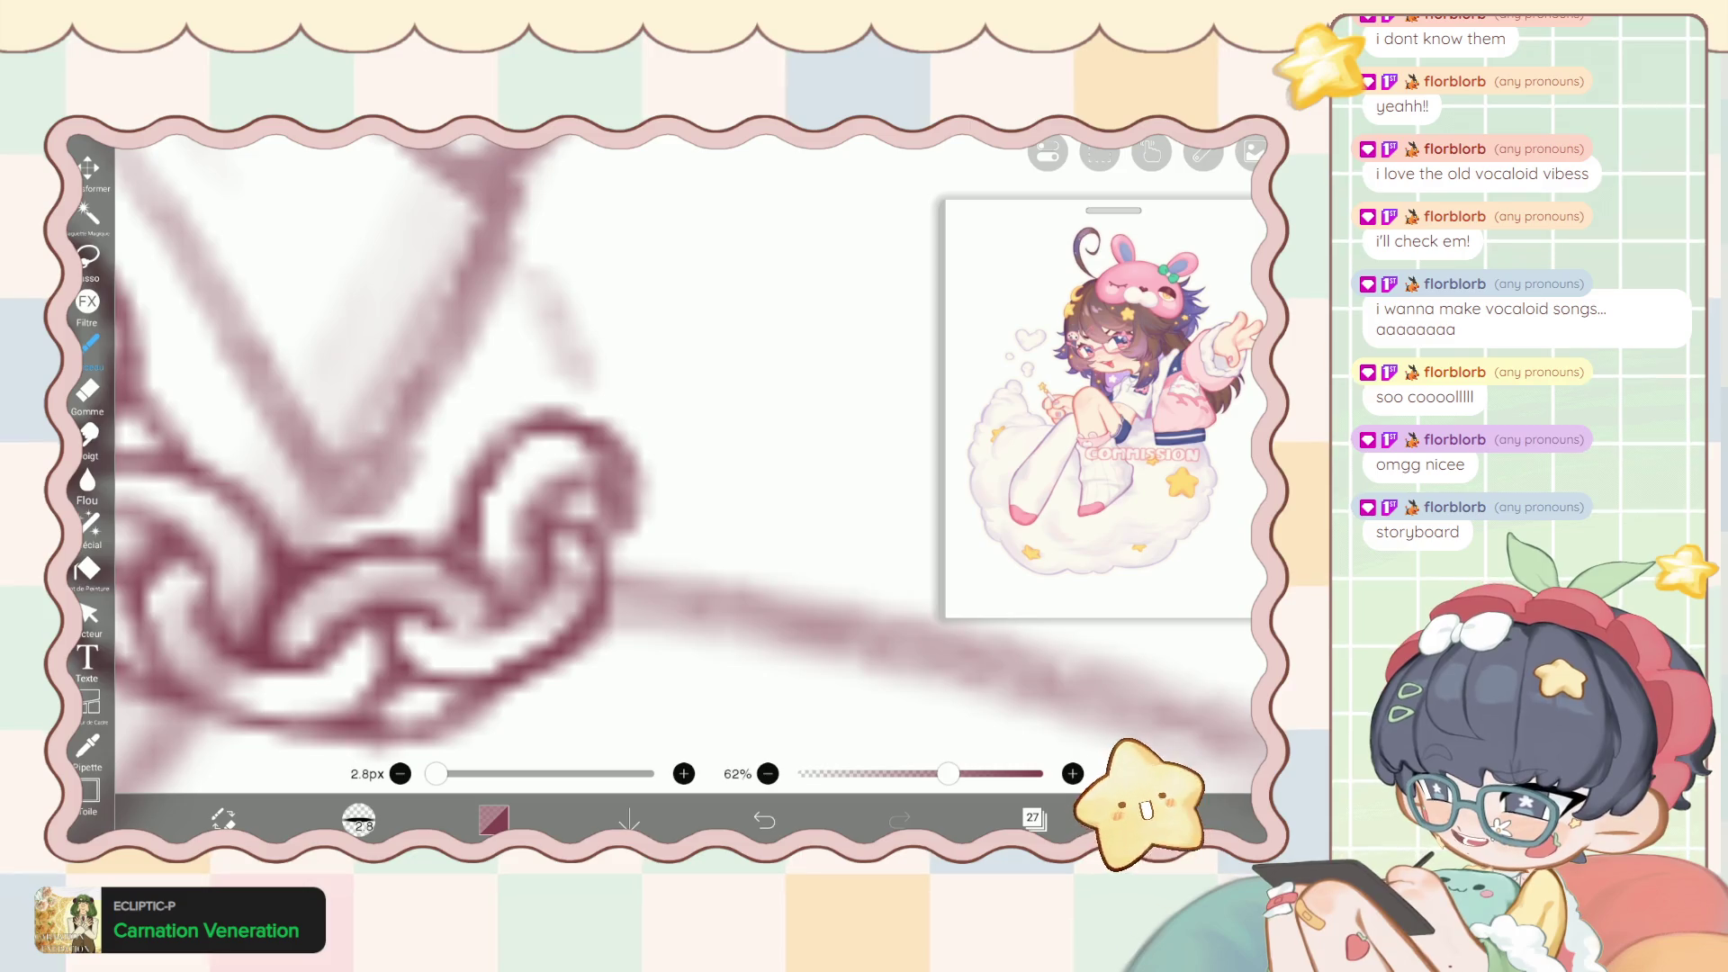
pyautogui.scroll(-3, 630, 450)
pyautogui.scroll(2, 540, 450)
pyautogui.scroll(2, 540, 451)
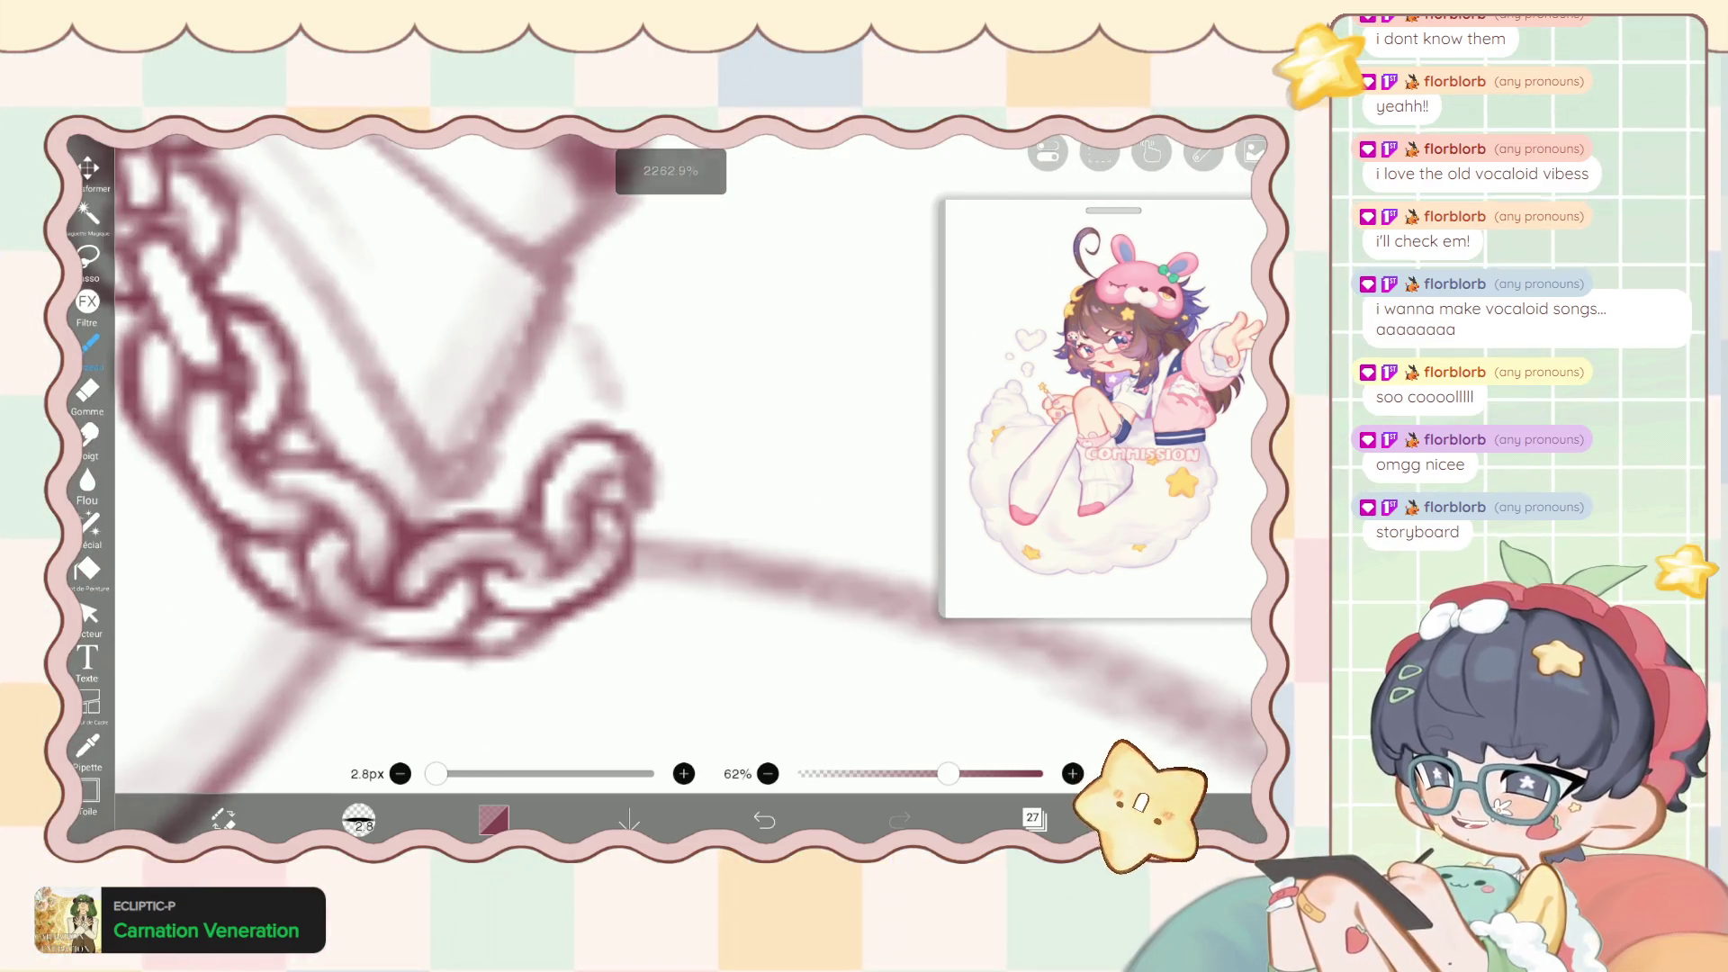
pyautogui.moveTo(635, 473); pyautogui.dragTo(657, 533)
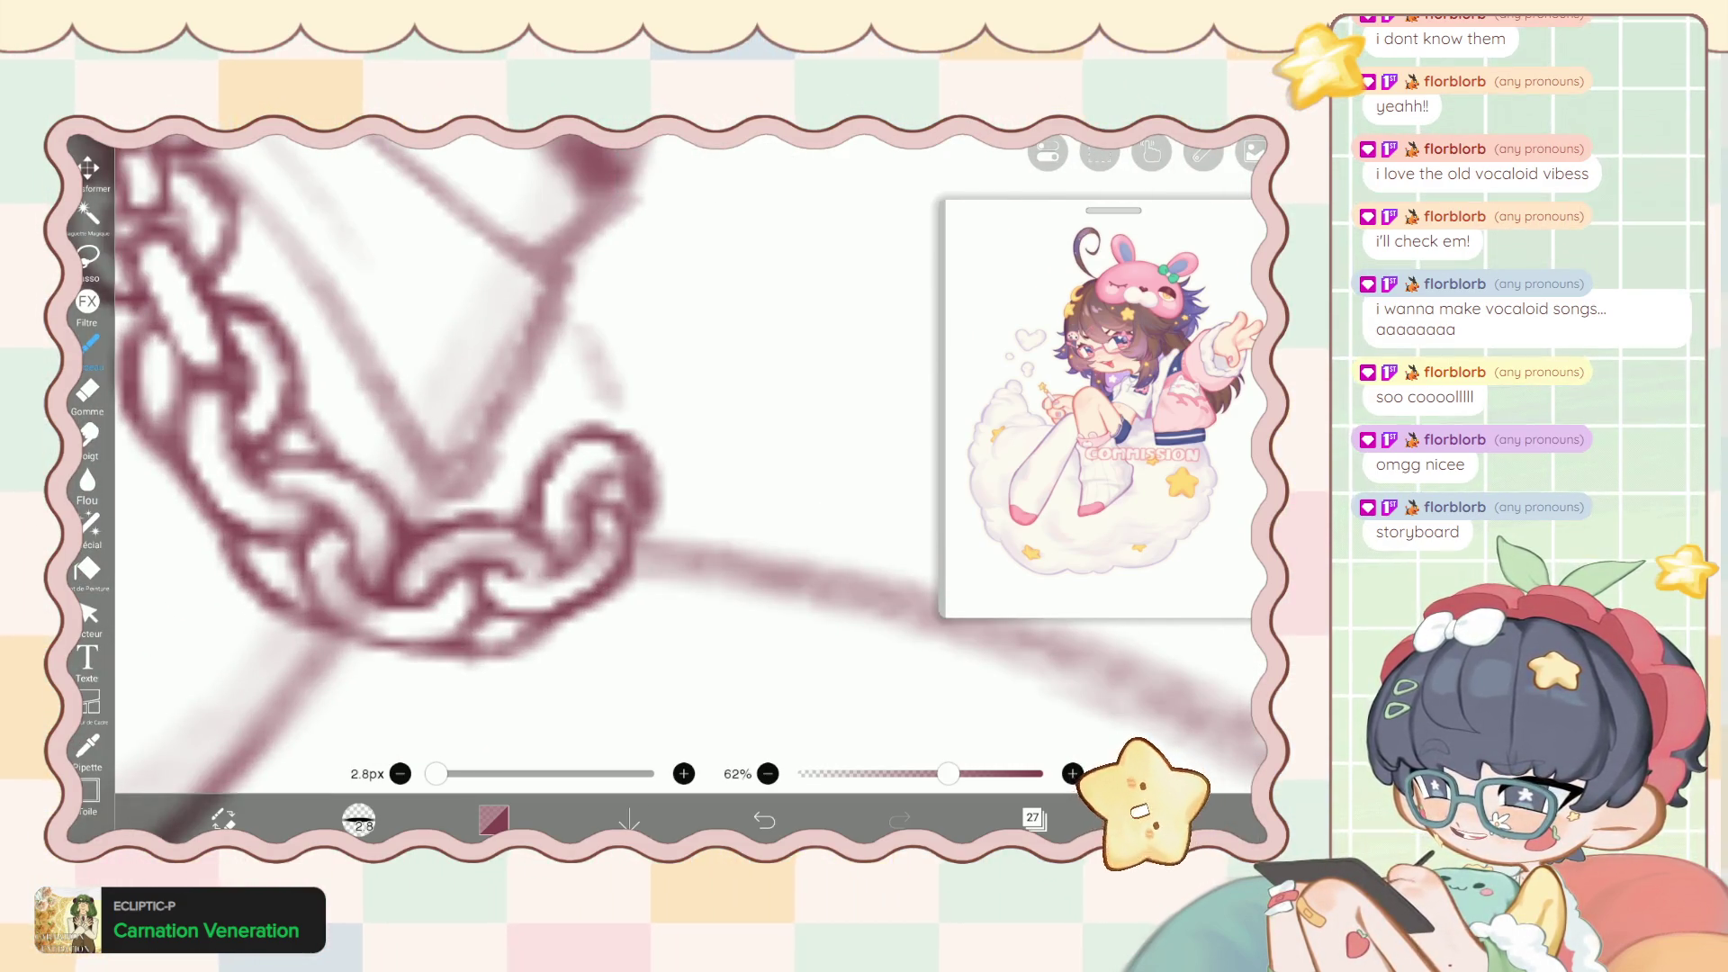
# Erase along the right loop's inner edge, then undo that eraser stroke.
pyautogui.press('e')
pyautogui.moveTo(625, 459)
pyautogui.mouseDown()
pyautogui.moveTo(628, 508)
pyautogui.moveTo(656, 531)
pyautogui.mouseUp()
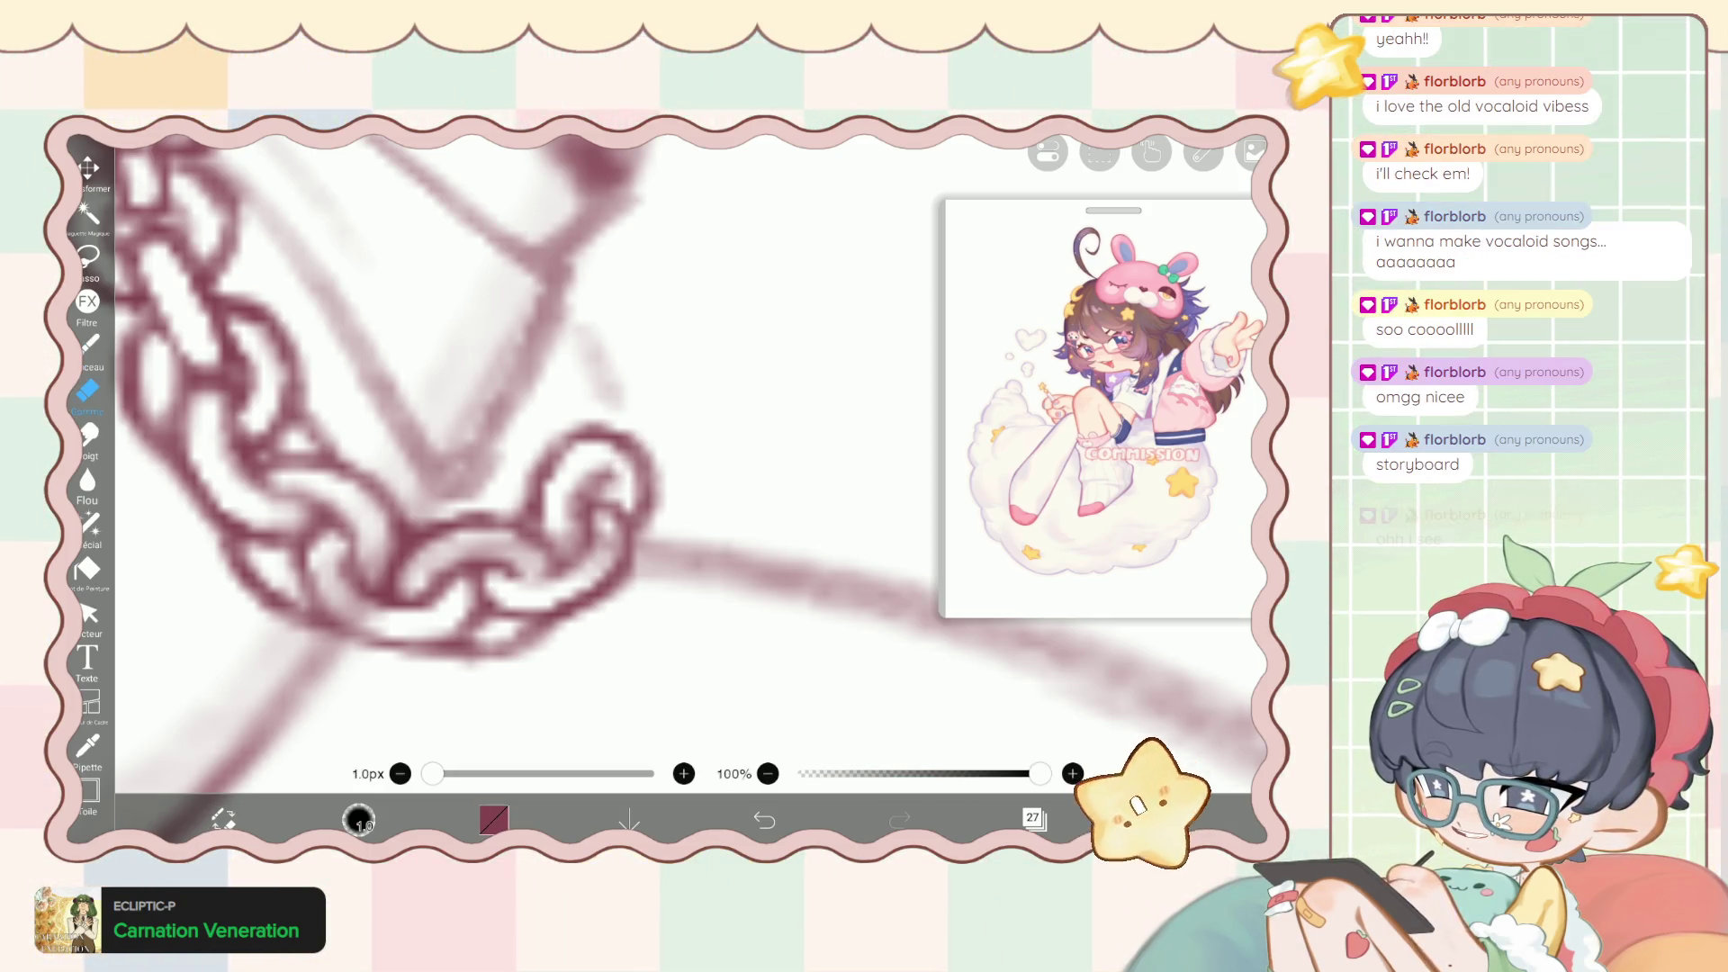
pyautogui.scroll(-5, 540, 405)
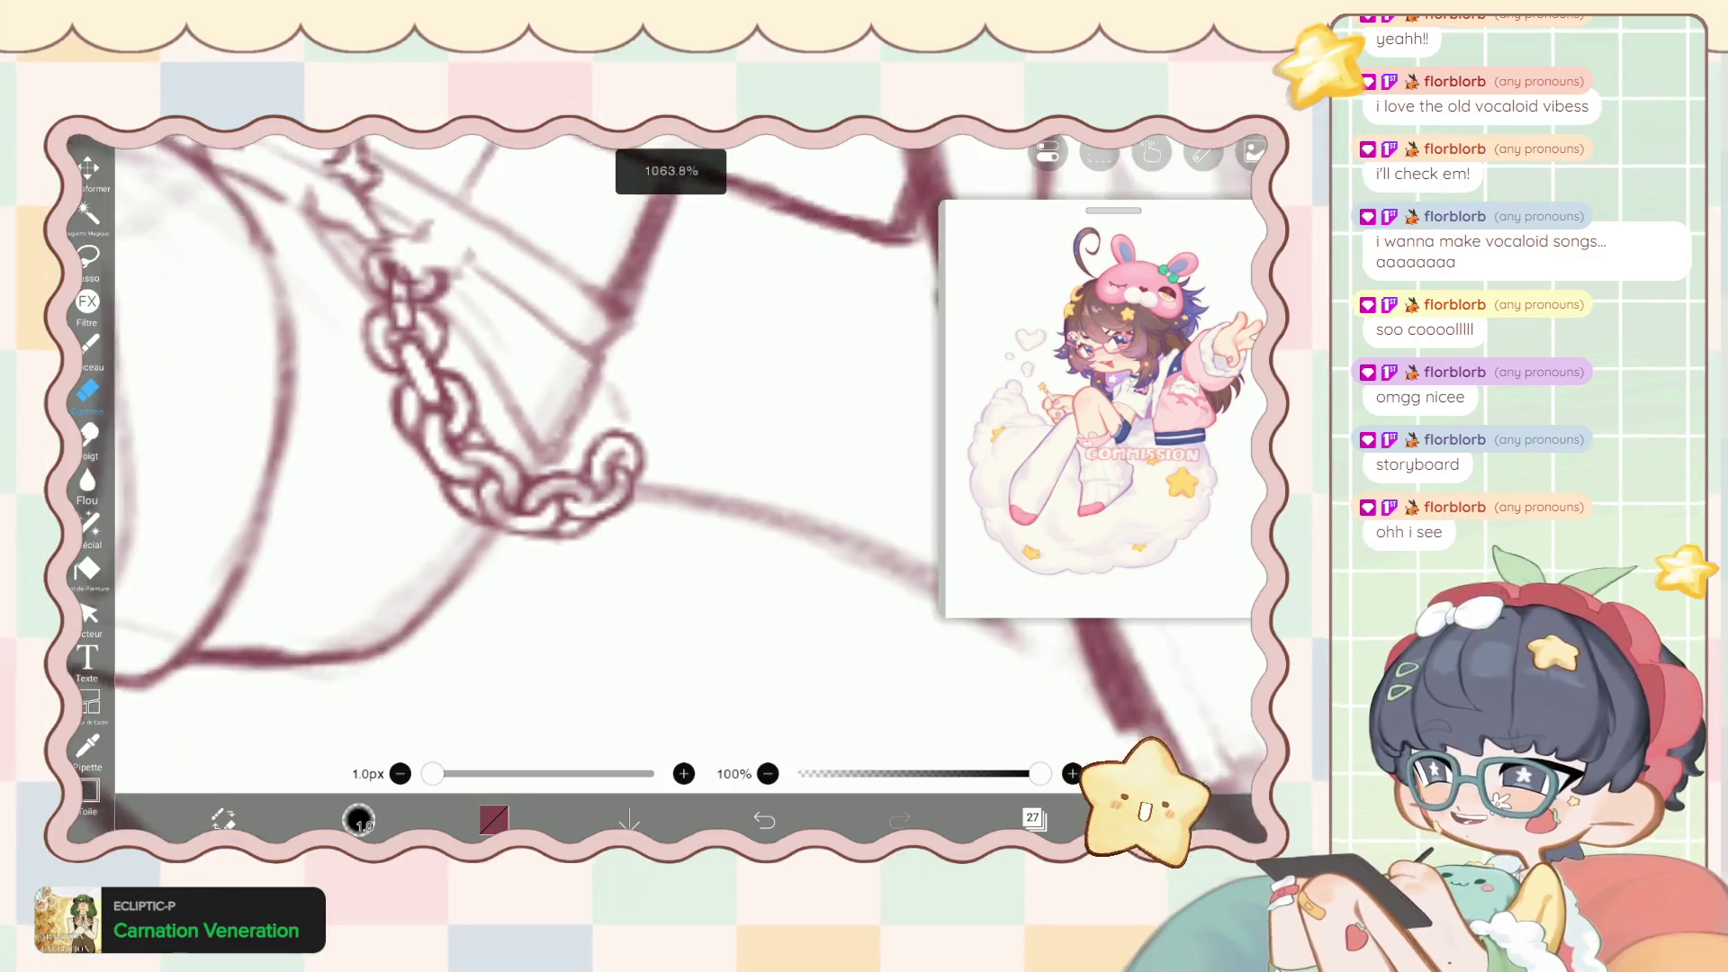
pyautogui.scroll(-3, 540, 450)
pyautogui.scroll(-2, 540, 450)
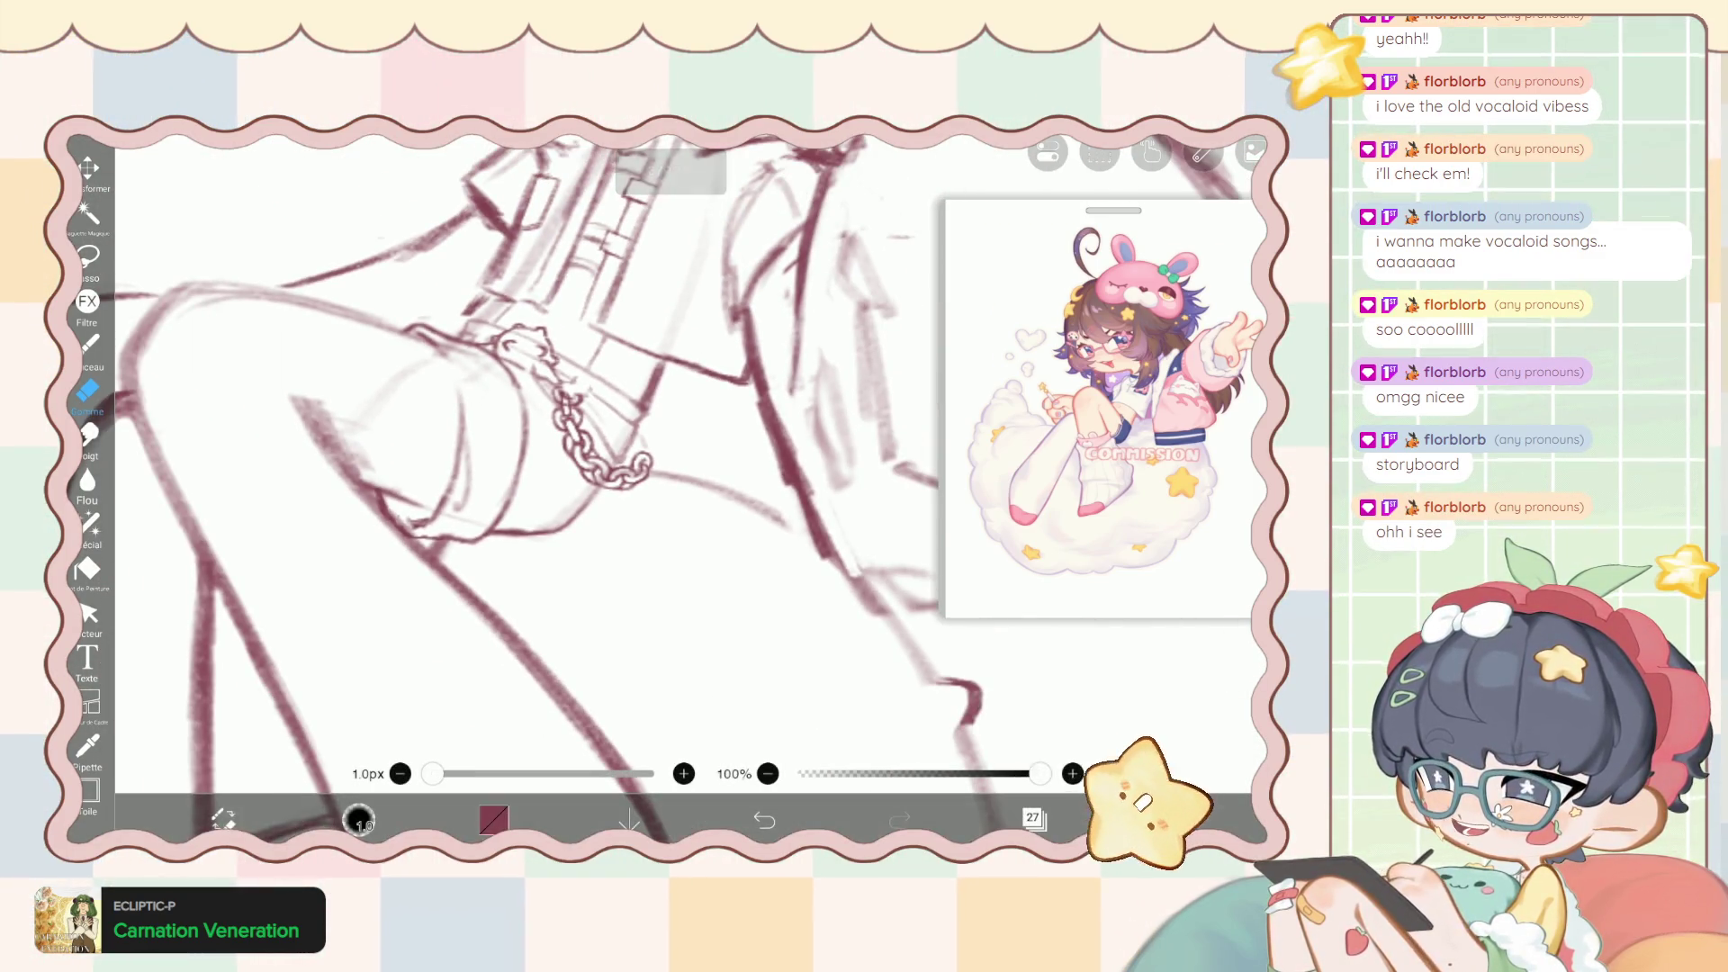
pyautogui.press('b')
pyautogui.hotkey('ctrl', 'z')
pyautogui.scroll(5, 540, 450)
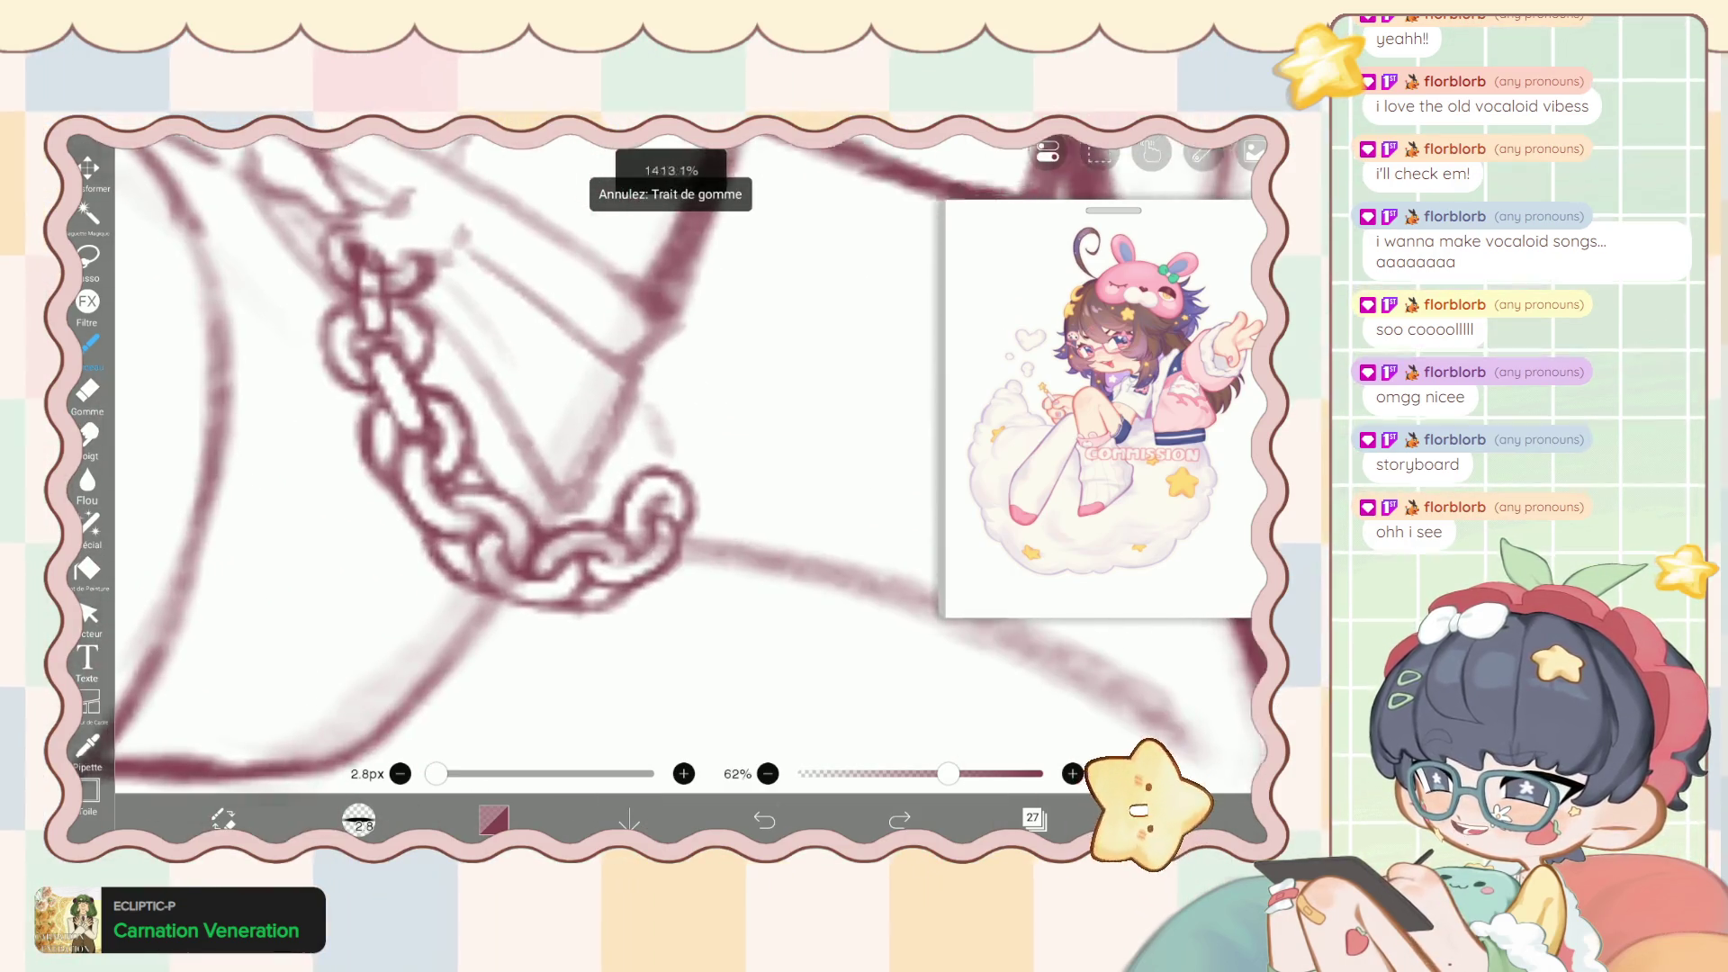
pyautogui.scroll(2, 630, 450)
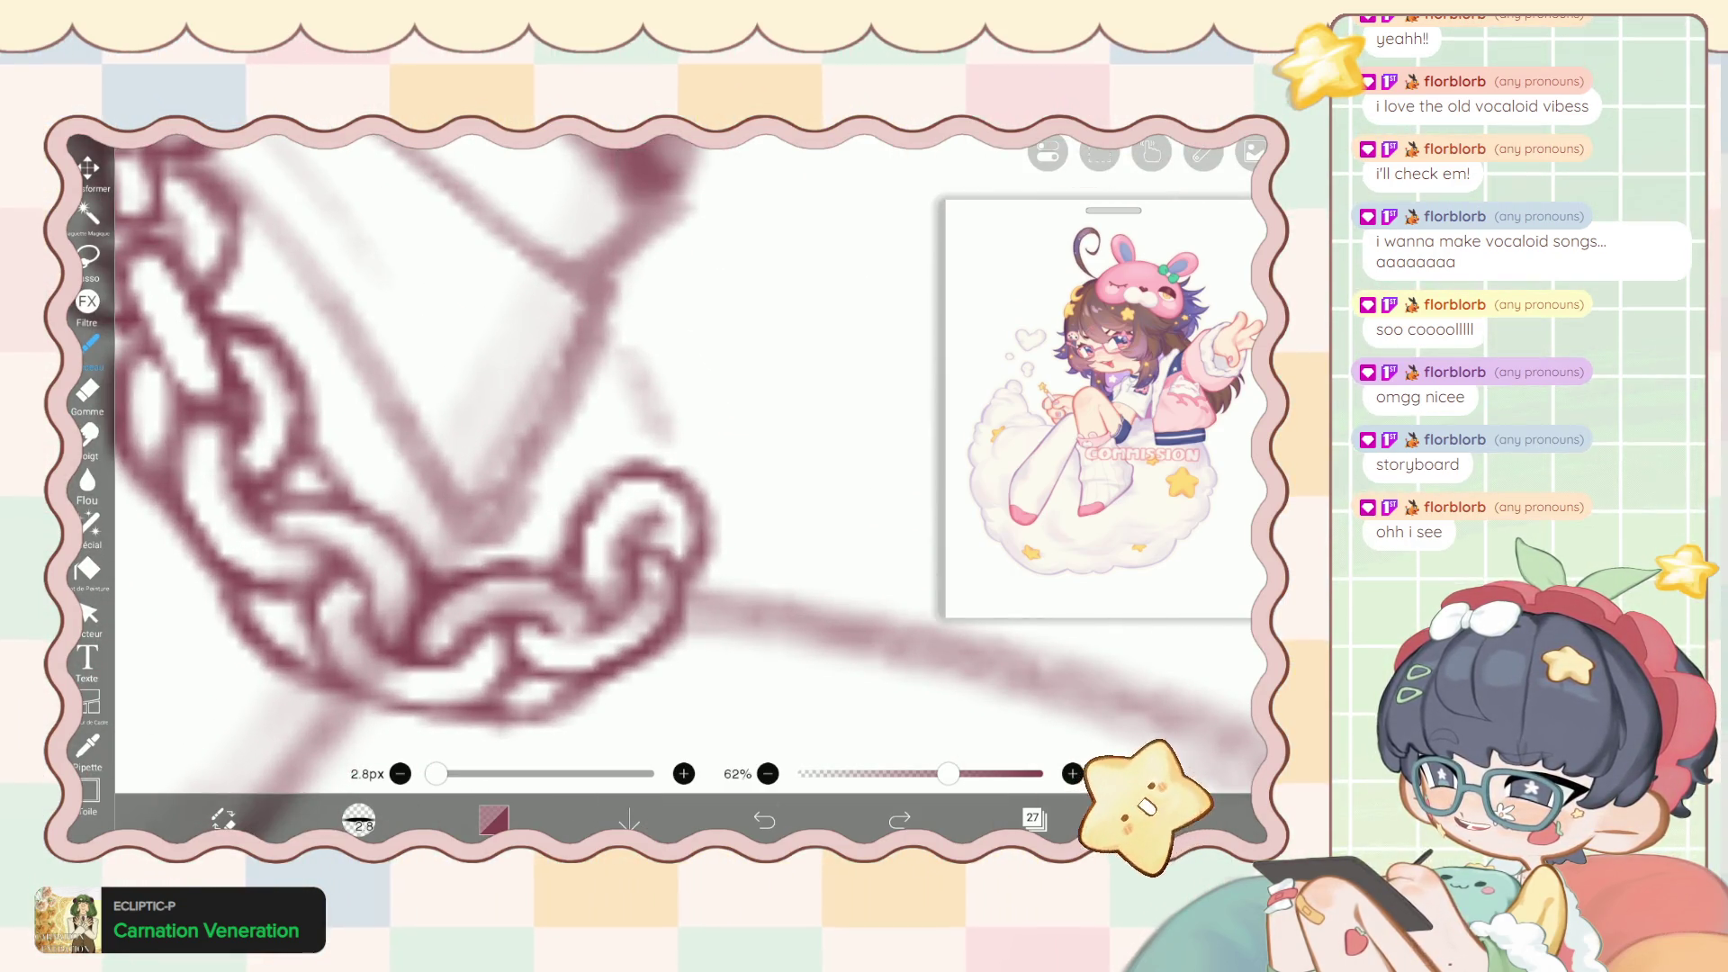
# Push the end chain link into shape with the liquify tool.
pyautogui.click(87, 522)
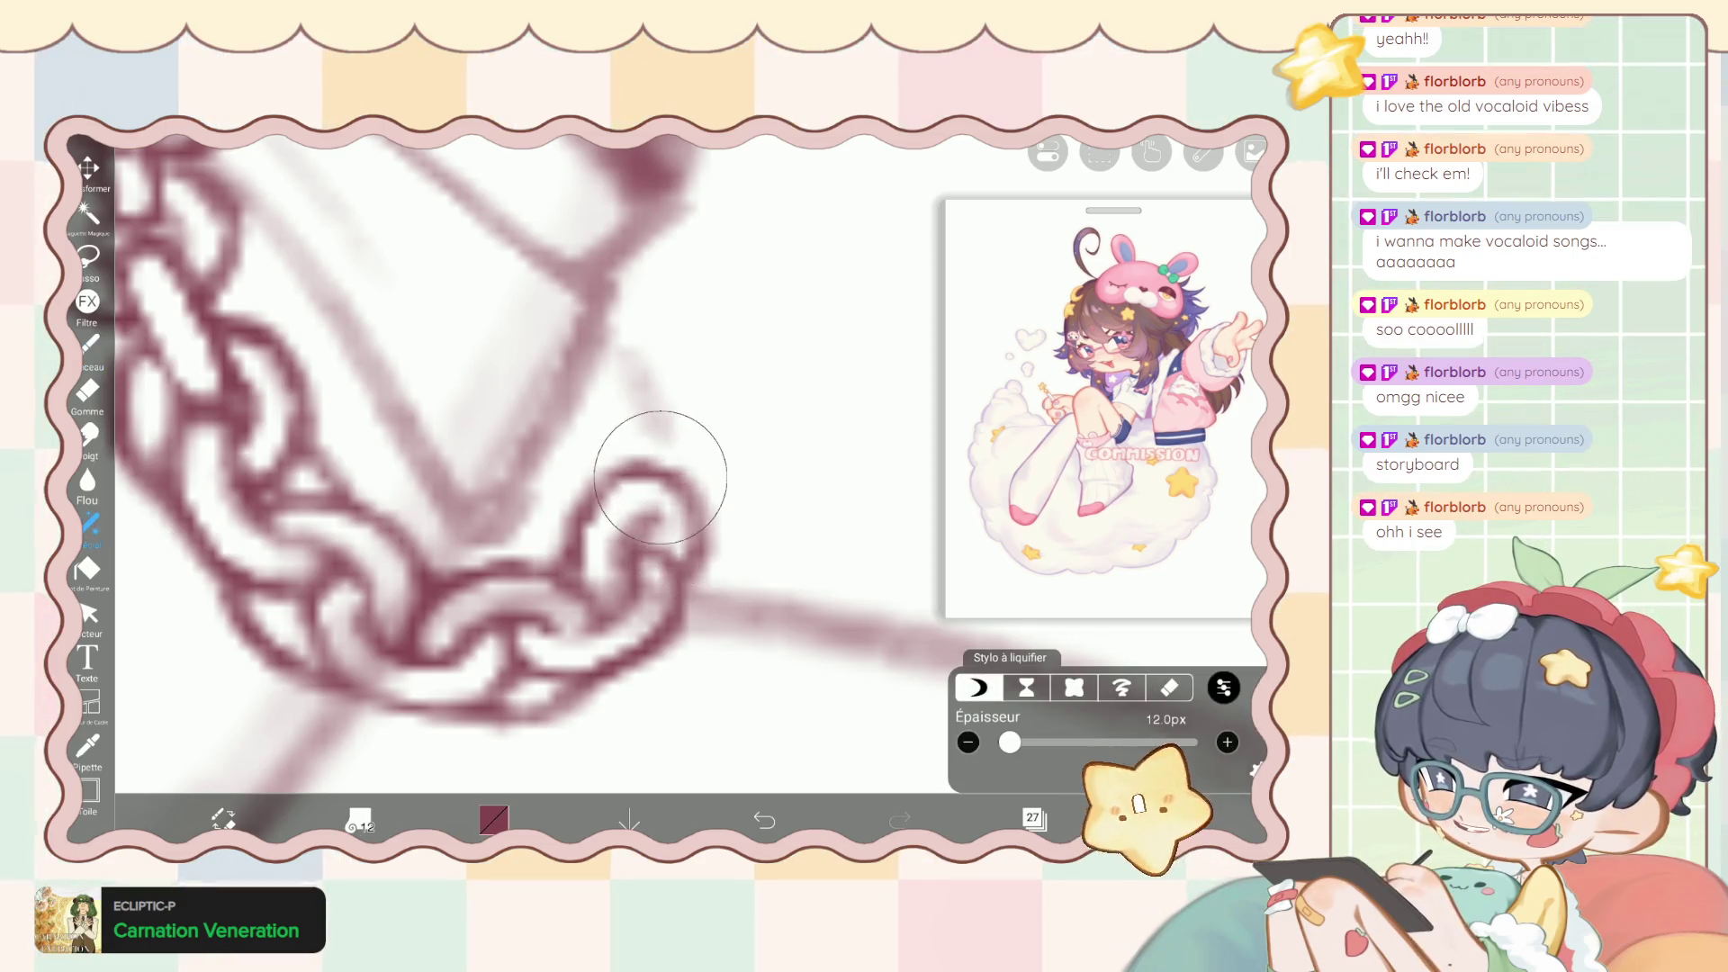
pyautogui.moveTo(615, 564)
pyautogui.mouseDown()
pyautogui.moveTo(617, 502)
pyautogui.moveTo(570, 502)
pyautogui.mouseUp()
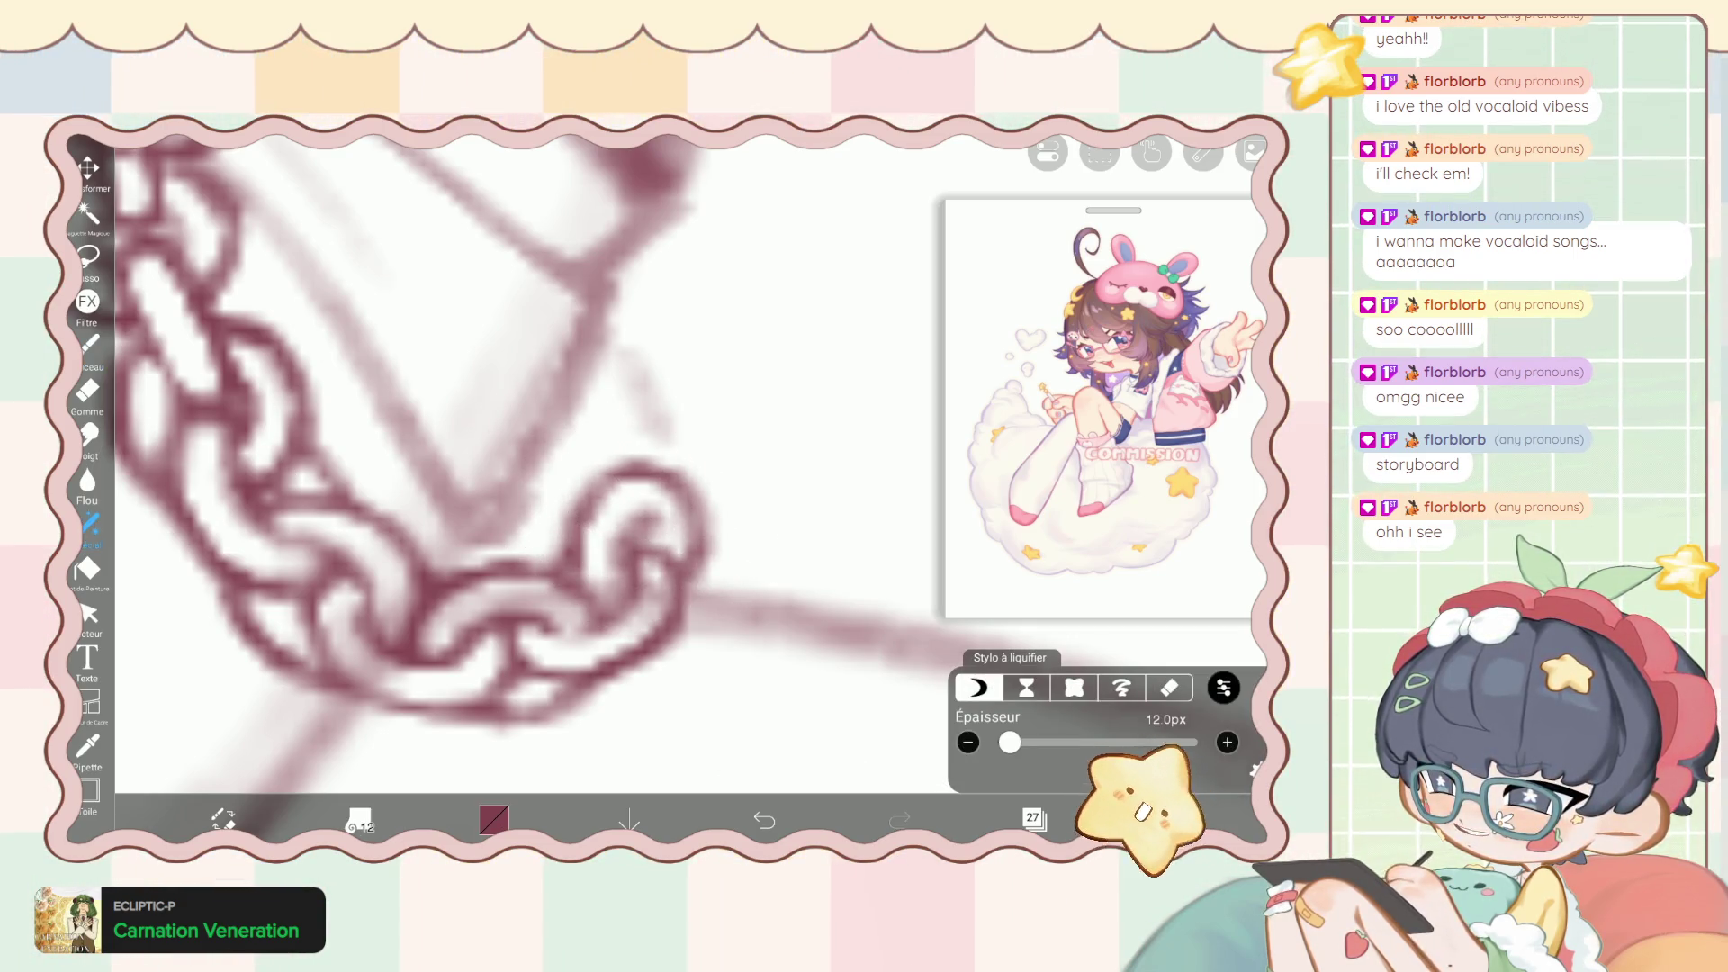
pyautogui.click(87, 389)
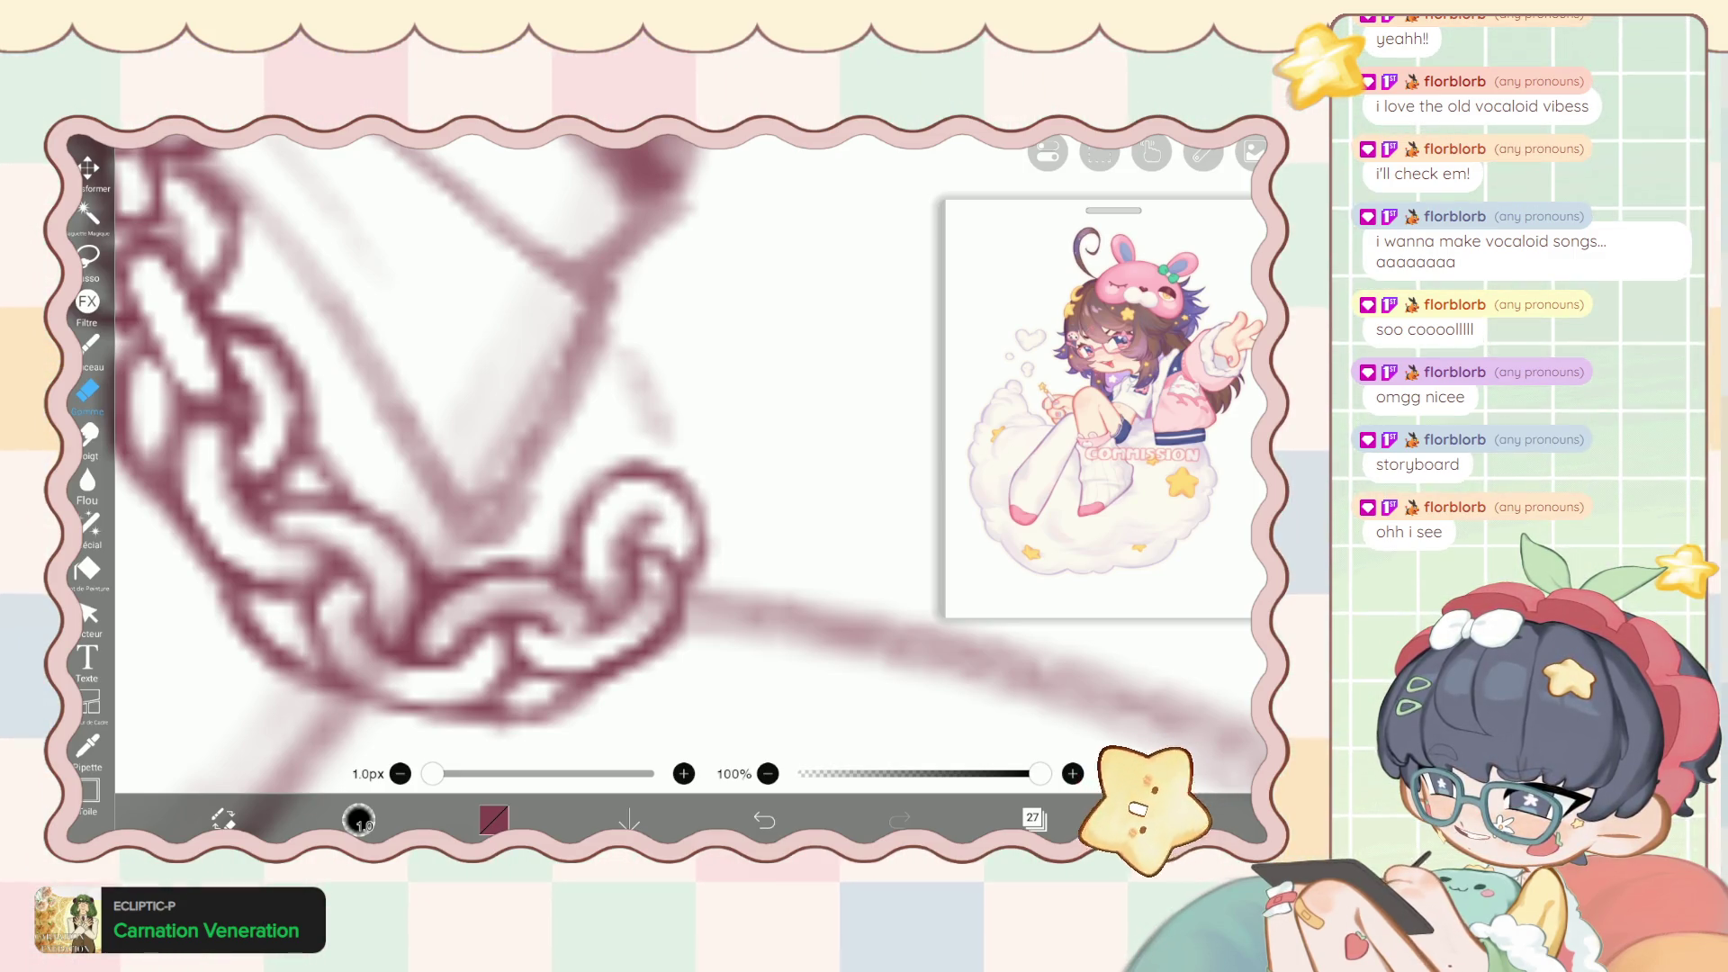
pyautogui.click(87, 343)
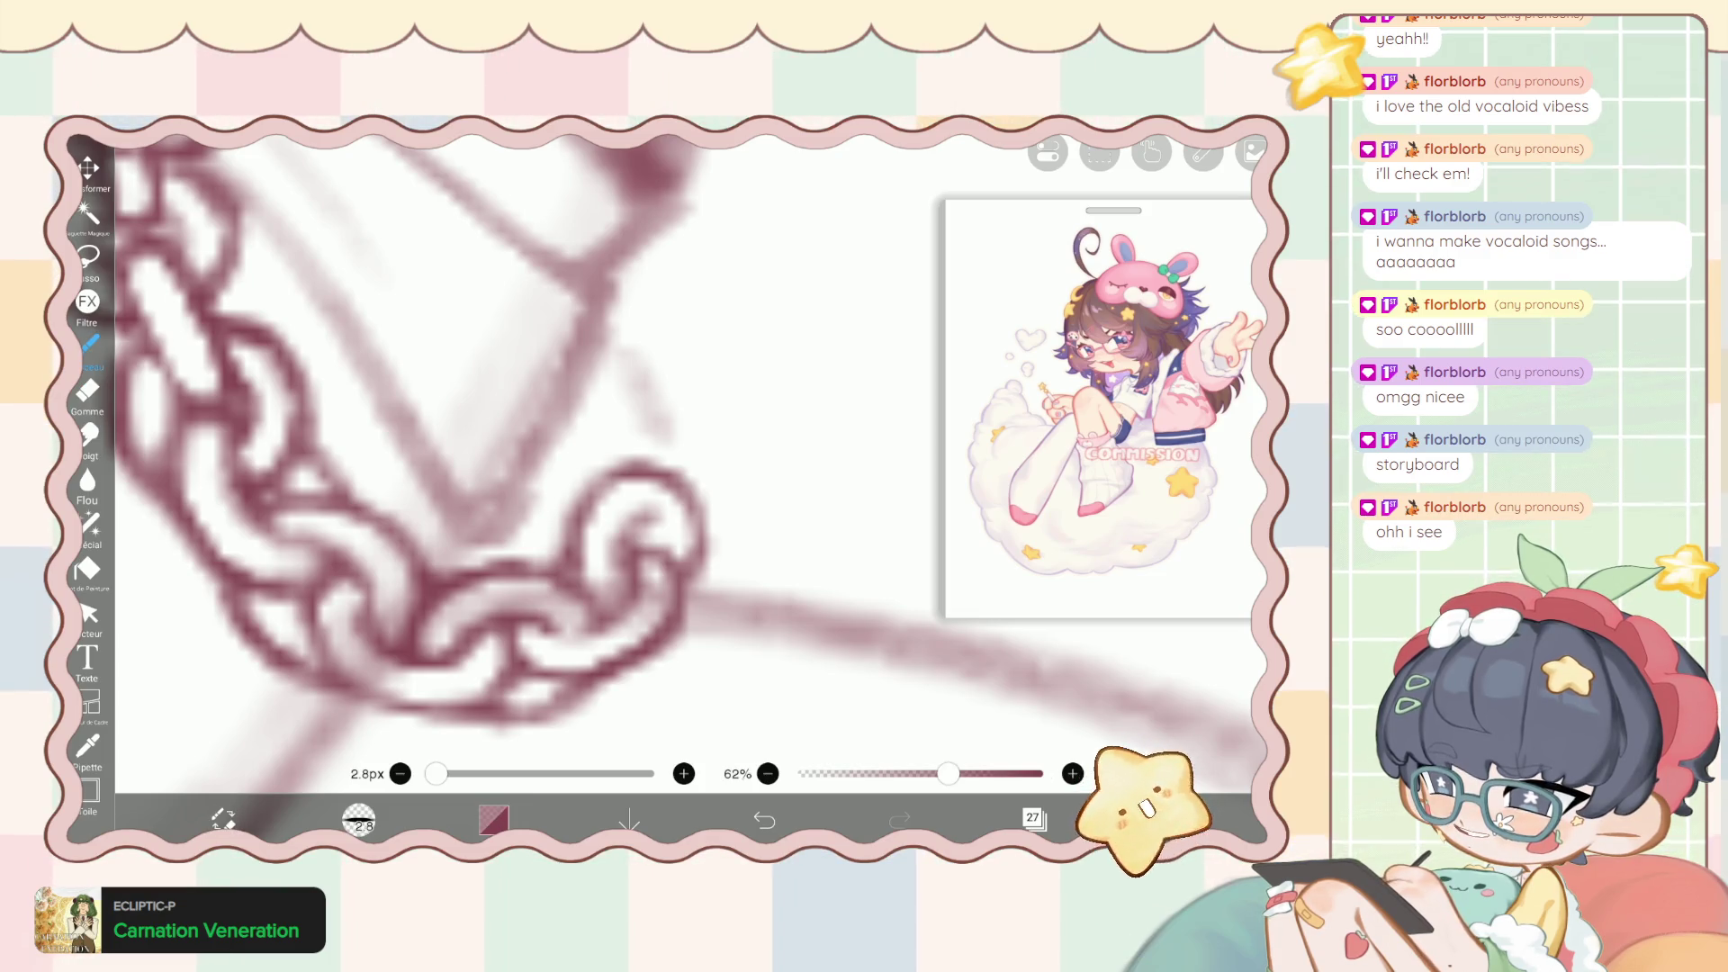
# Sketch another link at the chain's end, then erase the faint sketch.
pyautogui.moveTo(657, 423); pyautogui.dragTo(729, 486)
pyautogui.moveTo(666, 427)
pyautogui.mouseDown()
pyautogui.moveTo(756, 509)
pyautogui.moveTo(724, 562)
pyautogui.moveTo(712, 536)
pyautogui.moveTo(747, 491)
pyautogui.mouseUp()
pyautogui.hotkey('ctrl', 'z')
pyautogui.hotkey('ctrl', 'z')
pyautogui.hotkey('ctrl', 'z')
pyautogui.moveTo(680, 558); pyautogui.dragTo(747, 500)
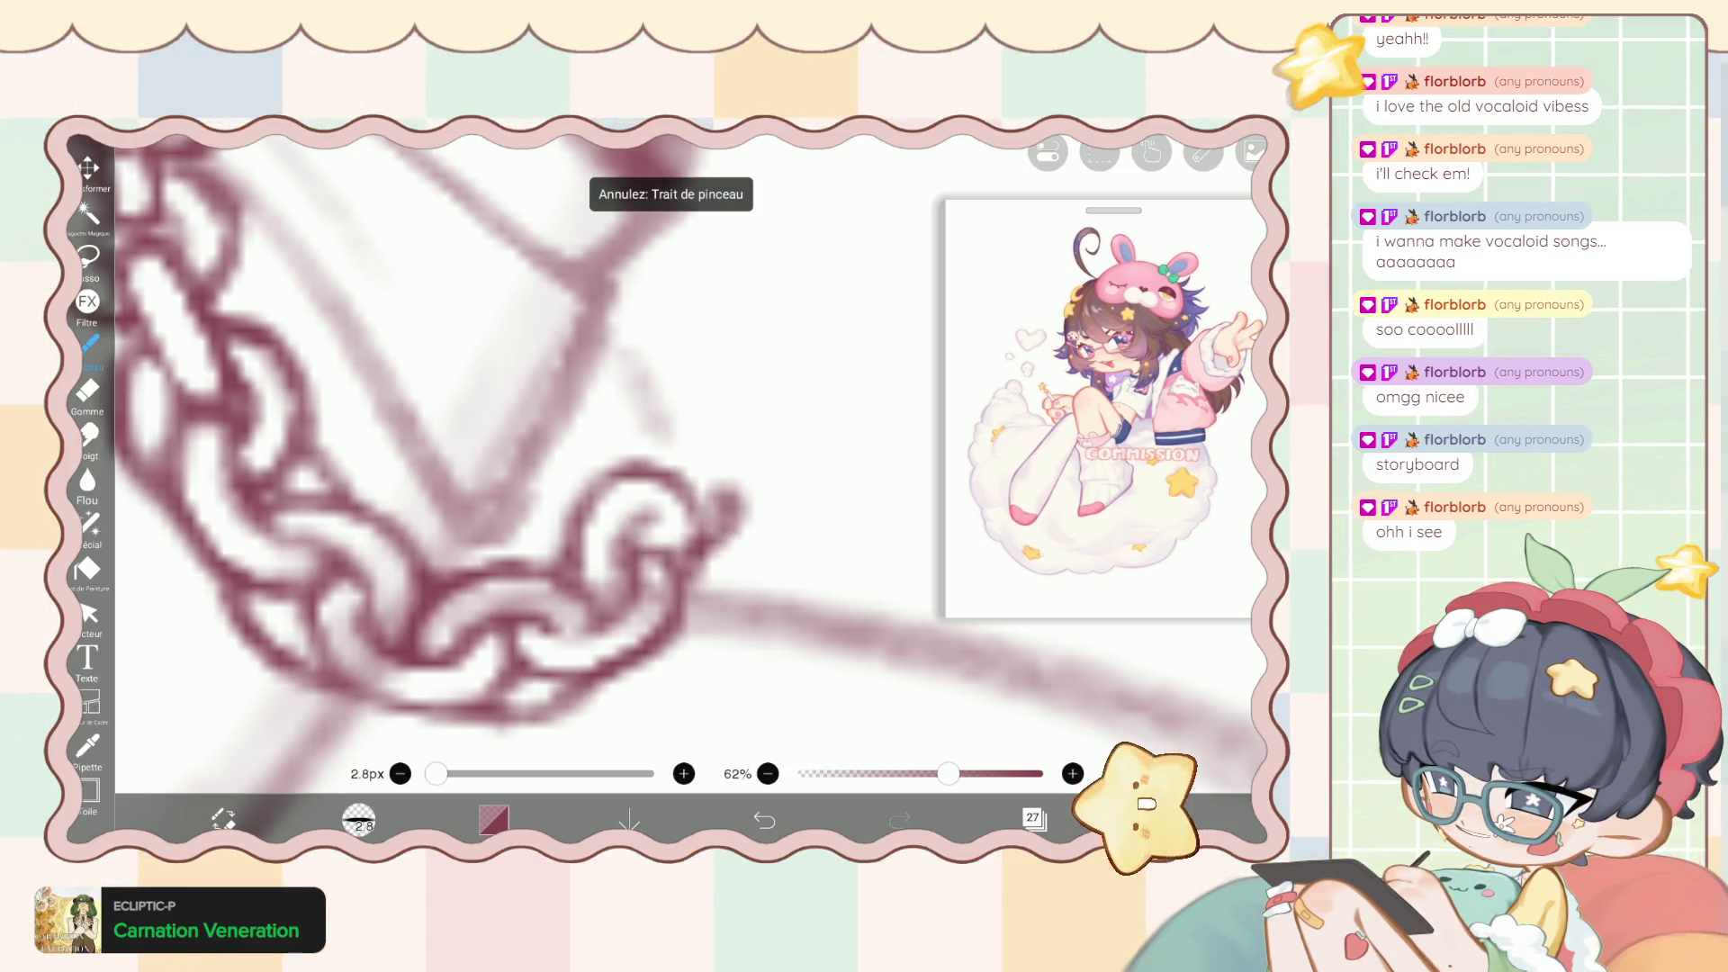
pyautogui.moveTo(684, 563); pyautogui.dragTo(739, 491)
pyautogui.press('e')
pyautogui.moveTo(670, 558)
pyautogui.mouseDown()
pyautogui.moveTo(724, 513)
pyautogui.moveTo(734, 477)
pyautogui.mouseUp()
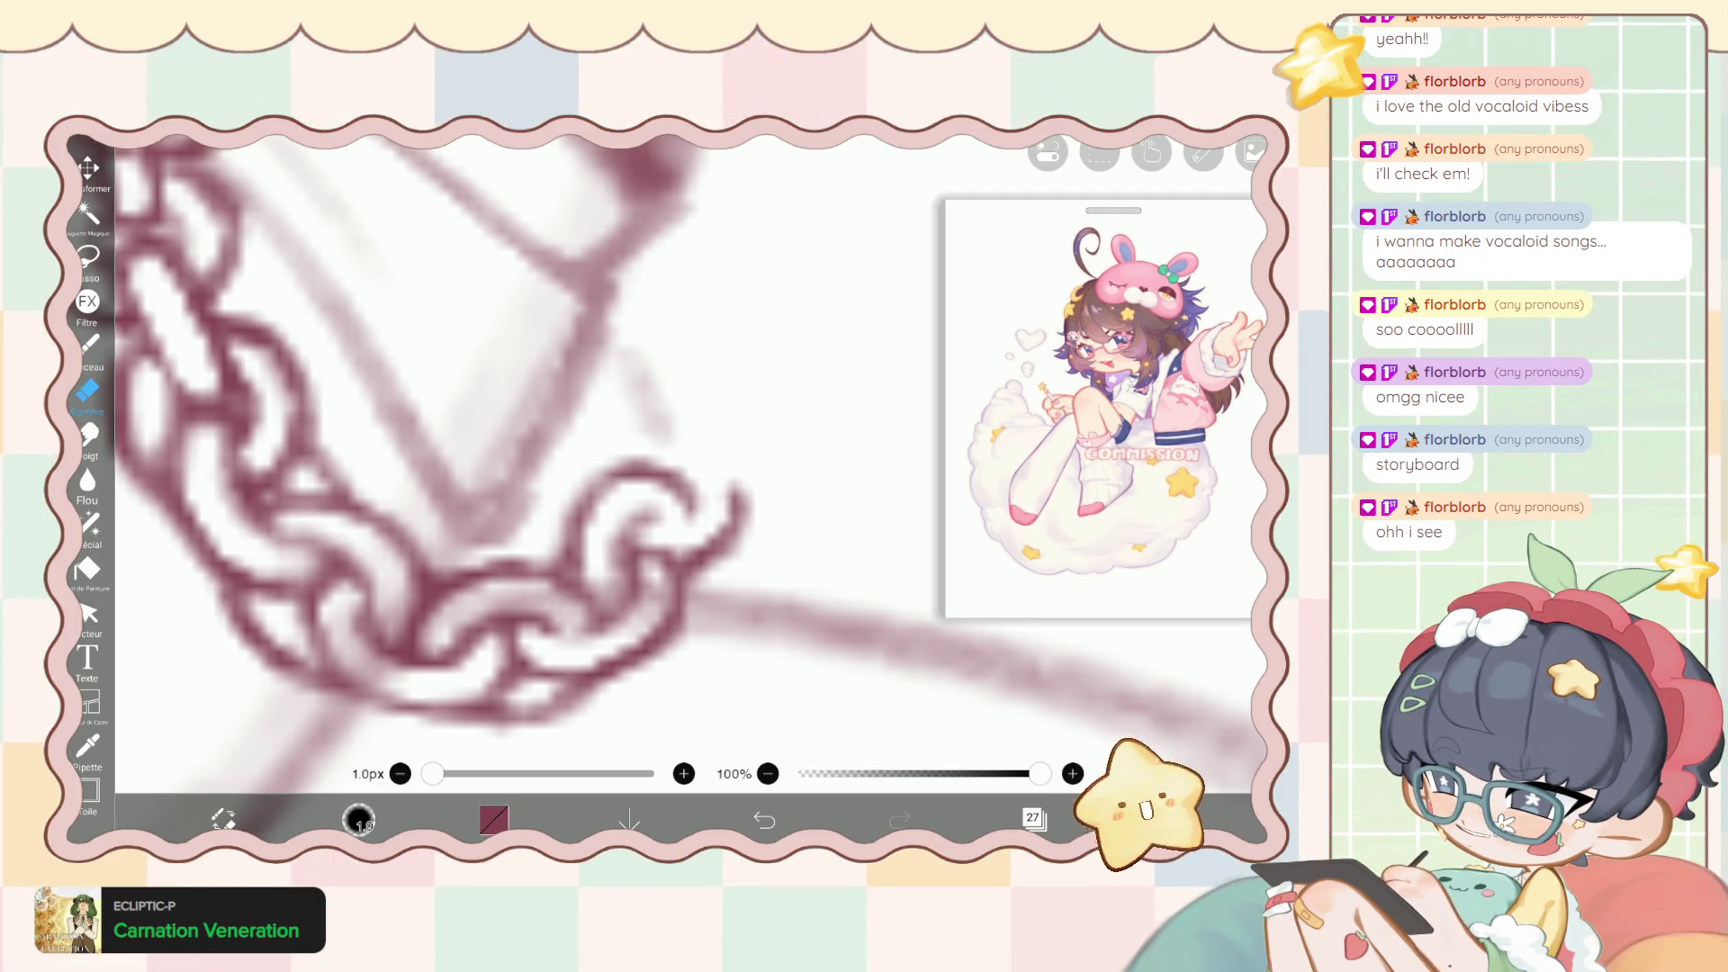
pyautogui.press('b')
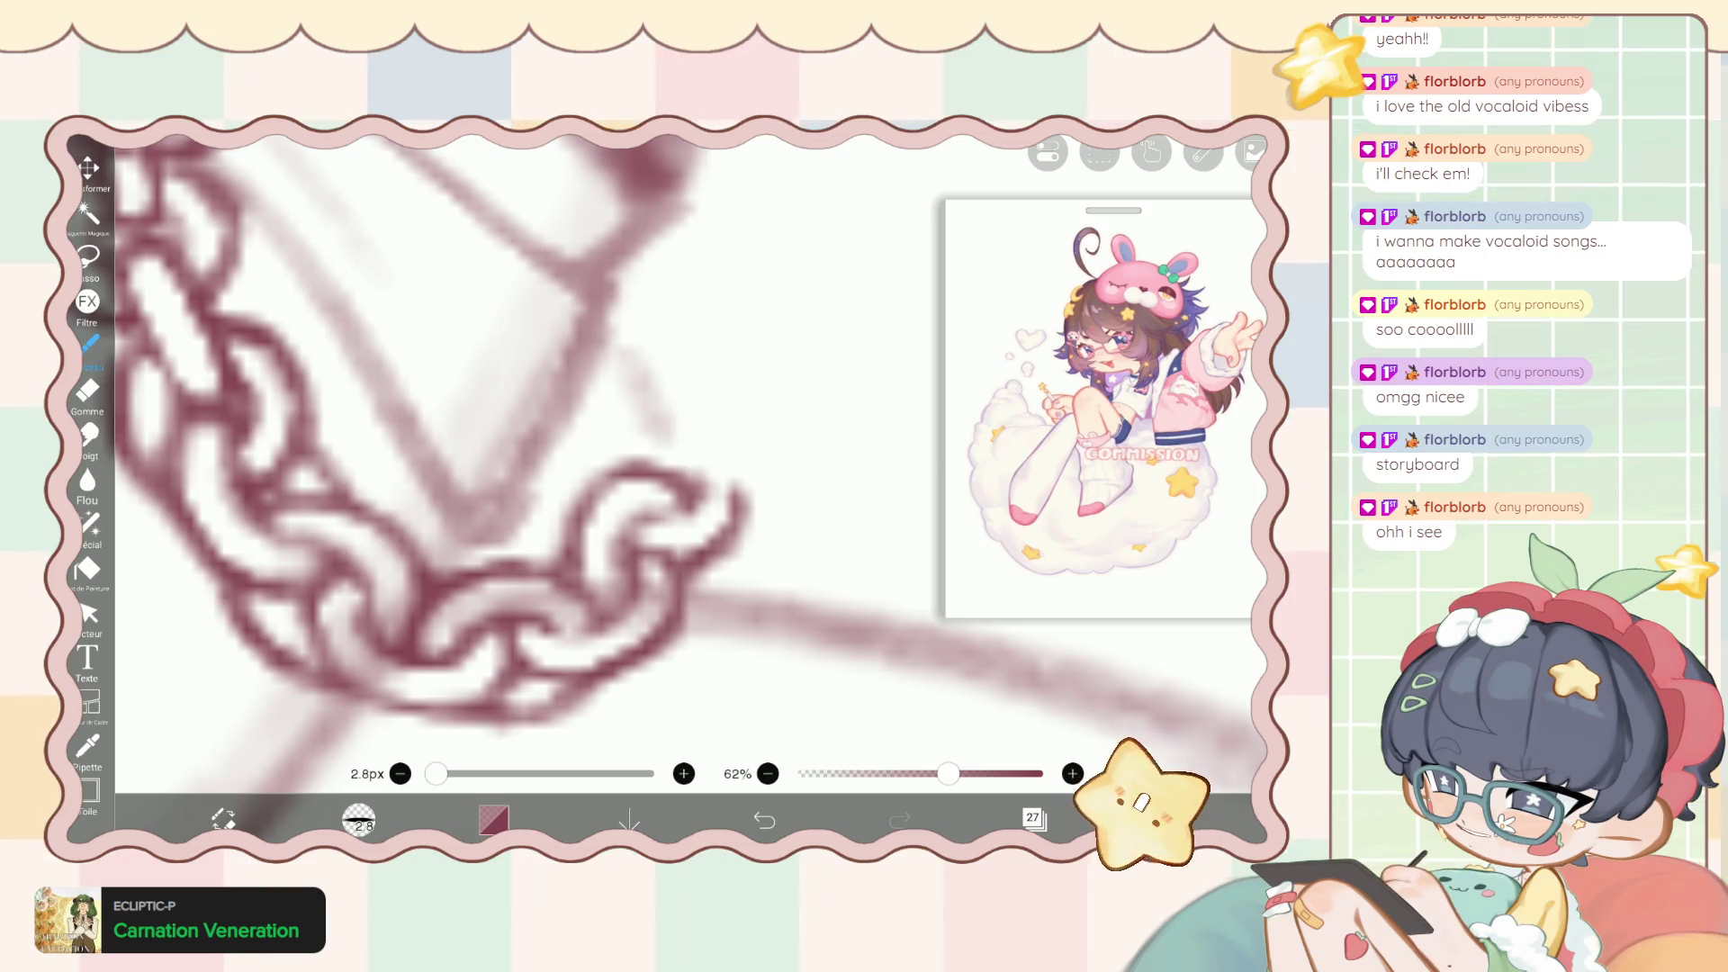
# Outline the rightmost link's top, erase its extra strokes, and redraw its edge.
pyautogui.moveTo(692, 459); pyautogui.dragTo(741, 486)
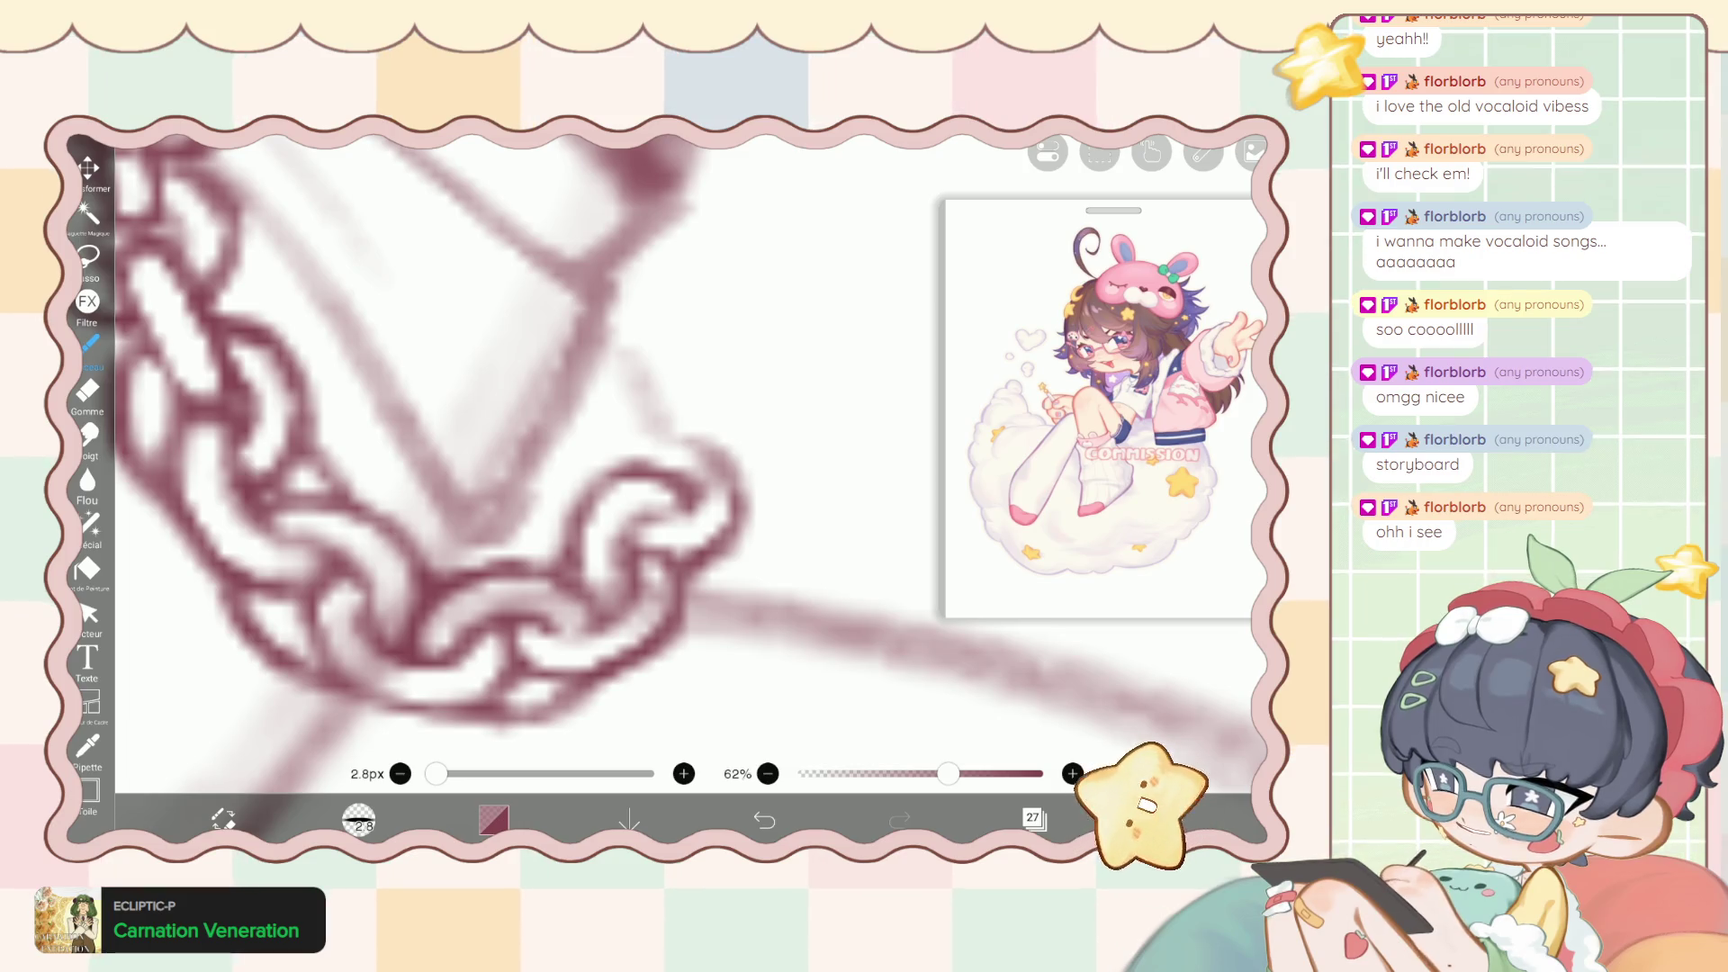
pyautogui.click(87, 391)
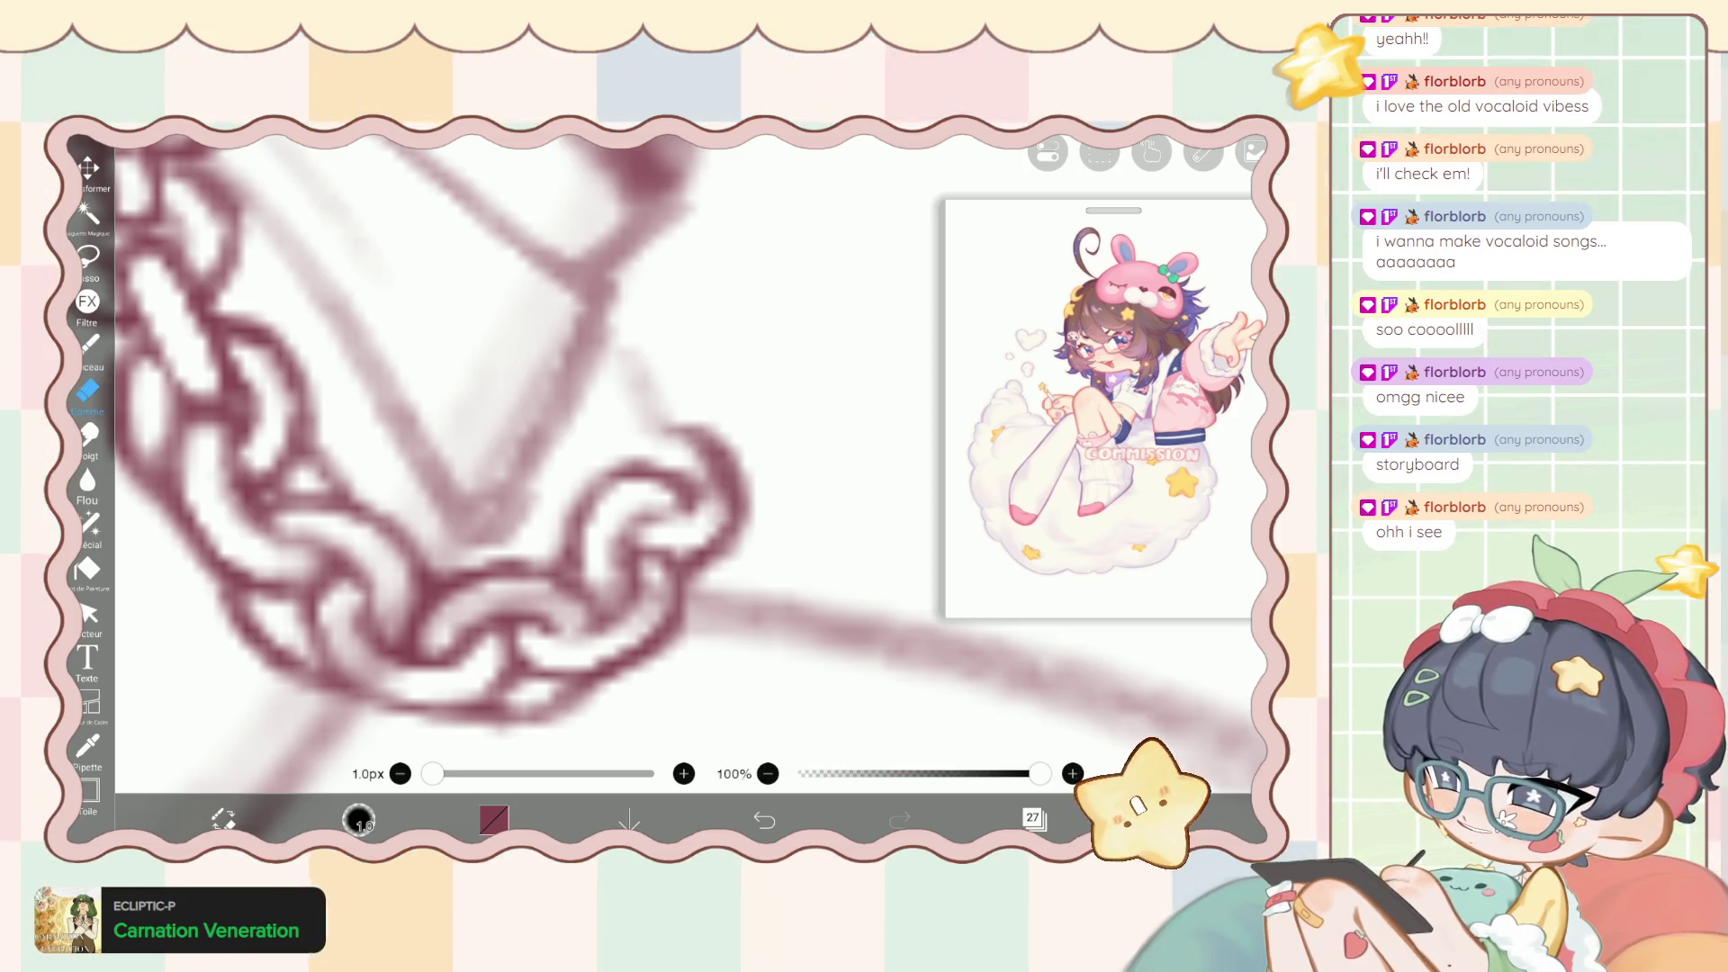
pyautogui.moveTo(684, 450)
pyautogui.mouseDown()
pyautogui.moveTo(706, 522)
pyautogui.moveTo(725, 504)
pyautogui.moveTo(748, 554)
pyautogui.mouseUp()
pyautogui.click(90, 344)
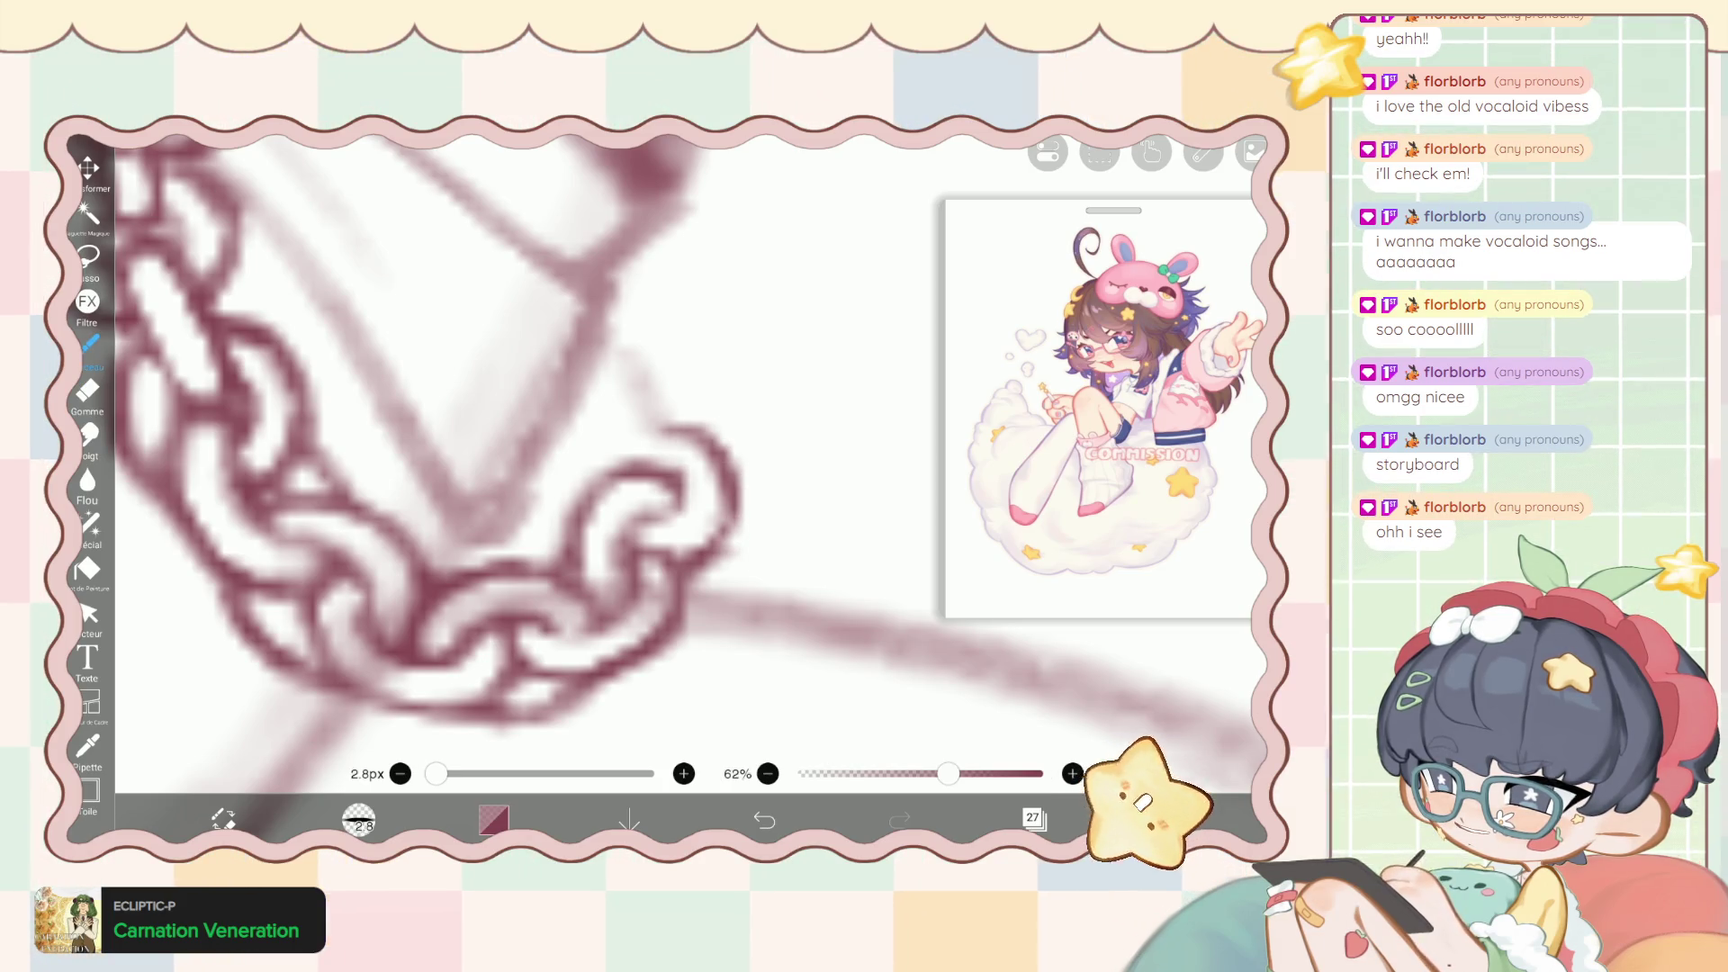
pyautogui.moveTo(652, 425); pyautogui.dragTo(576, 522)
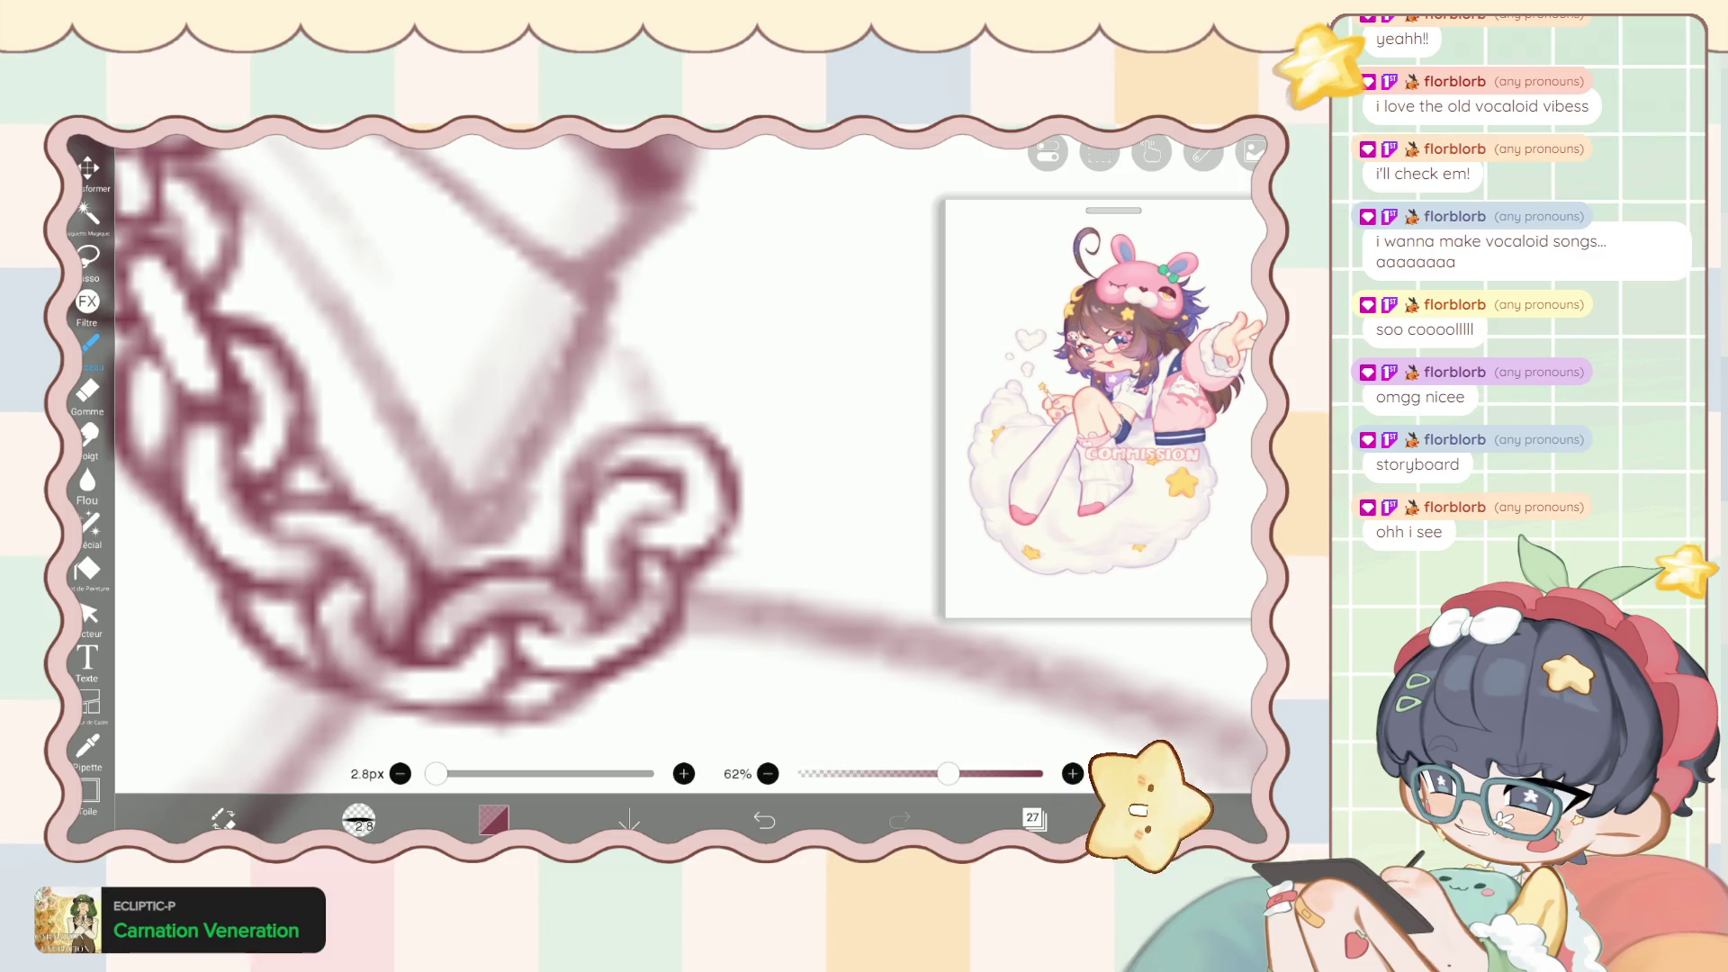
pyautogui.scroll(-5, 576, 468)
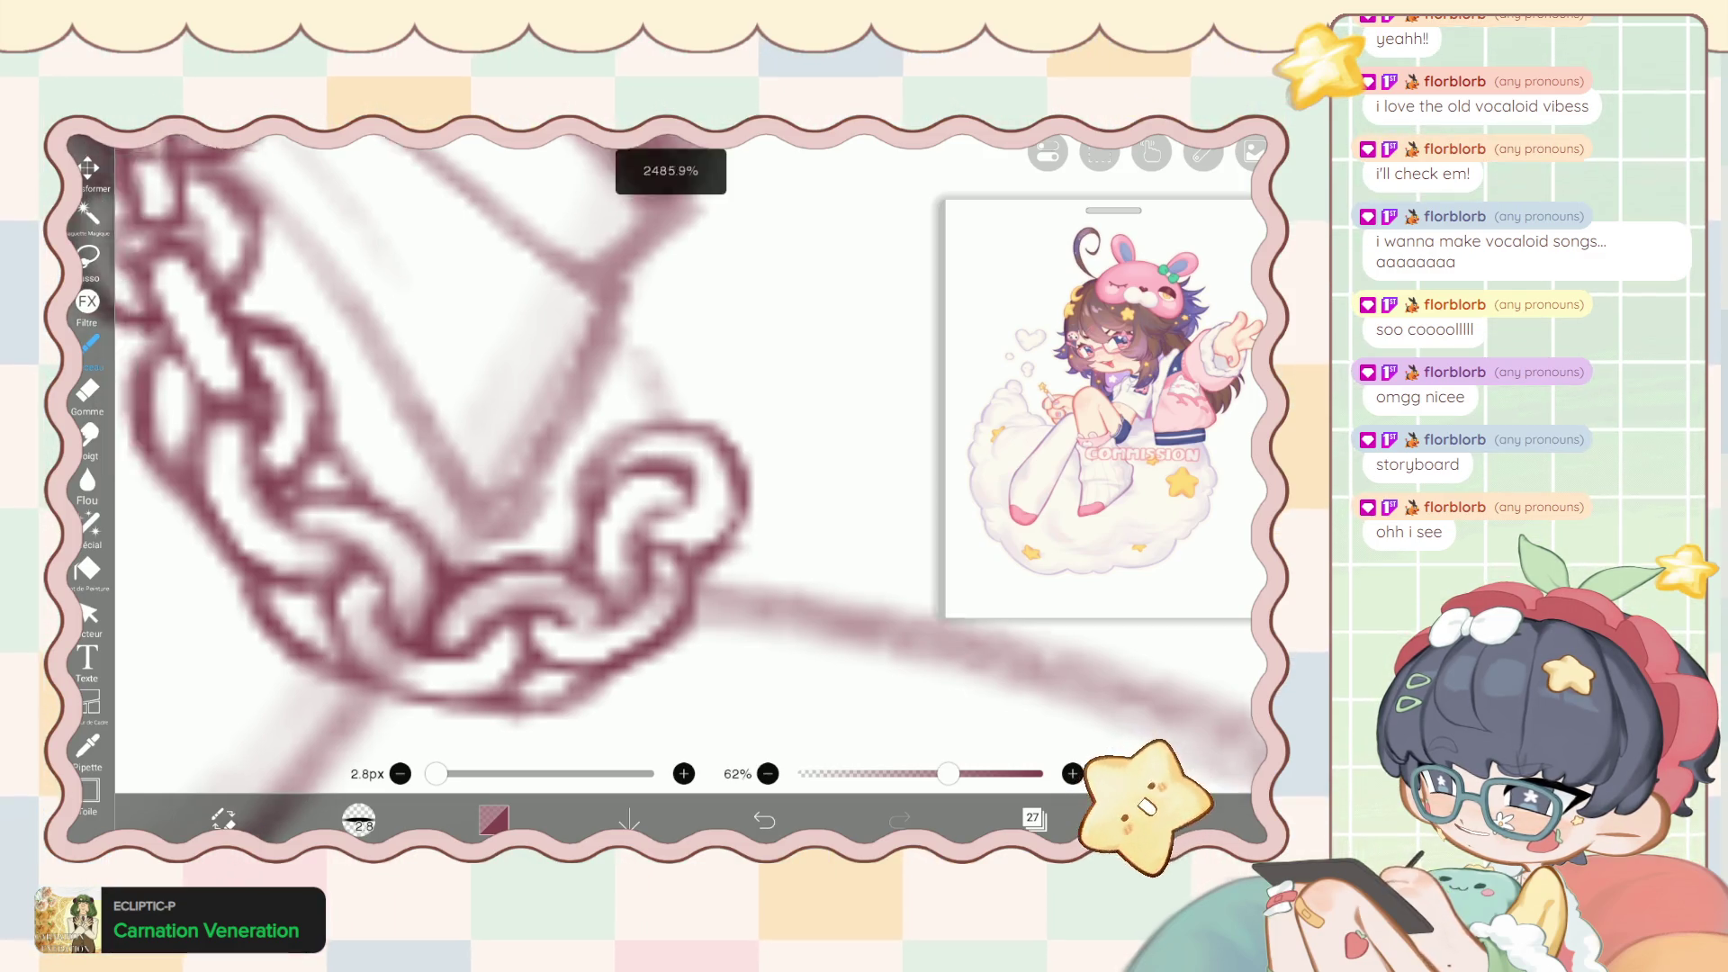
# Draw darker strokes along the right chain link, then erase its stray, rough pixels.
pyautogui.scroll(5, 585, 416)
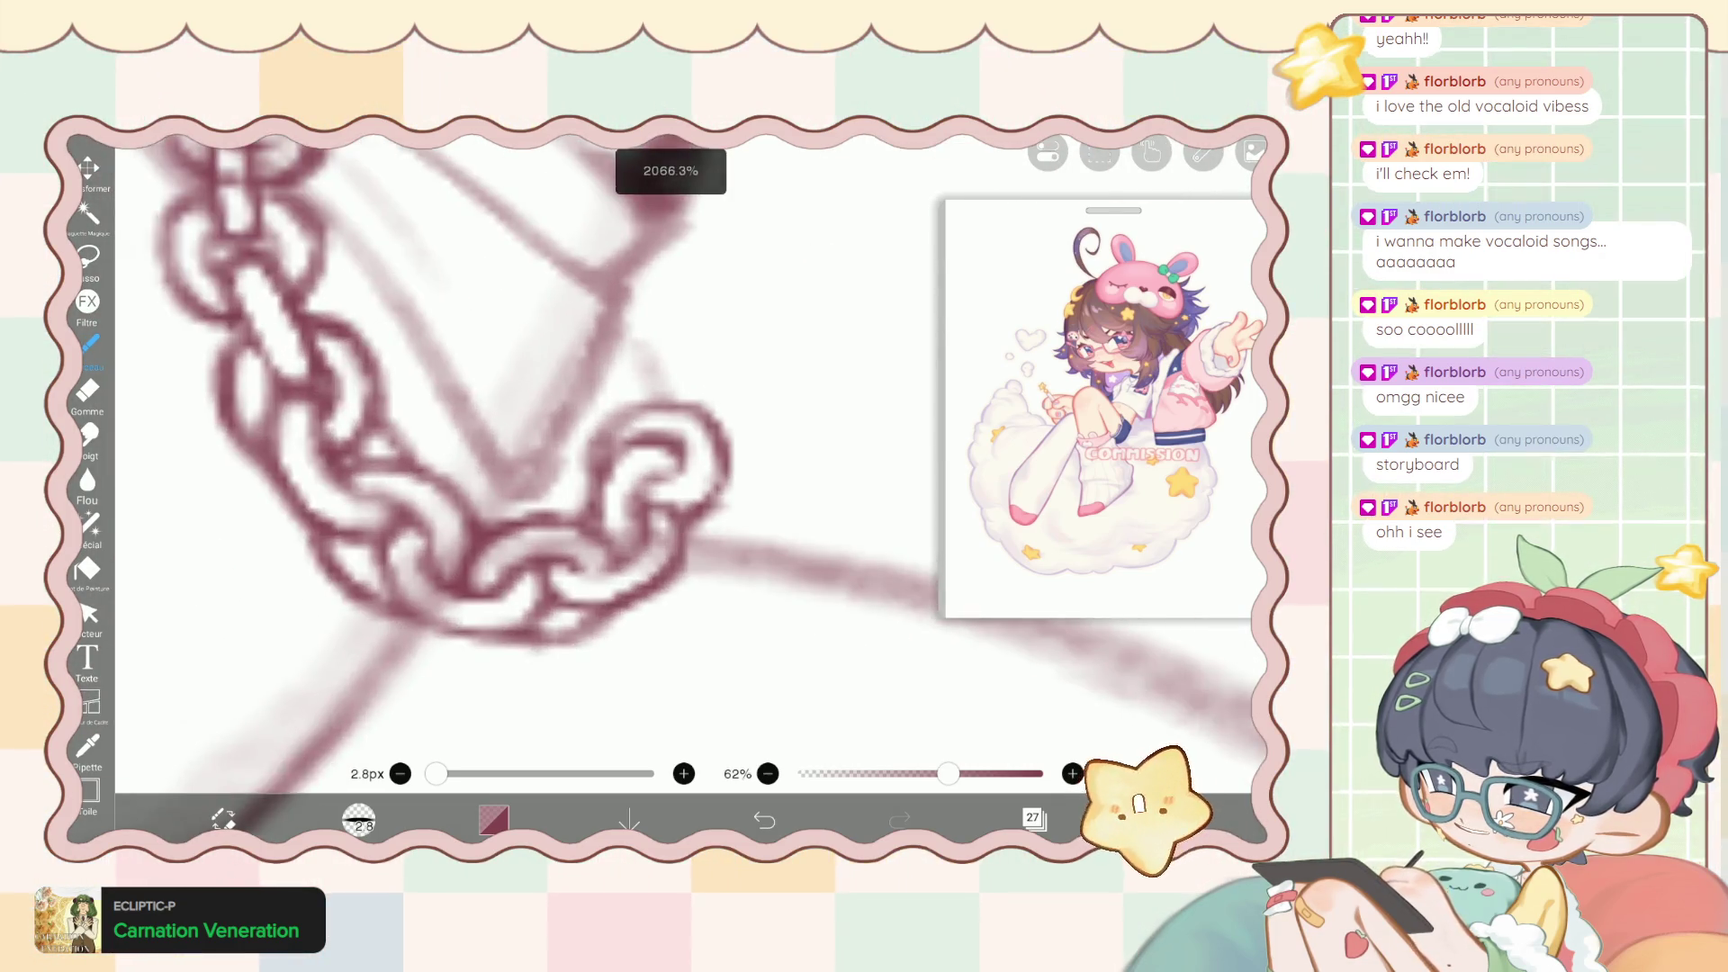
pyautogui.moveTo(698, 396); pyautogui.dragTo(747, 513)
pyautogui.moveTo(703, 441); pyautogui.dragTo(748, 522)
pyautogui.moveTo(670, 360)
pyautogui.mouseDown()
pyautogui.moveTo(747, 504)
pyautogui.moveTo(738, 432)
pyautogui.mouseUp()
pyautogui.moveTo(621, 334); pyautogui.dragTo(733, 450)
pyautogui.click(88, 389)
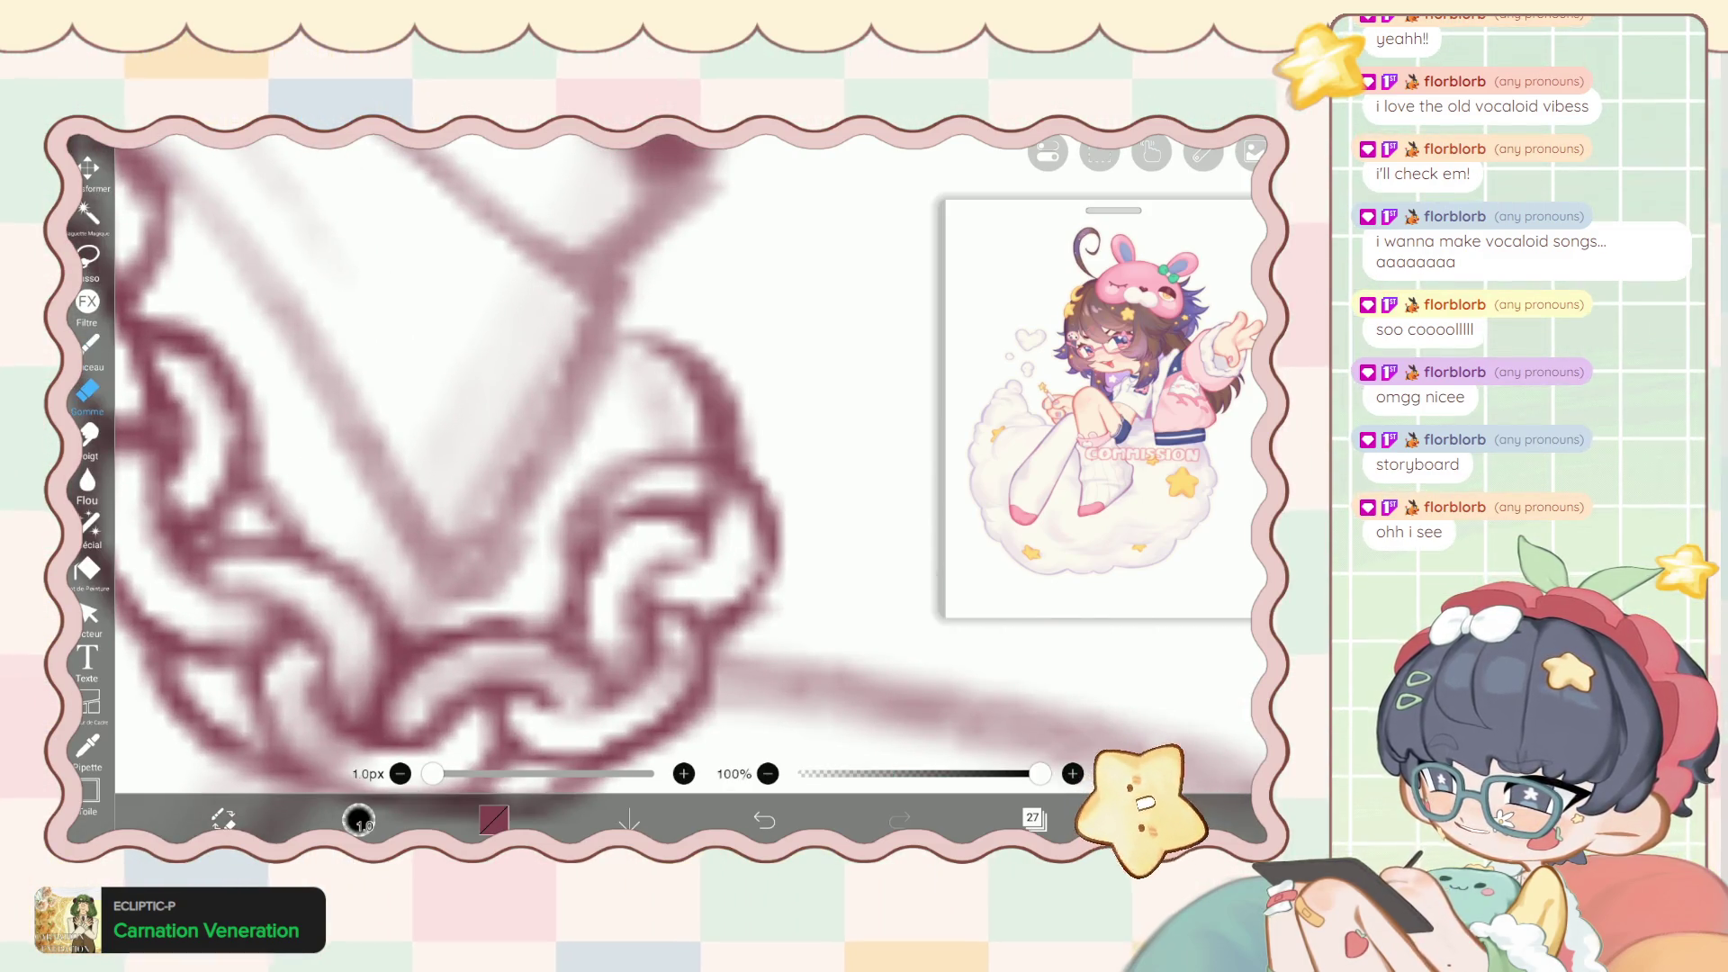
pyautogui.moveTo(648, 360); pyautogui.dragTo(720, 486)
pyautogui.moveTo(702, 405); pyautogui.dragTo(679, 517)
pyautogui.moveTo(662, 355)
pyautogui.mouseDown()
pyautogui.moveTo(679, 468)
pyautogui.moveTo(666, 504)
pyautogui.mouseUp()
# Redraw the right link's outline and thicken its inner edges with small dark-red strokes.
pyautogui.click(87, 345)
pyautogui.moveTo(661, 392); pyautogui.dragTo(643, 432)
pyautogui.moveTo(630, 332)
pyautogui.mouseDown()
pyautogui.moveTo(616, 352)
pyautogui.moveTo(664, 403)
pyautogui.moveTo(594, 417)
pyautogui.moveTo(554, 495)
pyautogui.mouseUp()
pyautogui.moveTo(594, 437)
pyautogui.mouseDown()
pyautogui.moveTo(549, 500)
pyautogui.moveTo(595, 454)
pyautogui.moveTo(562, 464)
pyautogui.mouseUp()
pyautogui.moveTo(639, 403)
pyautogui.mouseDown()
pyautogui.moveTo(536, 469)
pyautogui.moveTo(545, 441)
pyautogui.mouseUp()
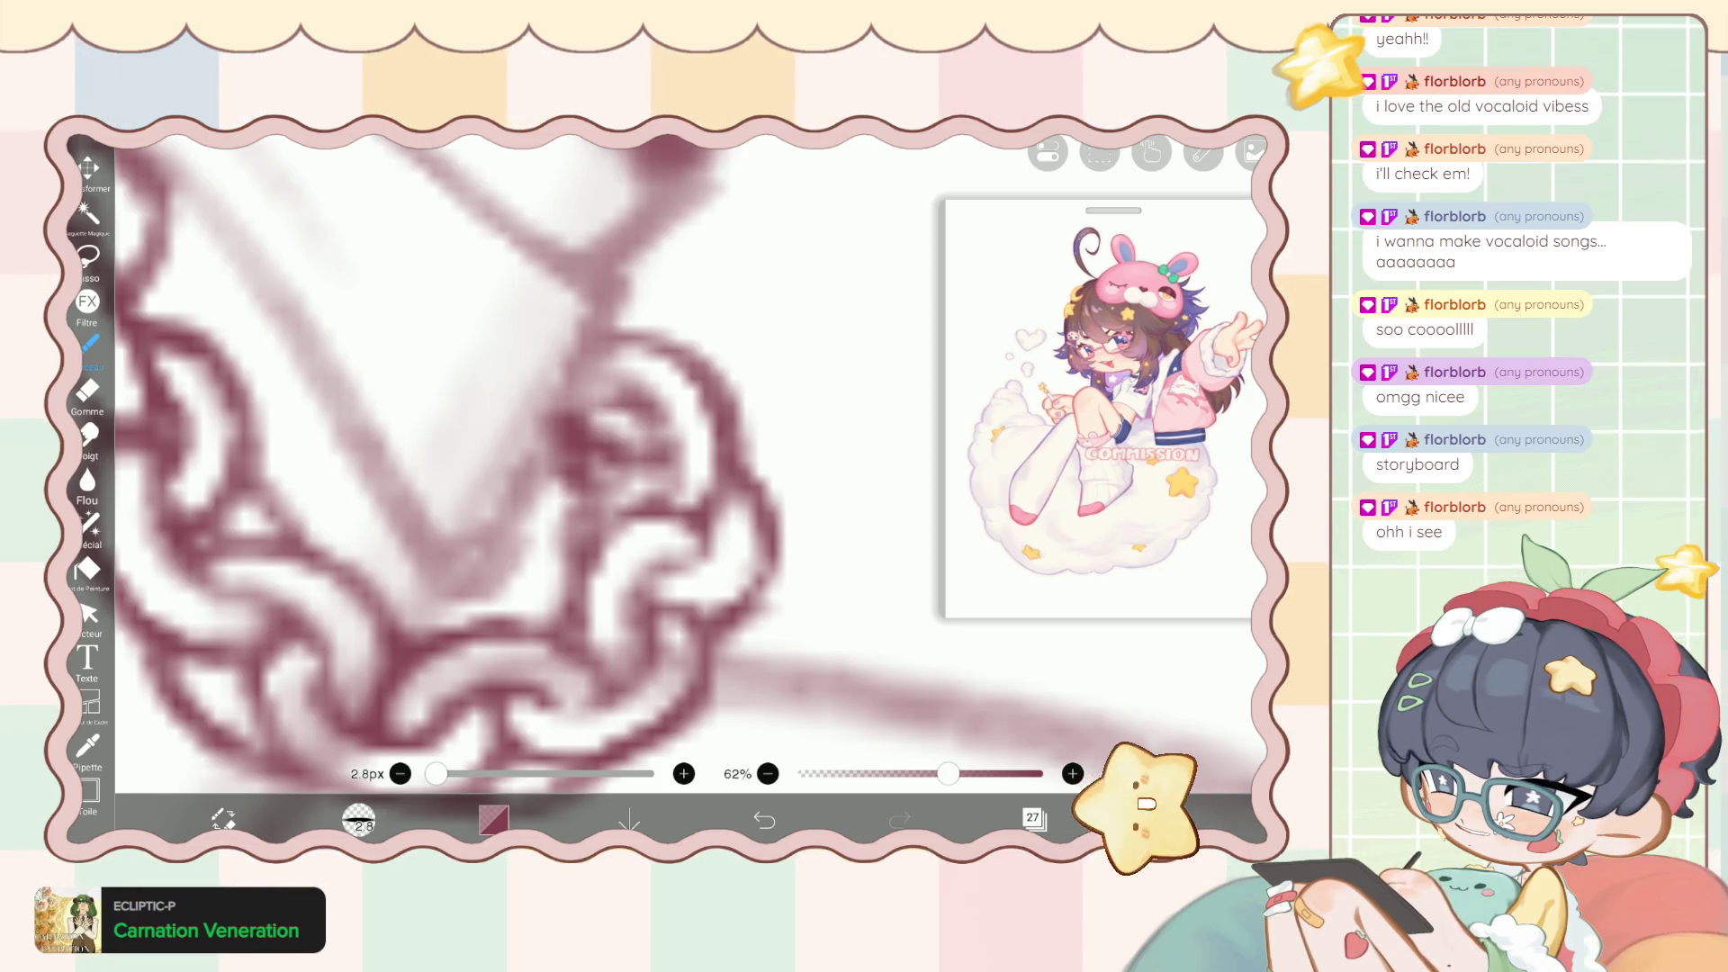
pyautogui.moveTo(629, 369); pyautogui.dragTo(567, 404)
pyautogui.scroll(-5, 630, 450)
pyautogui.moveTo(621, 457)
pyautogui.mouseDown()
pyautogui.moveTo(577, 488)
pyautogui.moveTo(596, 491)
pyautogui.mouseUp()
pyautogui.click(87, 392)
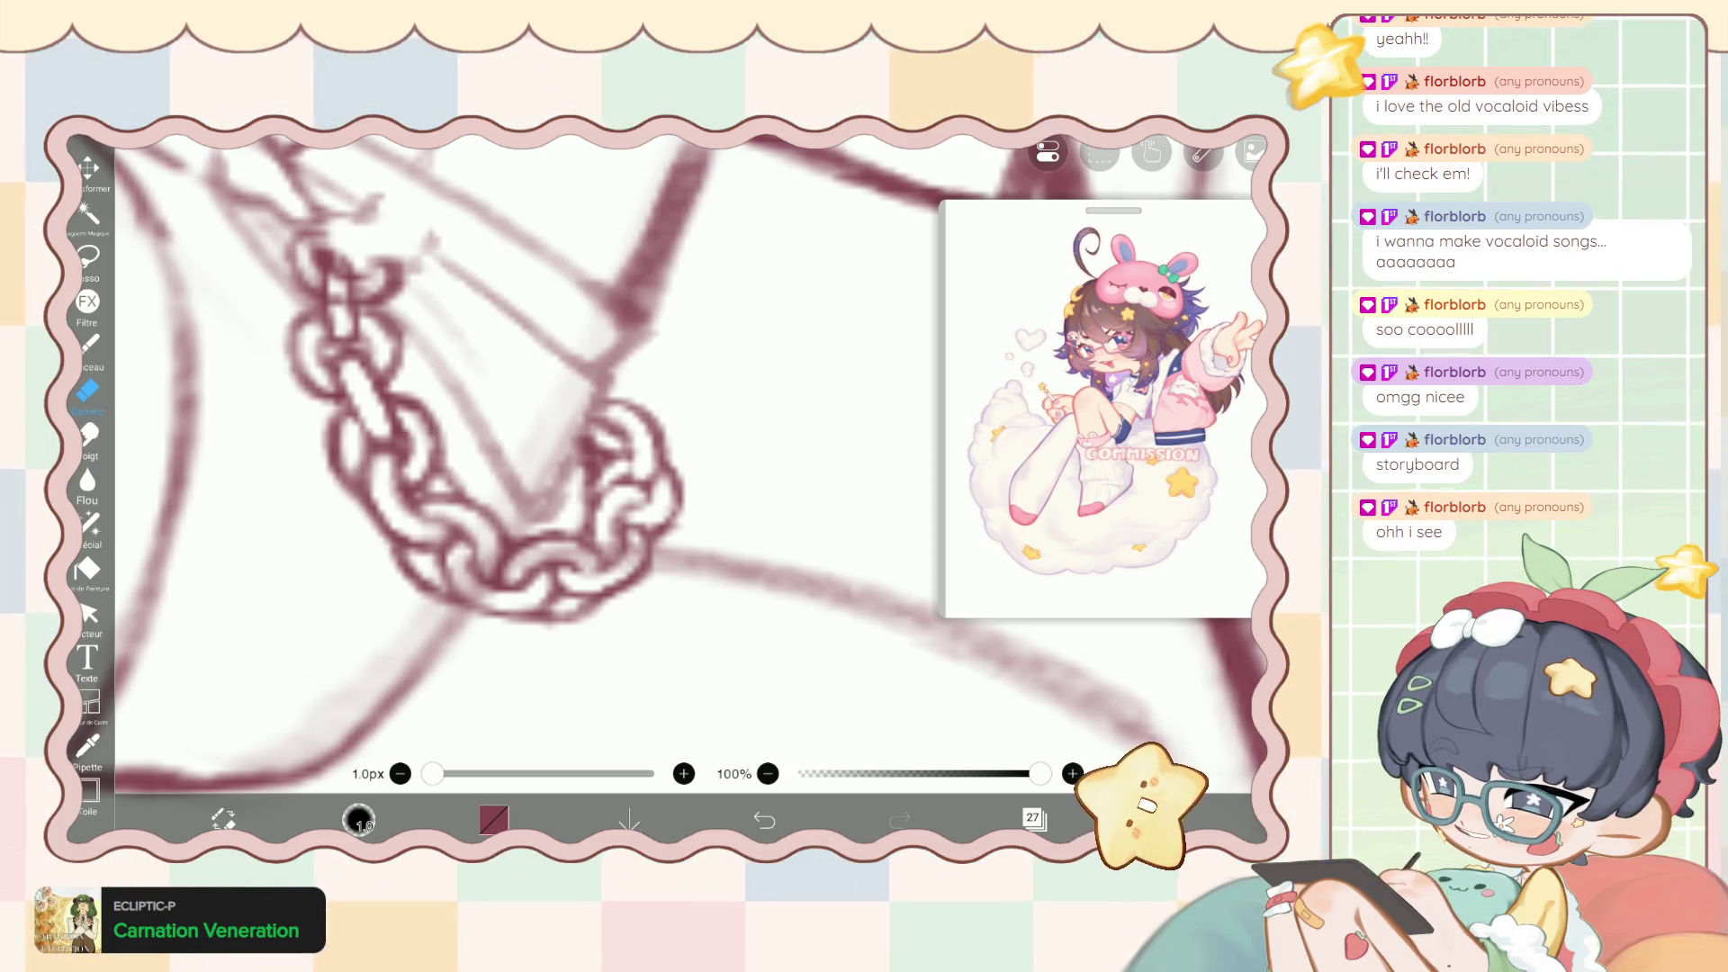
pyautogui.scroll(-5, 558, 432)
pyautogui.scroll(2, 558, 432)
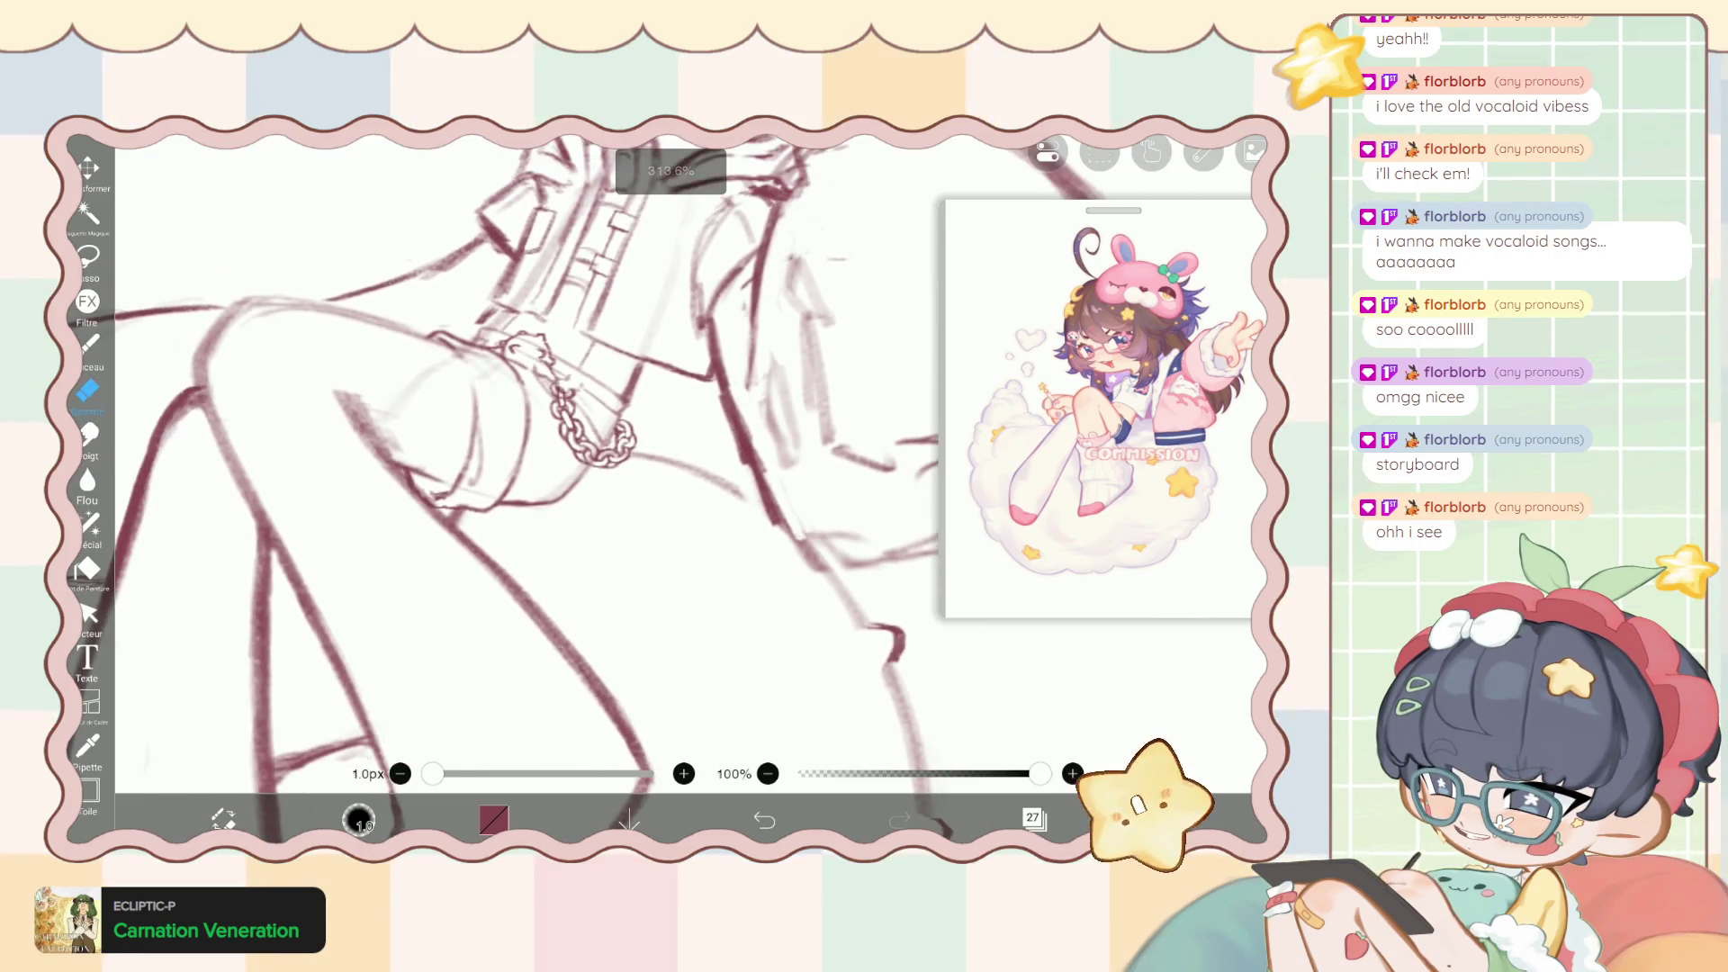
pyautogui.scroll(3, 559, 432)
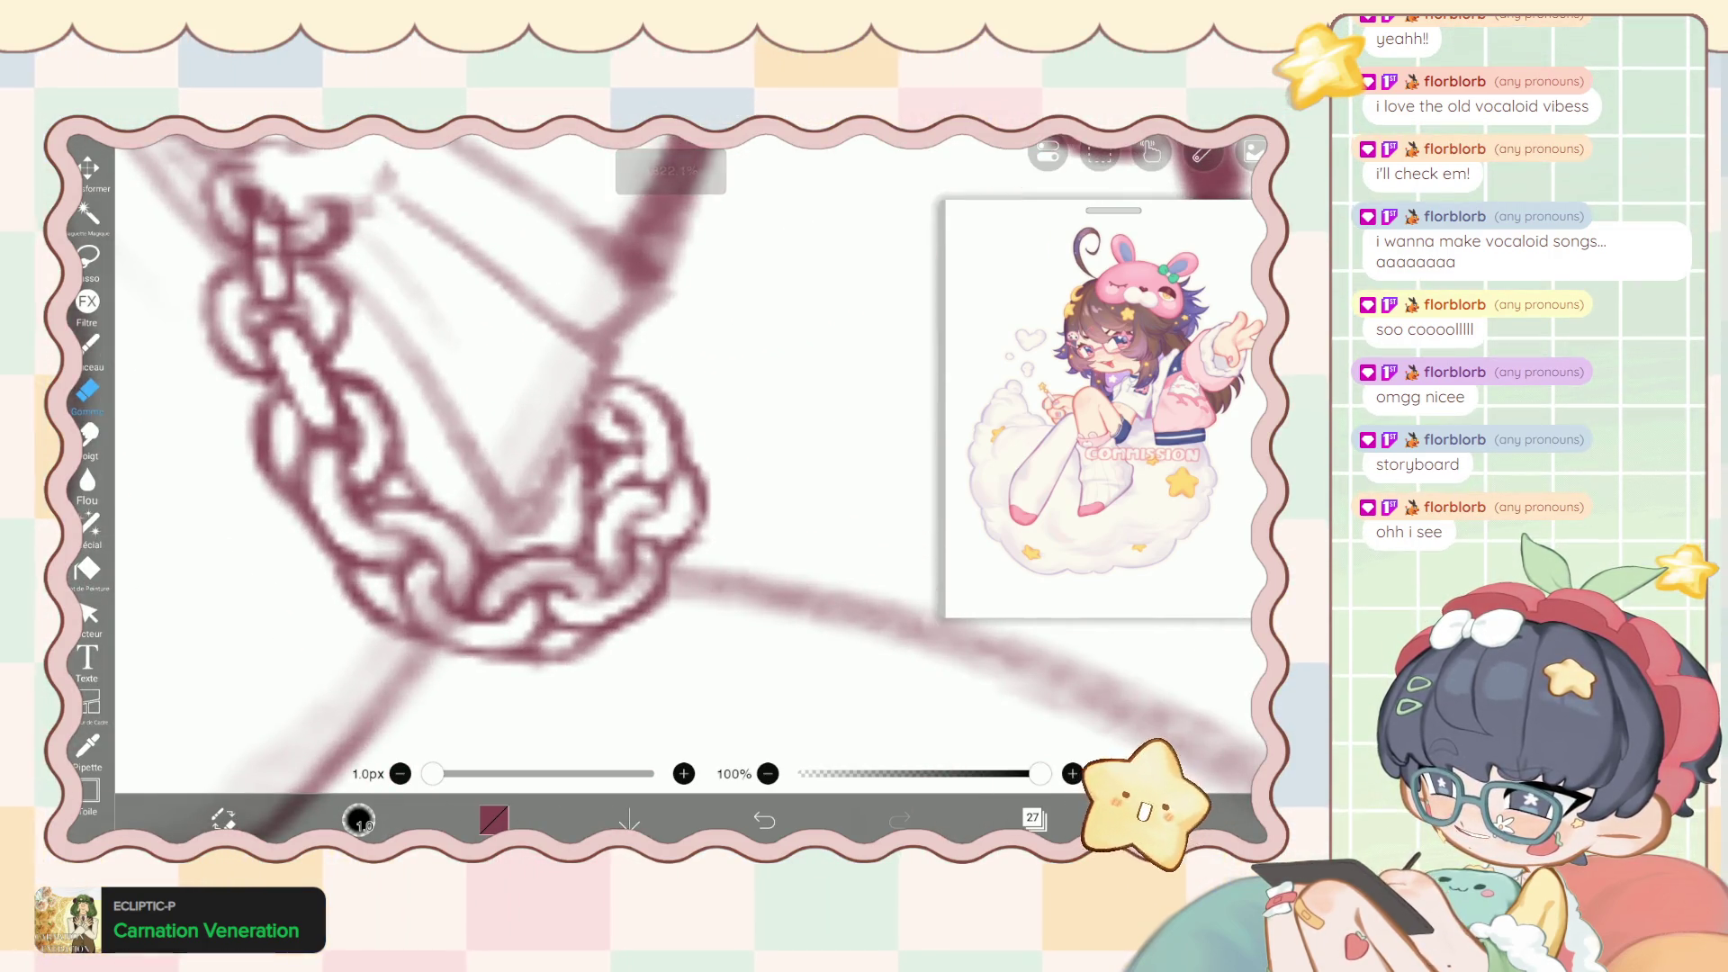
pyautogui.click(87, 344)
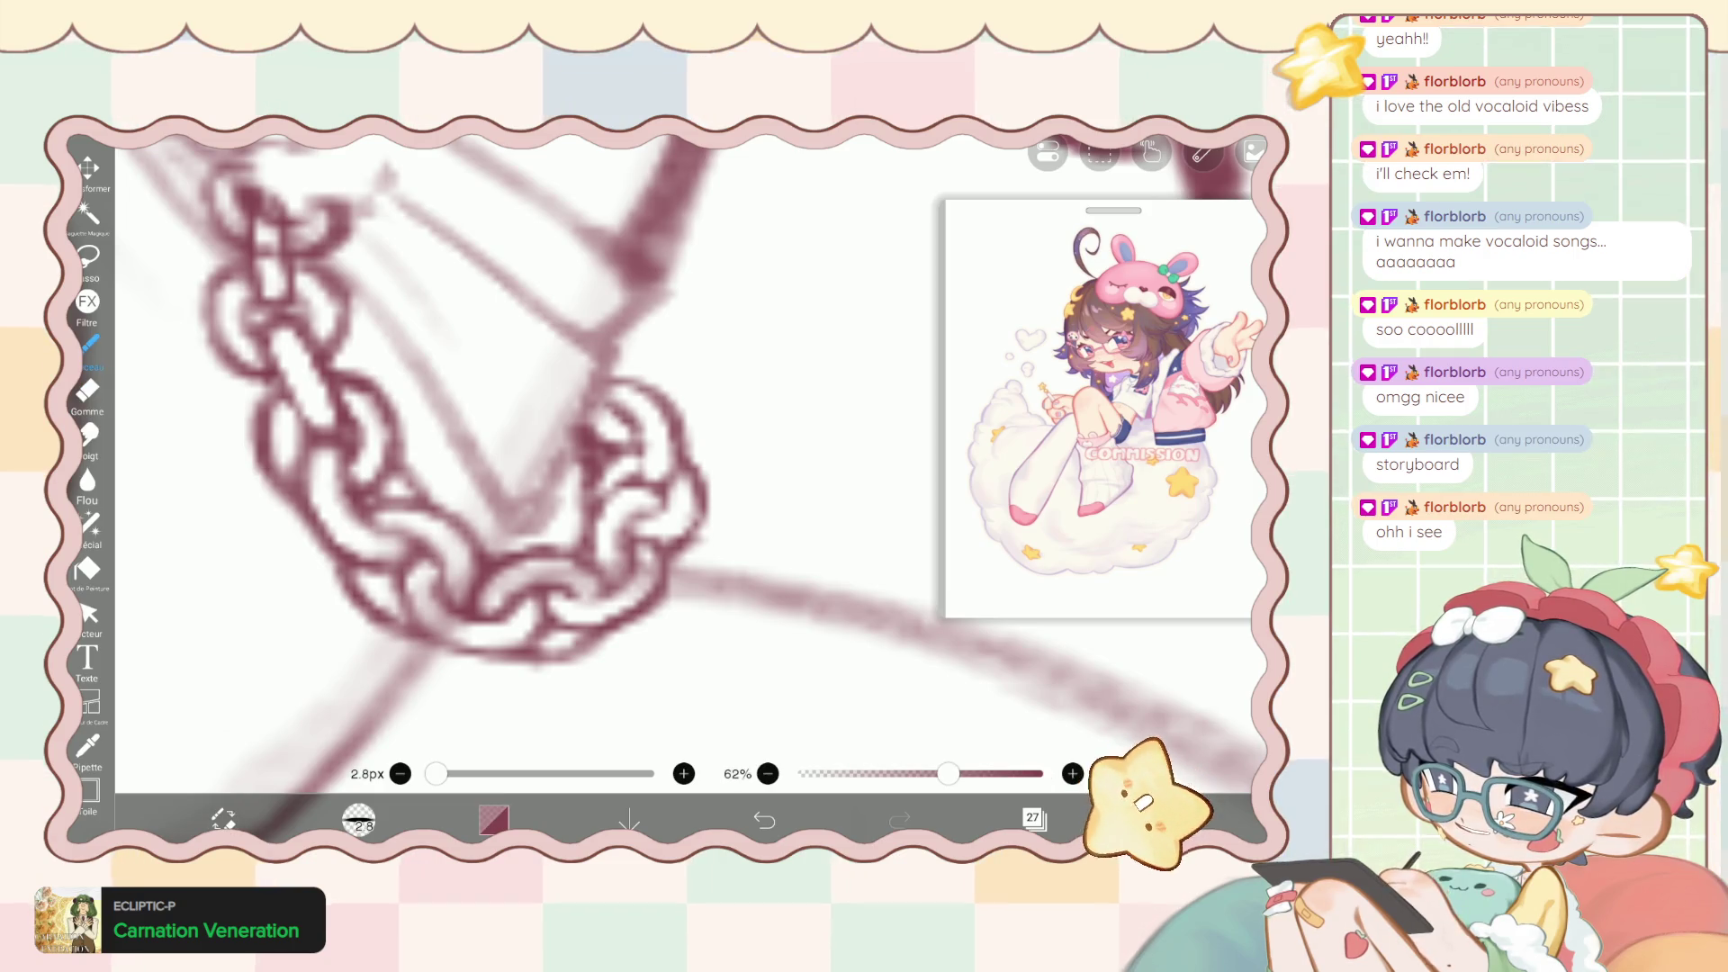
pyautogui.click(88, 390)
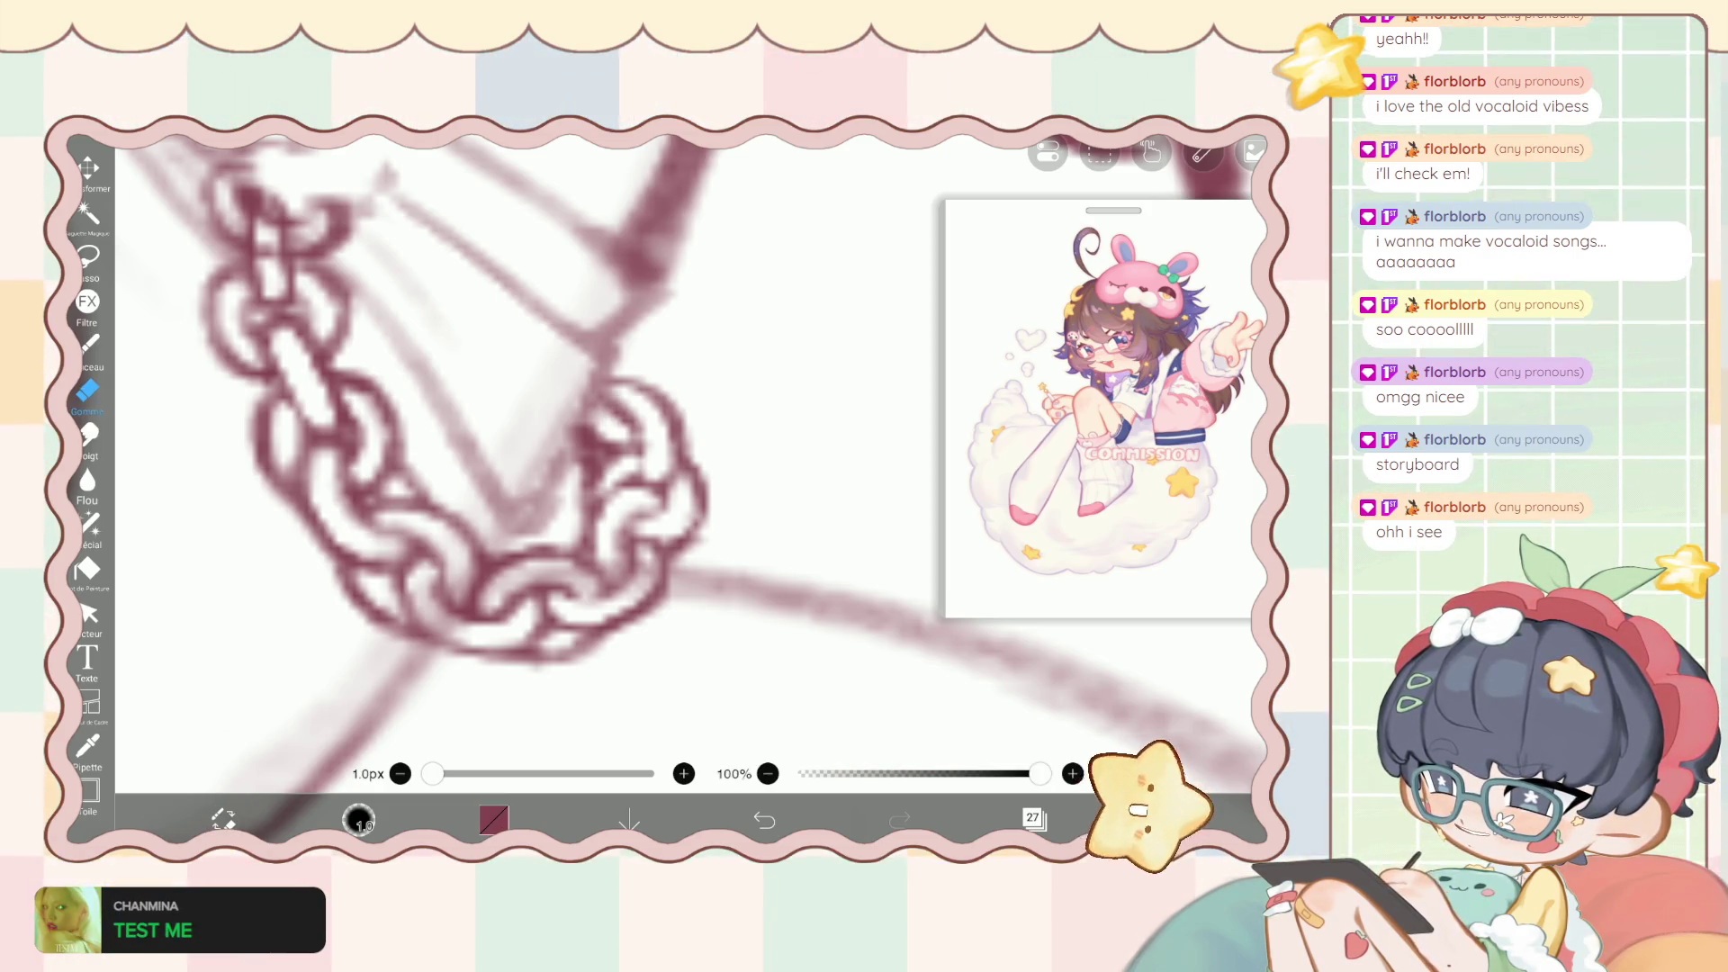
pyautogui.click(87, 344)
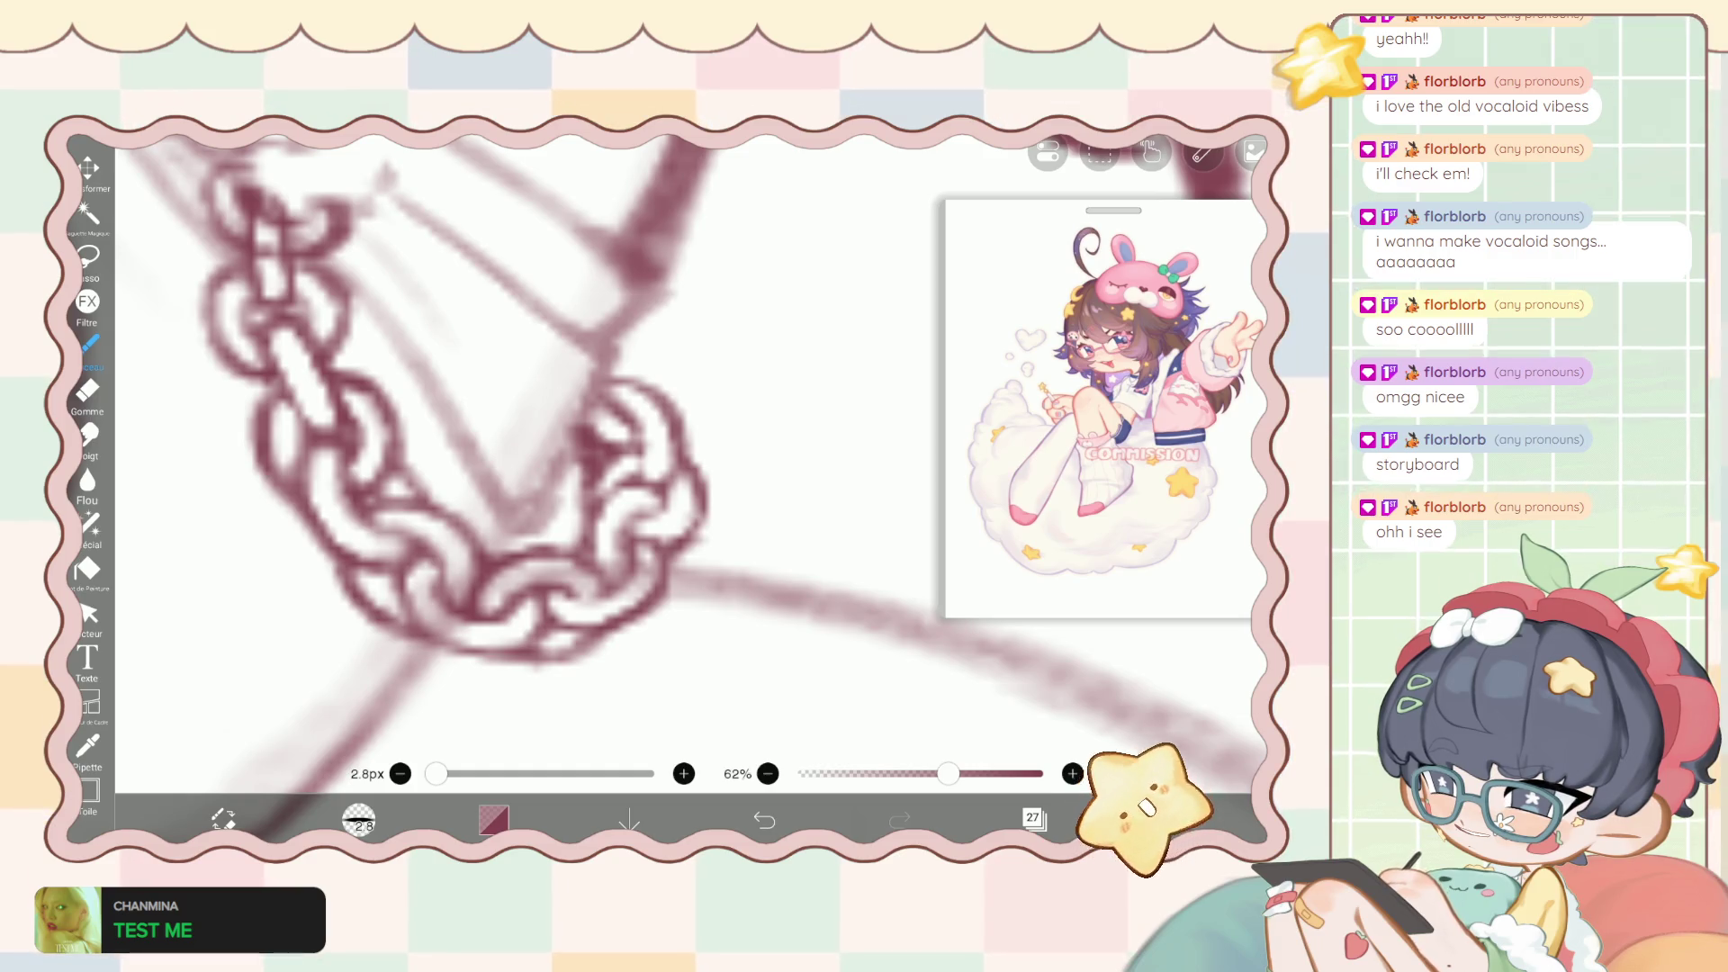
pyautogui.click(87, 390)
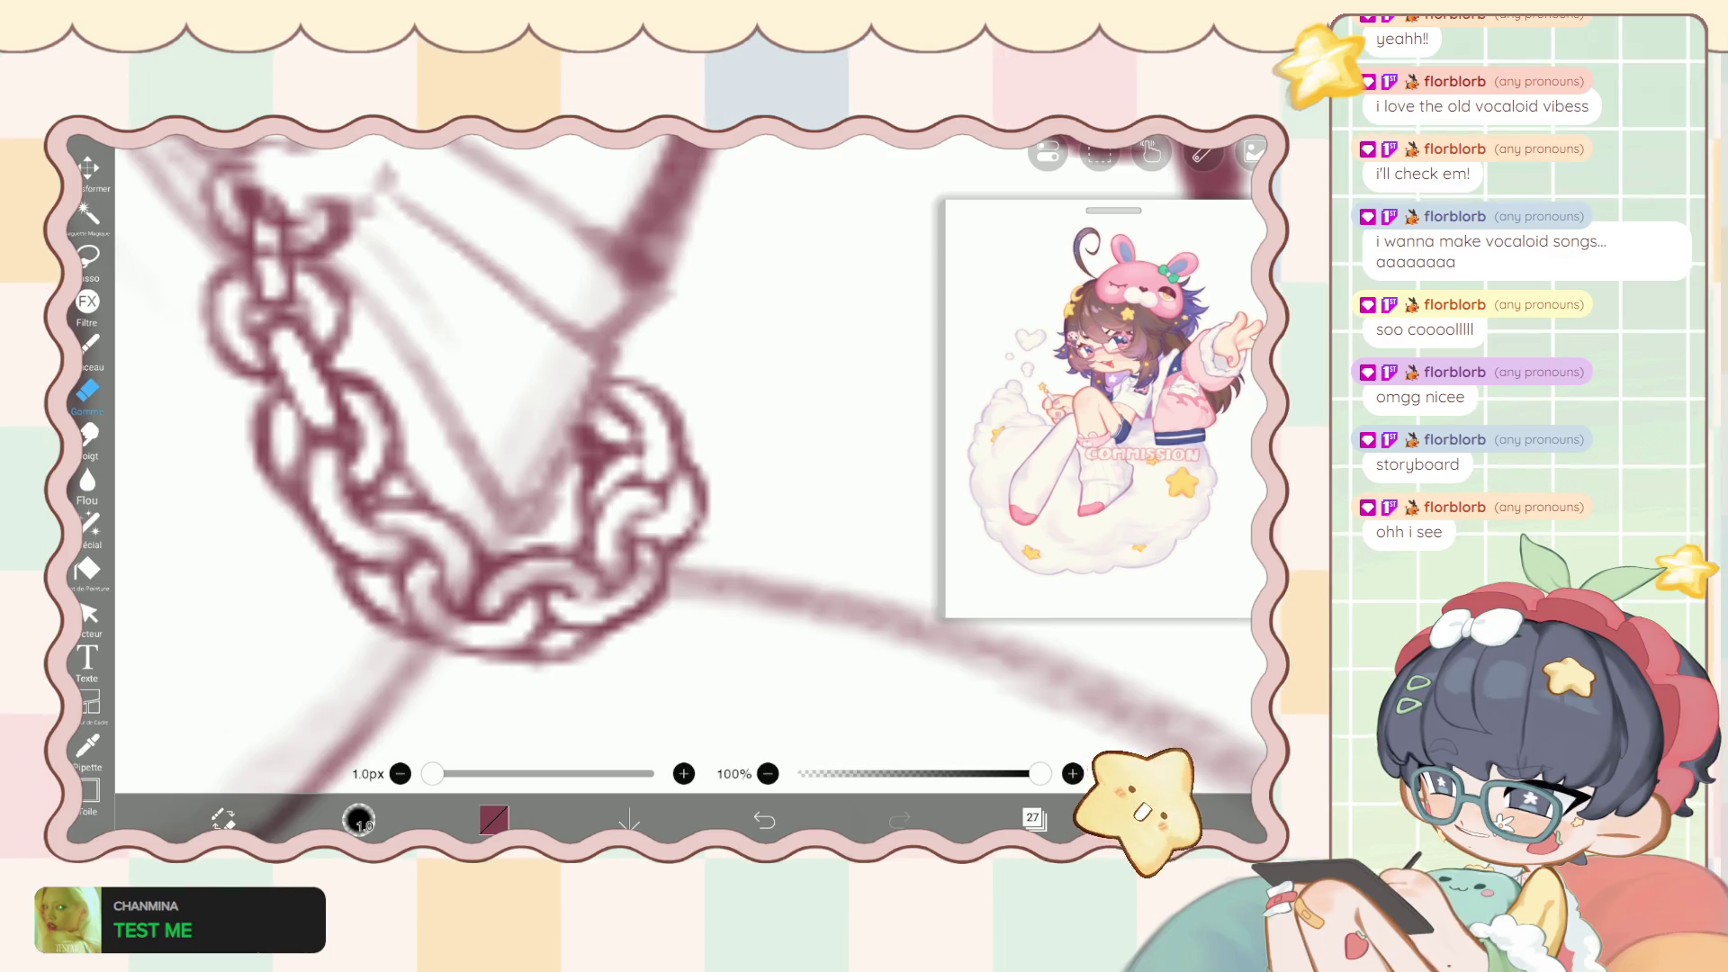
pyautogui.click(87, 343)
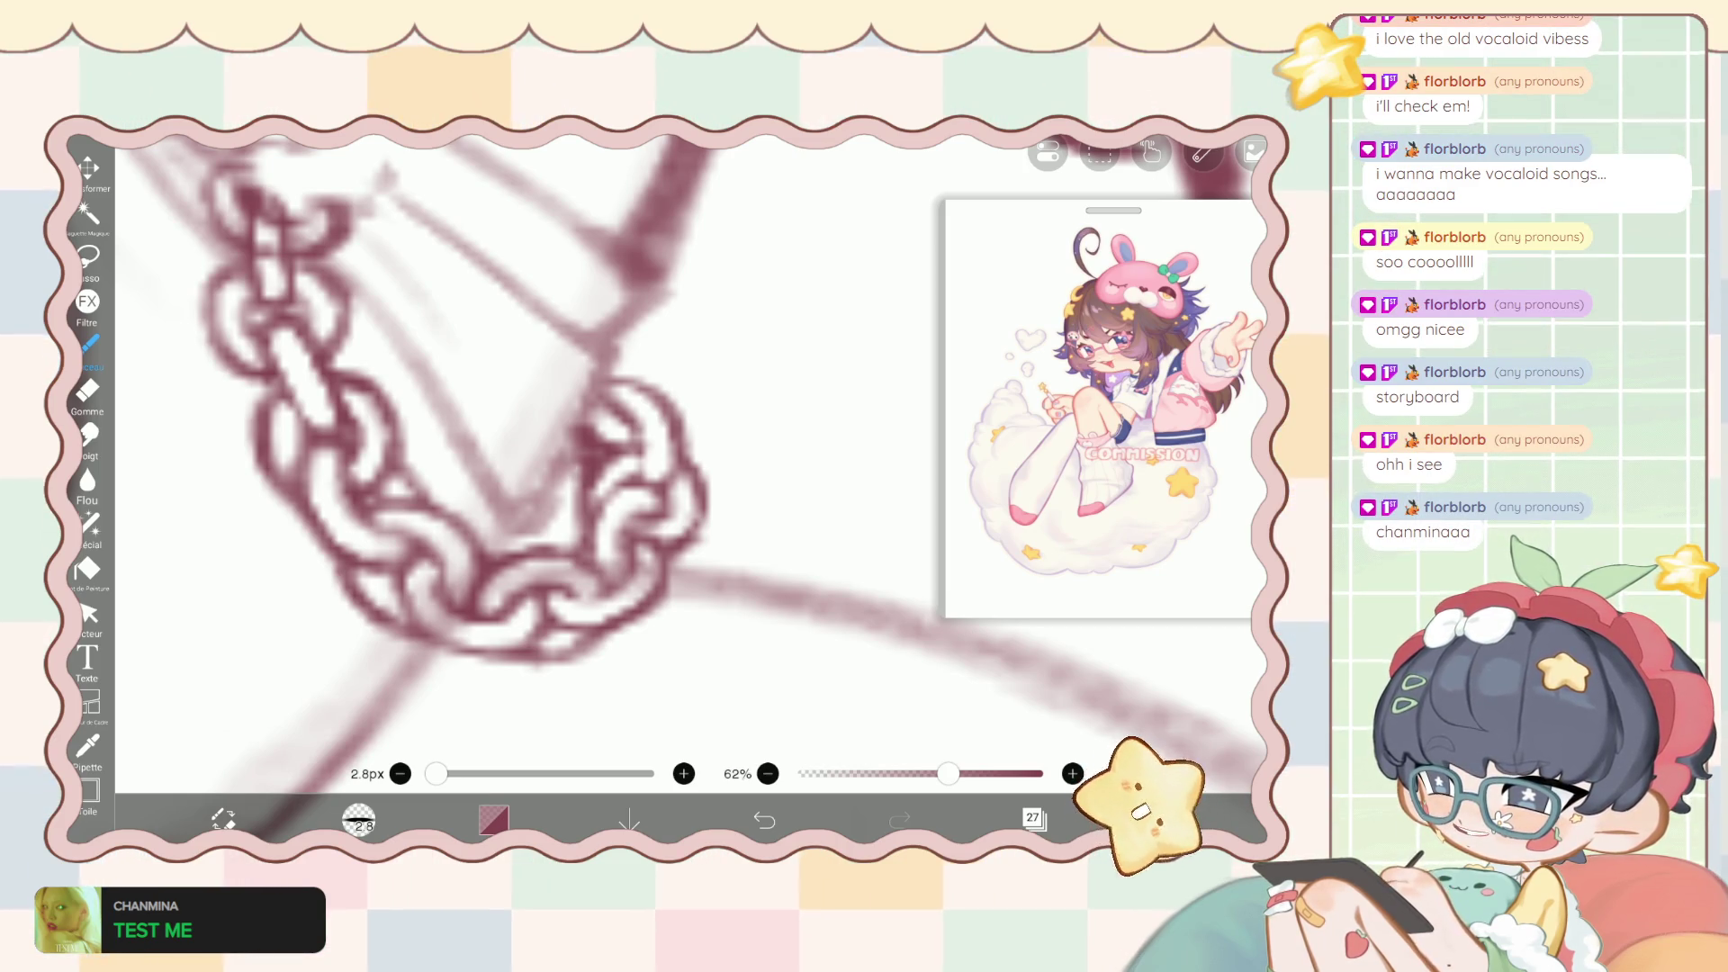
pyautogui.click(88, 389)
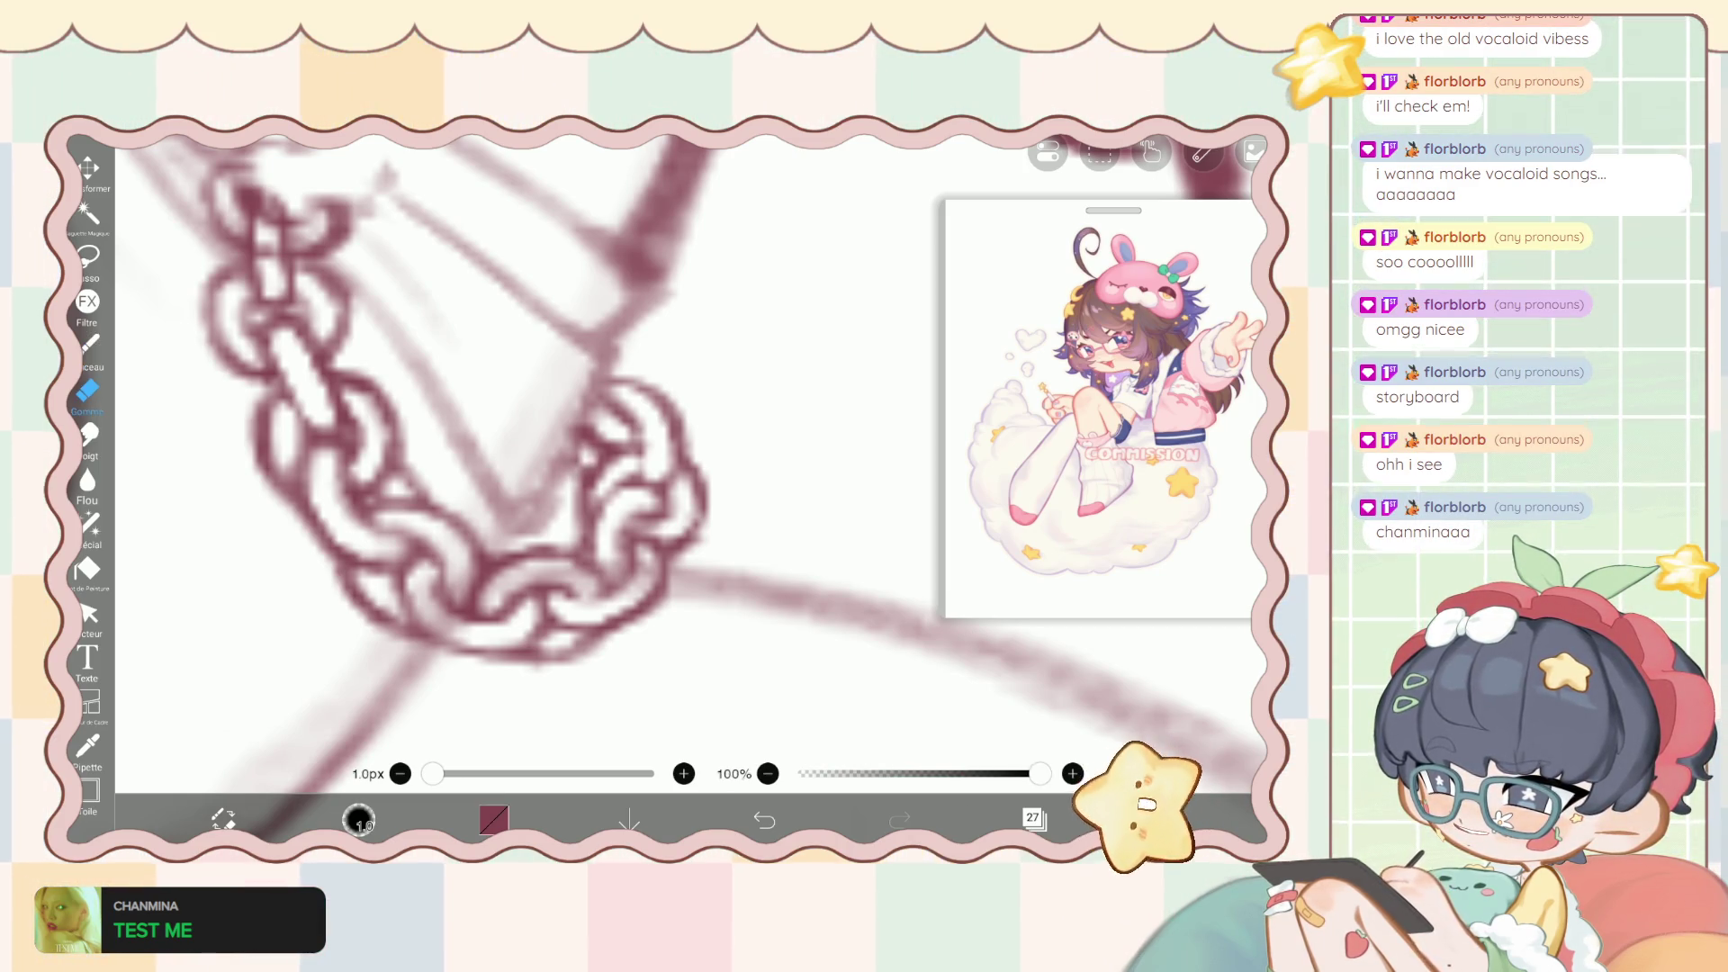
pyautogui.scroll(-1, 540, 450)
pyautogui.scroll(-5, 630, 450)
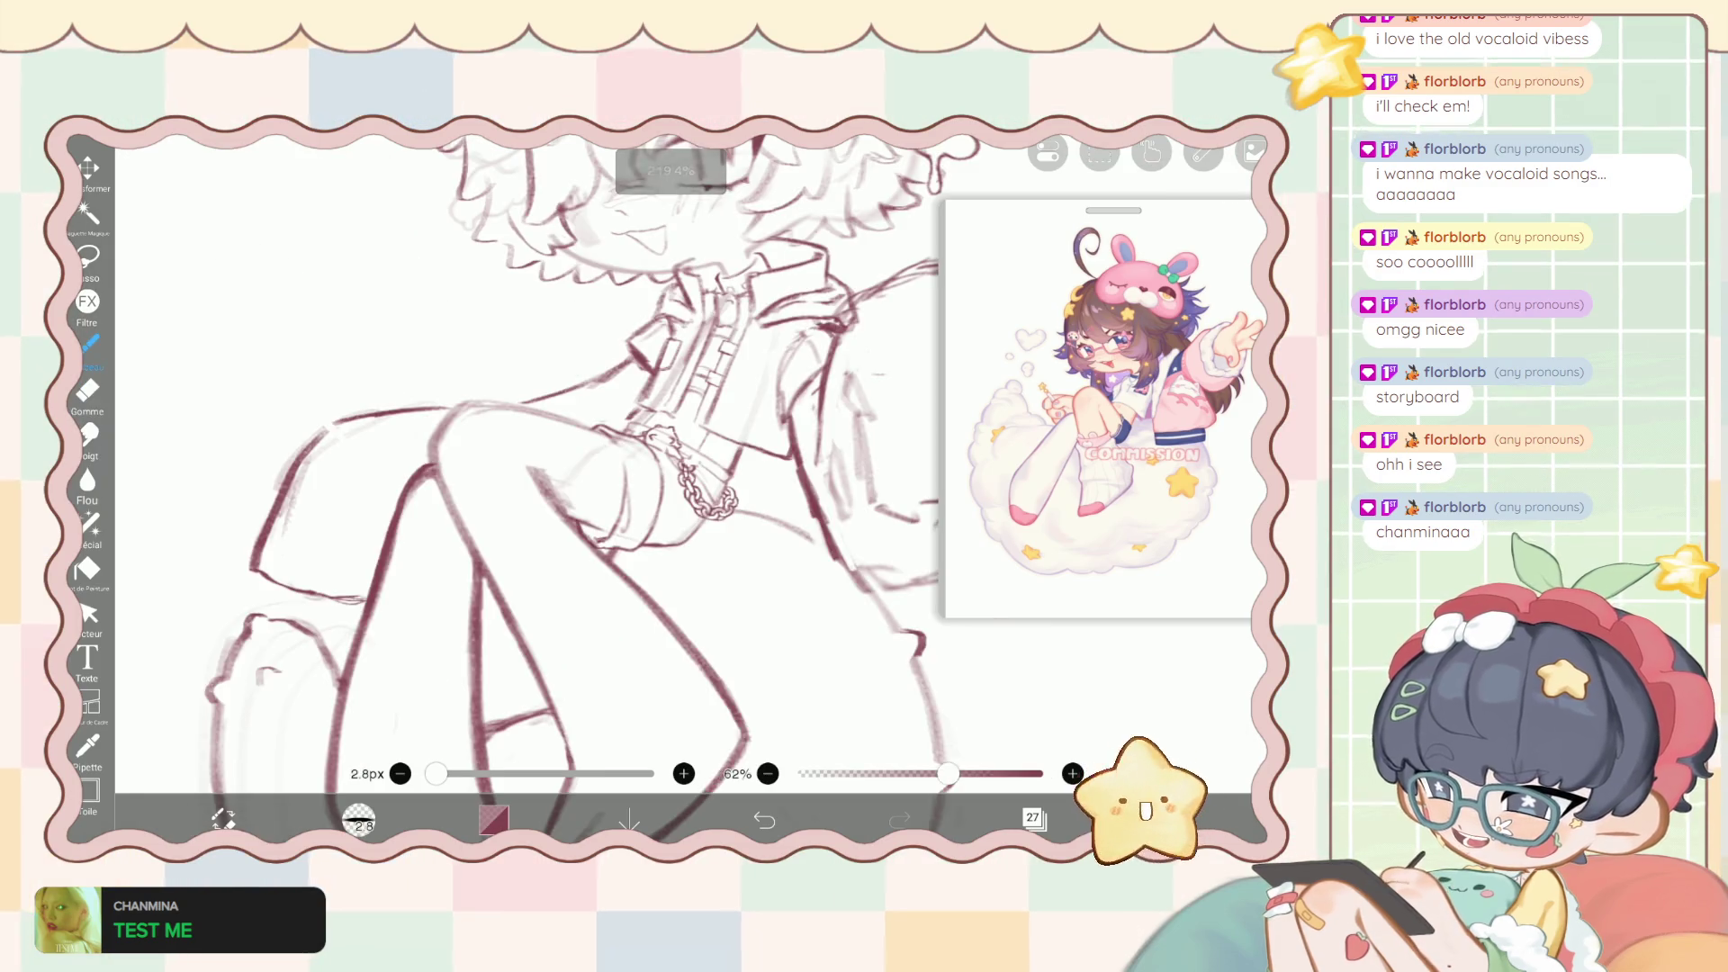
pyautogui.click(88, 343)
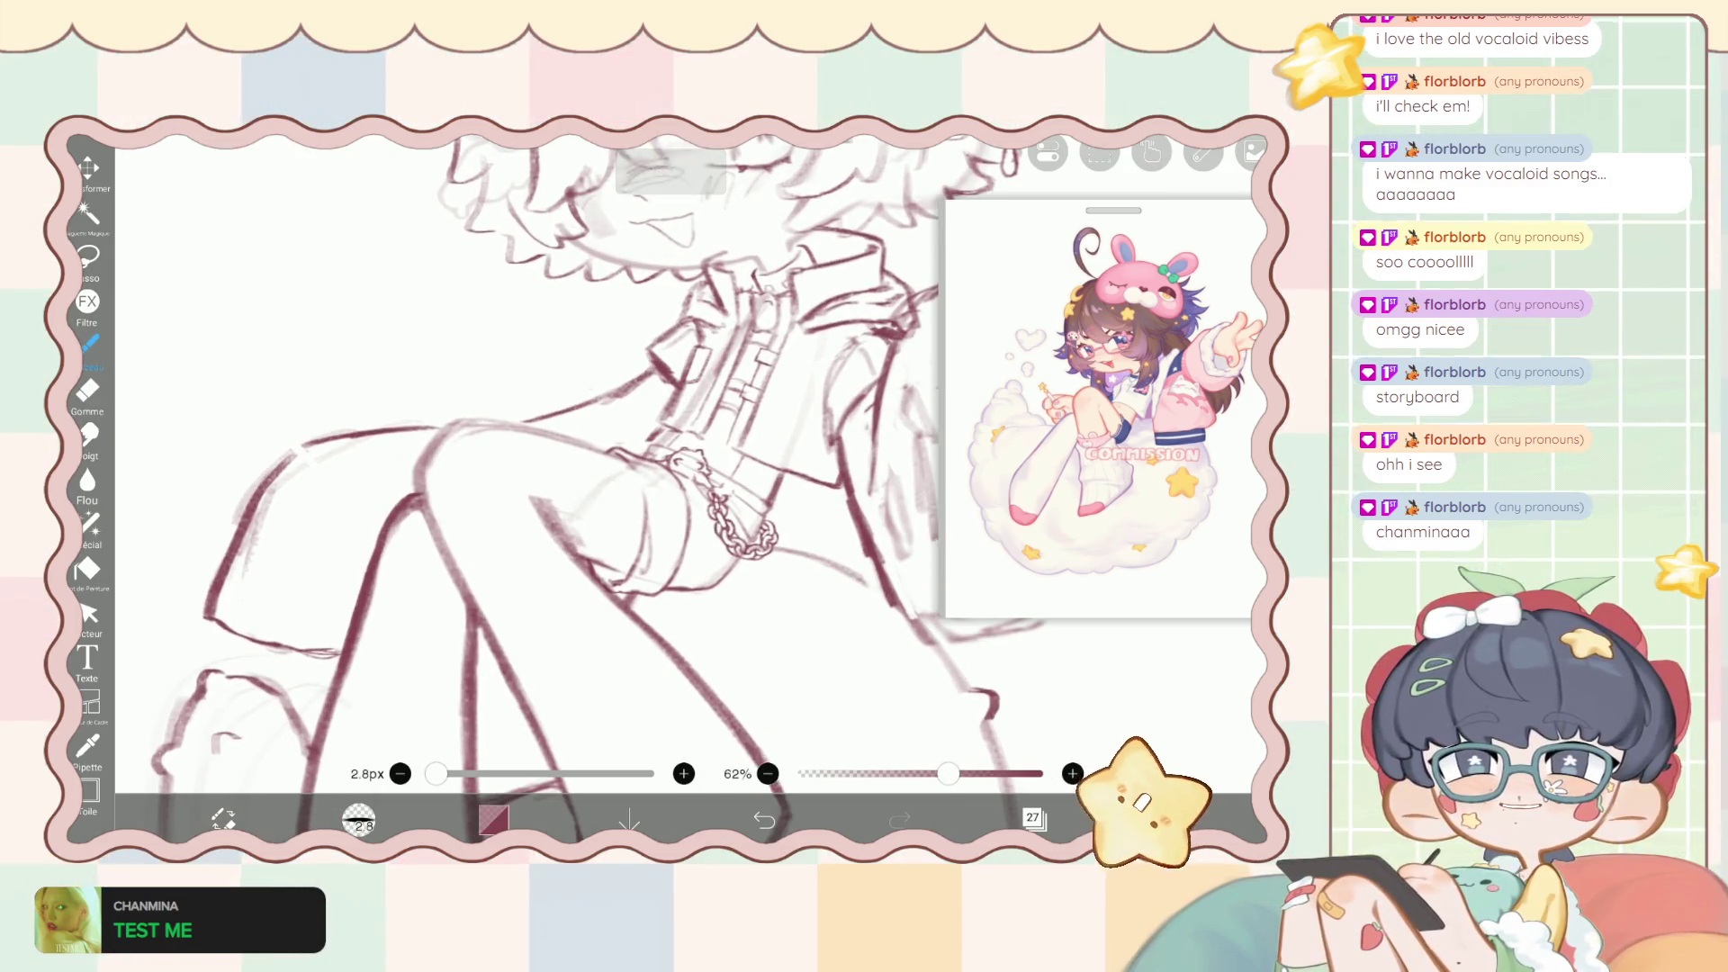
pyautogui.scroll(1, 576, 468)
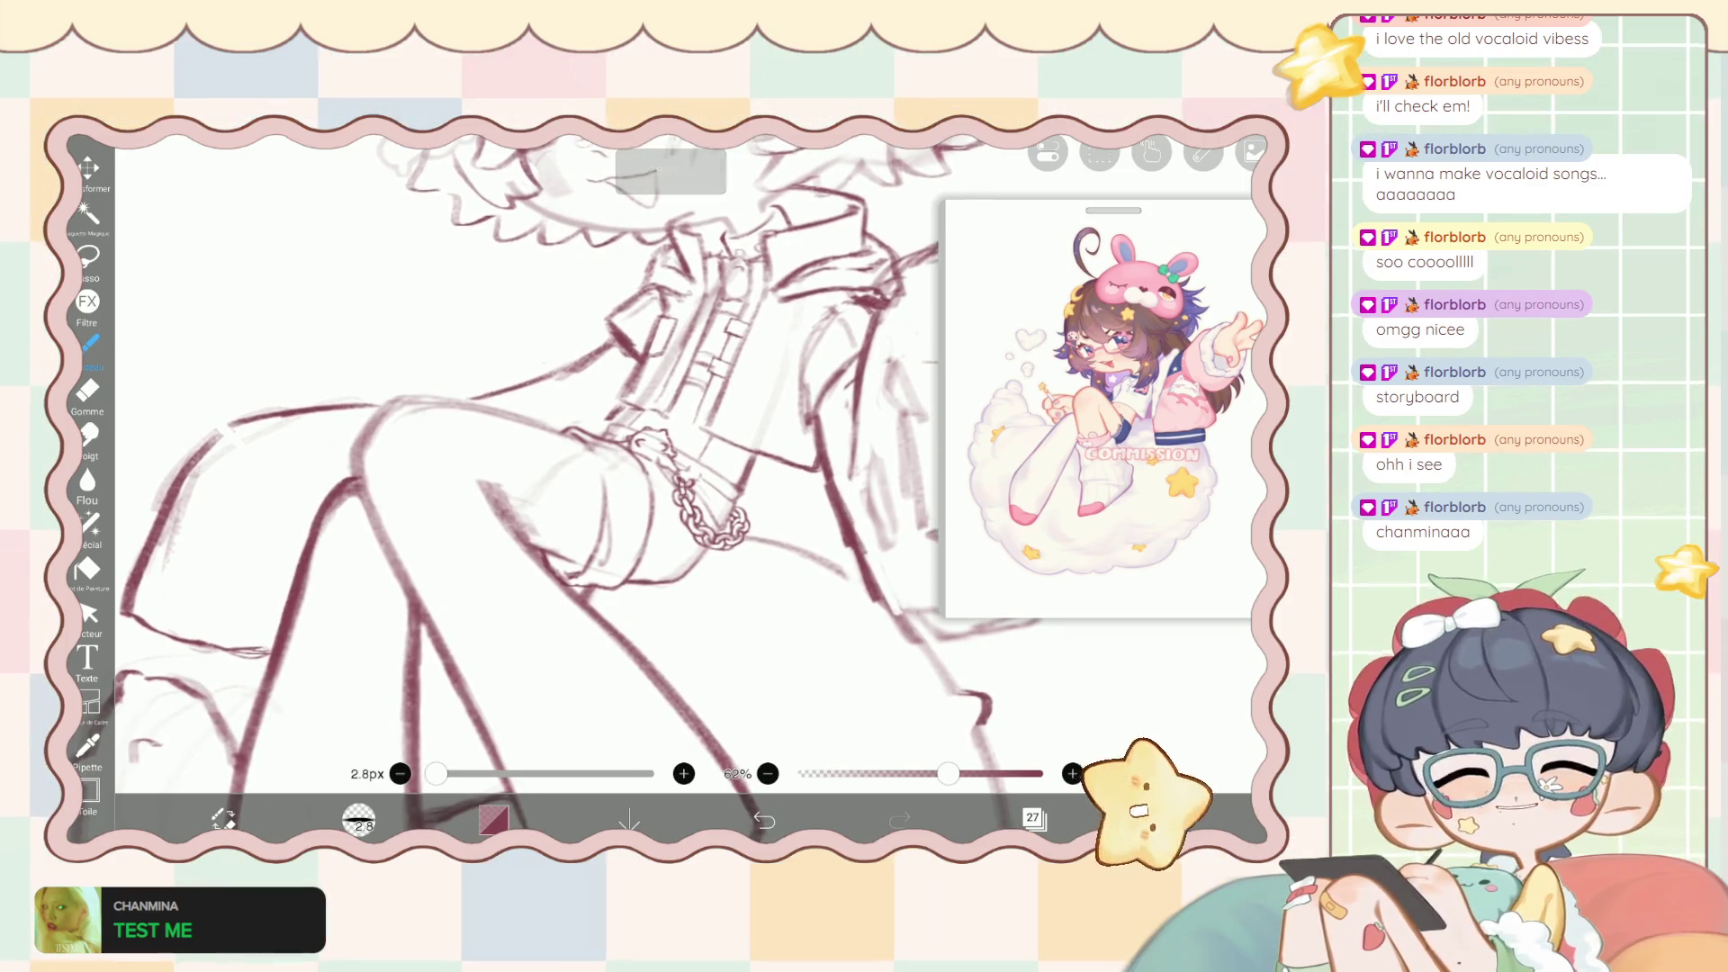
pyautogui.scroll(1, 576, 468)
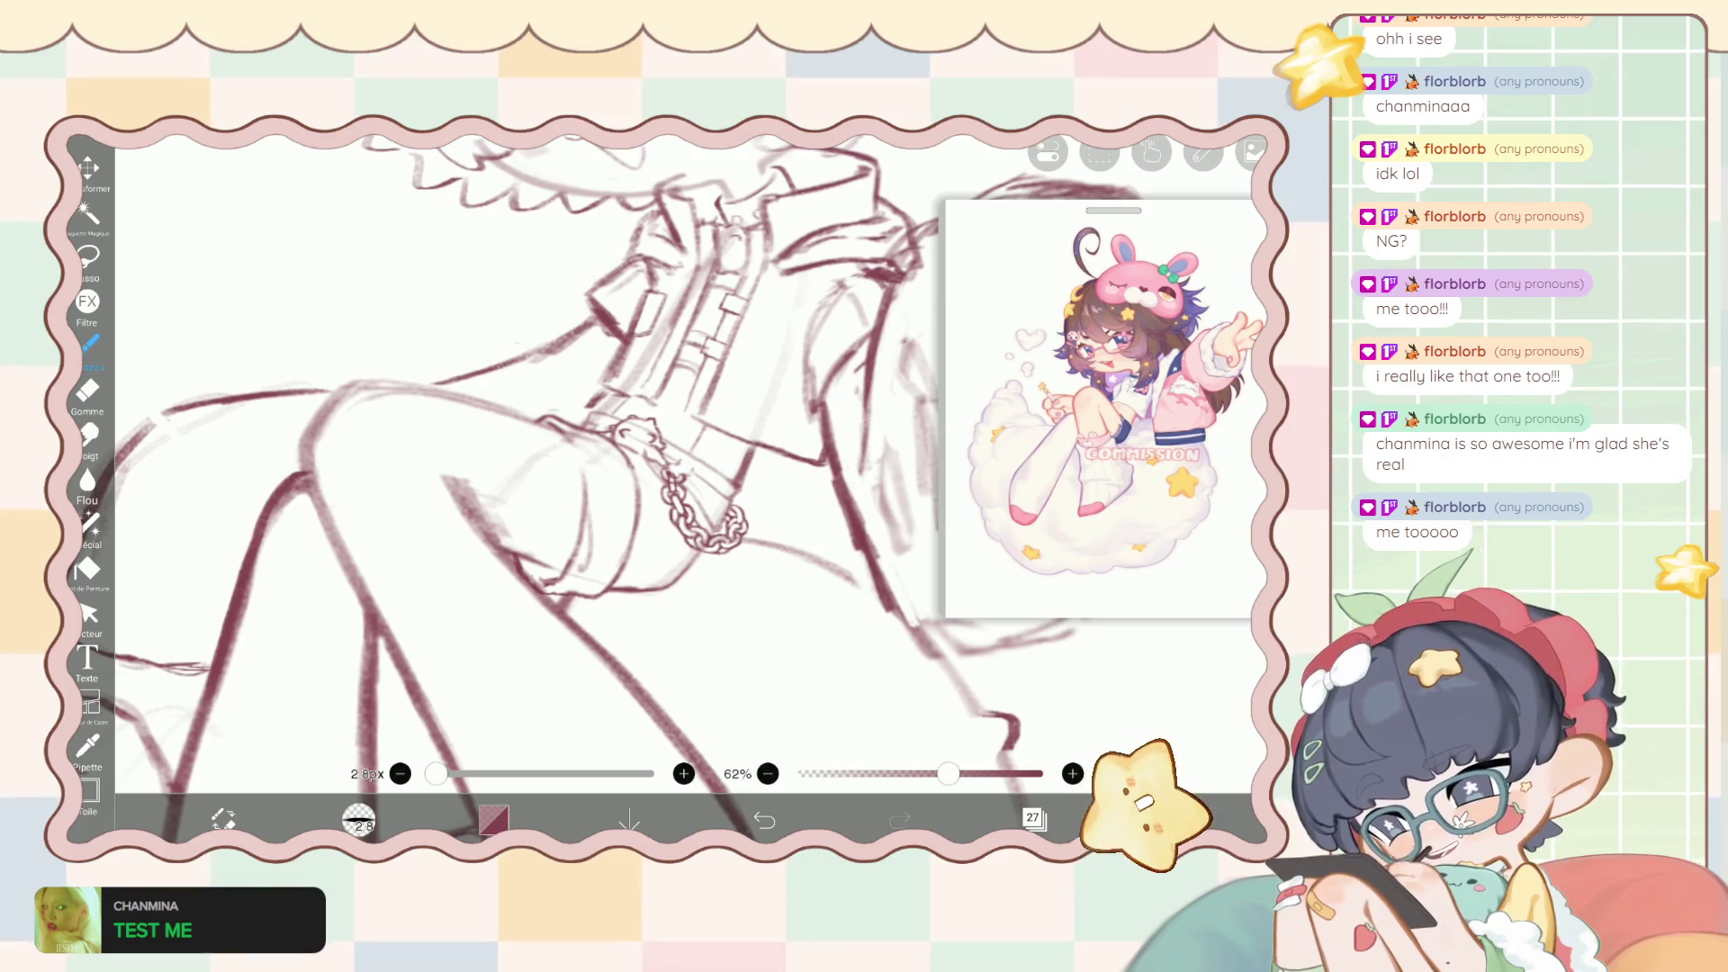
pyautogui.moveTo(631, 450); pyautogui.dragTo(604, 423)
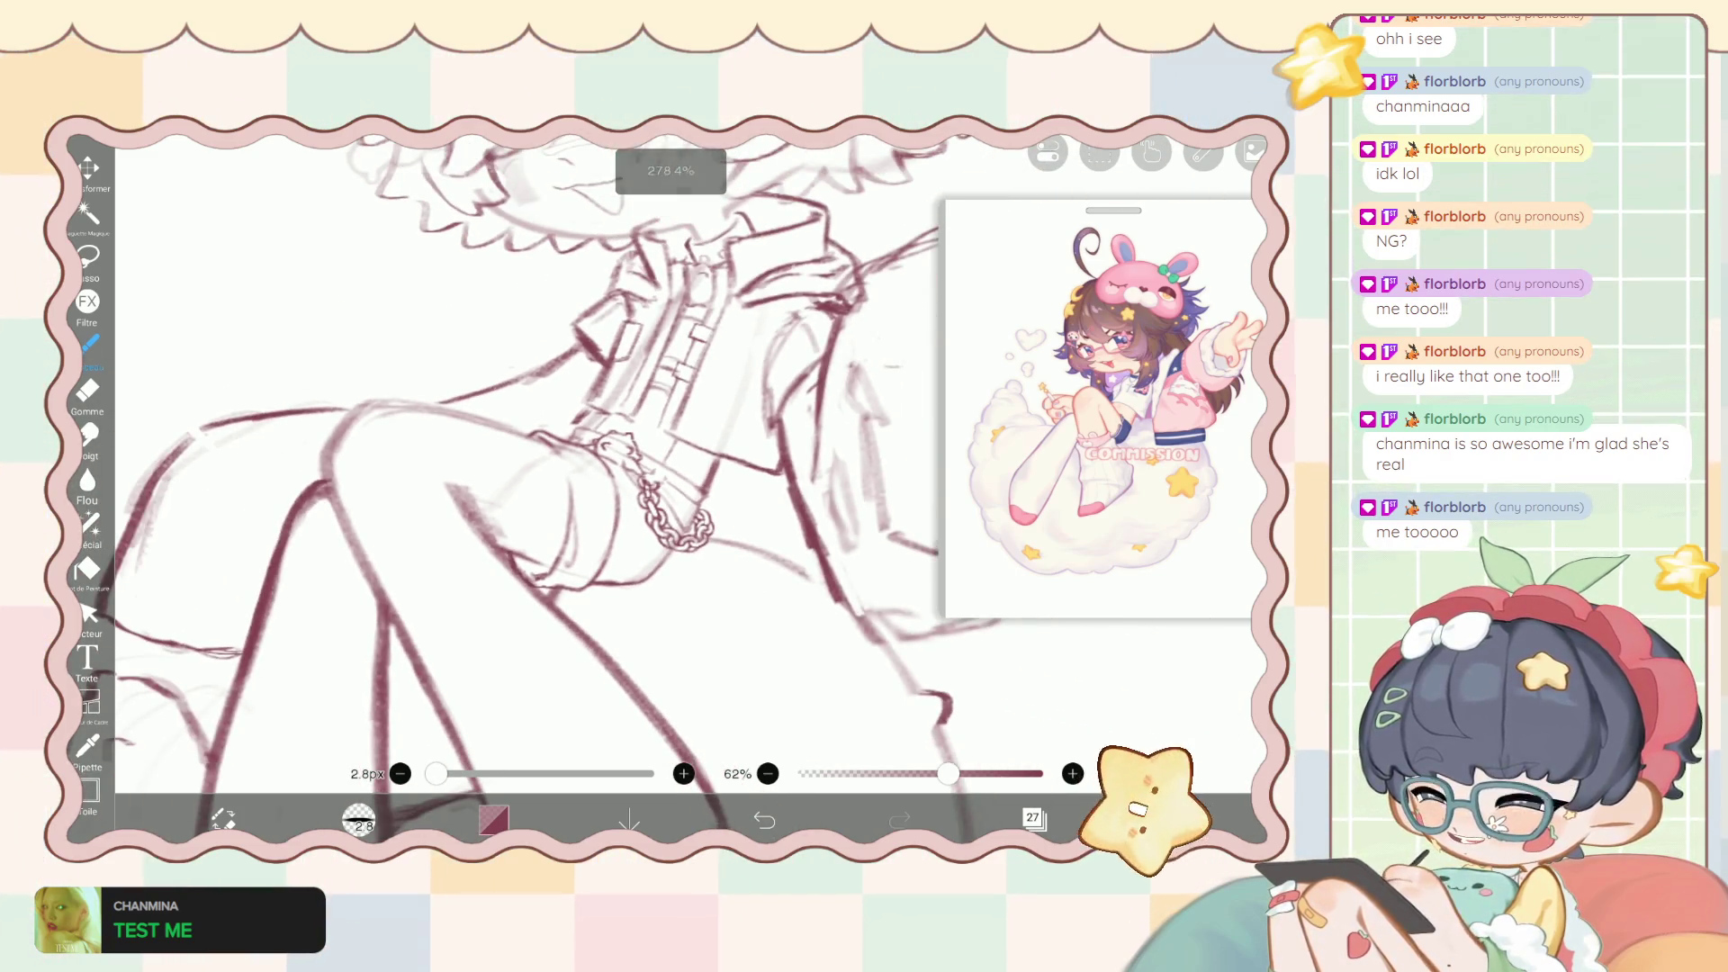
# Select layer 26 in the layer list, undo and redo the visibility change, and close it.
pyautogui.click(1034, 817)
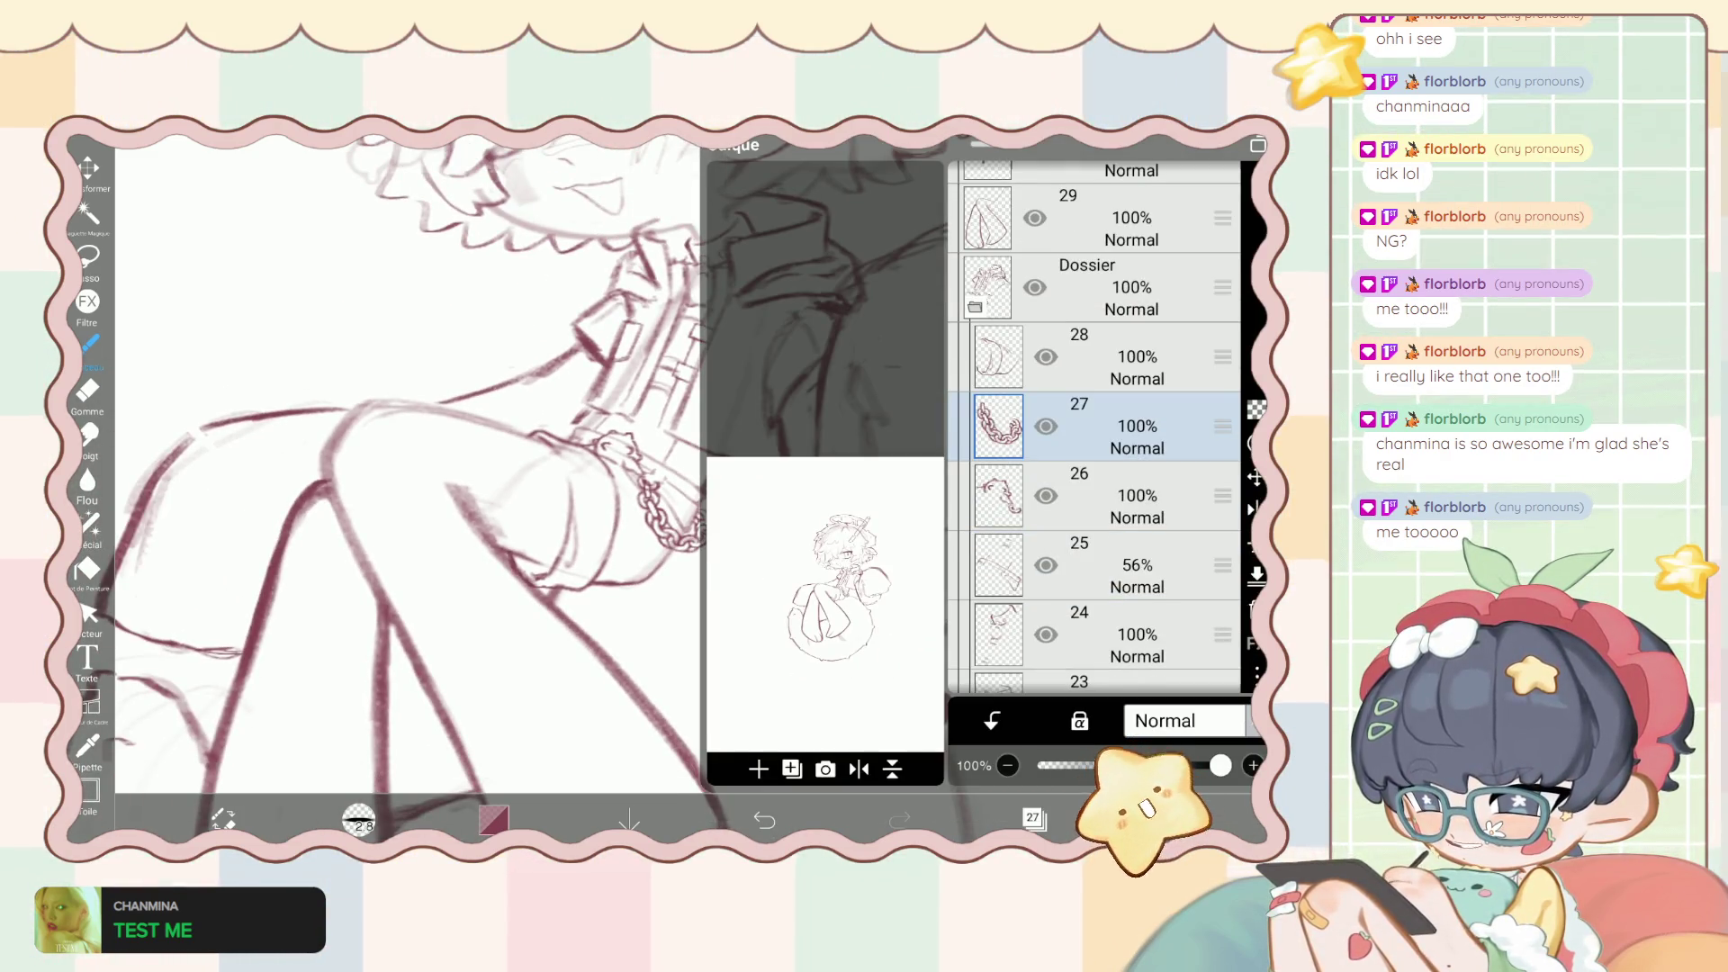
pyautogui.click(1107, 495)
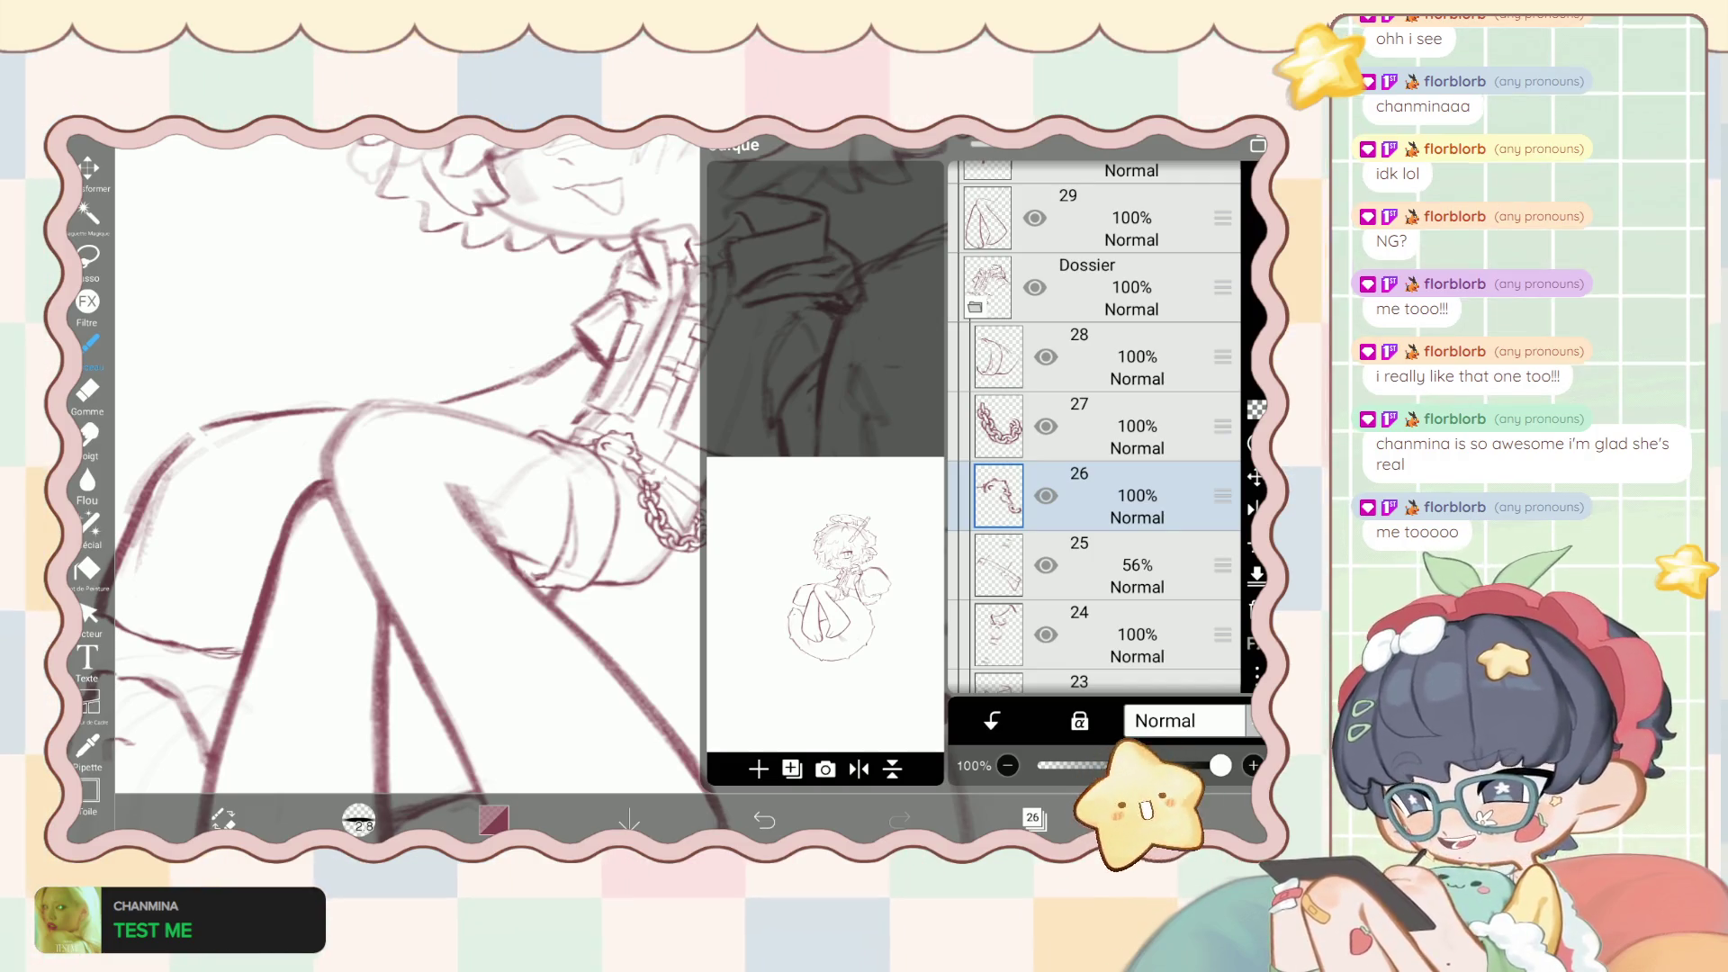
pyautogui.hotkey('ctrl', 'z')
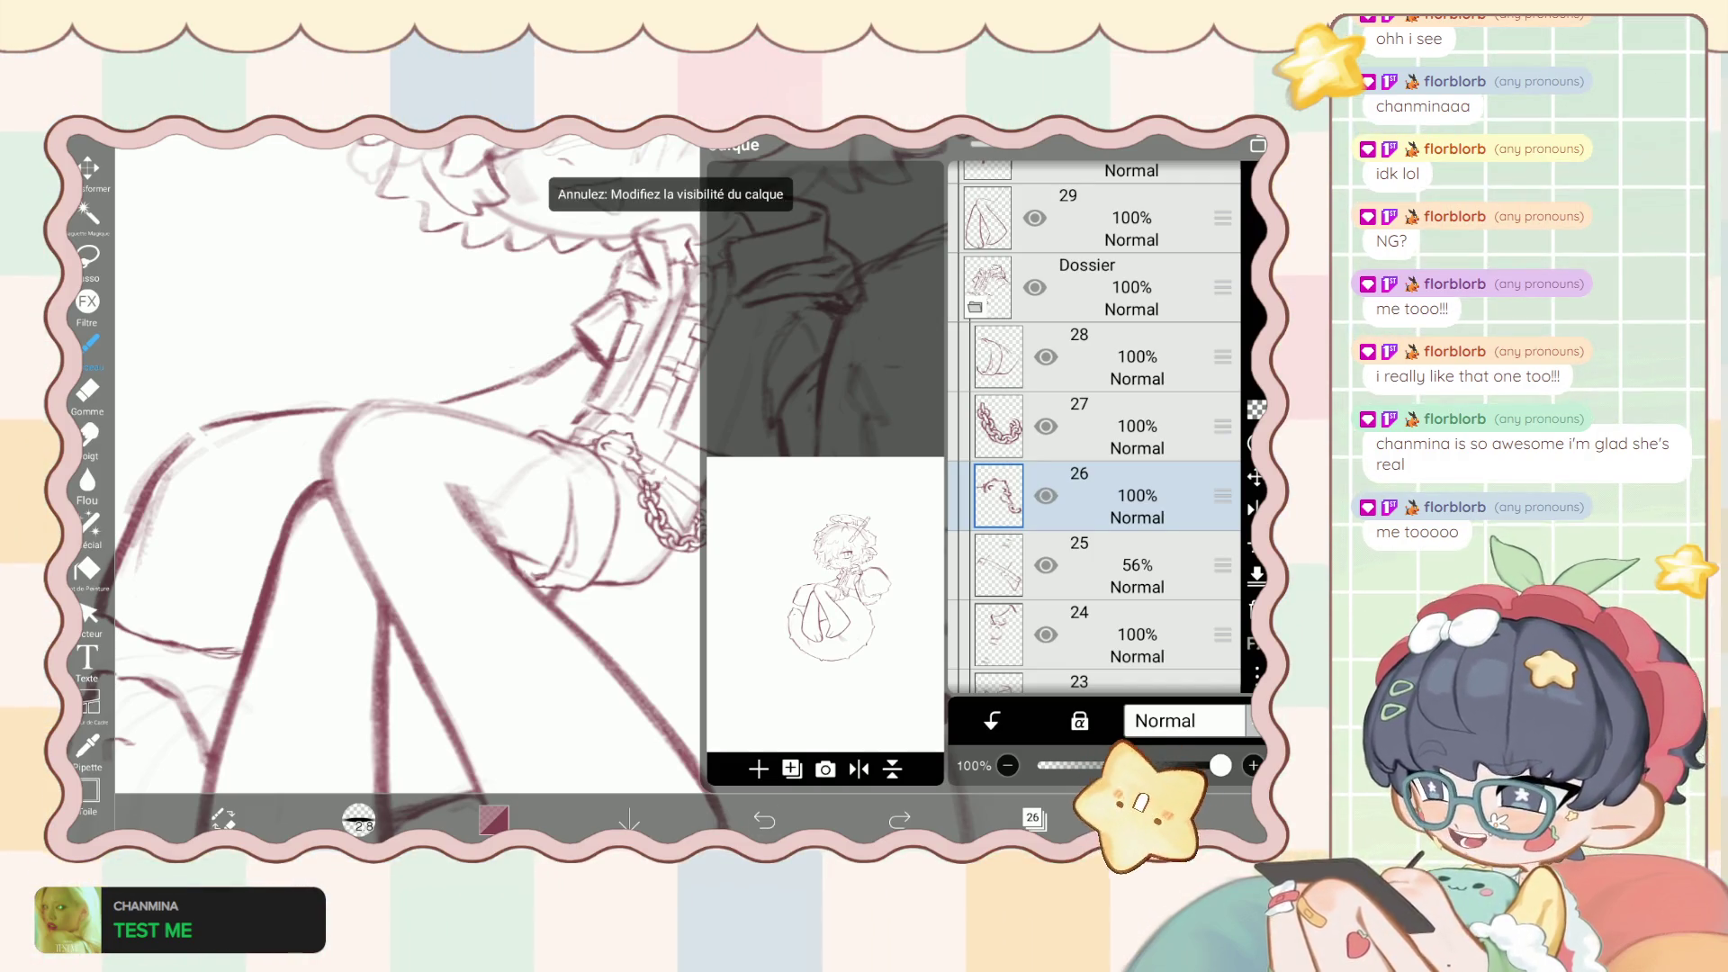
pyautogui.hotkey('ctrl', 'y')
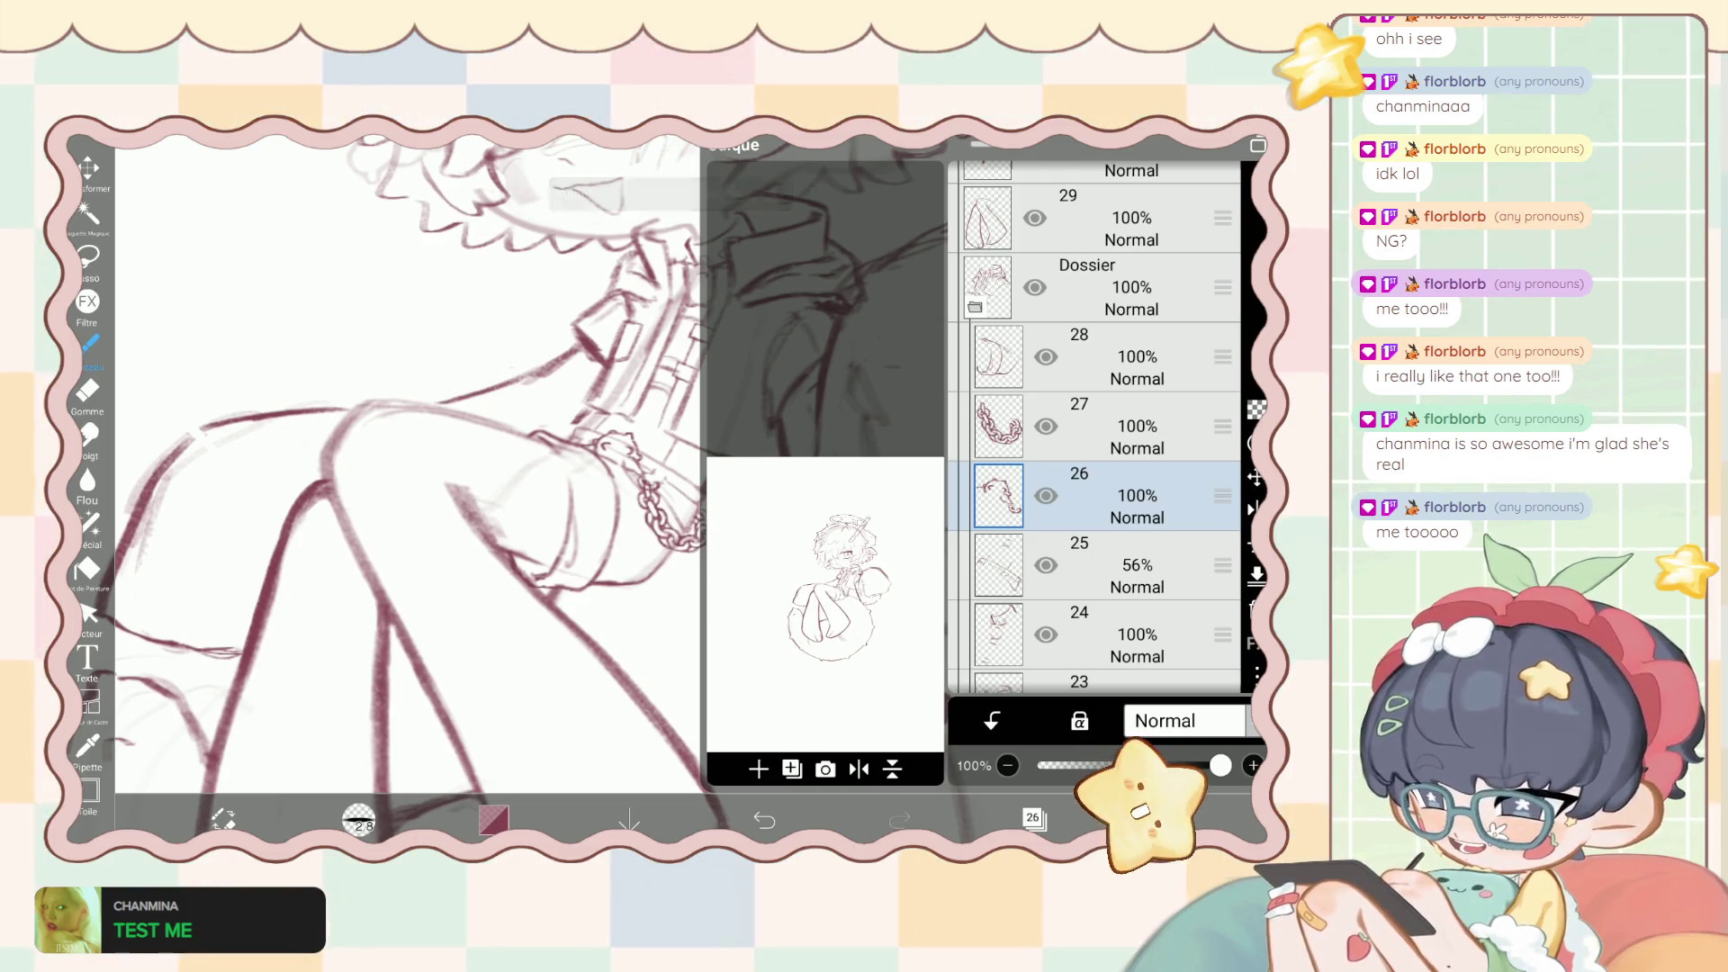
pyautogui.click(88, 391)
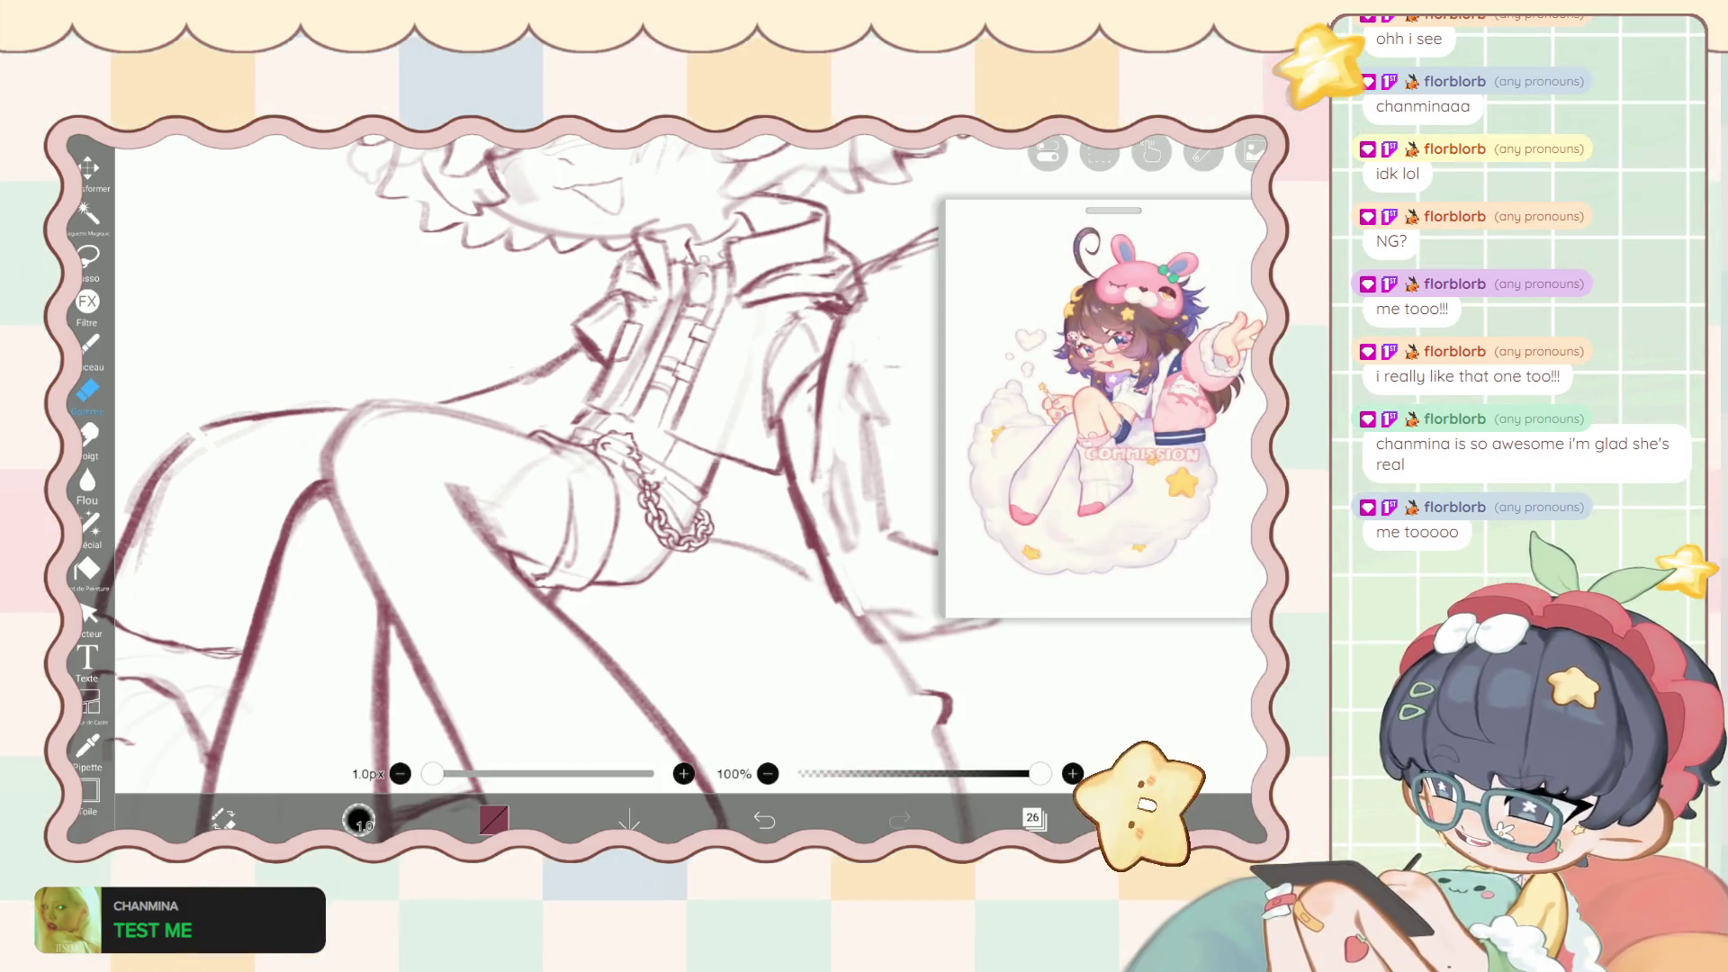
# Undo the last eraser stroke and switch to the brush on layer 28.
pyautogui.scroll(5, 606, 488)
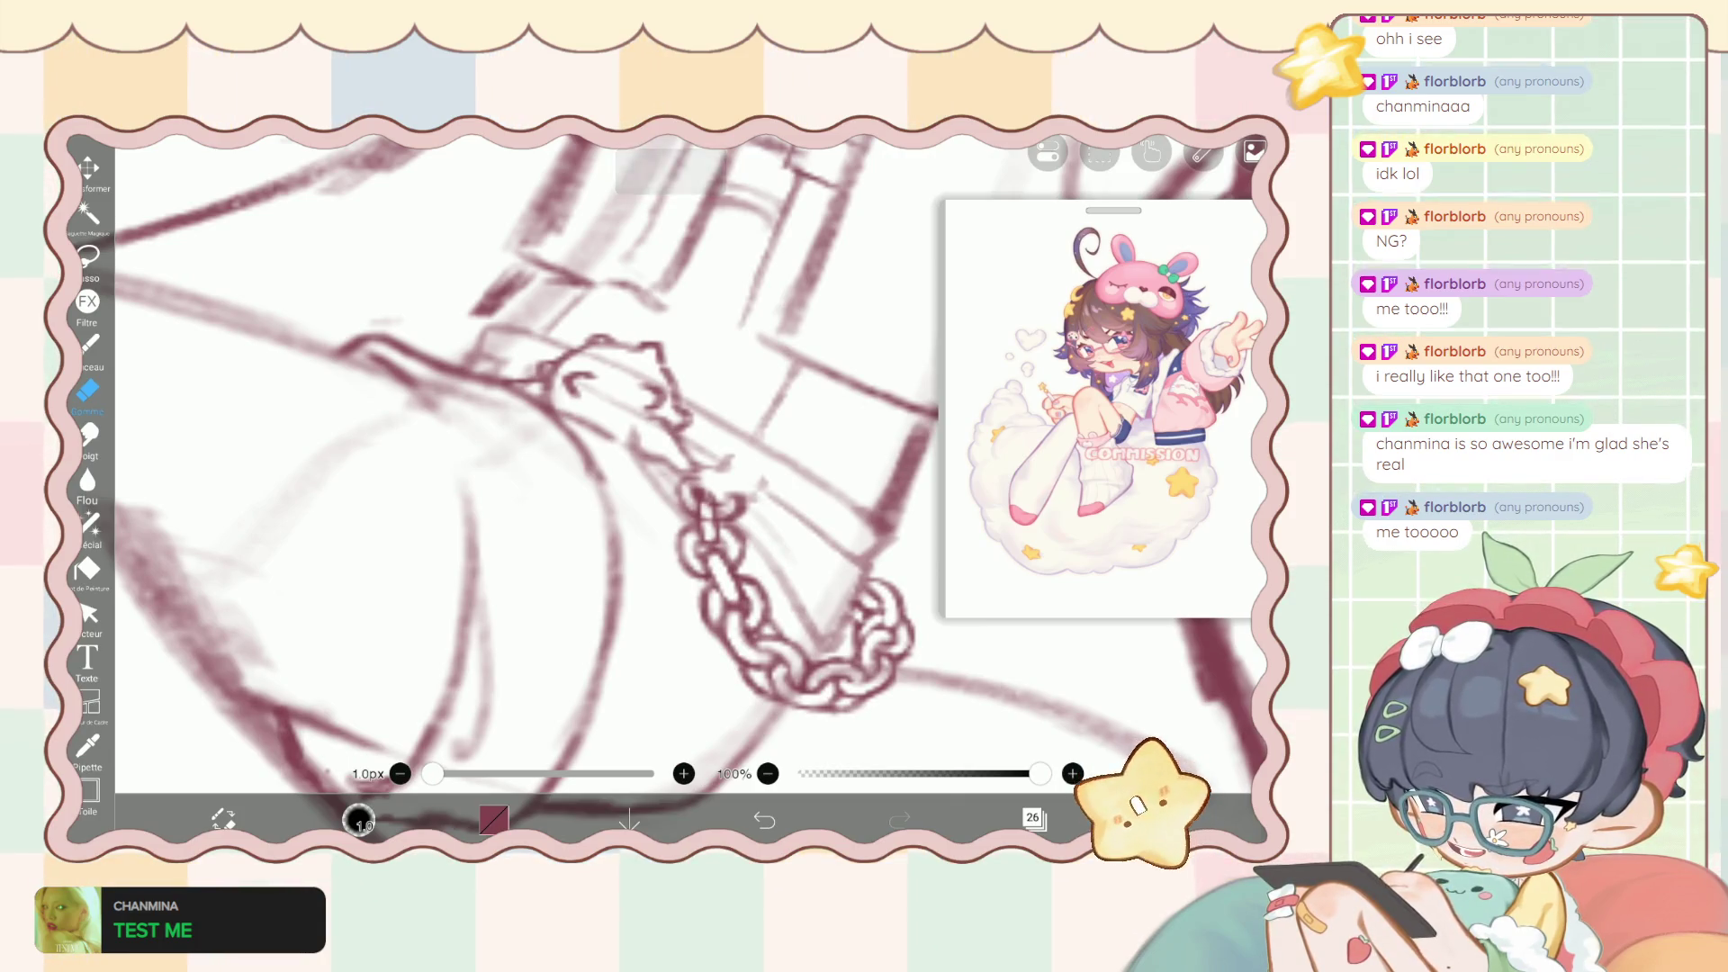
pyautogui.click(764, 820)
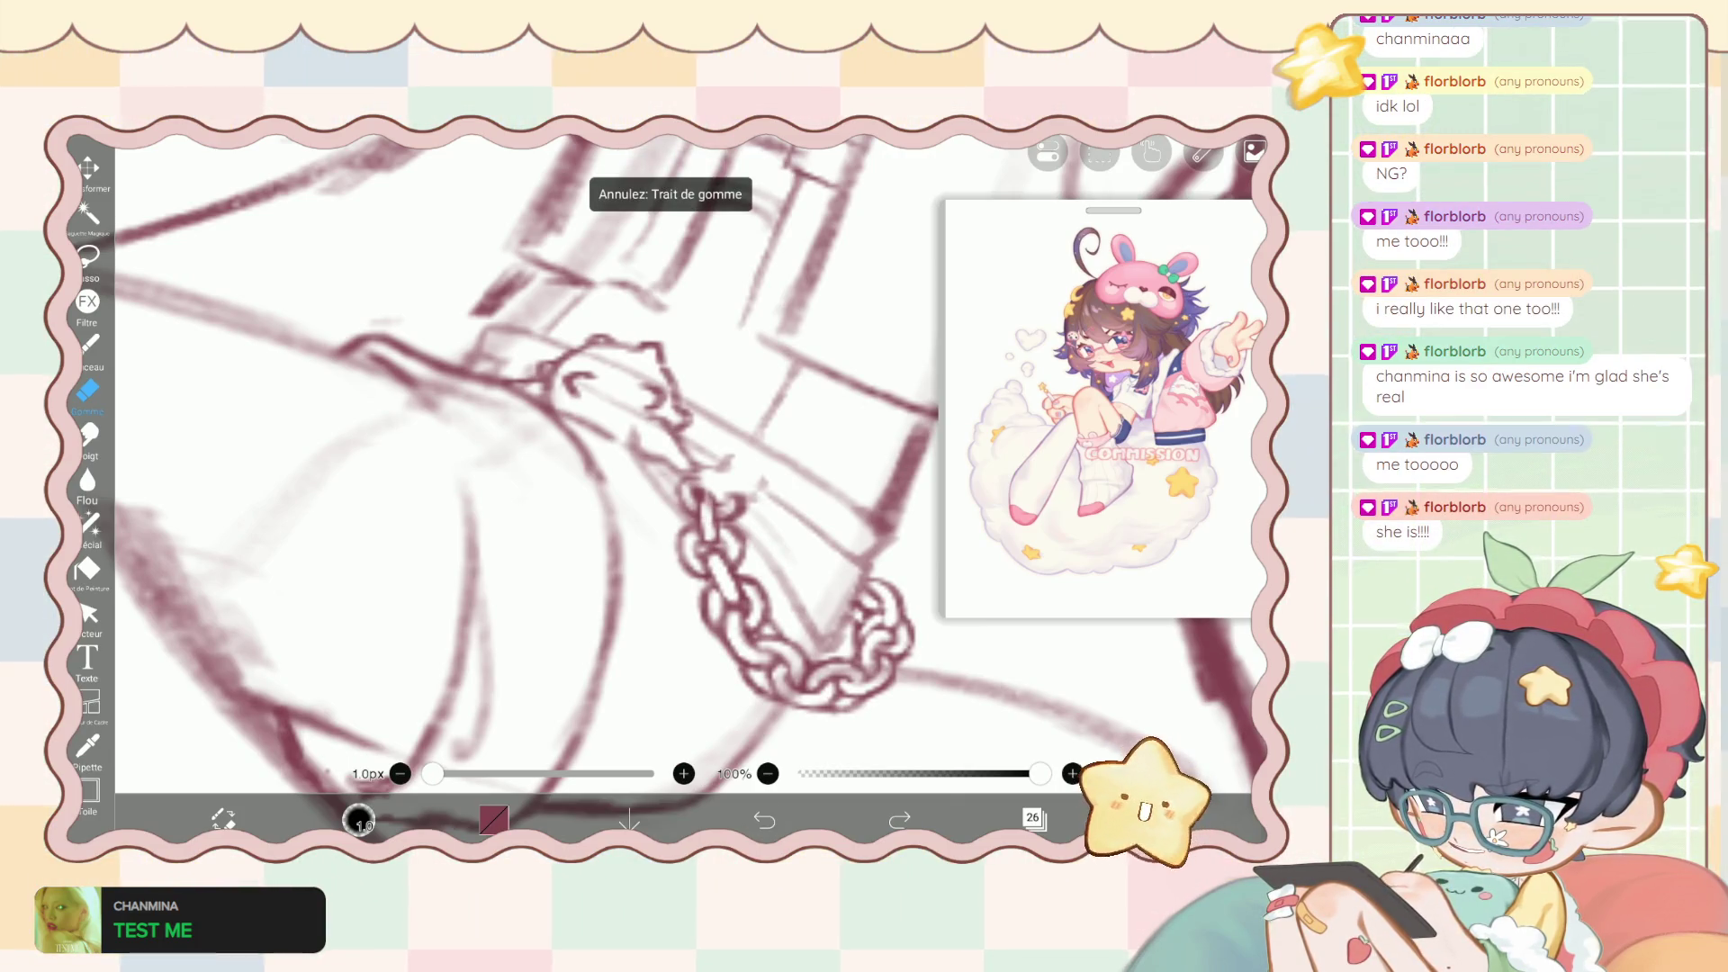
pyautogui.scroll(-2, 684, 468)
pyautogui.scroll(-2, 685, 468)
pyautogui.scroll(-2, 684, 468)
pyautogui.scroll(-1, 684, 469)
pyautogui.press('b')
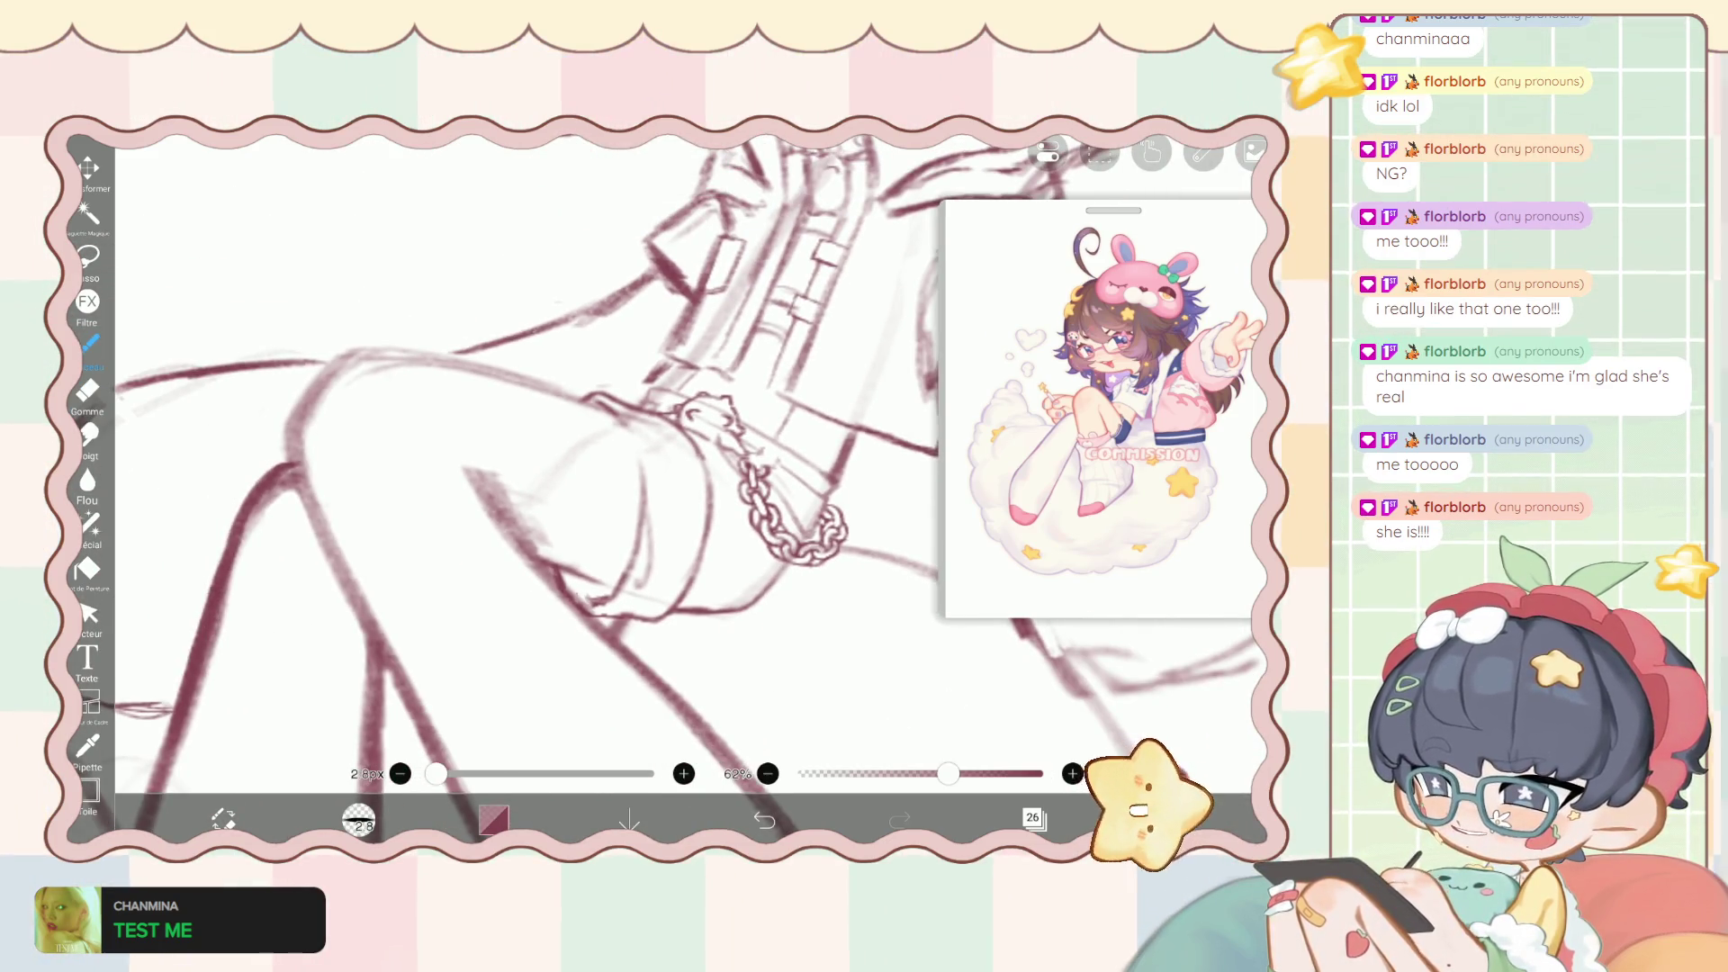
pyautogui.click(1034, 817)
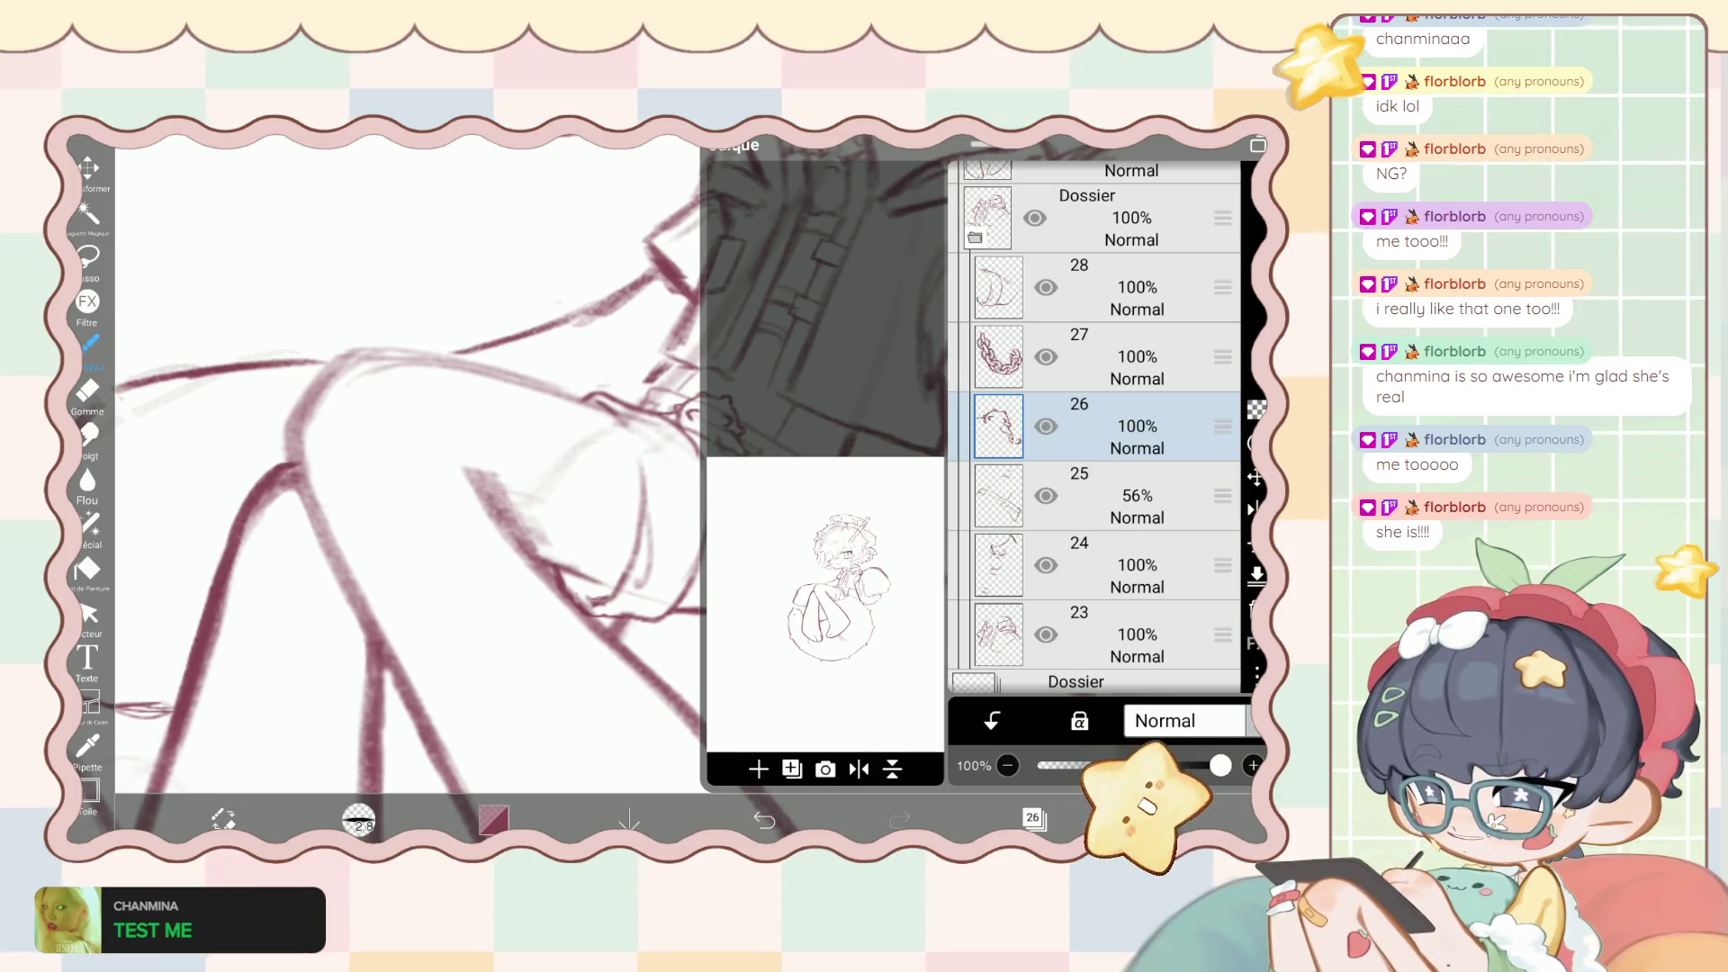
pyautogui.scroll(2, 1094, 423)
pyautogui.click(1099, 371)
pyautogui.click(1034, 817)
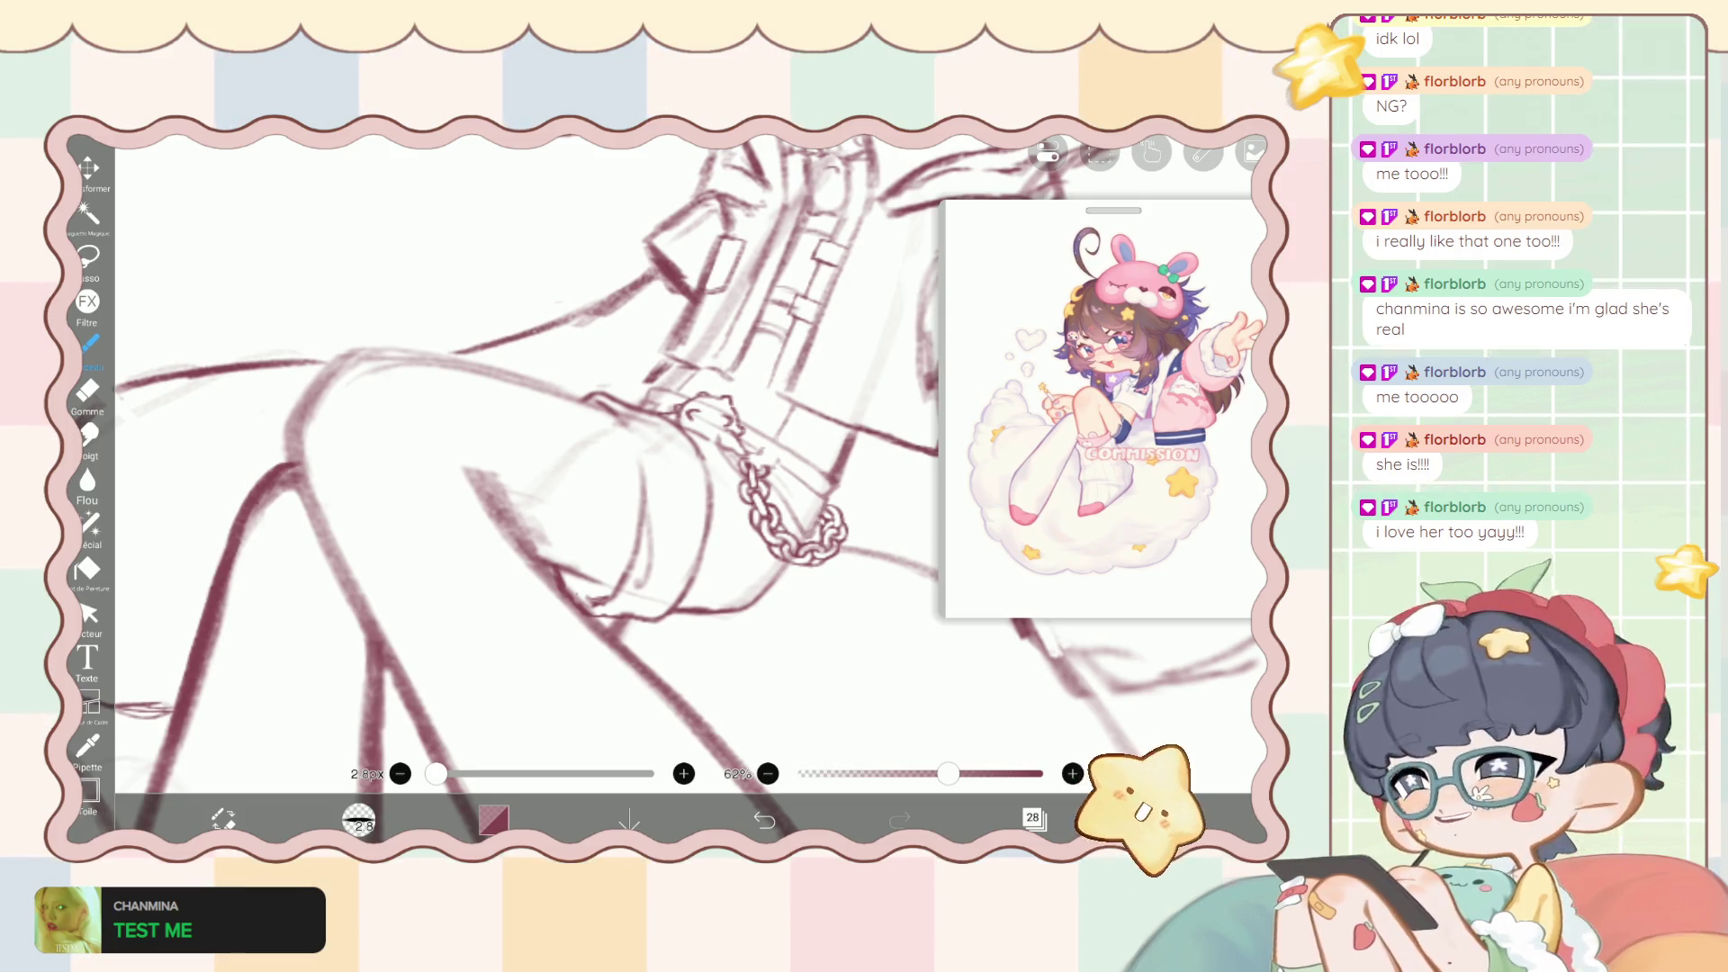
# Draw a curved line down the sleeve below the chained cuff.
pyautogui.scroll(3, 541, 558)
pyautogui.moveTo(621, 365); pyautogui.dragTo(698, 711)
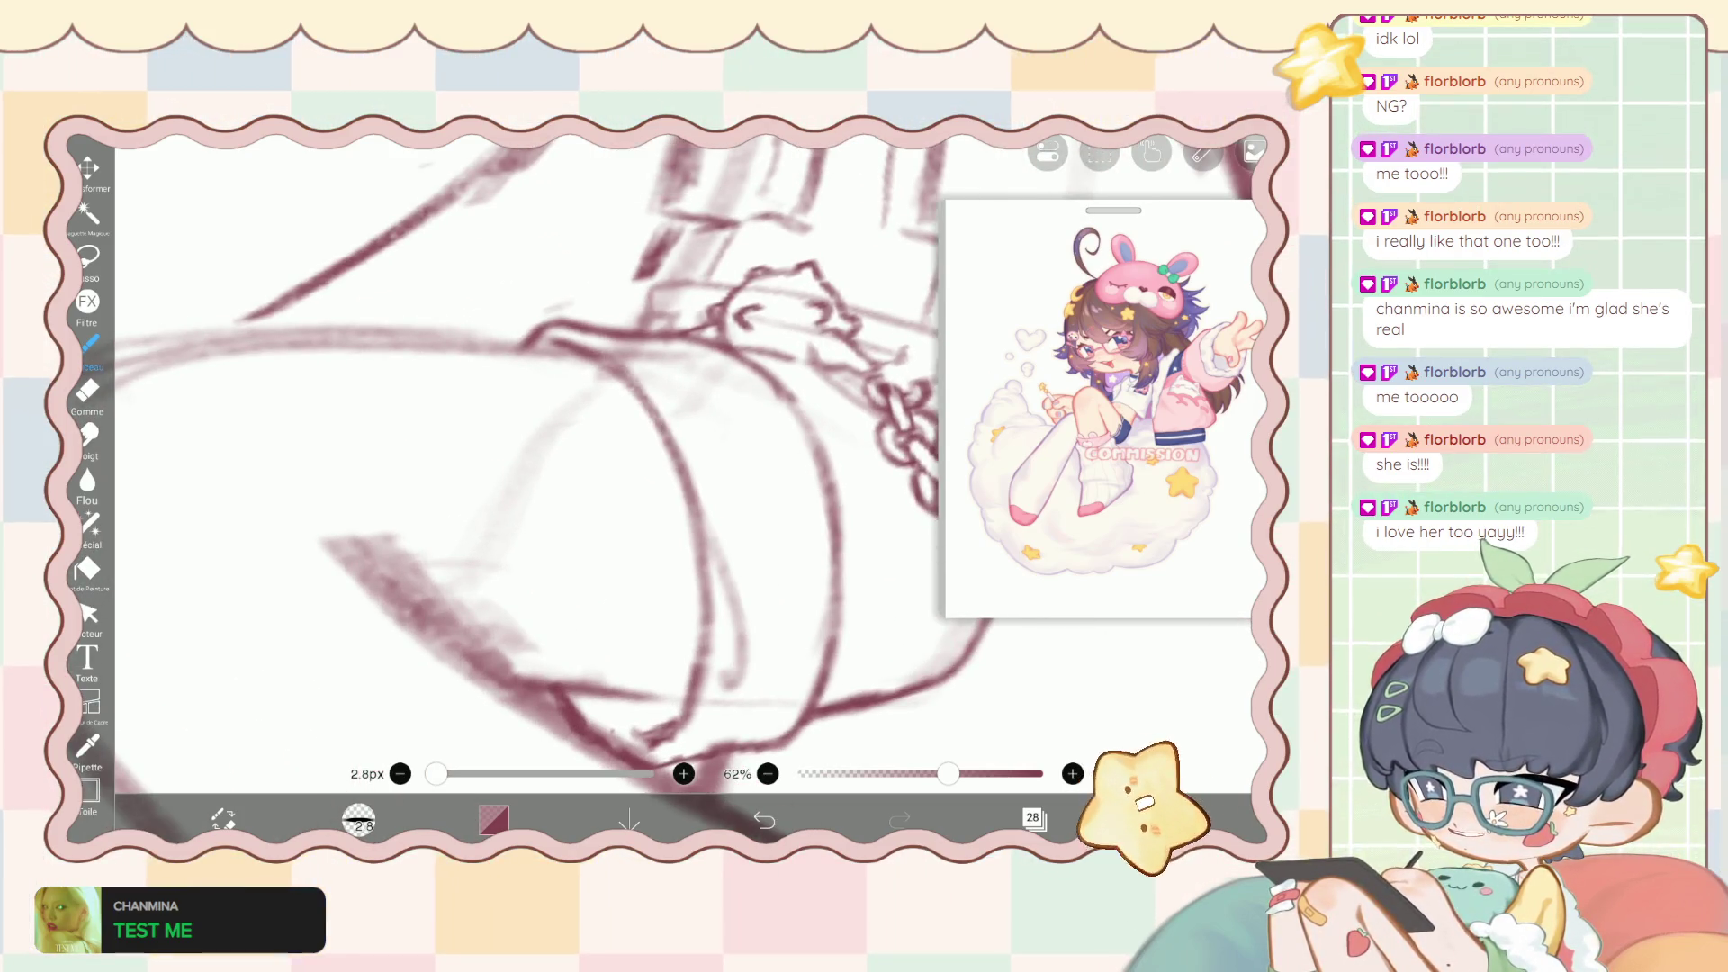
pyautogui.scroll(-5, 577, 486)
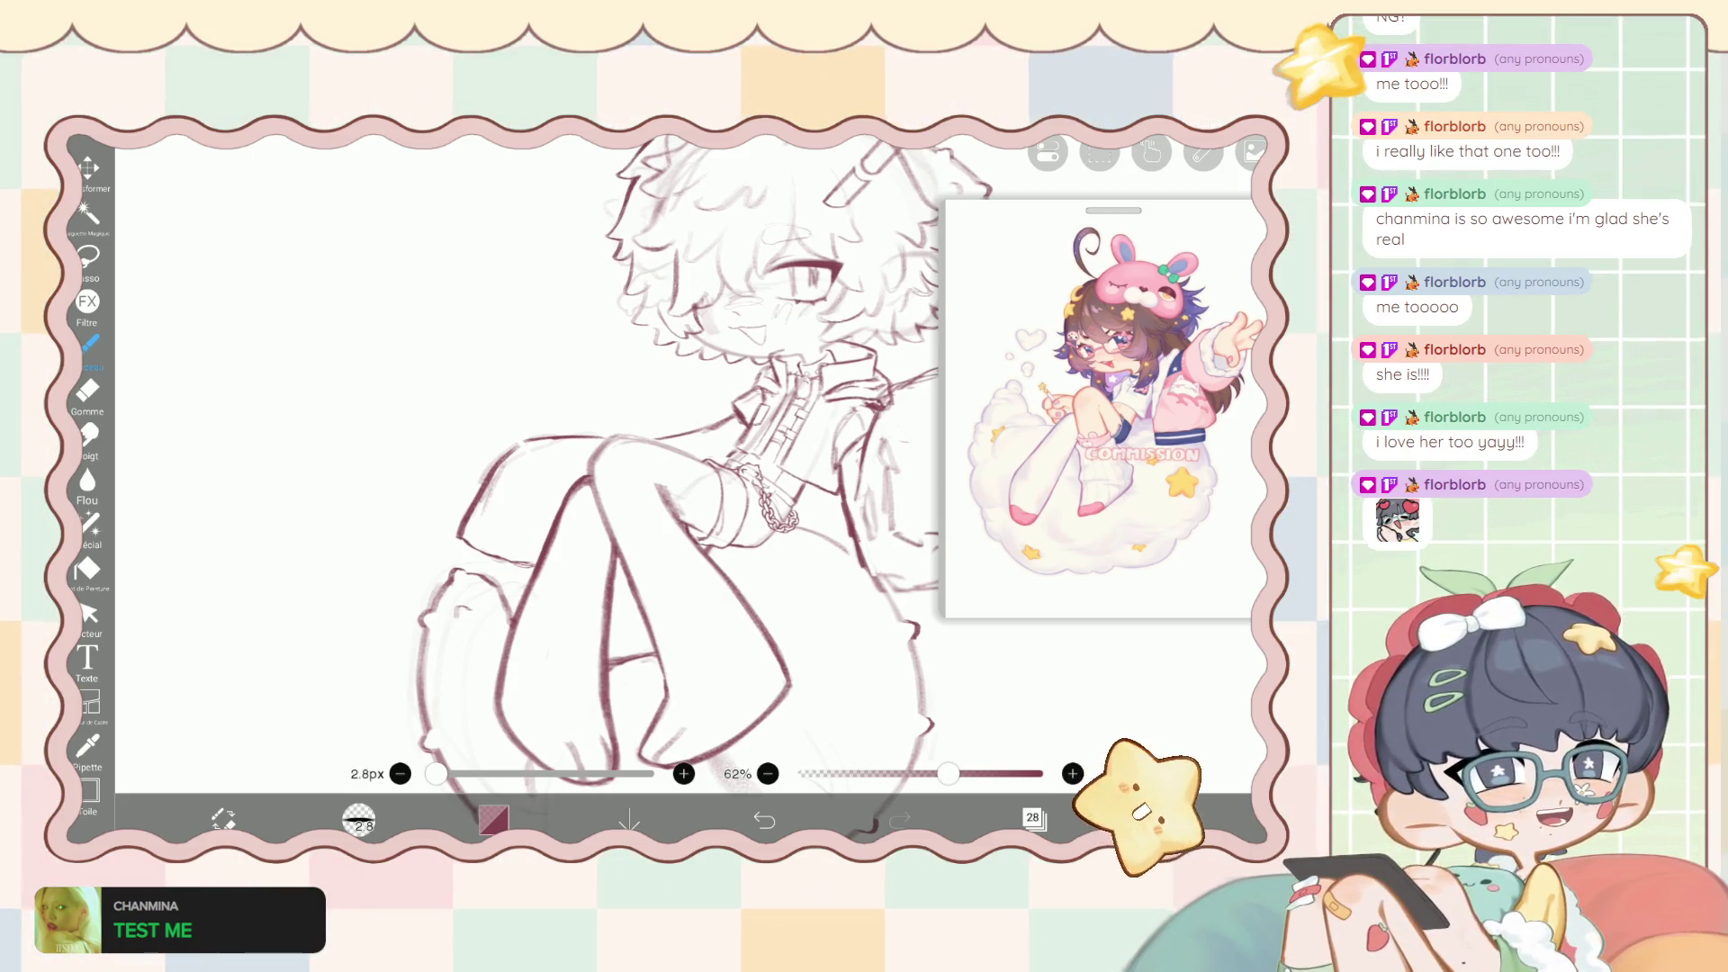
pyautogui.click(1034, 817)
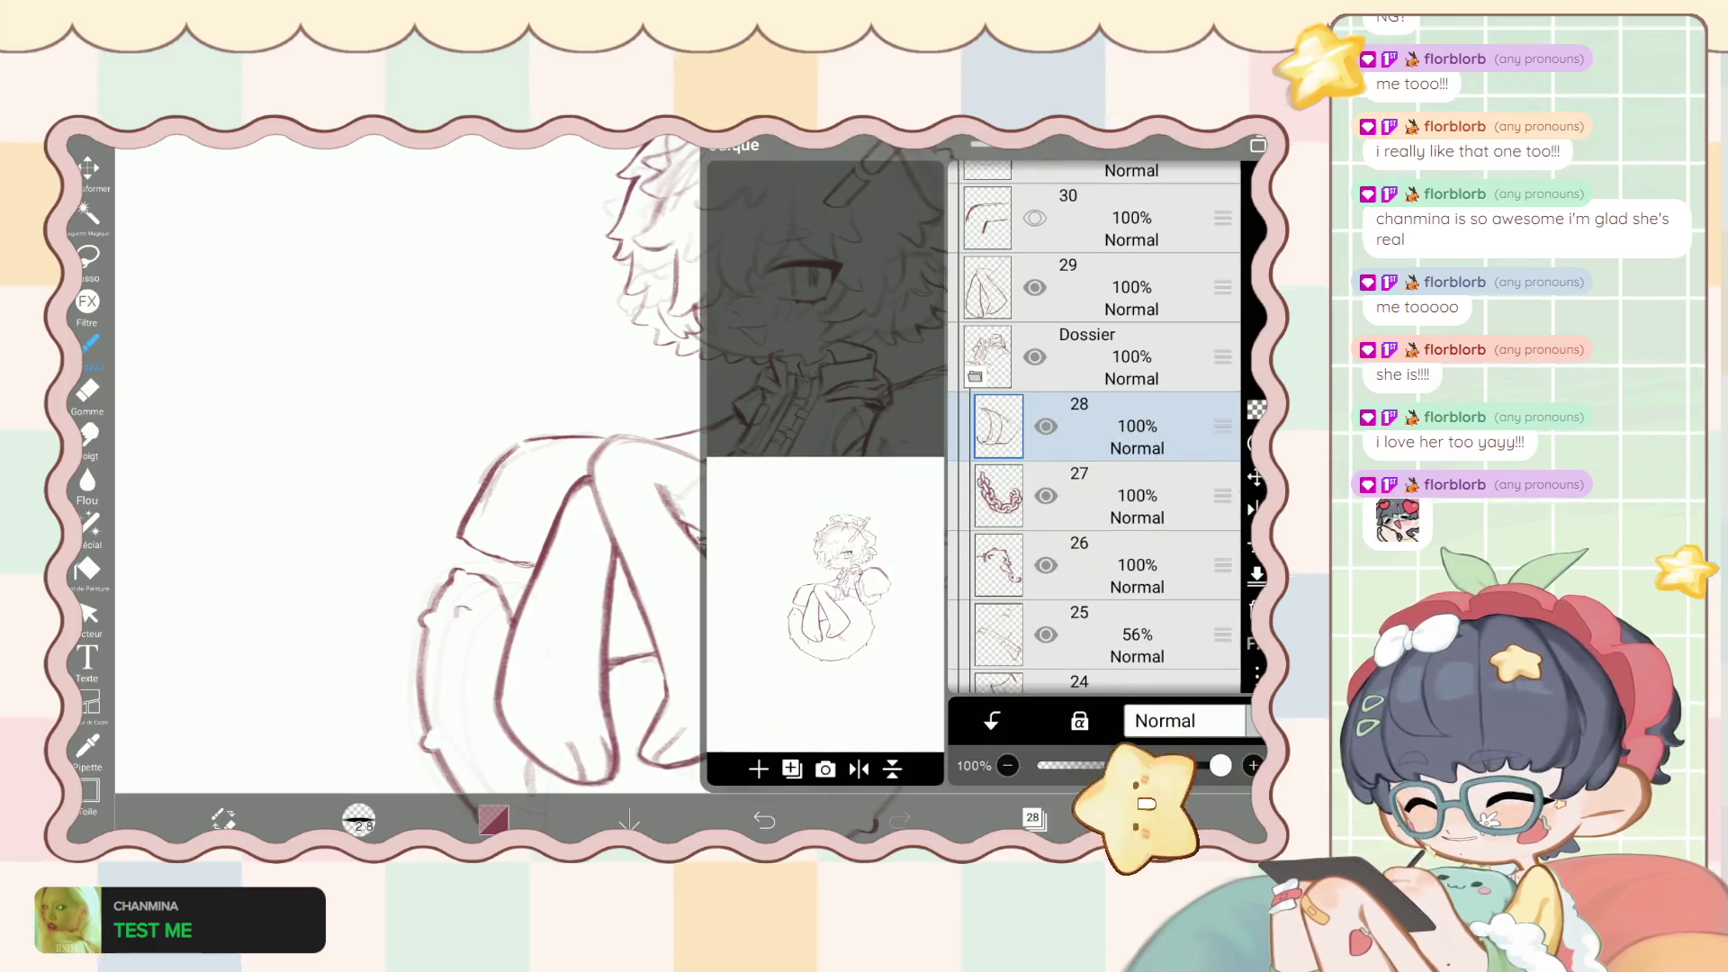
# Make layer 25 the working layer and try a thin line near the chain, then undo it.
pyautogui.scroll(-3, 1094, 432)
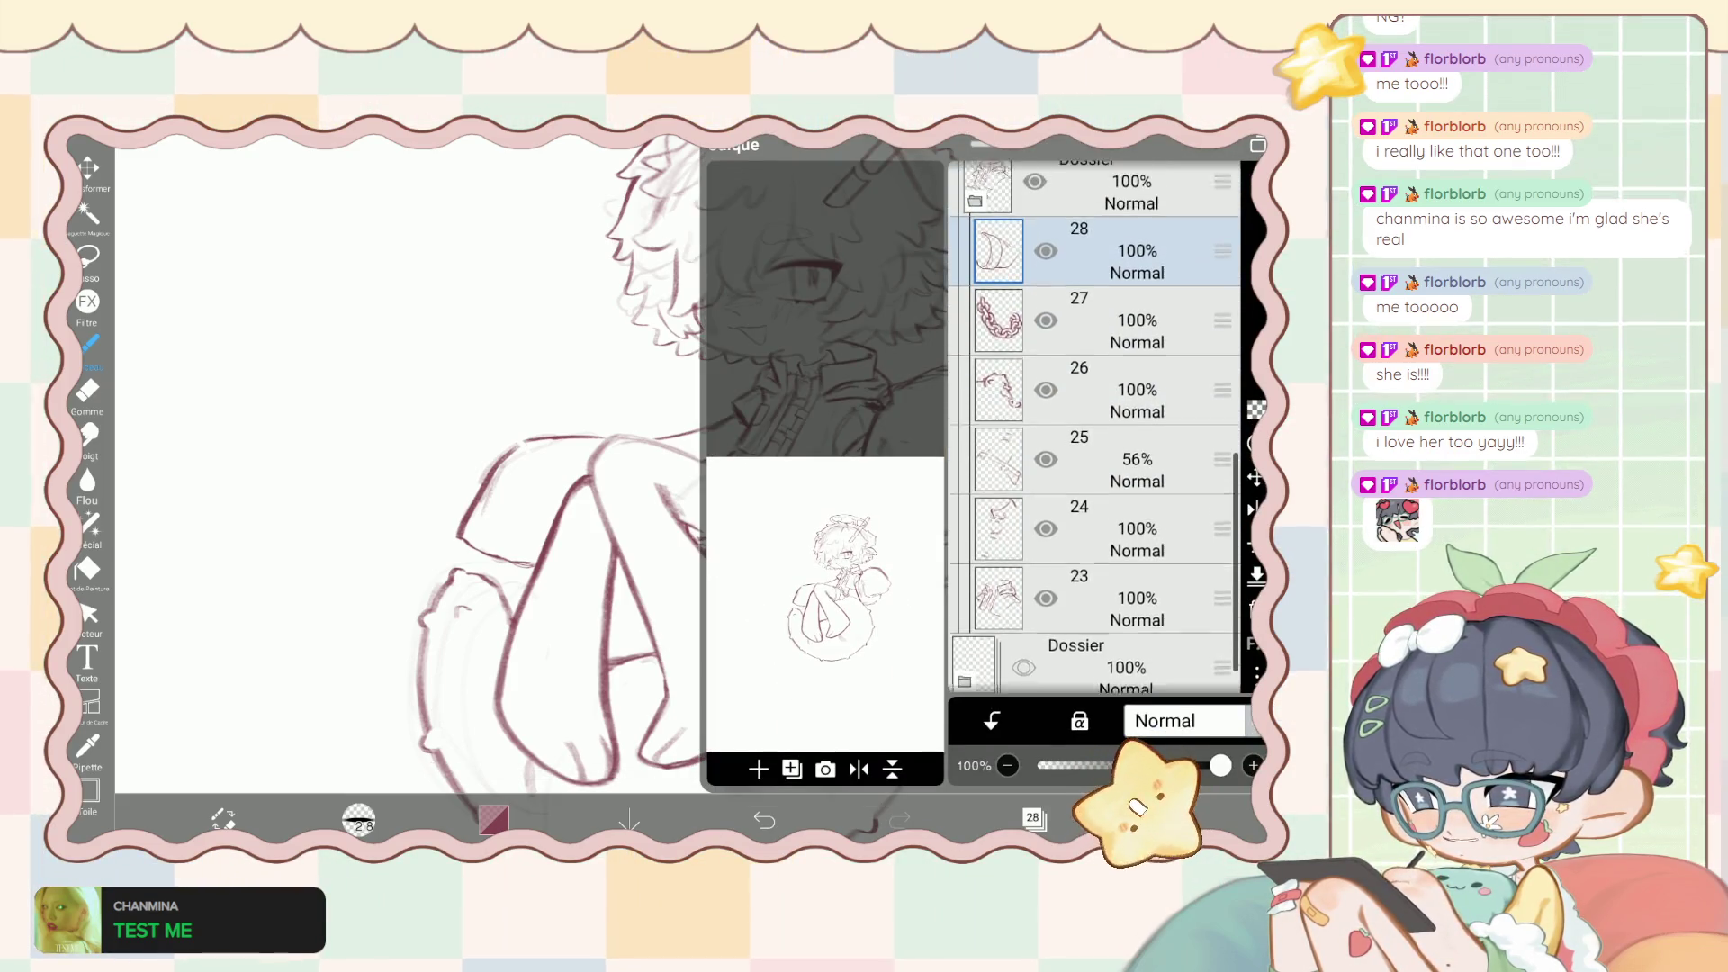
pyautogui.click(1094, 482)
pyautogui.click(1034, 817)
pyautogui.scroll(5, 765, 504)
pyautogui.scroll(3, 765, 504)
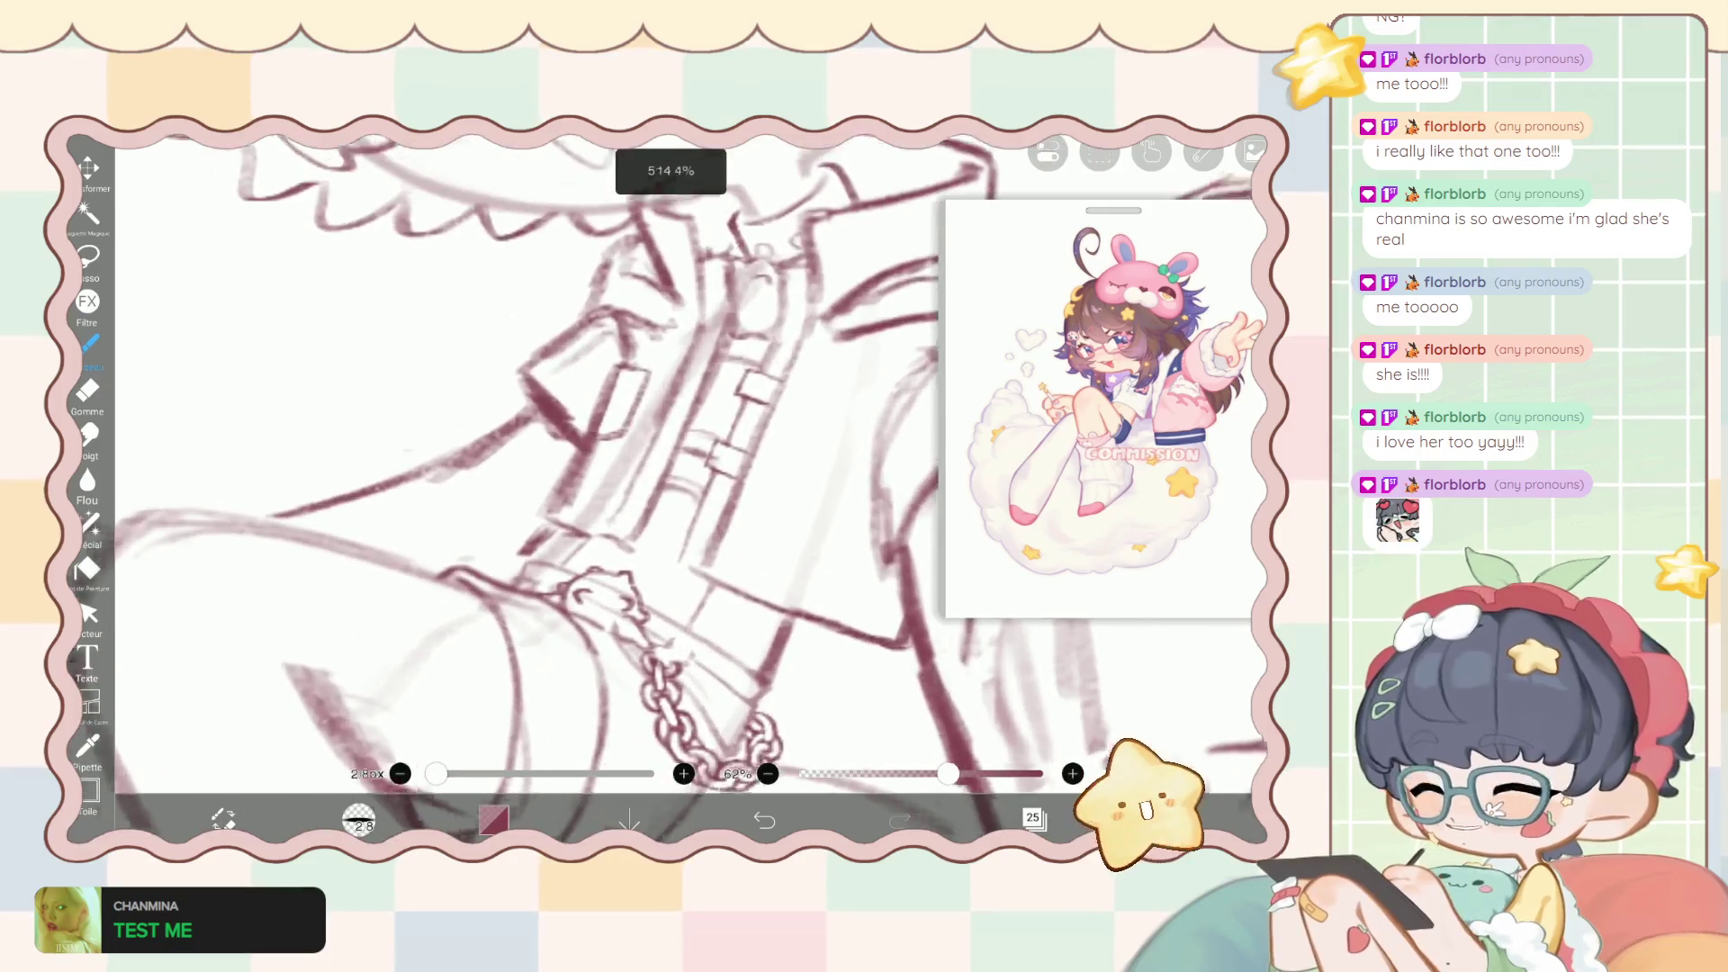
pyautogui.scroll(3, 766, 504)
pyautogui.scroll(2, 765, 505)
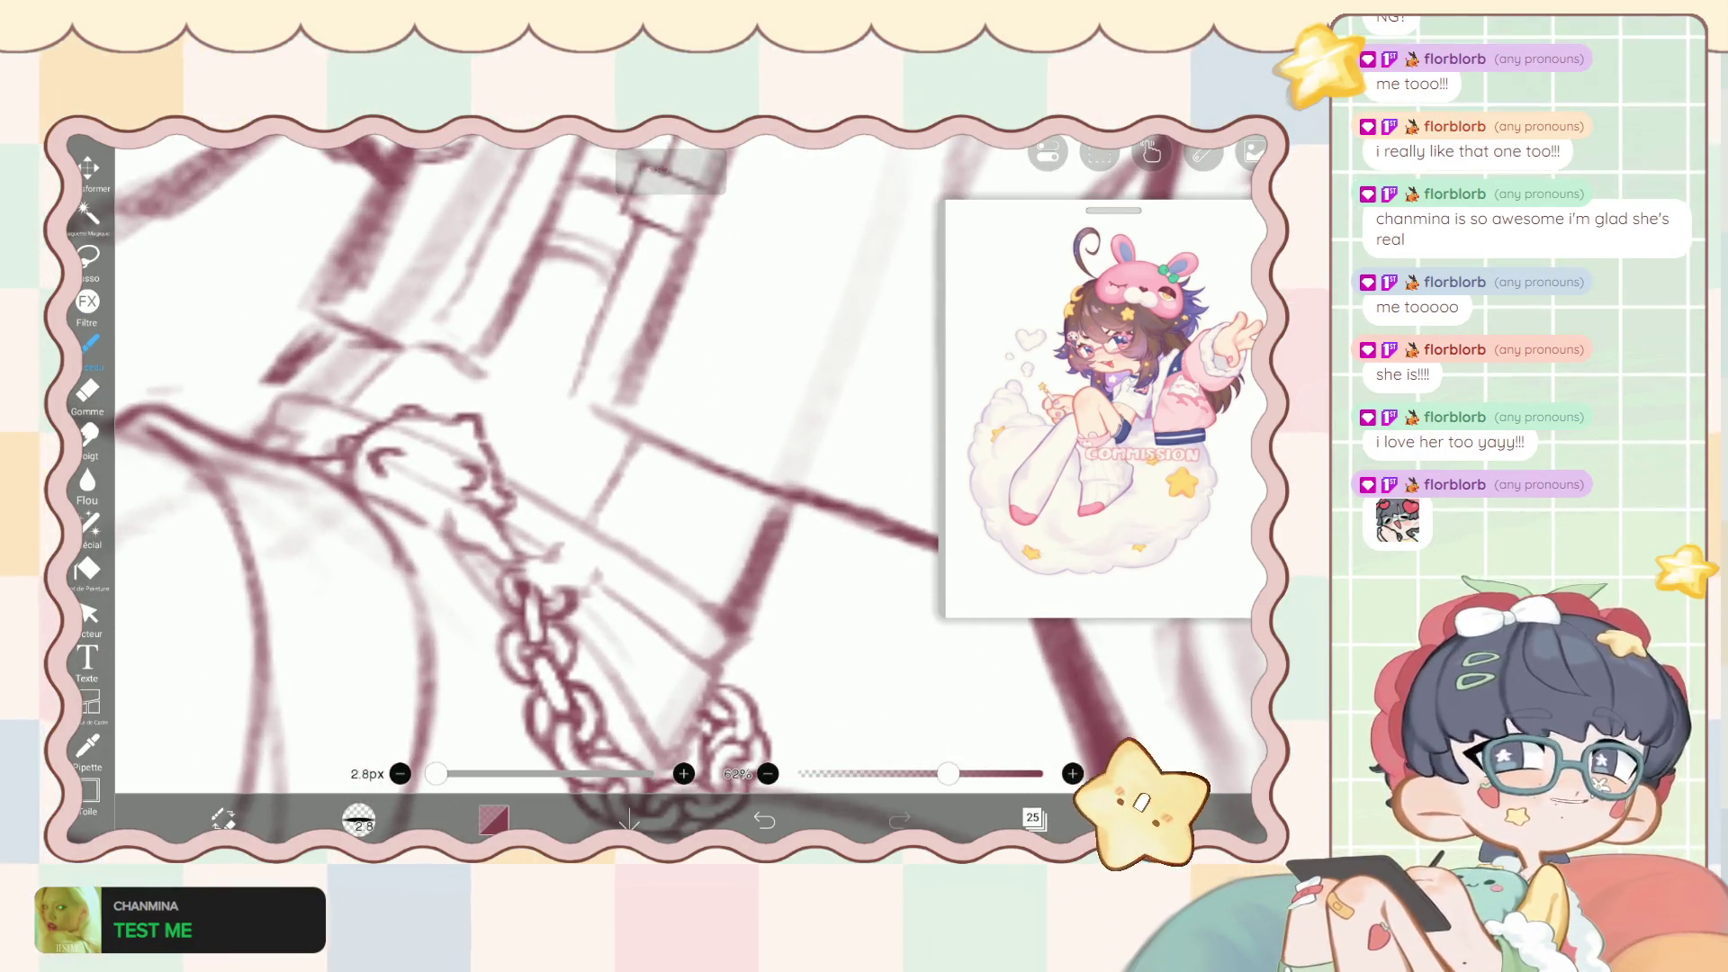
pyautogui.moveTo(518, 478); pyautogui.dragTo(764, 494)
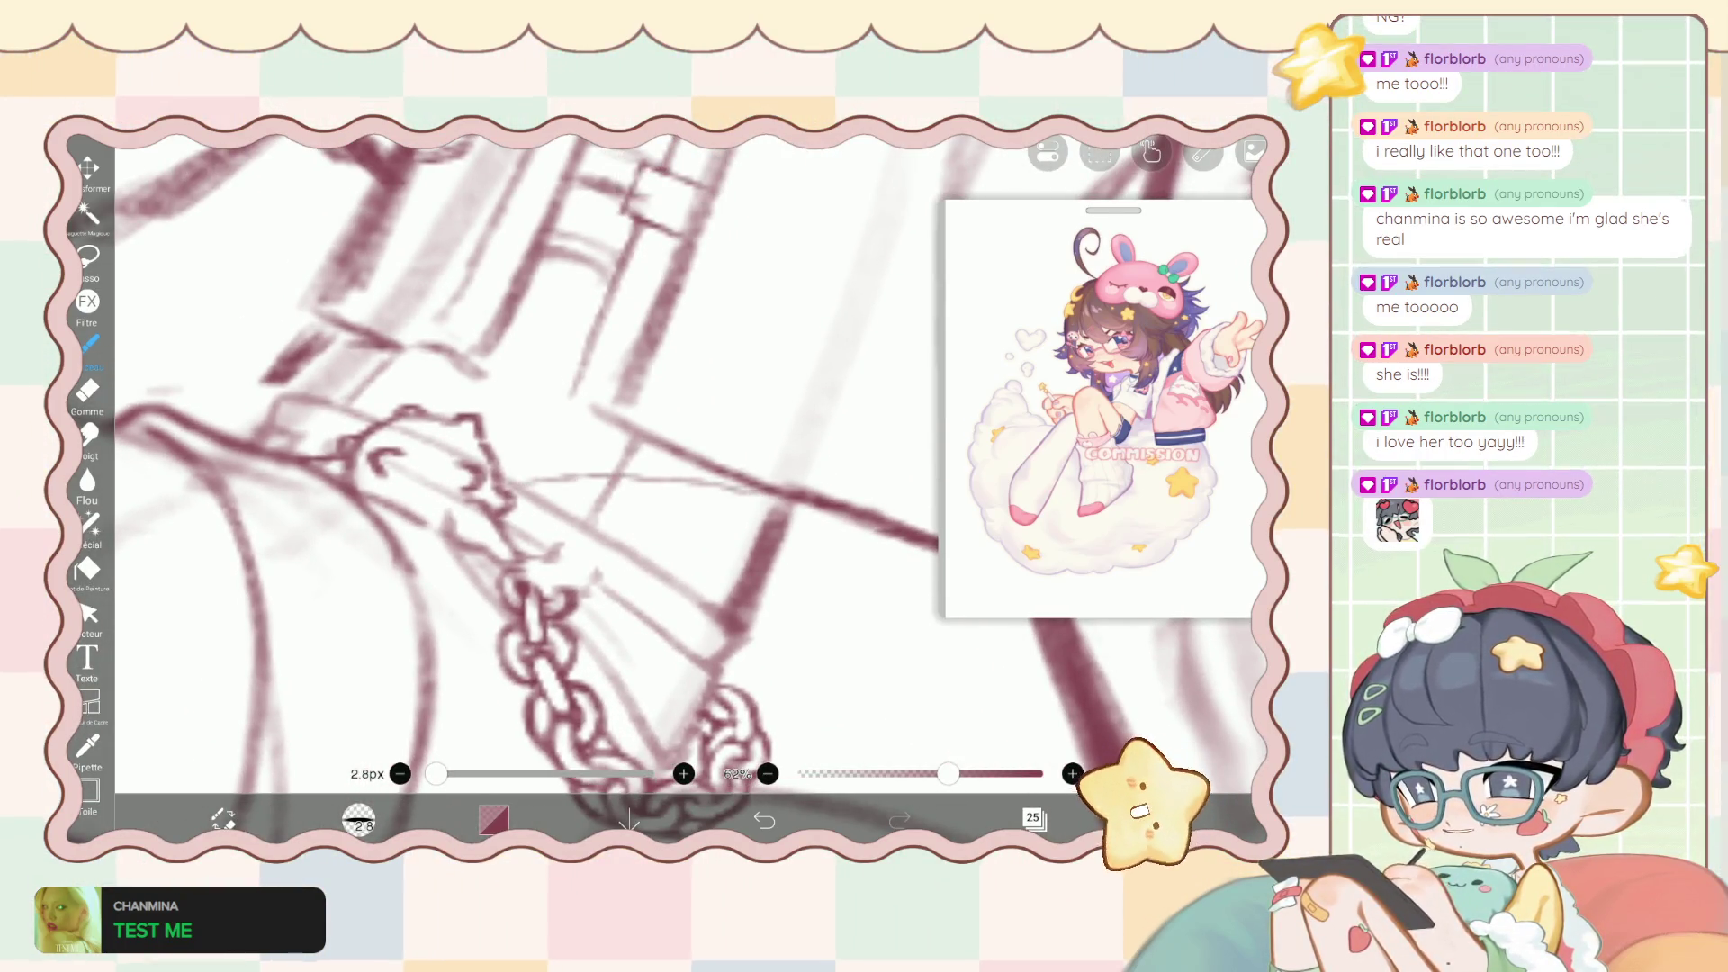
pyautogui.click(764, 820)
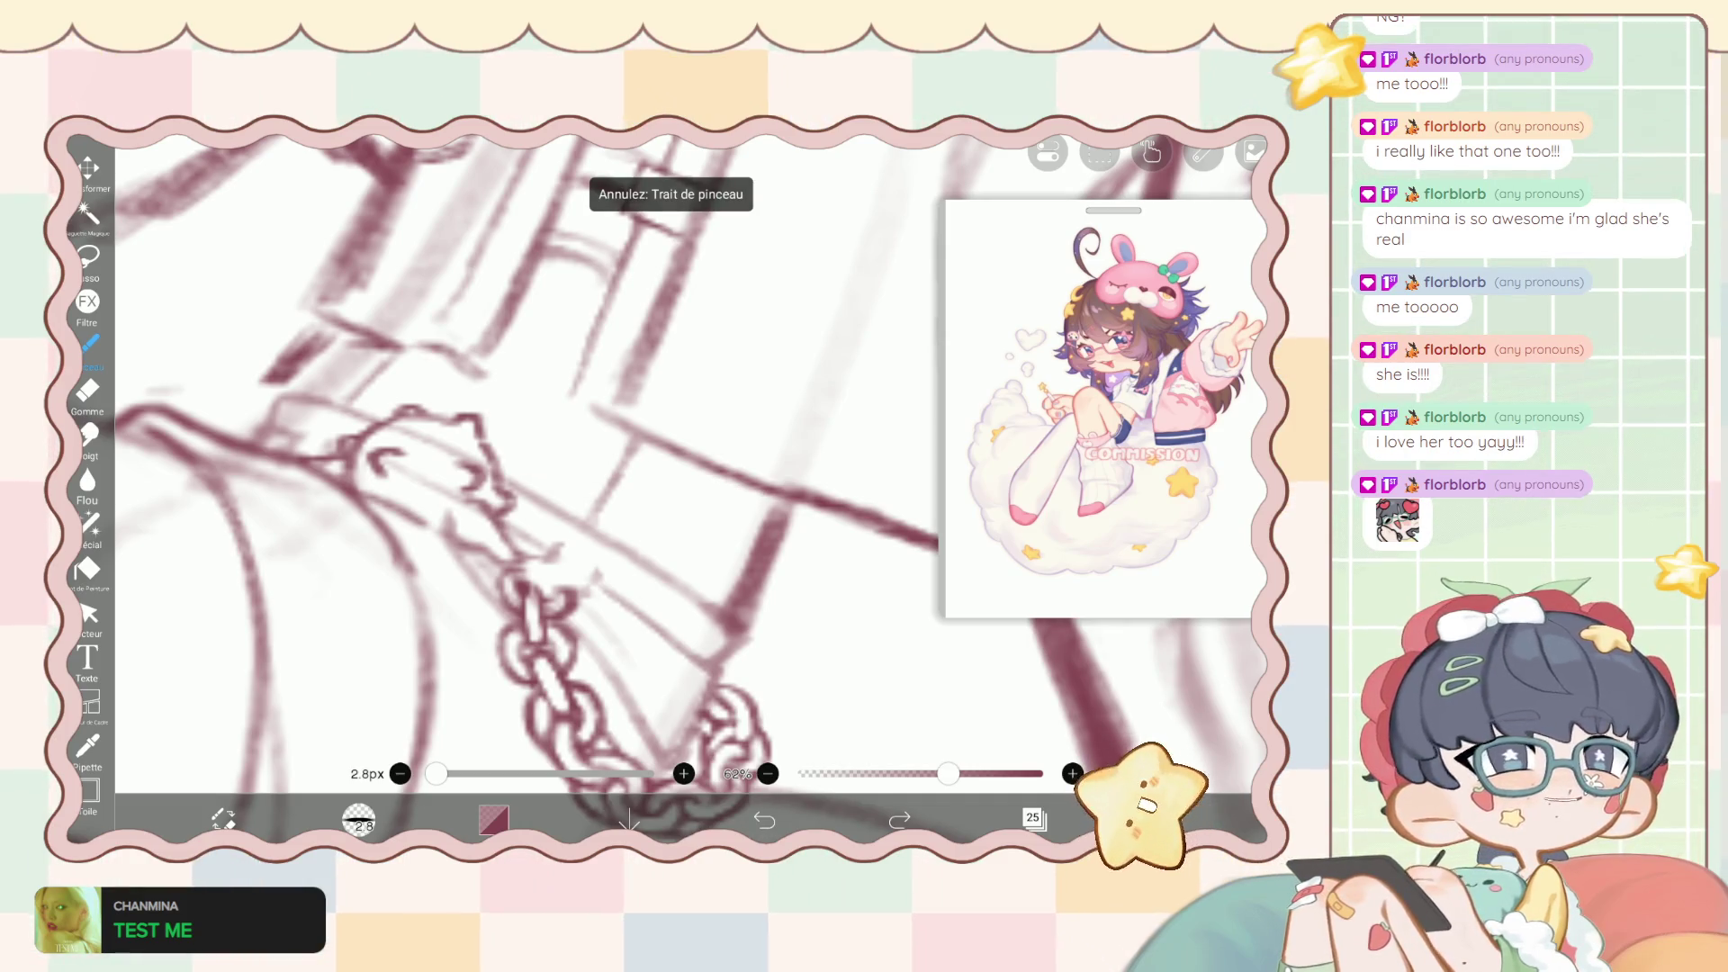
pyautogui.moveTo(529, 486); pyautogui.dragTo(773, 514)
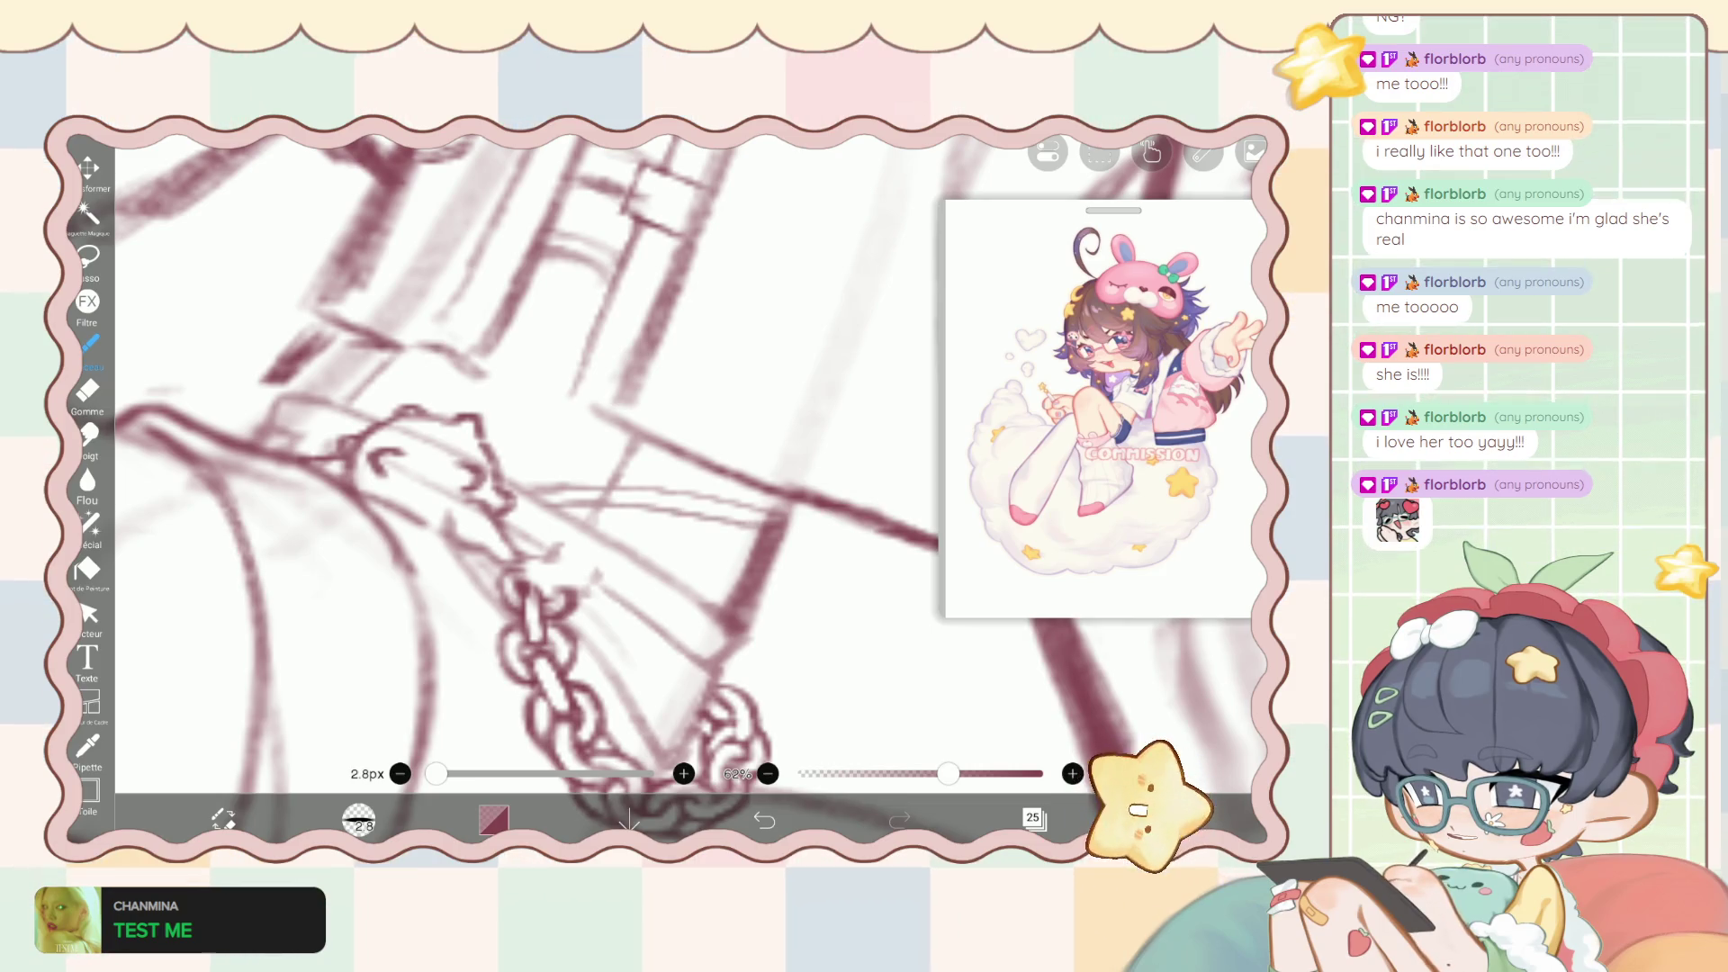
pyautogui.scroll(3, 630, 486)
pyautogui.hotkey('ctrl', 'z')
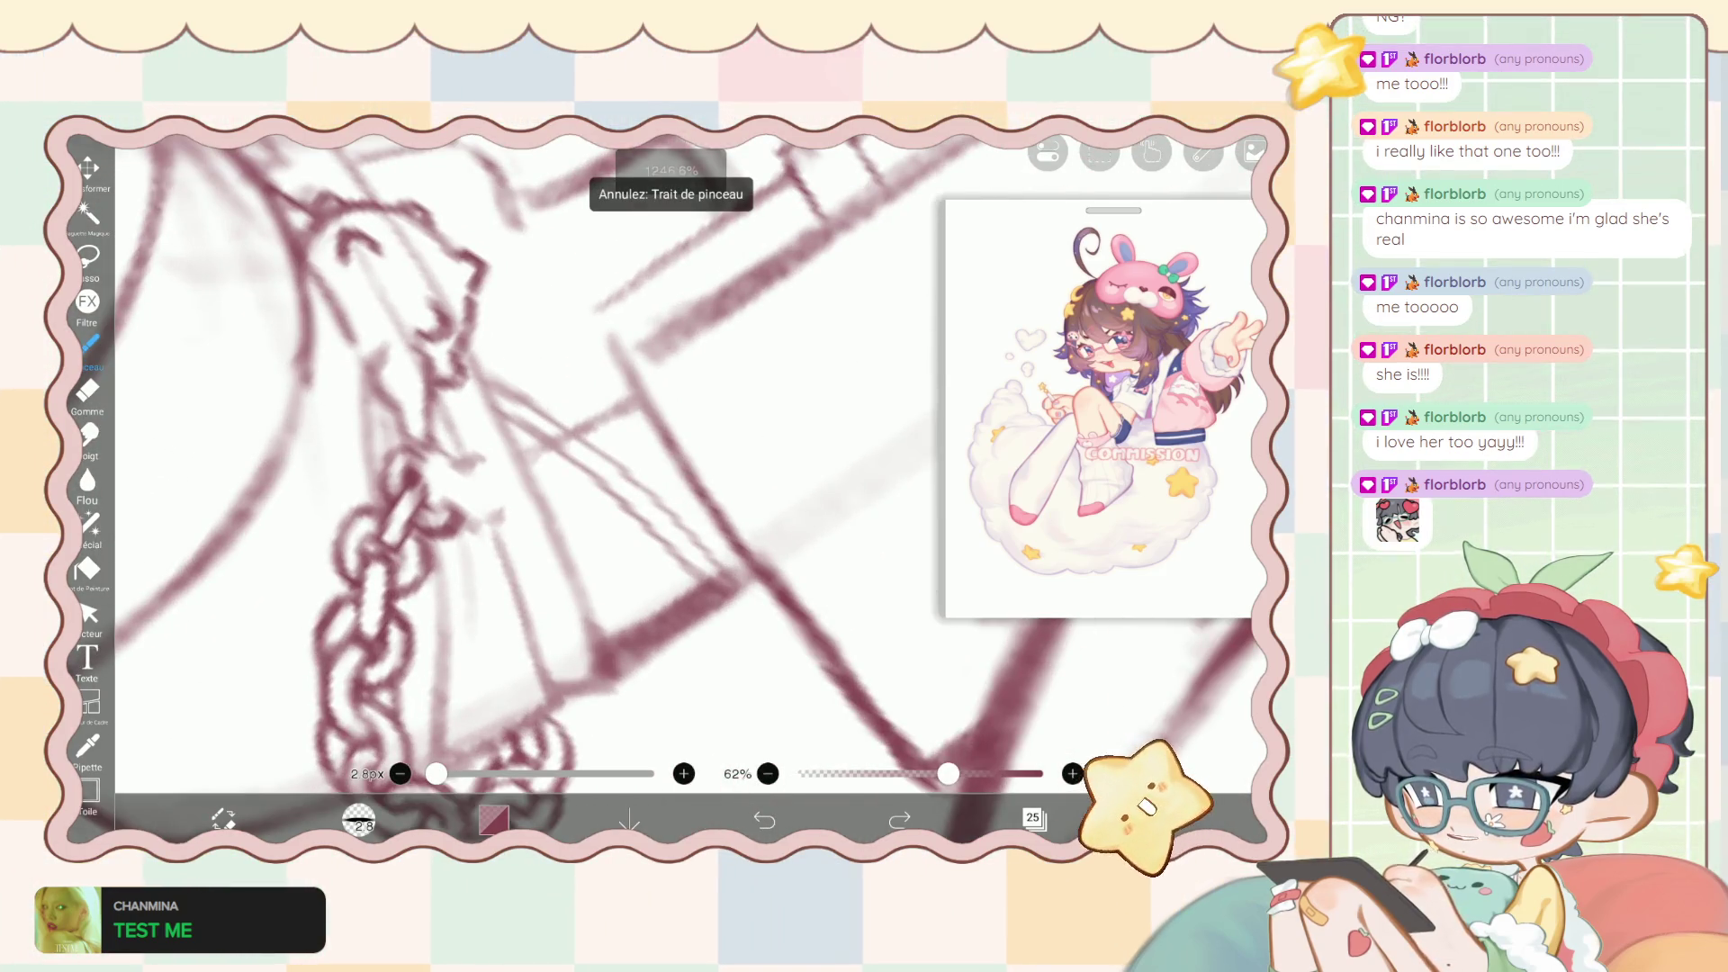
# Revert layer 25's opacity change and select the liquify pen at 41 px.
pyautogui.click(1033, 818)
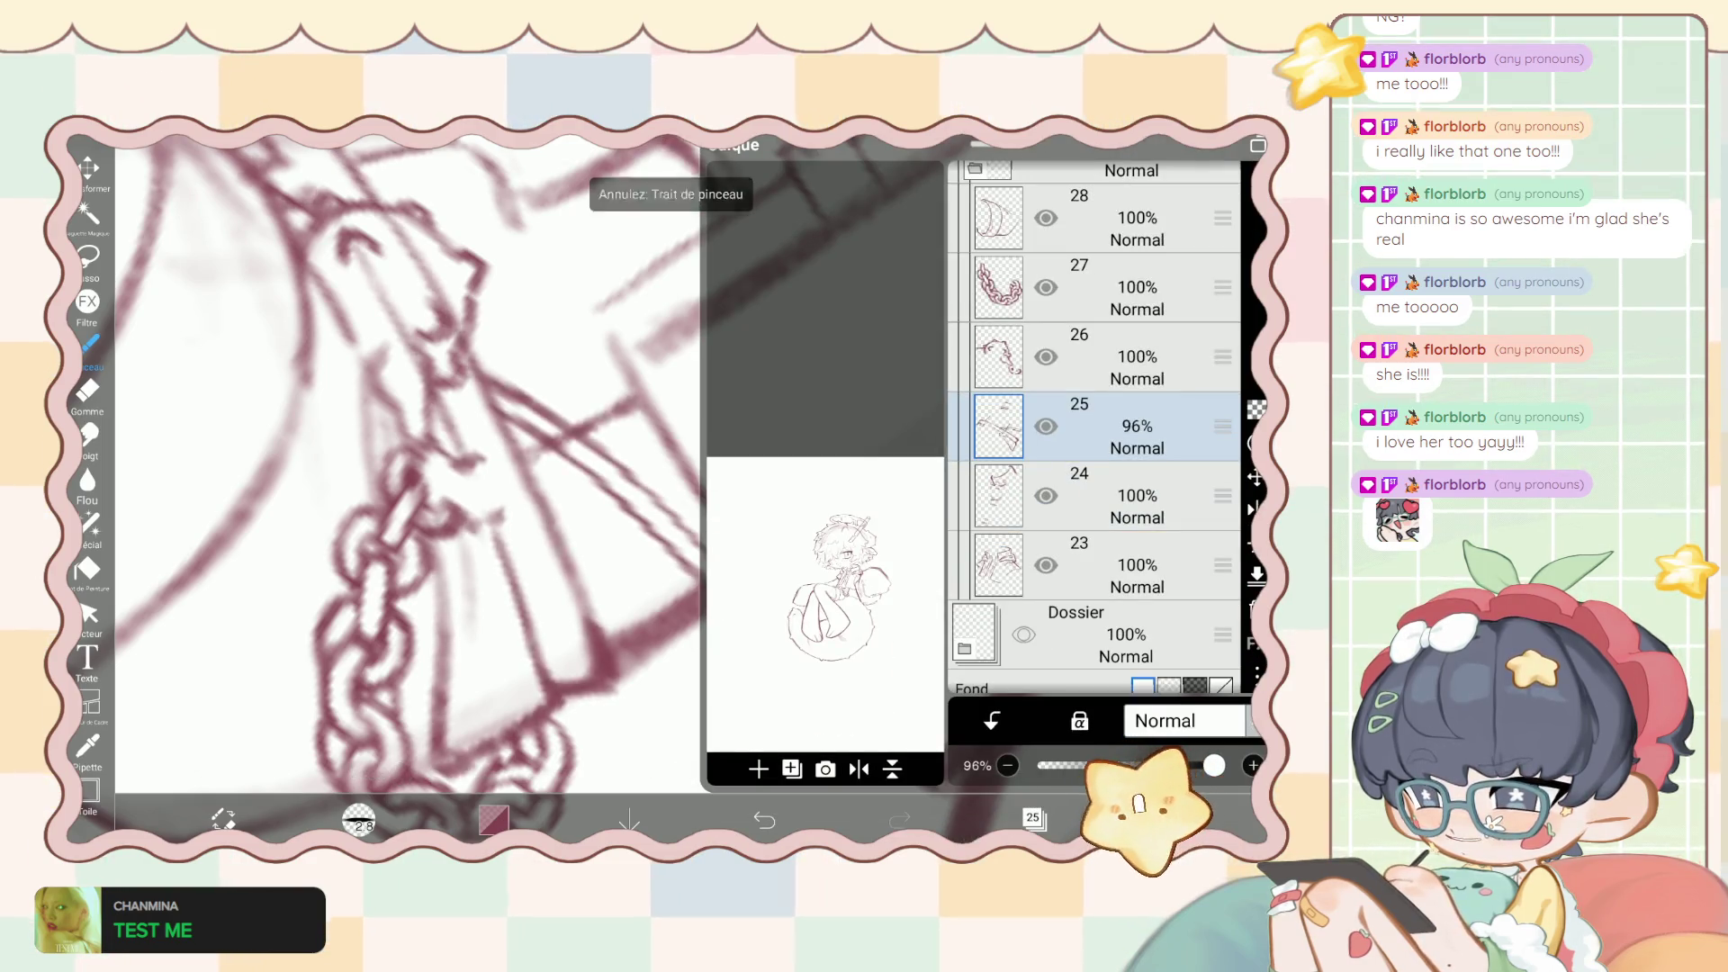
pyautogui.click(1034, 817)
pyautogui.scroll(-3, 630, 486)
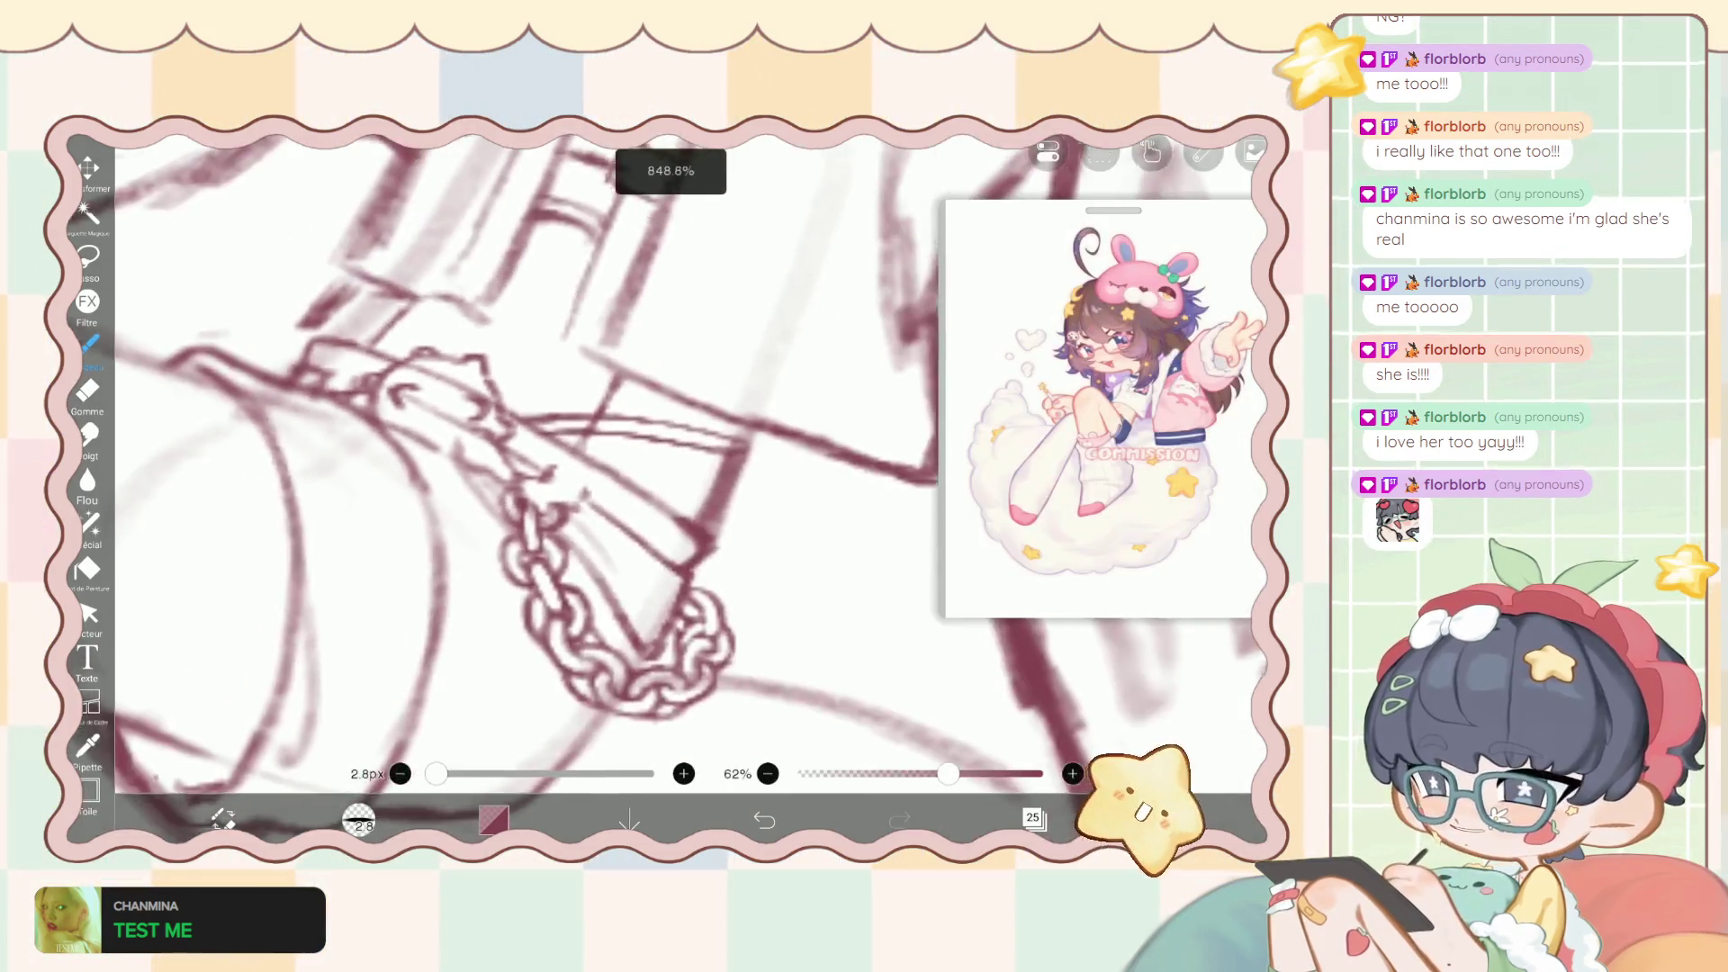
pyautogui.hotkey('ctrl', 'z')
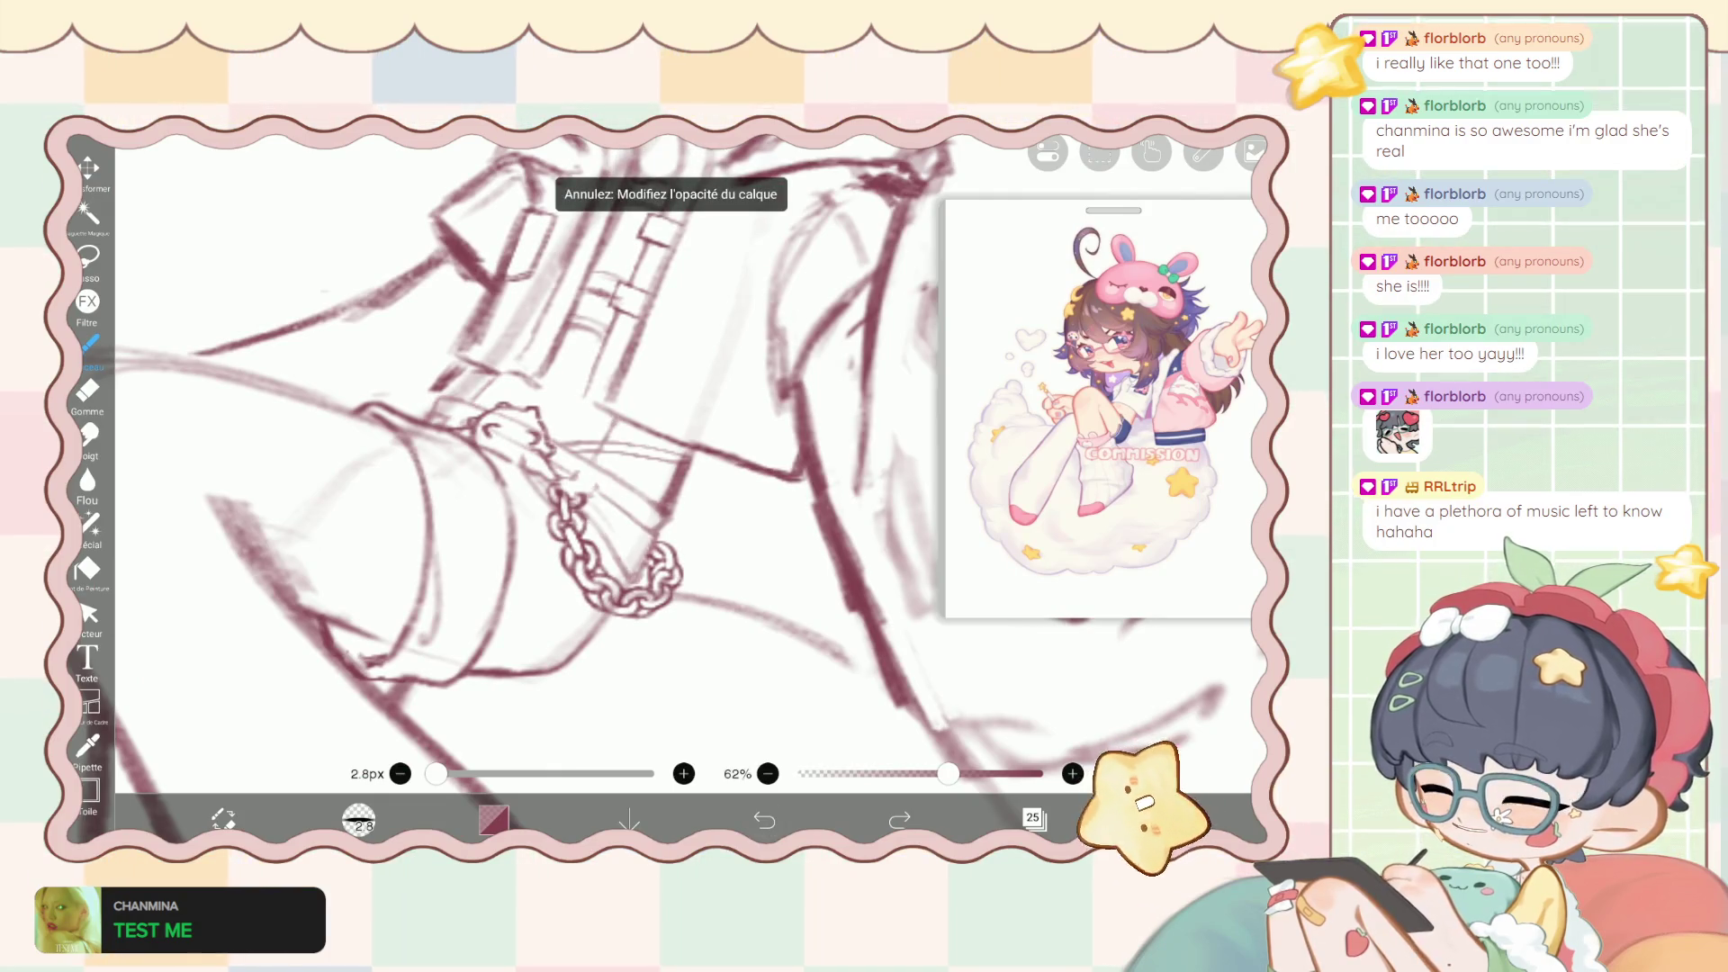
pyautogui.scroll(3, 576, 486)
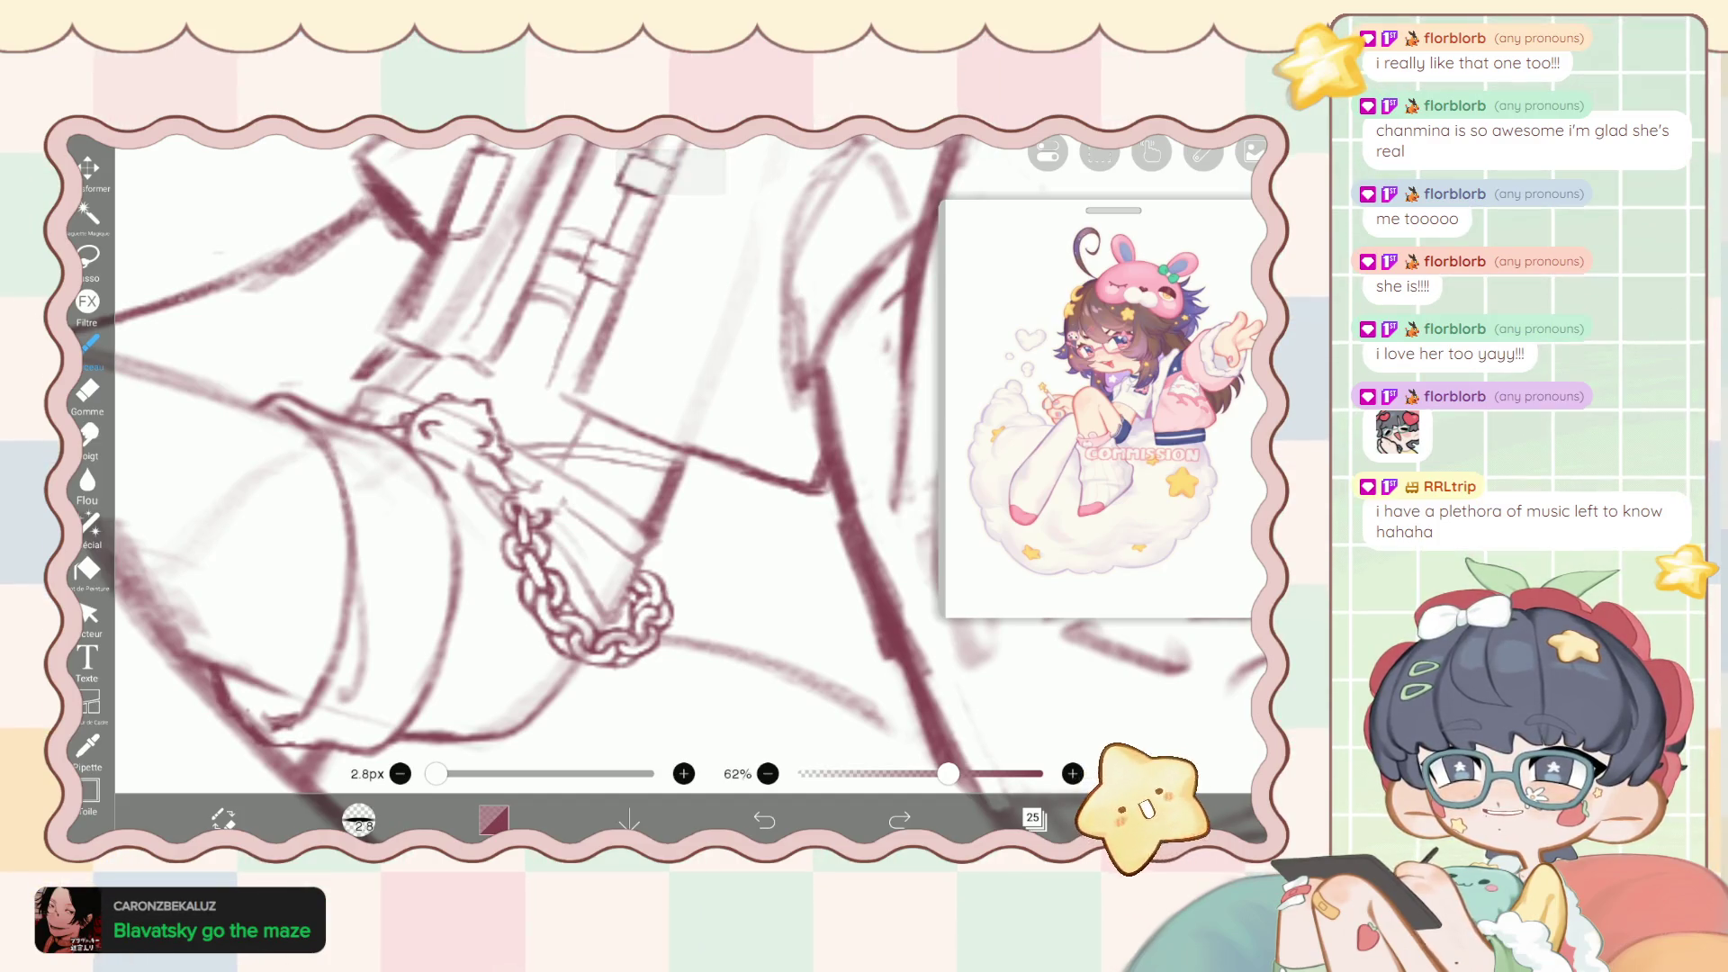
pyautogui.scroll(3, 540, 468)
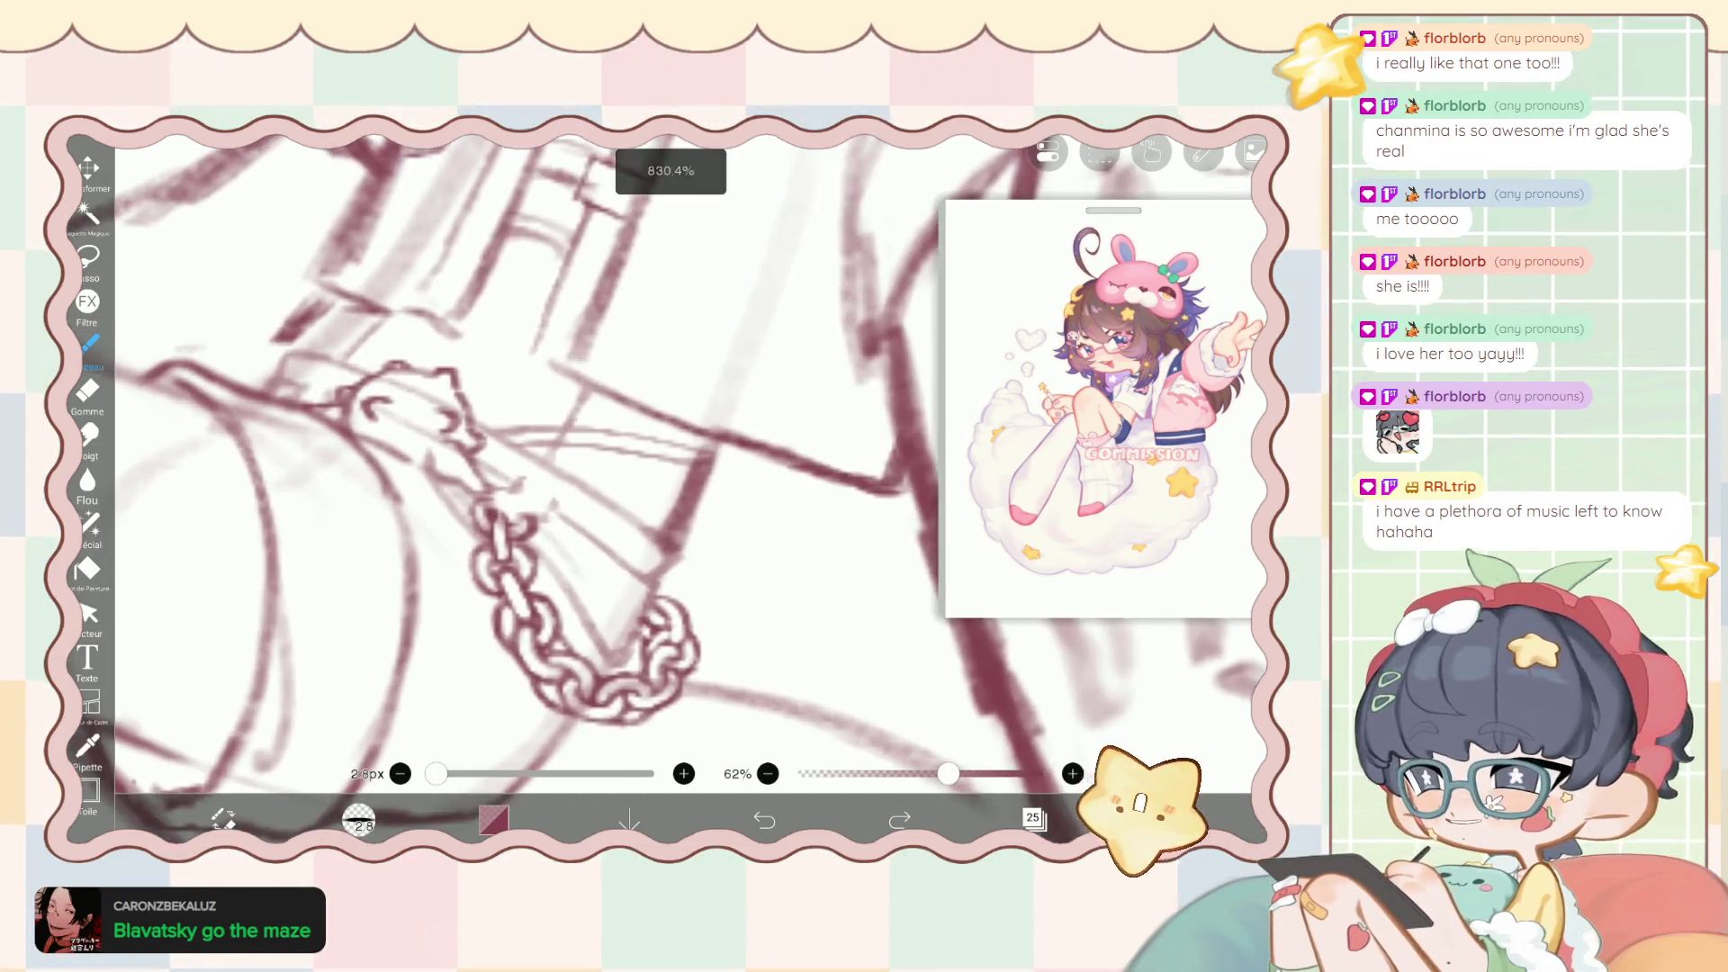
pyautogui.click(88, 524)
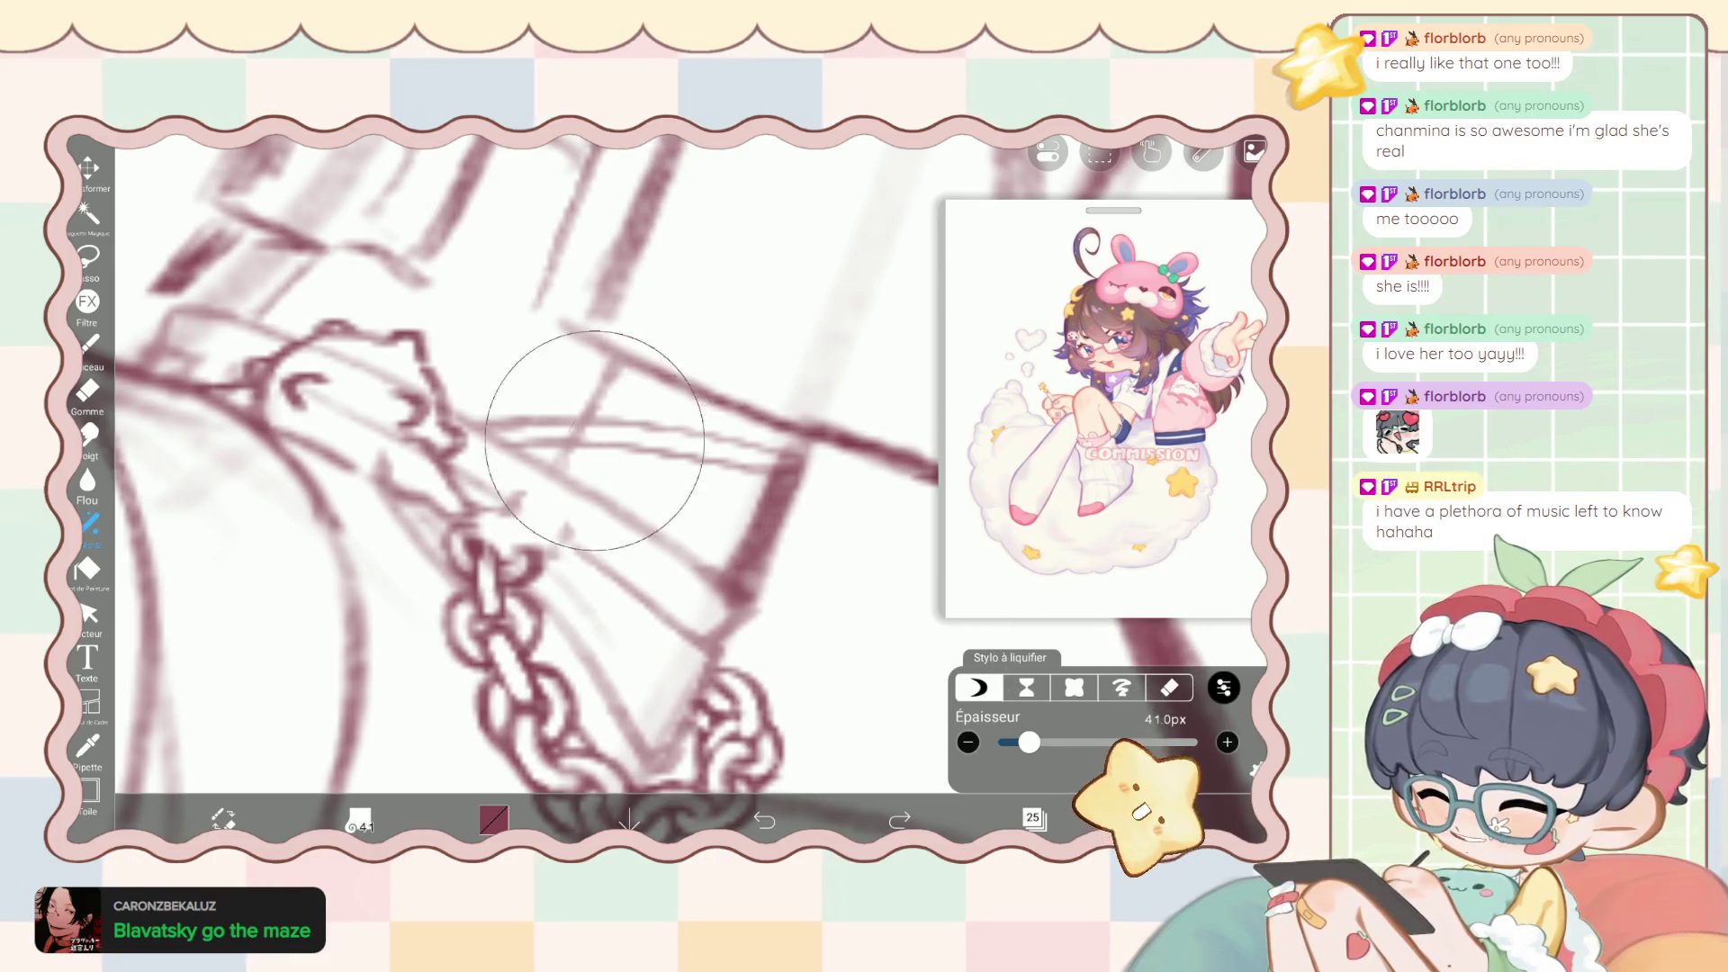
# Liquify the lines beside the chained cuff into shape, then return to the sketch brush.
pyautogui.moveTo(579, 425)
pyautogui.mouseDown()
pyautogui.moveTo(546, 431)
pyautogui.moveTo(792, 453)
pyautogui.mouseUp()
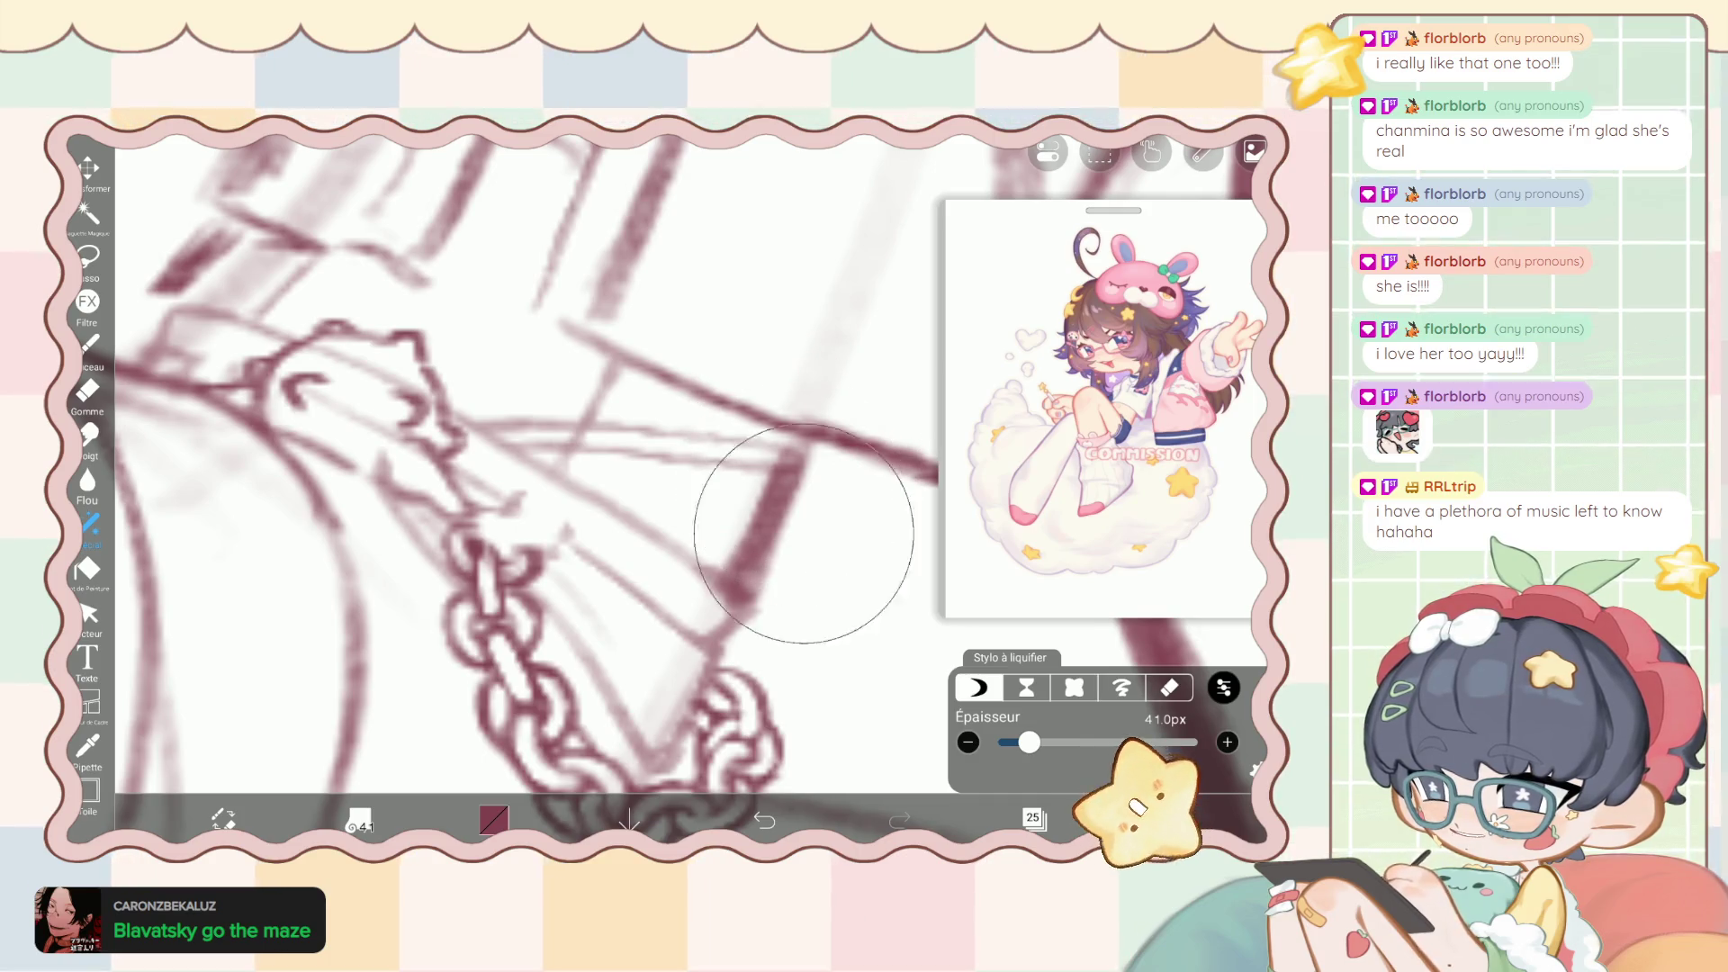
pyautogui.press('e')
pyautogui.scroll(5, 553, 486)
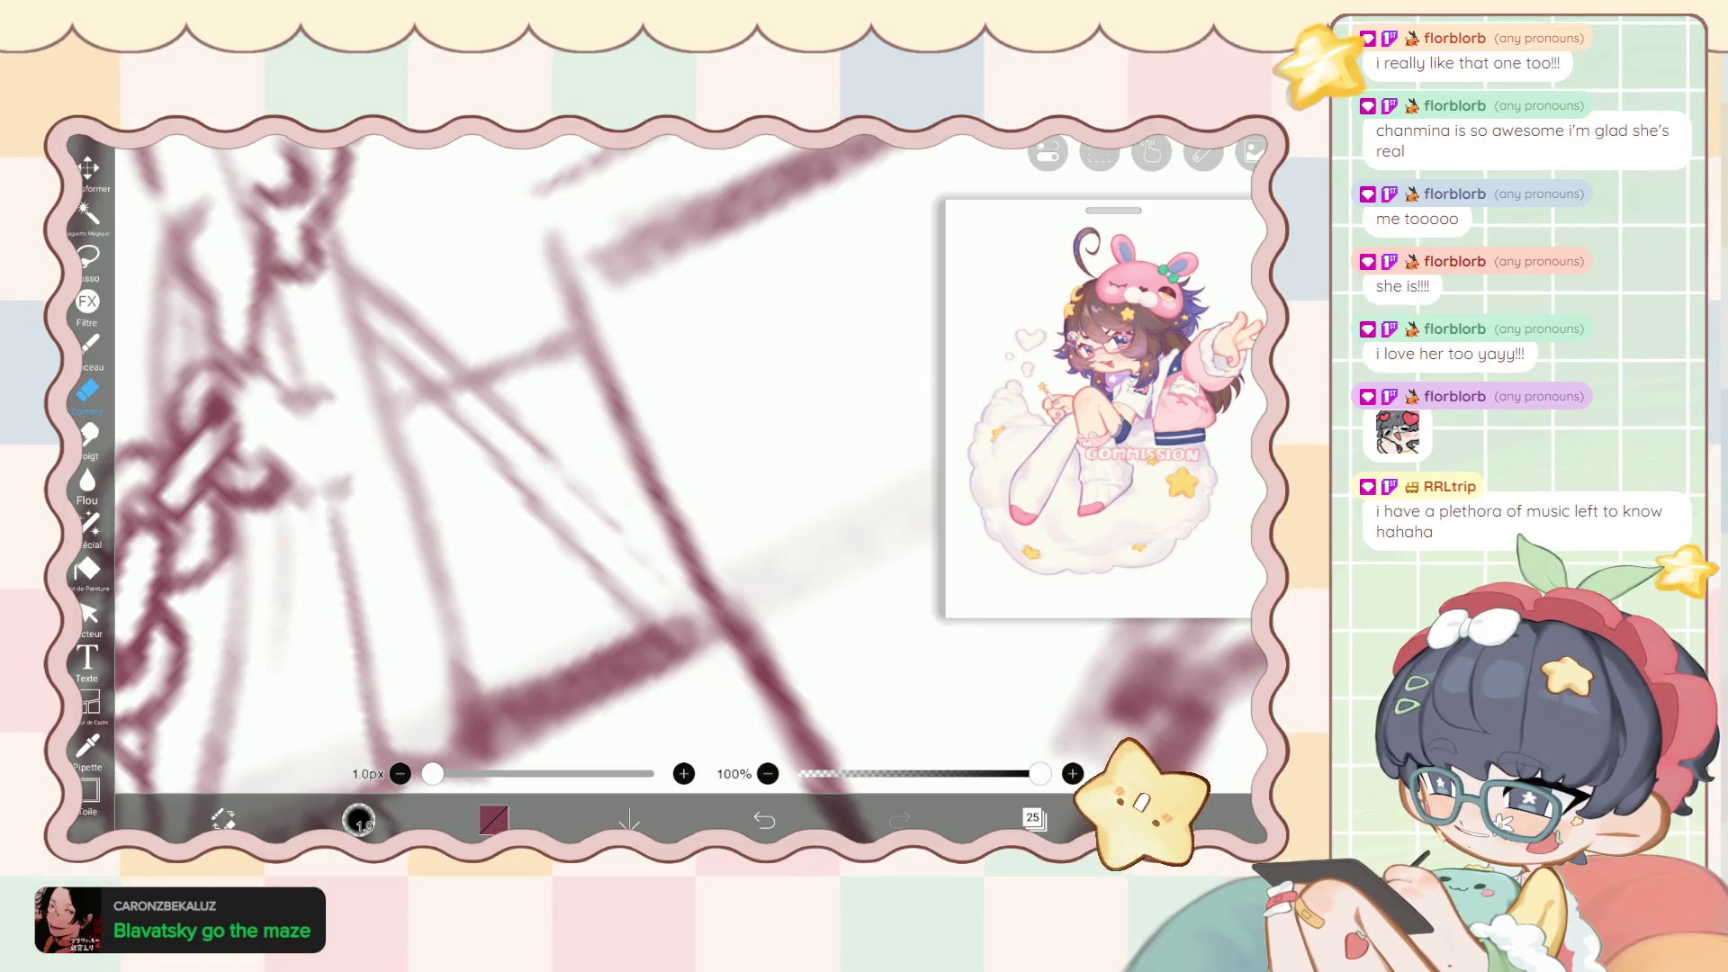
pyautogui.press('b')
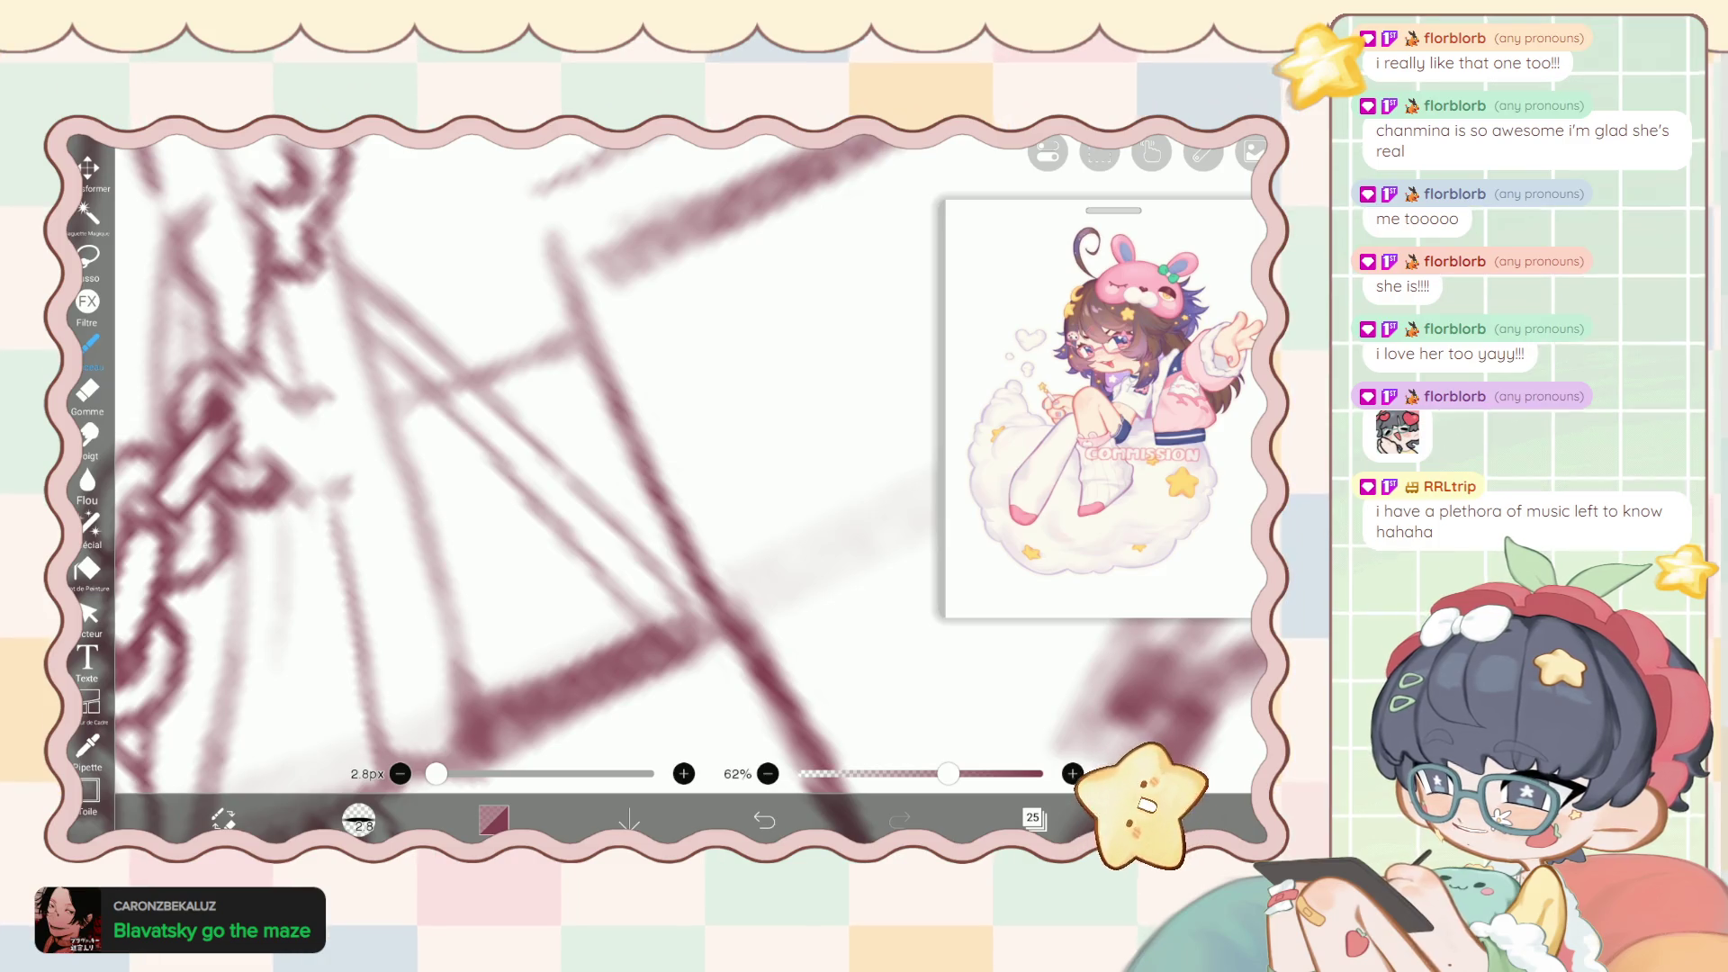
pyautogui.scroll(-3, 554, 486)
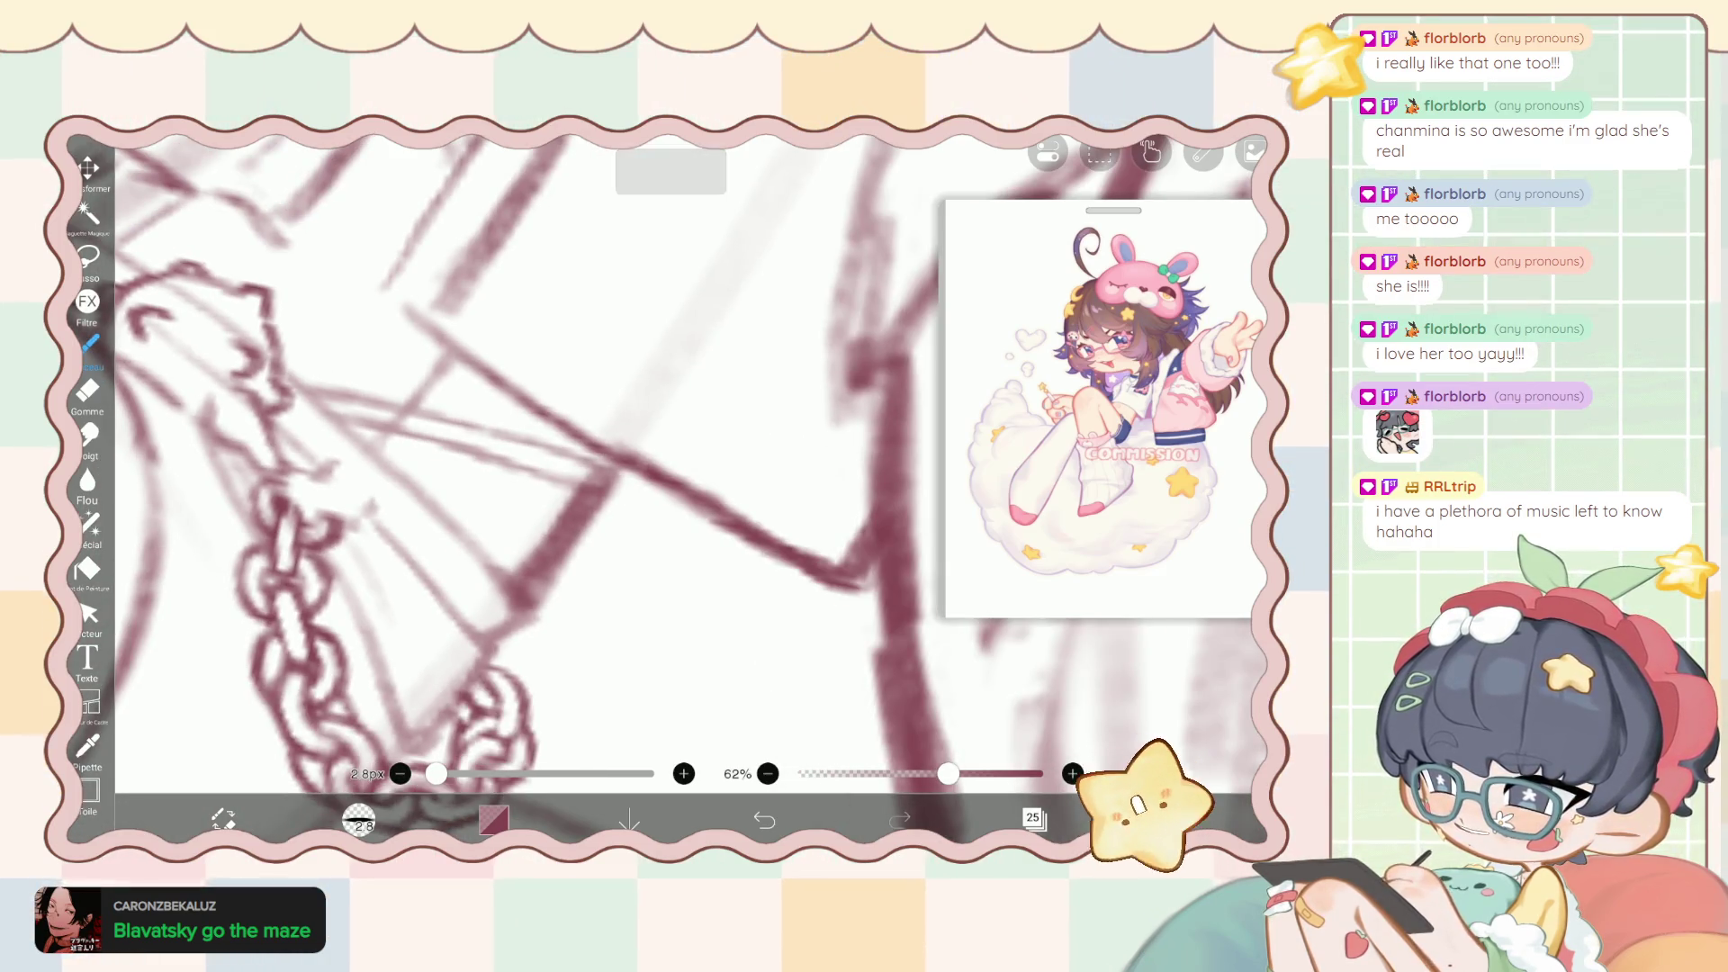
pyautogui.scroll(-3, 554, 486)
pyautogui.scroll(5, 553, 486)
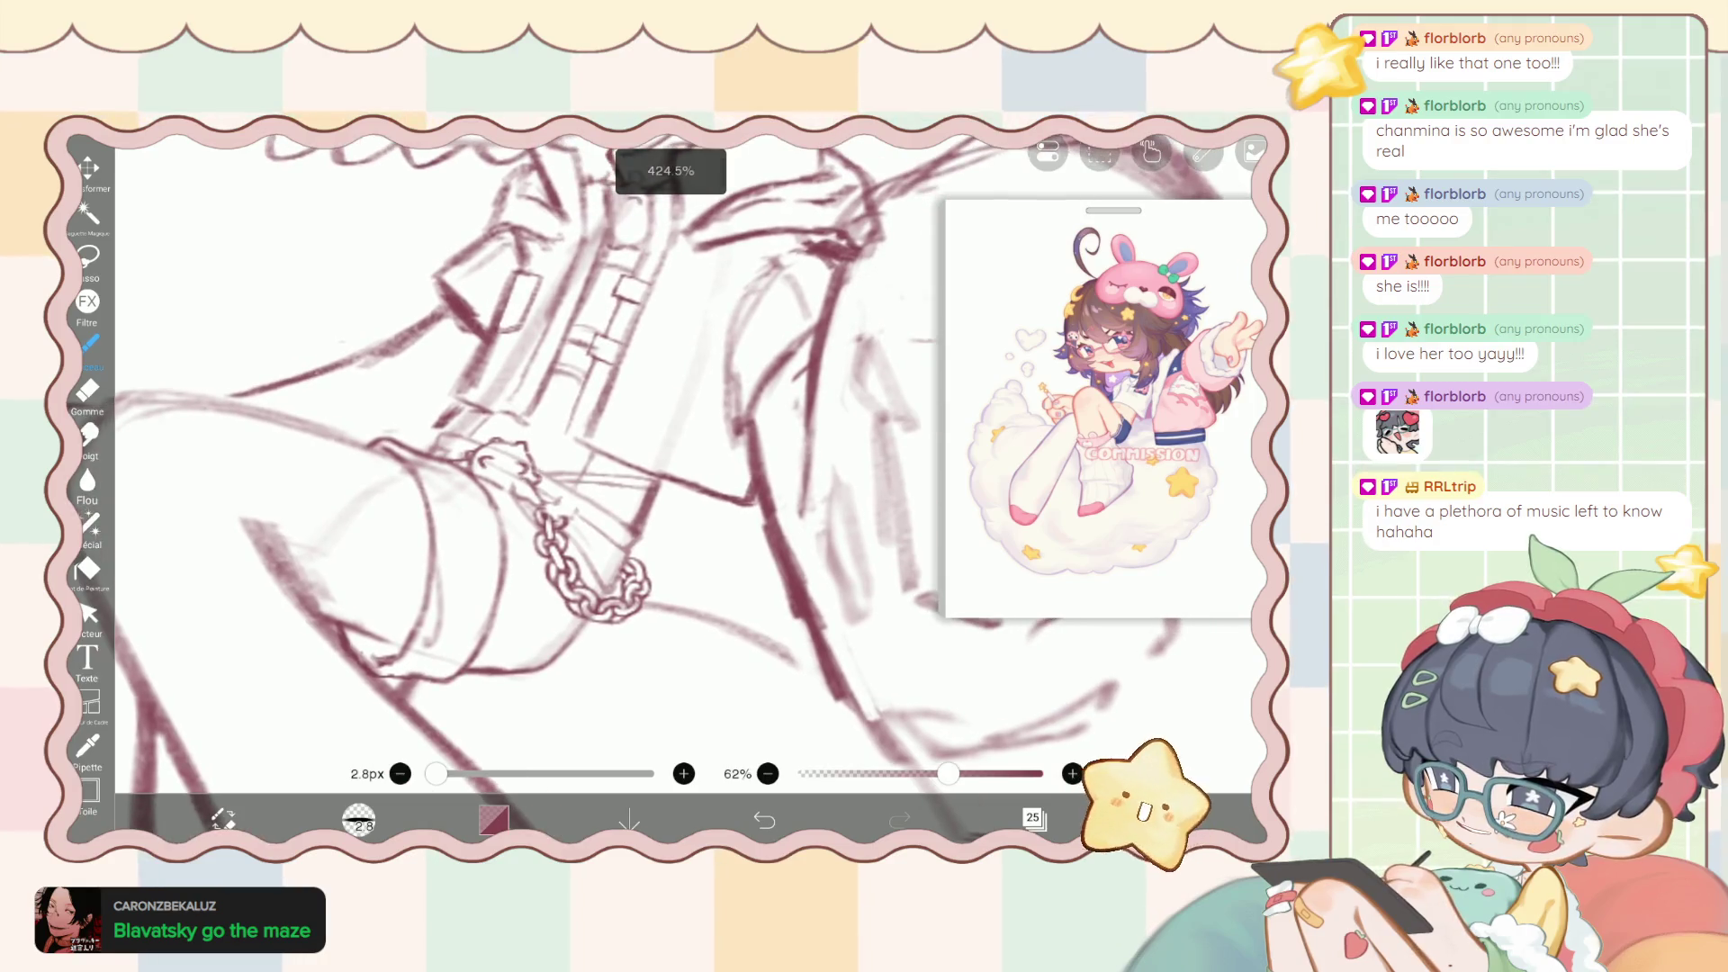
# Draw a diagonal line beside the chain, erase part of it, and redraw it cleaner.
pyautogui.moveTo(550, 327); pyautogui.dragTo(715, 508)
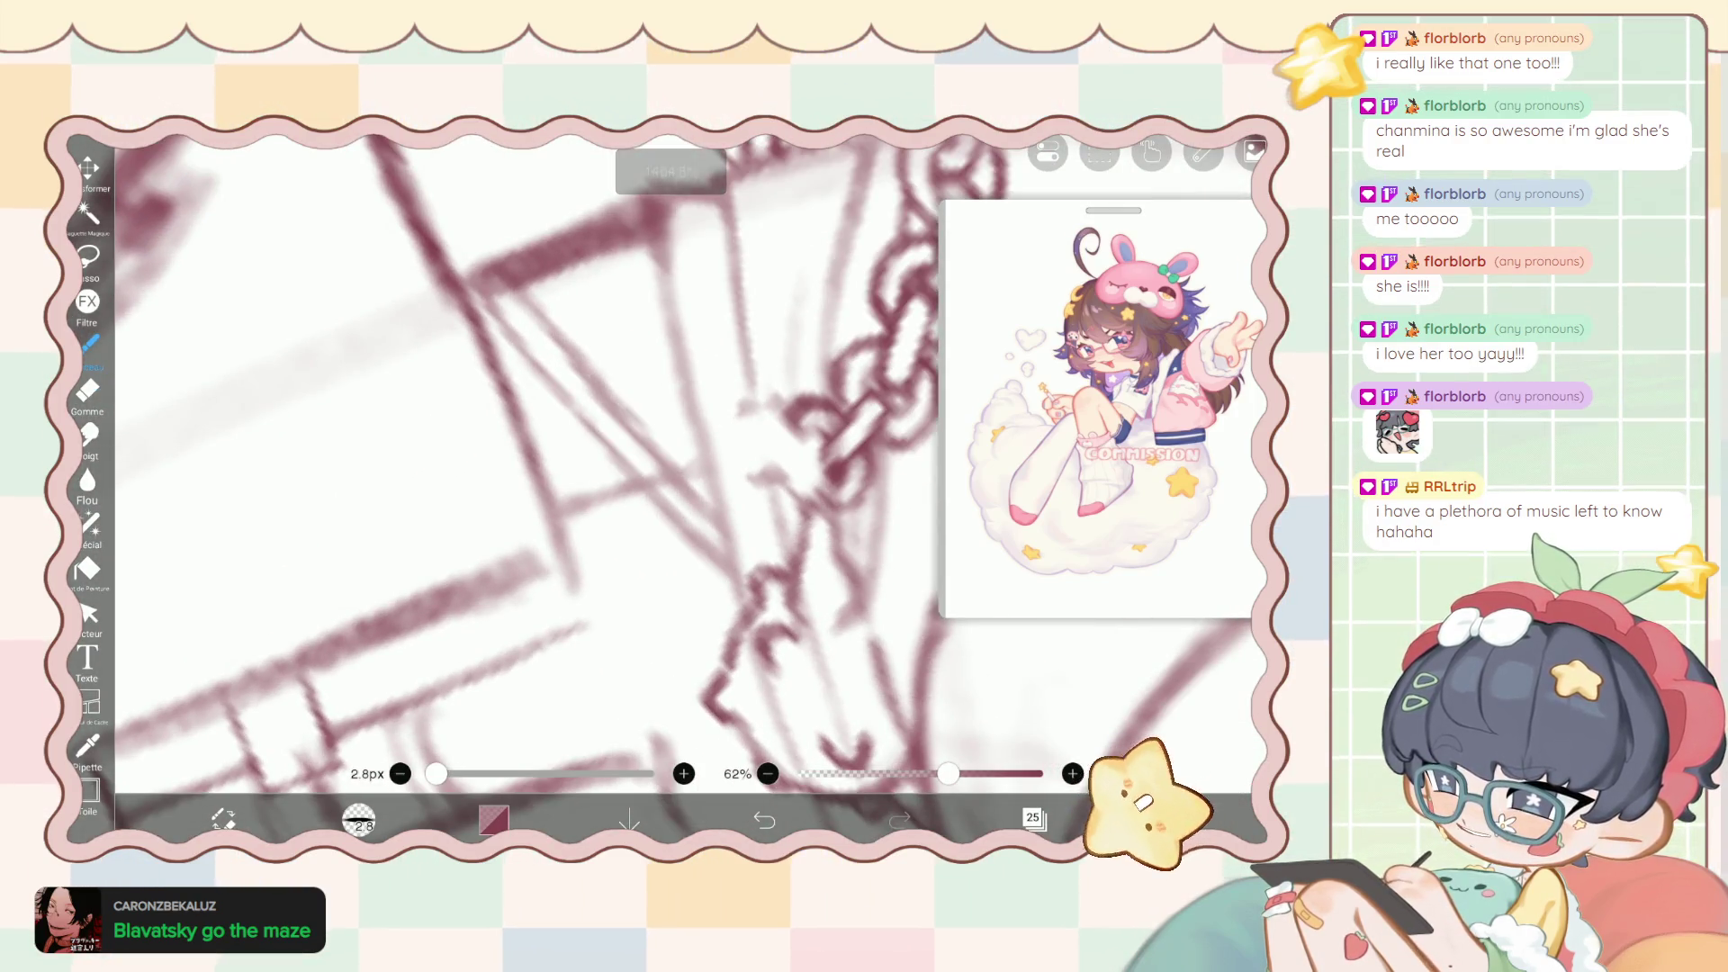
pyautogui.click(87, 390)
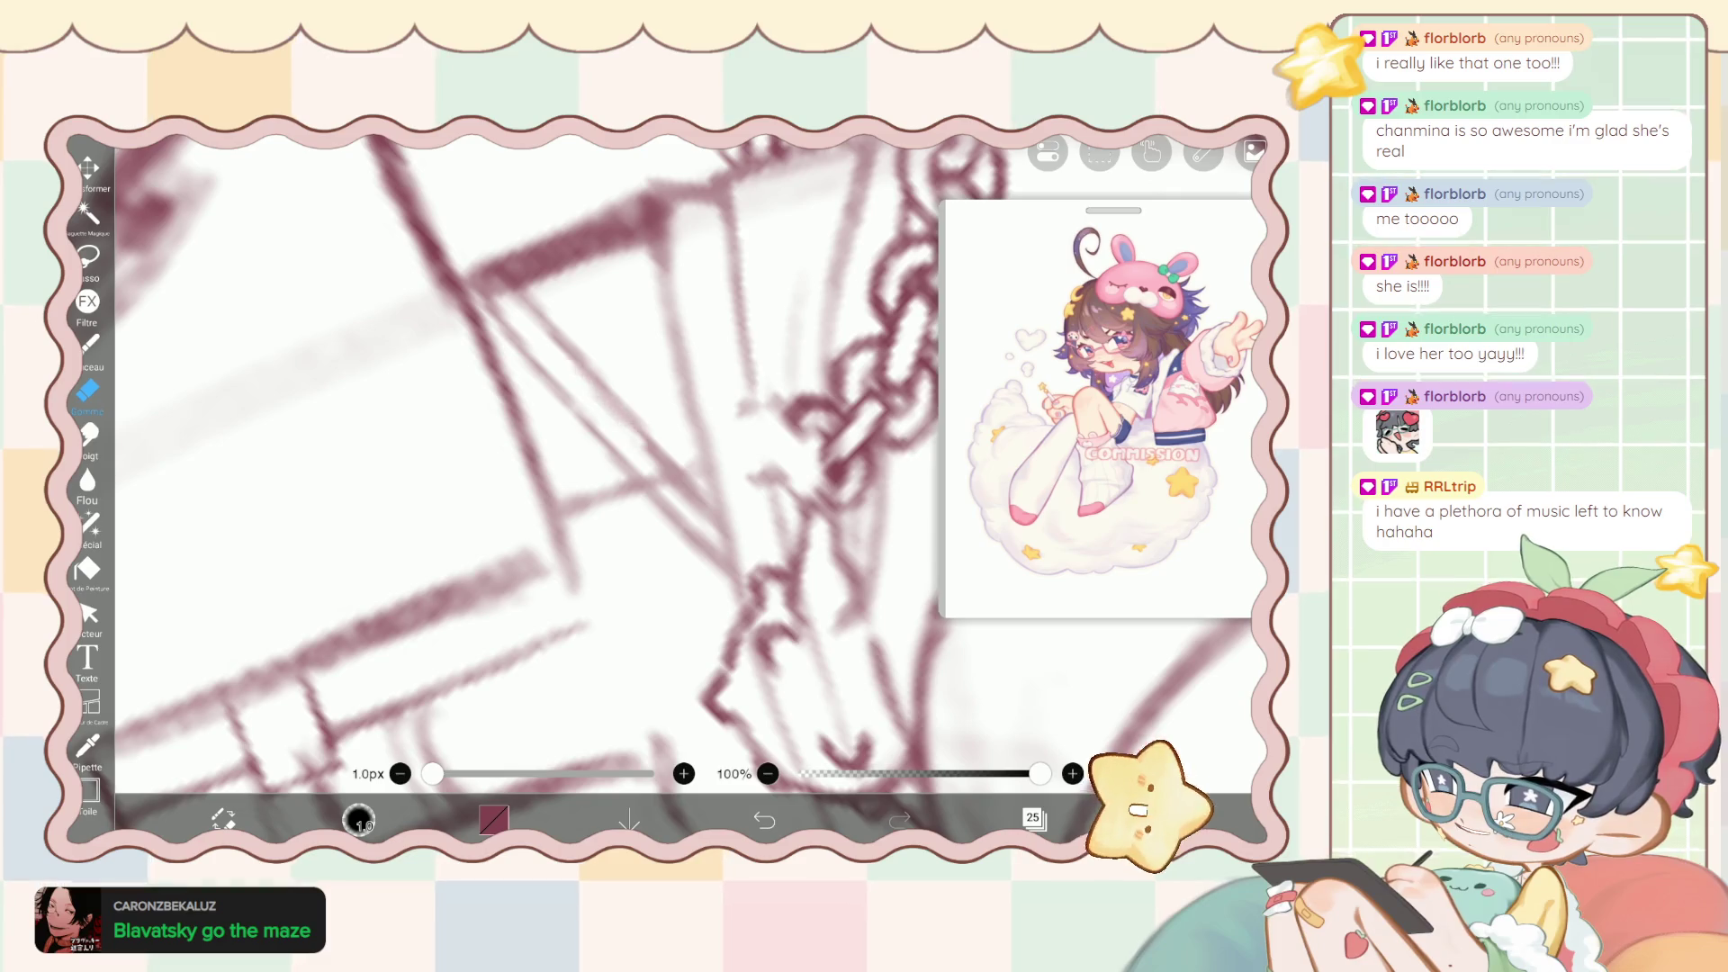
pyautogui.moveTo(567, 360); pyautogui.dragTo(702, 513)
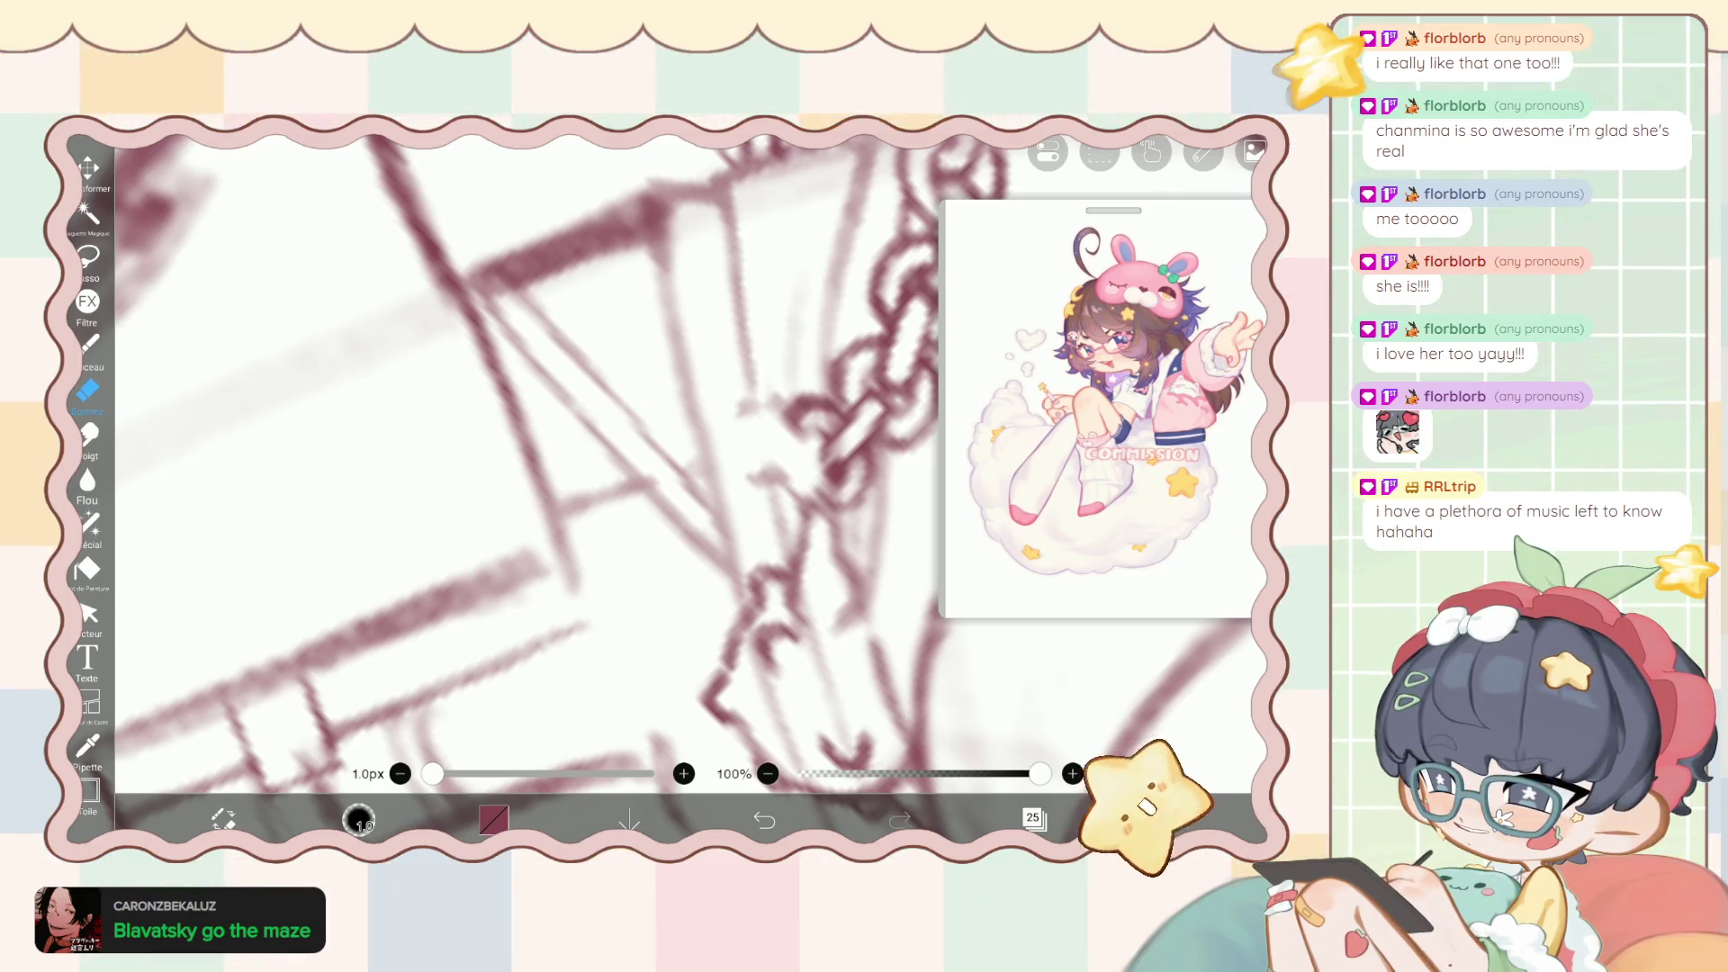
pyautogui.click(89, 343)
pyautogui.moveTo(560, 389); pyautogui.dragTo(702, 539)
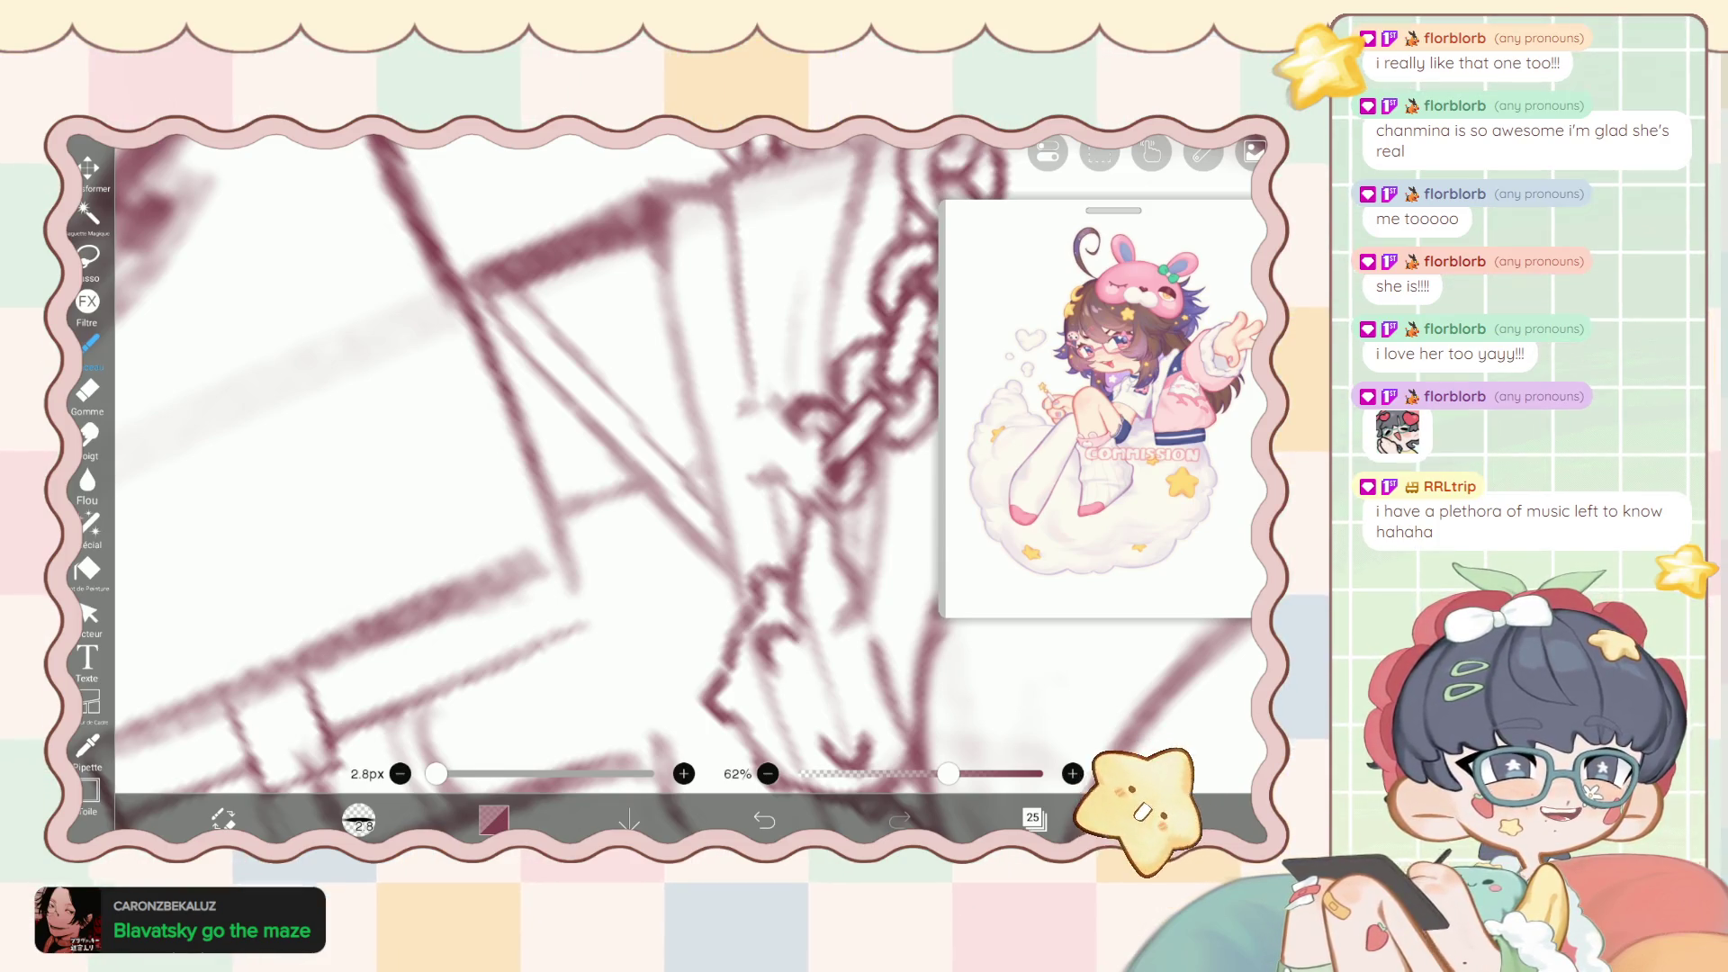
pyautogui.scroll(-3, 641, 486)
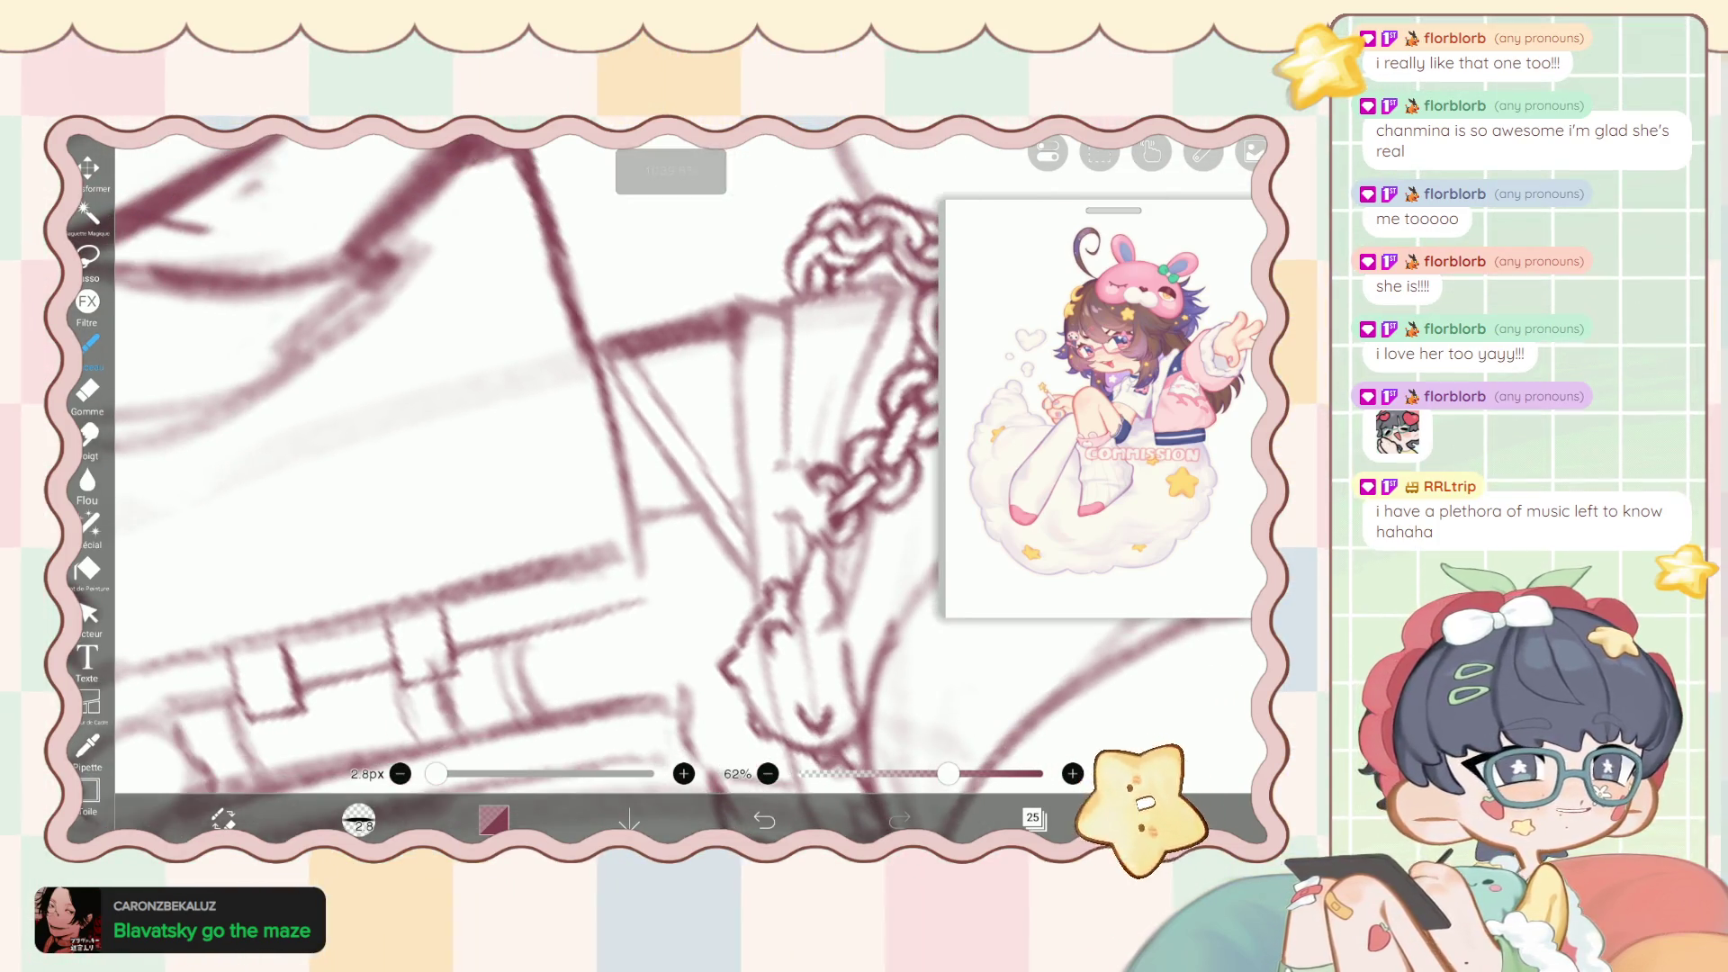